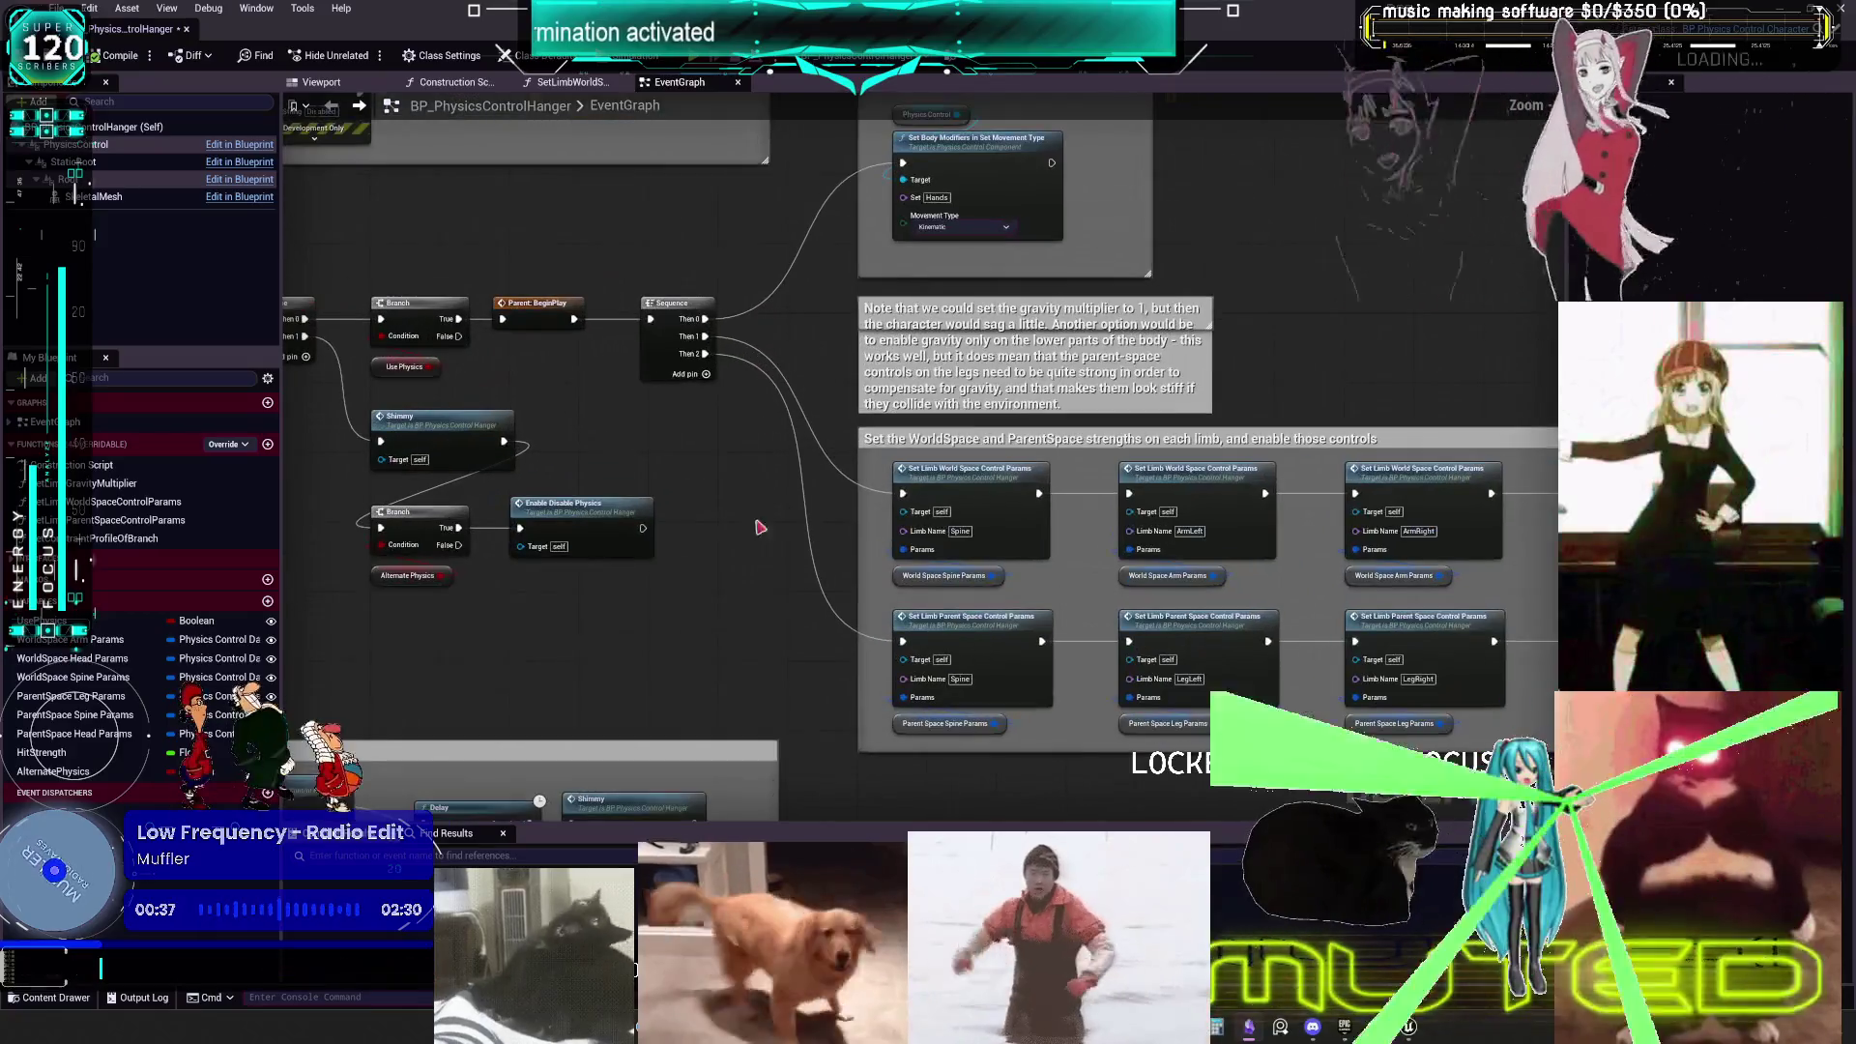
- Browse the Hanger event graph's comment groups, then open BP_PhysicsControlCharacter from the Content Browser
scroll(823, 601, up, 2)
scroll(823, 600, down, 2)
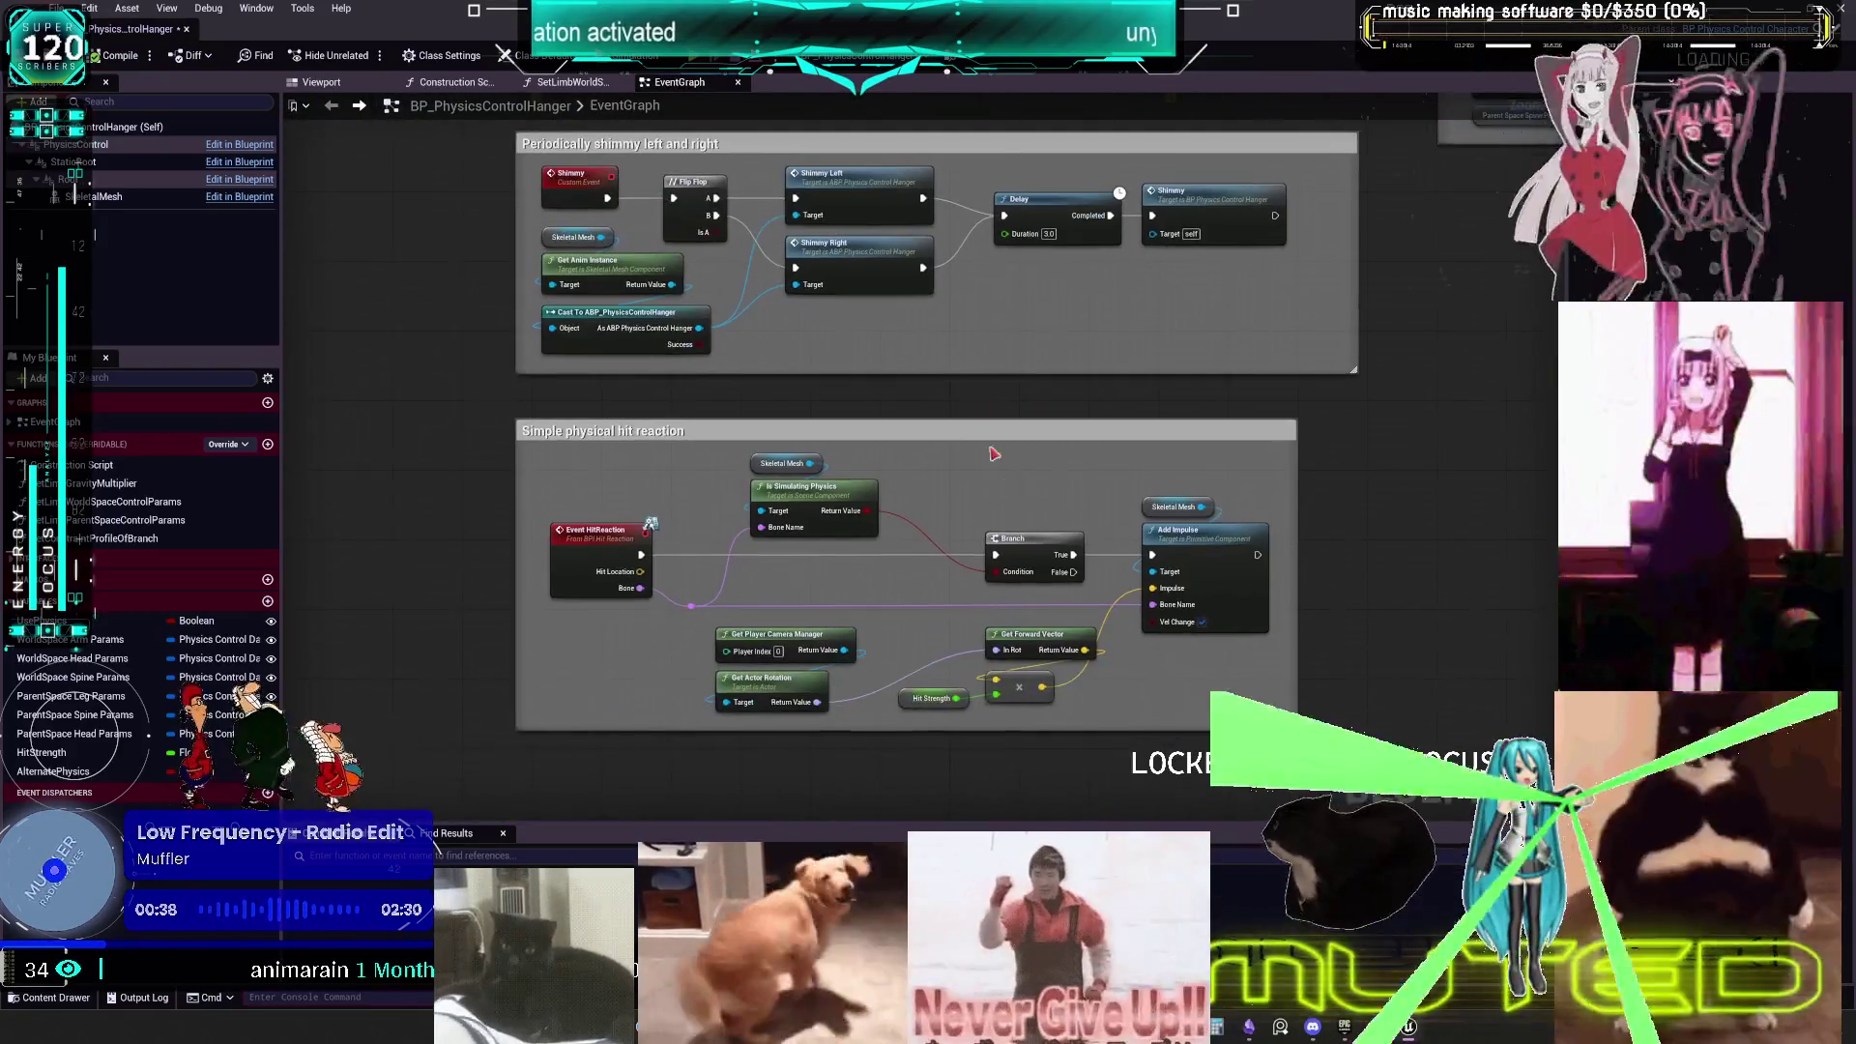
scroll(1009, 285, up, 2)
scroll(1009, 285, down, 1)
scroll(1013, 319, up, 1)
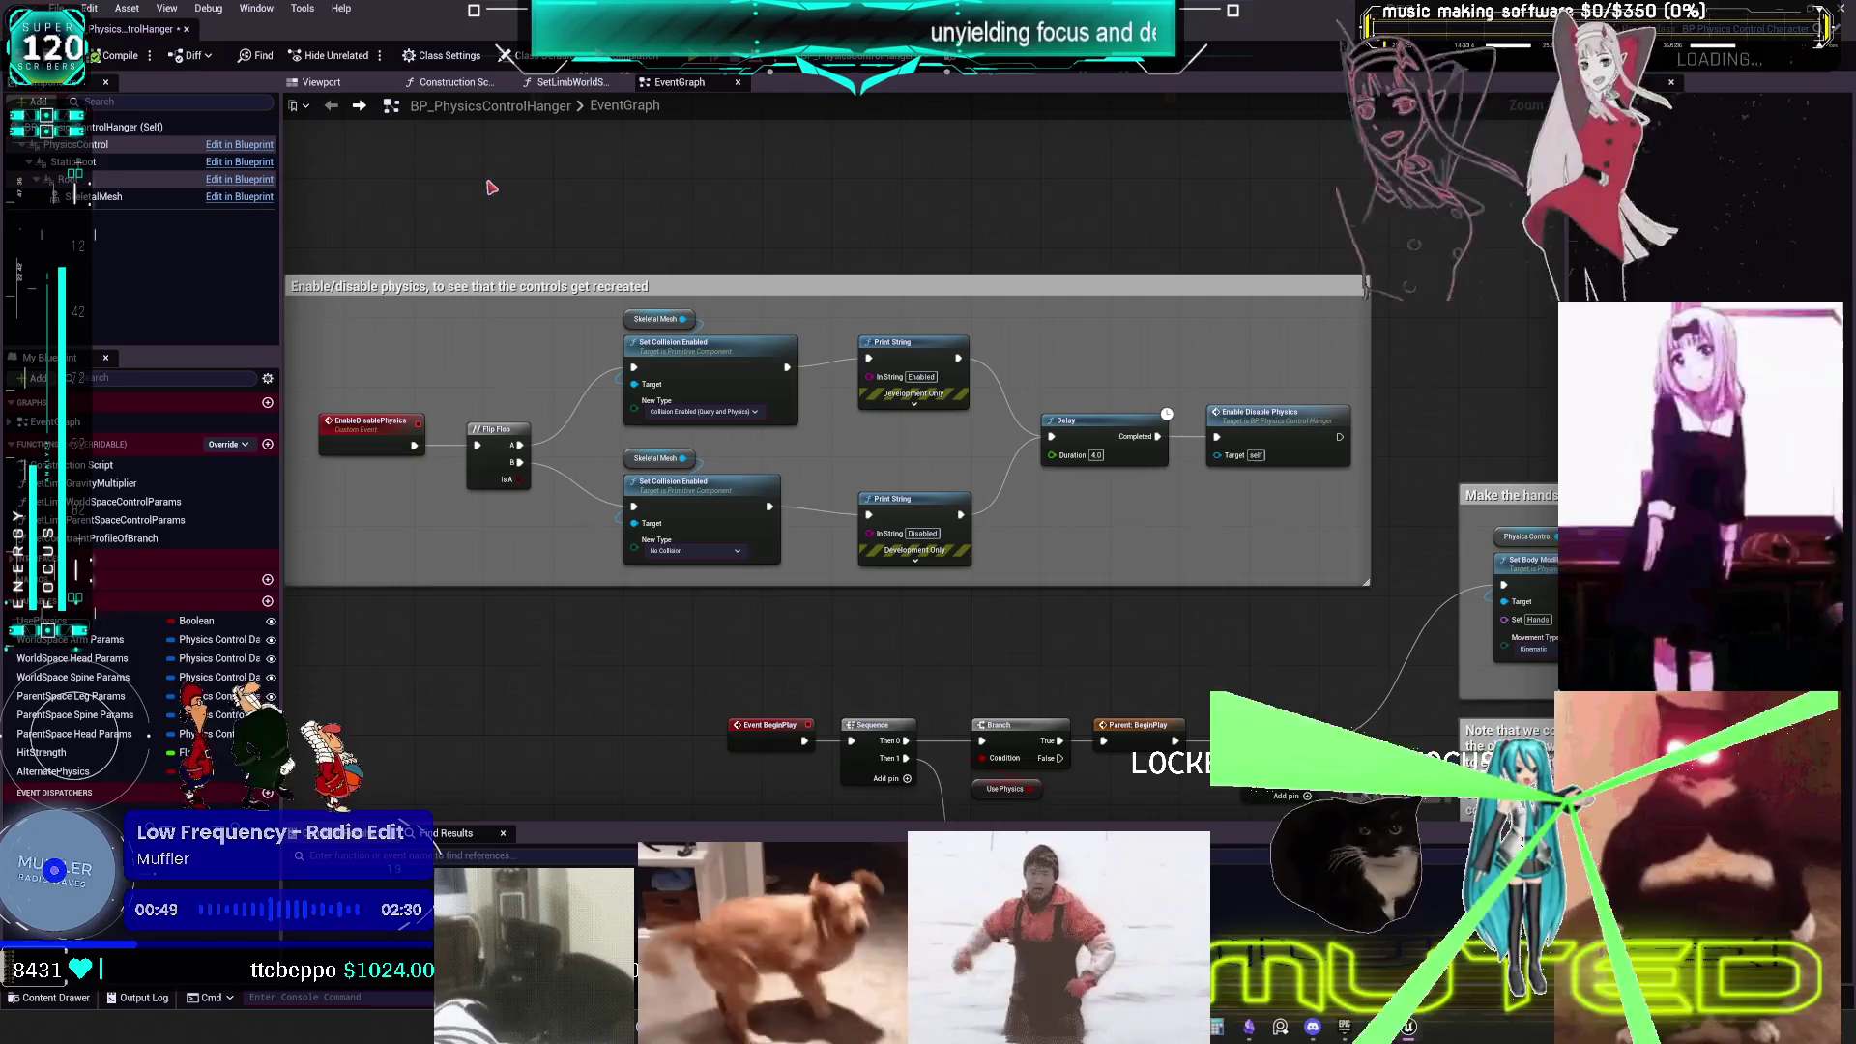
scroll(1041, 370, down, 3)
drag(1059, 391, 1157, 237)
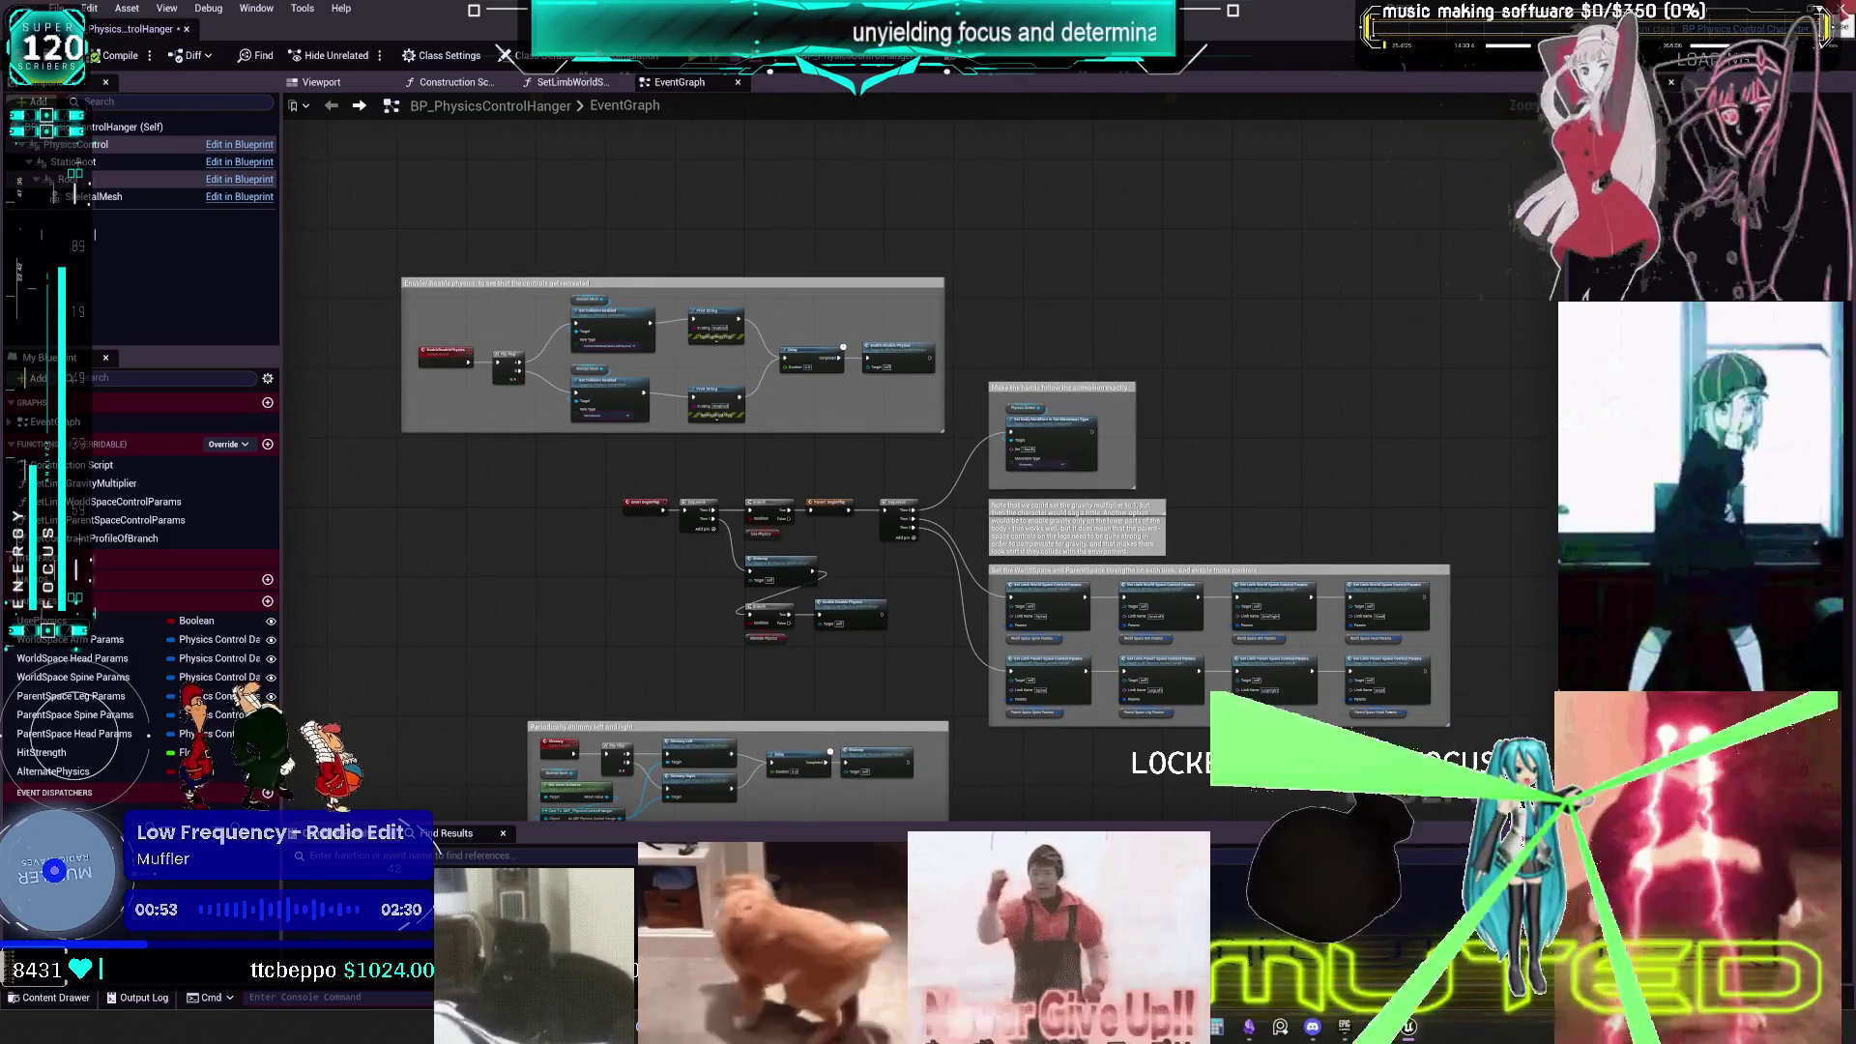
key(alt+Tab)
double_click(667, 295)
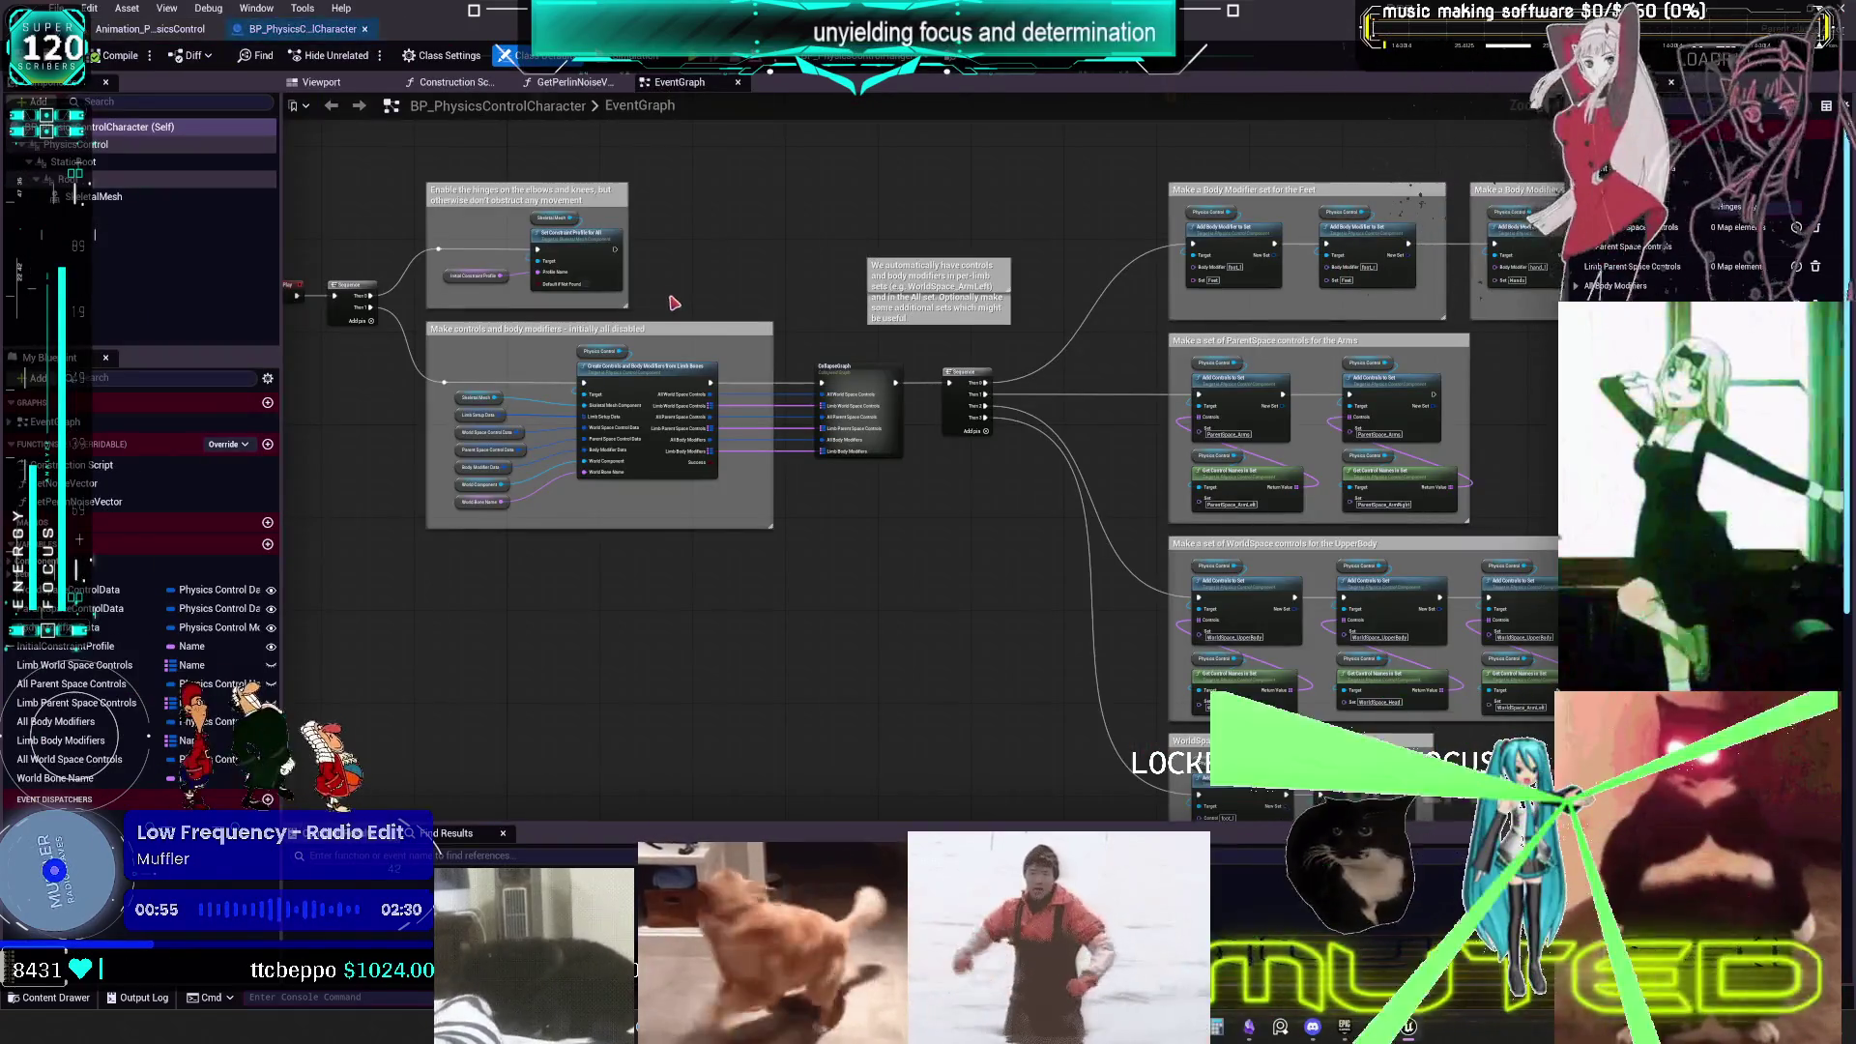
scroll(763, 356, up, 5)
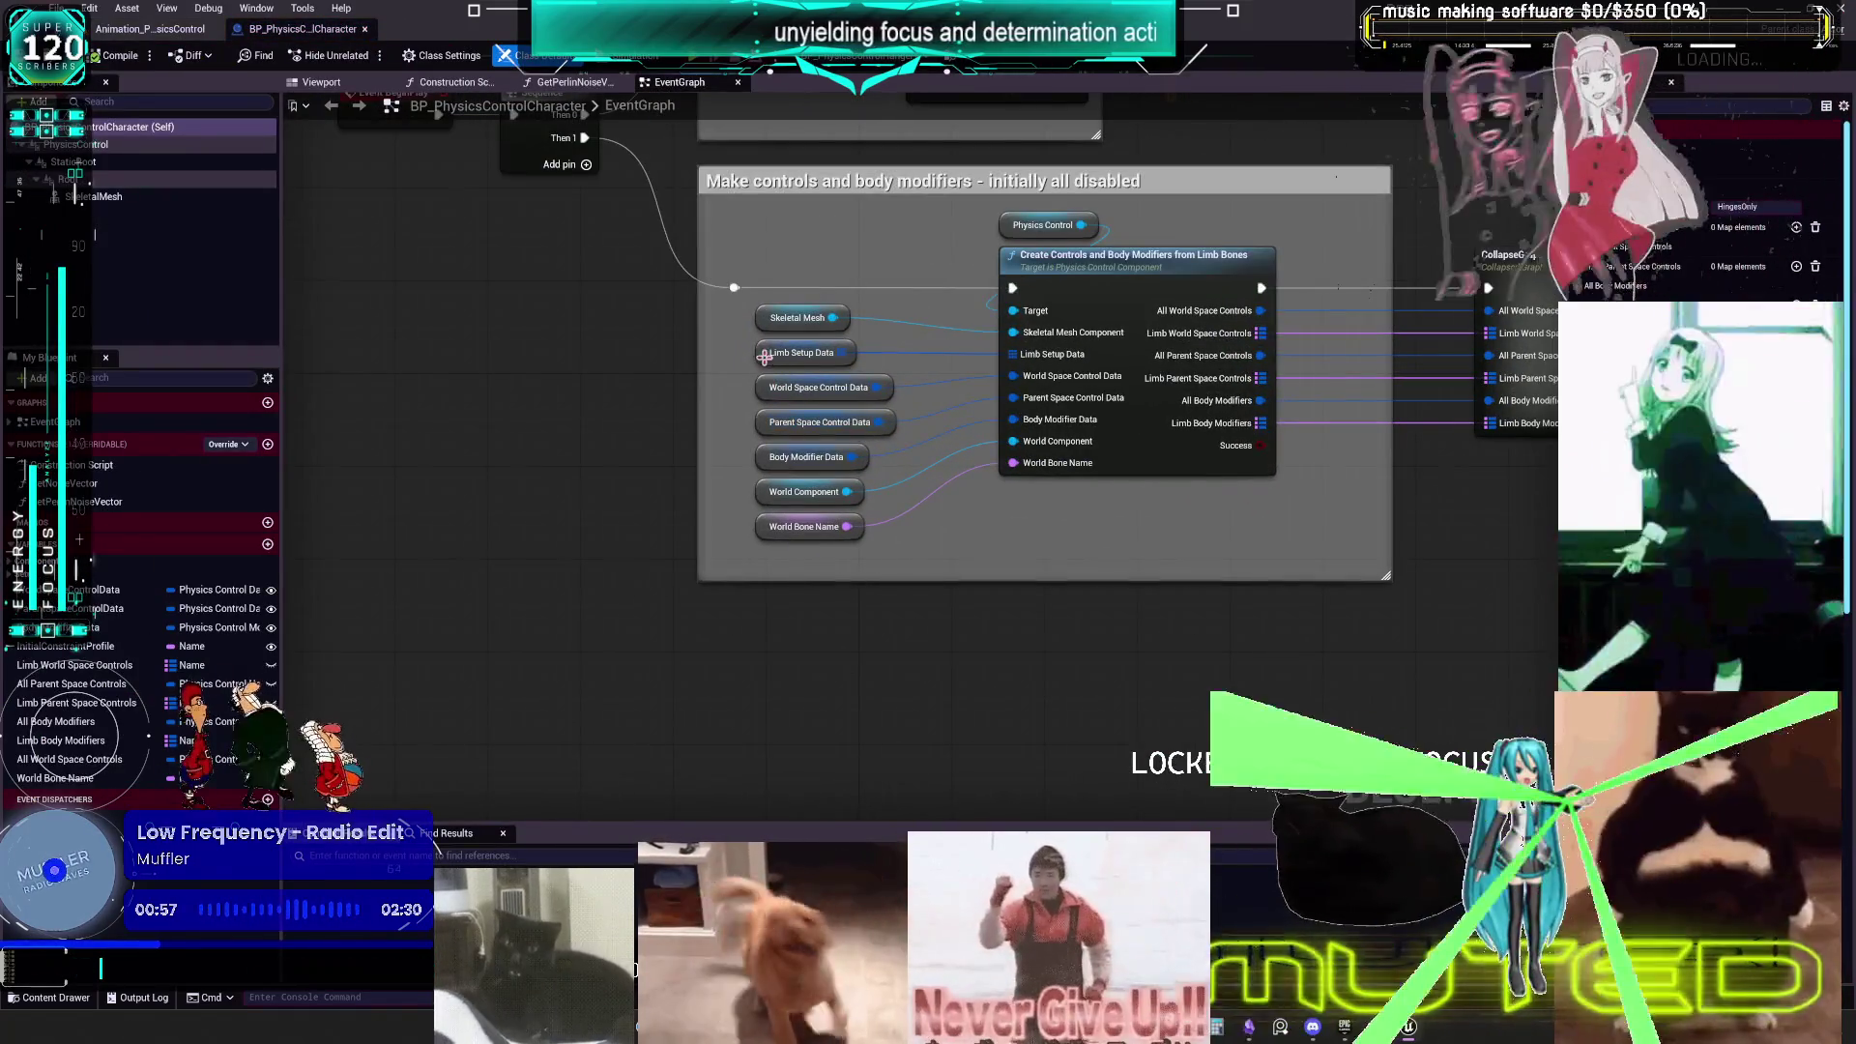
right_click(790, 387)
click(760, 385)
click(764, 387)
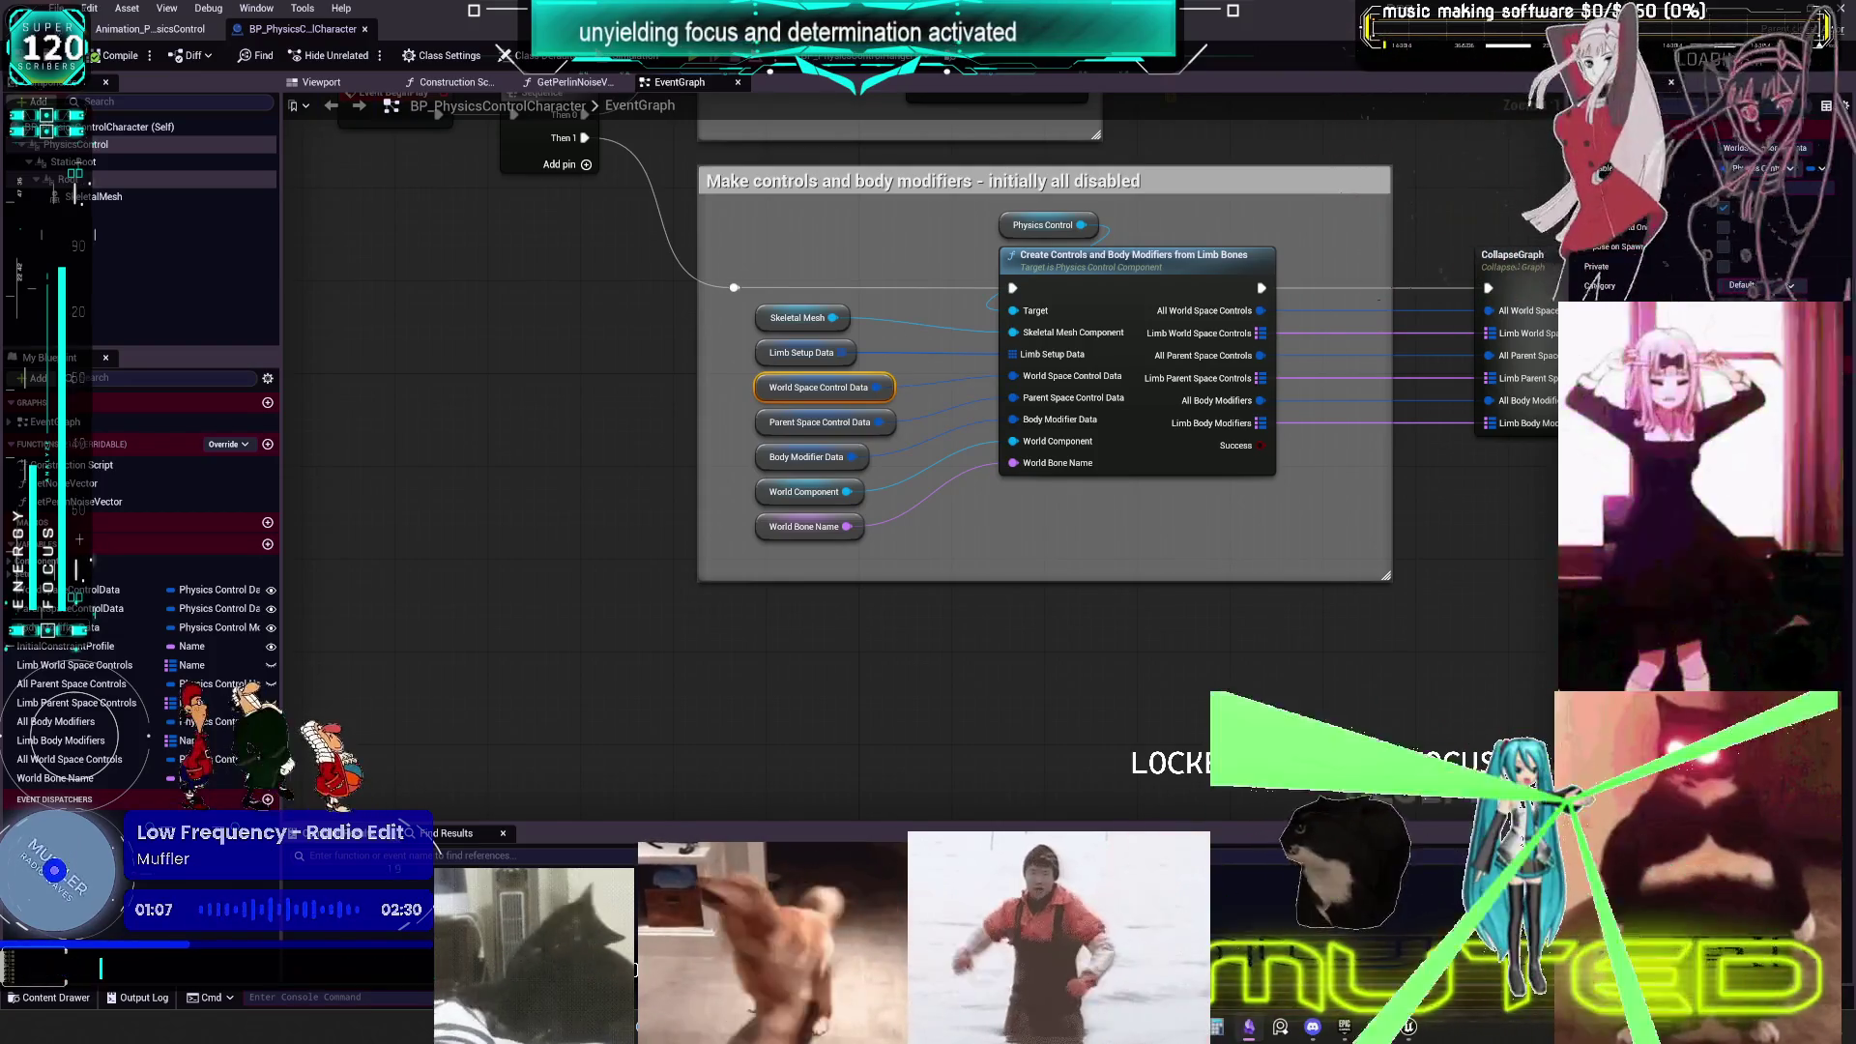
click(762, 422)
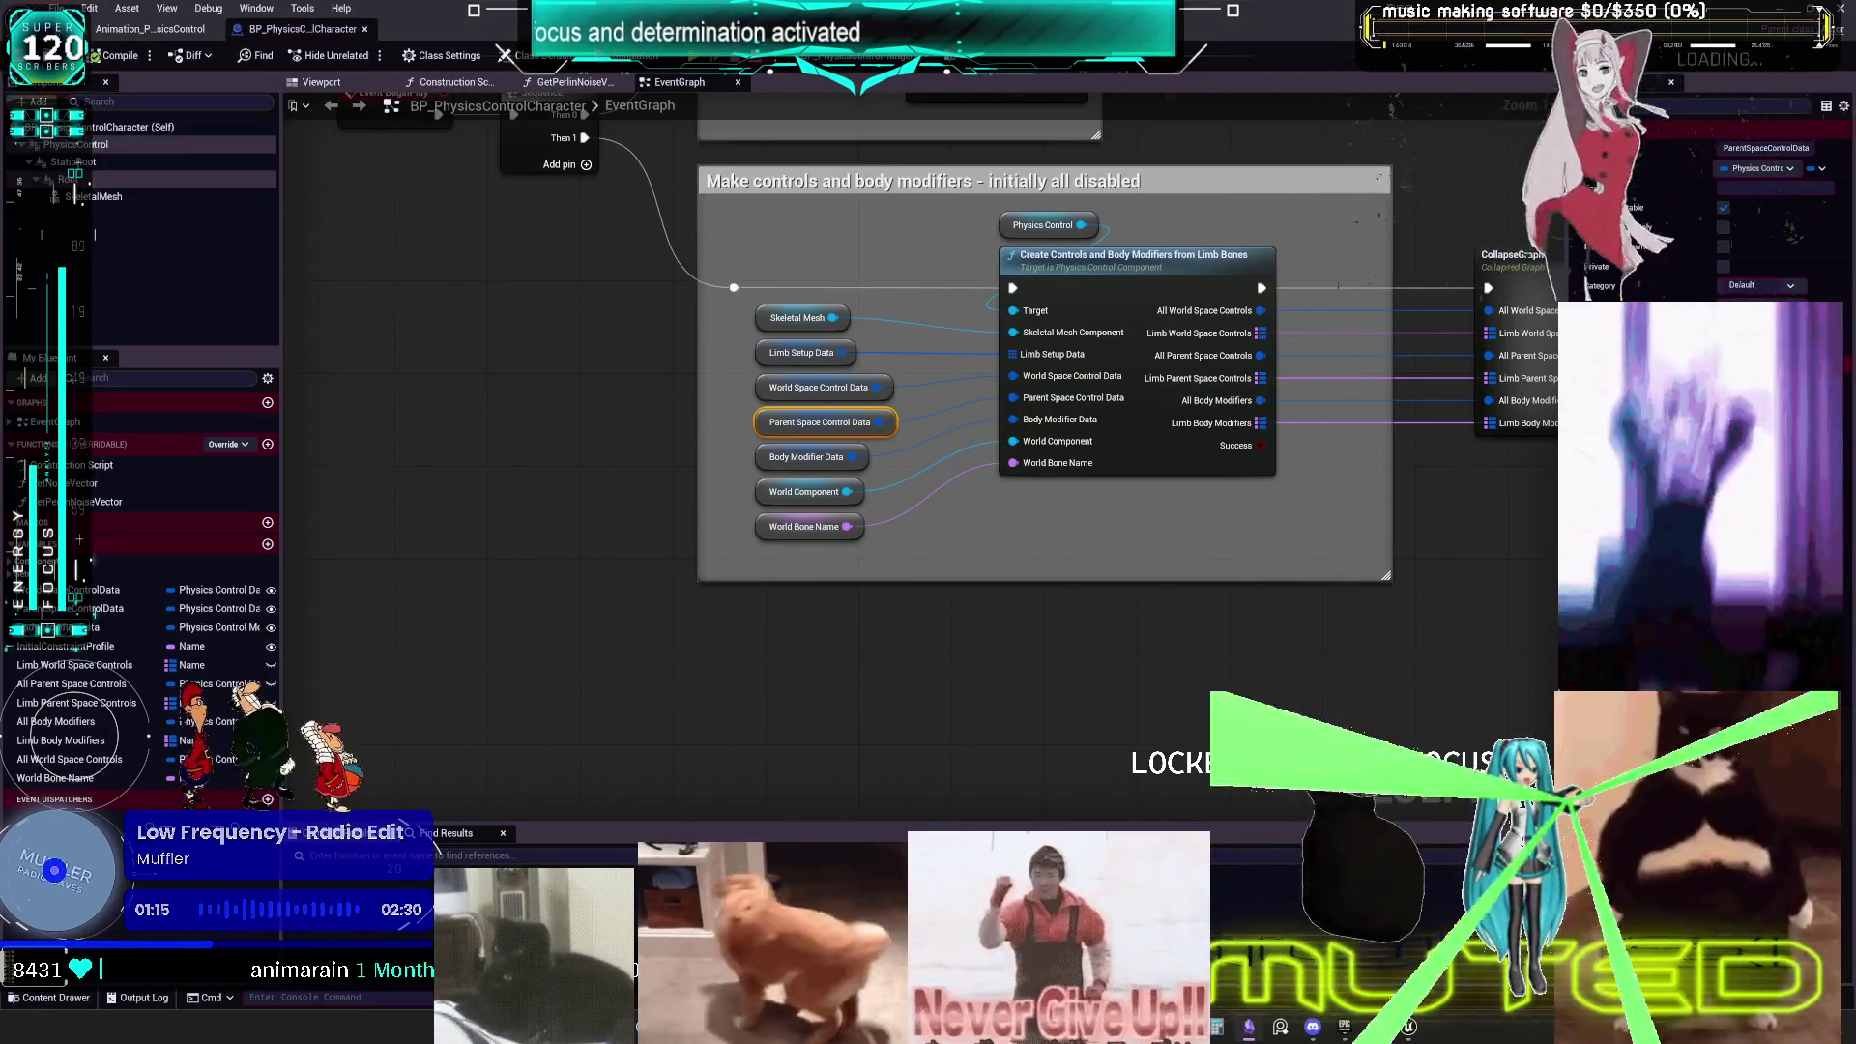
click(764, 457)
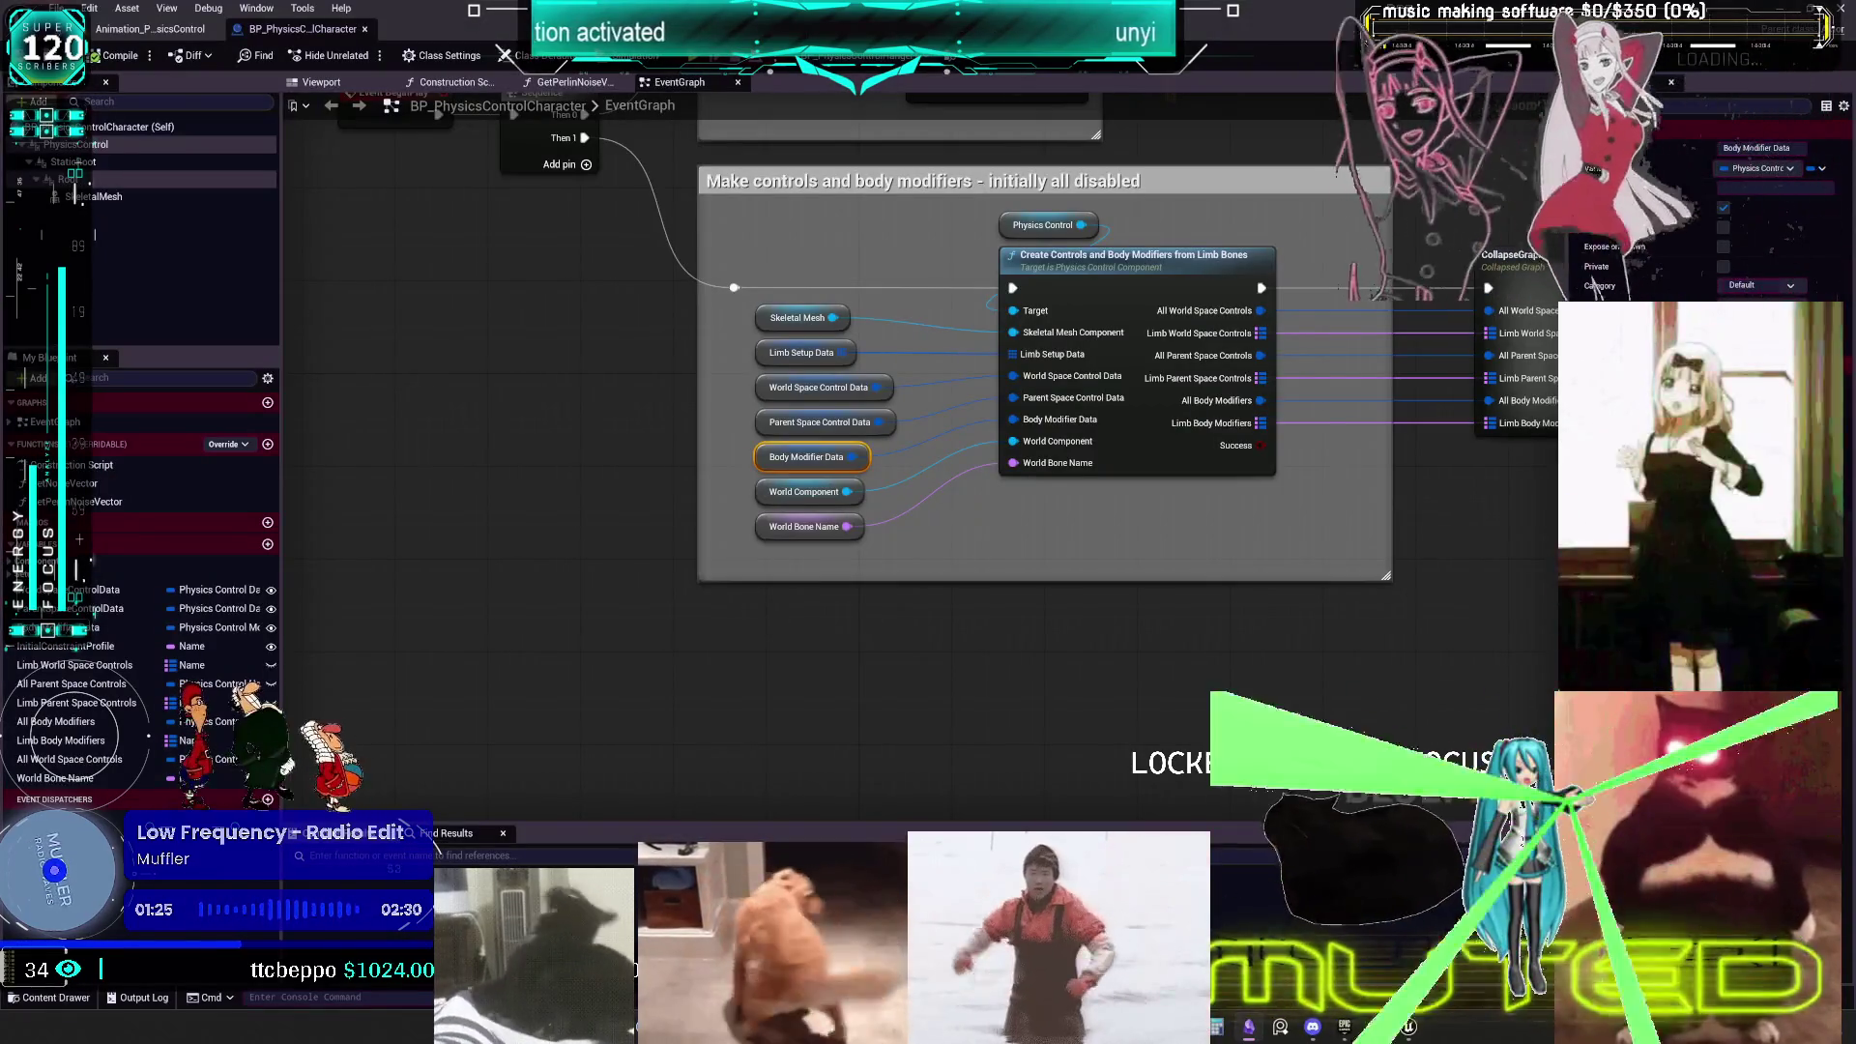
scroll(1036, 580, down, 3)
drag(1036, 580, 696, 505)
mouse_move(860, 458)
mouse_down()
mouse_move(986, 237)
mouse_move(935, 844)
mouse_up()
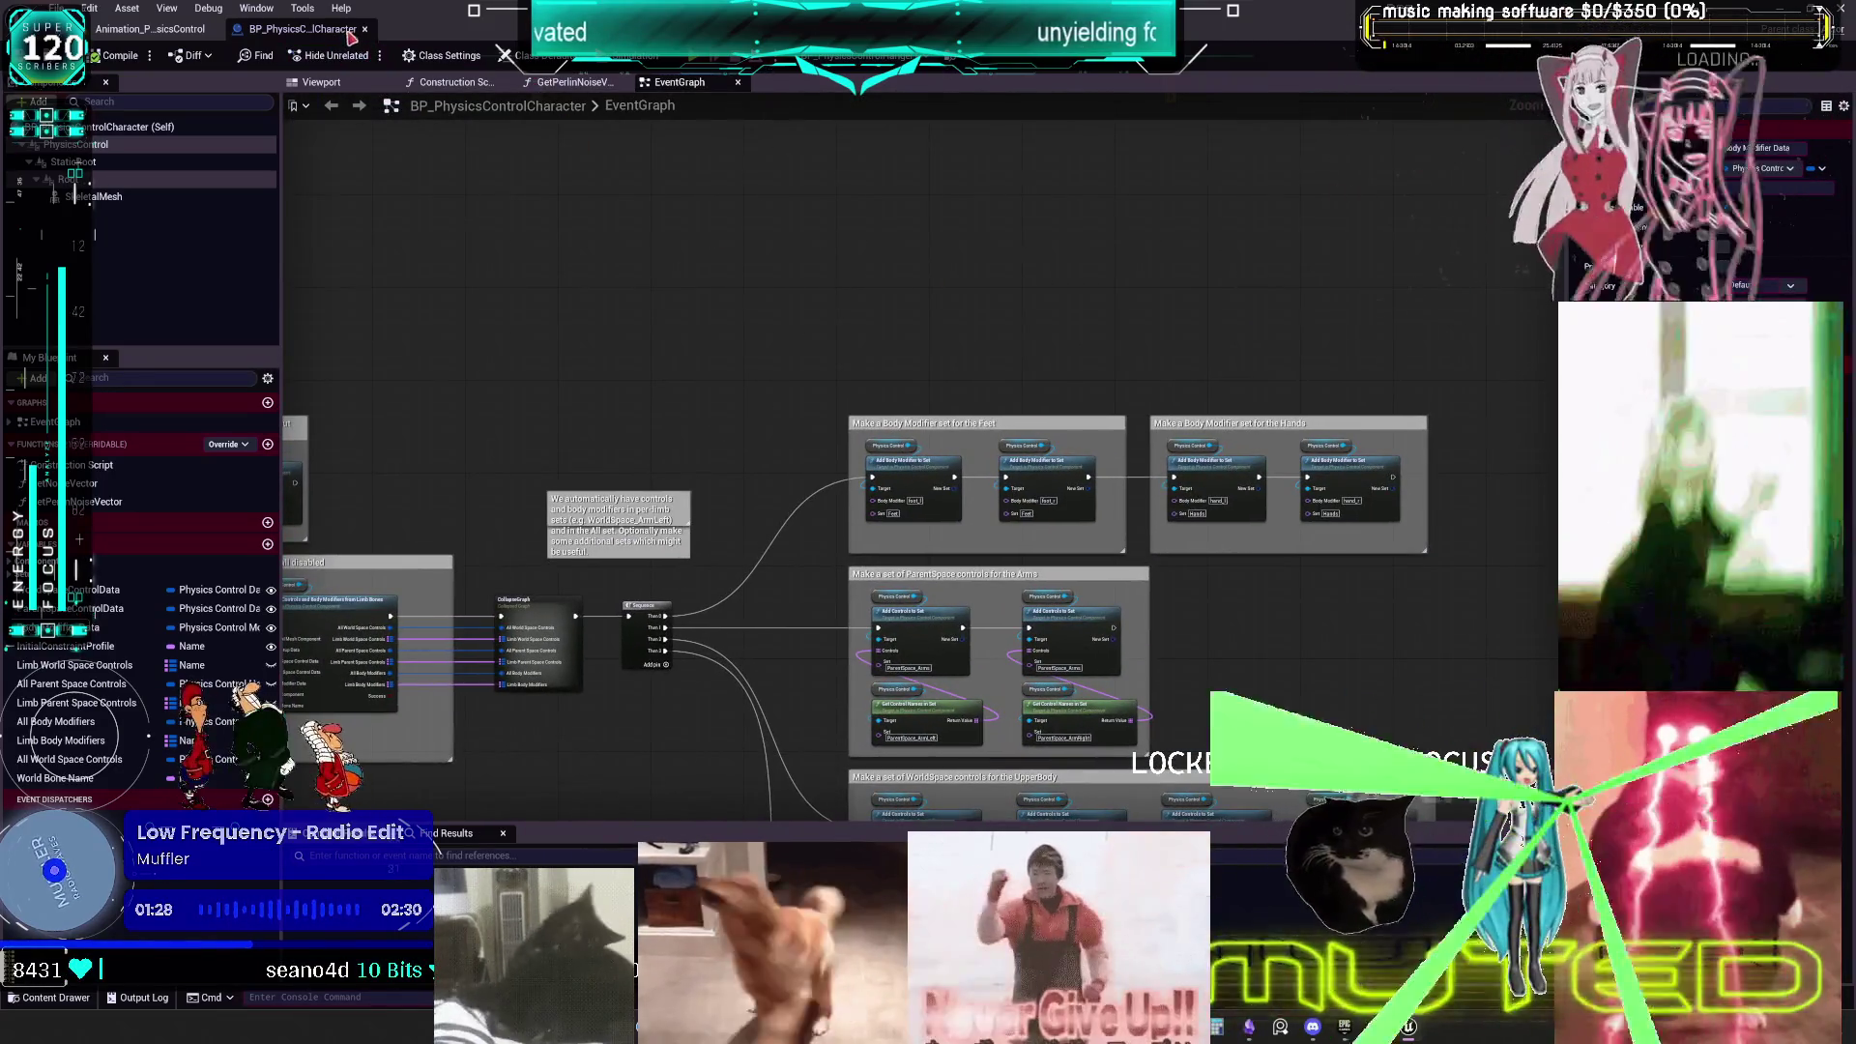
click(366, 32)
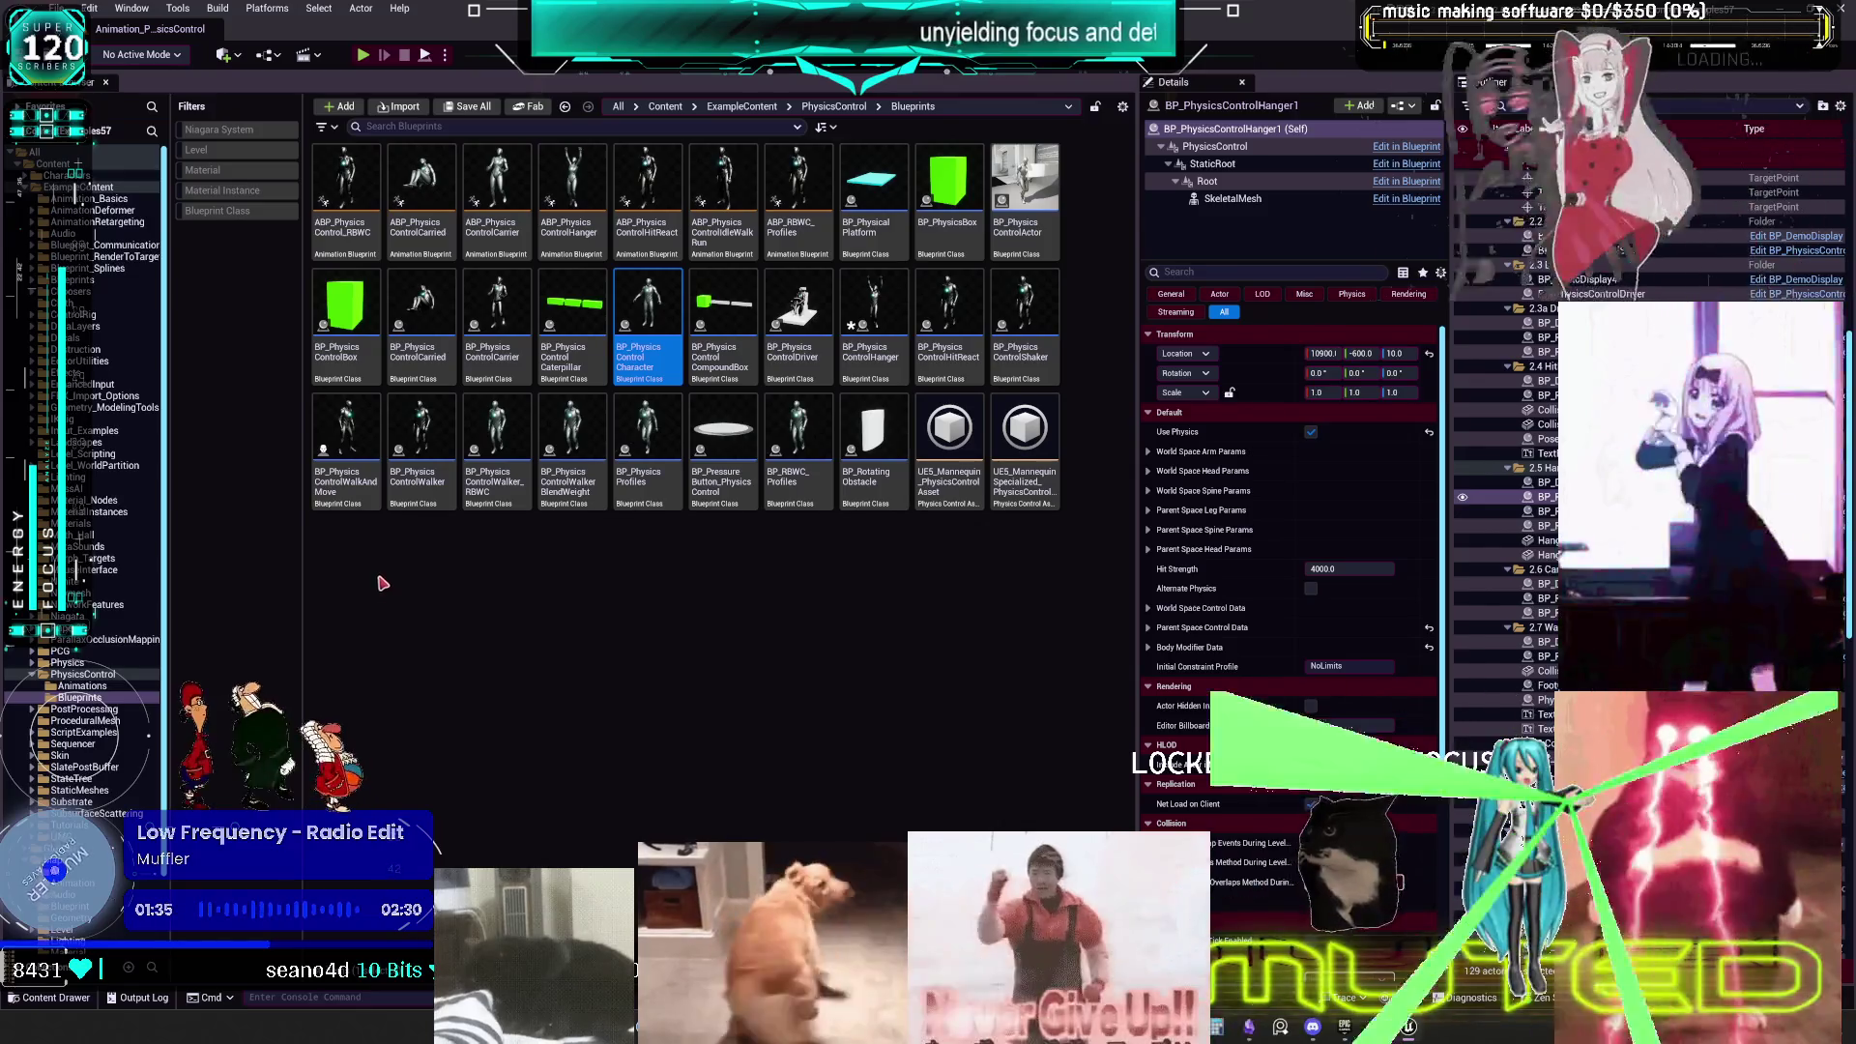
- Open floating Viewport 2, focus the World and Parent Space walker, and open its Blueprint
click(132, 7)
mouse_move(290, 152)
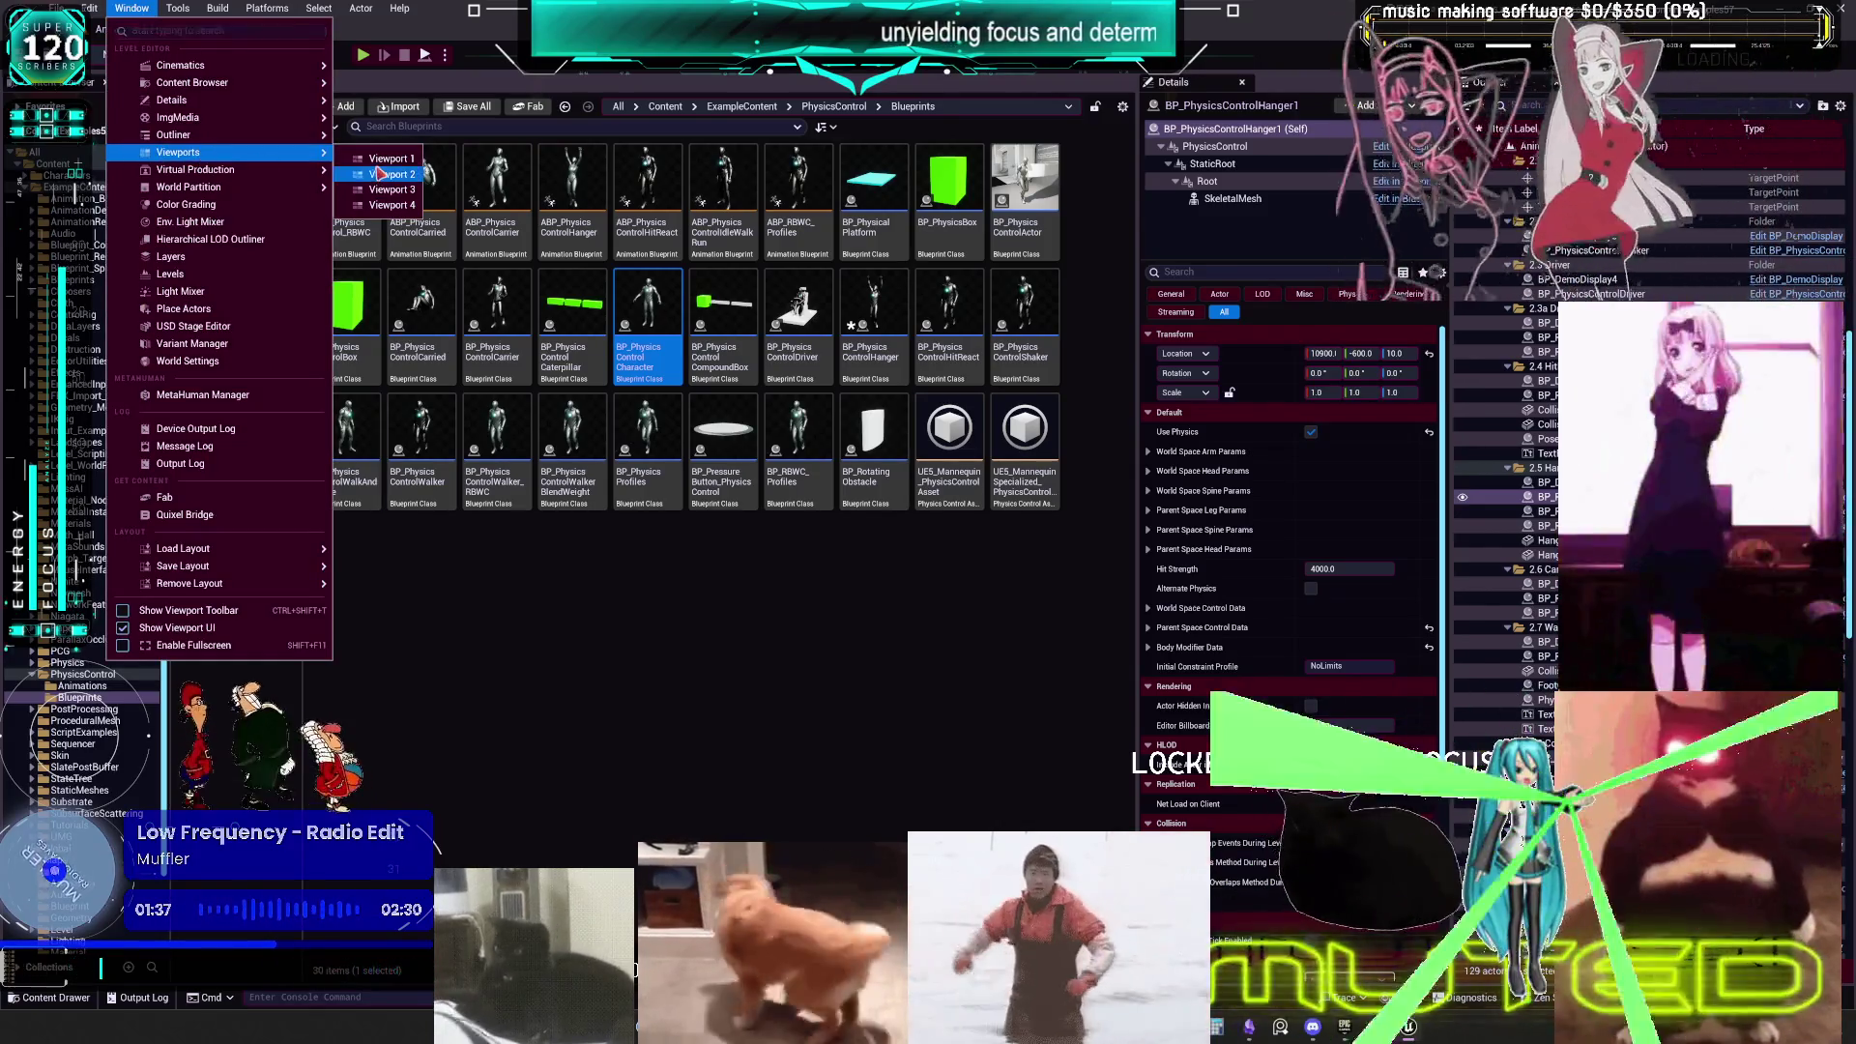
click(380, 174)
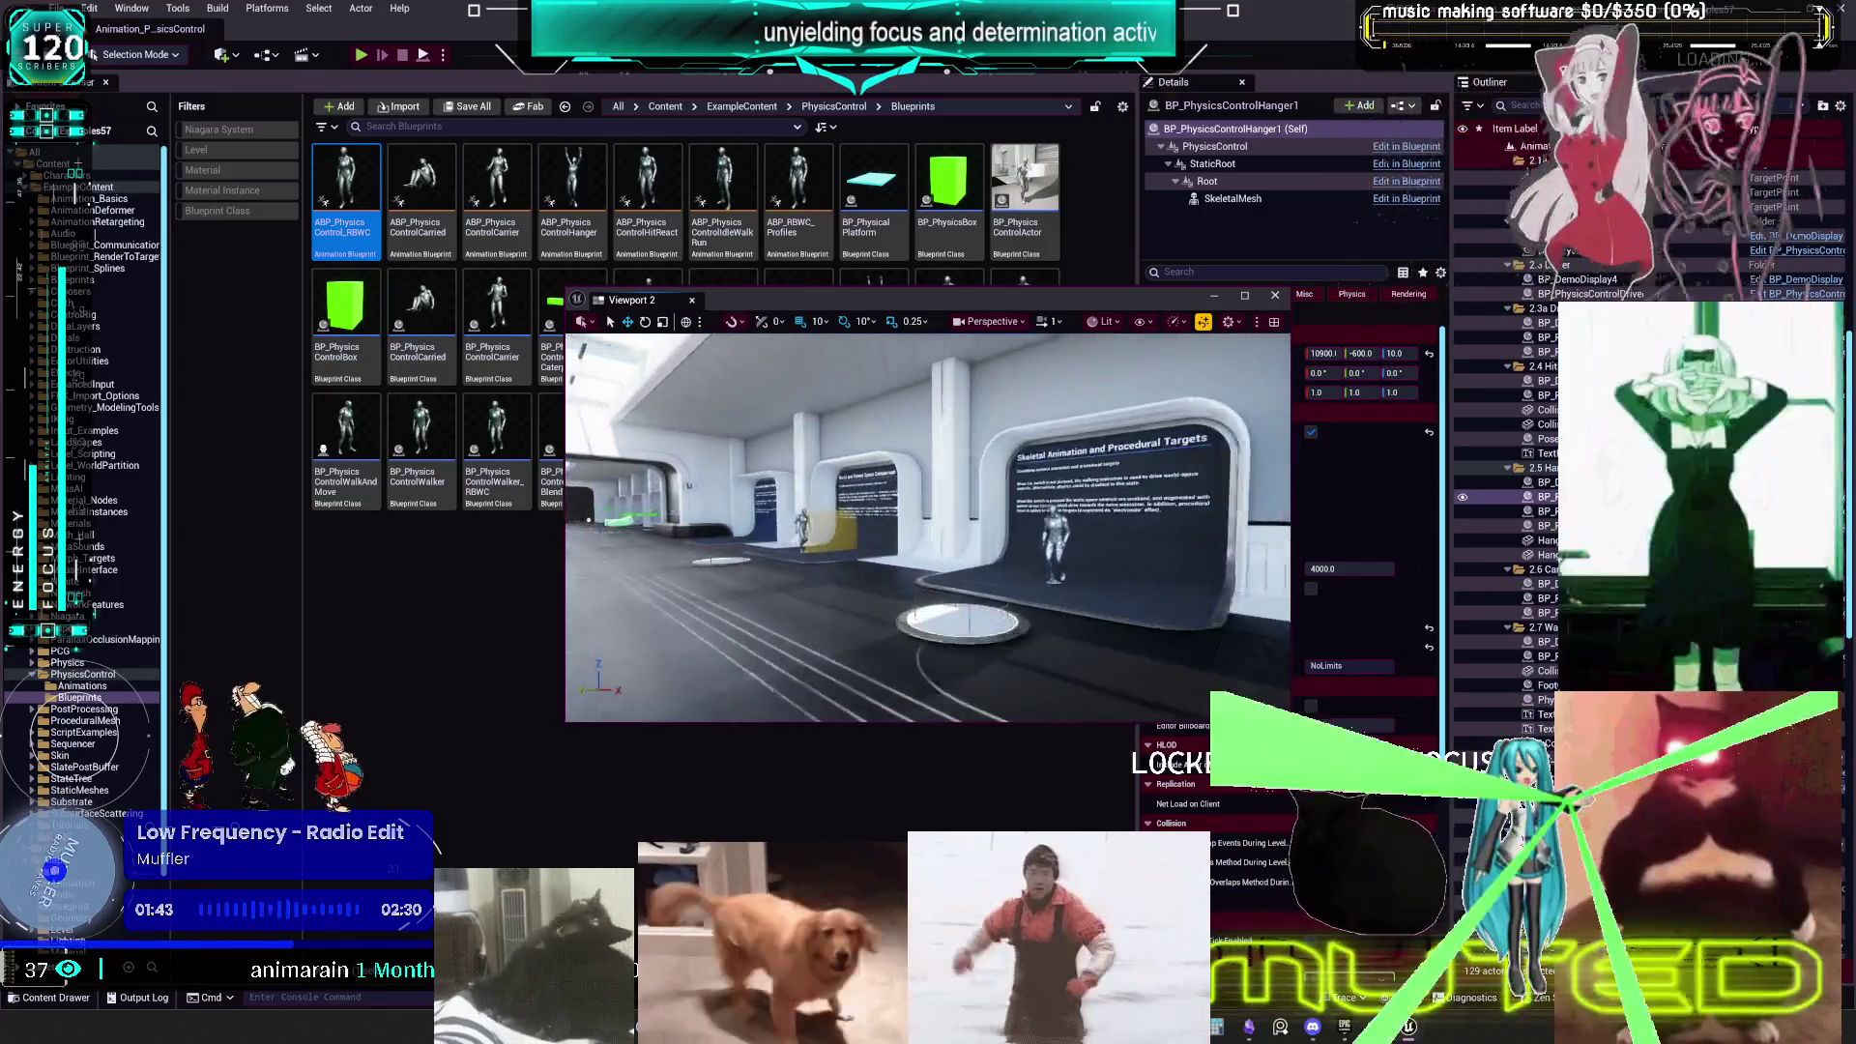
double_click(1542, 450)
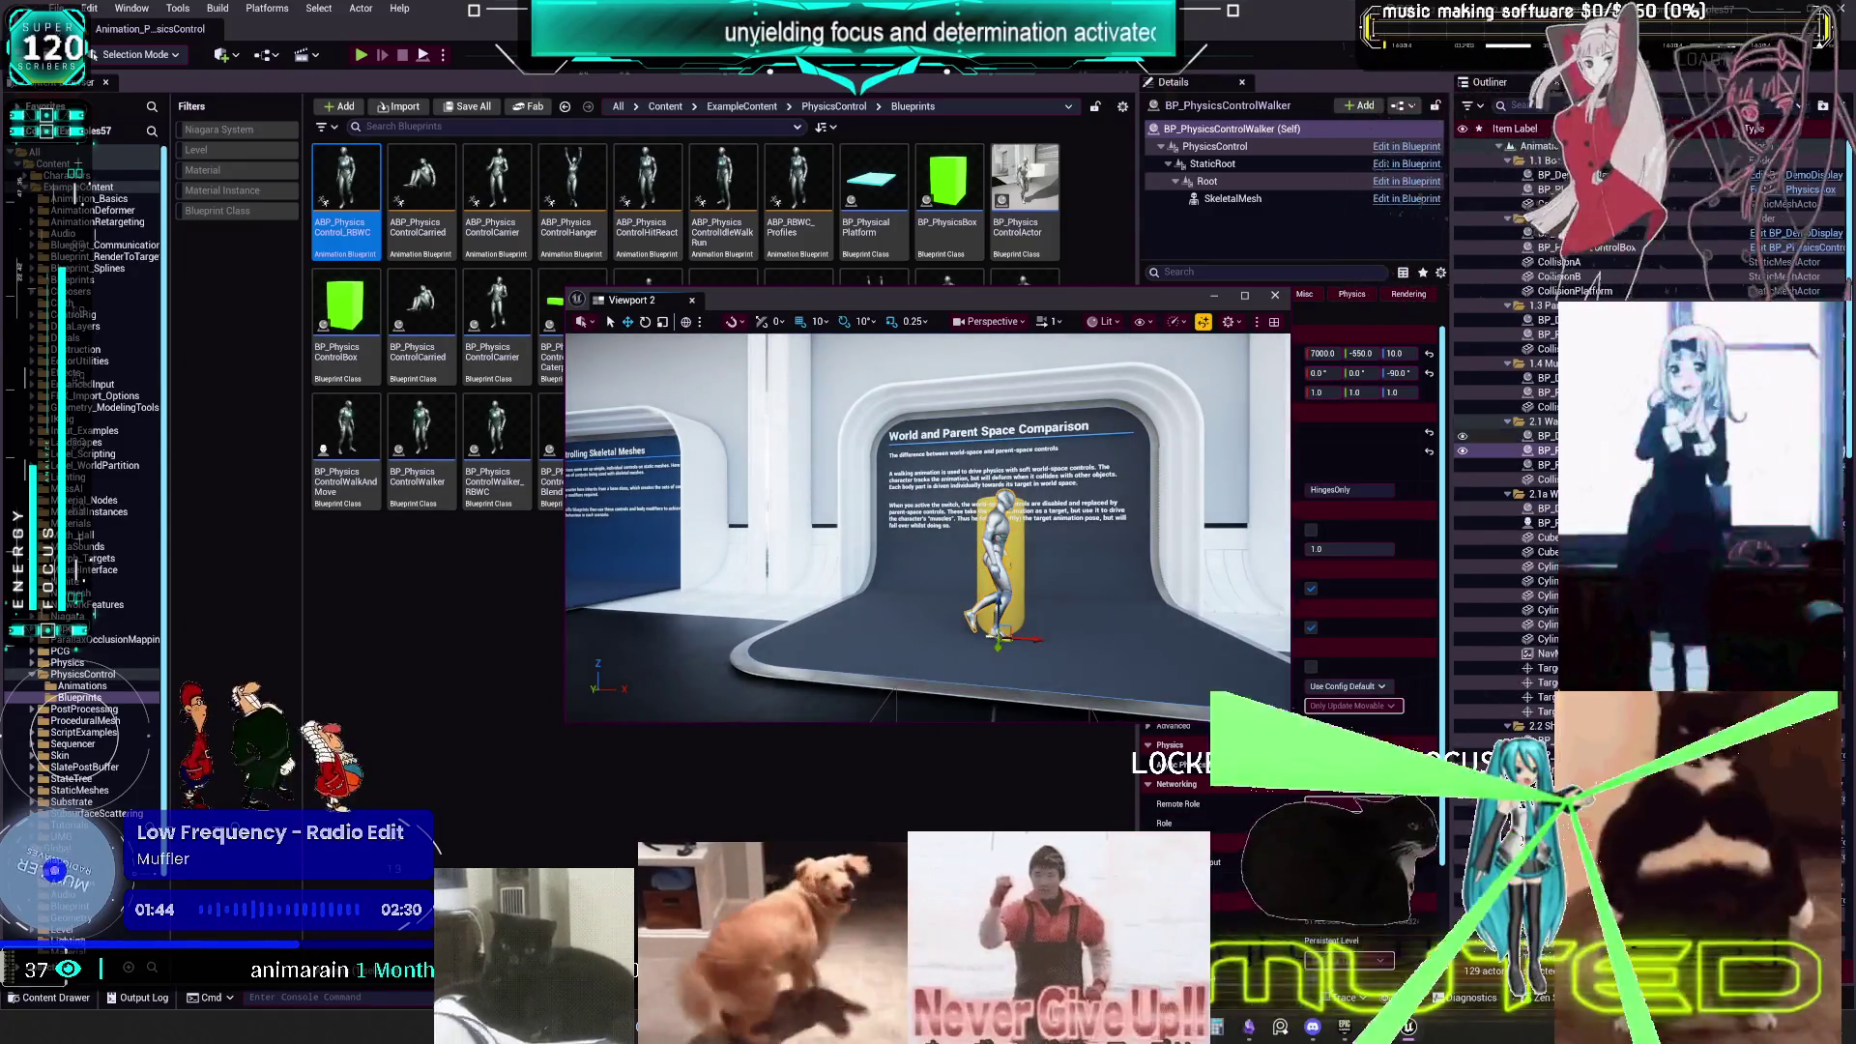
key(ctrl+e)
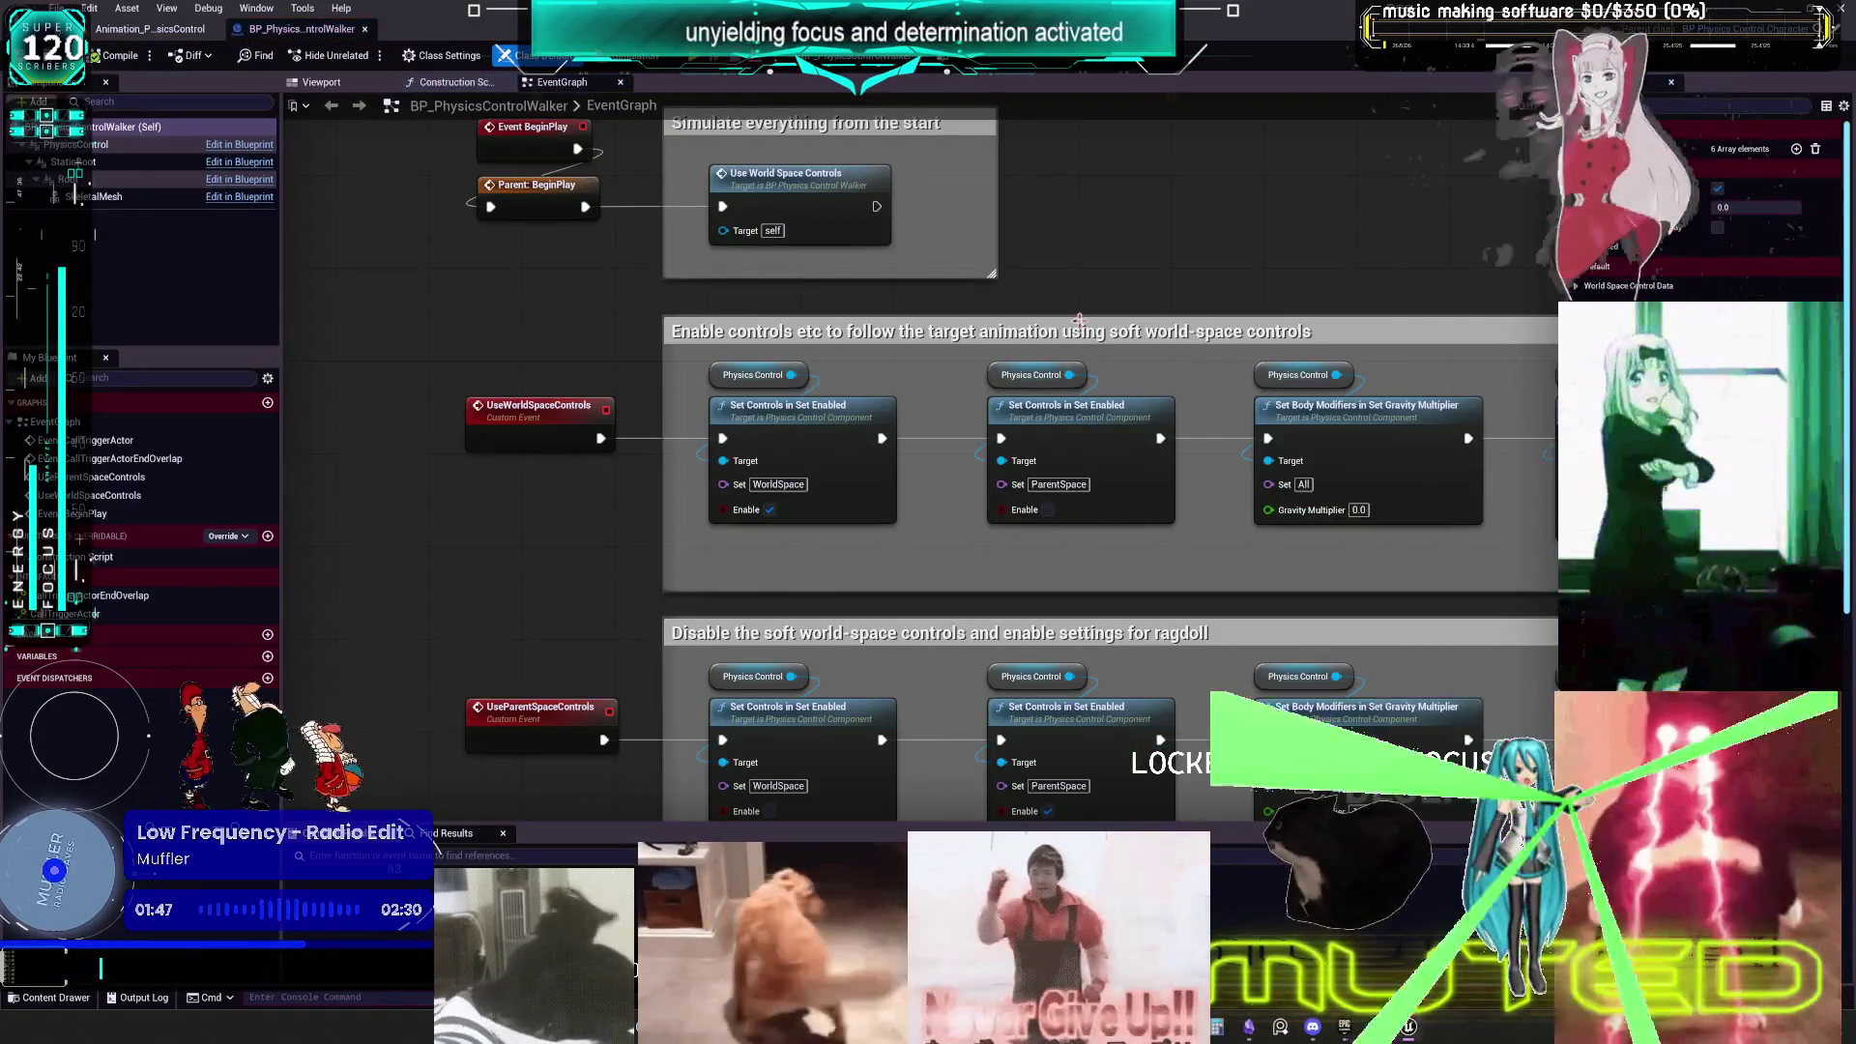
- Center the Walker event graph and box-select its two control comment blocks
scroll(1079, 320, down, 3)
drag(1207, 497, 1023, 446)
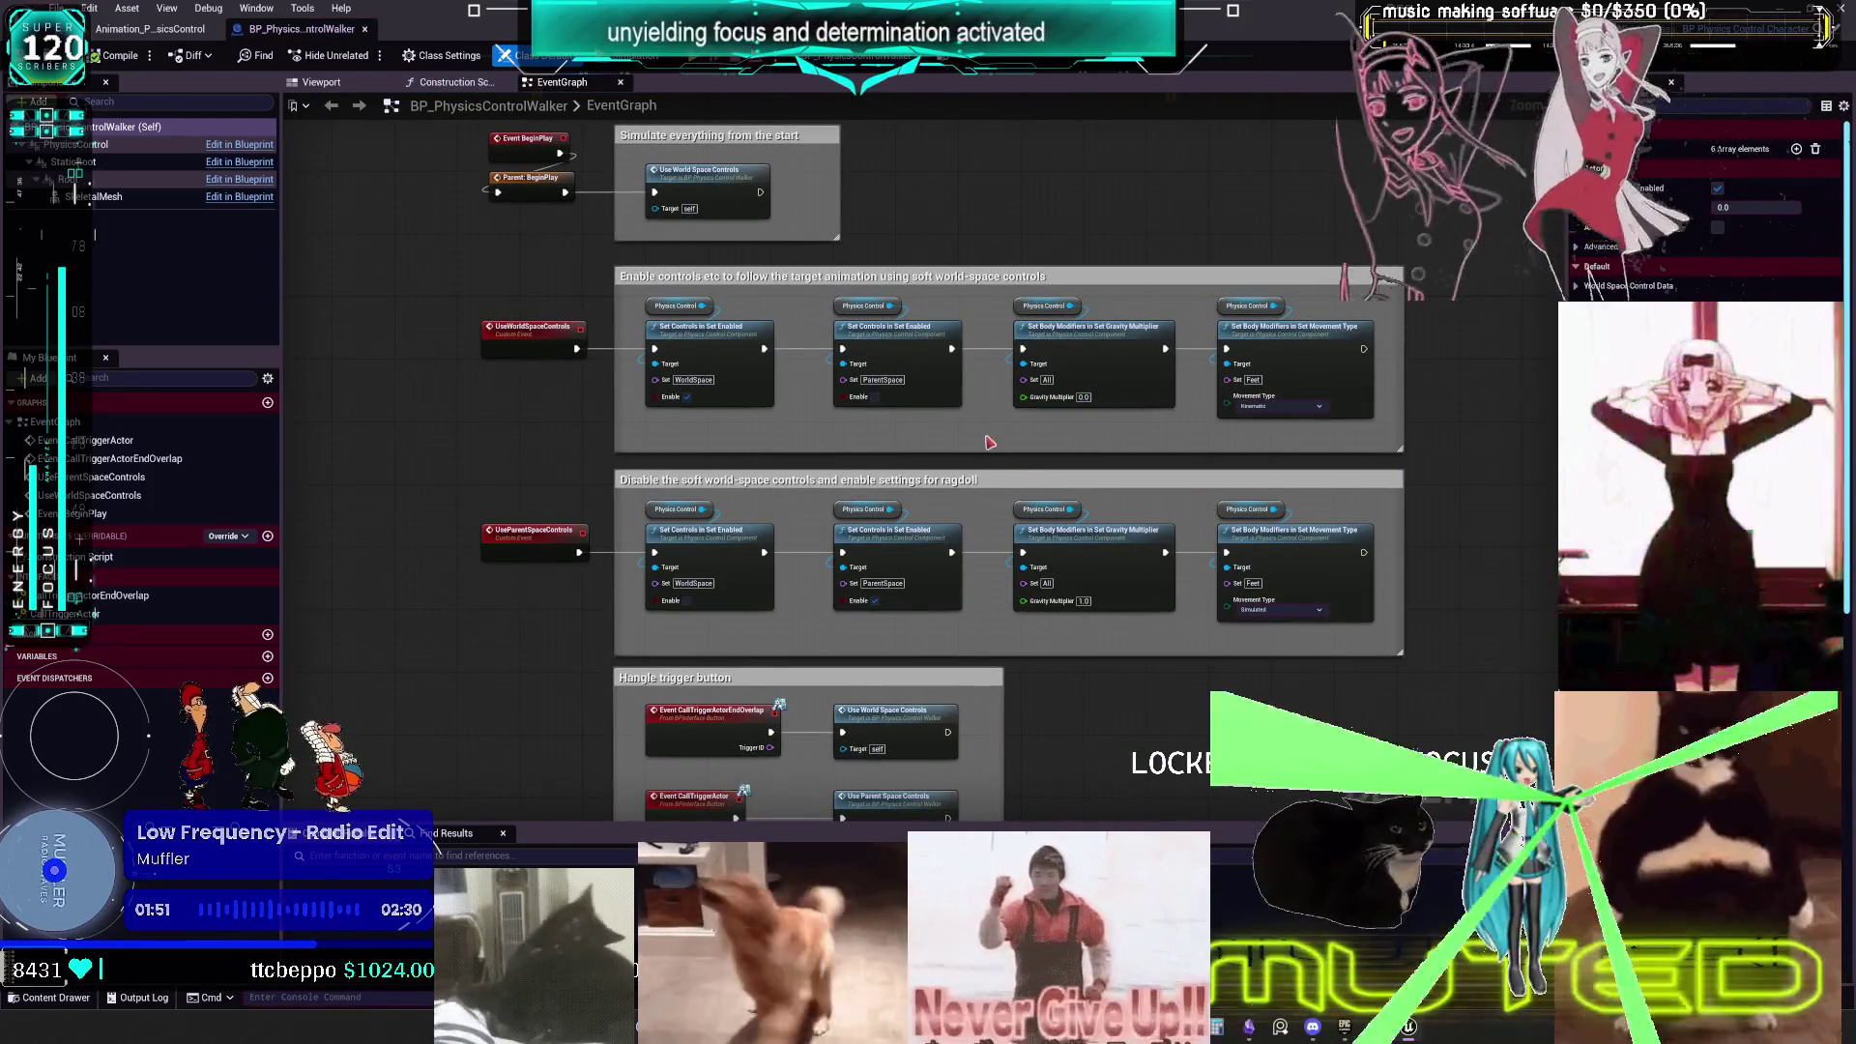
mouse_move(1136, 469)
mouse_down()
mouse_move(1139, 296)
mouse_move(1153, 537)
mouse_up()
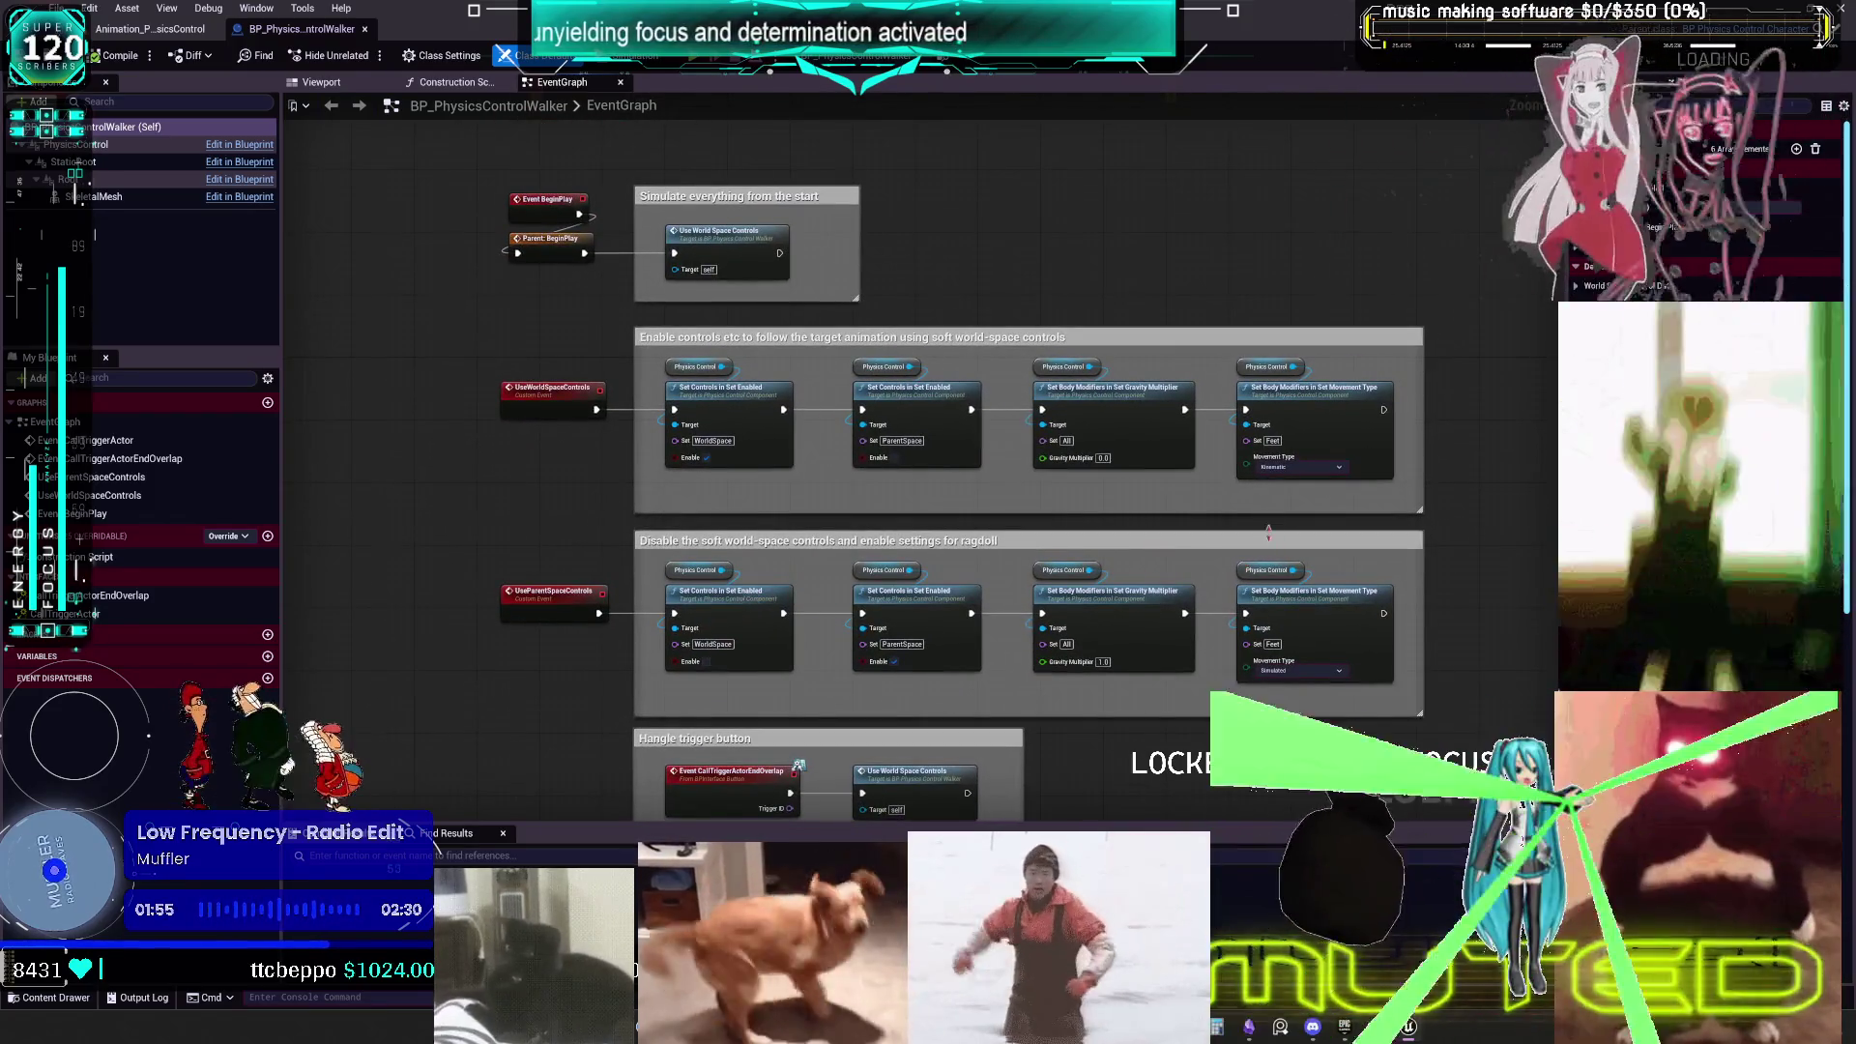
mouse_move(1448, 725)
mouse_down()
mouse_move(830, 435)
mouse_move(497, 327)
mouse_up()
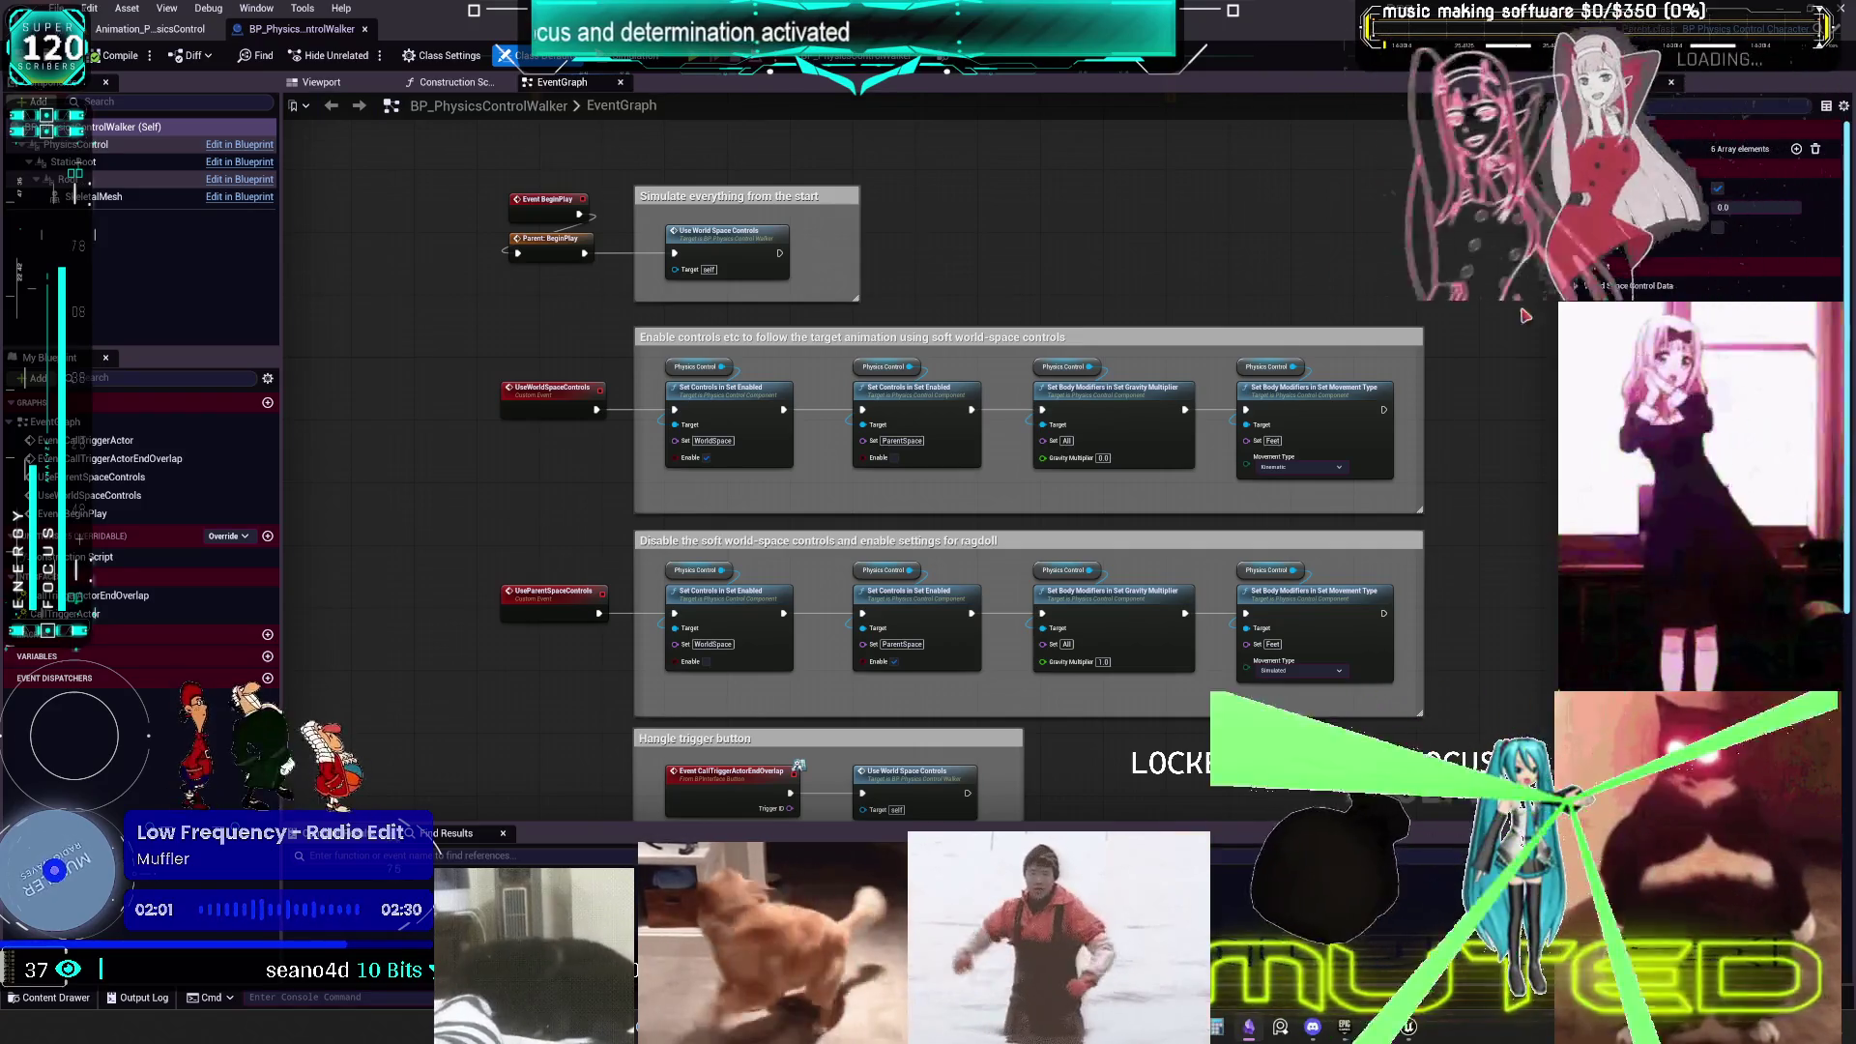
- Cancel the save prompt and show the SkeletalMesh component's properties
key(ctrl+shift+s)
click(1124, 673)
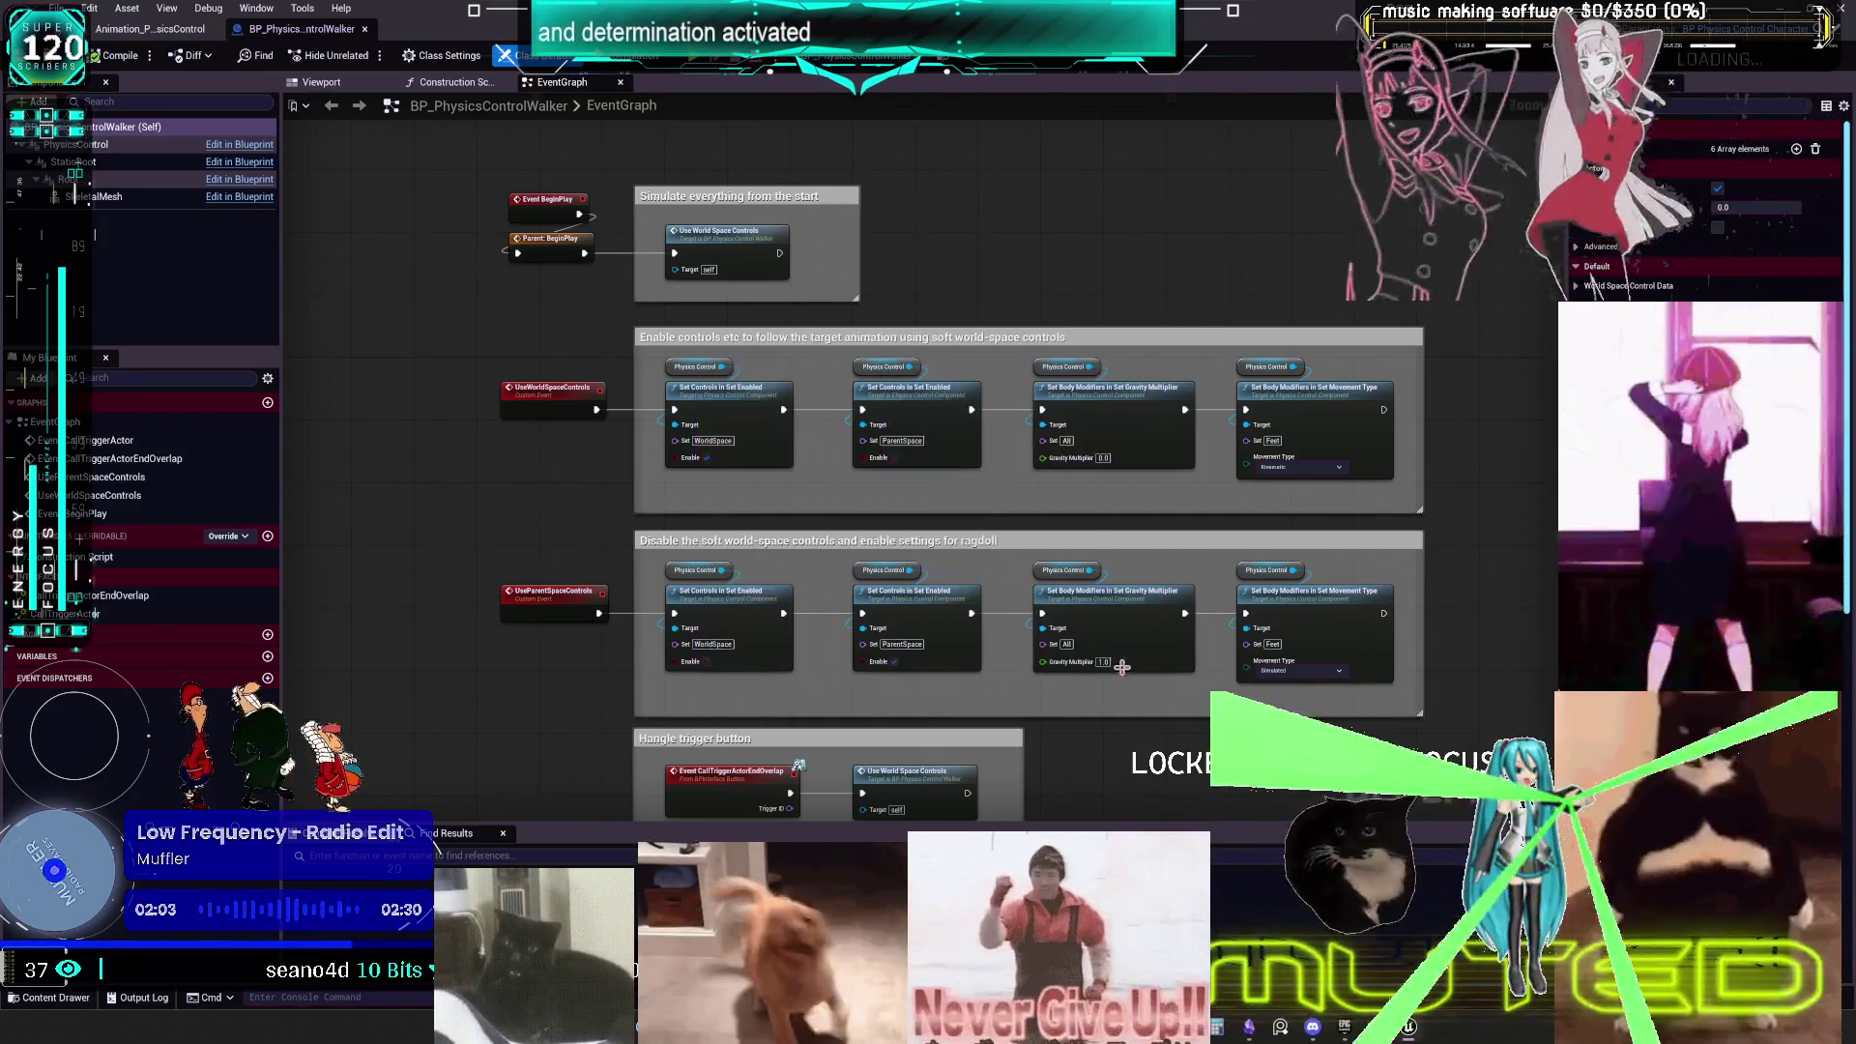
click(96, 197)
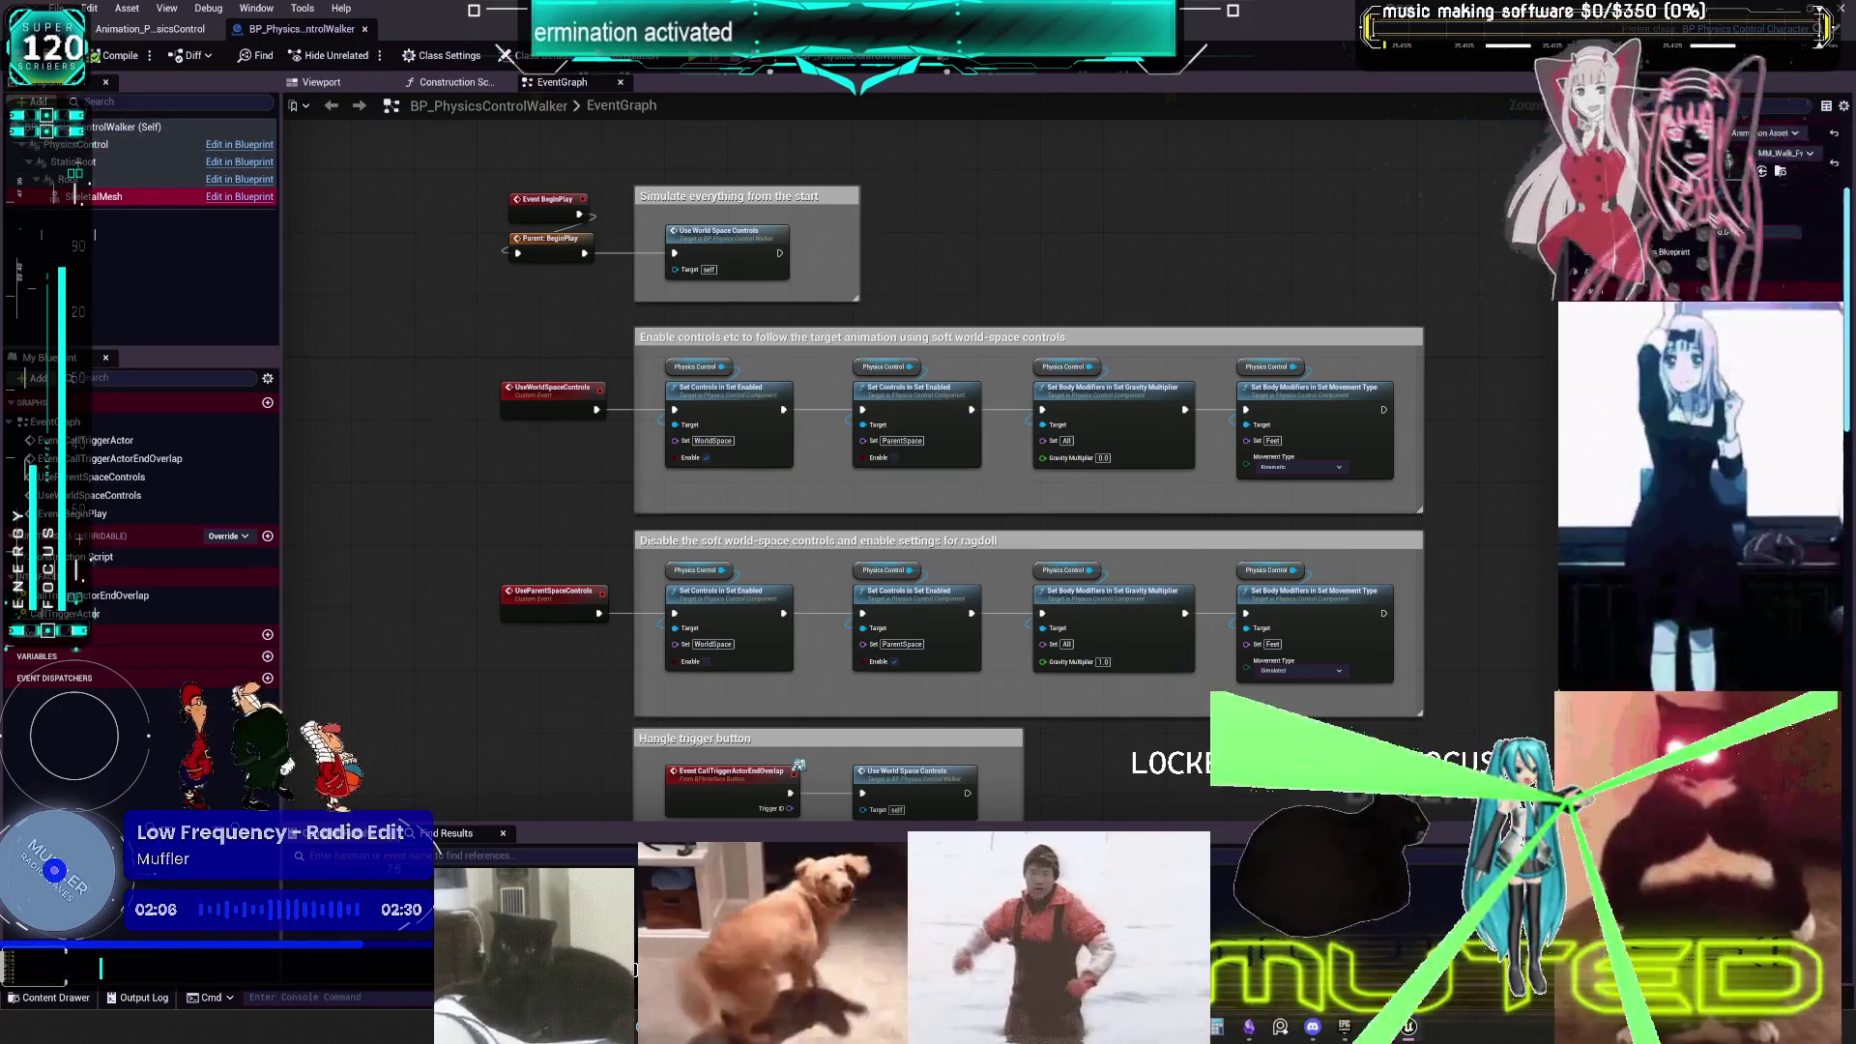
scroll(1702, 242, down, 5)
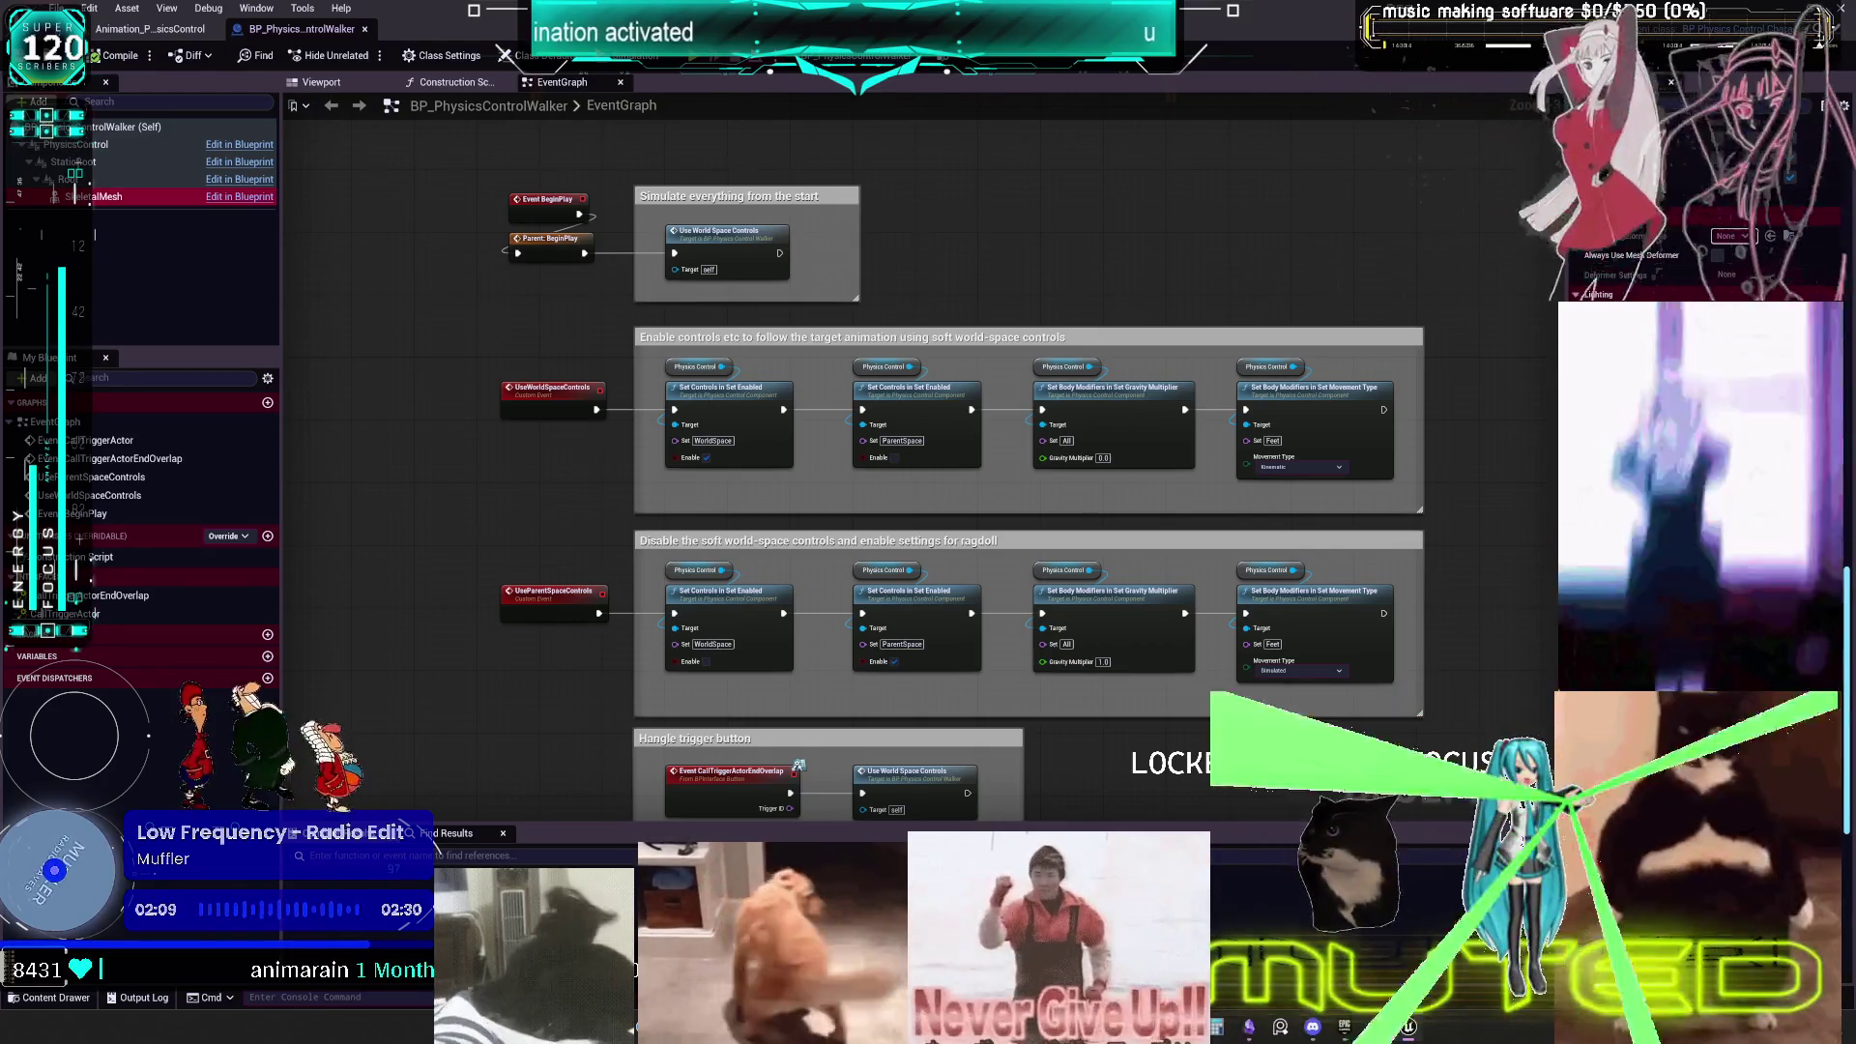
scroll(1538, 645, up, 3)
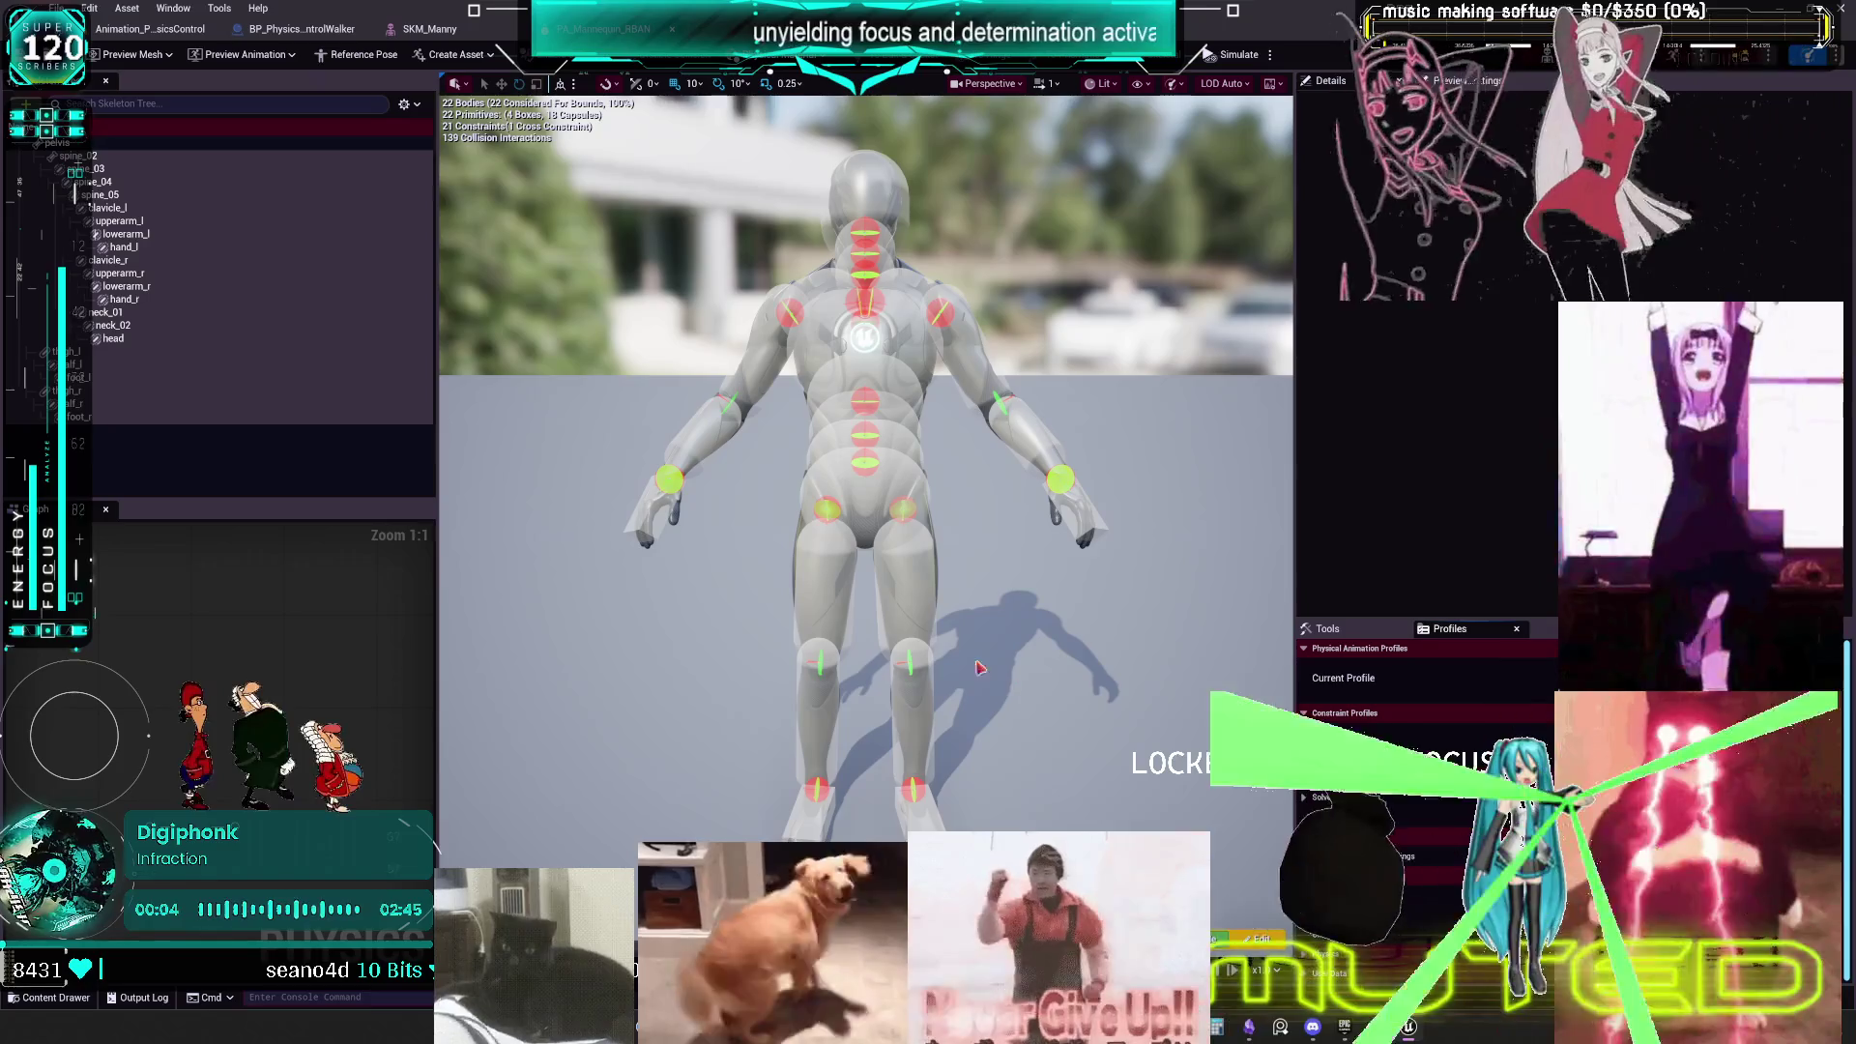
- Select the upperarm_r body, then make the skeleton tree hide bodies and show constraints
click(120, 274)
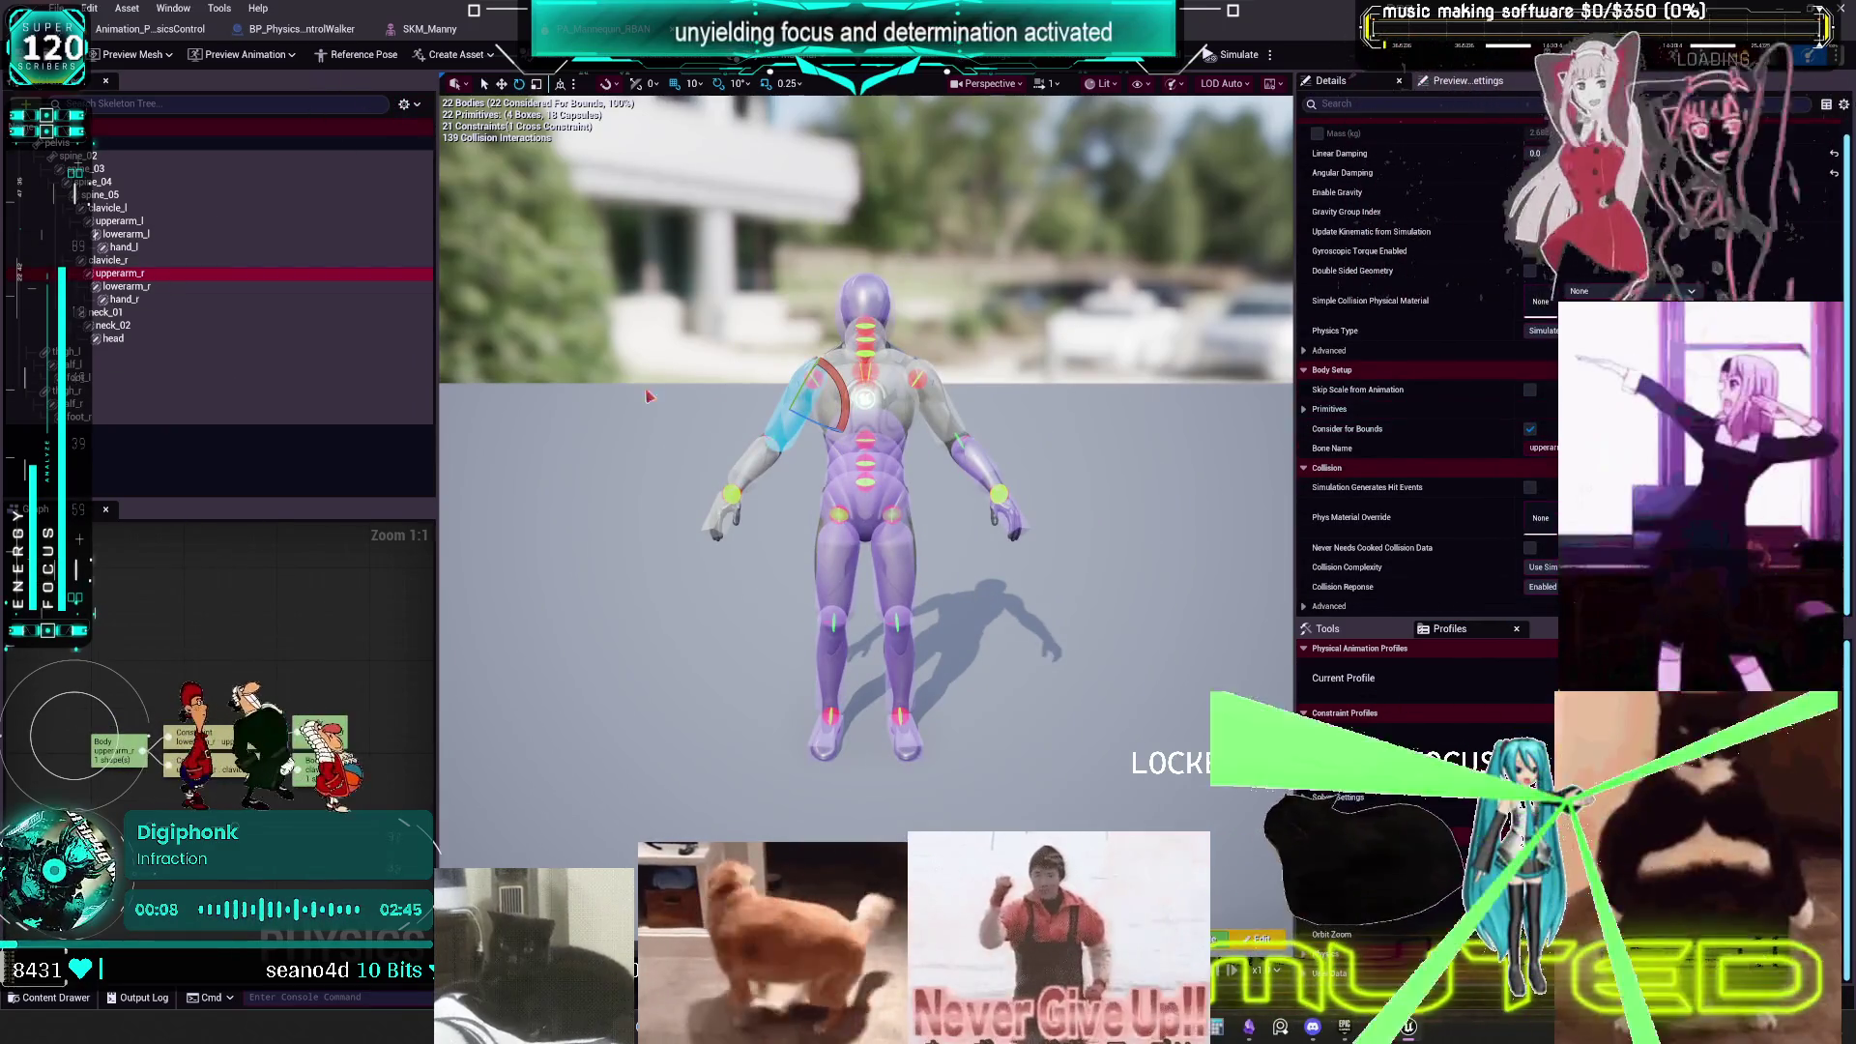
click(406, 103)
click(455, 283)
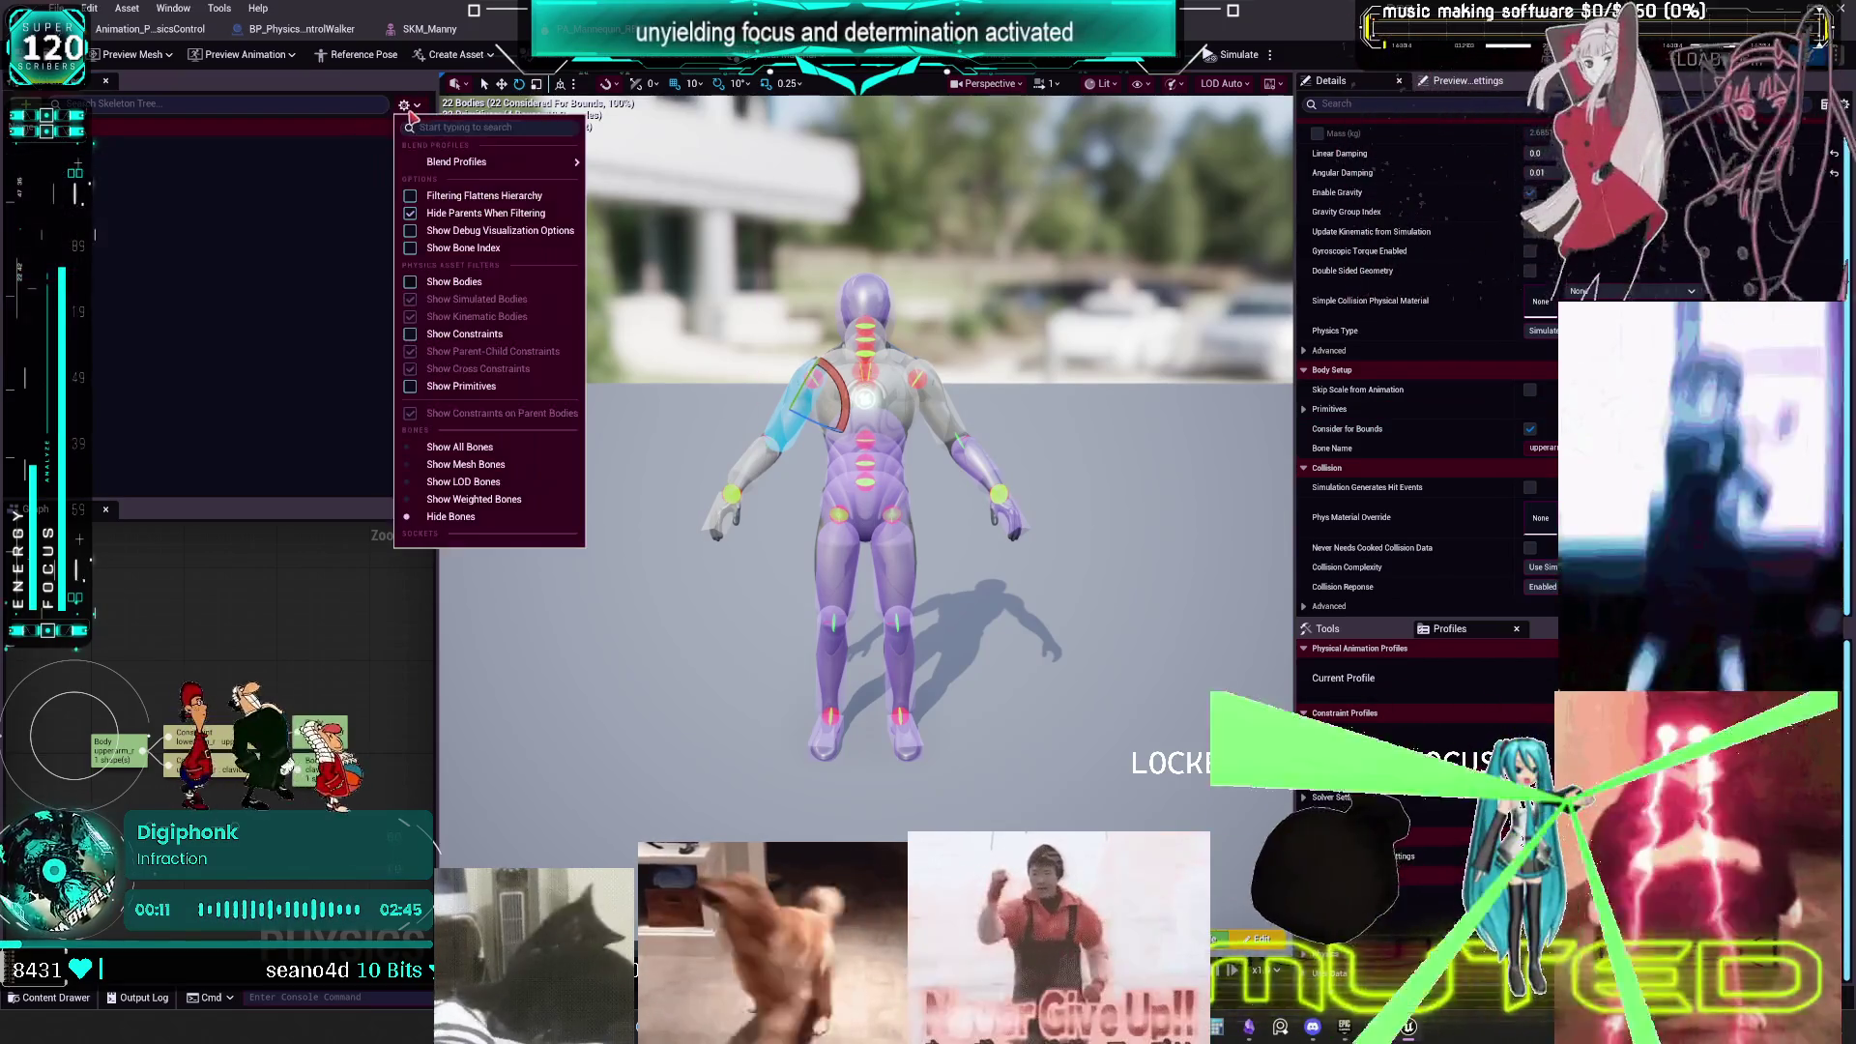
click(464, 333)
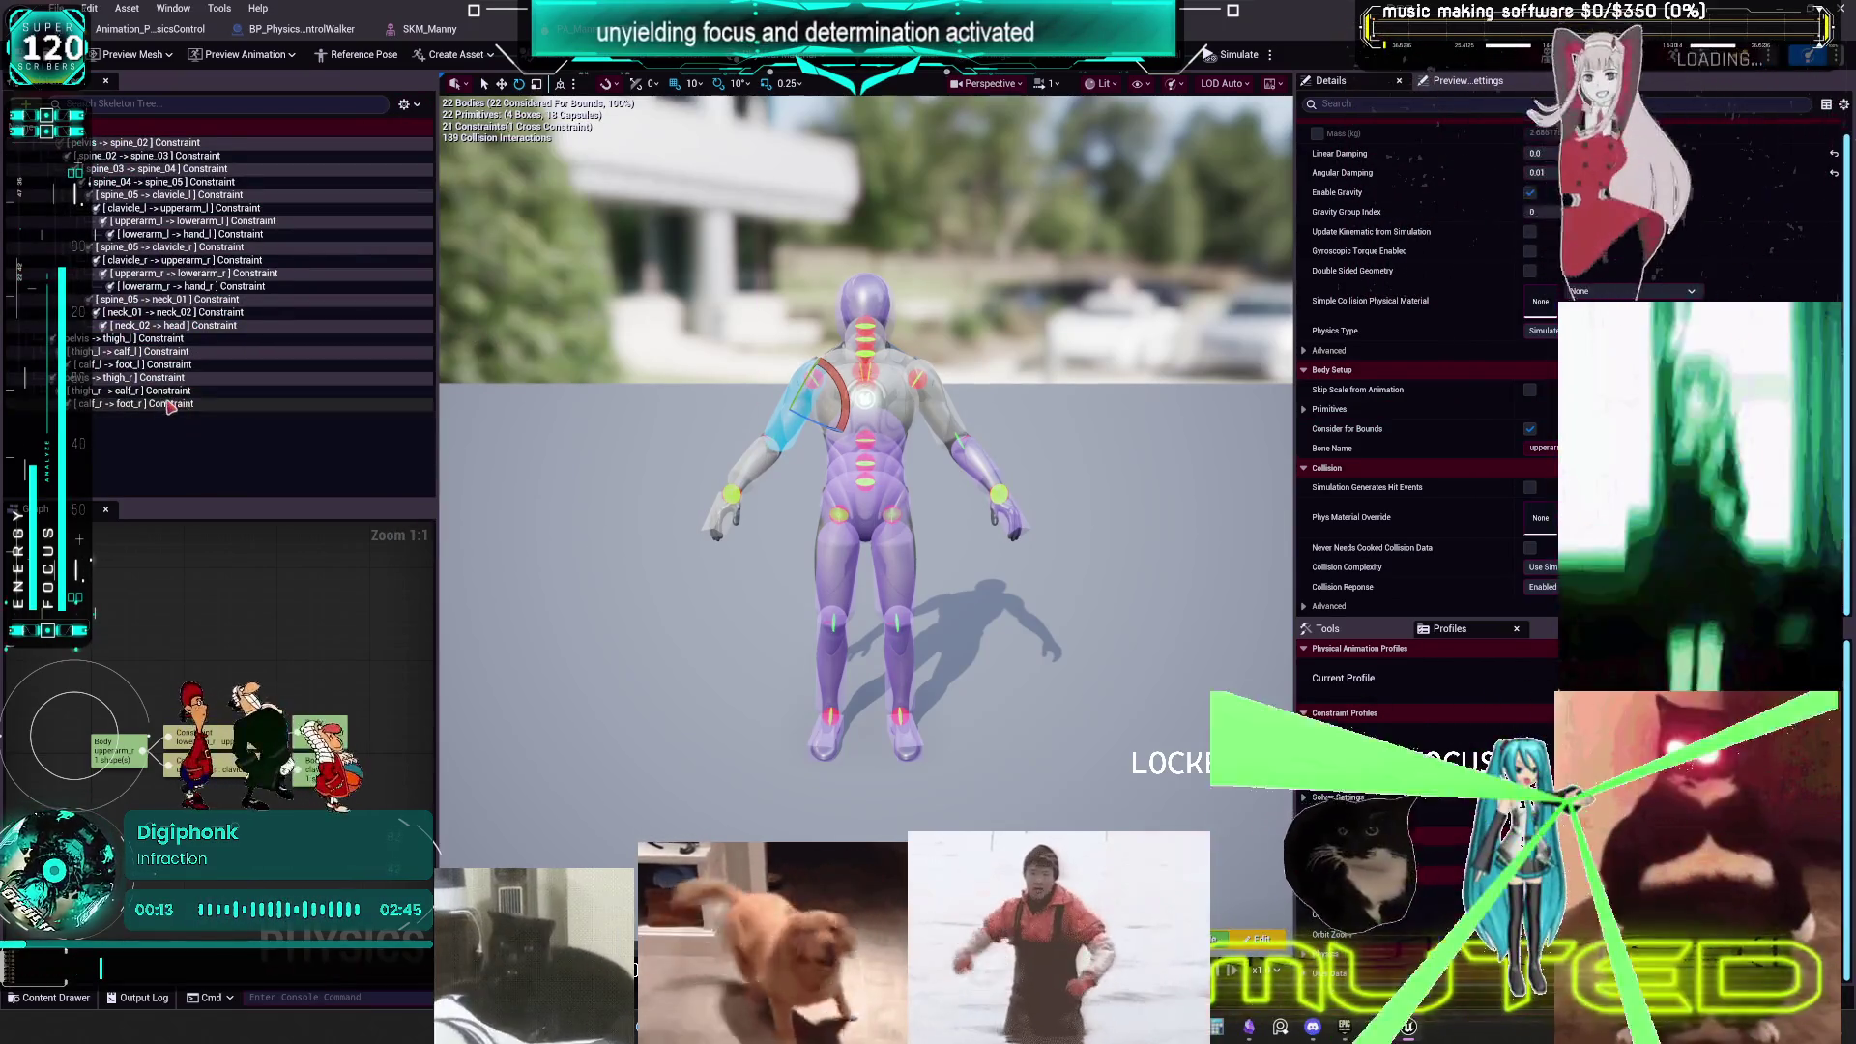
click(189, 406)
scroll(1421, 435, down, 5)
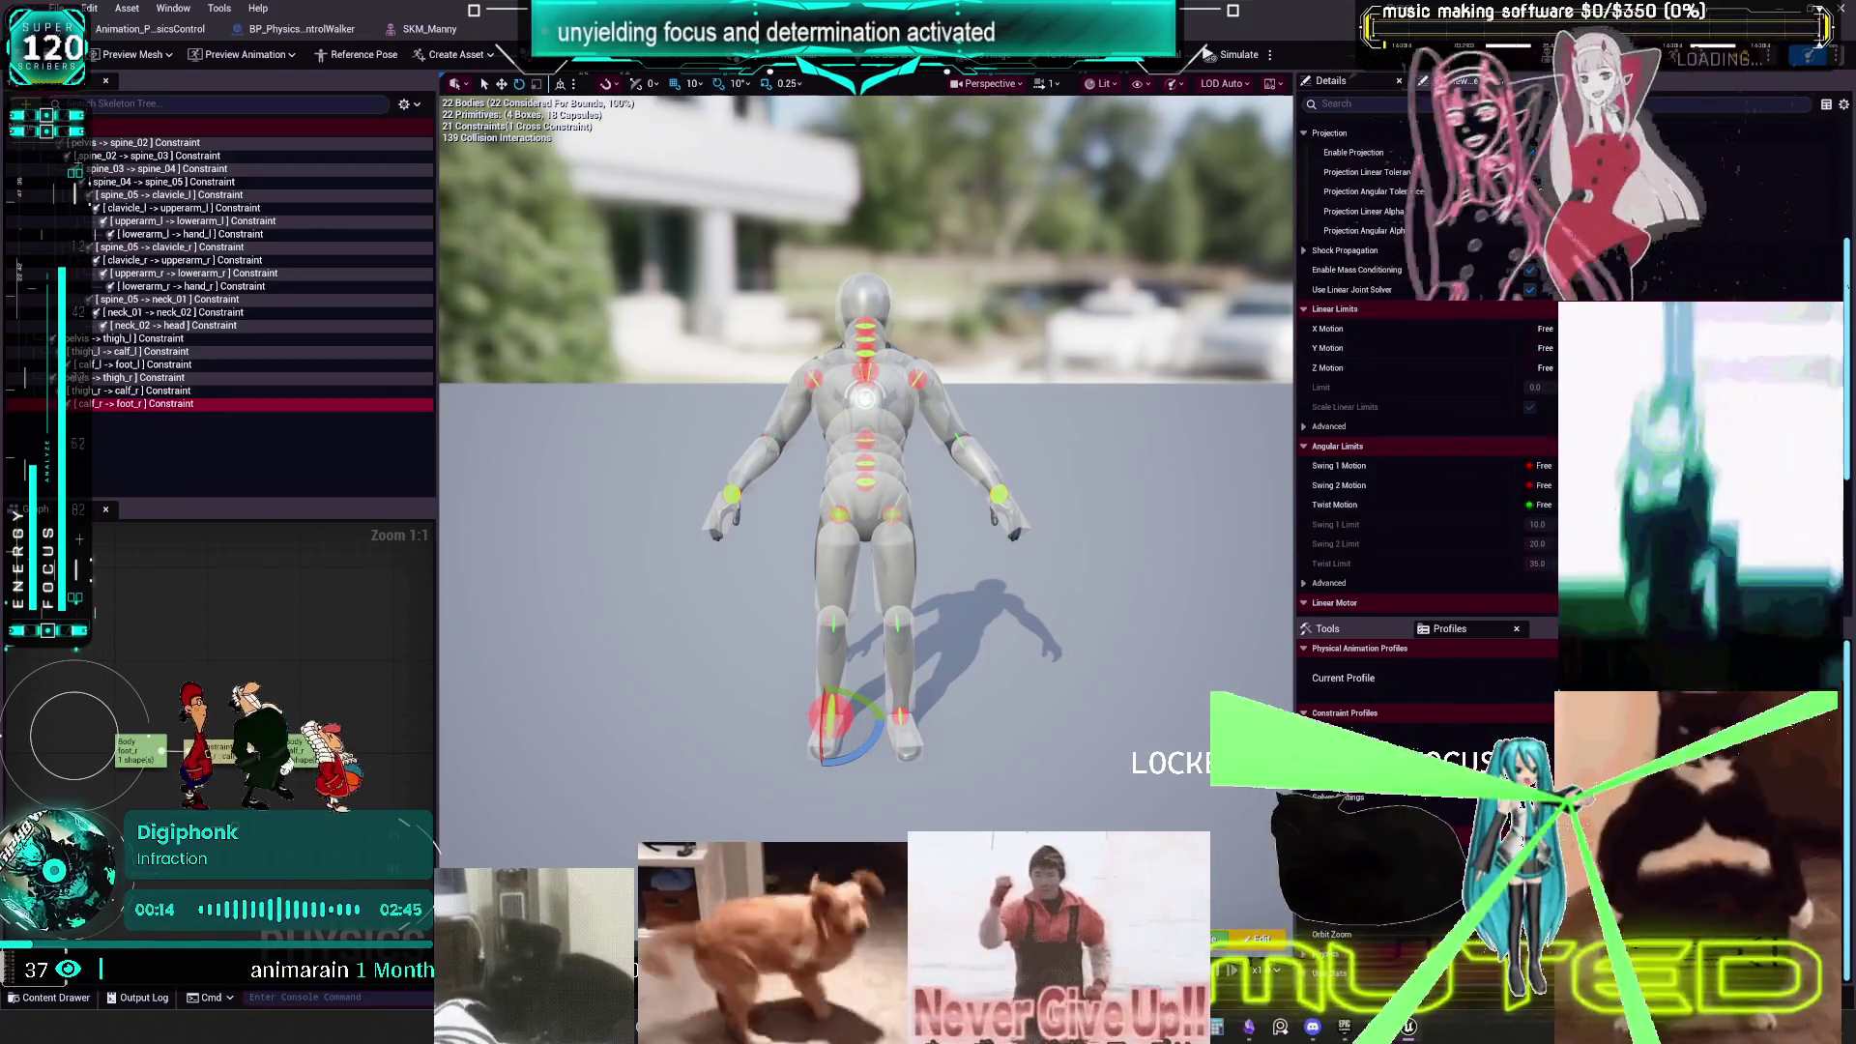
click(172, 367)
click(170, 391)
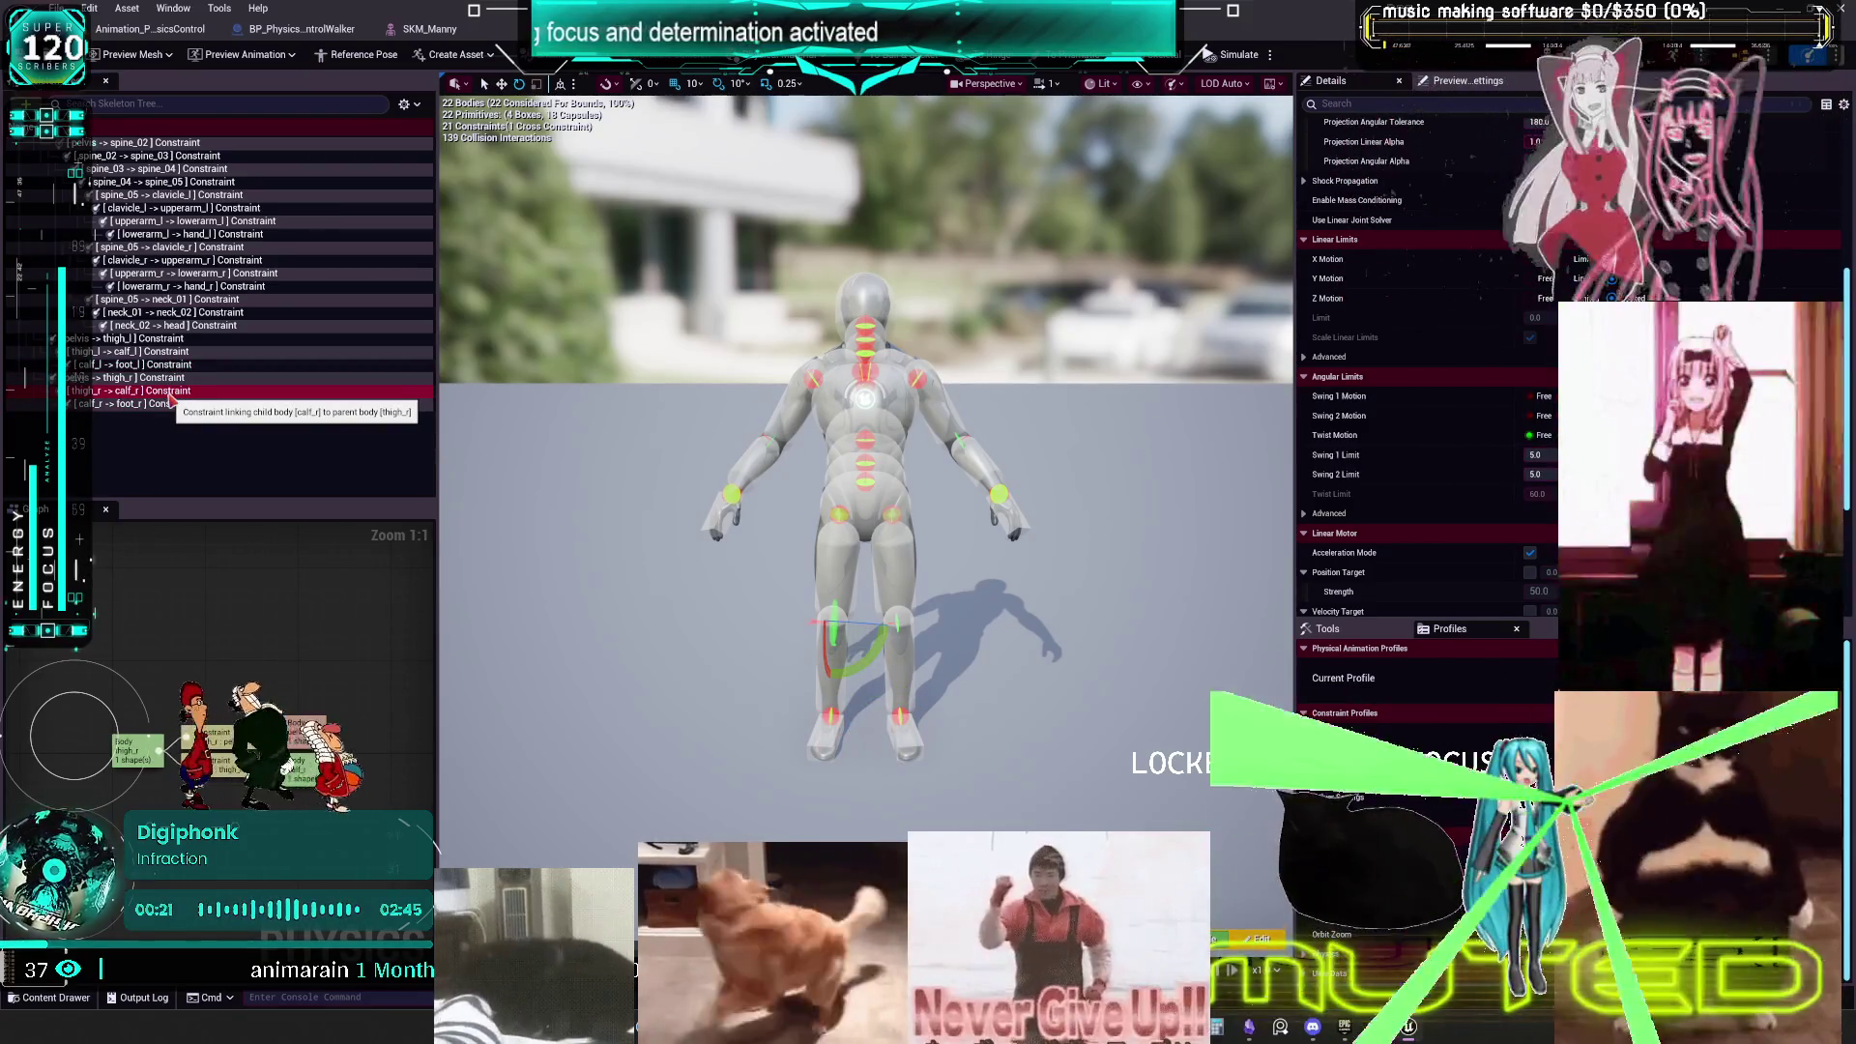
click(178, 378)
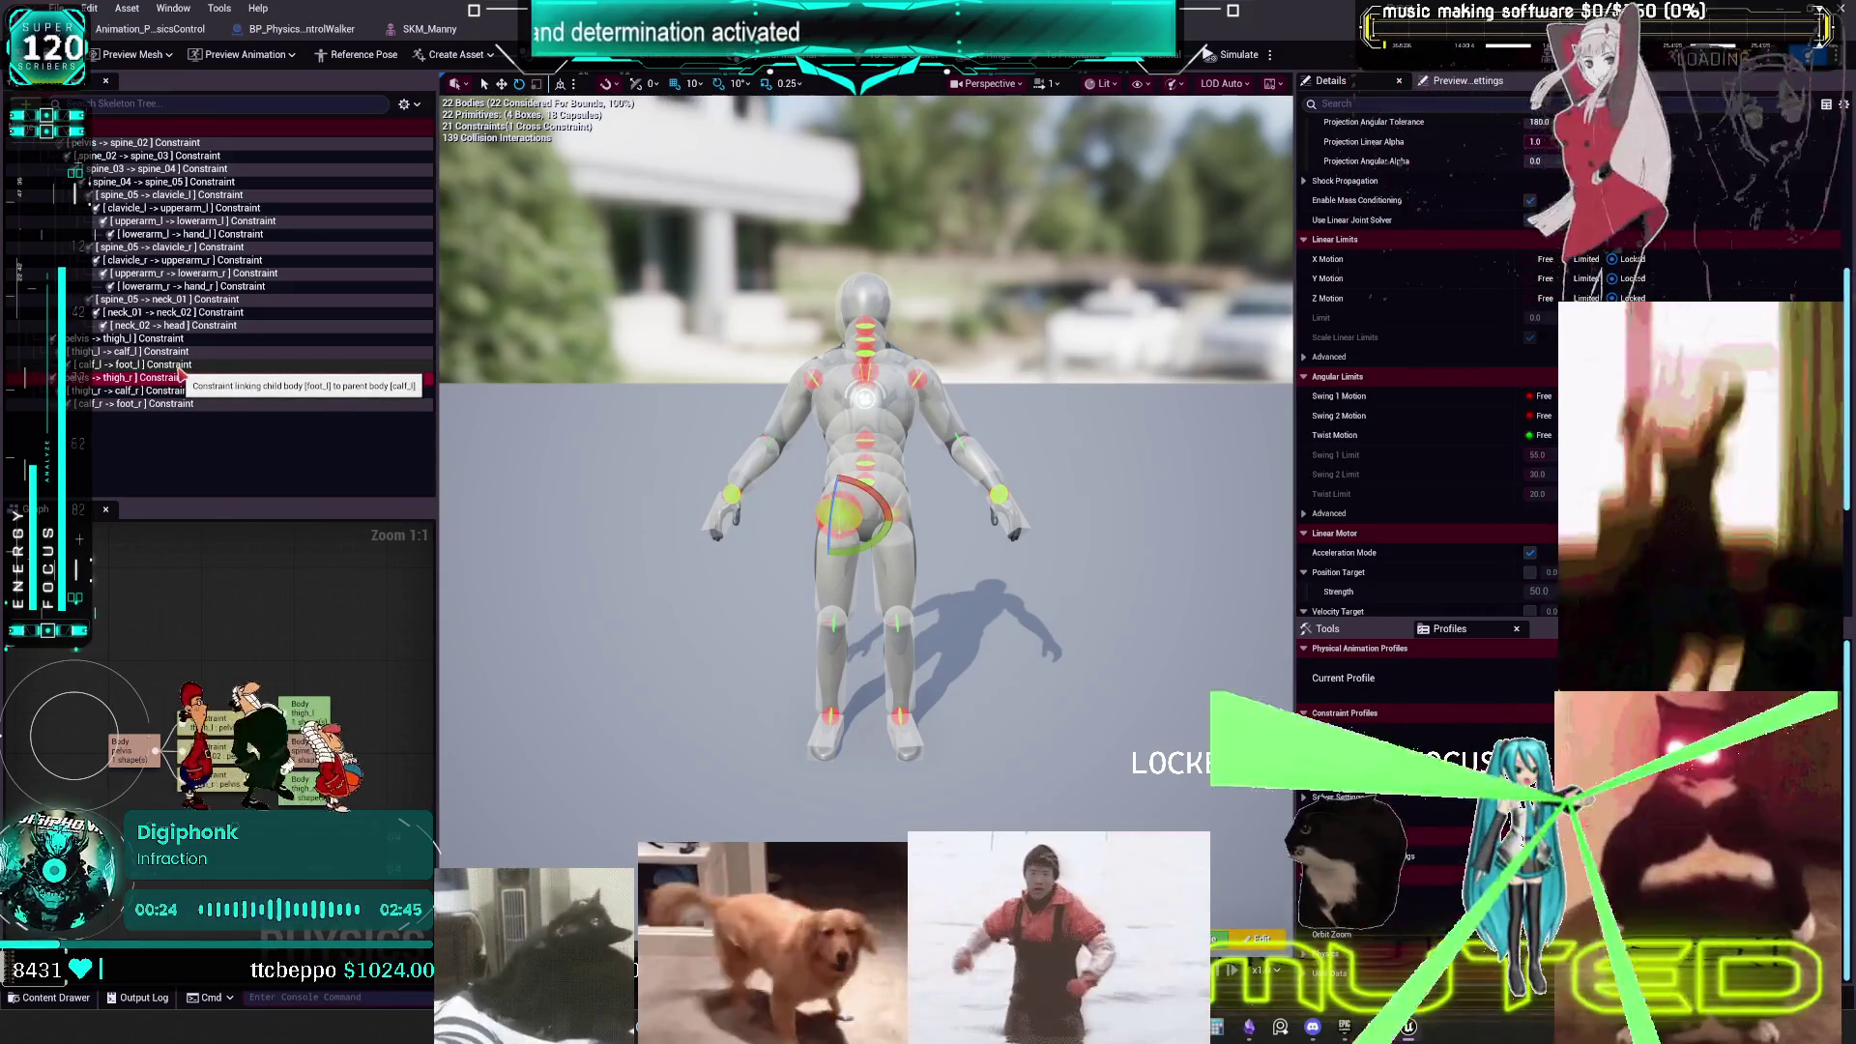
click(174, 364)
click(169, 352)
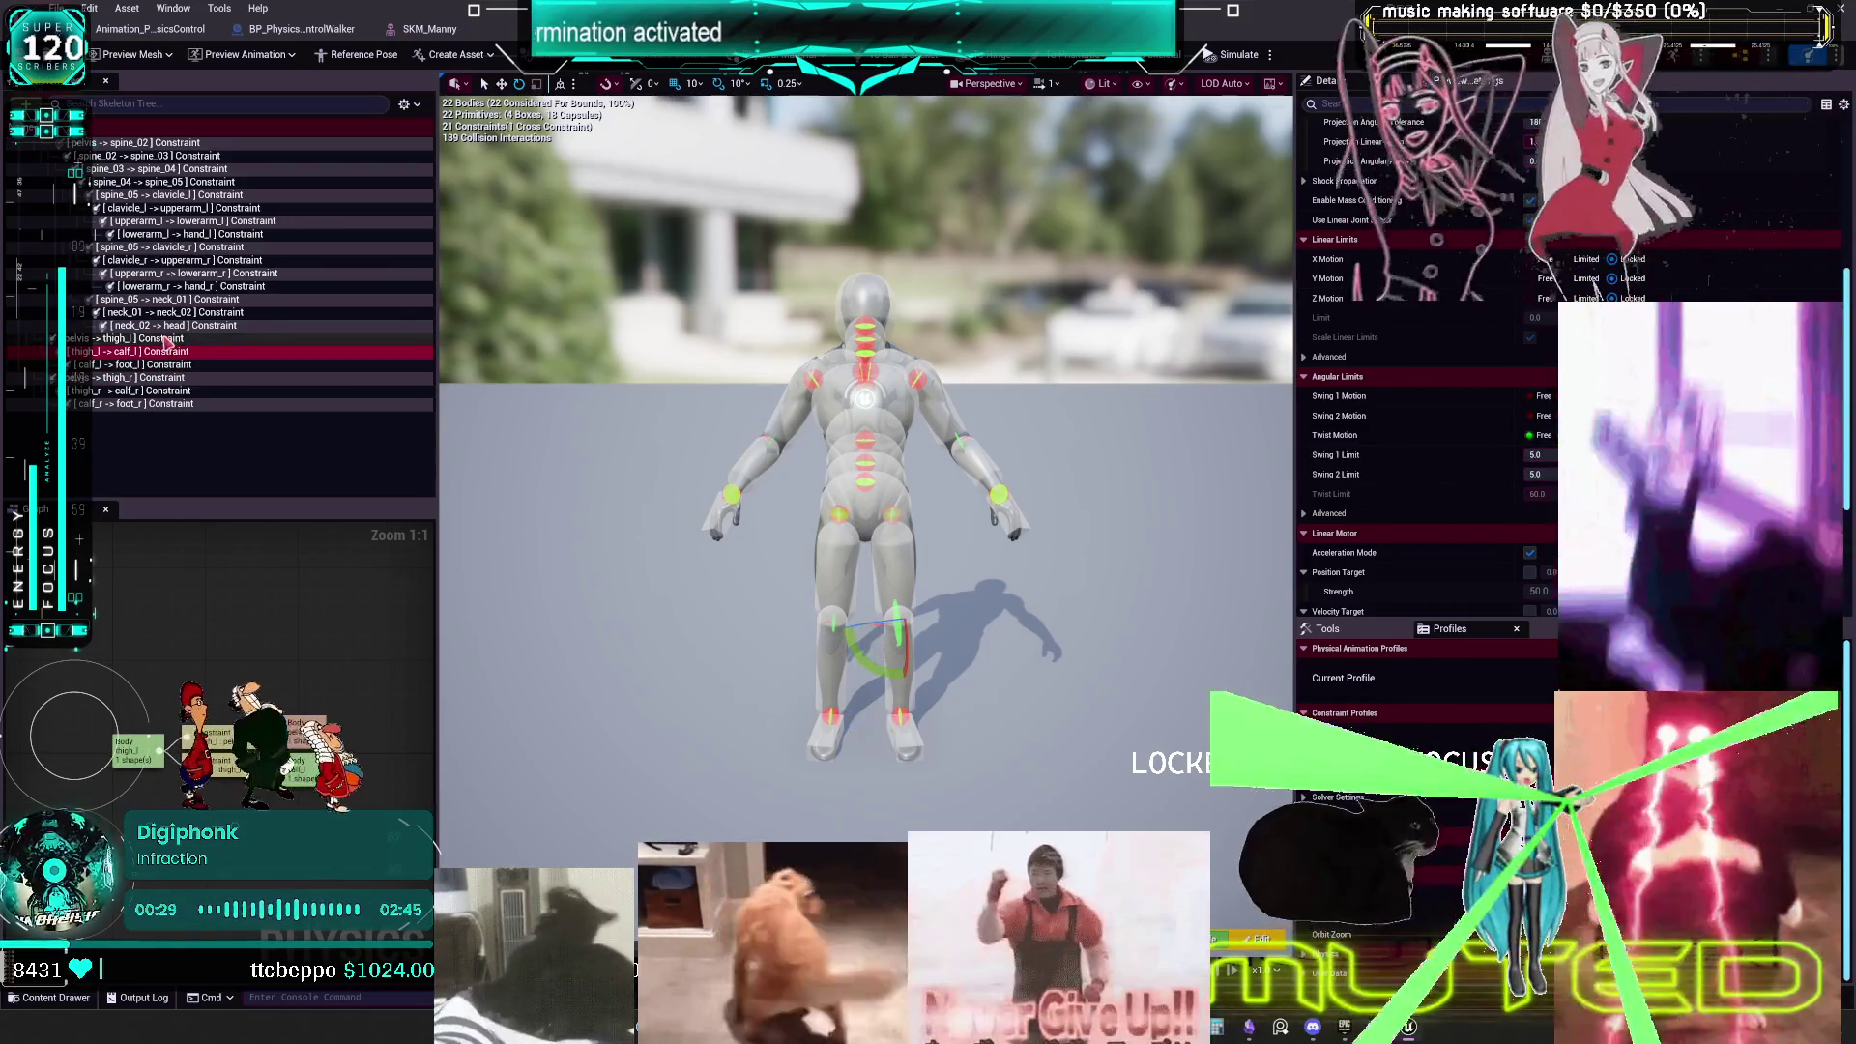
mouse_move(1120, 501)
mouse_down()
mouse_move(1030, 629)
mouse_move(1109, 494)
mouse_up()
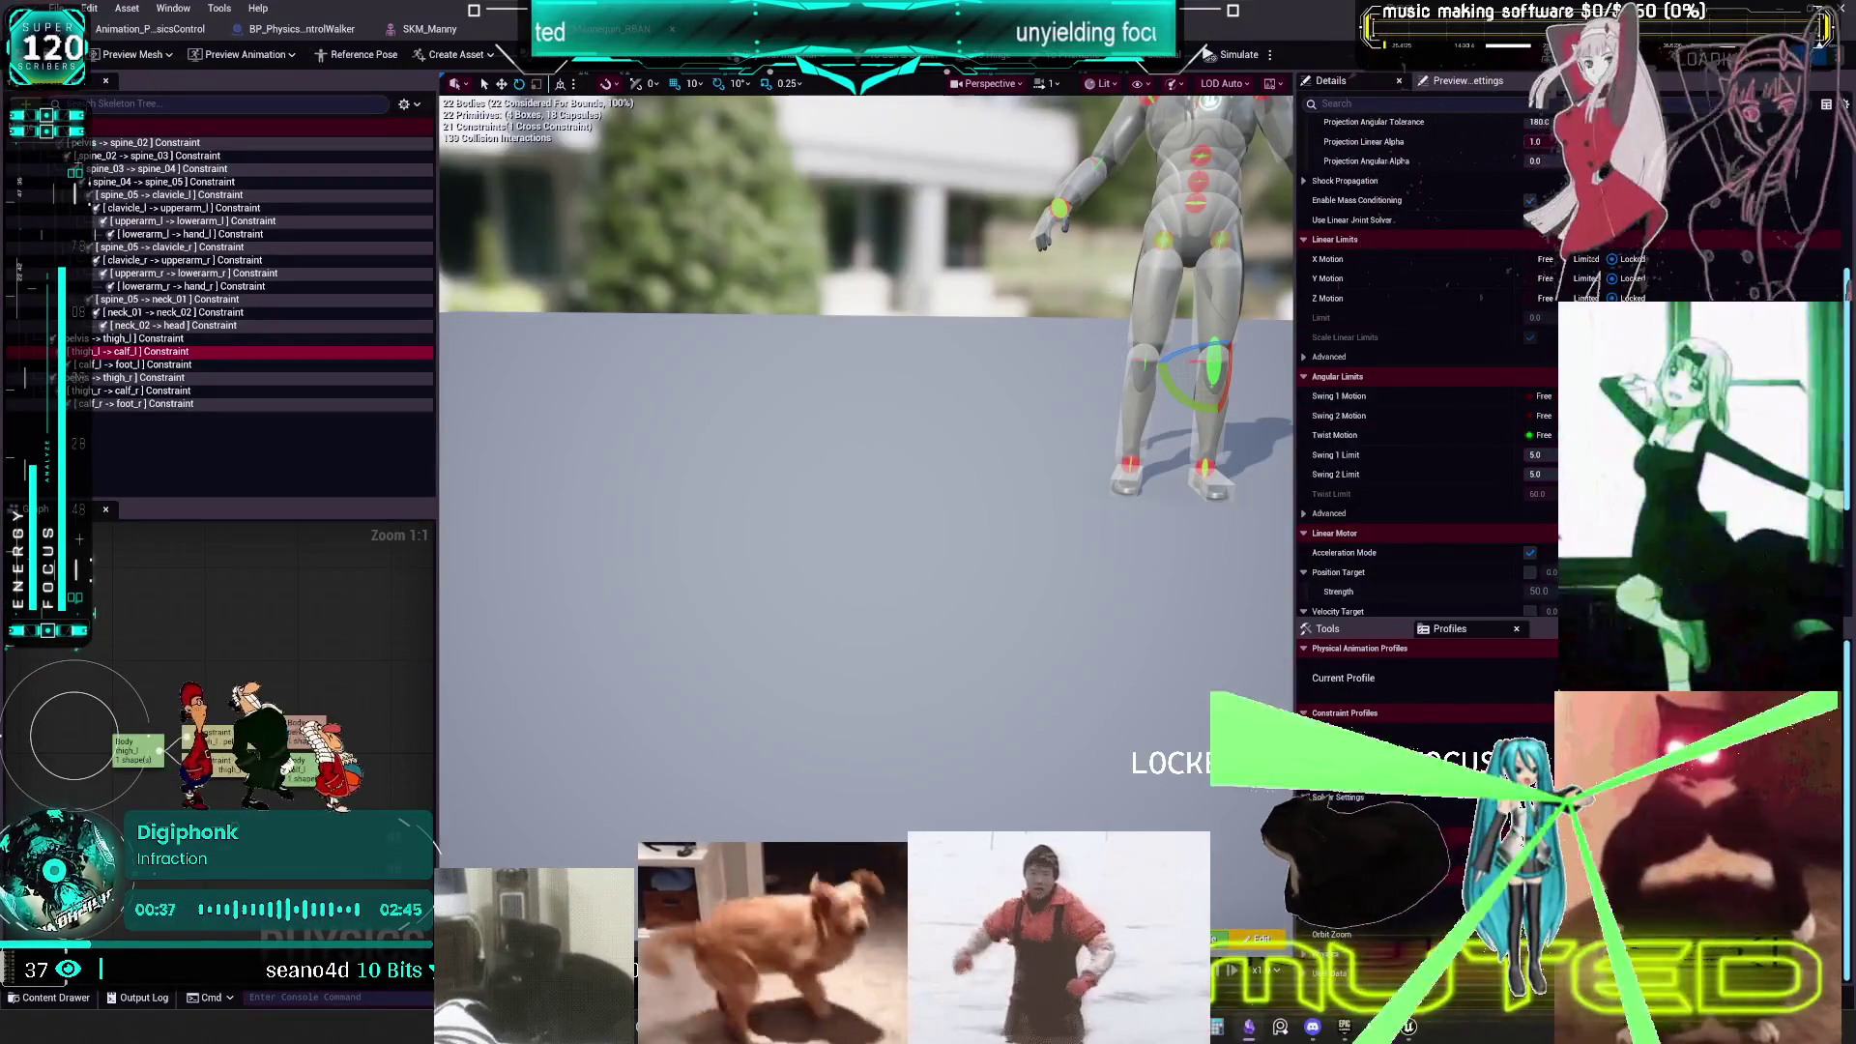
click(179, 339)
key(f)
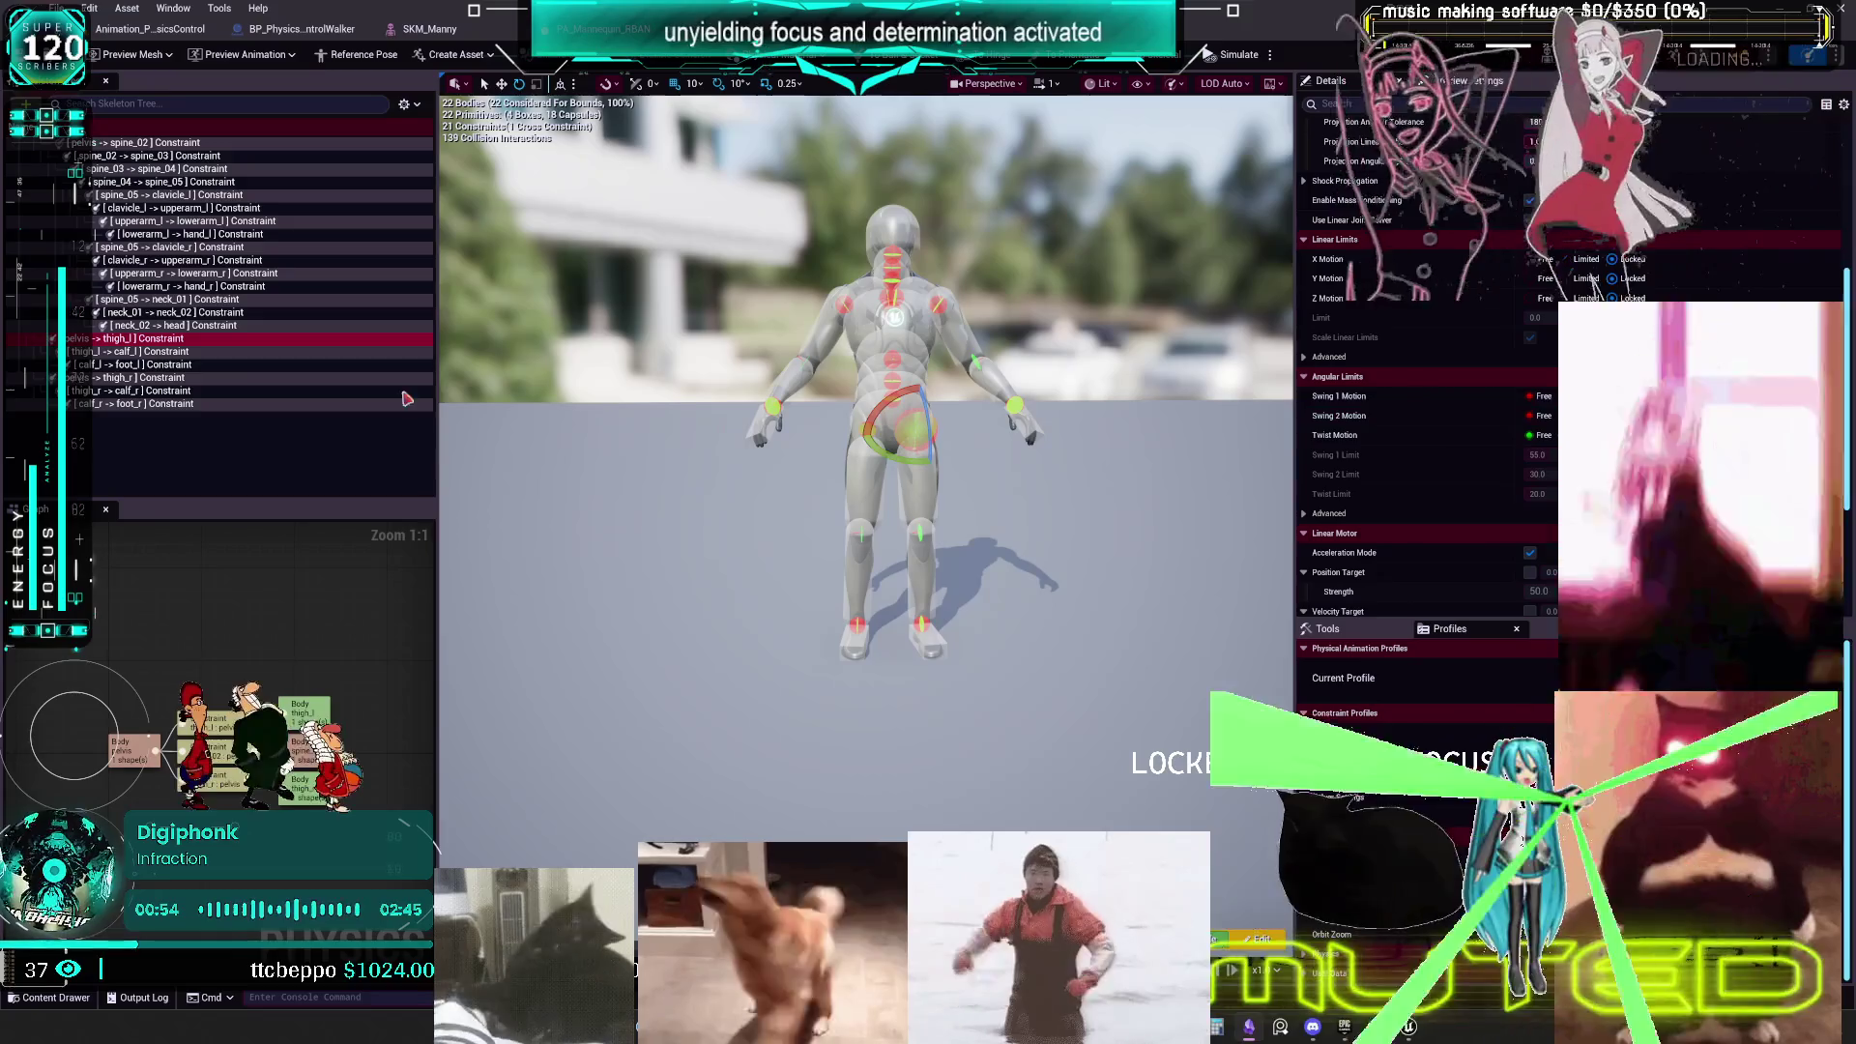
click(147, 328)
- Inspect the neck_01, right wrist and right elbow constraints' angular limits
click(177, 301)
click(193, 288)
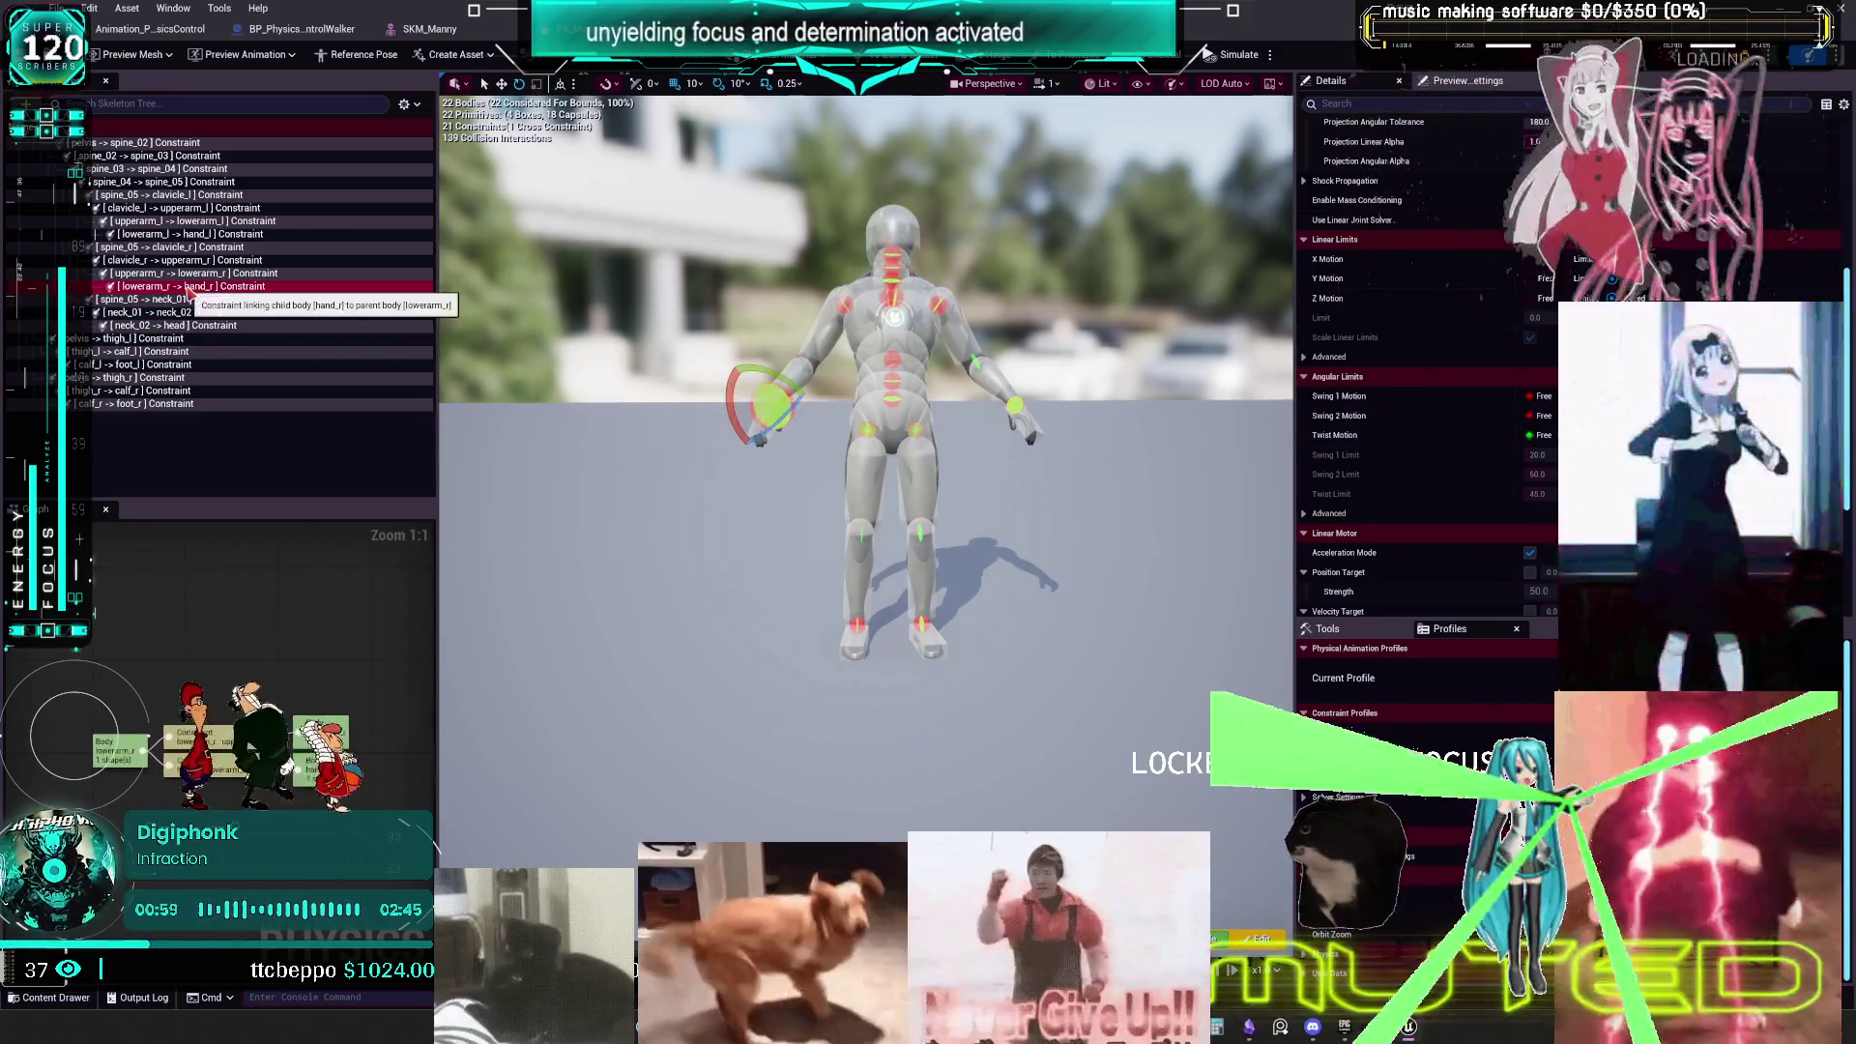
click(185, 274)
mouse_move(870, 484)
mouse_down()
mouse_move(929, 484)
mouse_move(832, 484)
mouse_move(977, 484)
mouse_move(1054, 454)
mouse_up()
mouse_move(1114, 385)
mouse_down()
mouse_move(1006, 387)
mouse_move(1092, 454)
mouse_up()
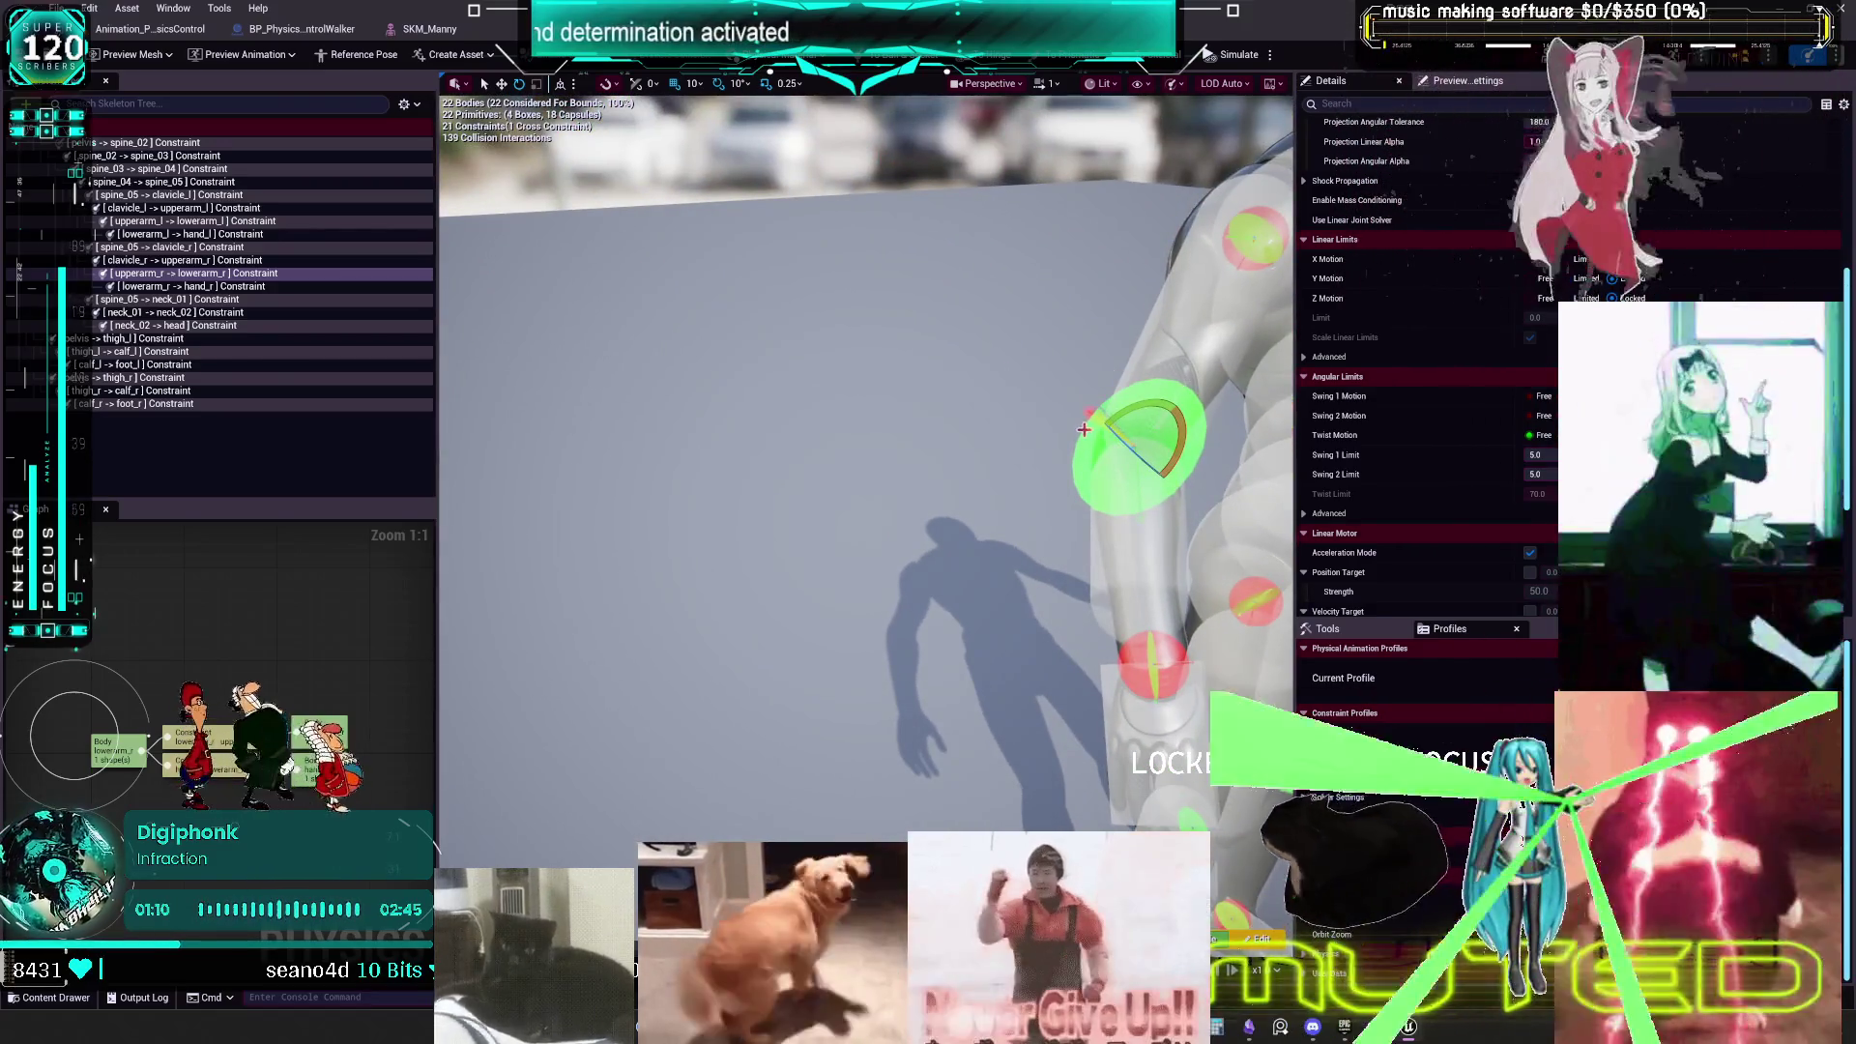
click(1093, 440)
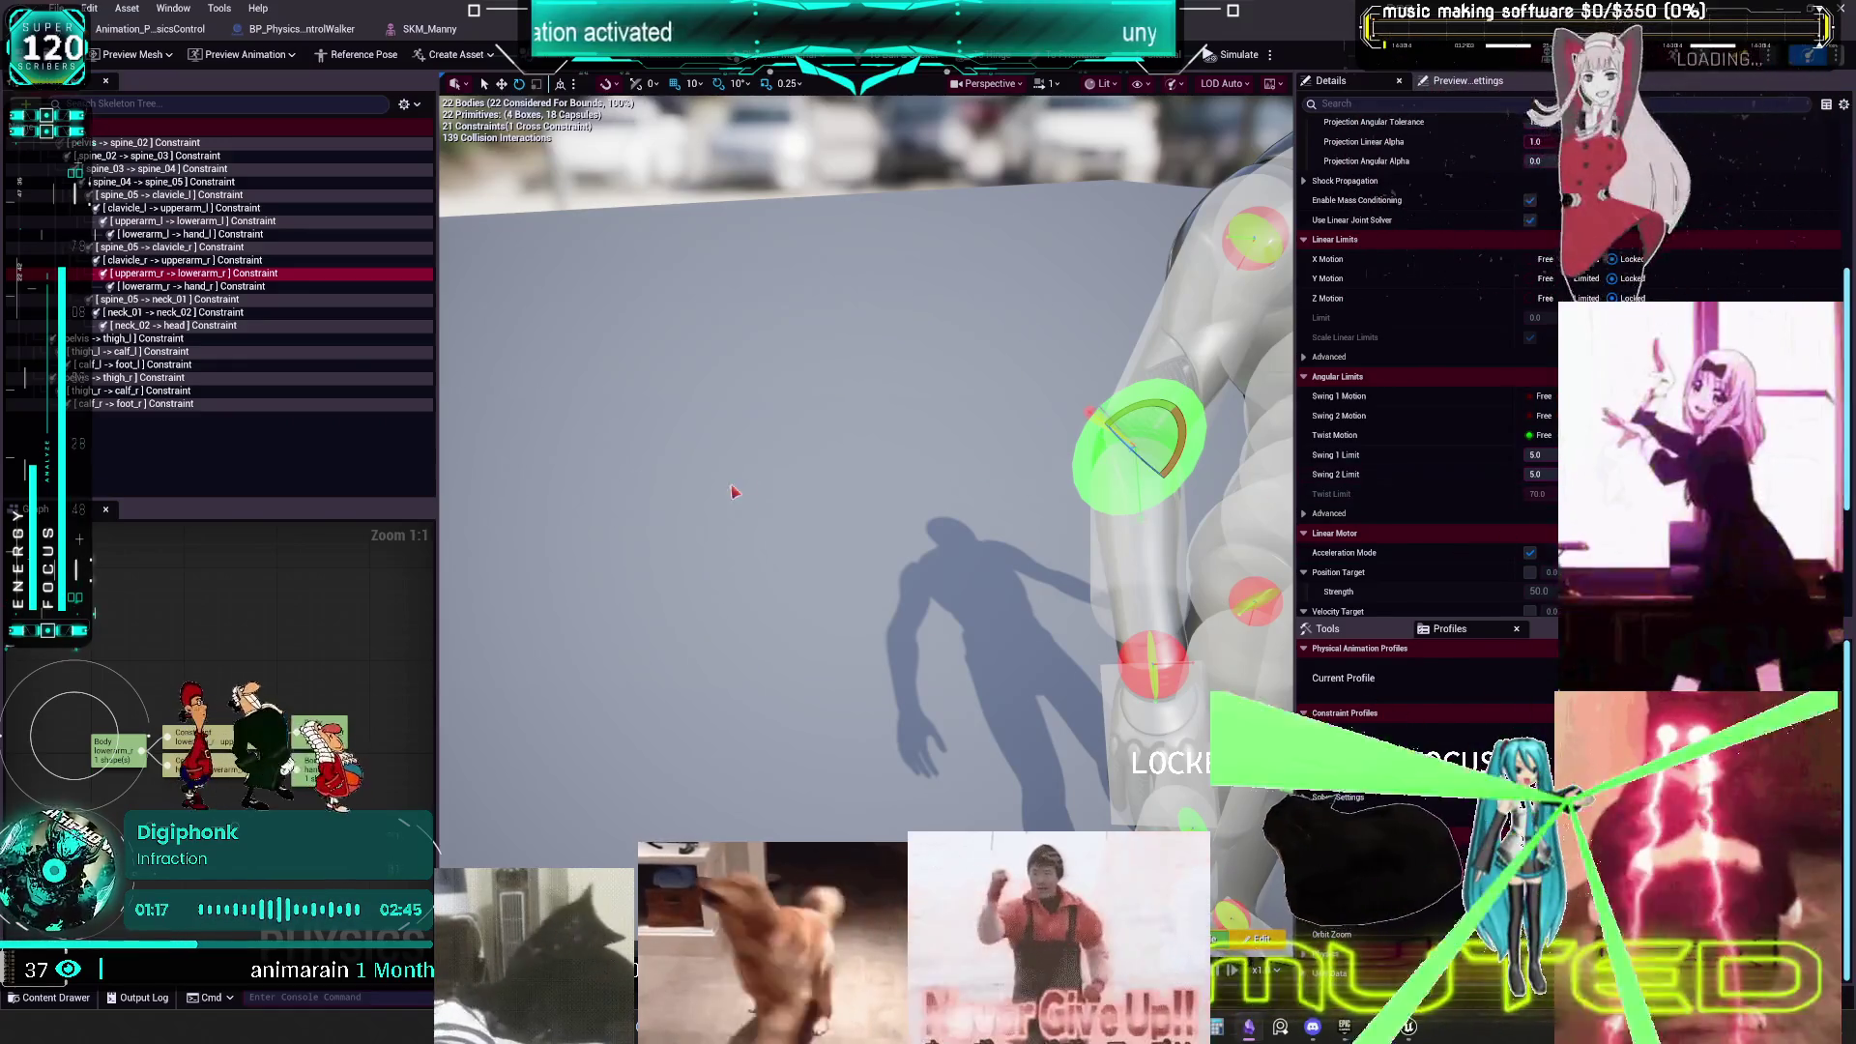
scroll(1431, 391, down, 3)
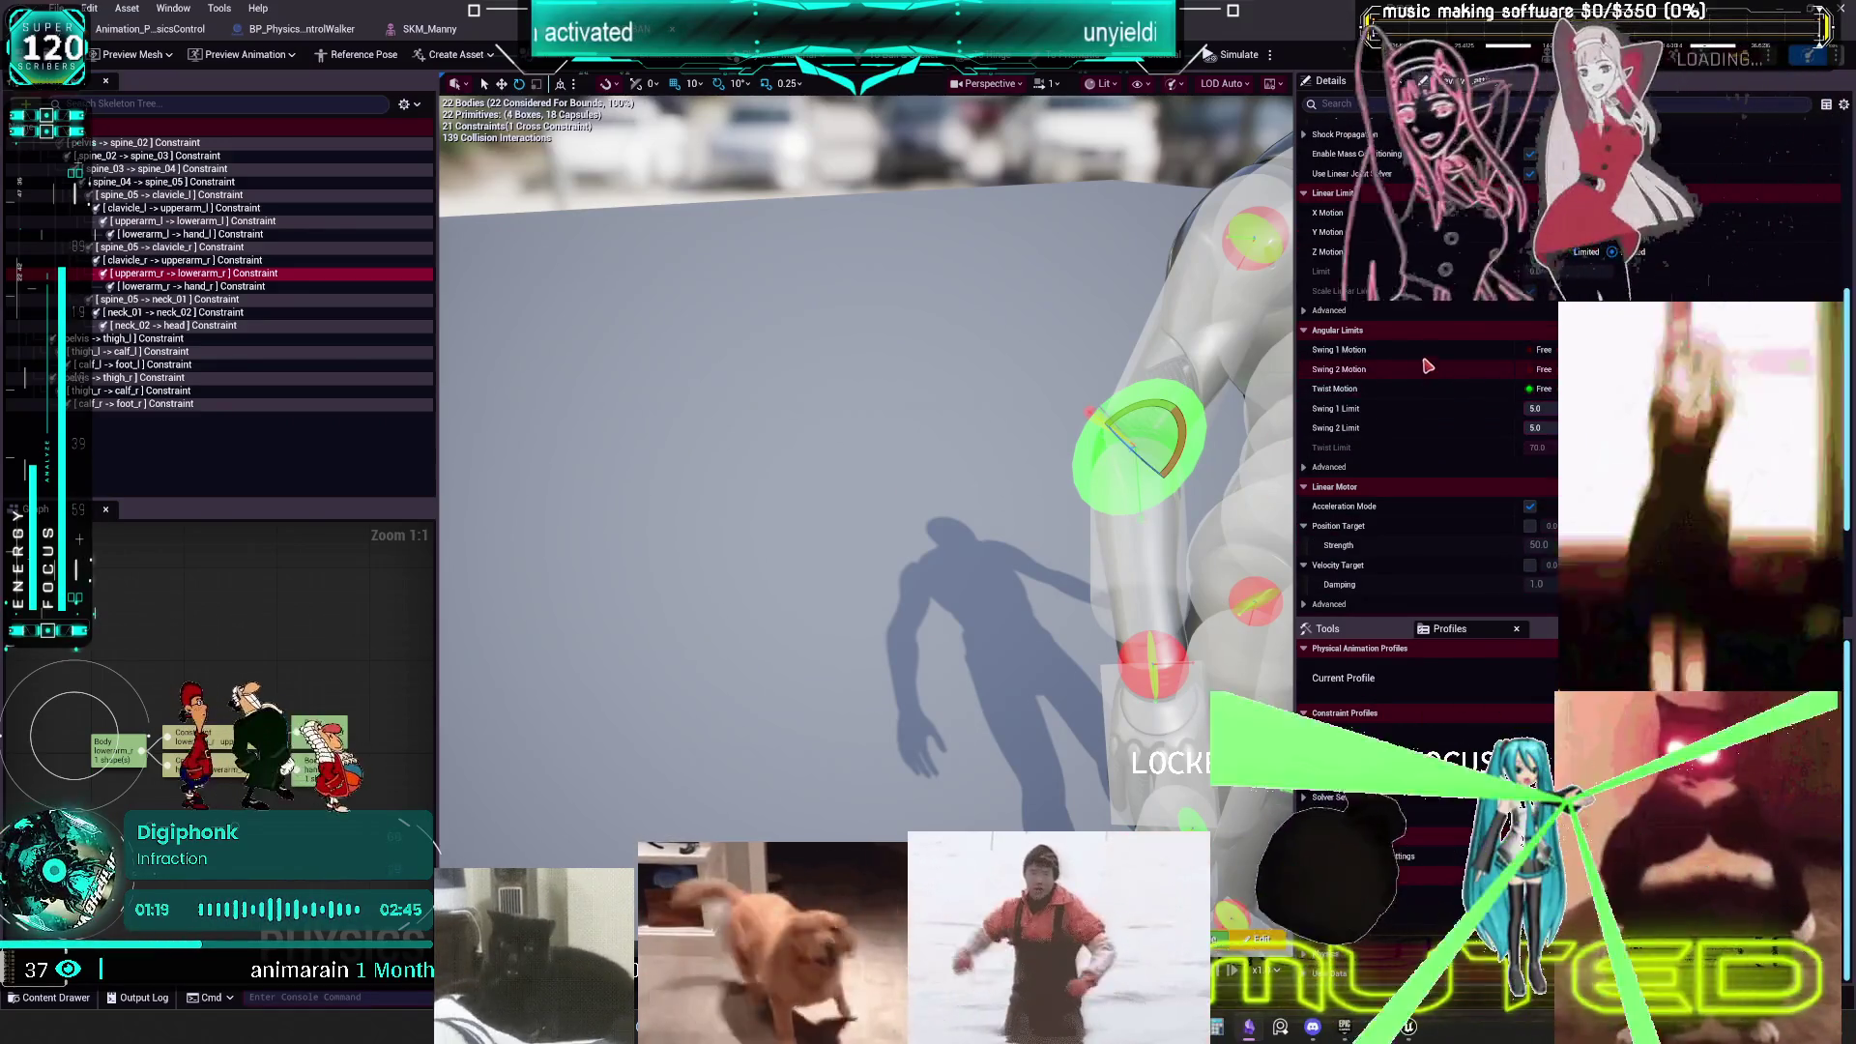
scroll(1426, 369, down, 3)
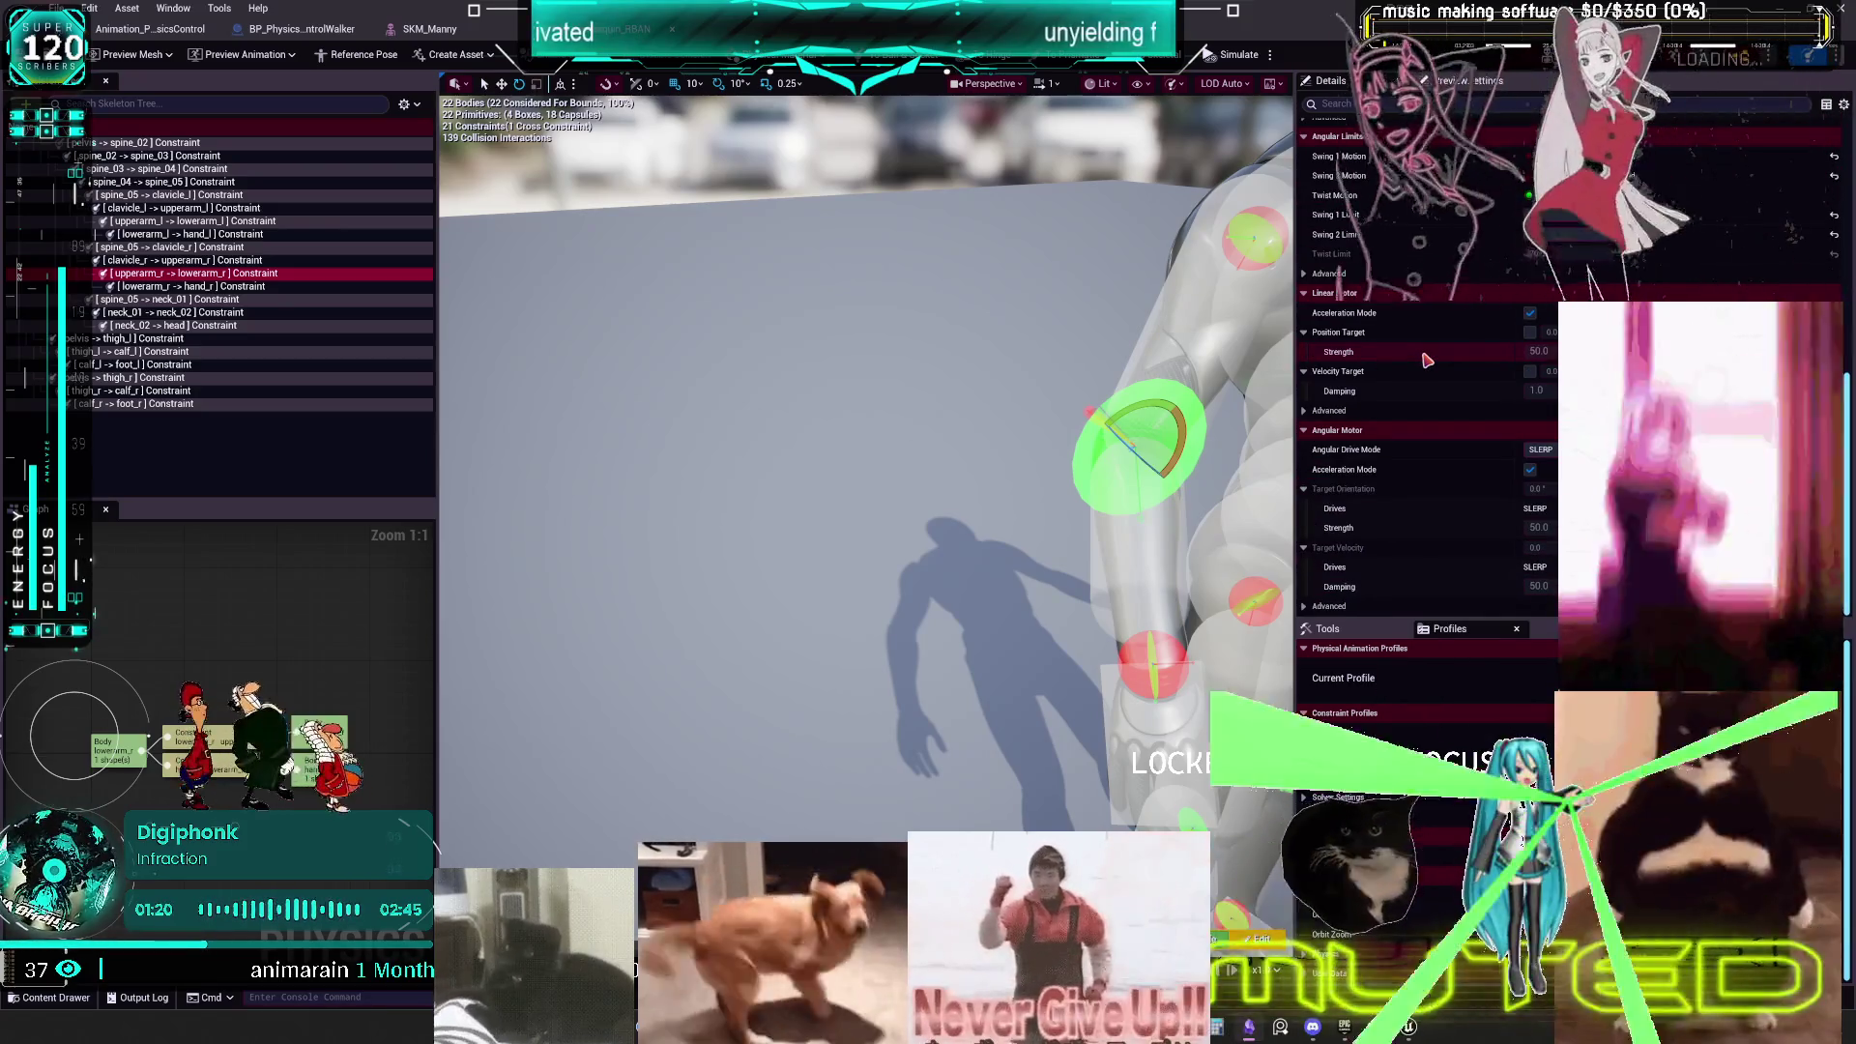
scroll(1429, 354, up, 4)
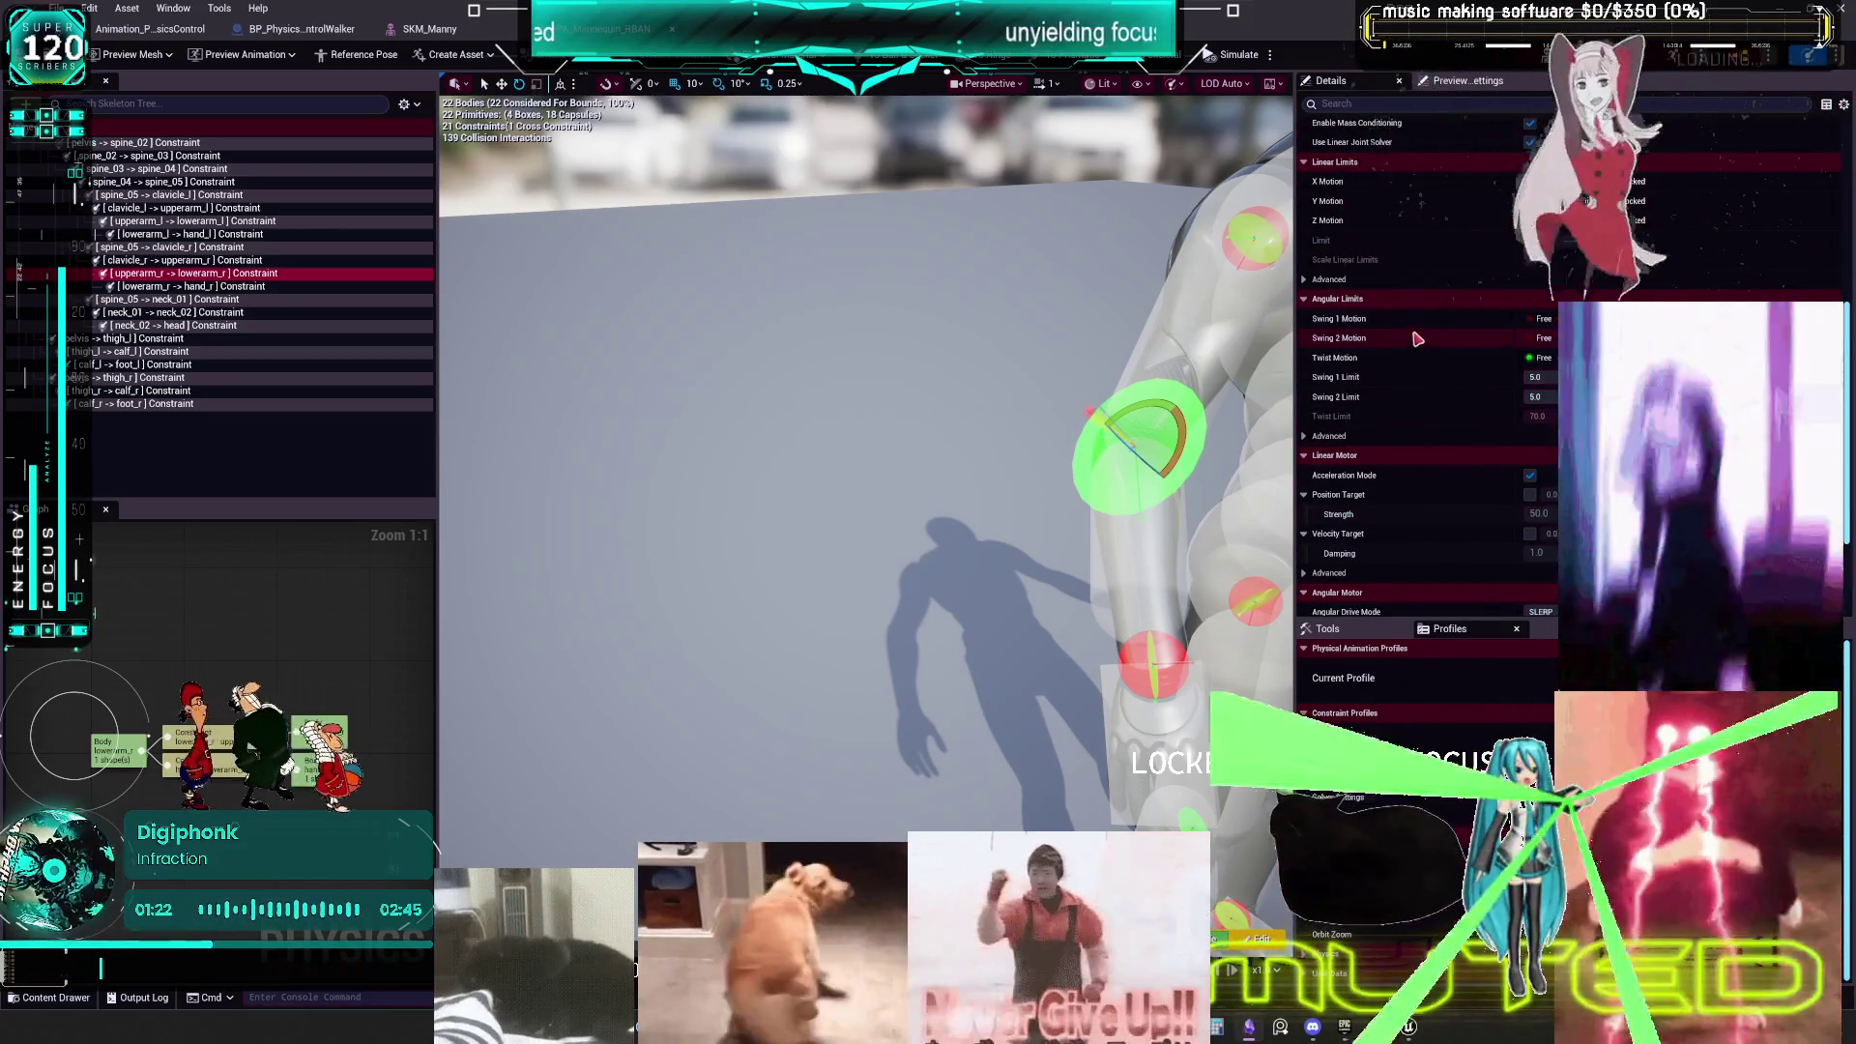
scroll(1422, 338, down, 2)
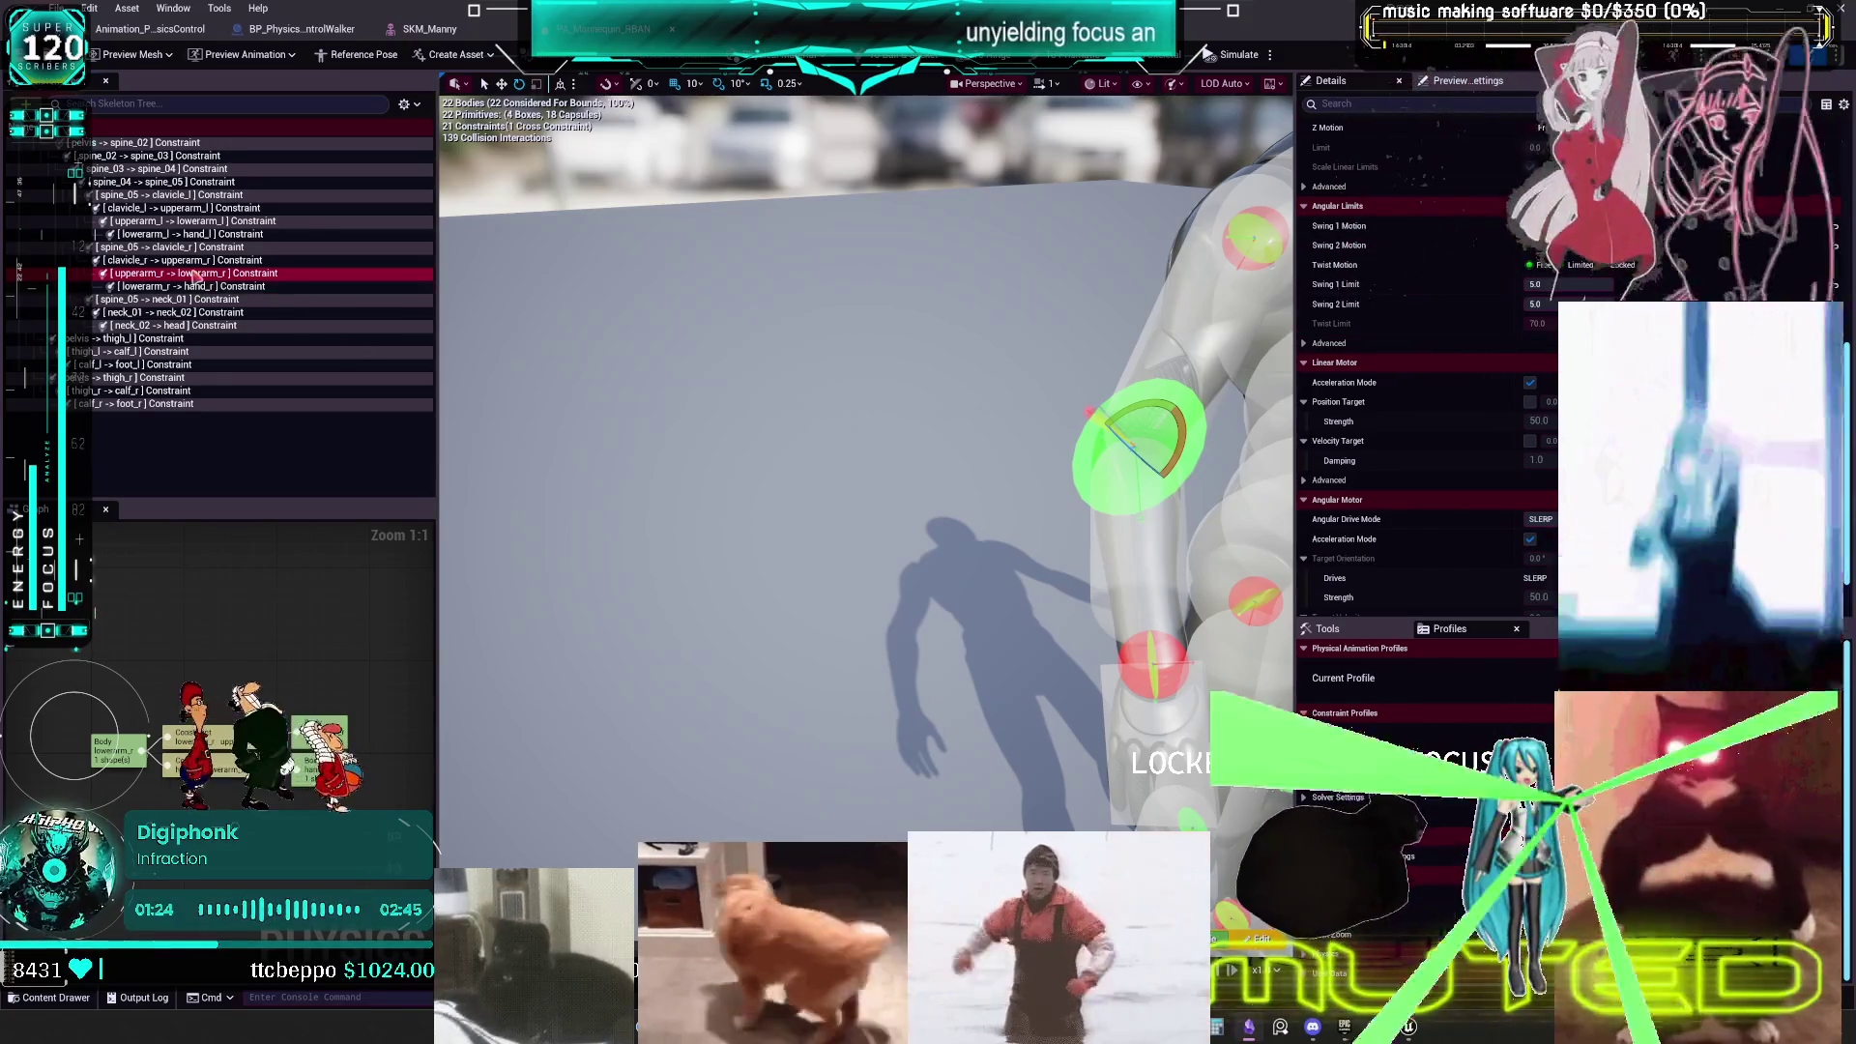
- Inspect the shoulder, clavicle and left elbow constraint limits, then start the ragdoll simulation
click(194, 262)
click(205, 248)
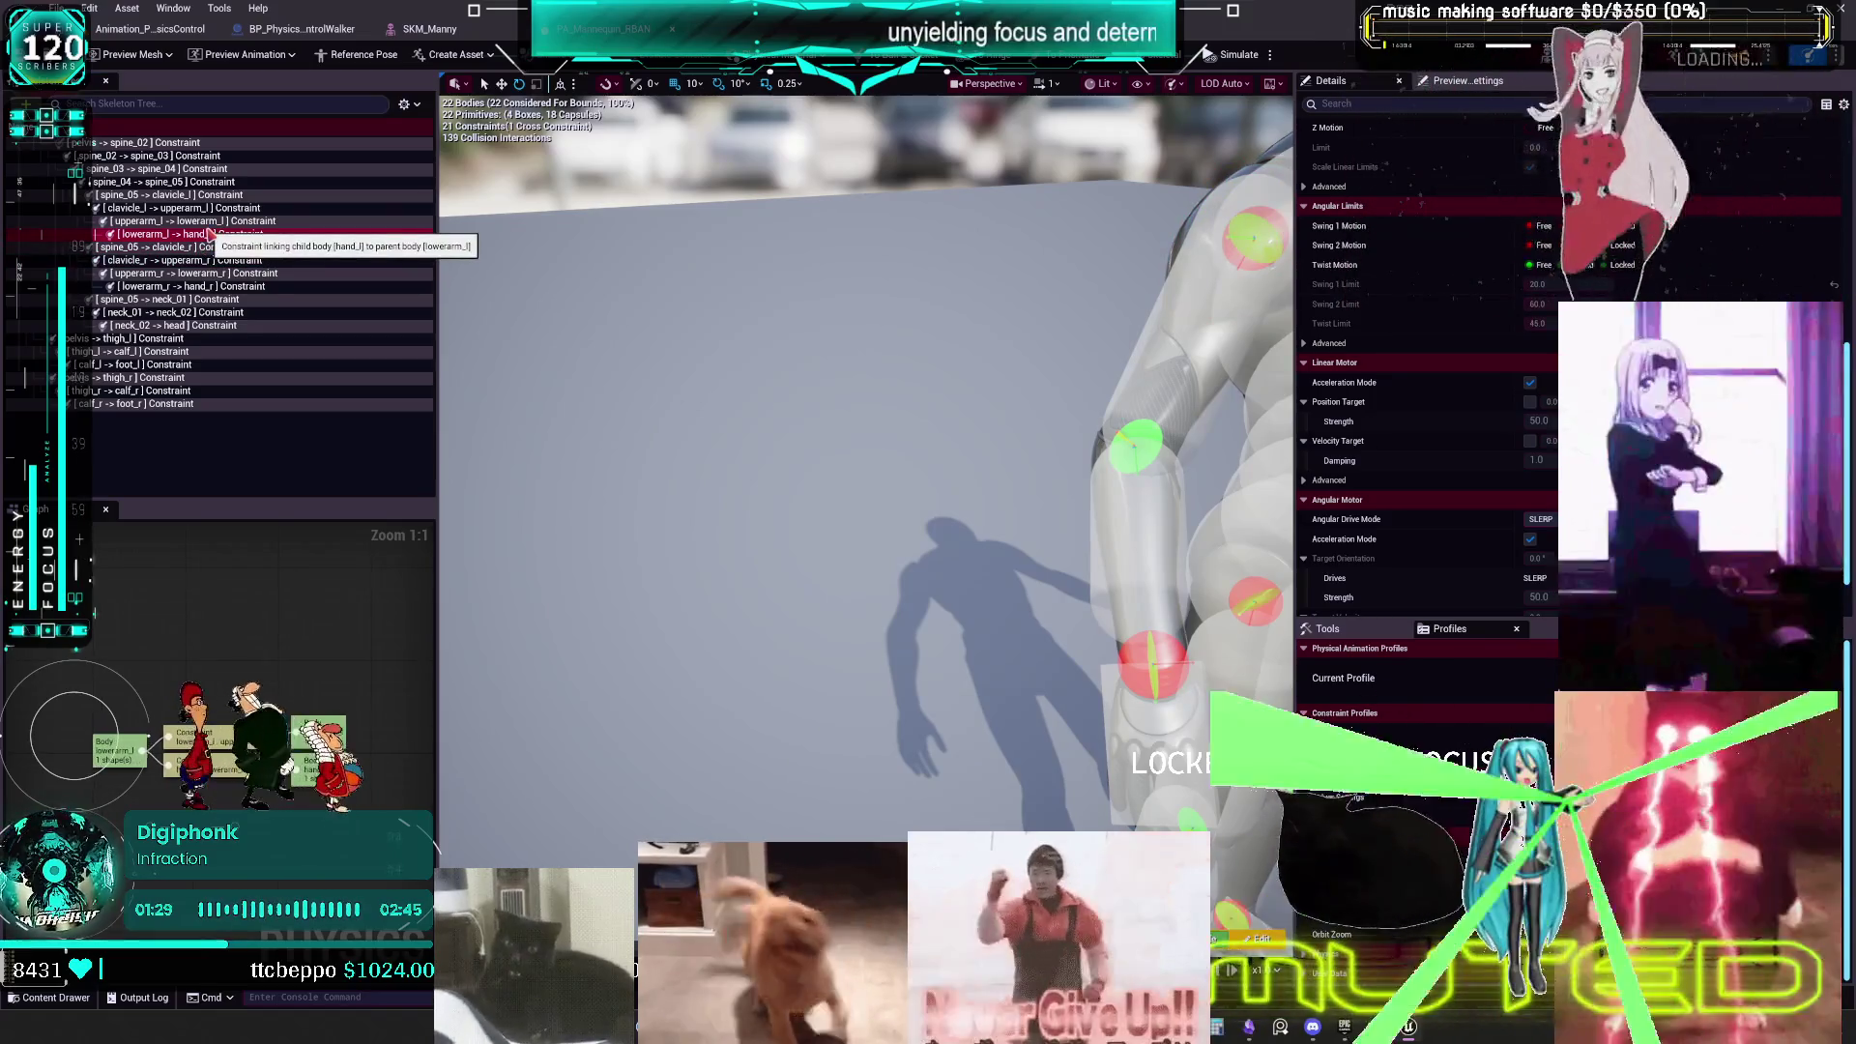
click(214, 220)
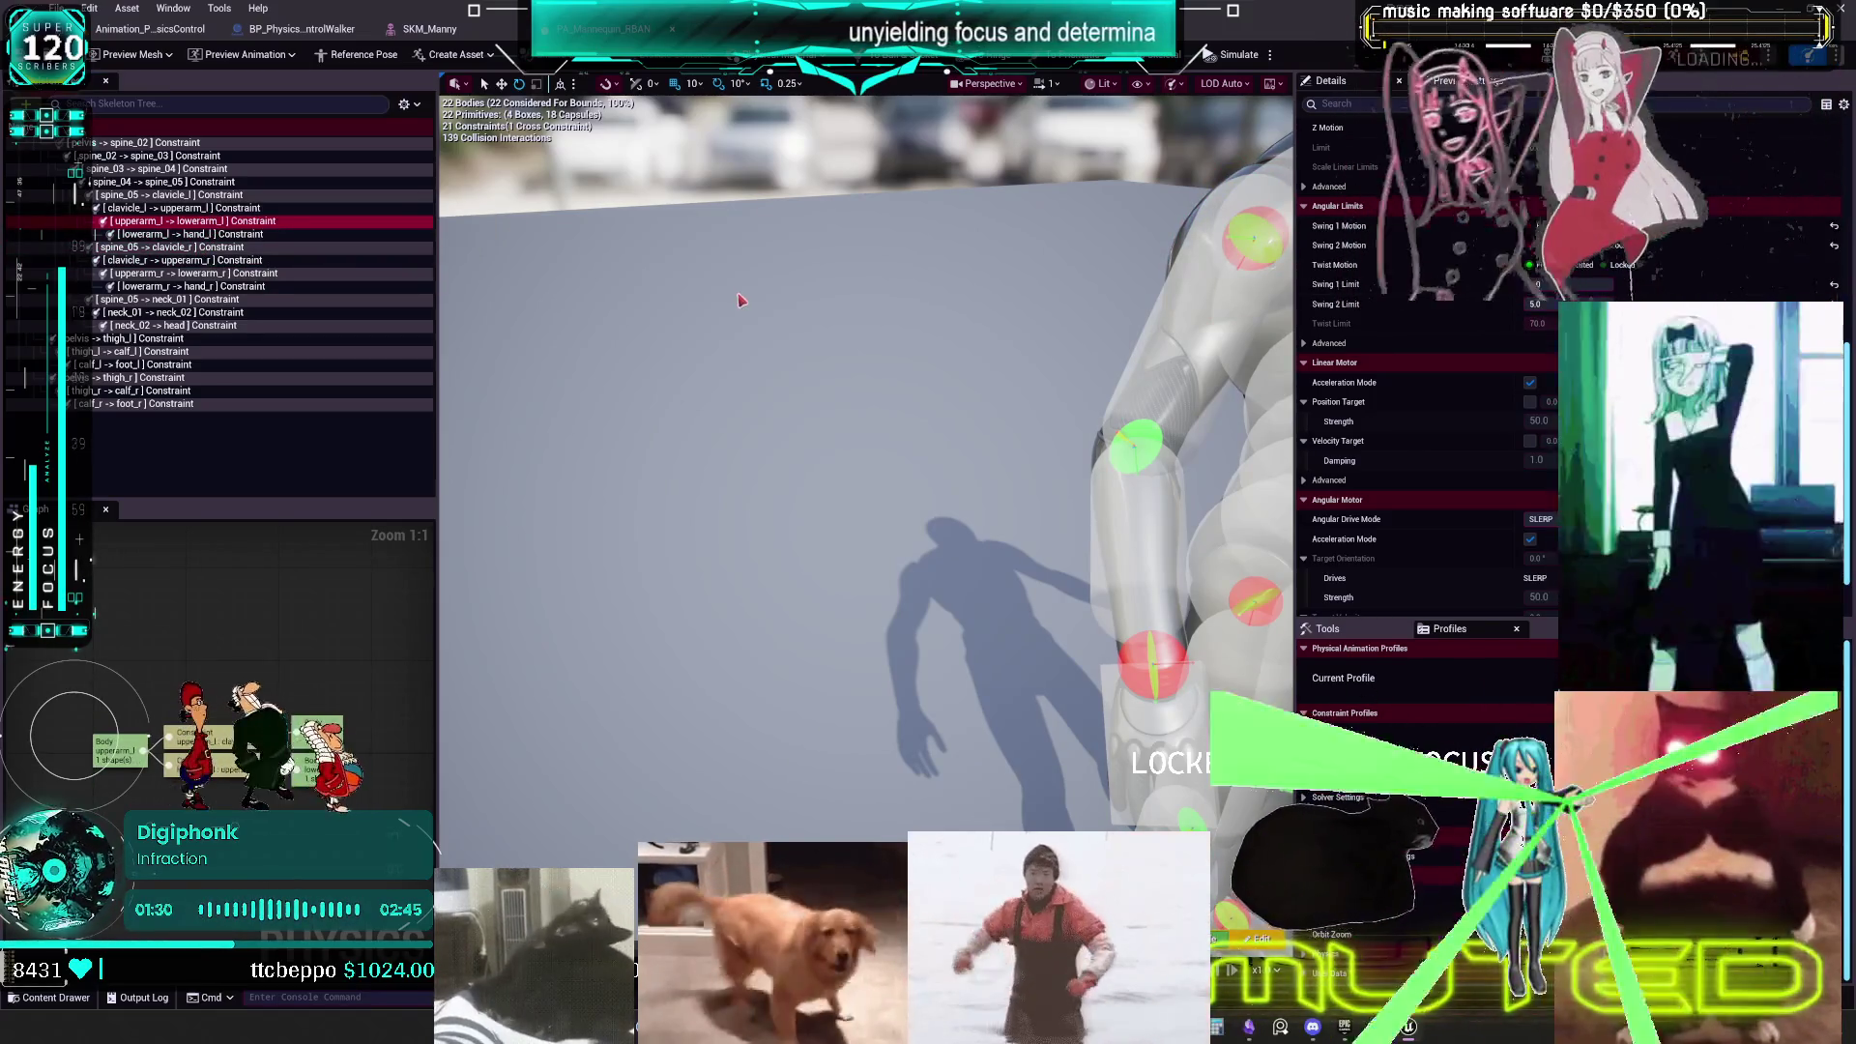
scroll(715, 285, up, 3)
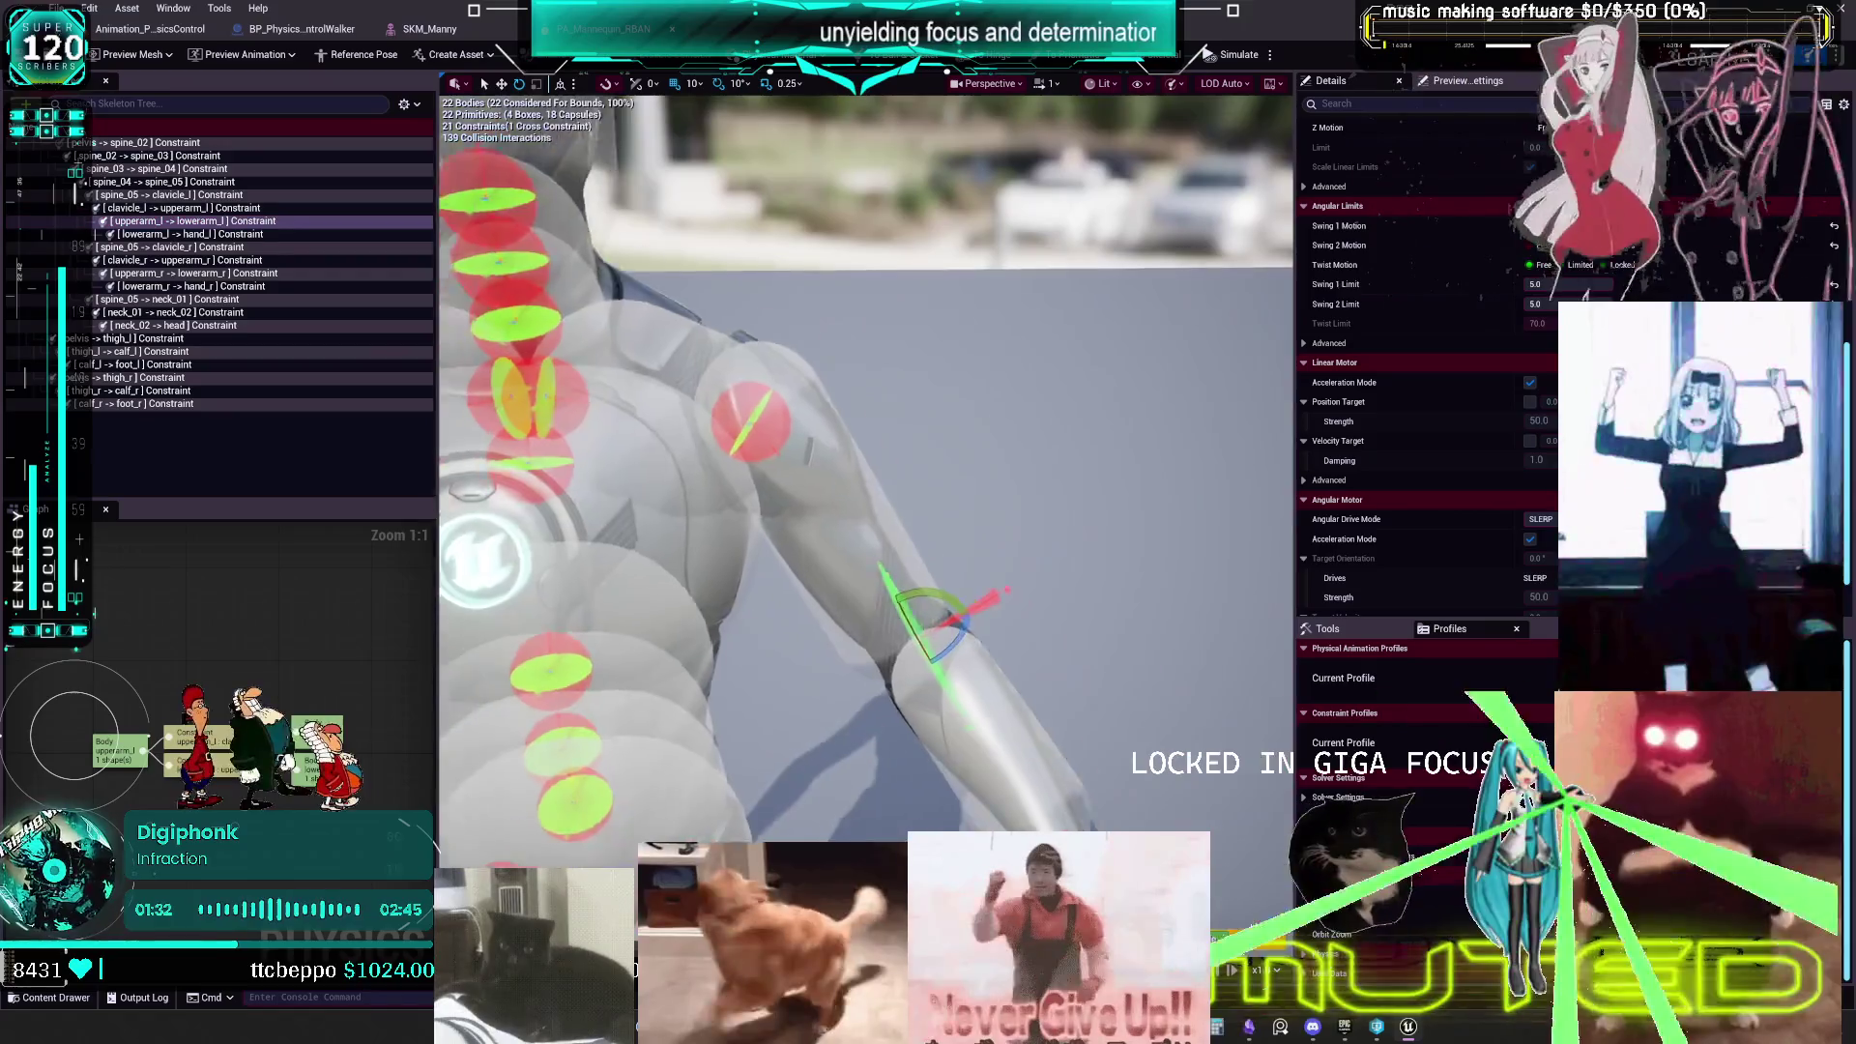
key(f)
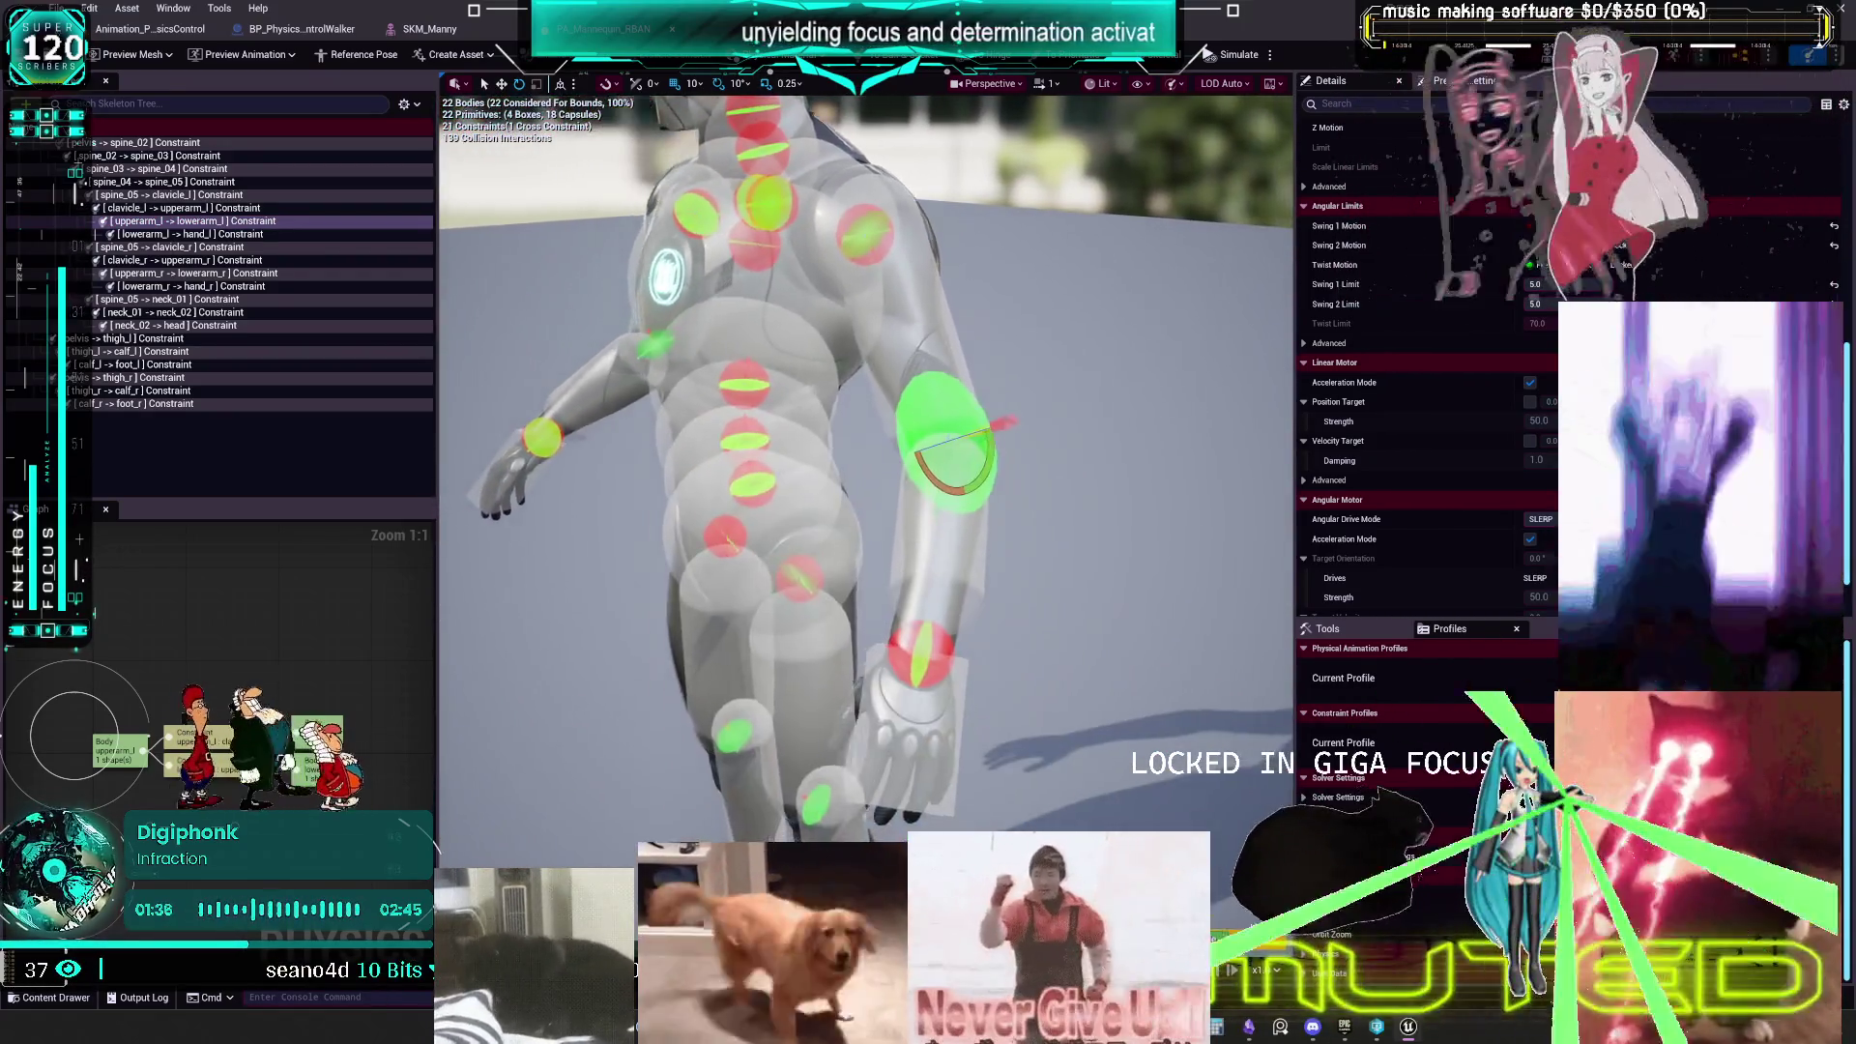
drag(808, 254, 808, 253)
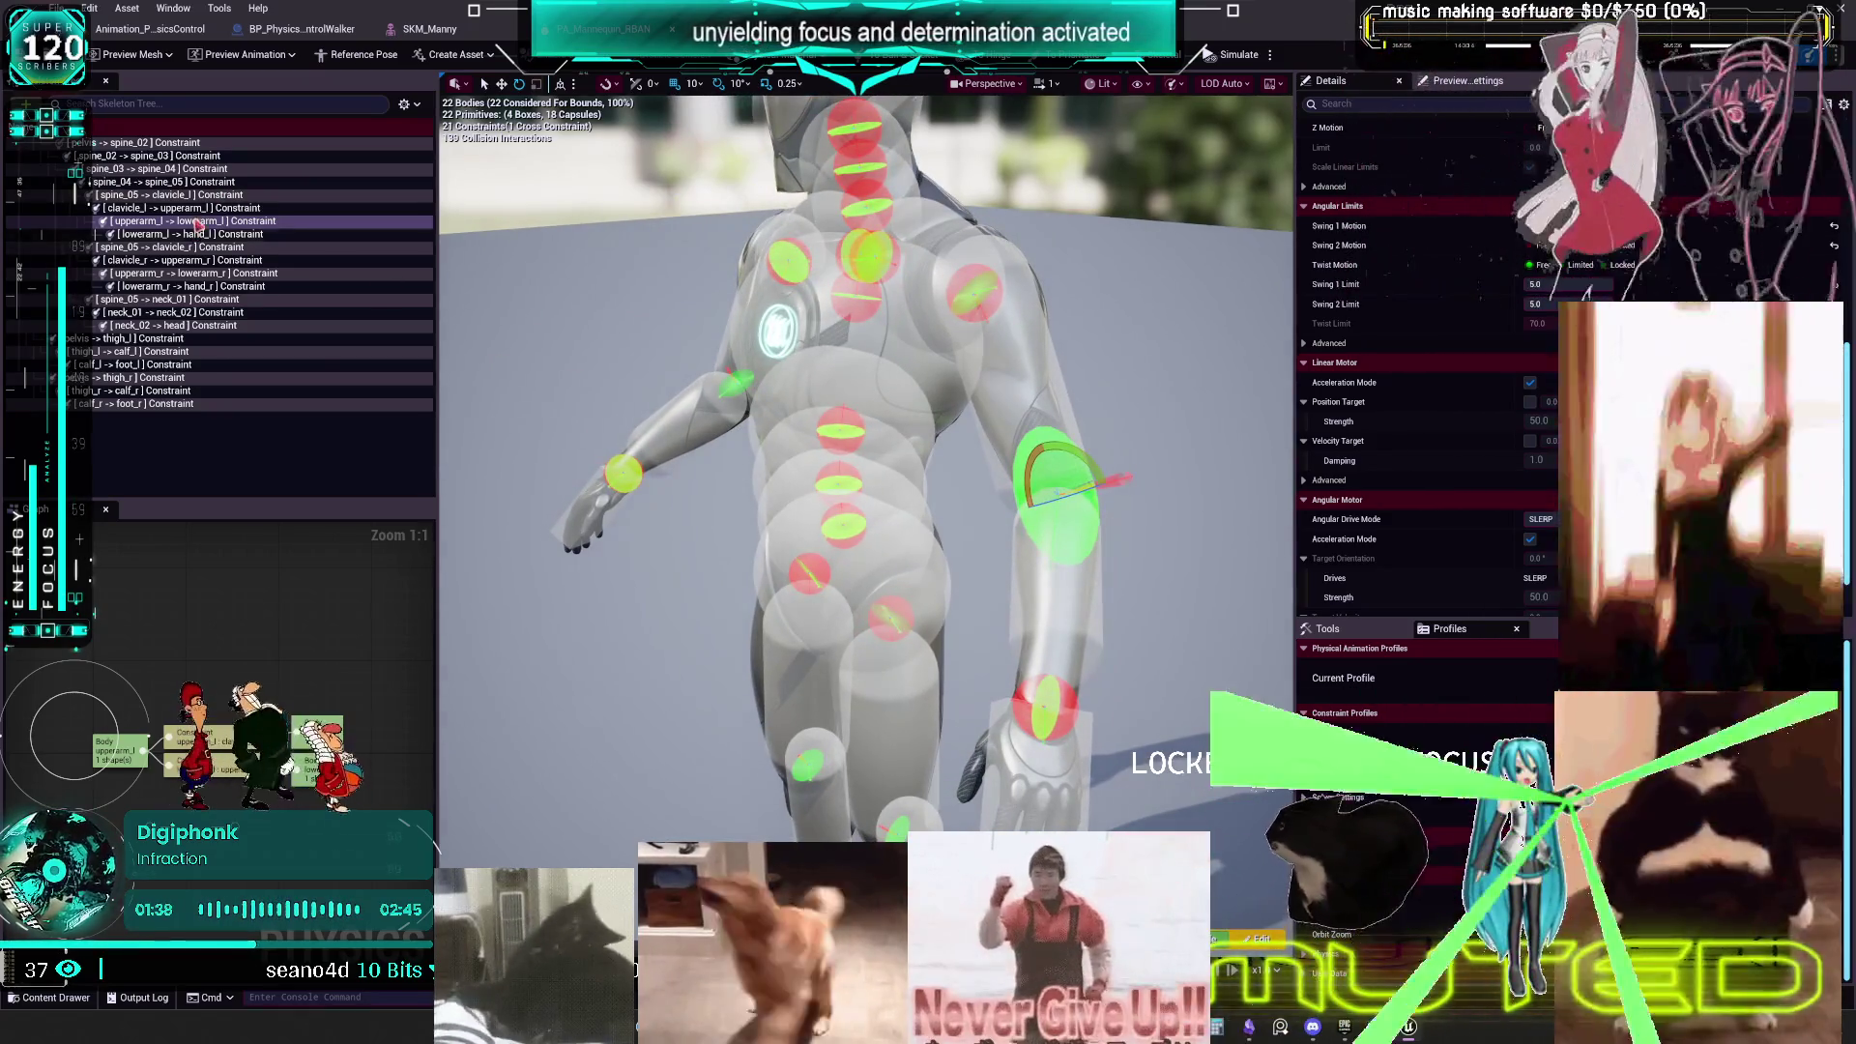
click(197, 210)
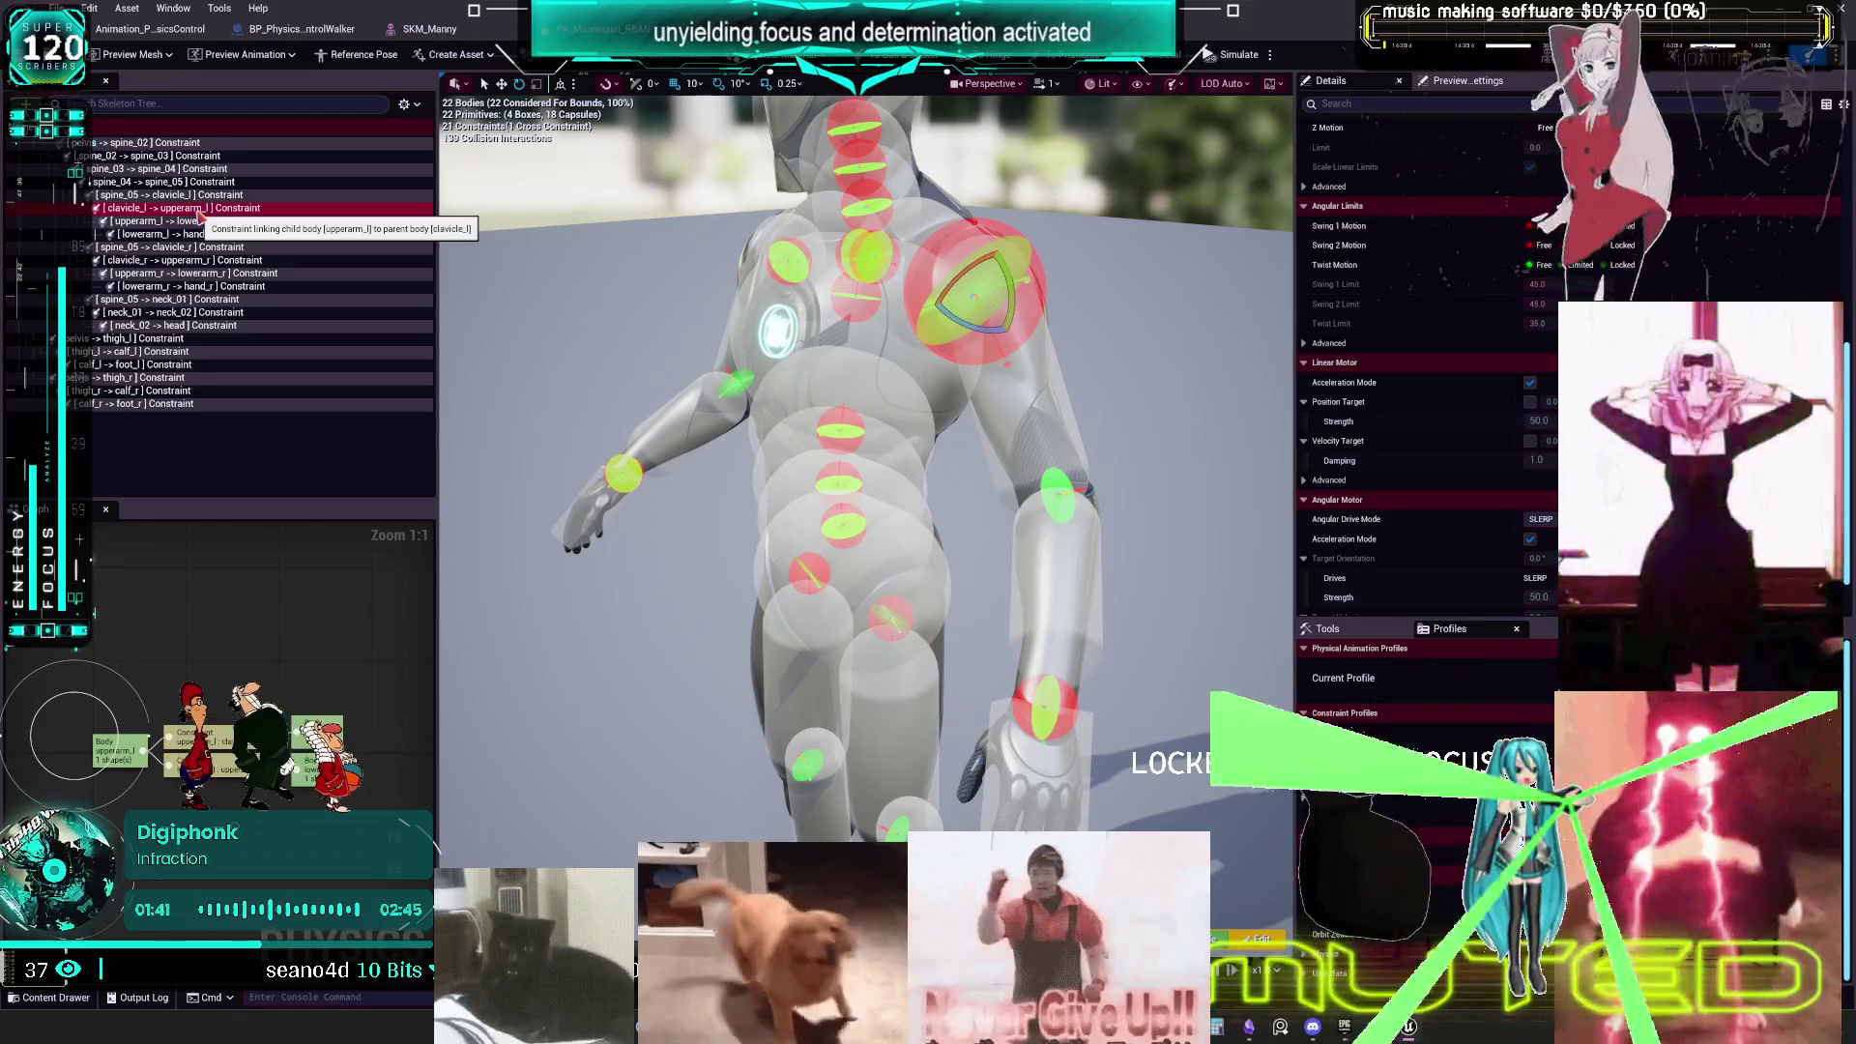
click(194, 221)
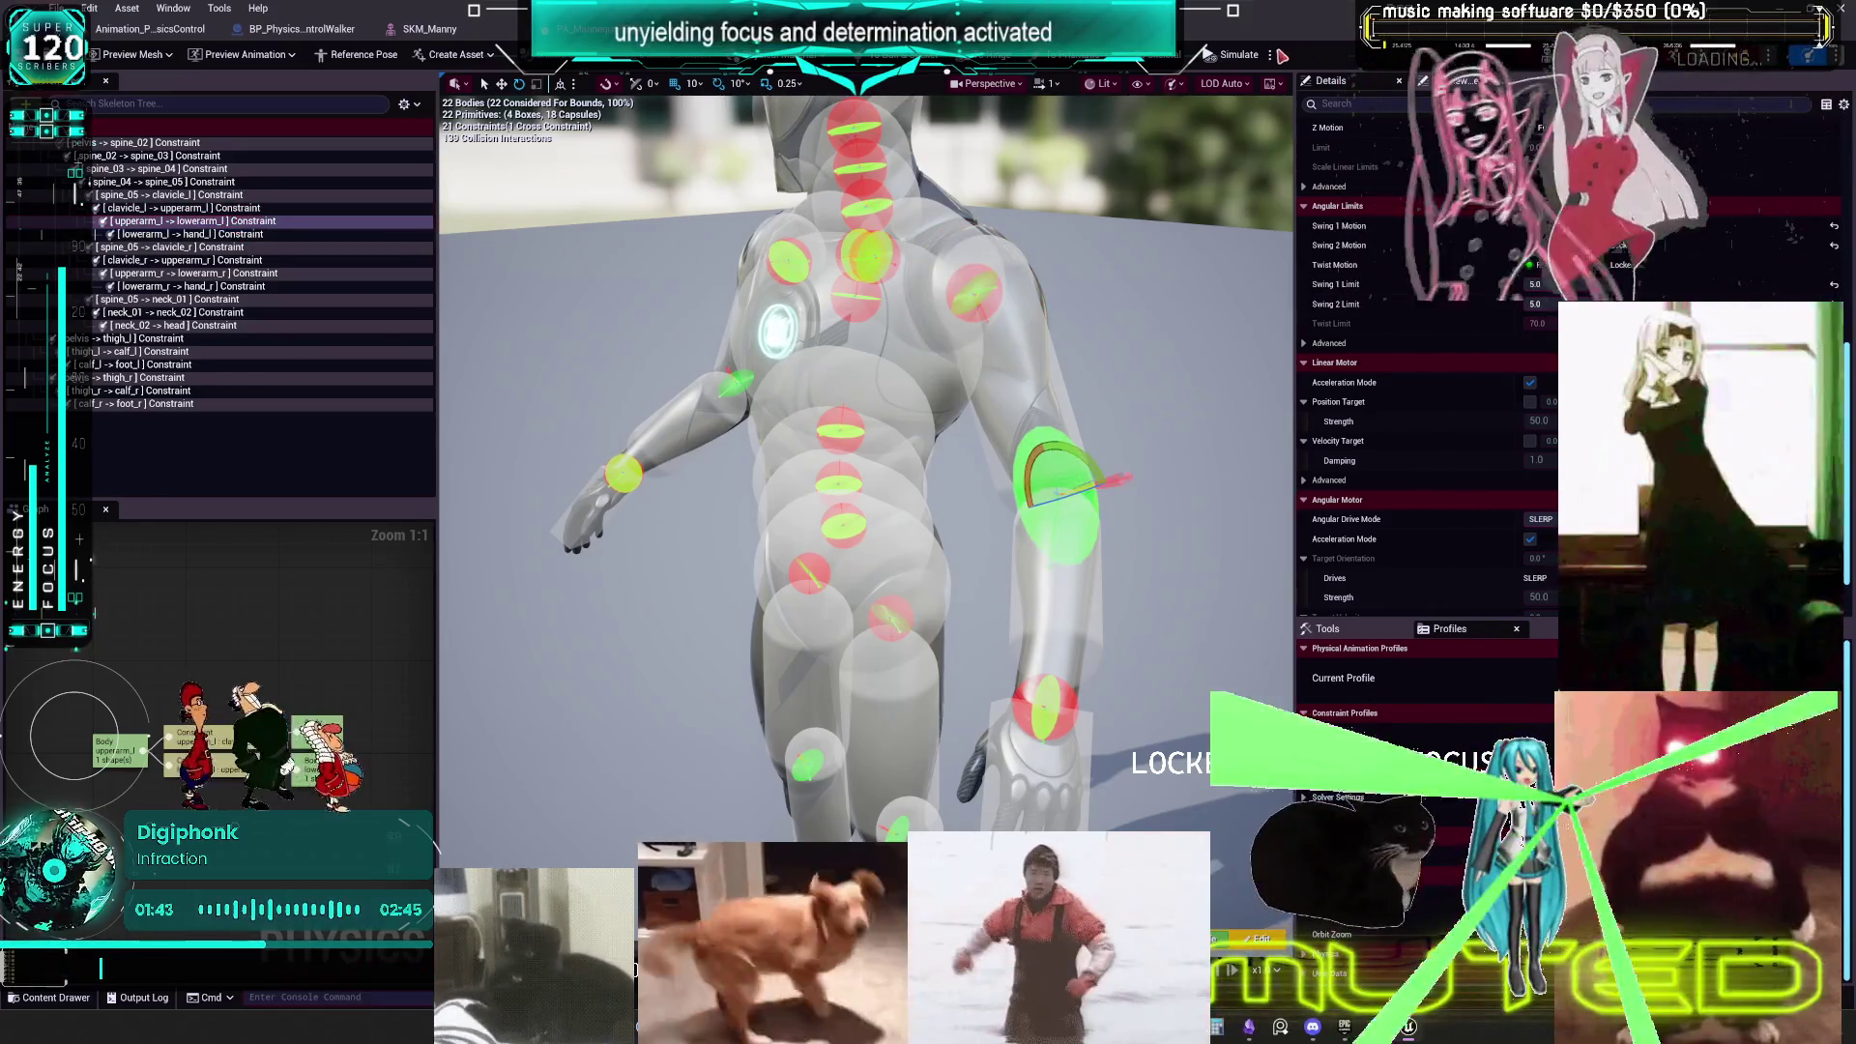
click(1241, 55)
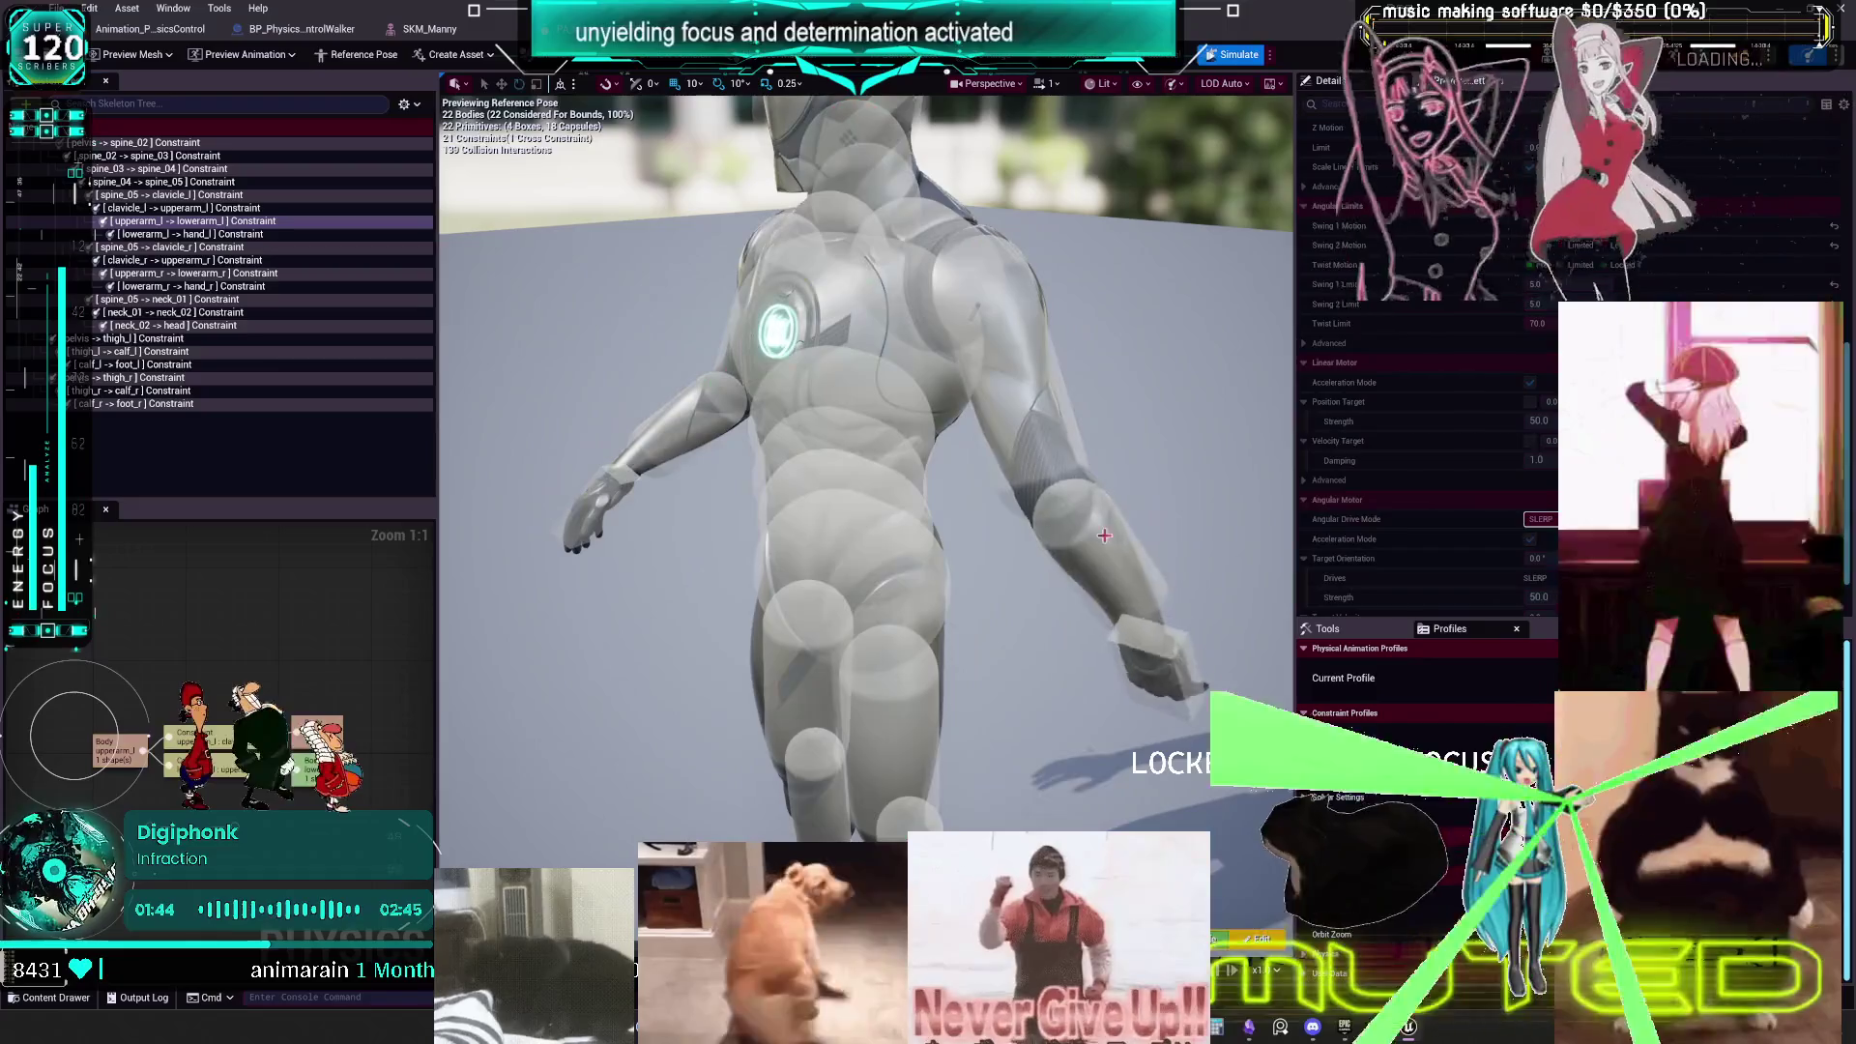
- Pull the ragdoll's right arm up, stop simulating, and select clavicle_l → upperarm_l and spine_03 → spine_04
mouse_move(1080, 585)
mouse_down()
mouse_move(1063, 618)
mouse_move(1257, 696)
mouse_move(1189, 638)
mouse_move(1205, 350)
mouse_move(1210, 399)
mouse_up()
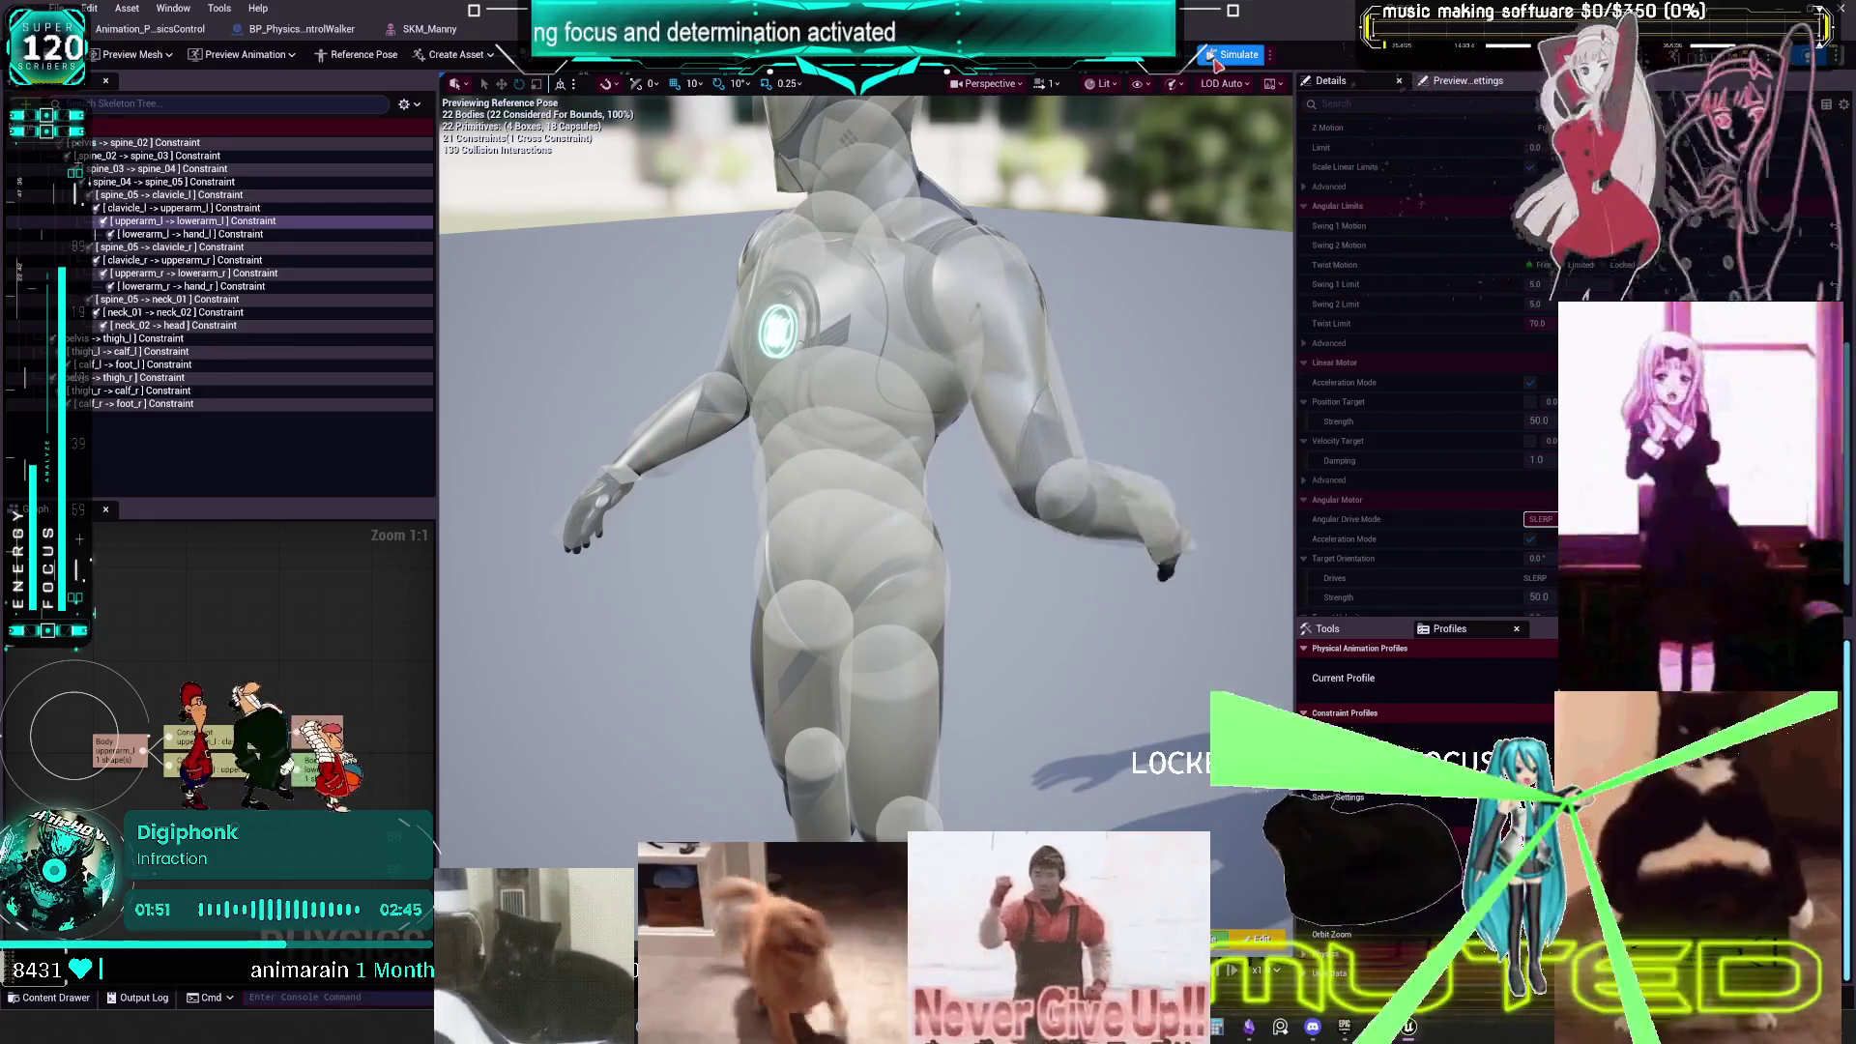
click(1214, 58)
click(183, 208)
drag(439, 288, 889, 290)
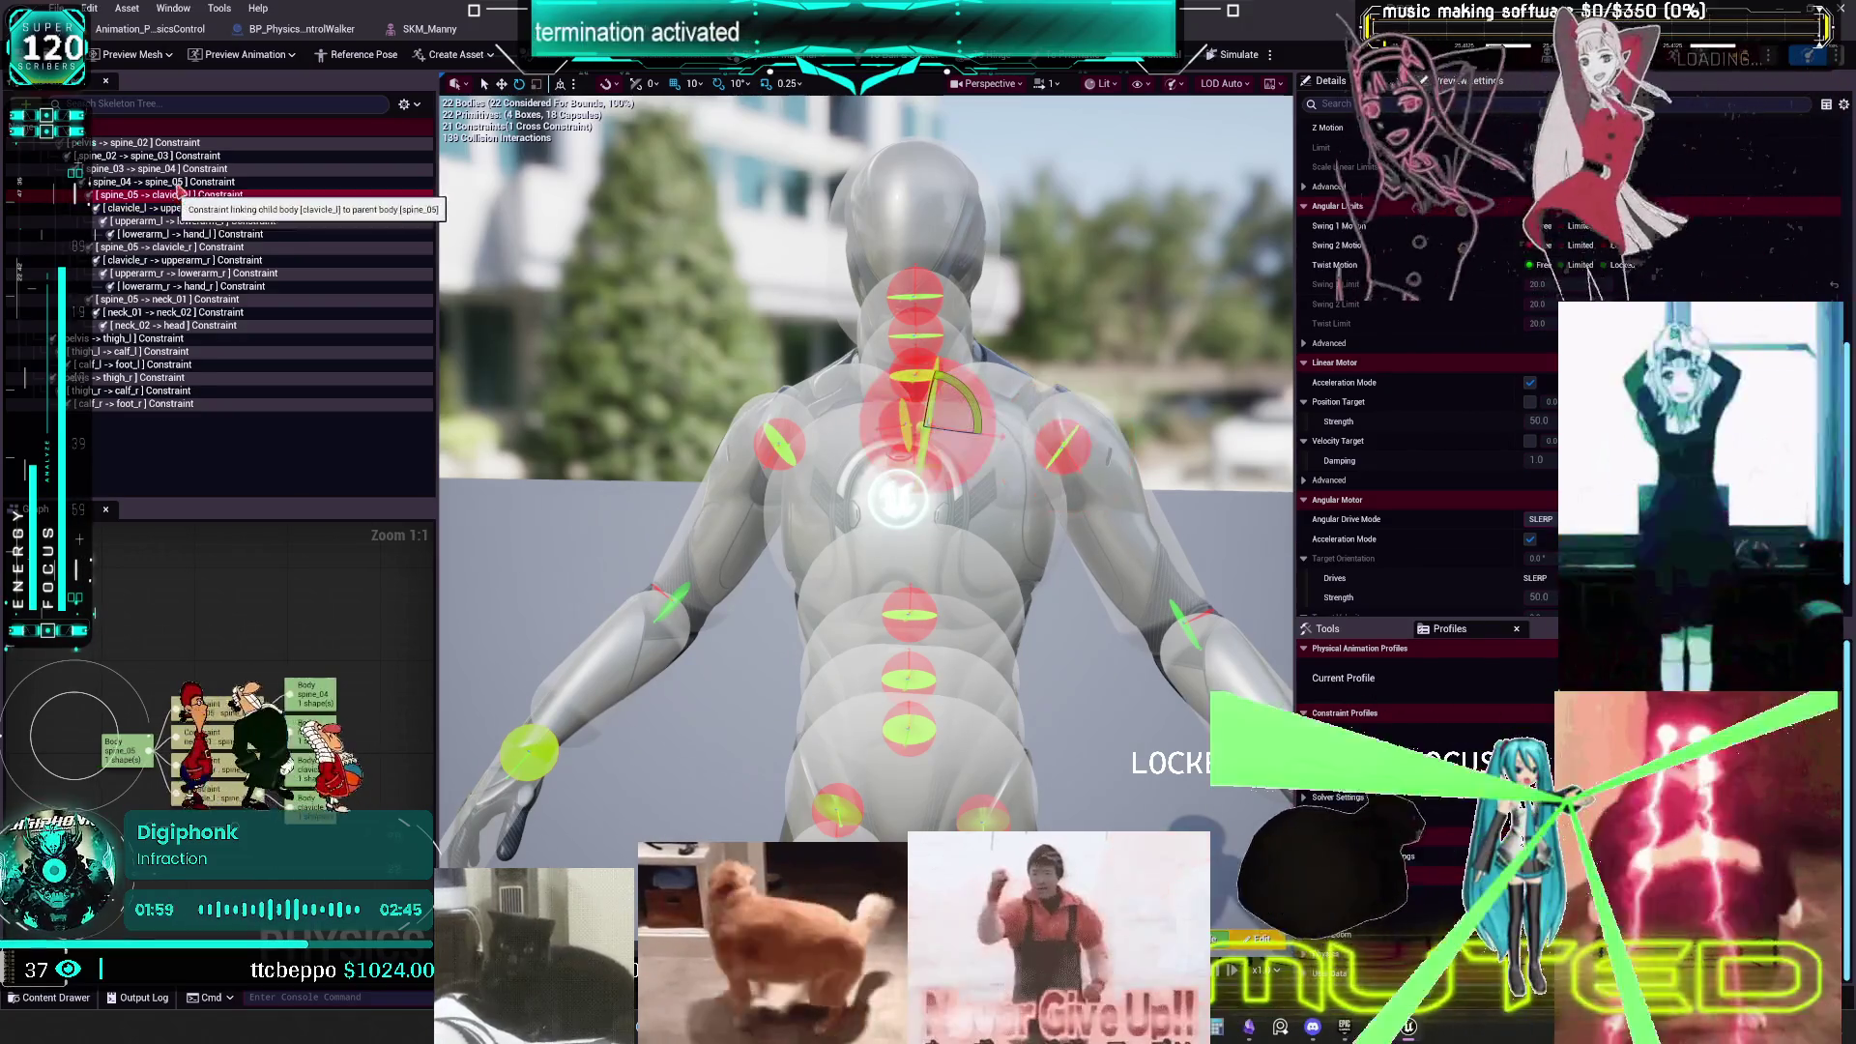
click(182, 168)
- Check the pelvis → spine_02 limits, deselect, show every joint's constraint limits, then switch to SKM_Manny
click(182, 156)
click(182, 142)
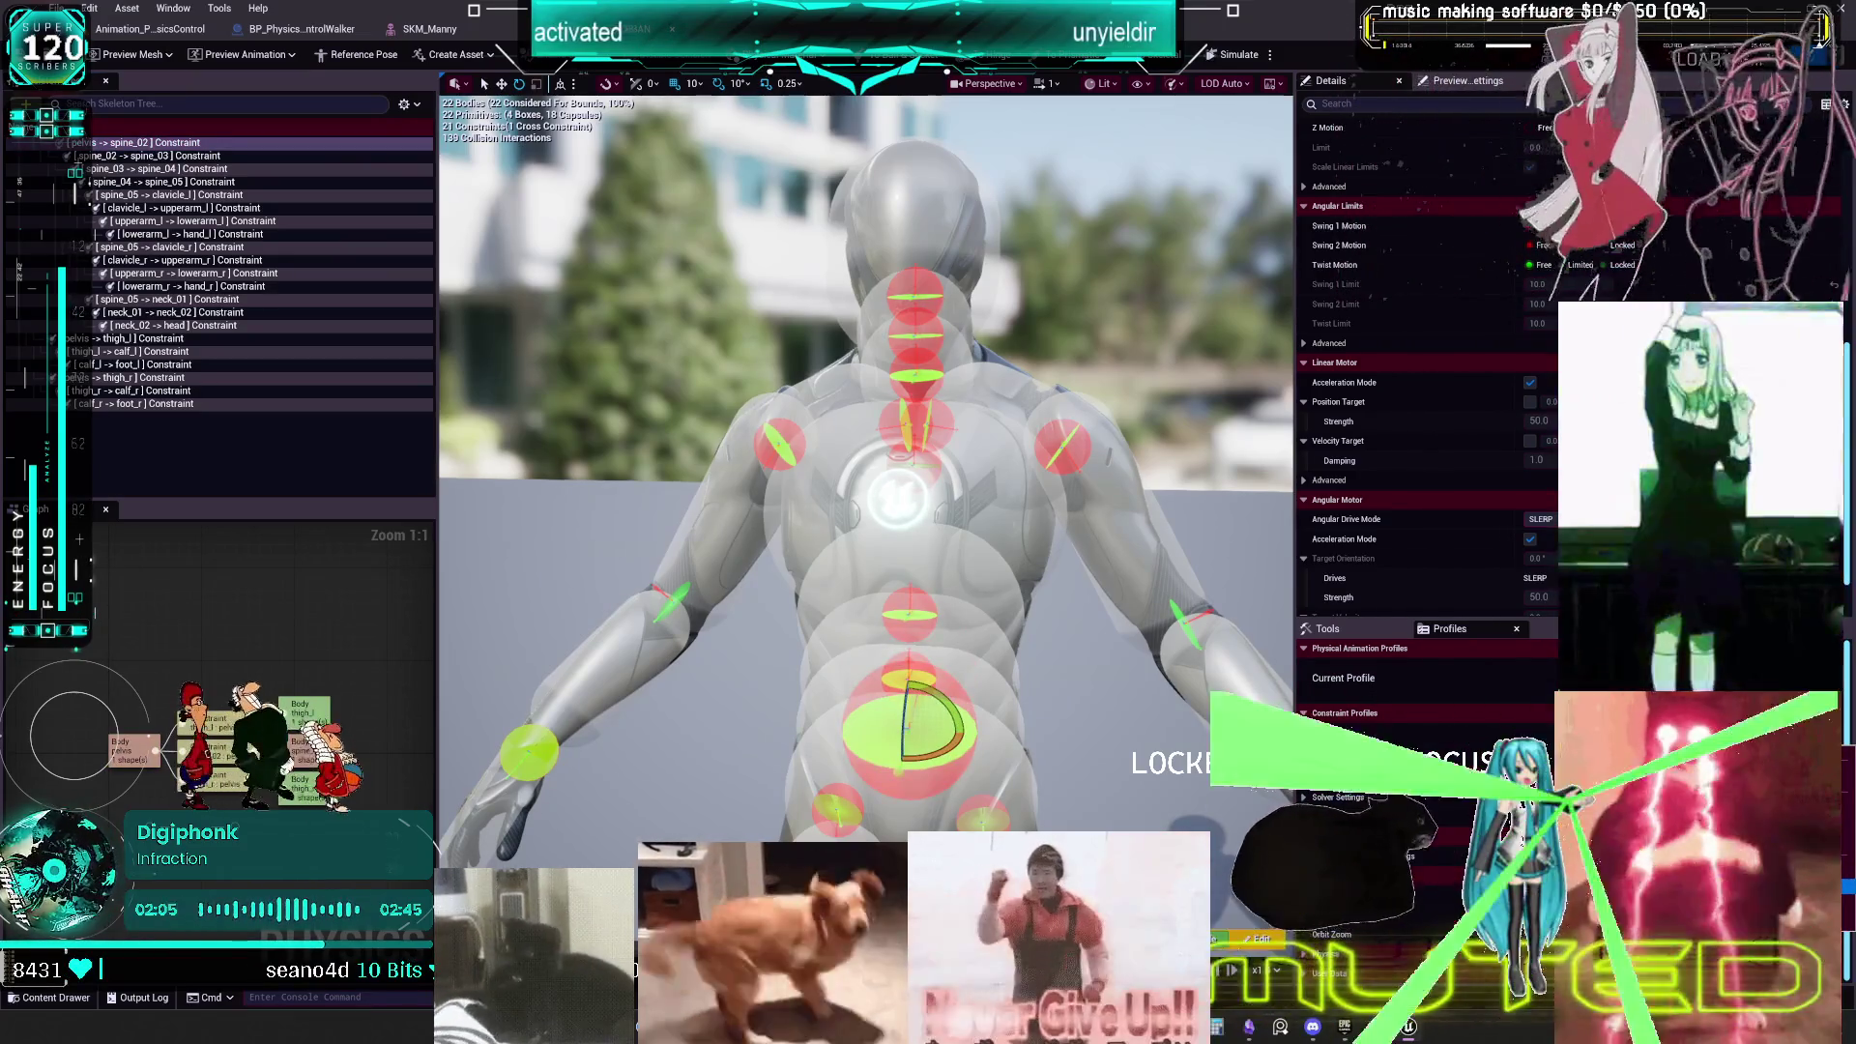
click(741, 436)
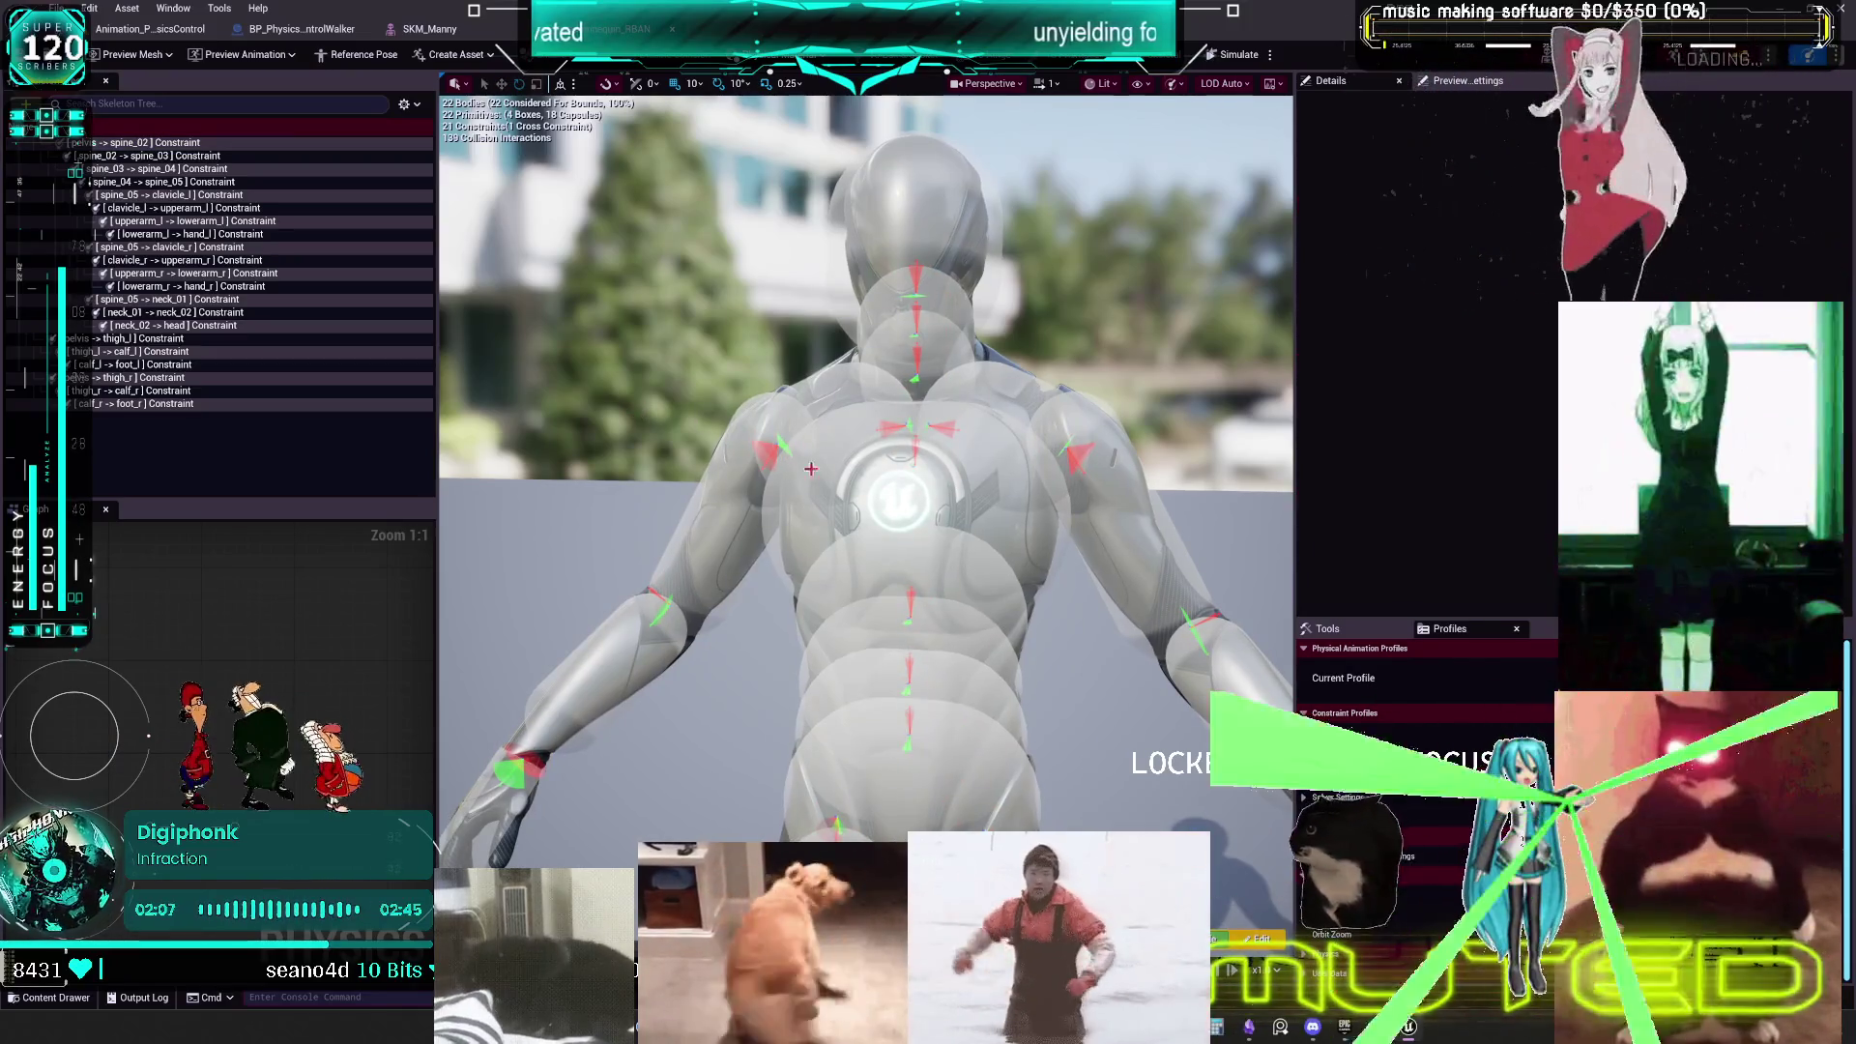
scroll(537, 180, down, 5)
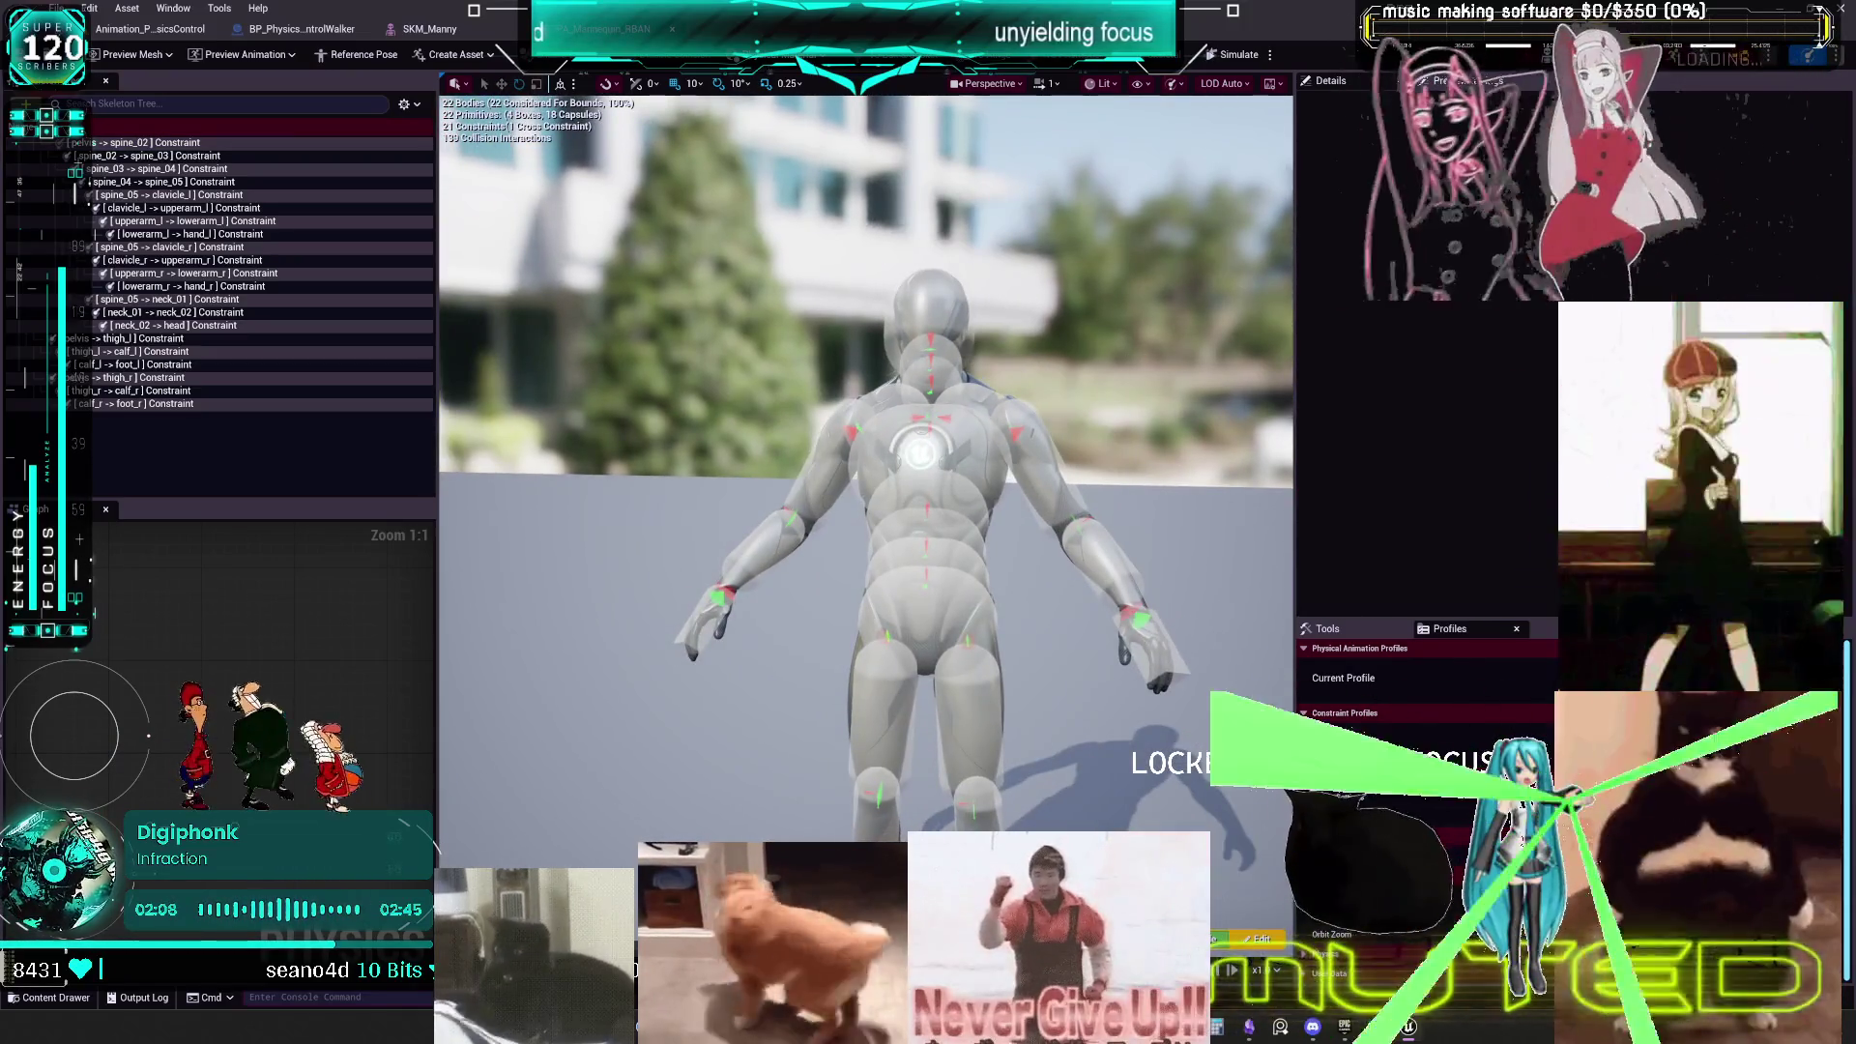
key(ctrl+a)
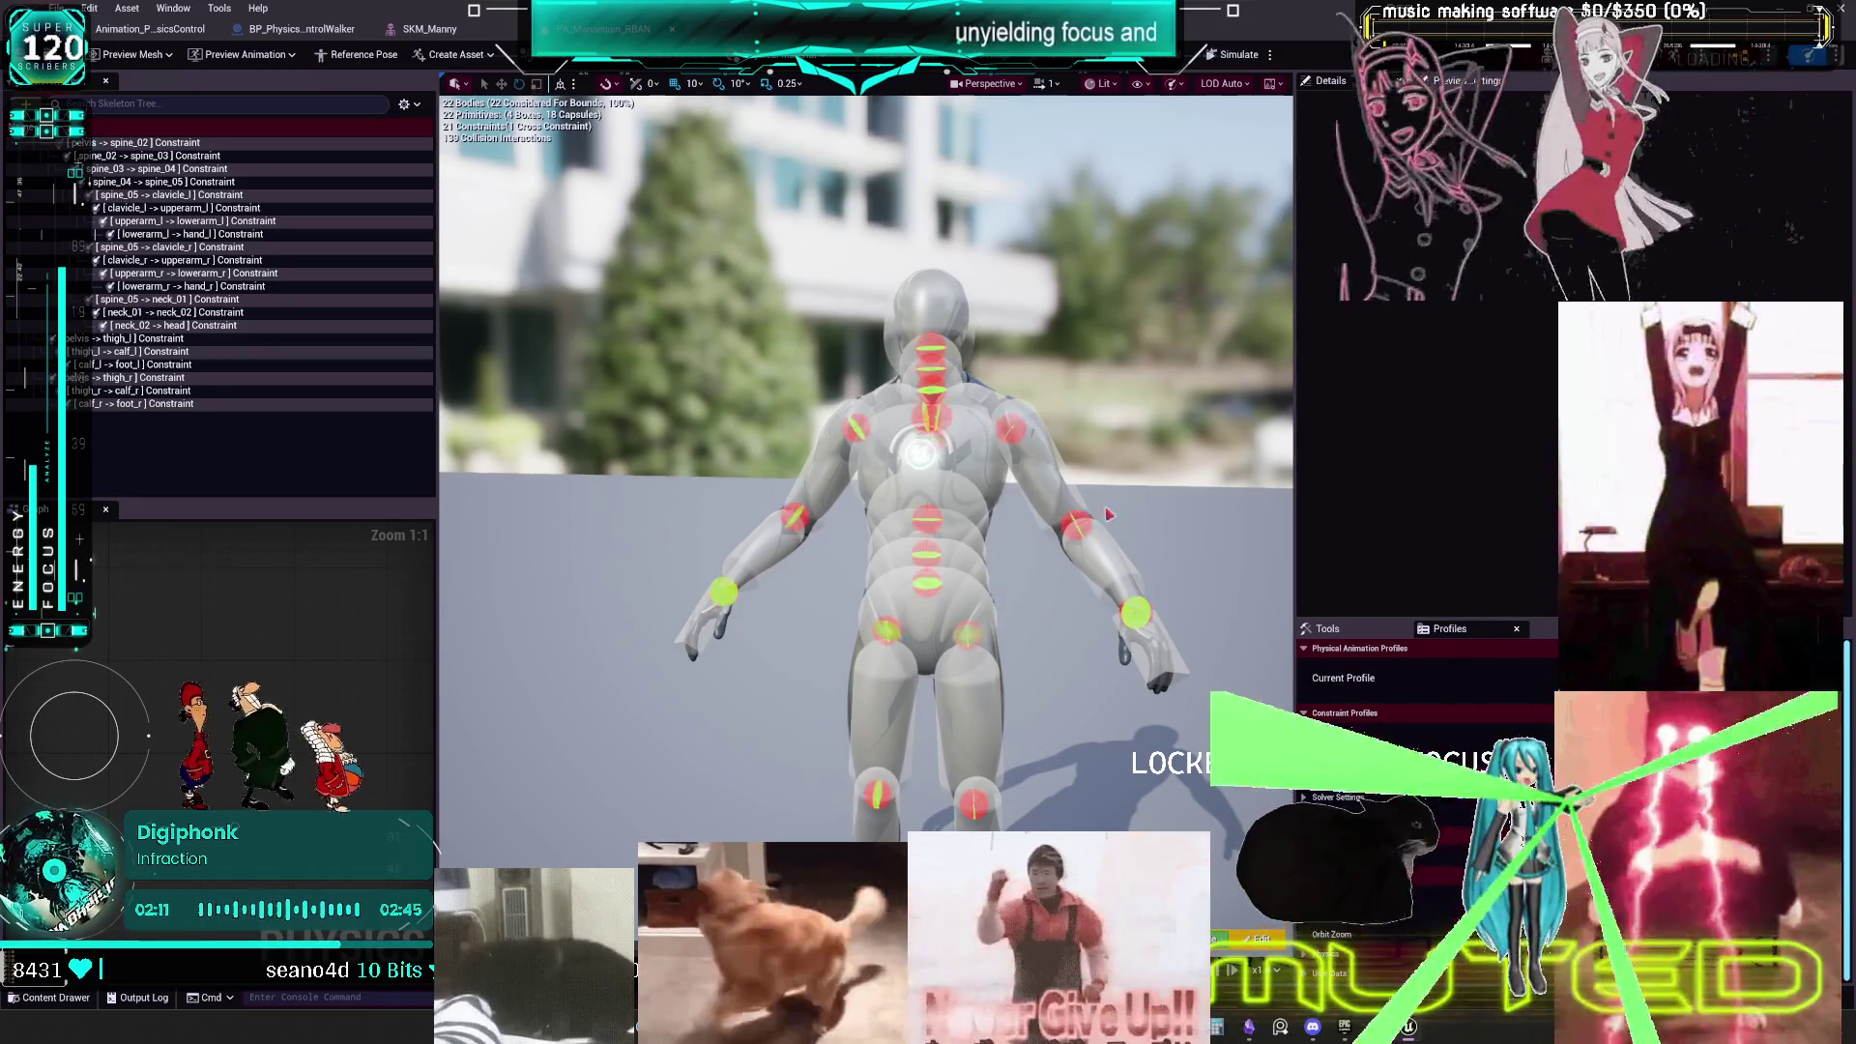
click(429, 29)
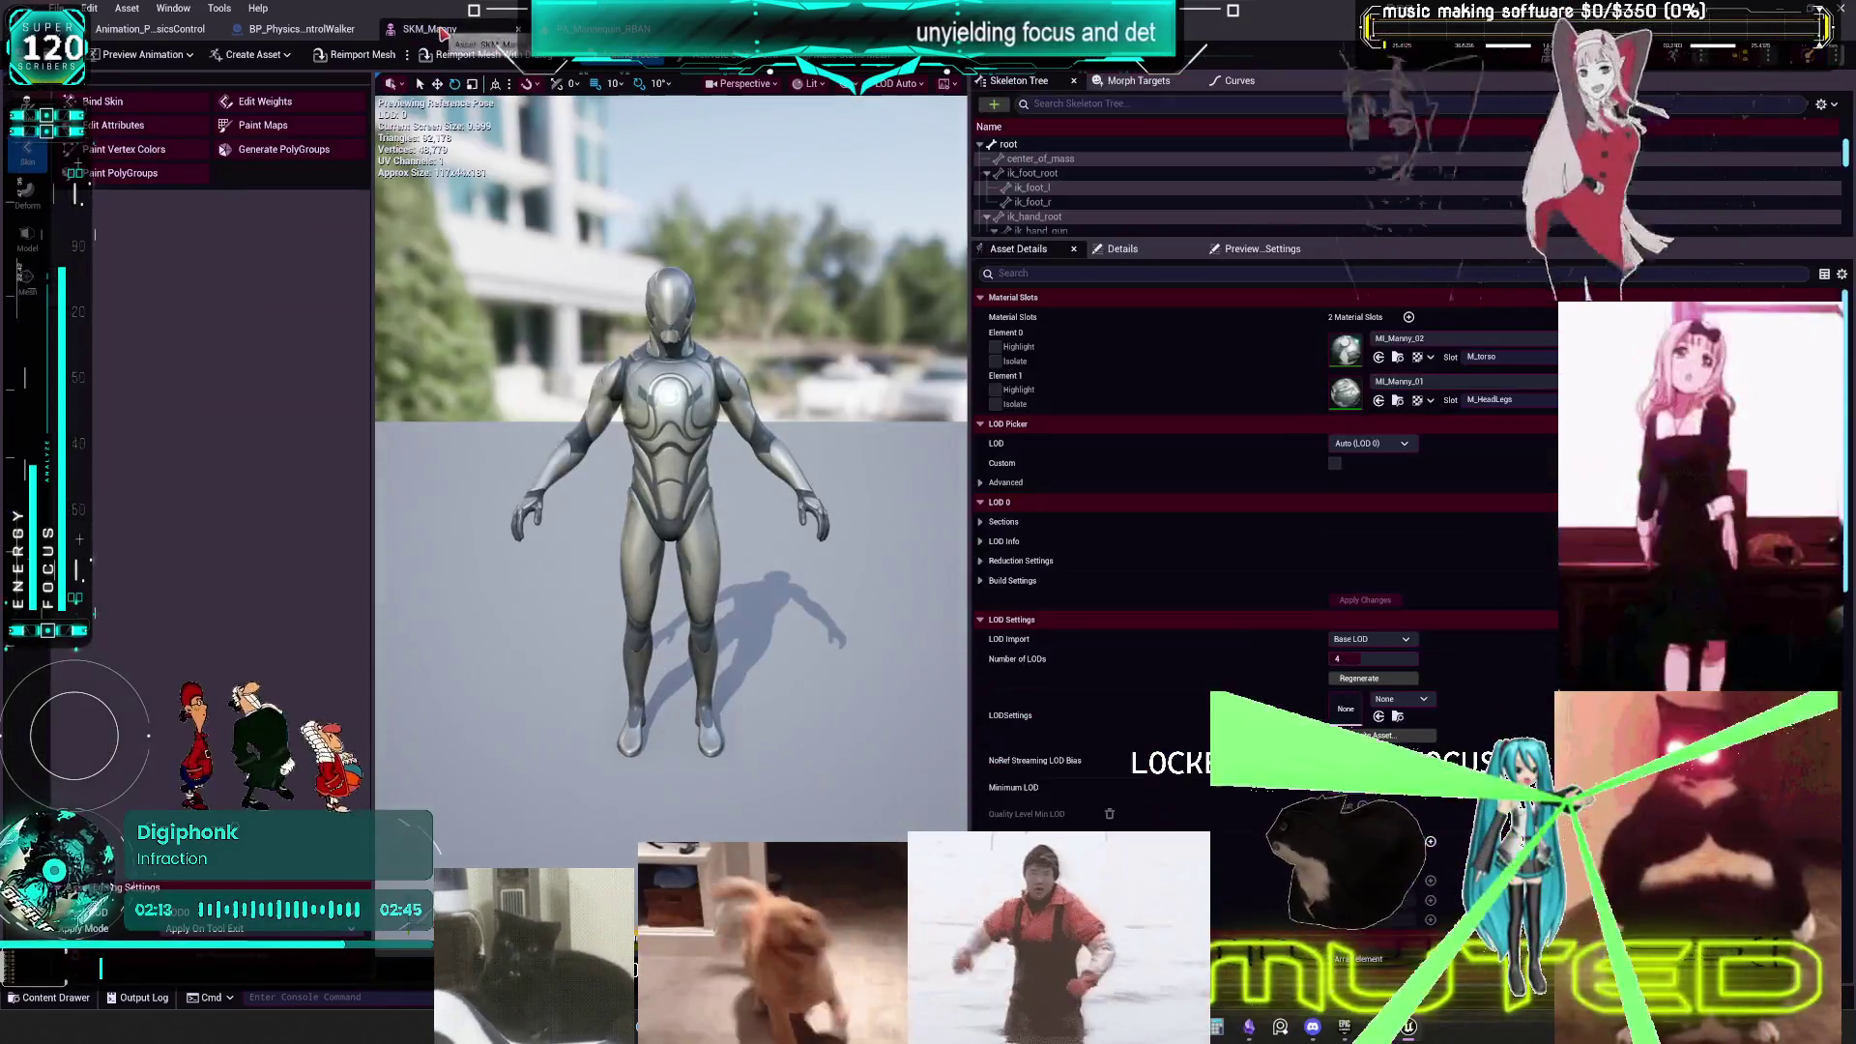
- Browse the Walker graph, then the Character graph's Initial Constraint Profile and feet and arms sections
click(295, 29)
scroll(633, 258, down, 2)
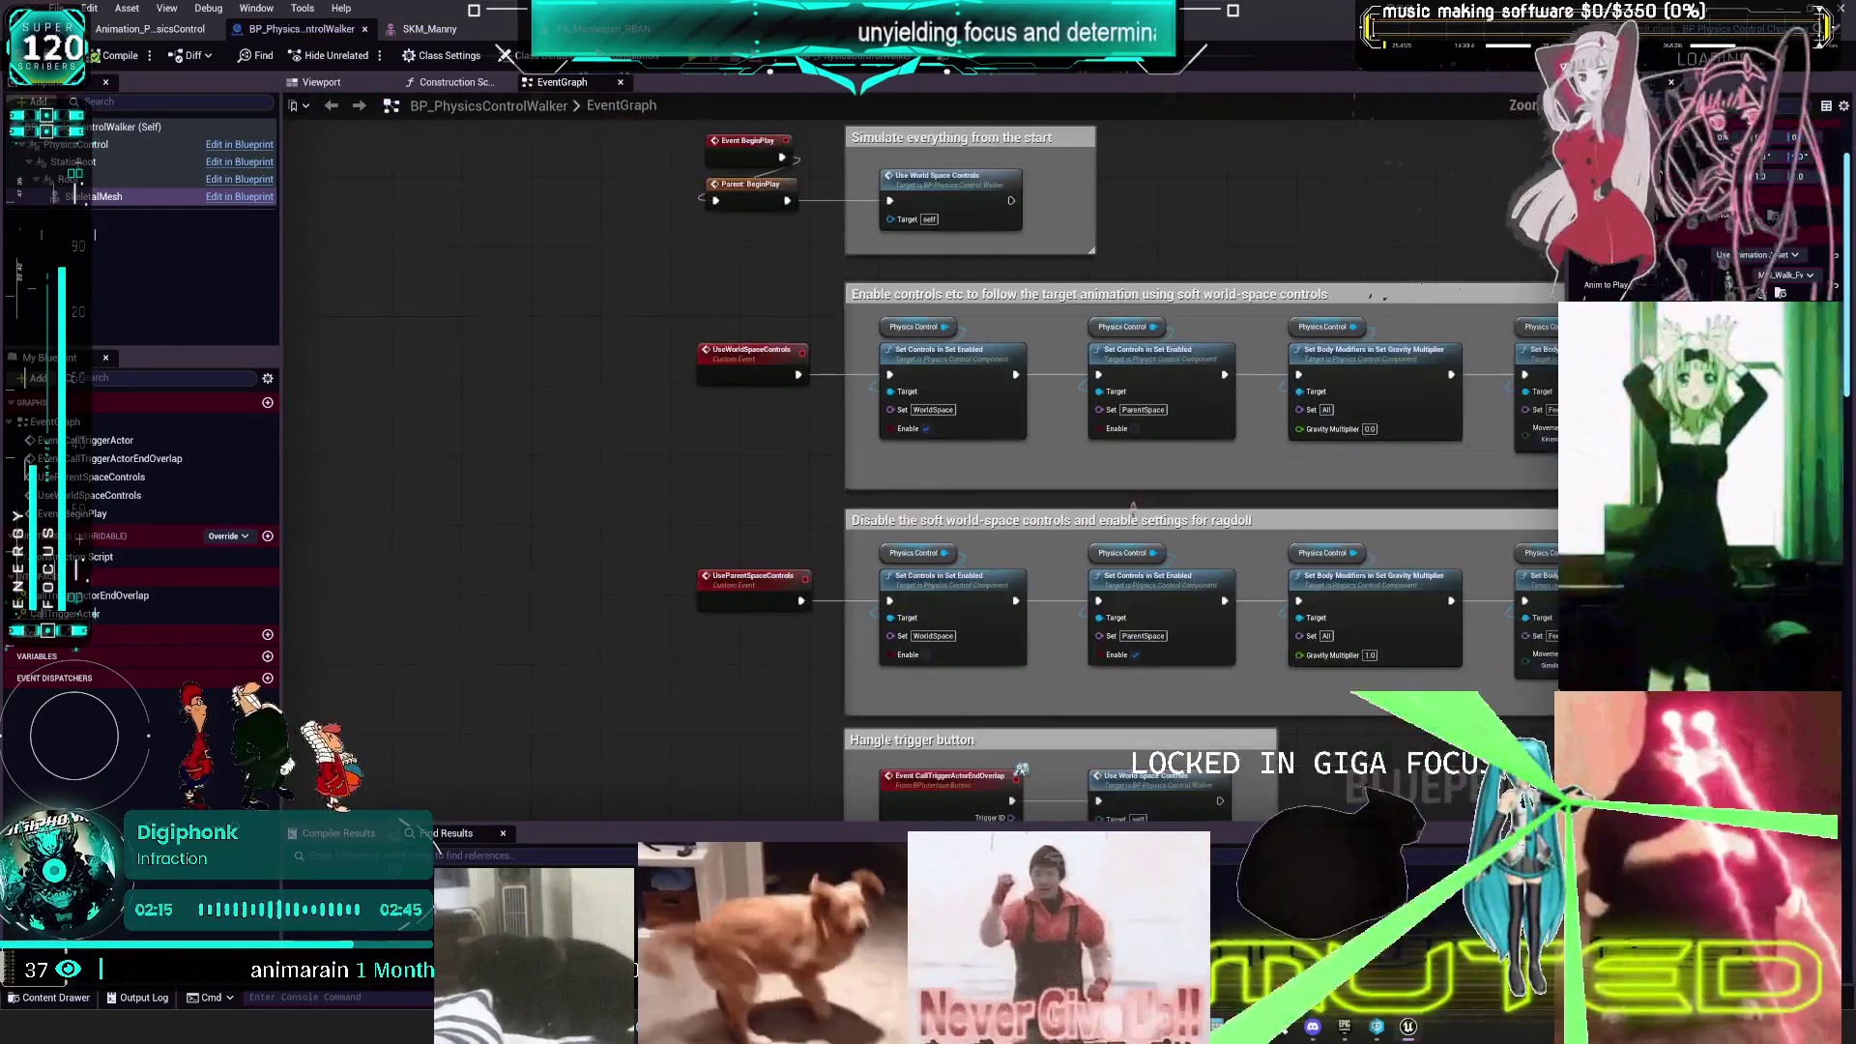
mouse_move(1133, 507)
mouse_down()
mouse_move(1006, 309)
mouse_move(1048, 516)
mouse_up()
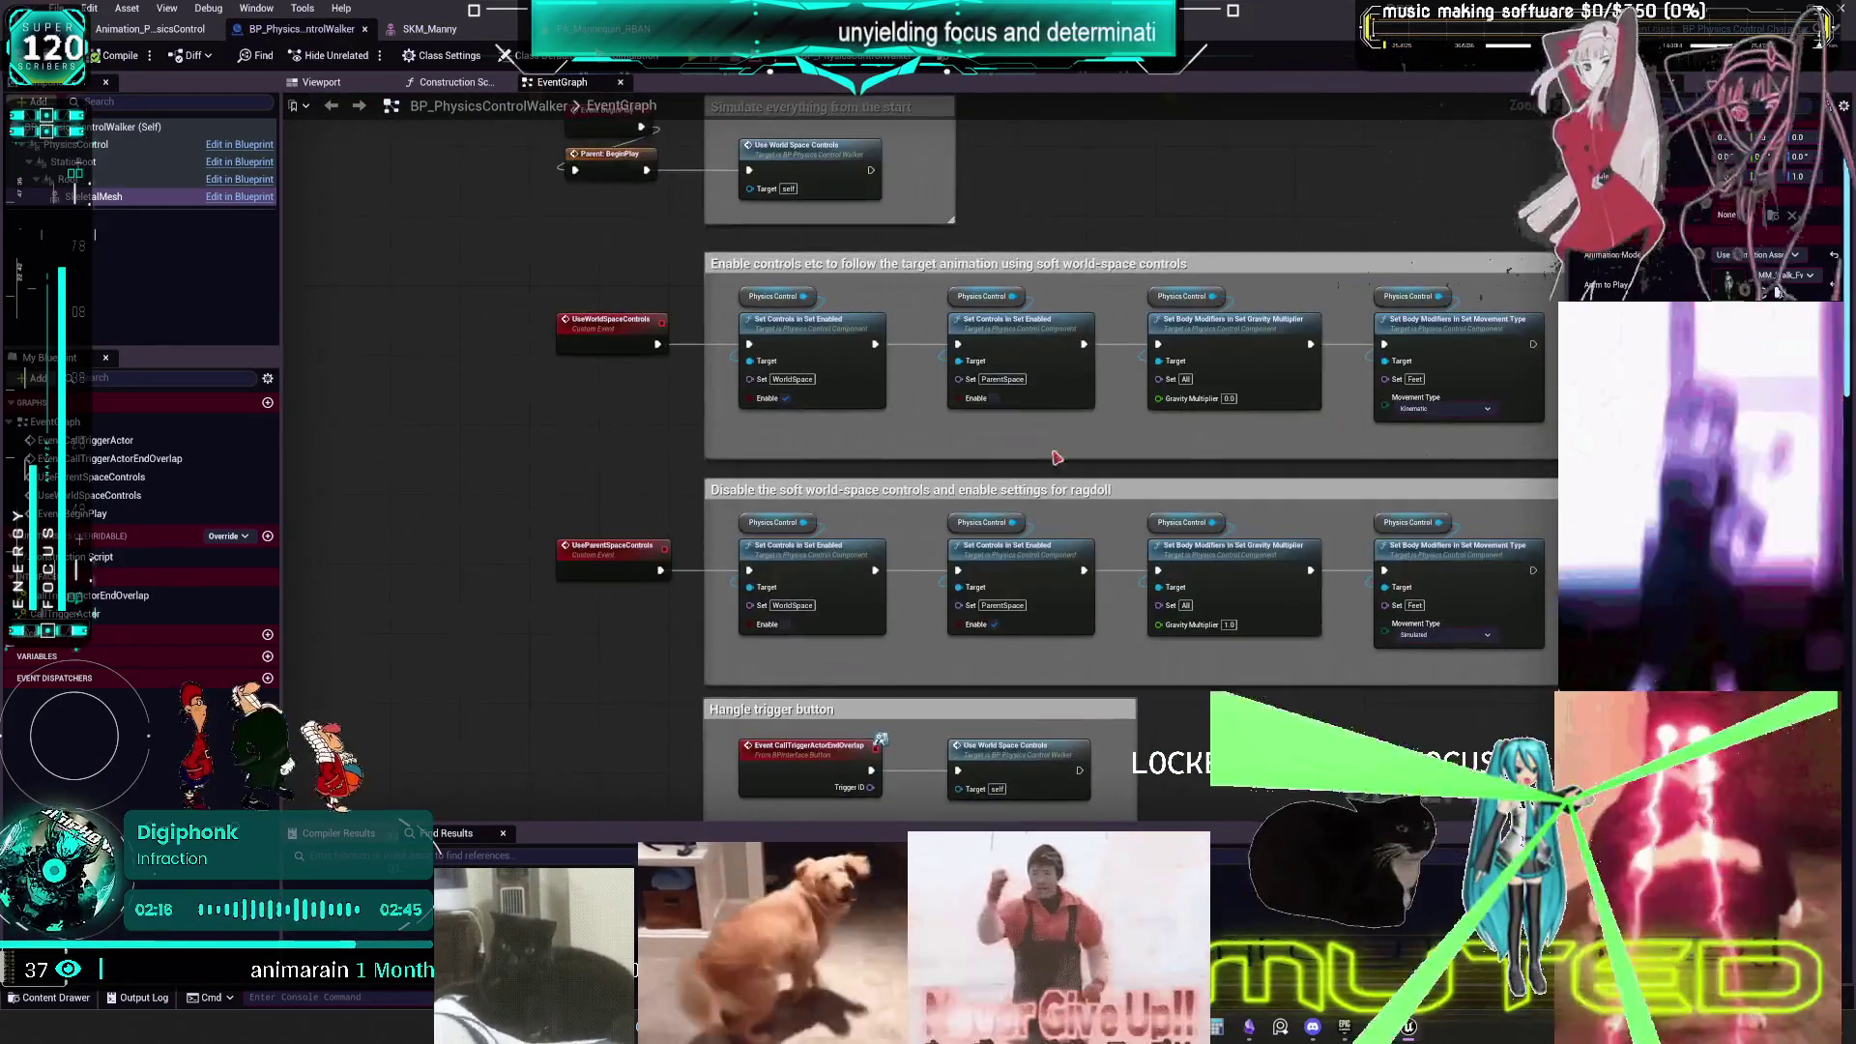
click(740, 29)
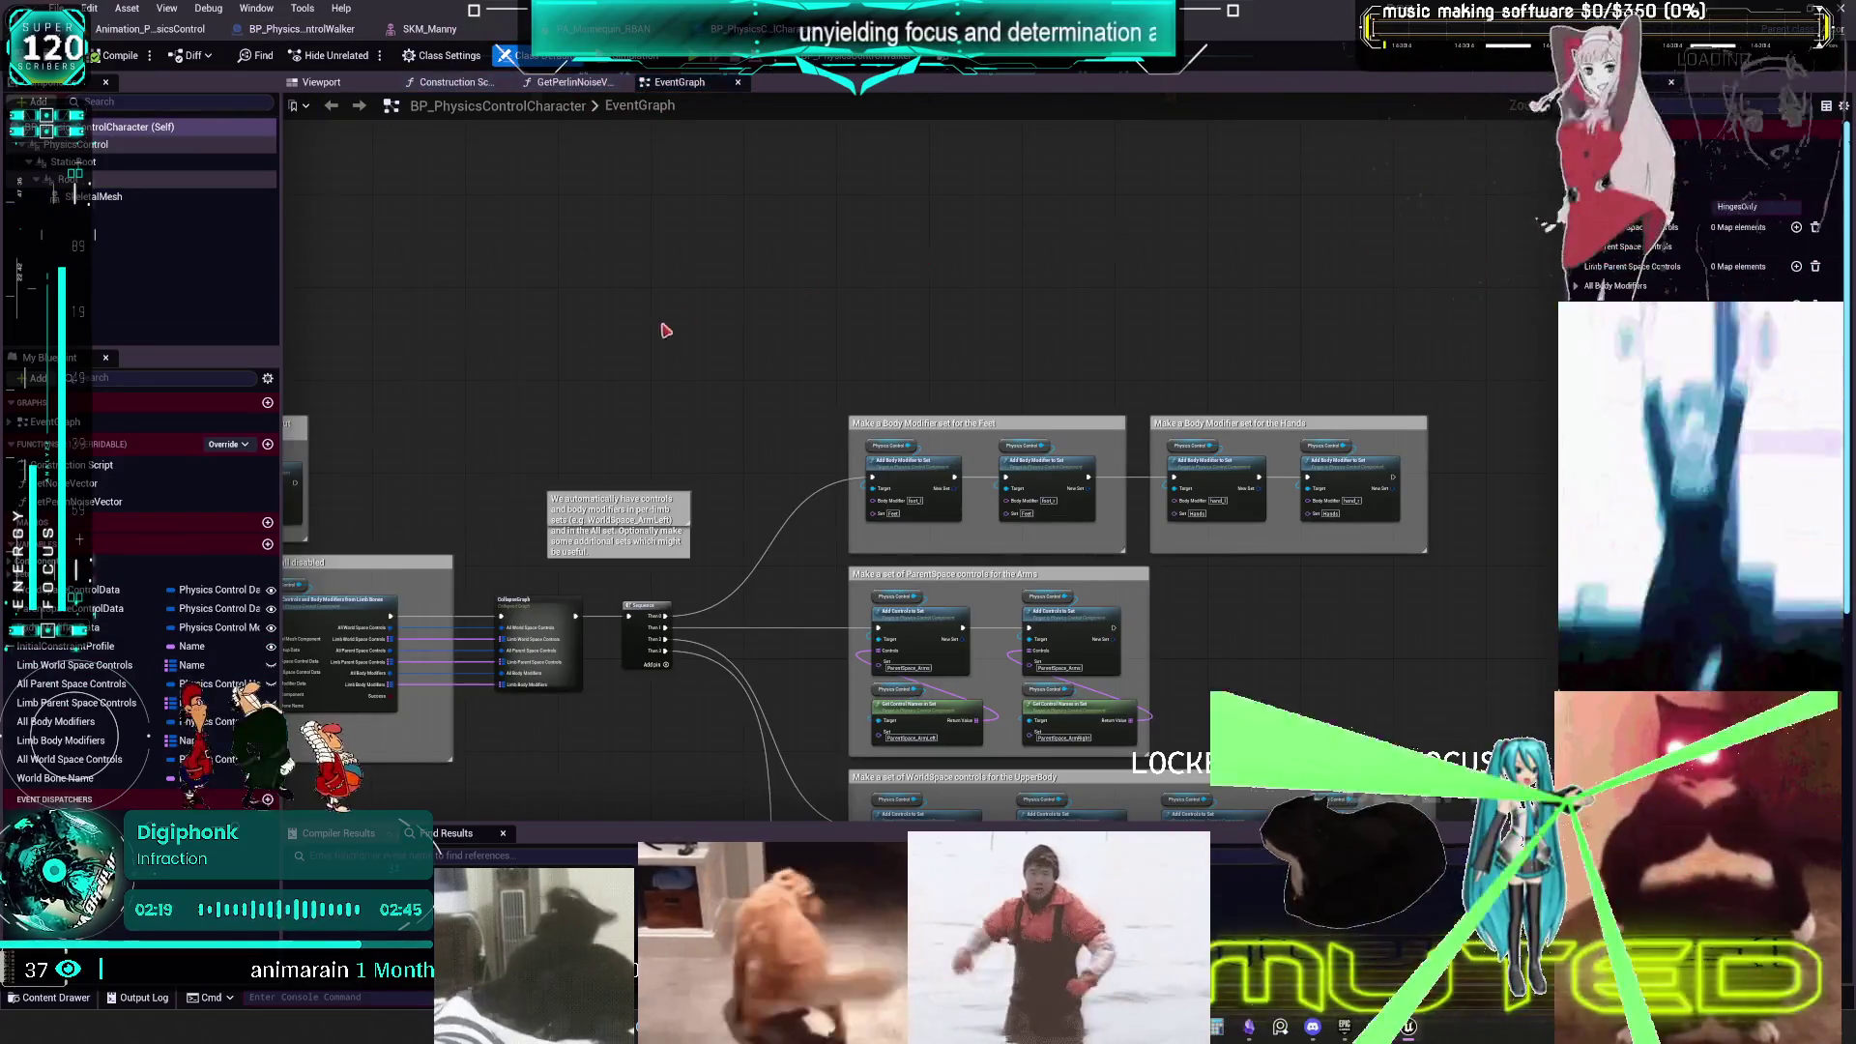
scroll(974, 325, up, 3)
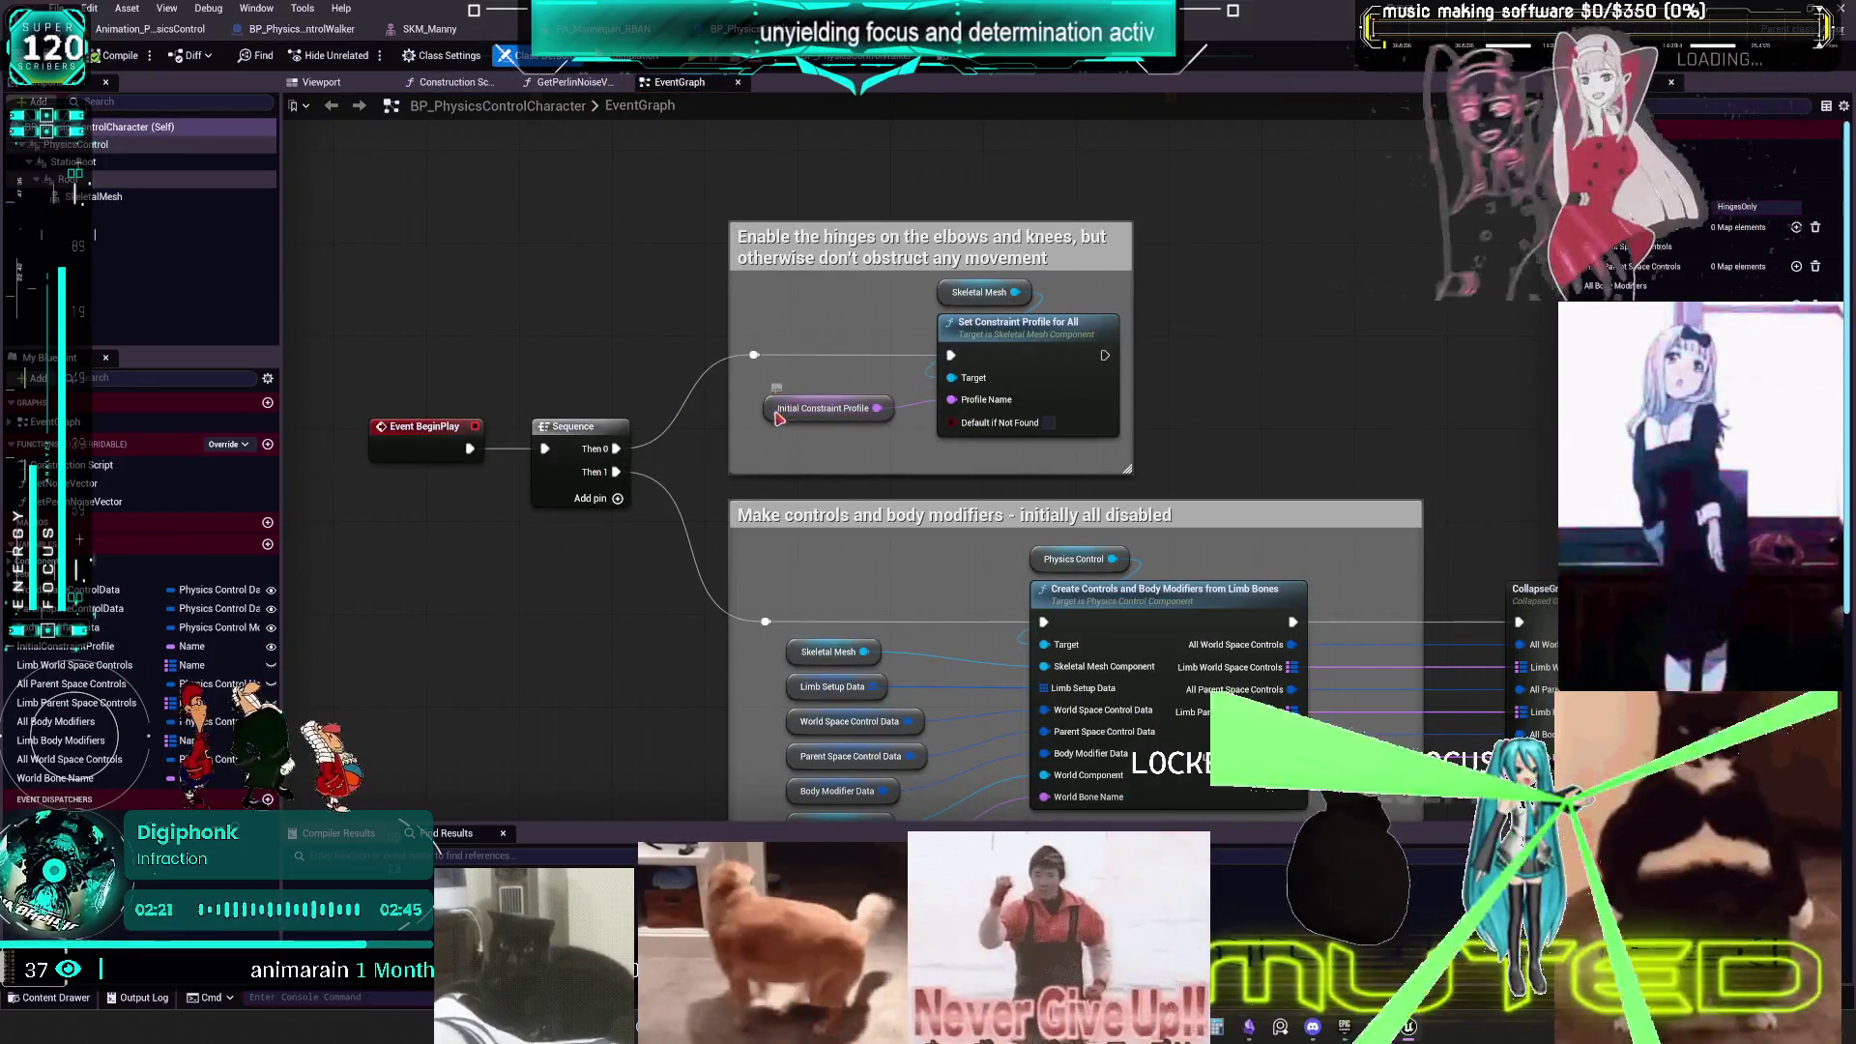
click(783, 408)
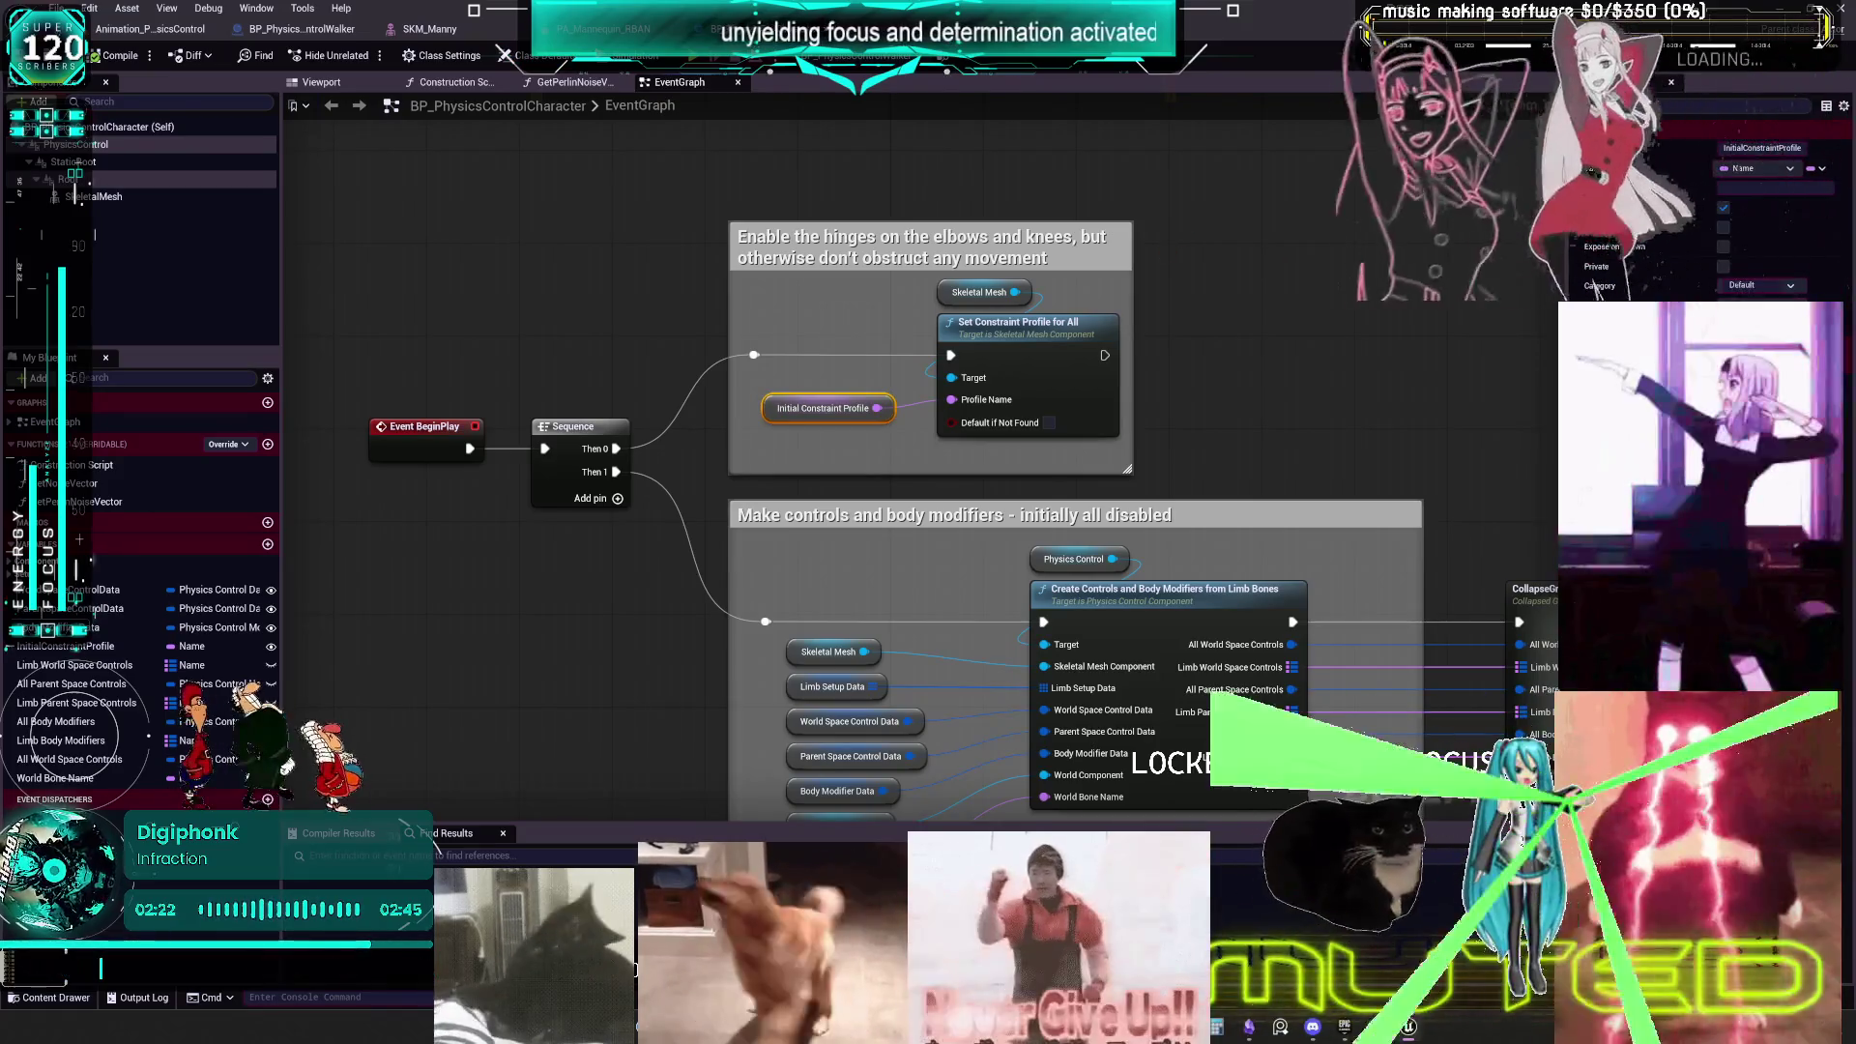
scroll(771, 329, down, 3)
scroll(885, 288, up, 3)
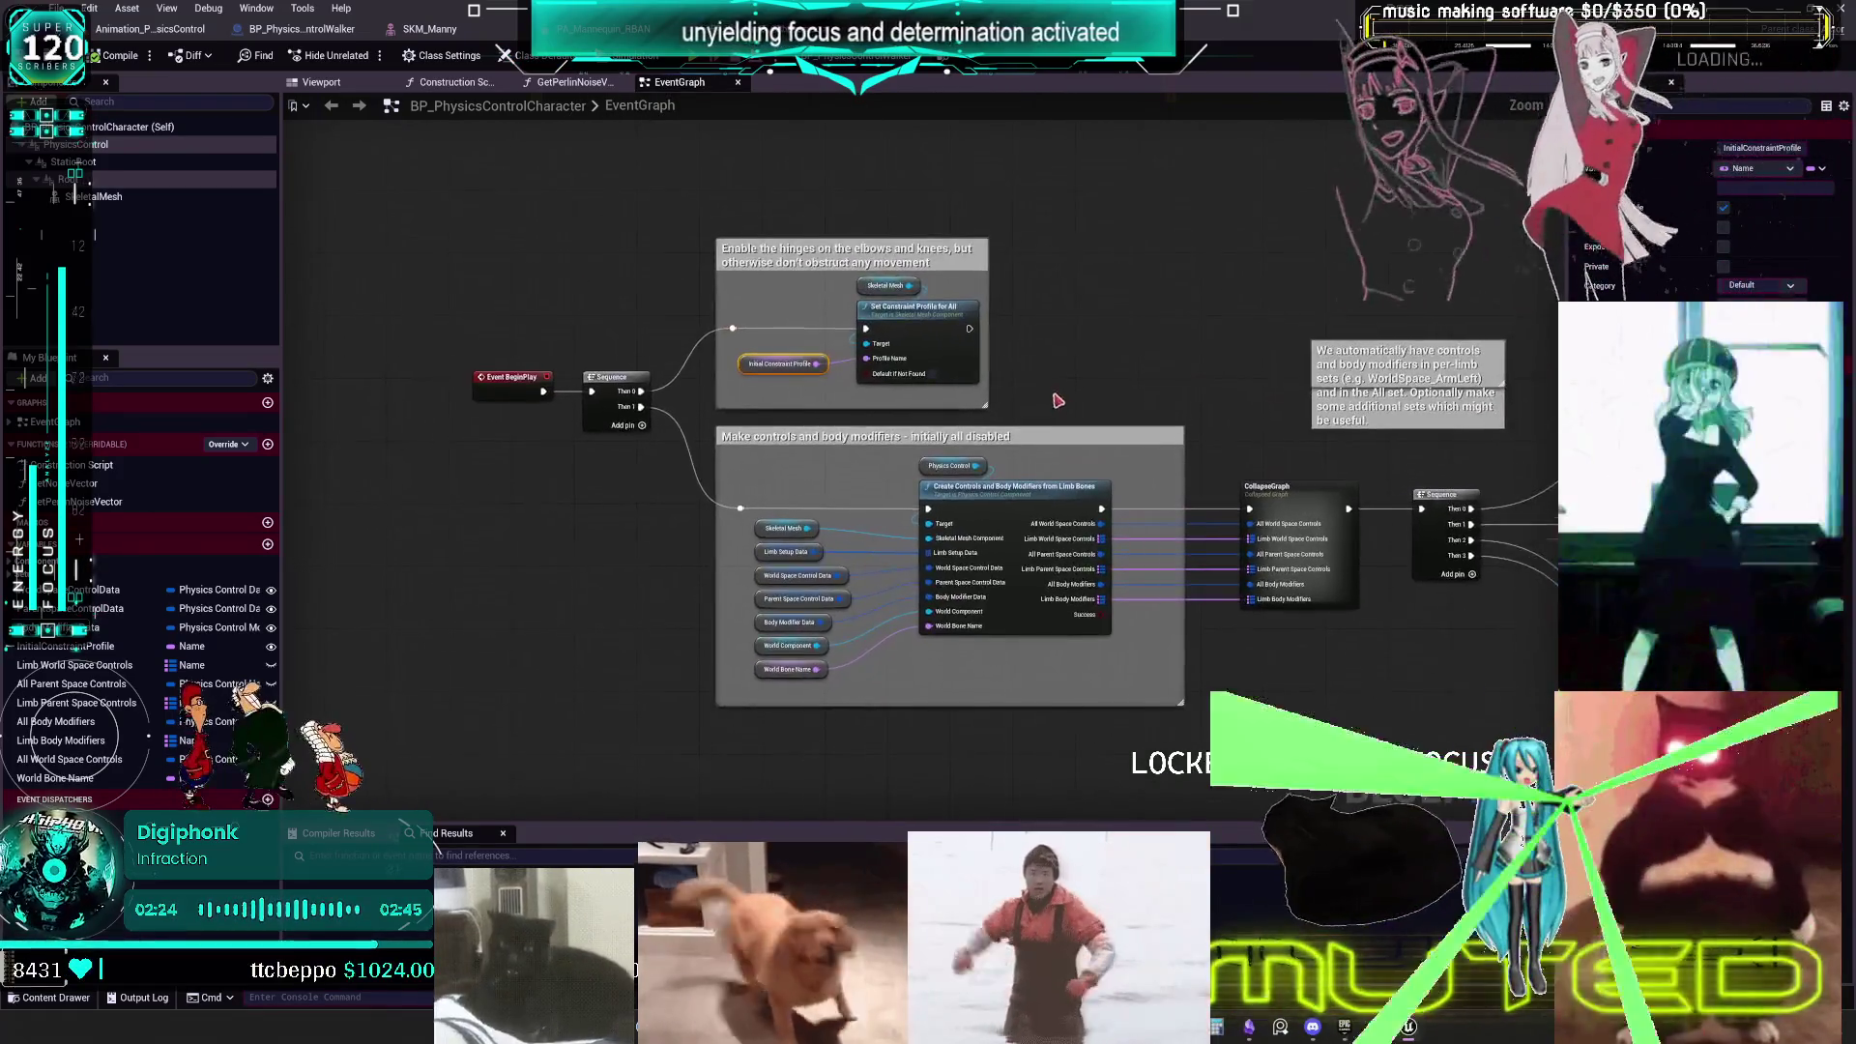
scroll(884, 289, down, 2)
mouse_move(976, 338)
mouse_down()
mouse_move(690, 649)
mouse_move(189, 588)
mouse_move(313, 89)
mouse_up()
scroll(872, 468, up, 1)
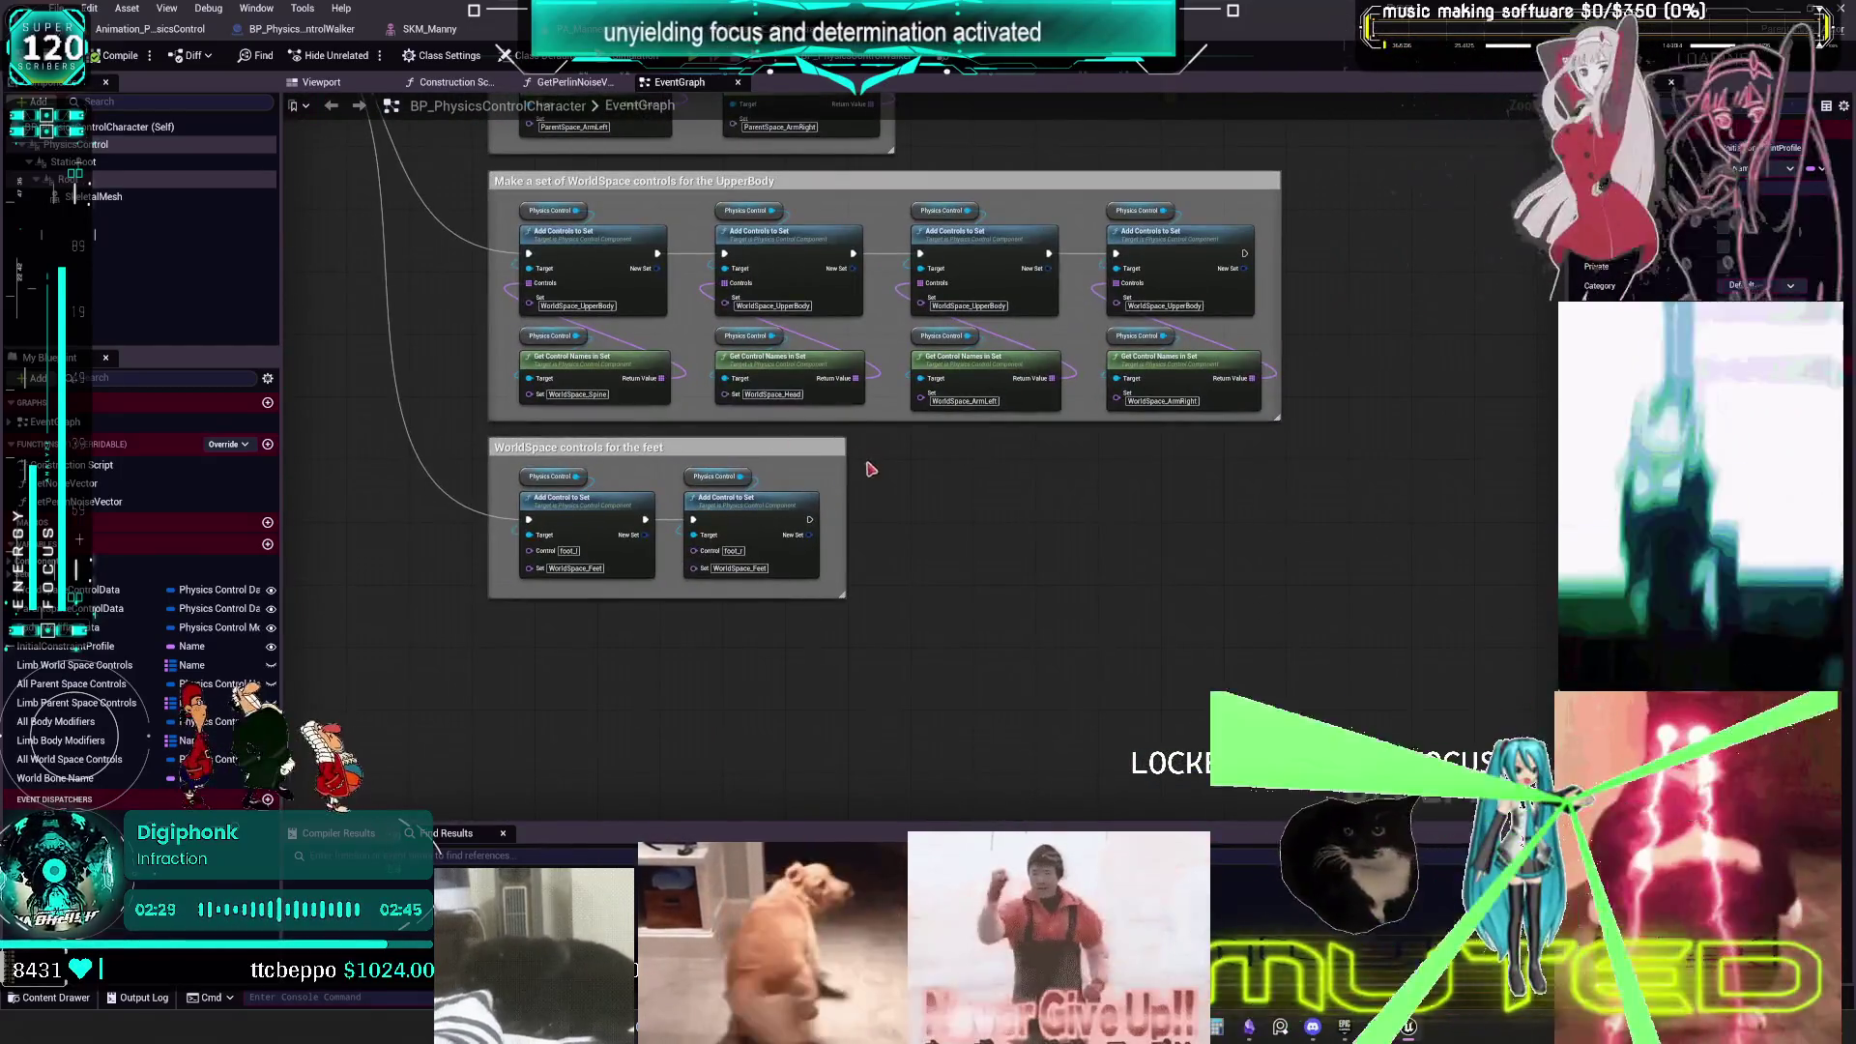
- Return to the BP_PhysicsControlWalker graph and restore the editor to a smaller window
click(303, 37)
mouse_move(1034, 446)
mouse_down()
mouse_move(860, 280)
mouse_move(942, 675)
mouse_move(991, 551)
mouse_up()
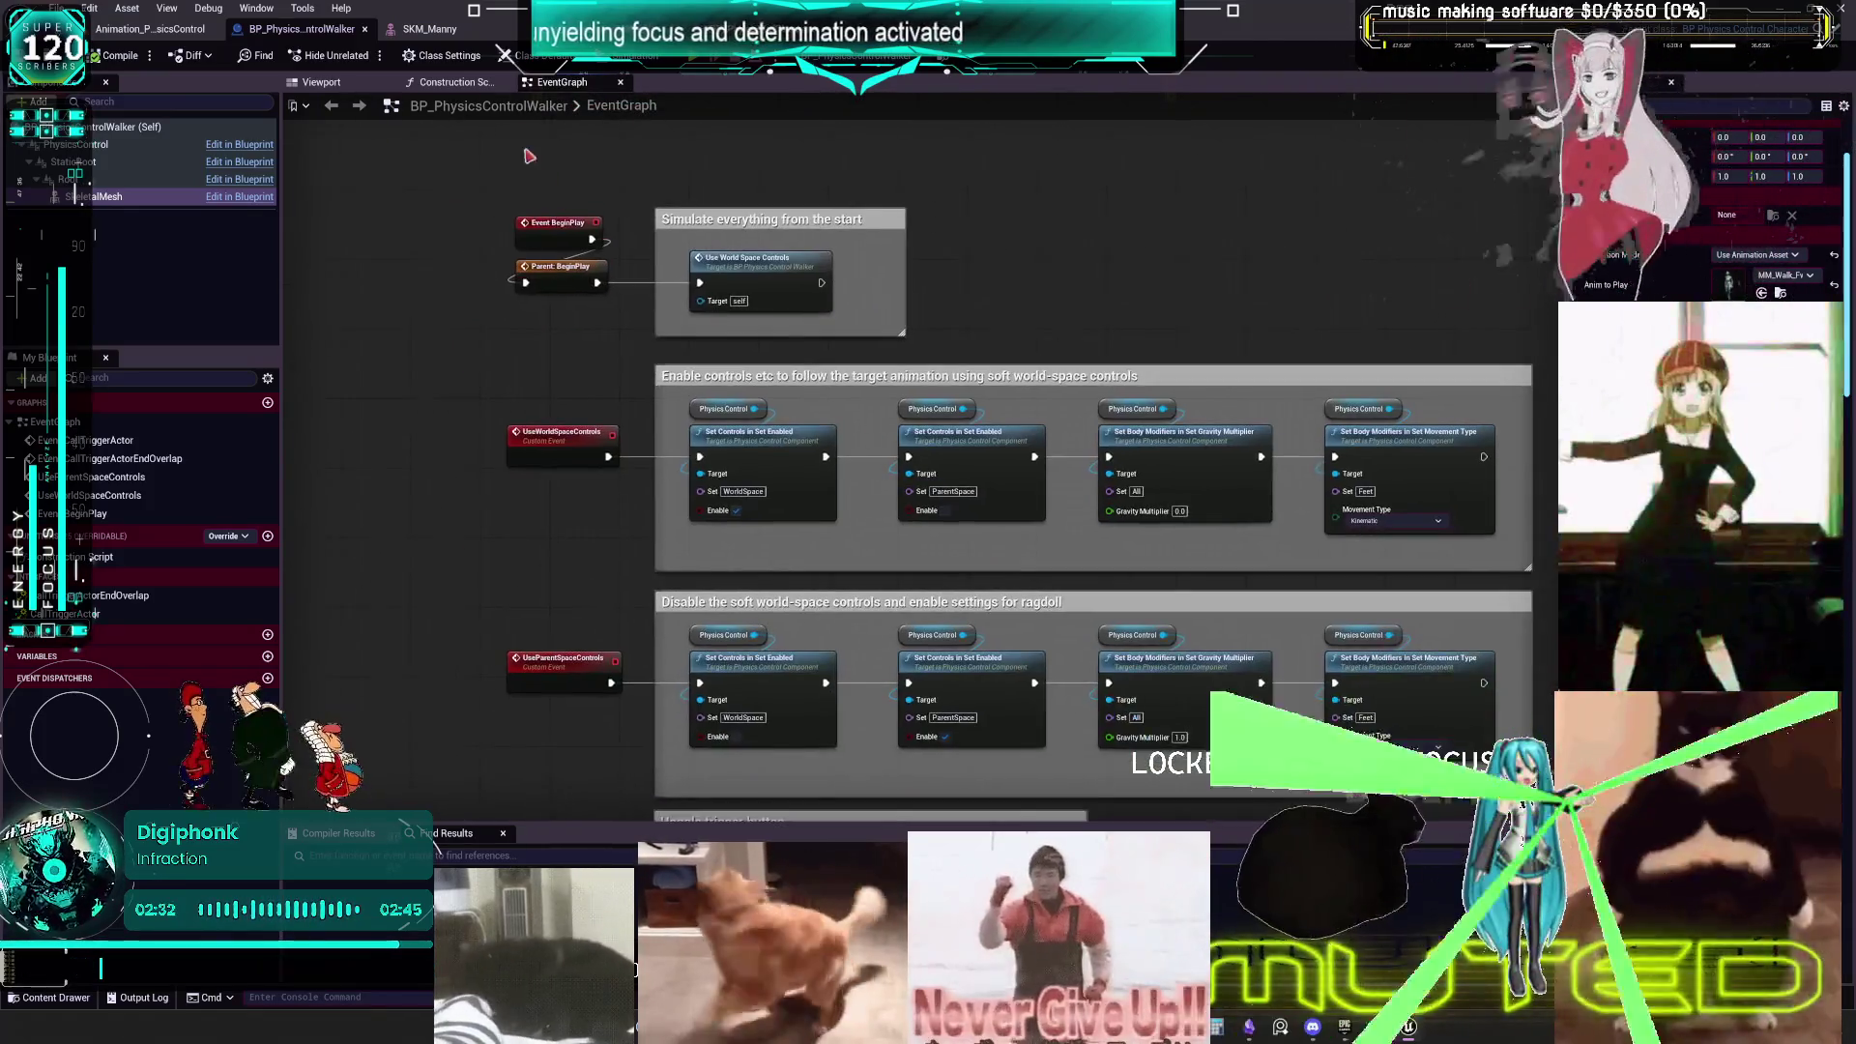
key(super+Down)
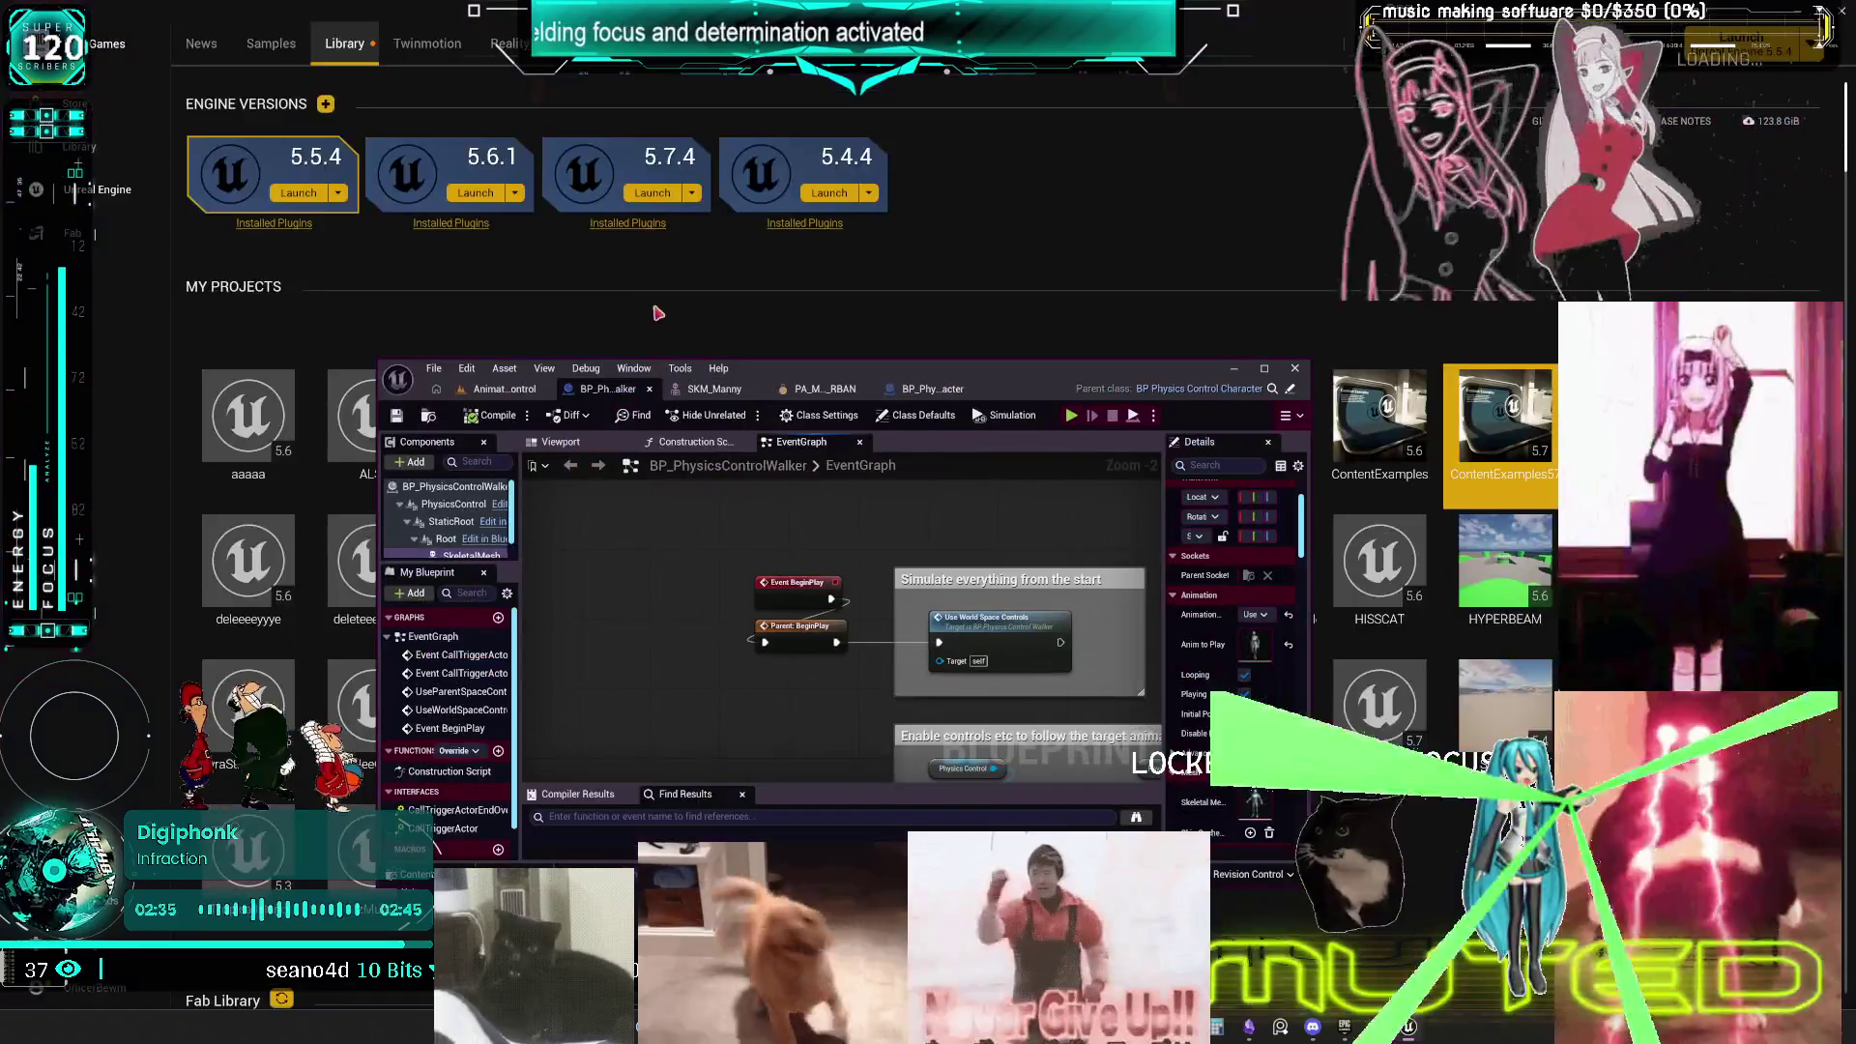
- Maximize the Unreal editor again and bring the level editor with Viewport 2 forward
double_click(768, 373)
key(alt+Tab)
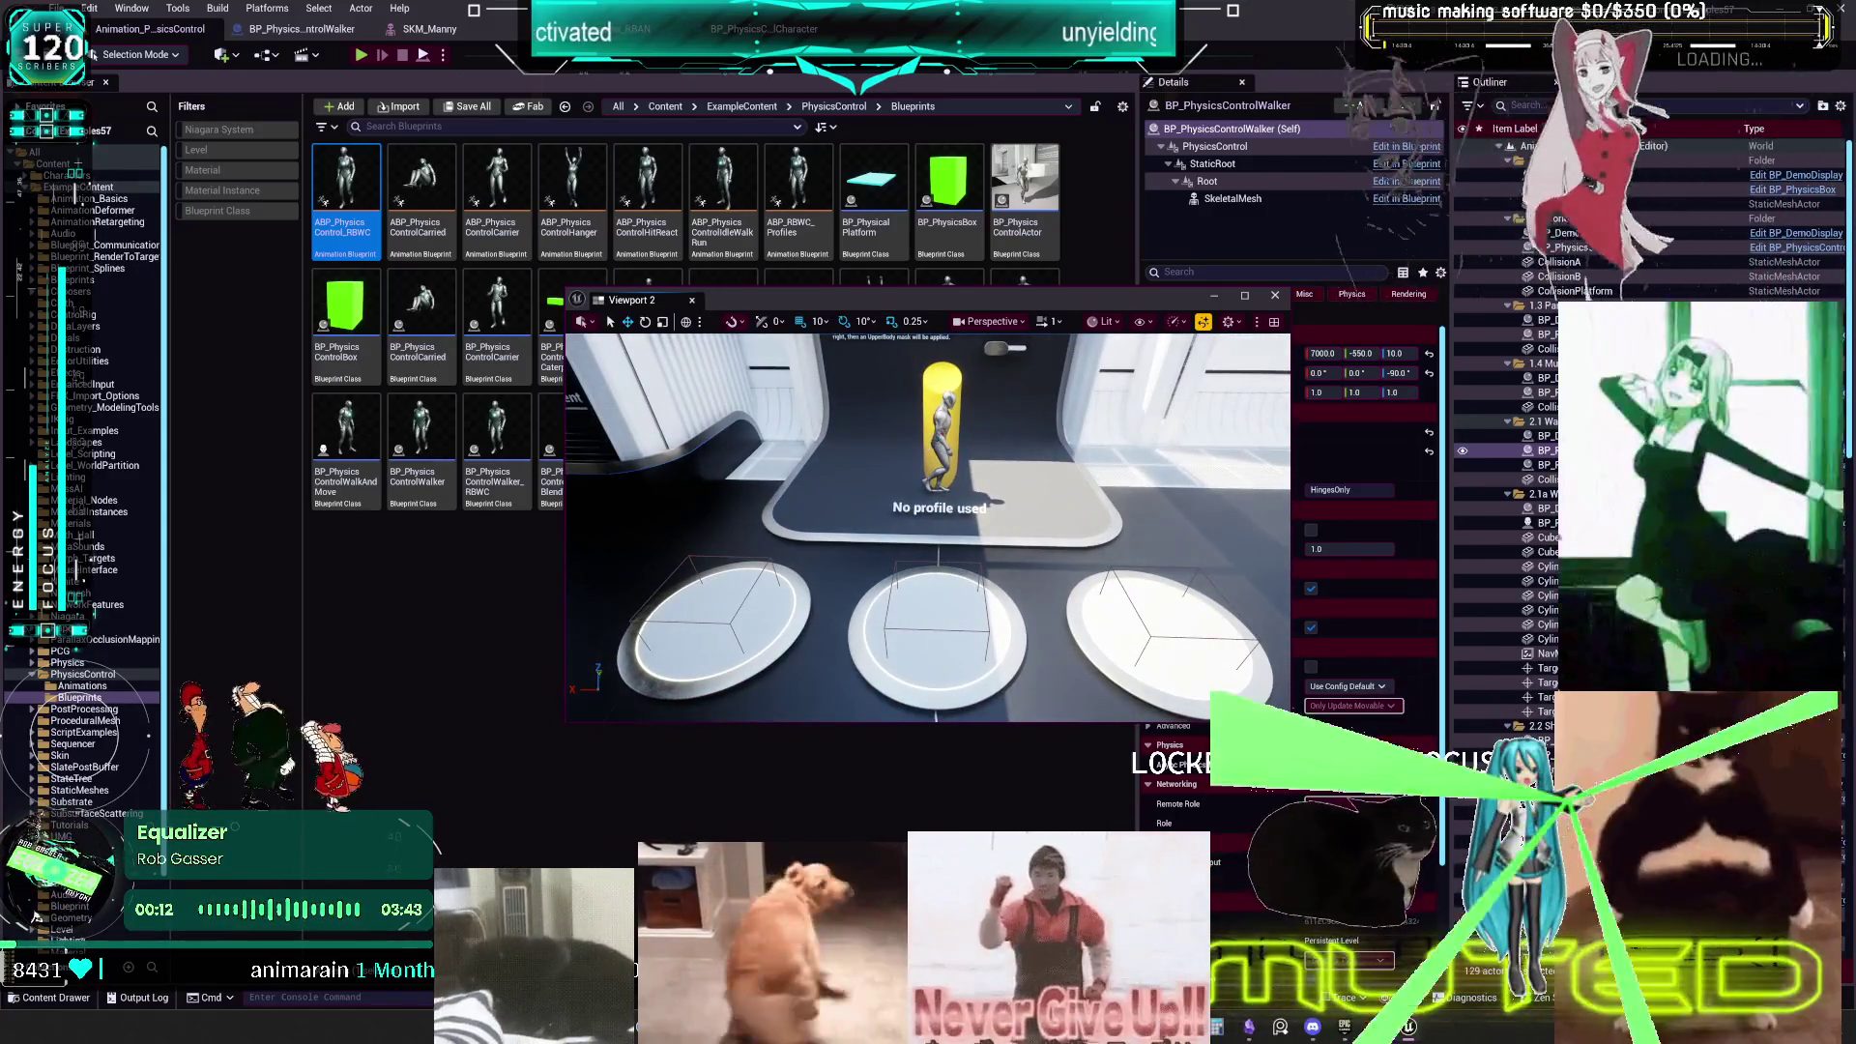
right_click(944, 438)
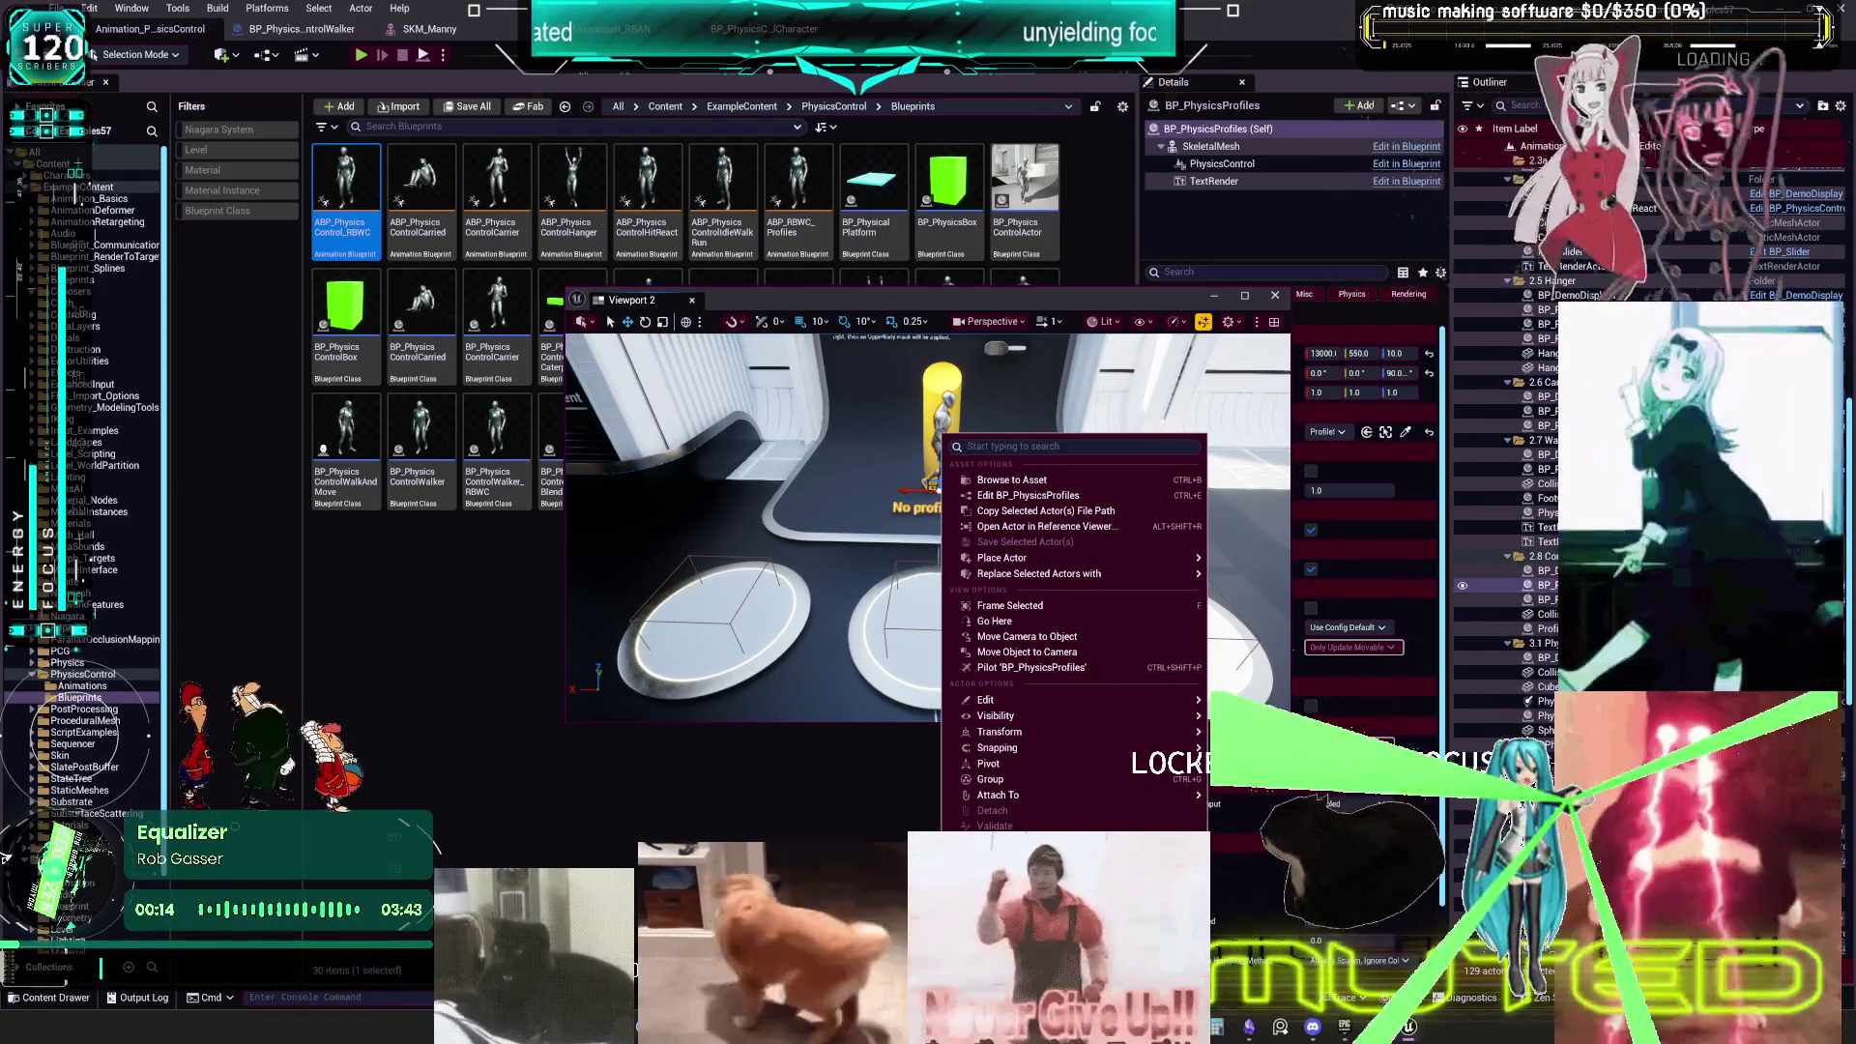
key(Escape)
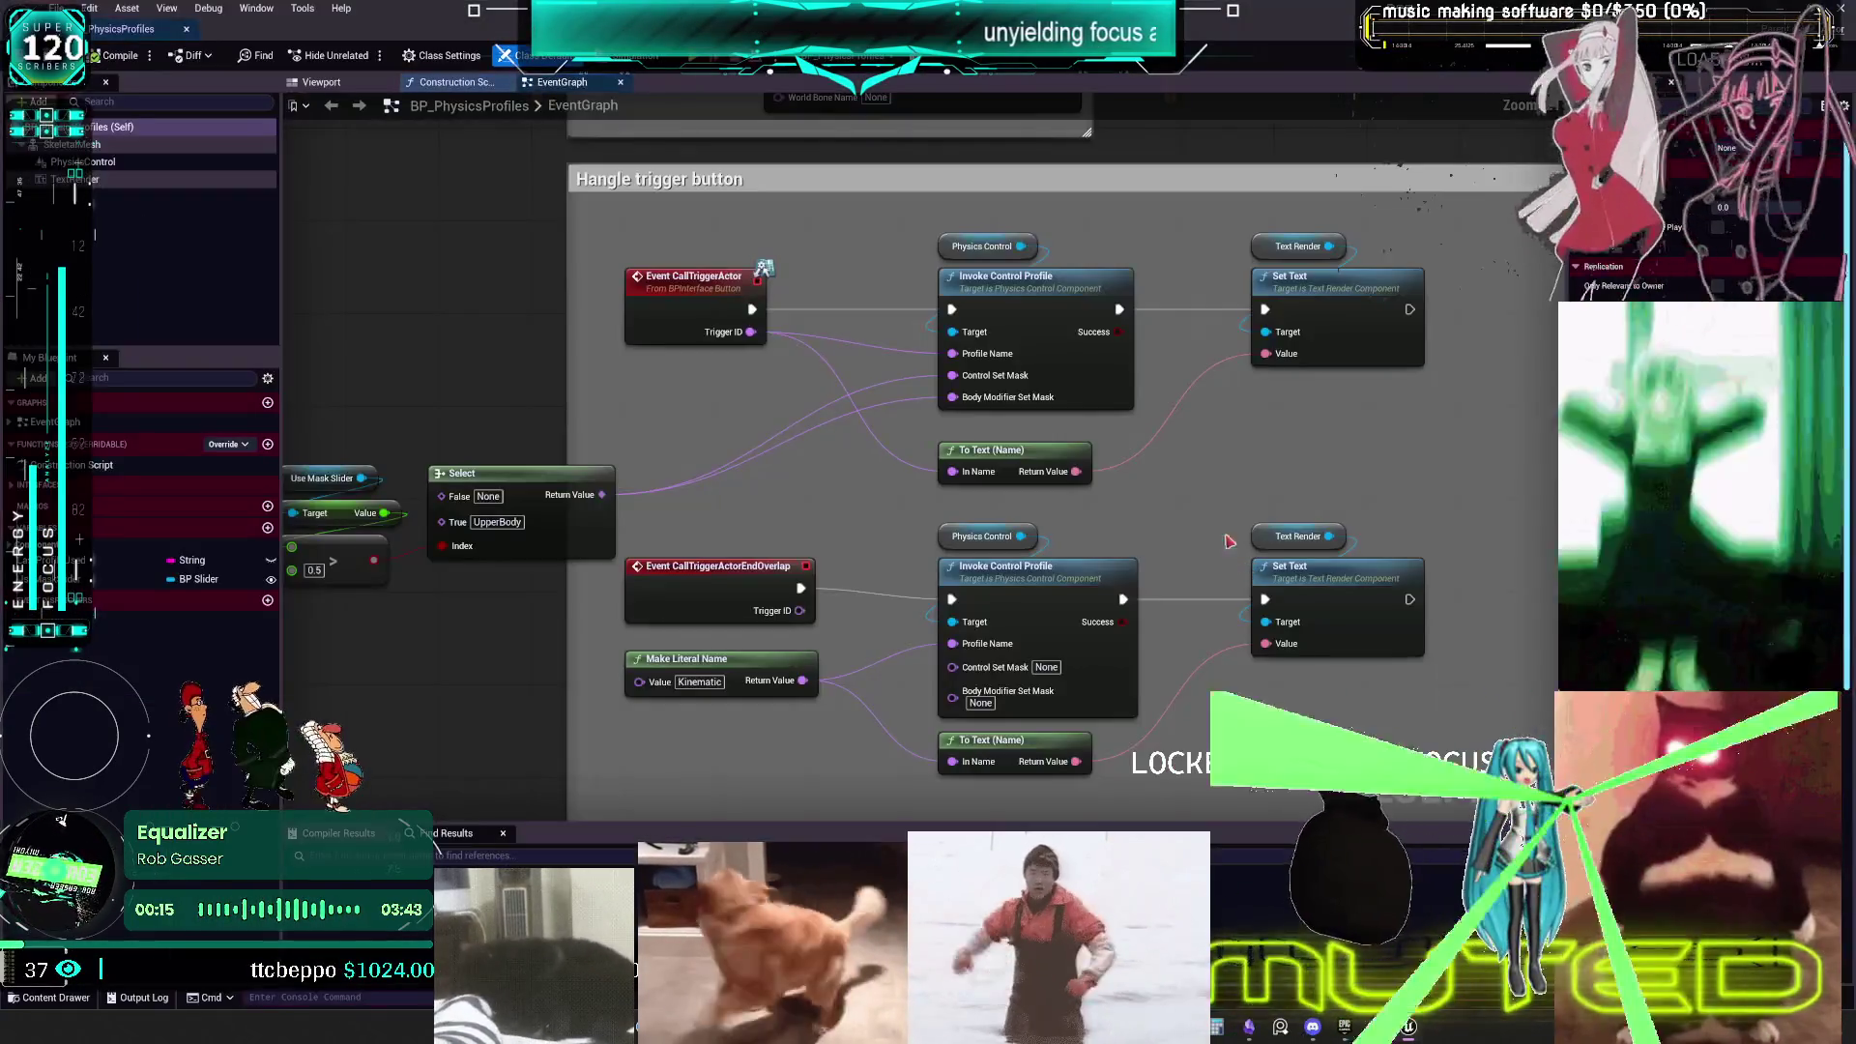
drag(717, 505, 940, 521)
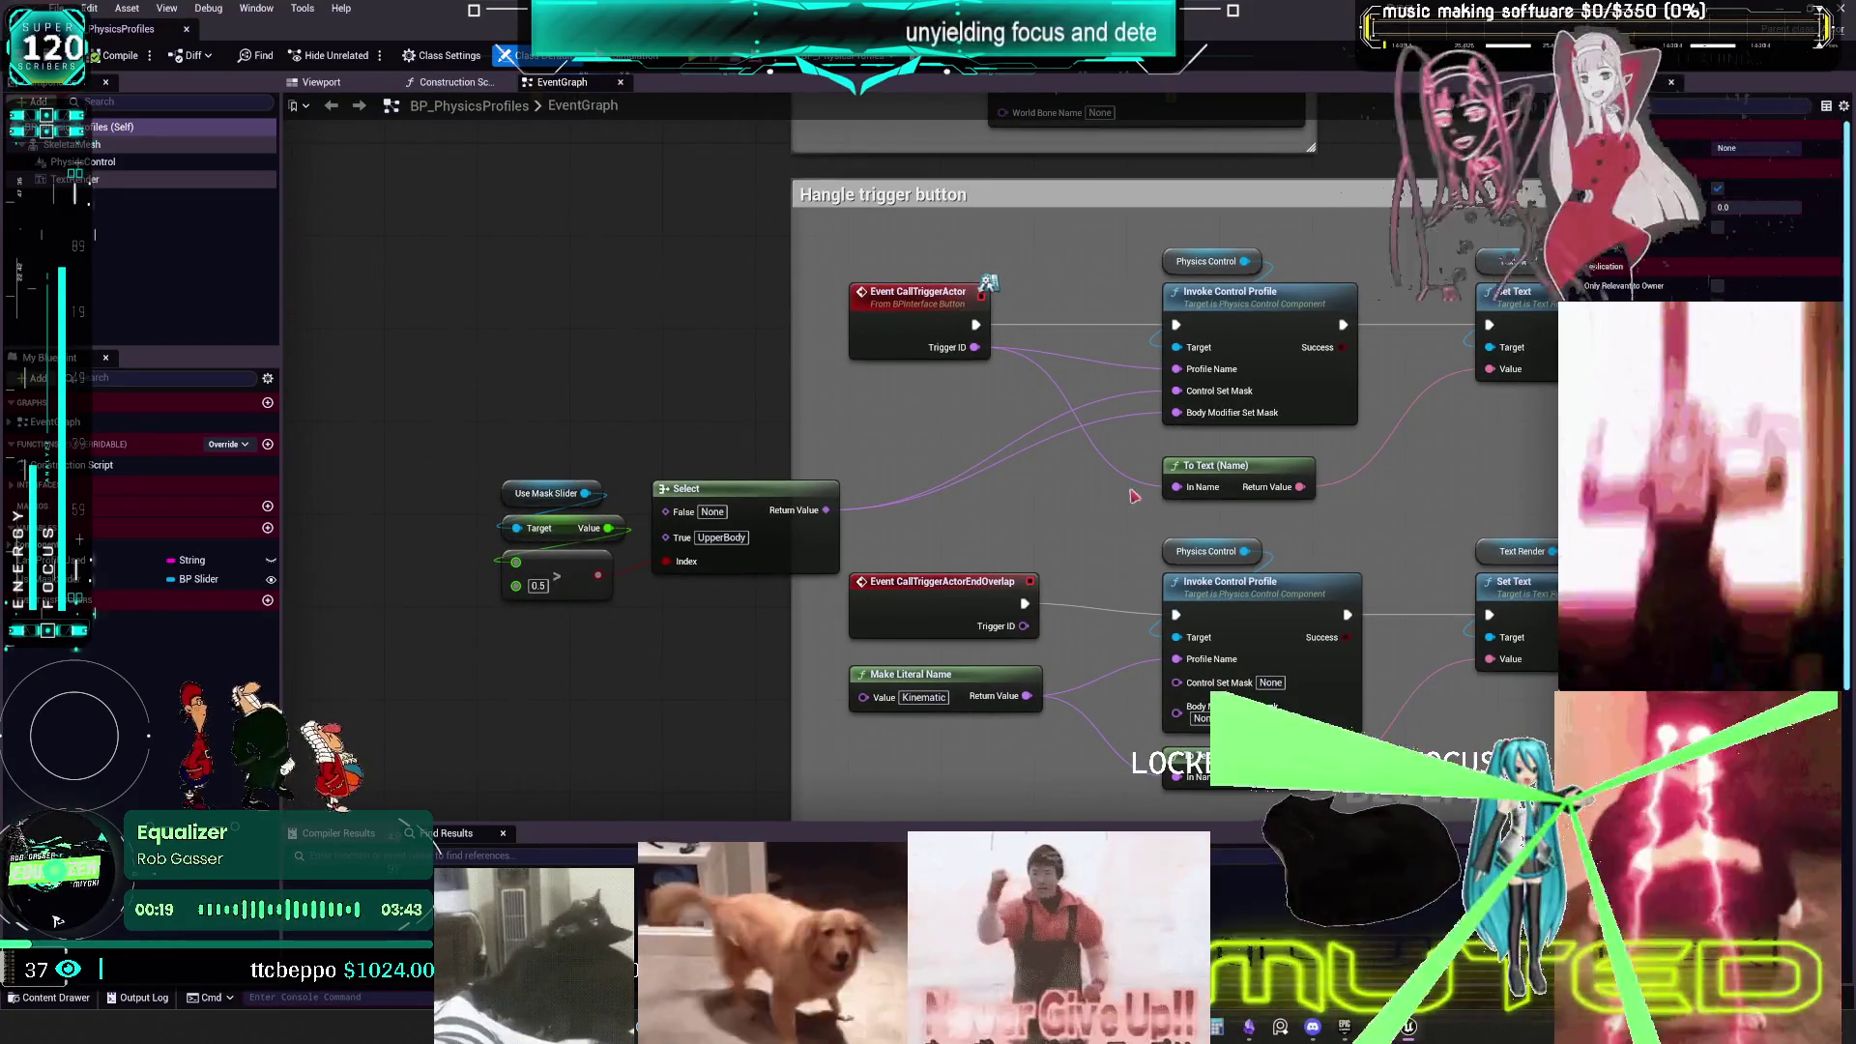
mouse_move(1114, 462)
mouse_down()
mouse_move(1061, 463)
mouse_move(977, 776)
mouse_move(970, 406)
mouse_up()
scroll(970, 406, down, 3)
scroll(969, 406, up, 3)
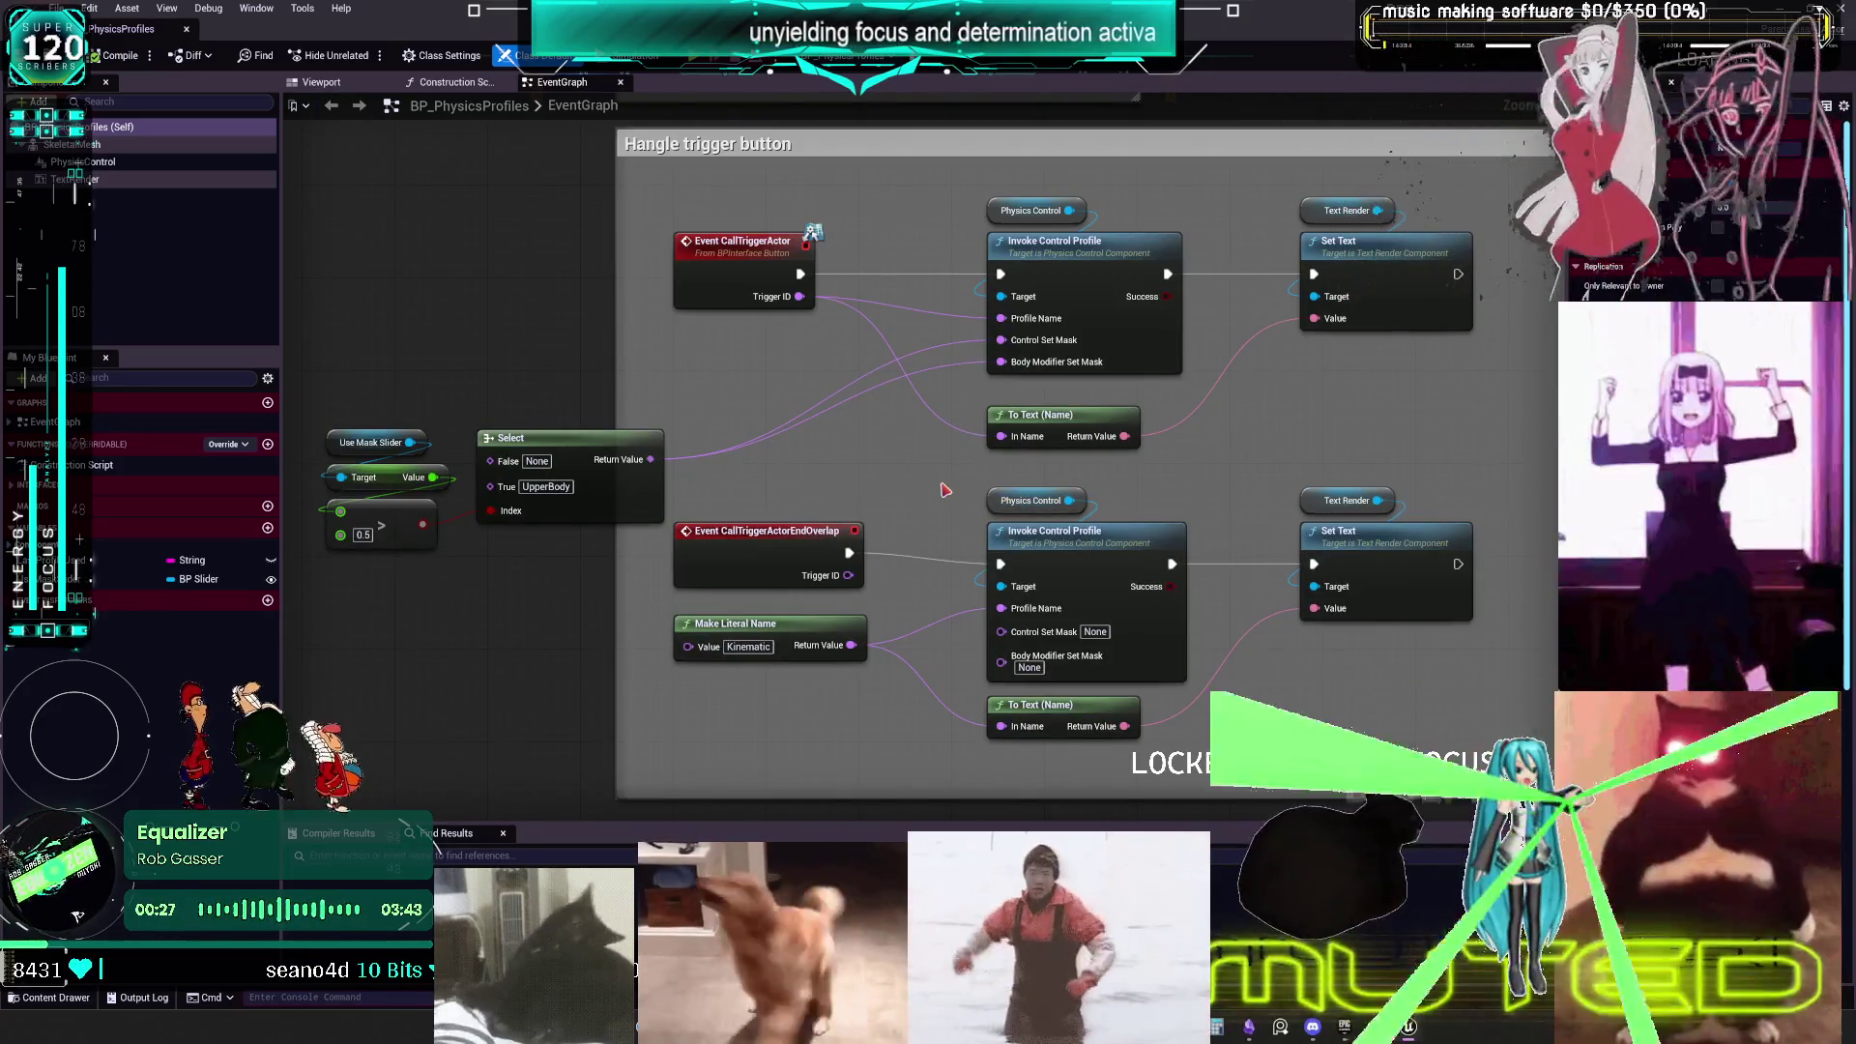
click(707, 272)
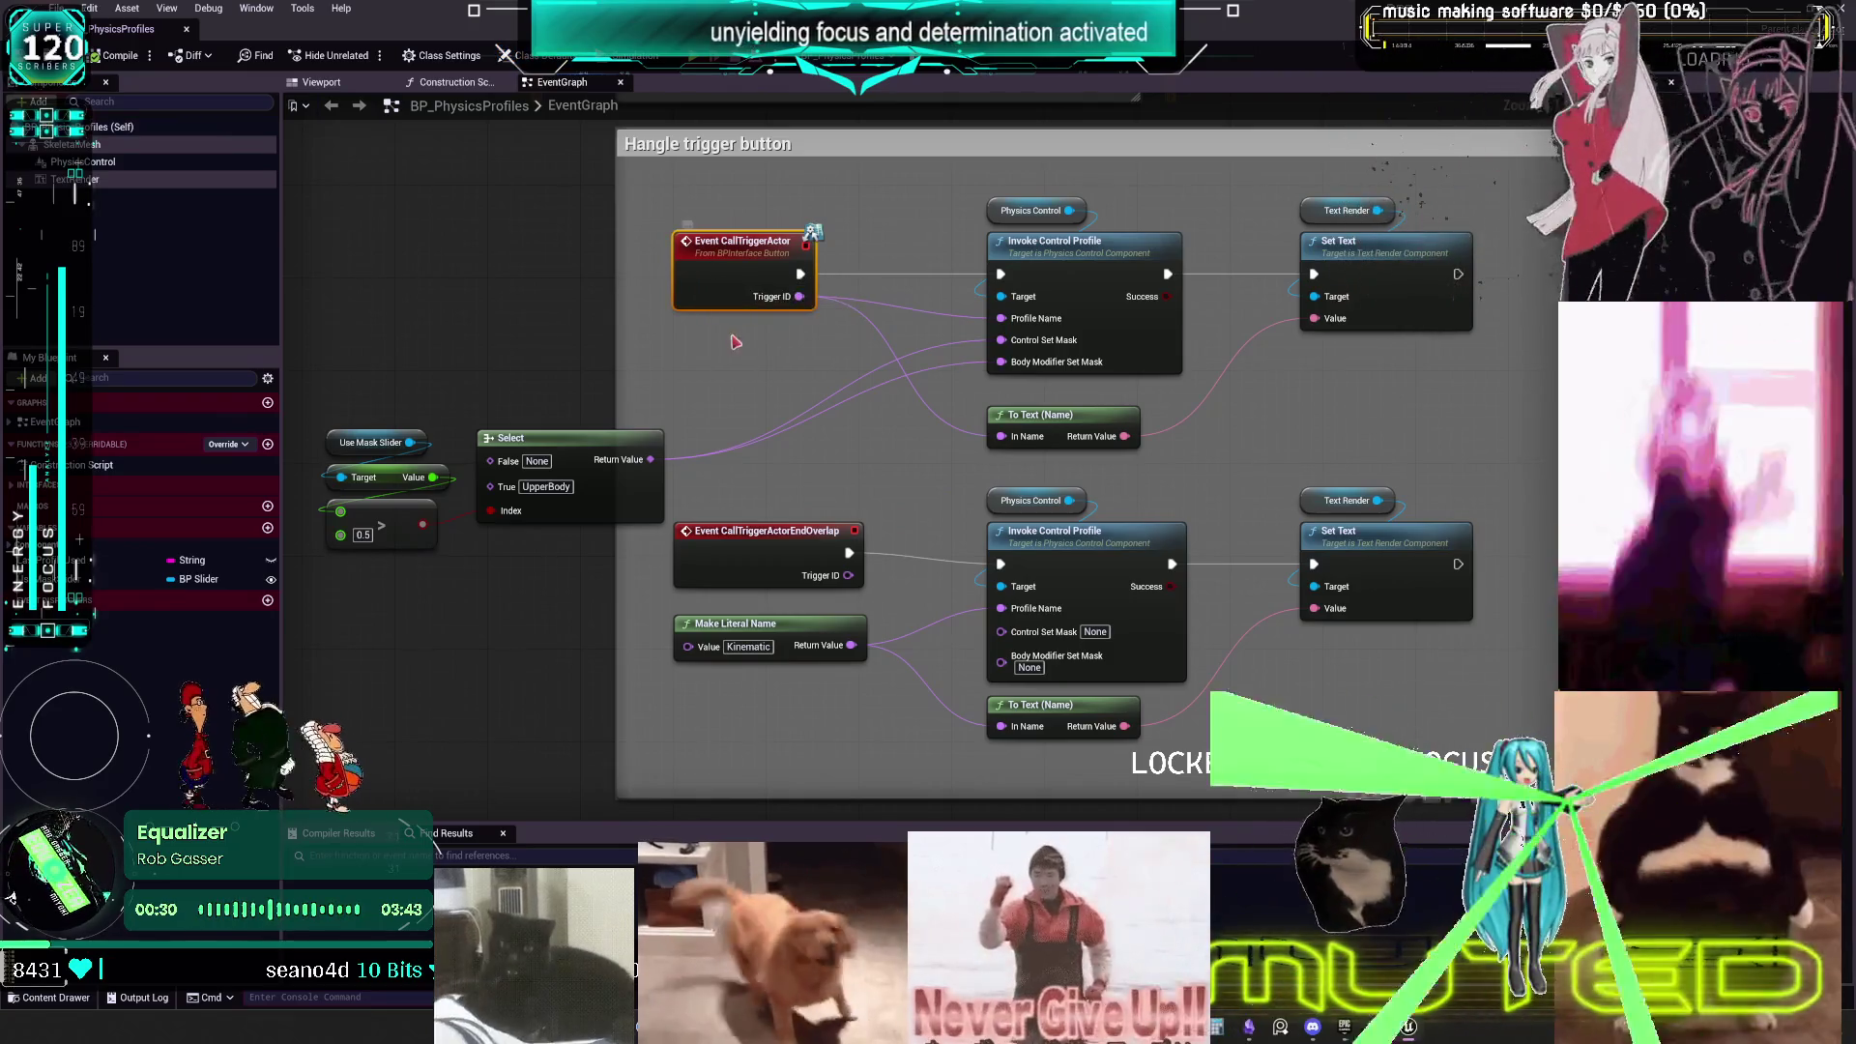
scroll(730, 370, down, 2)
scroll(754, 371, up, 2)
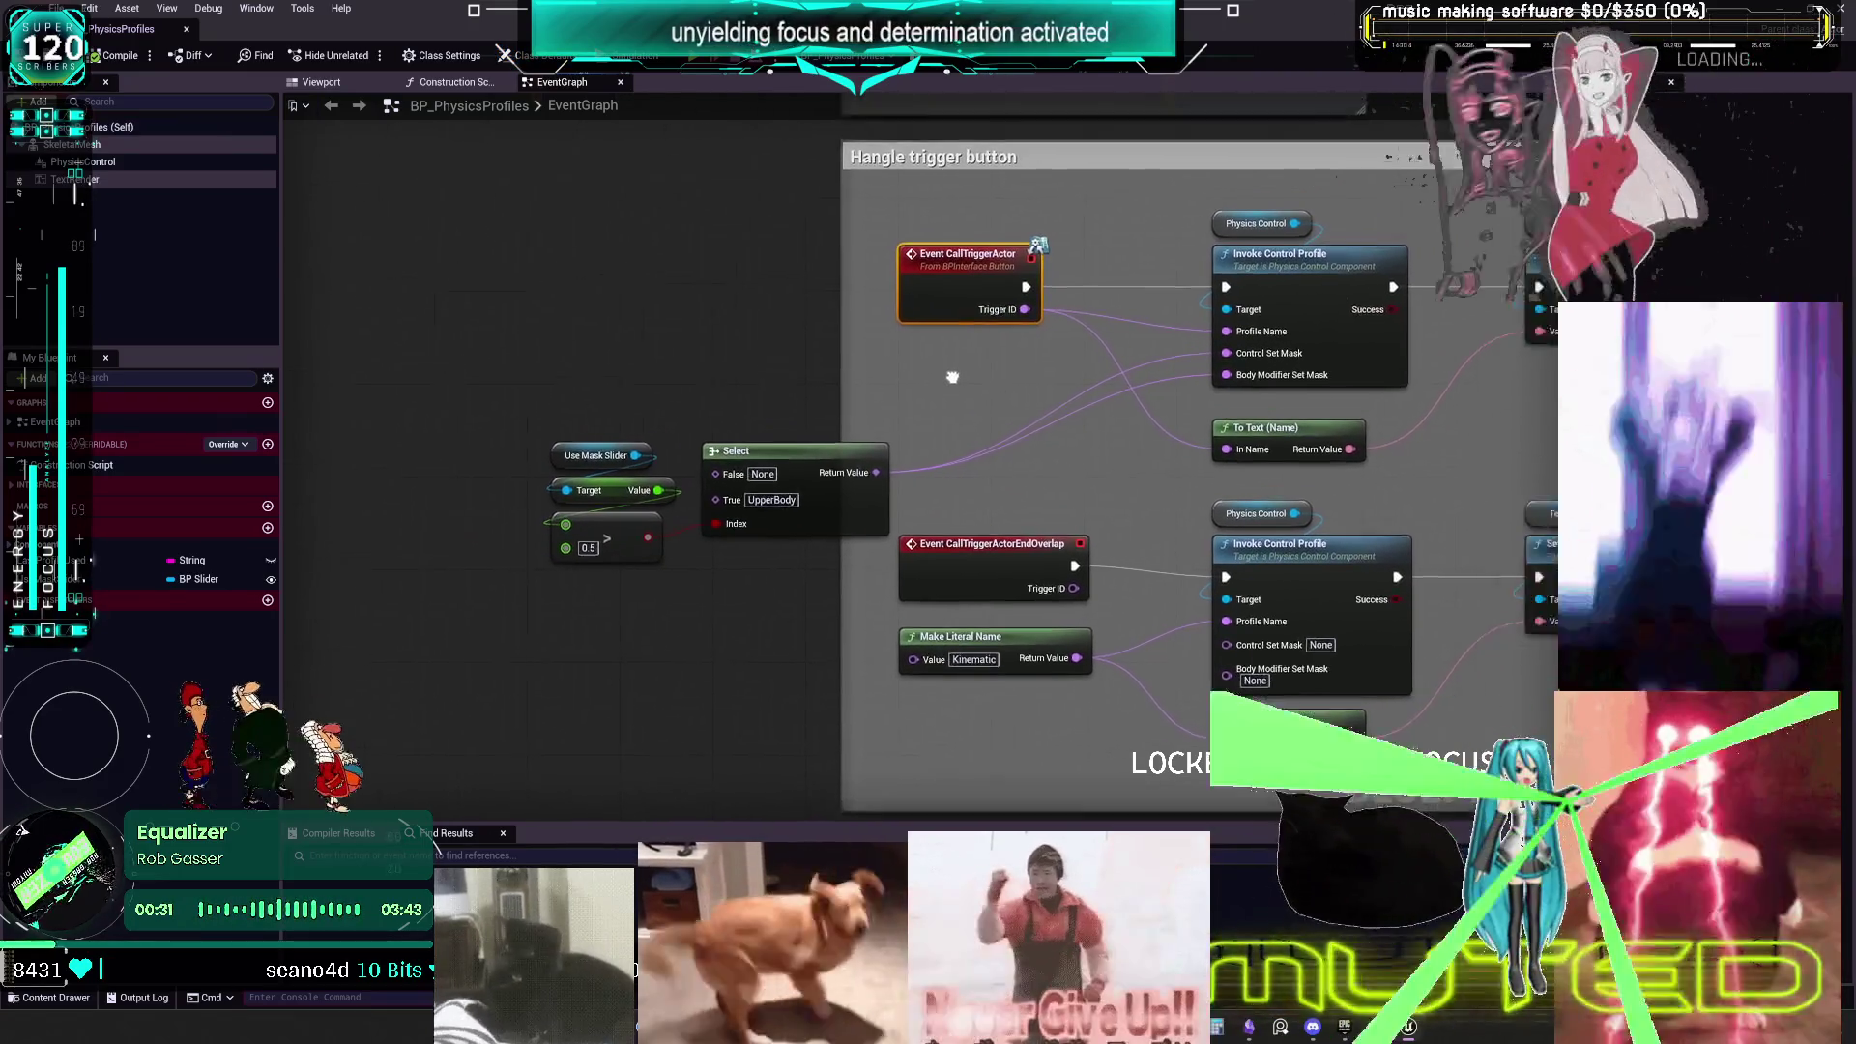
key(alt+Tab)
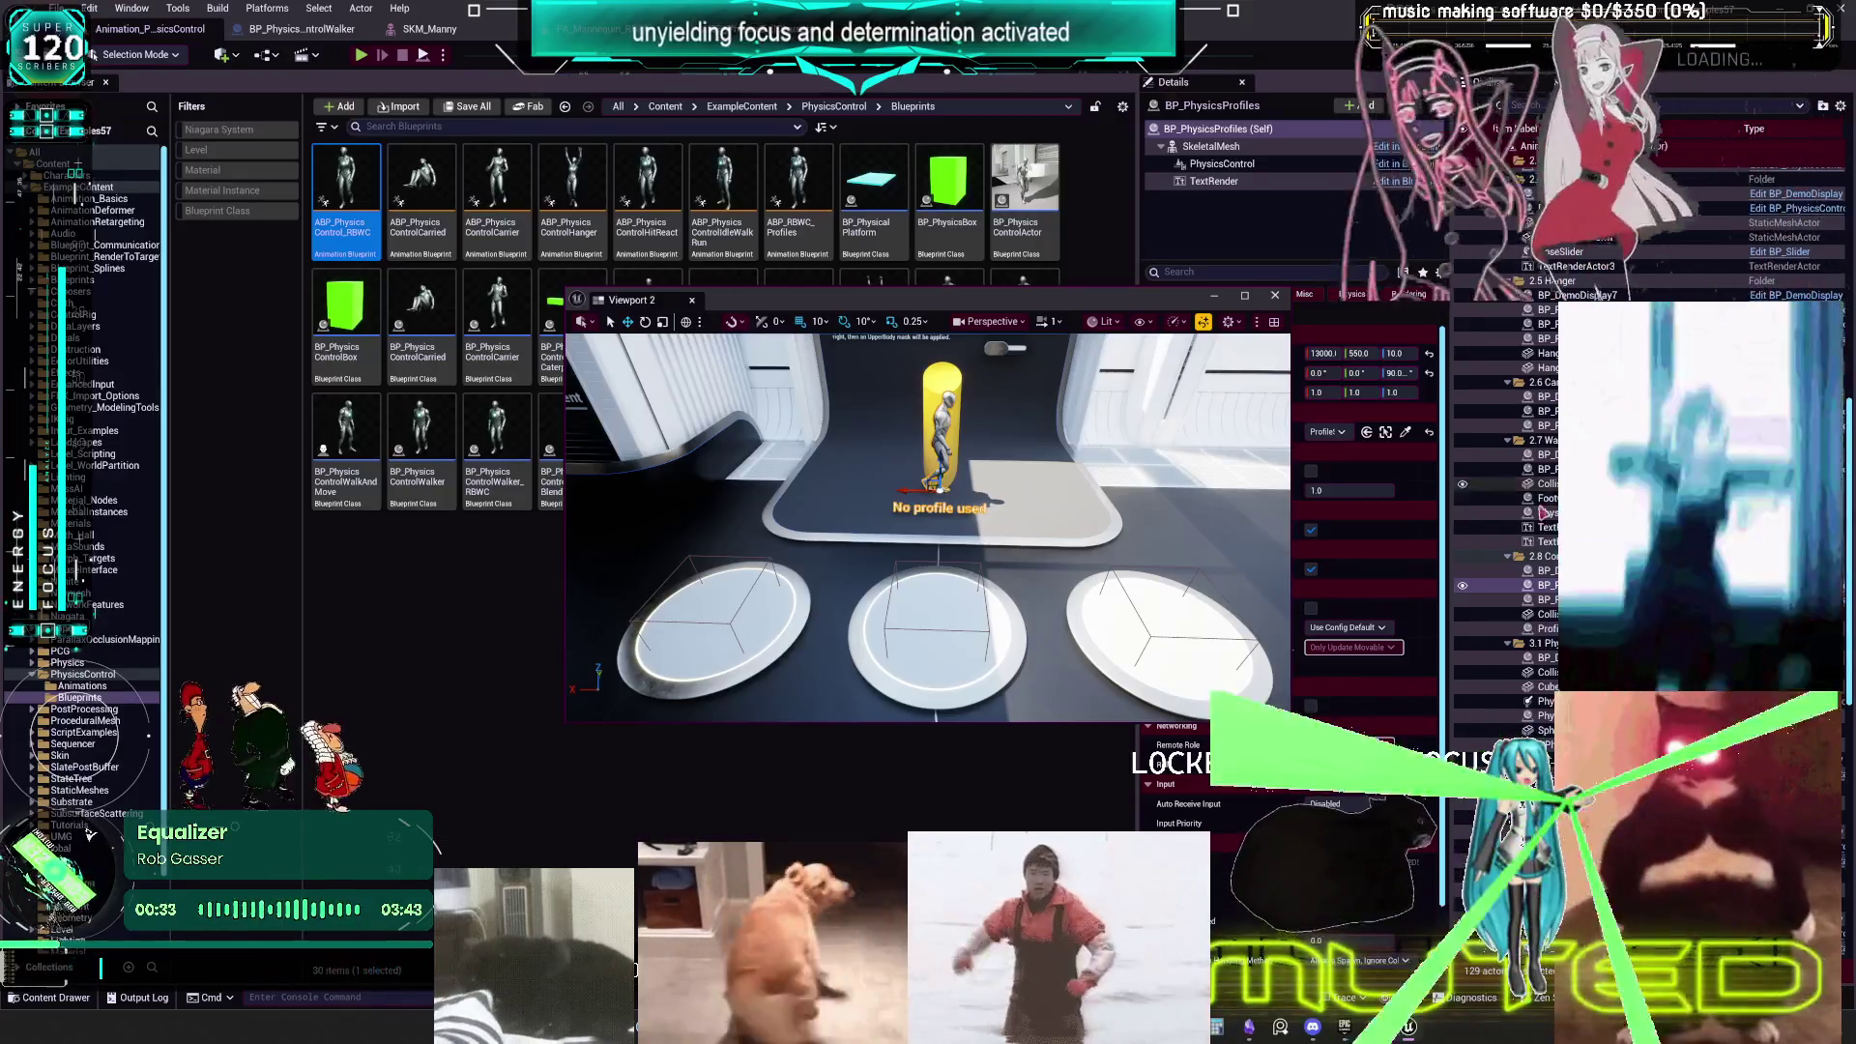
- Select the middle pressure plate, move Viewport 2 left, and review its triggered actors
click(914, 625)
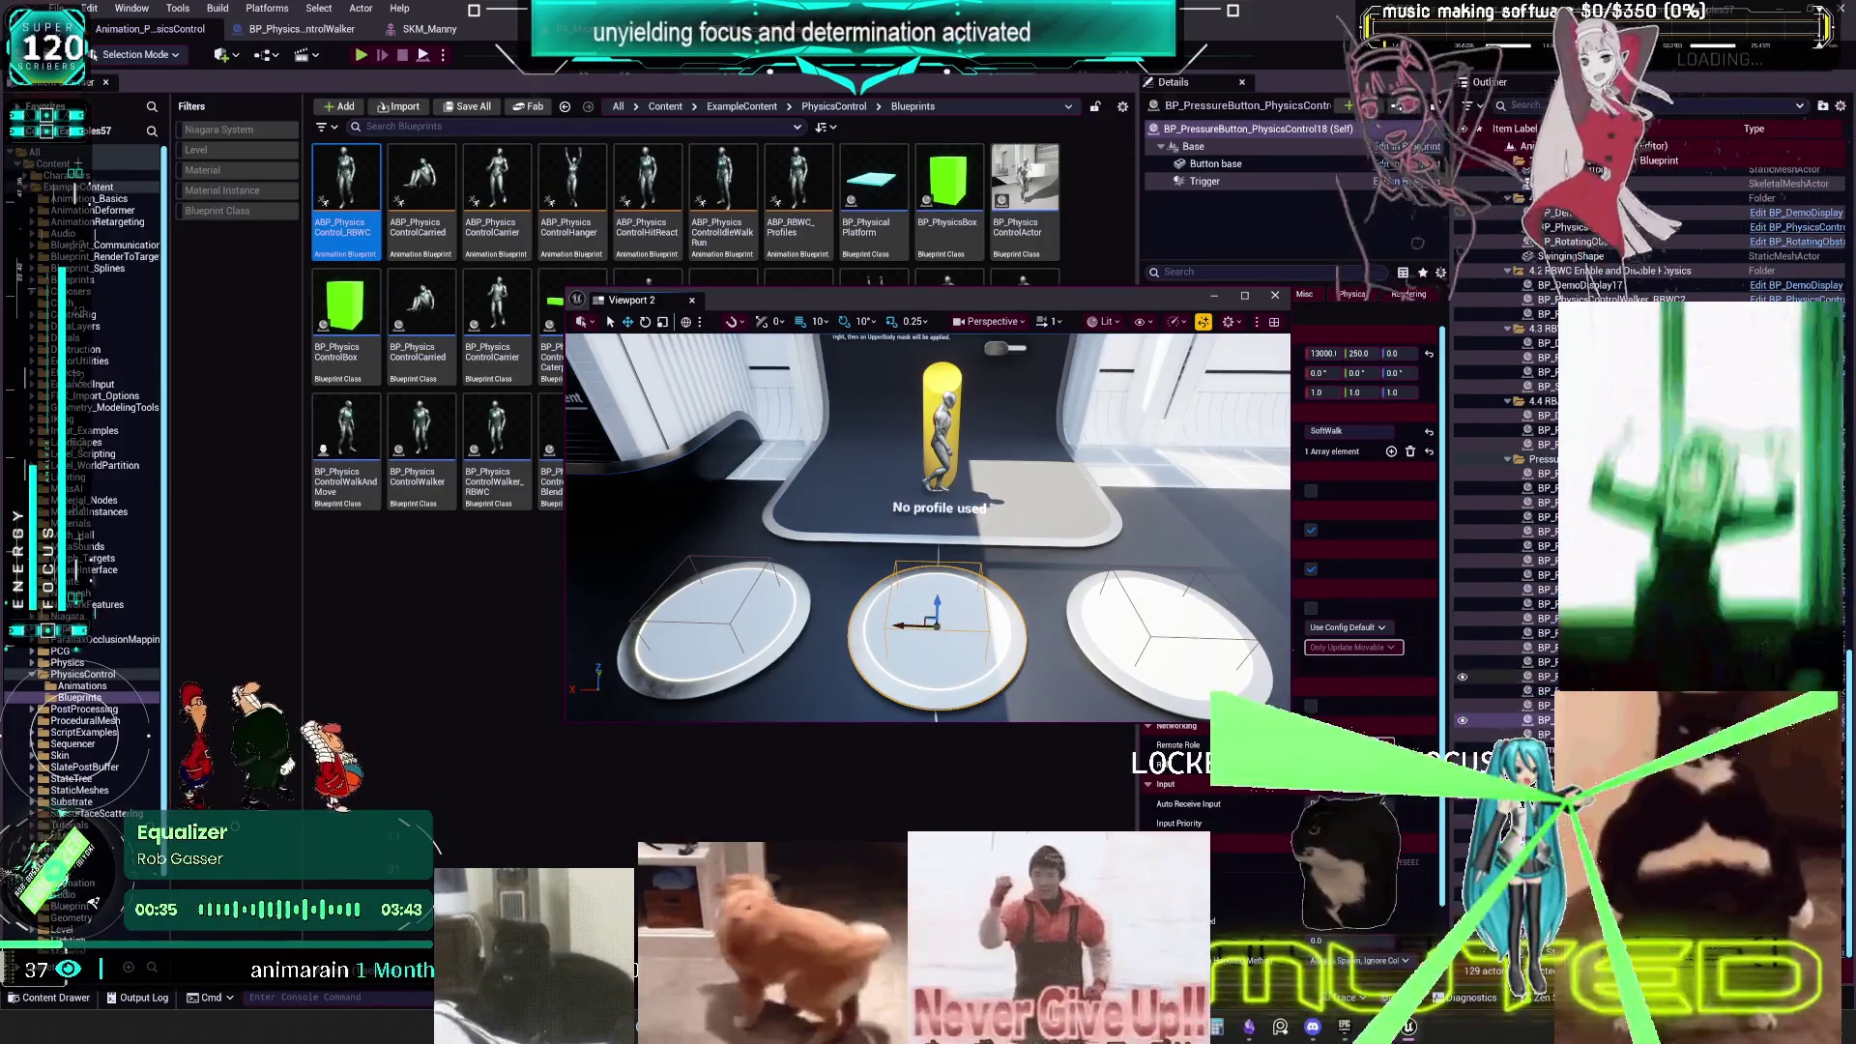
drag(1173, 287, 877, 303)
click(1150, 451)
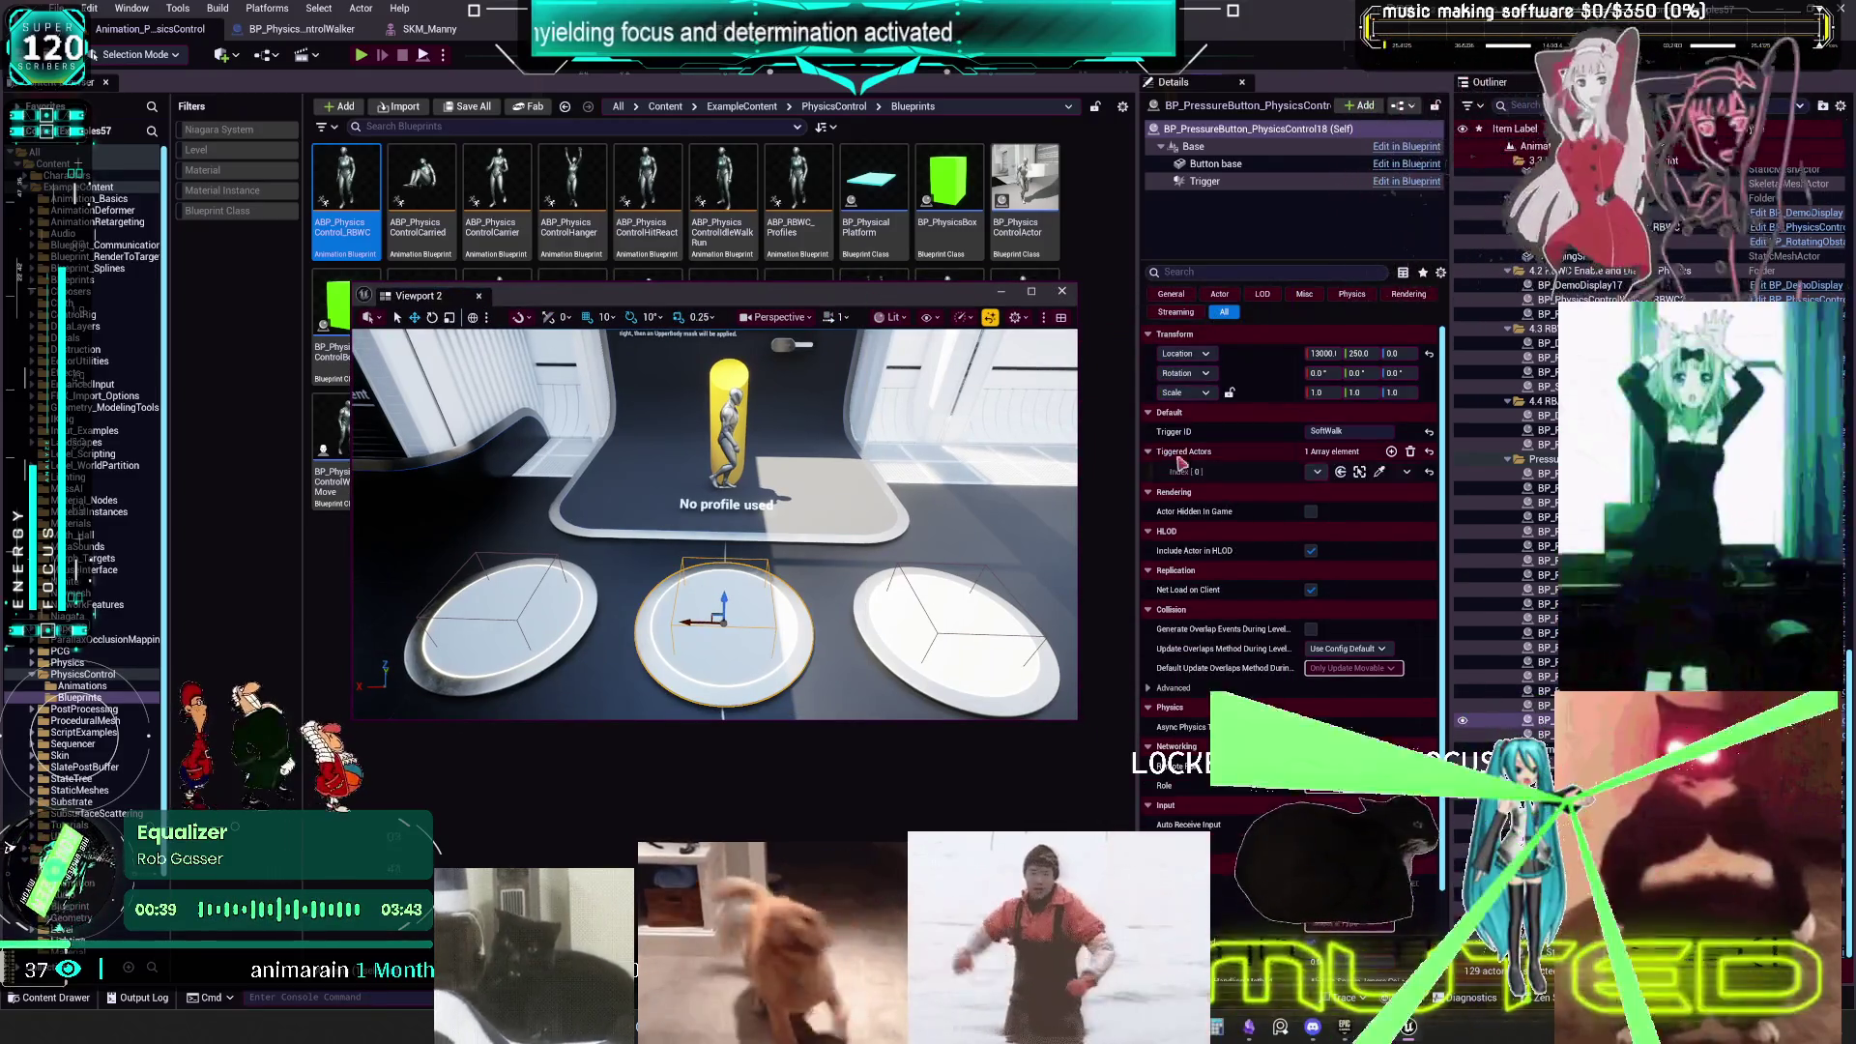
click(1317, 473)
click(1260, 540)
scroll(1237, 652, down, 2)
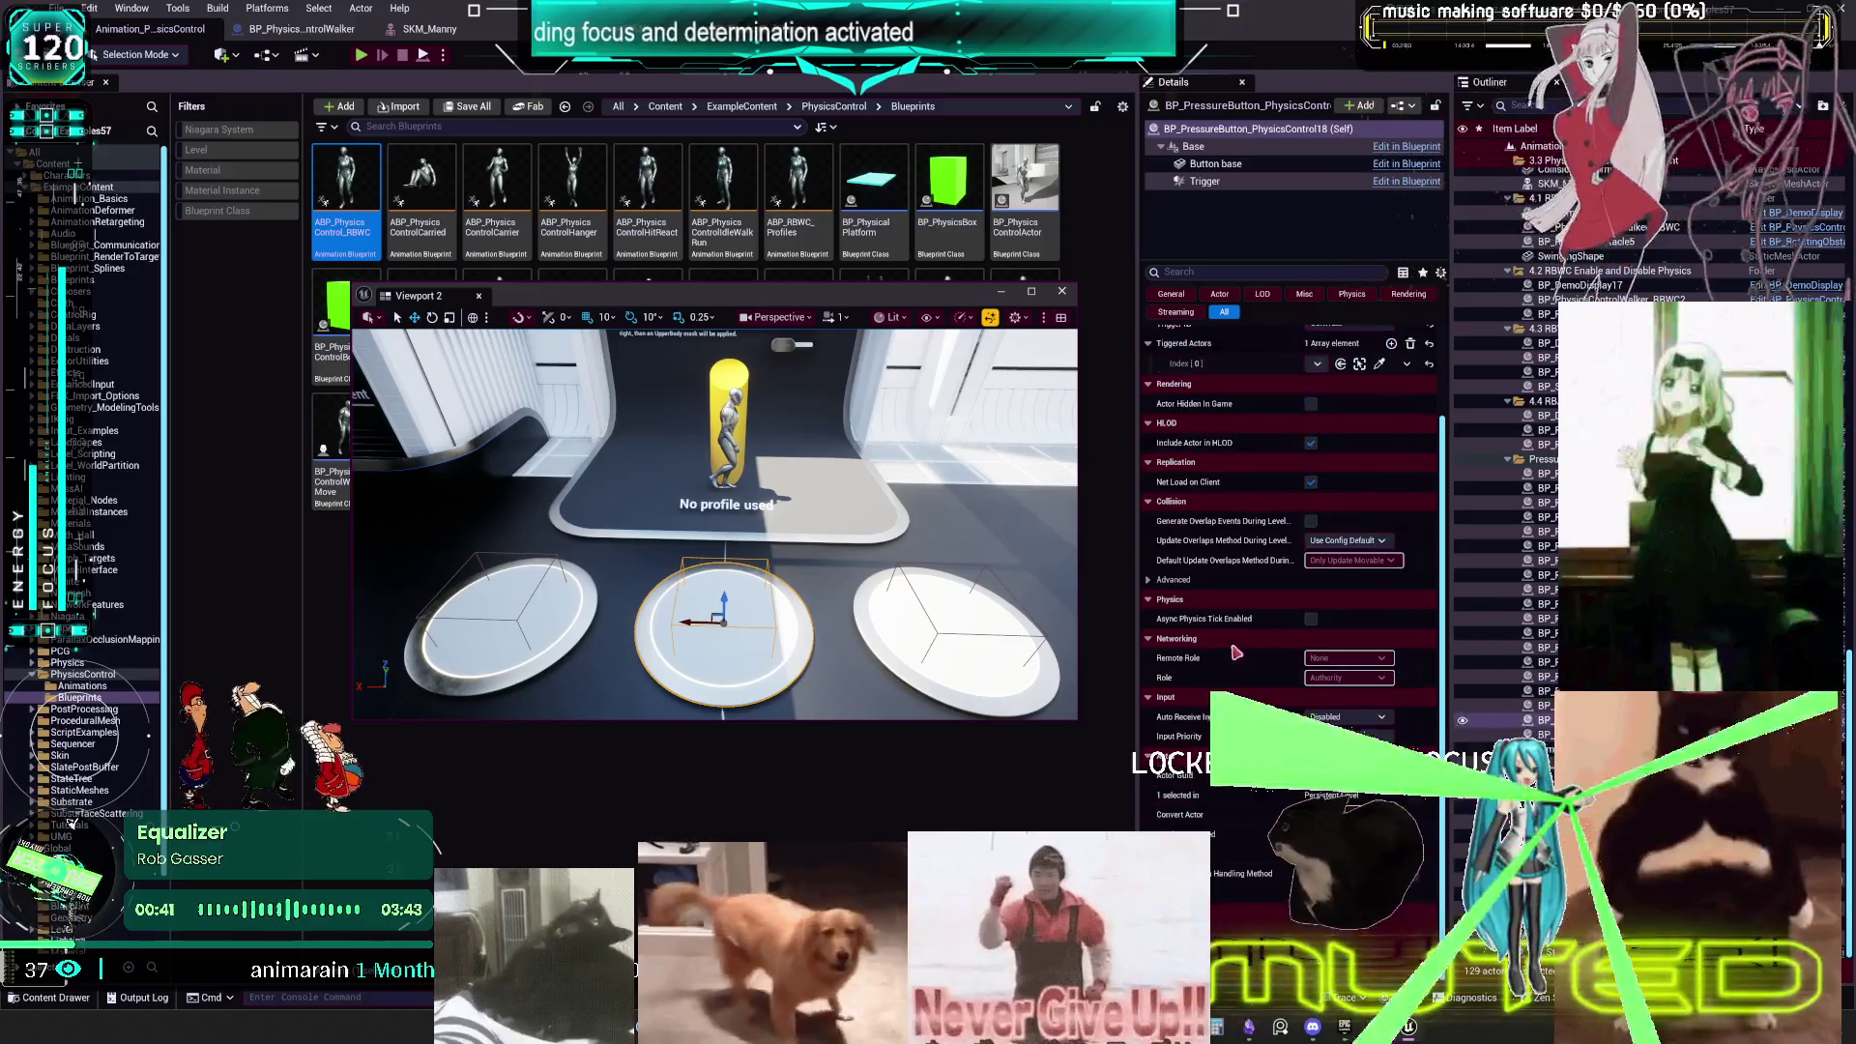
scroll(1237, 731, up, 2)
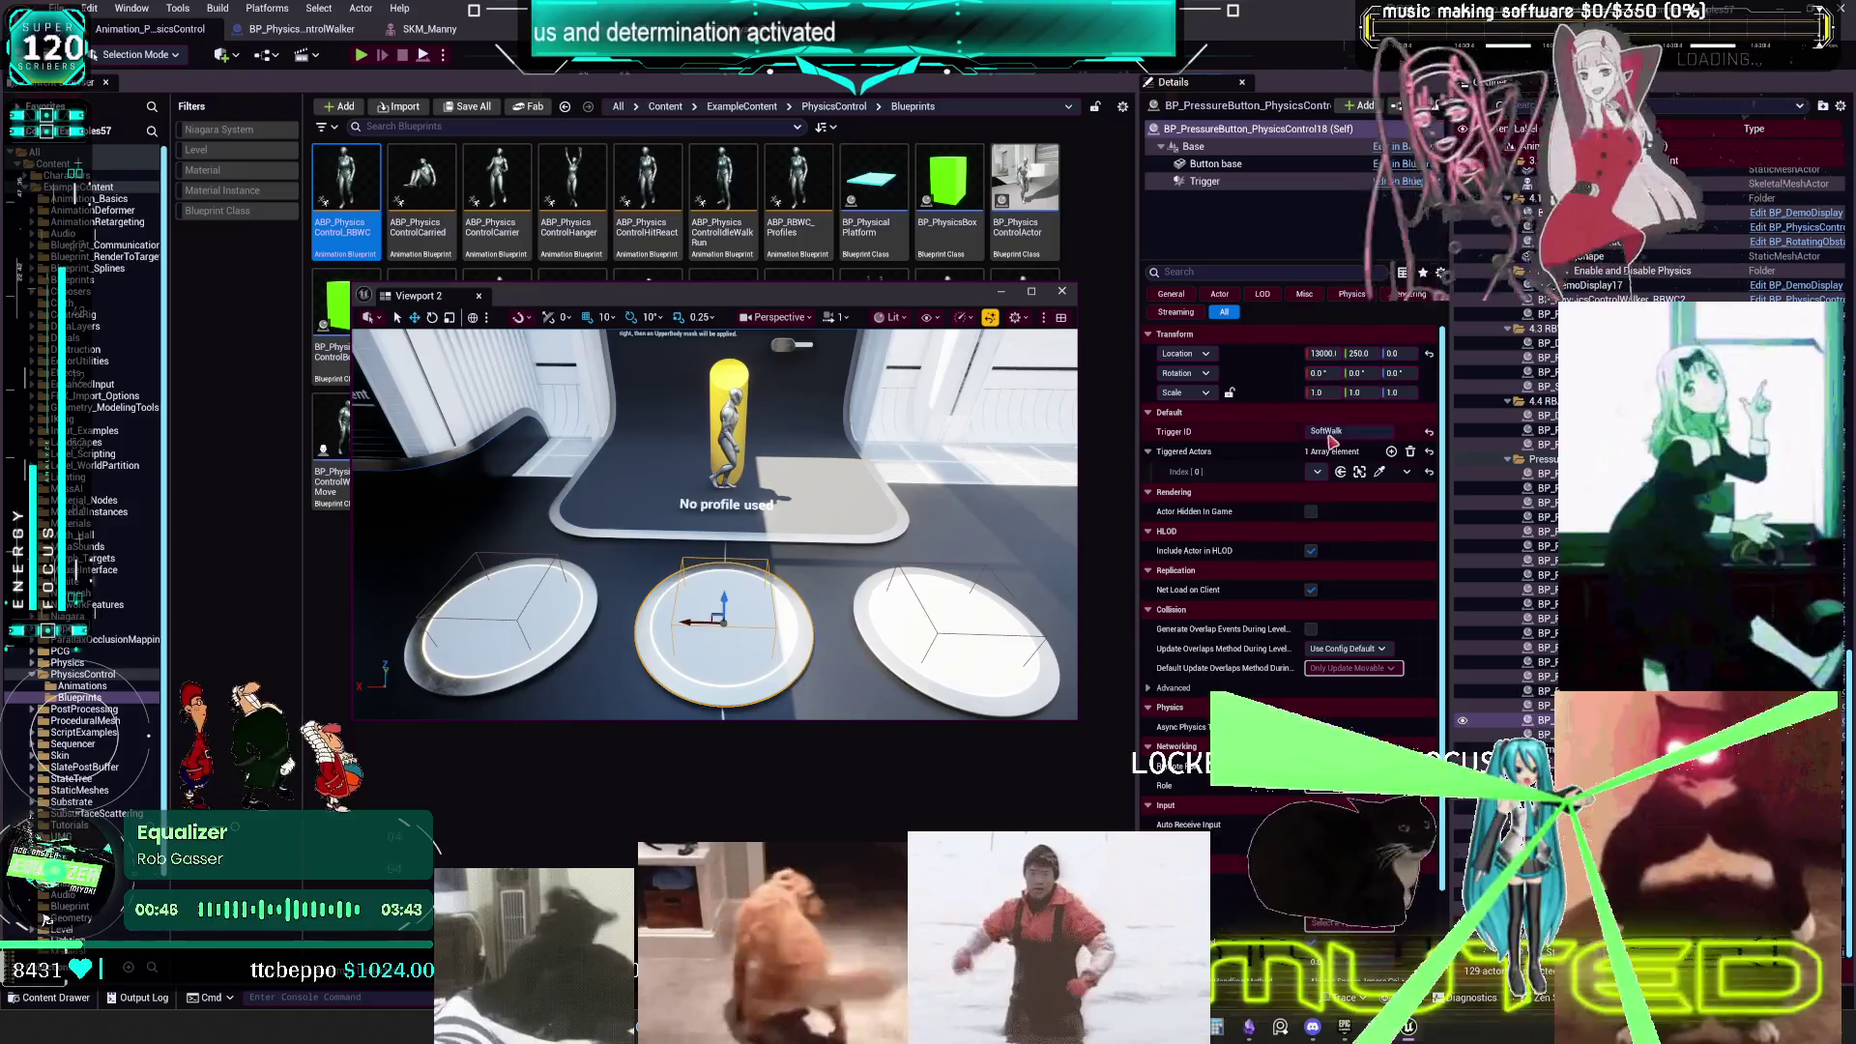
- Check the right, left and middle plates' Trigger IDs, then select the yellow character
click(933, 628)
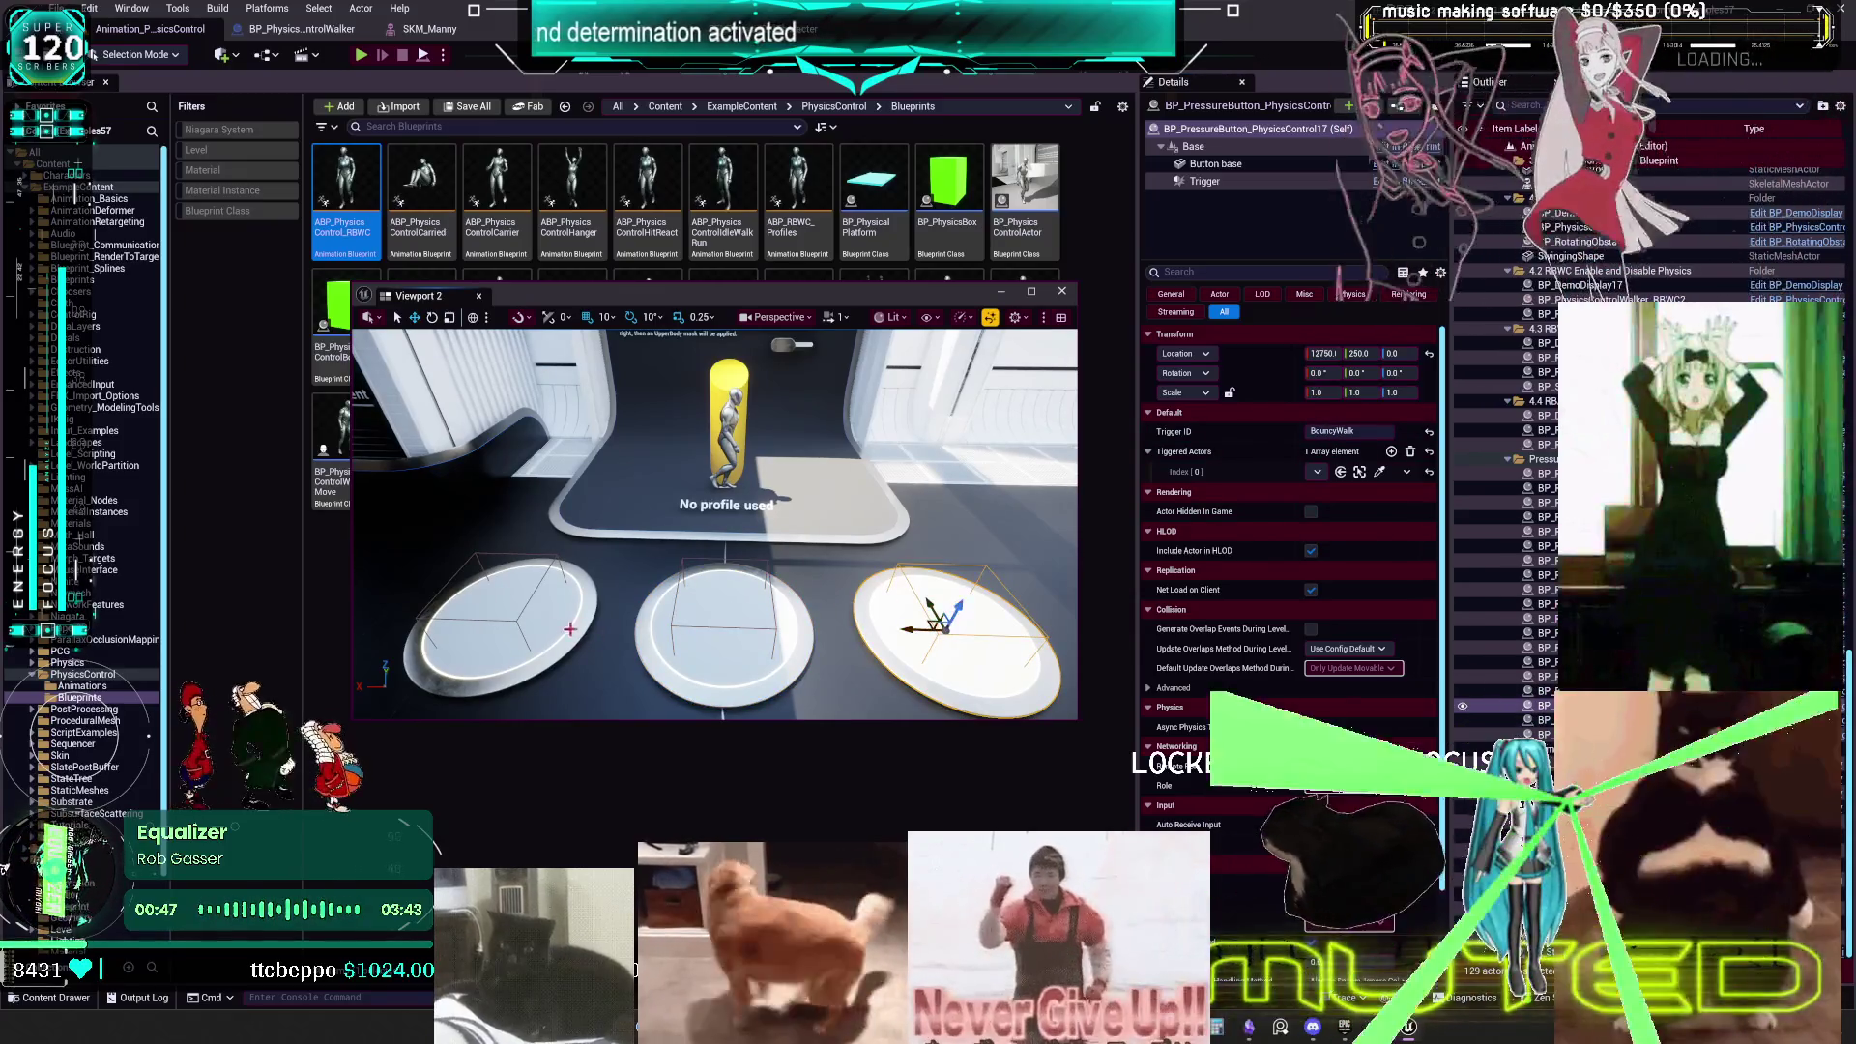
click(516, 624)
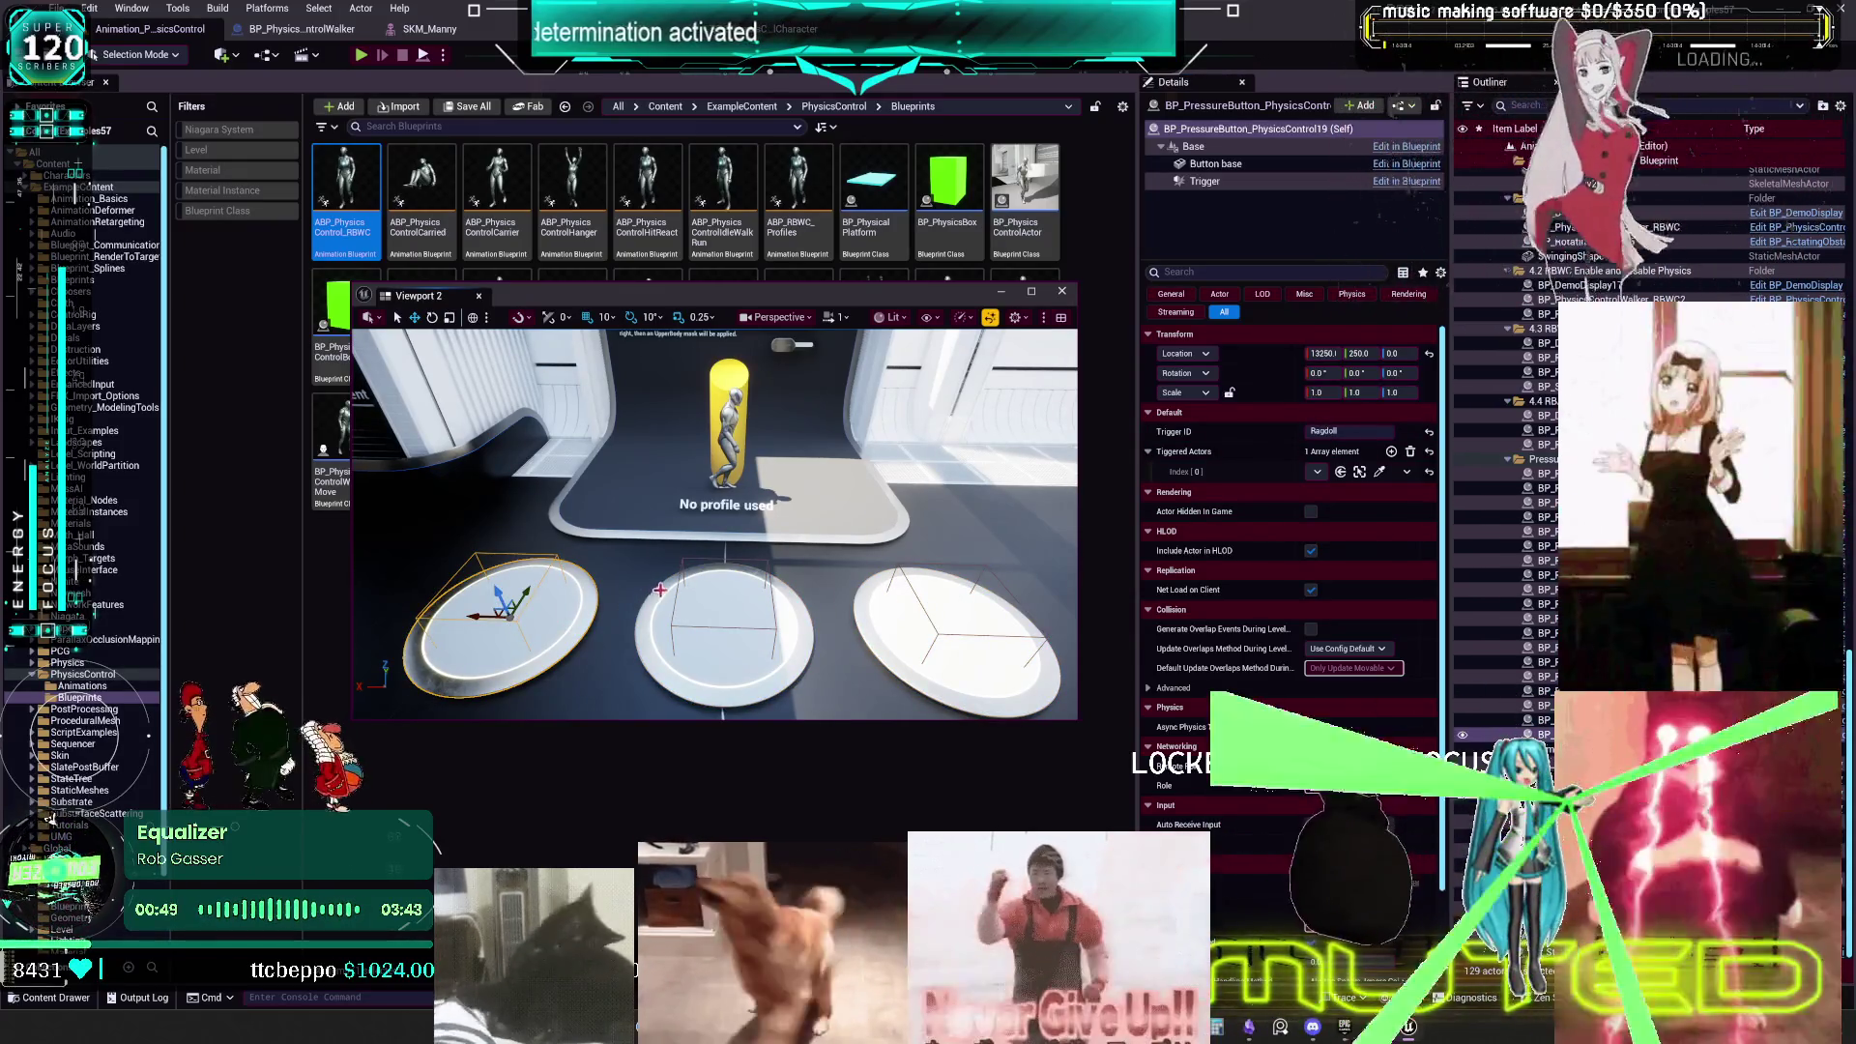
click(671, 629)
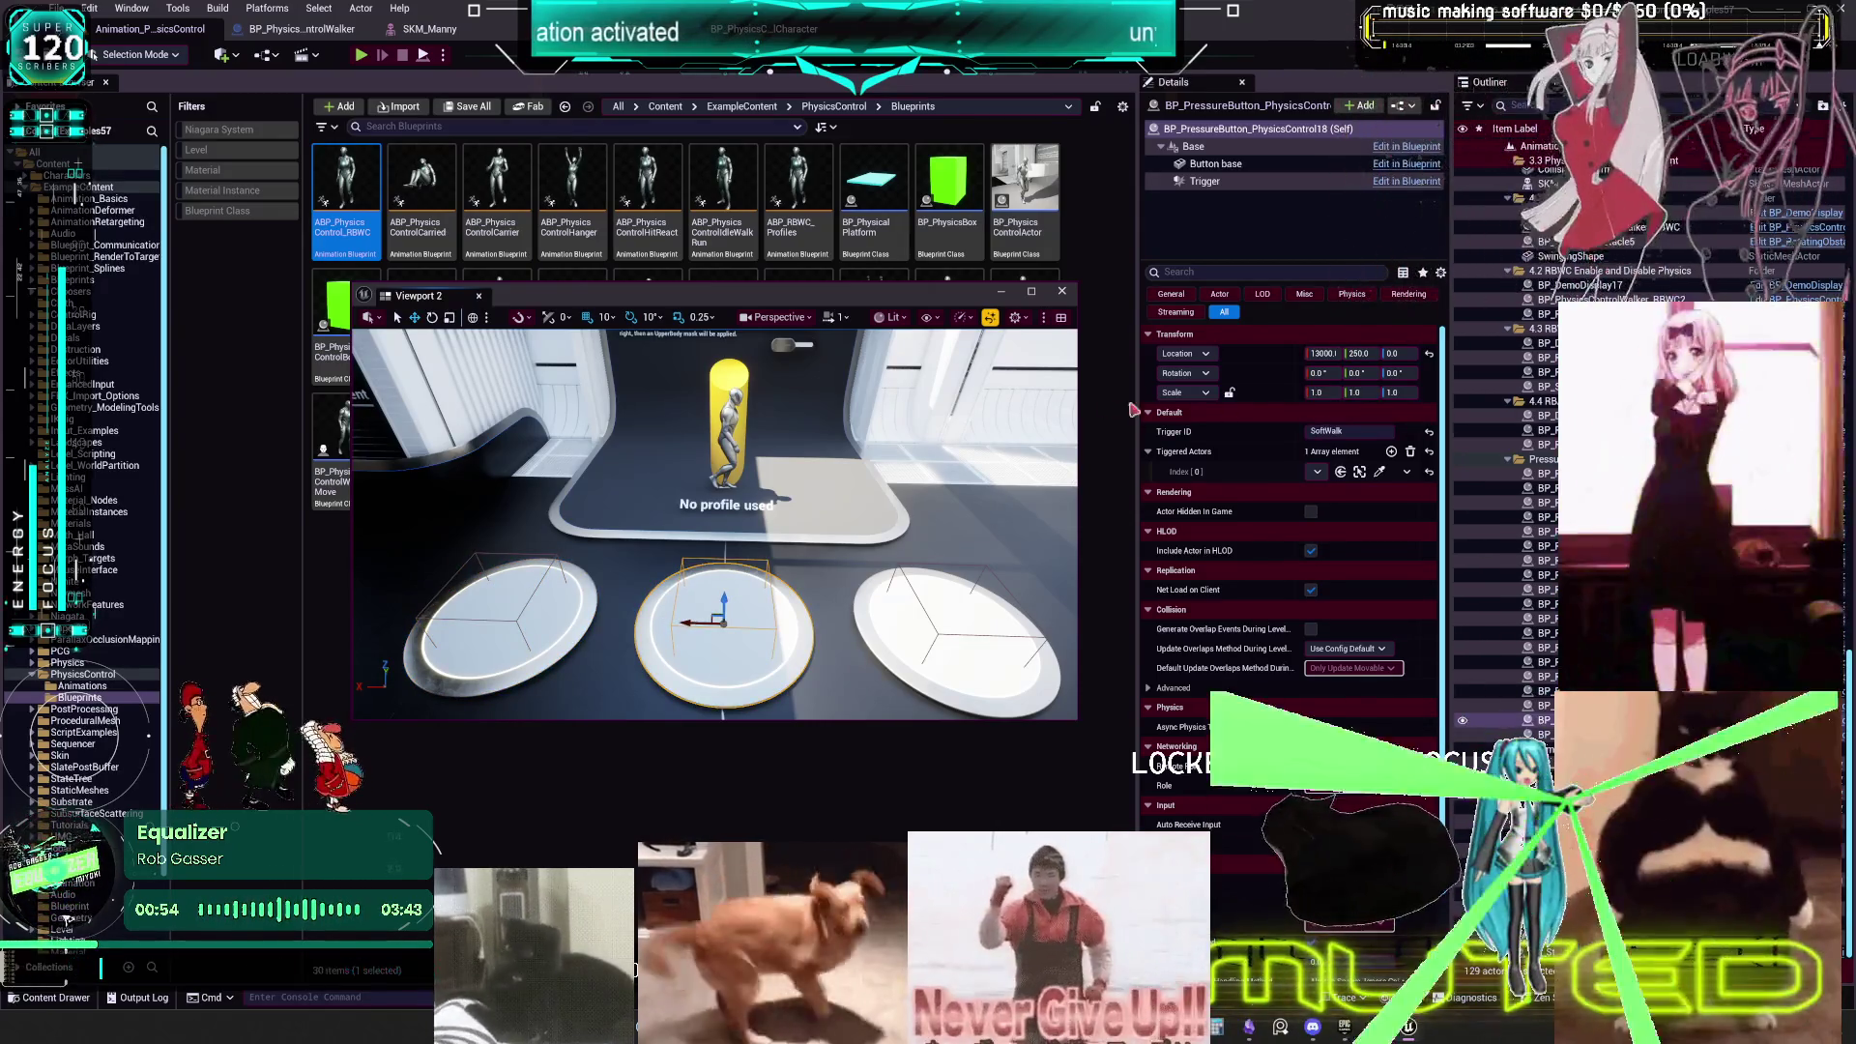
click(725, 423)
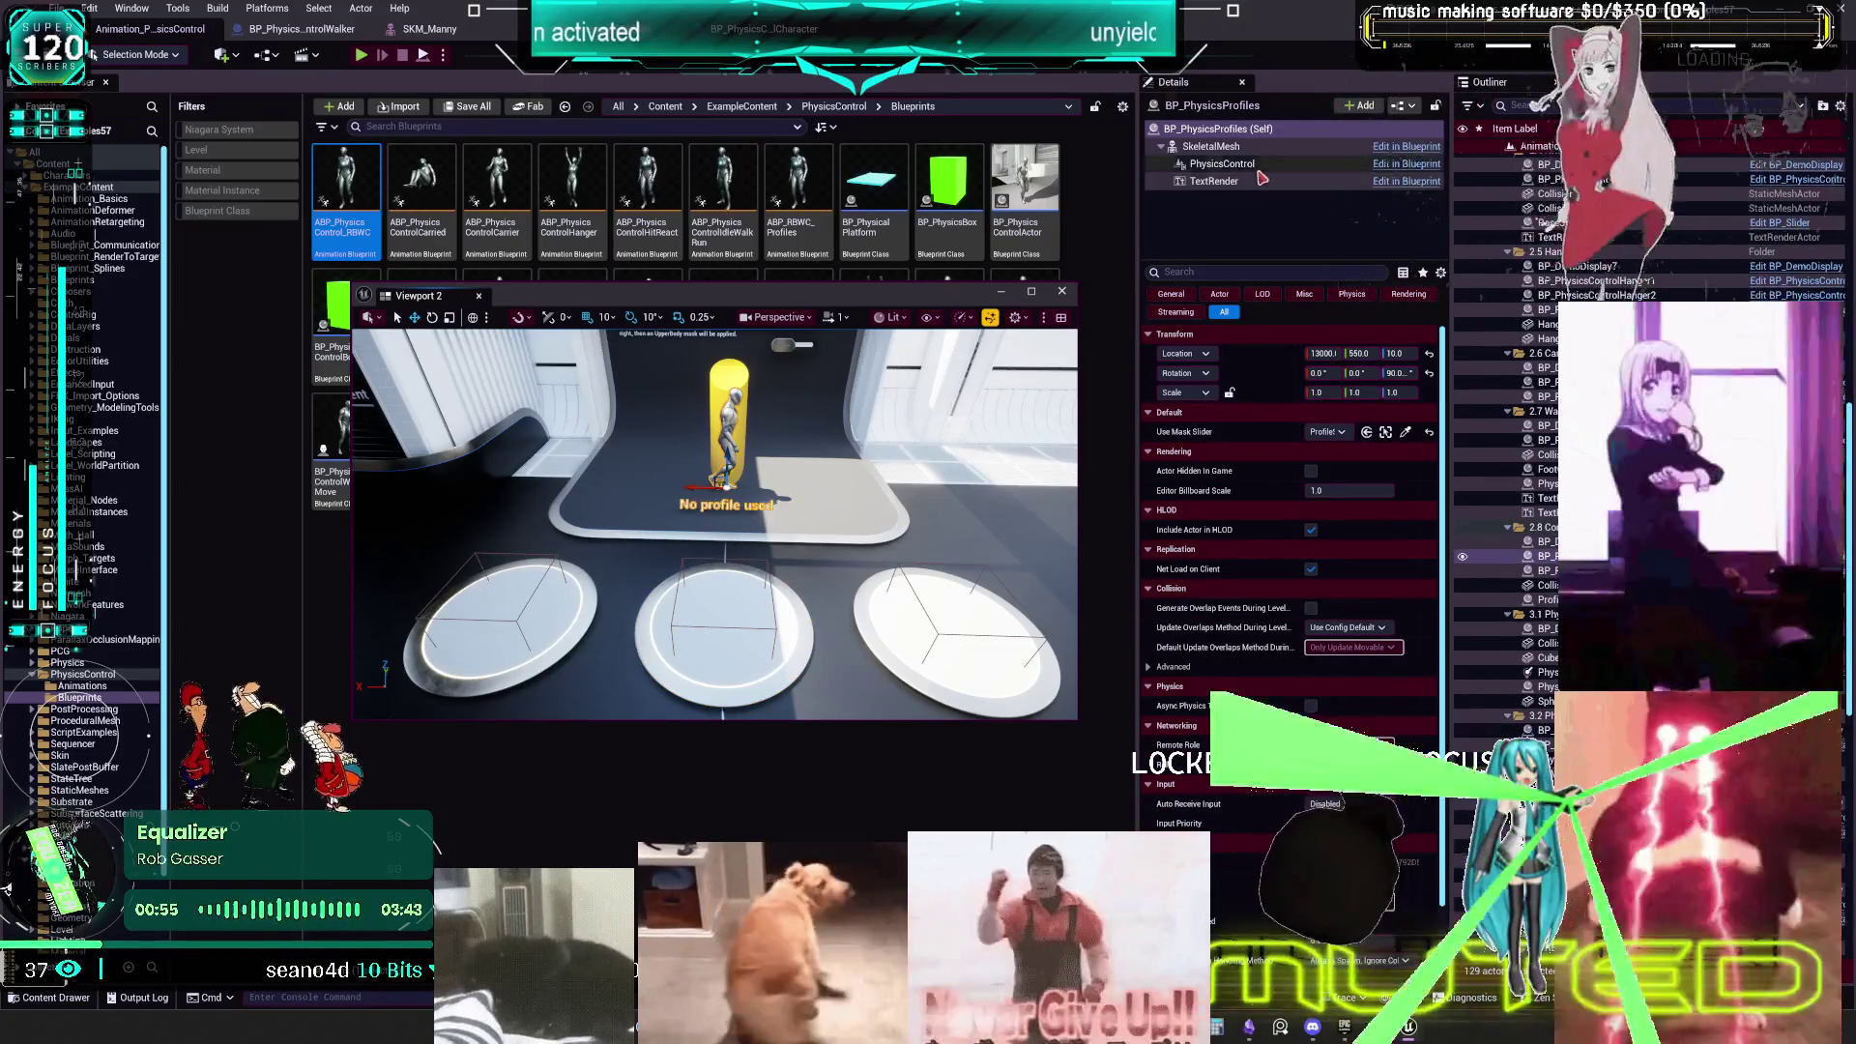
- Inspect the PhysicsControl and SkeletalMesh components, then open the SKM_Manny_Simple skeletal mesh asset
click(1235, 168)
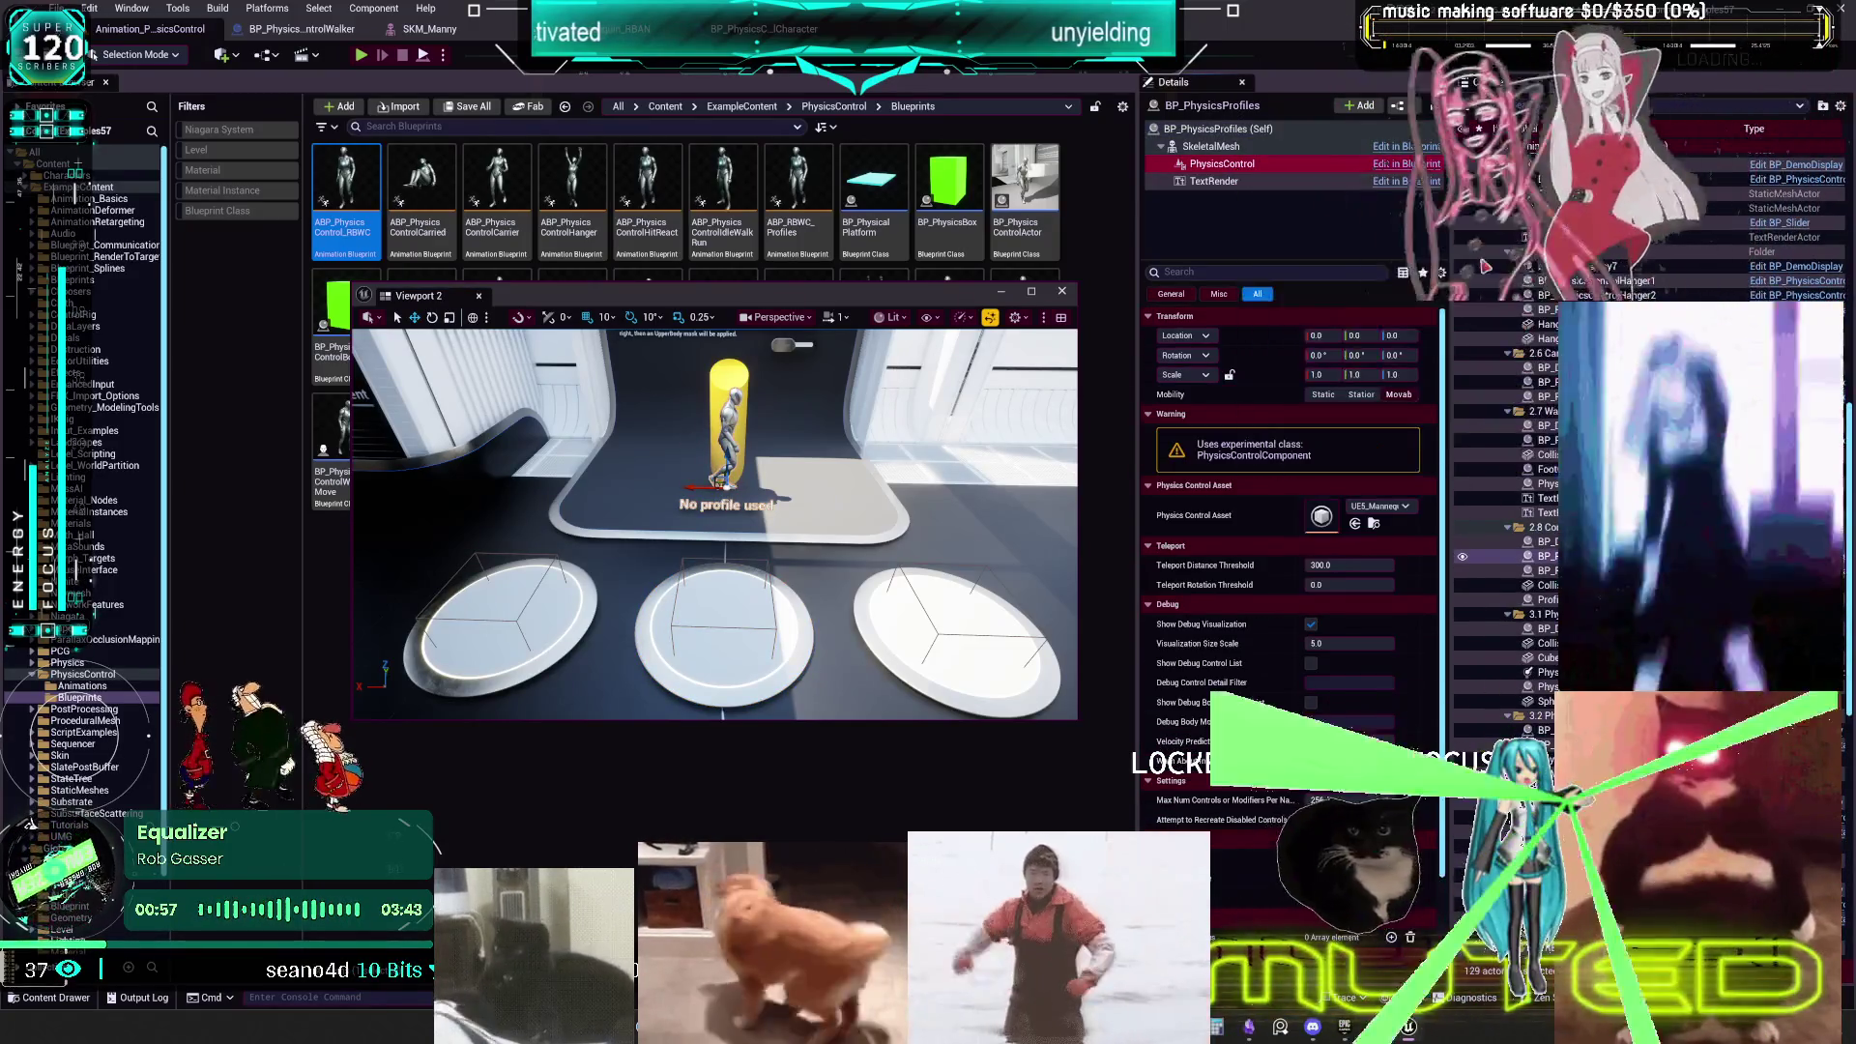
click(1211, 147)
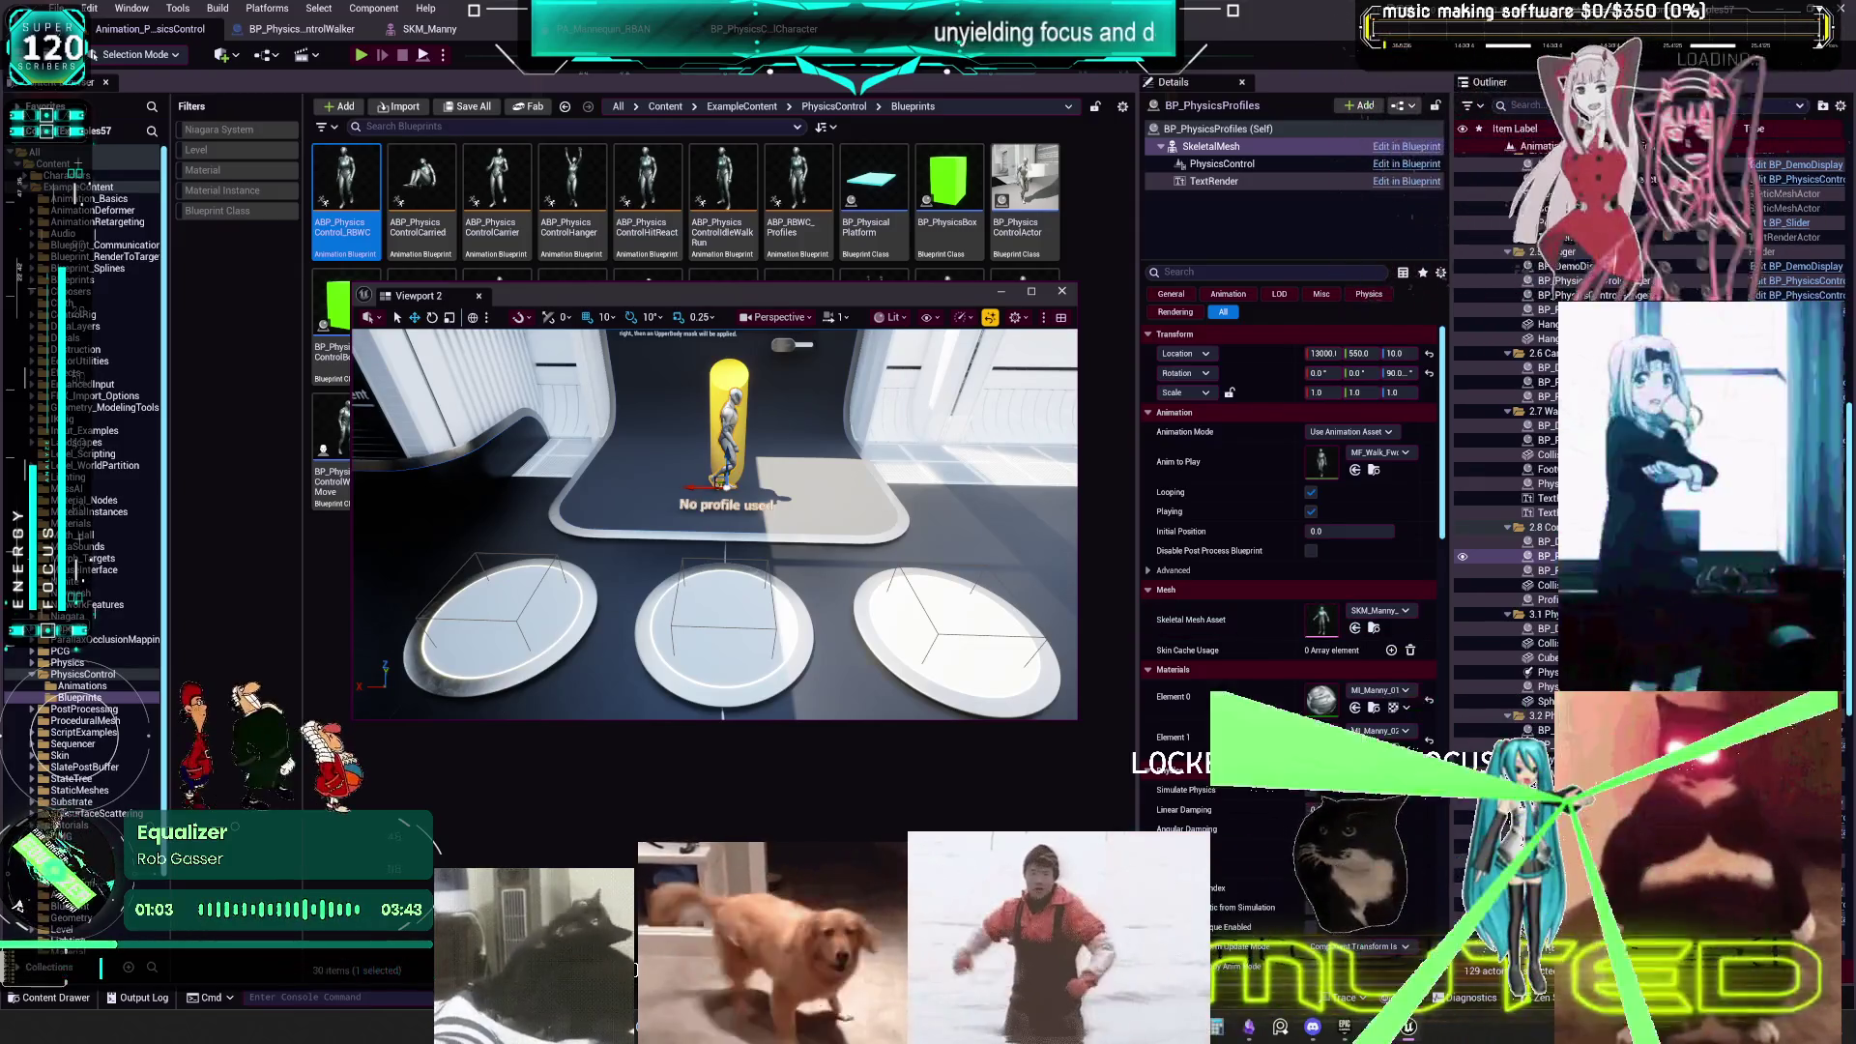
double_click(1321, 618)
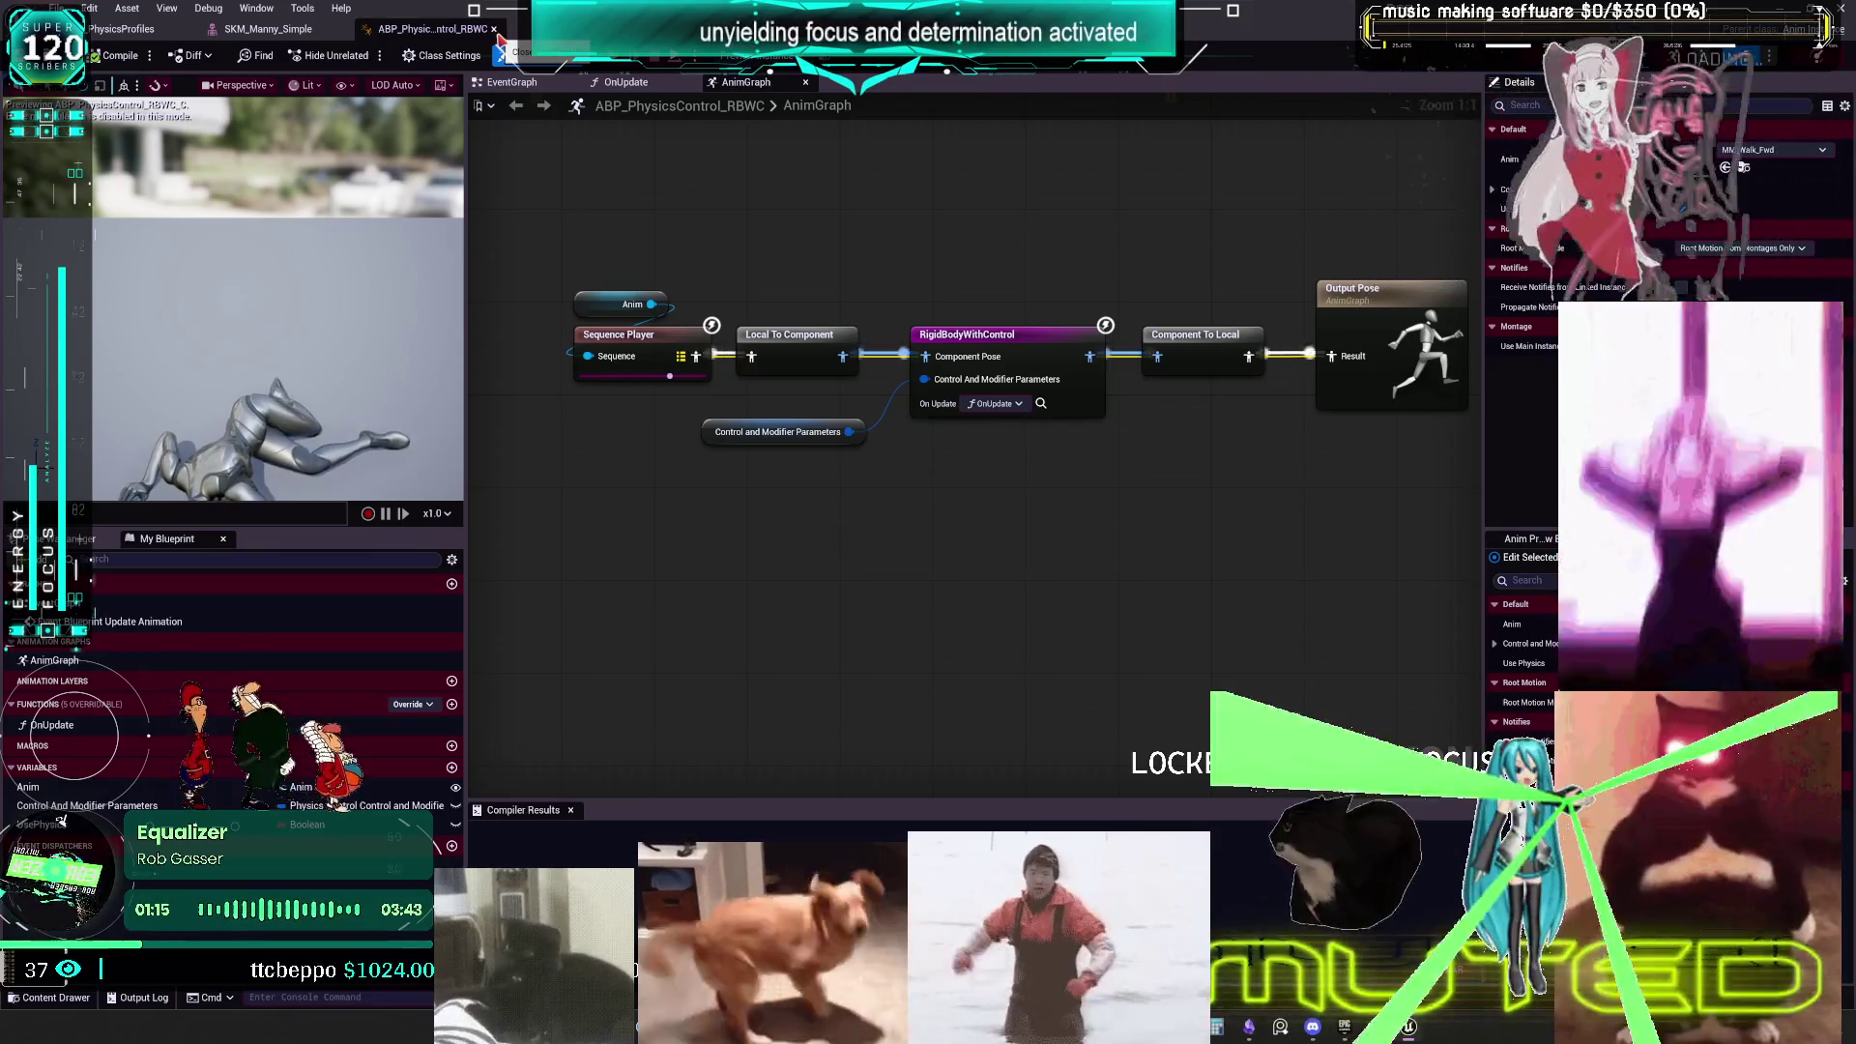
- Inspect the RigidBodyWithControl node, expanding its additional sets, controls, body modifiers and Modifier Set entries
click(848, 428)
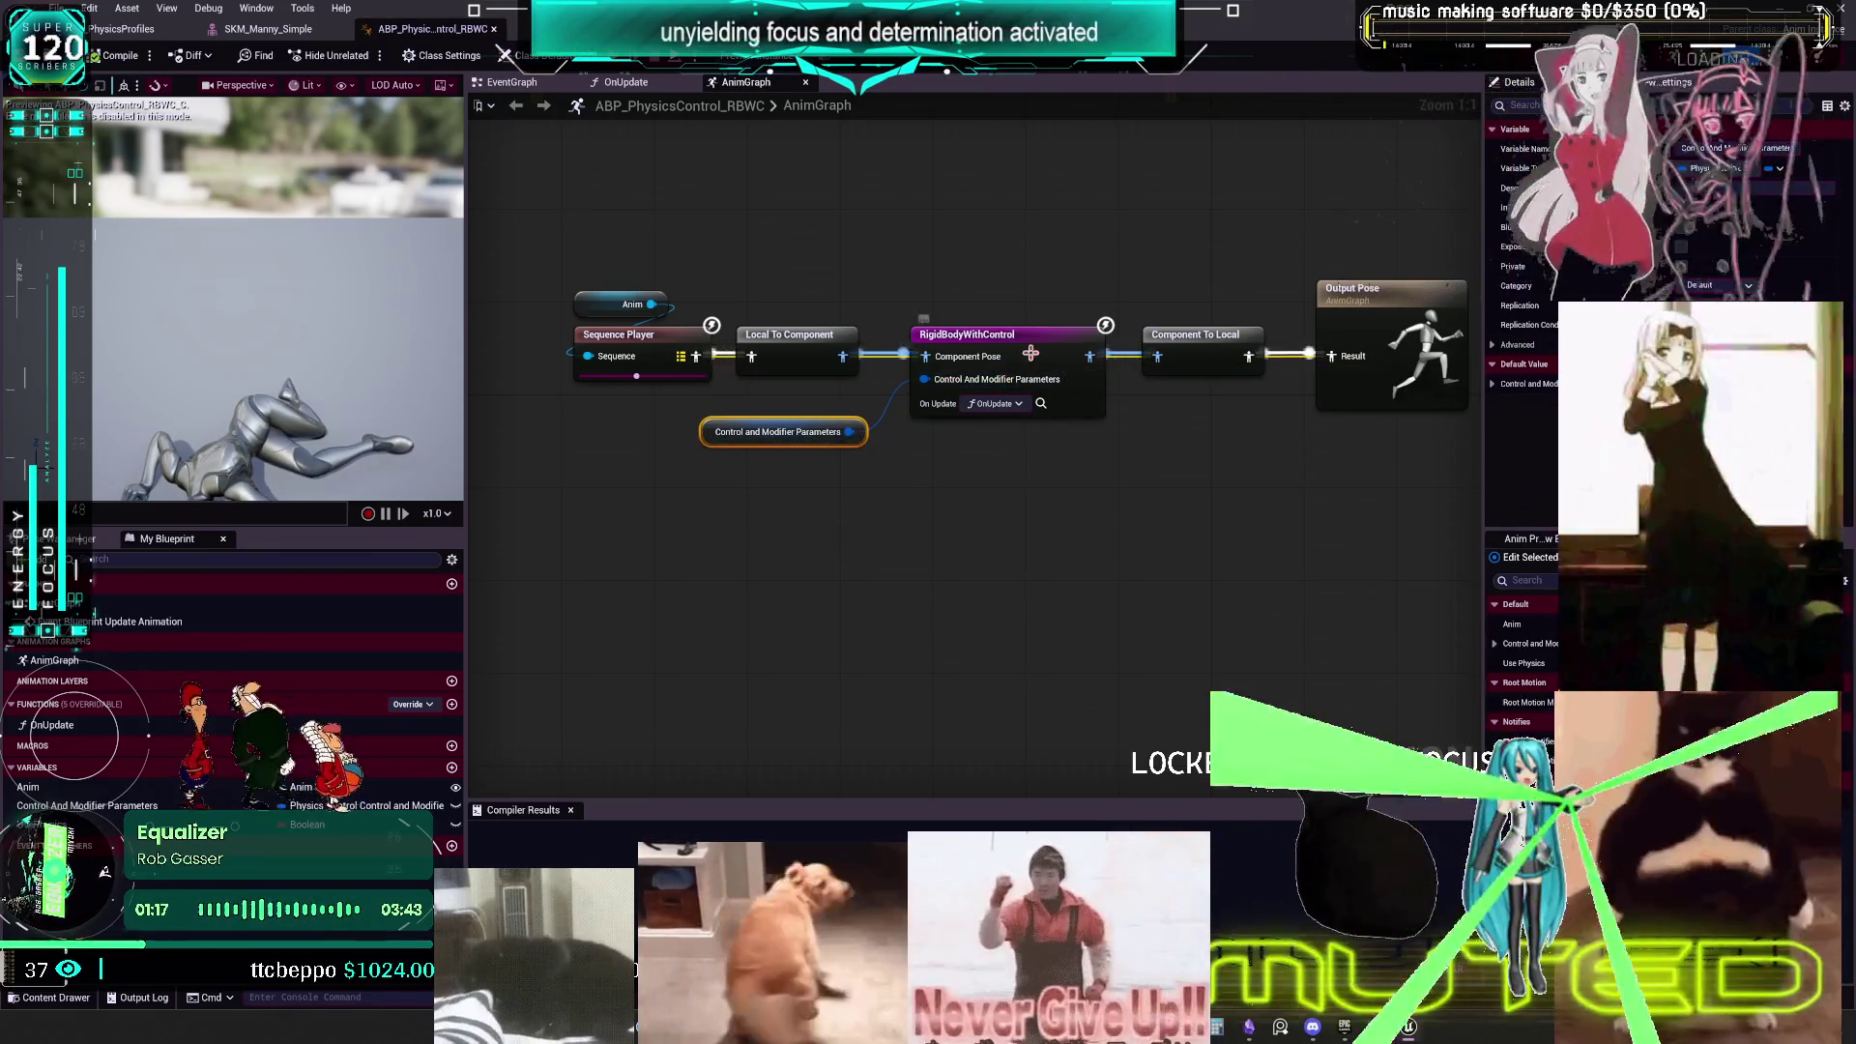
click(1027, 350)
scroll(1498, 404, down, 5)
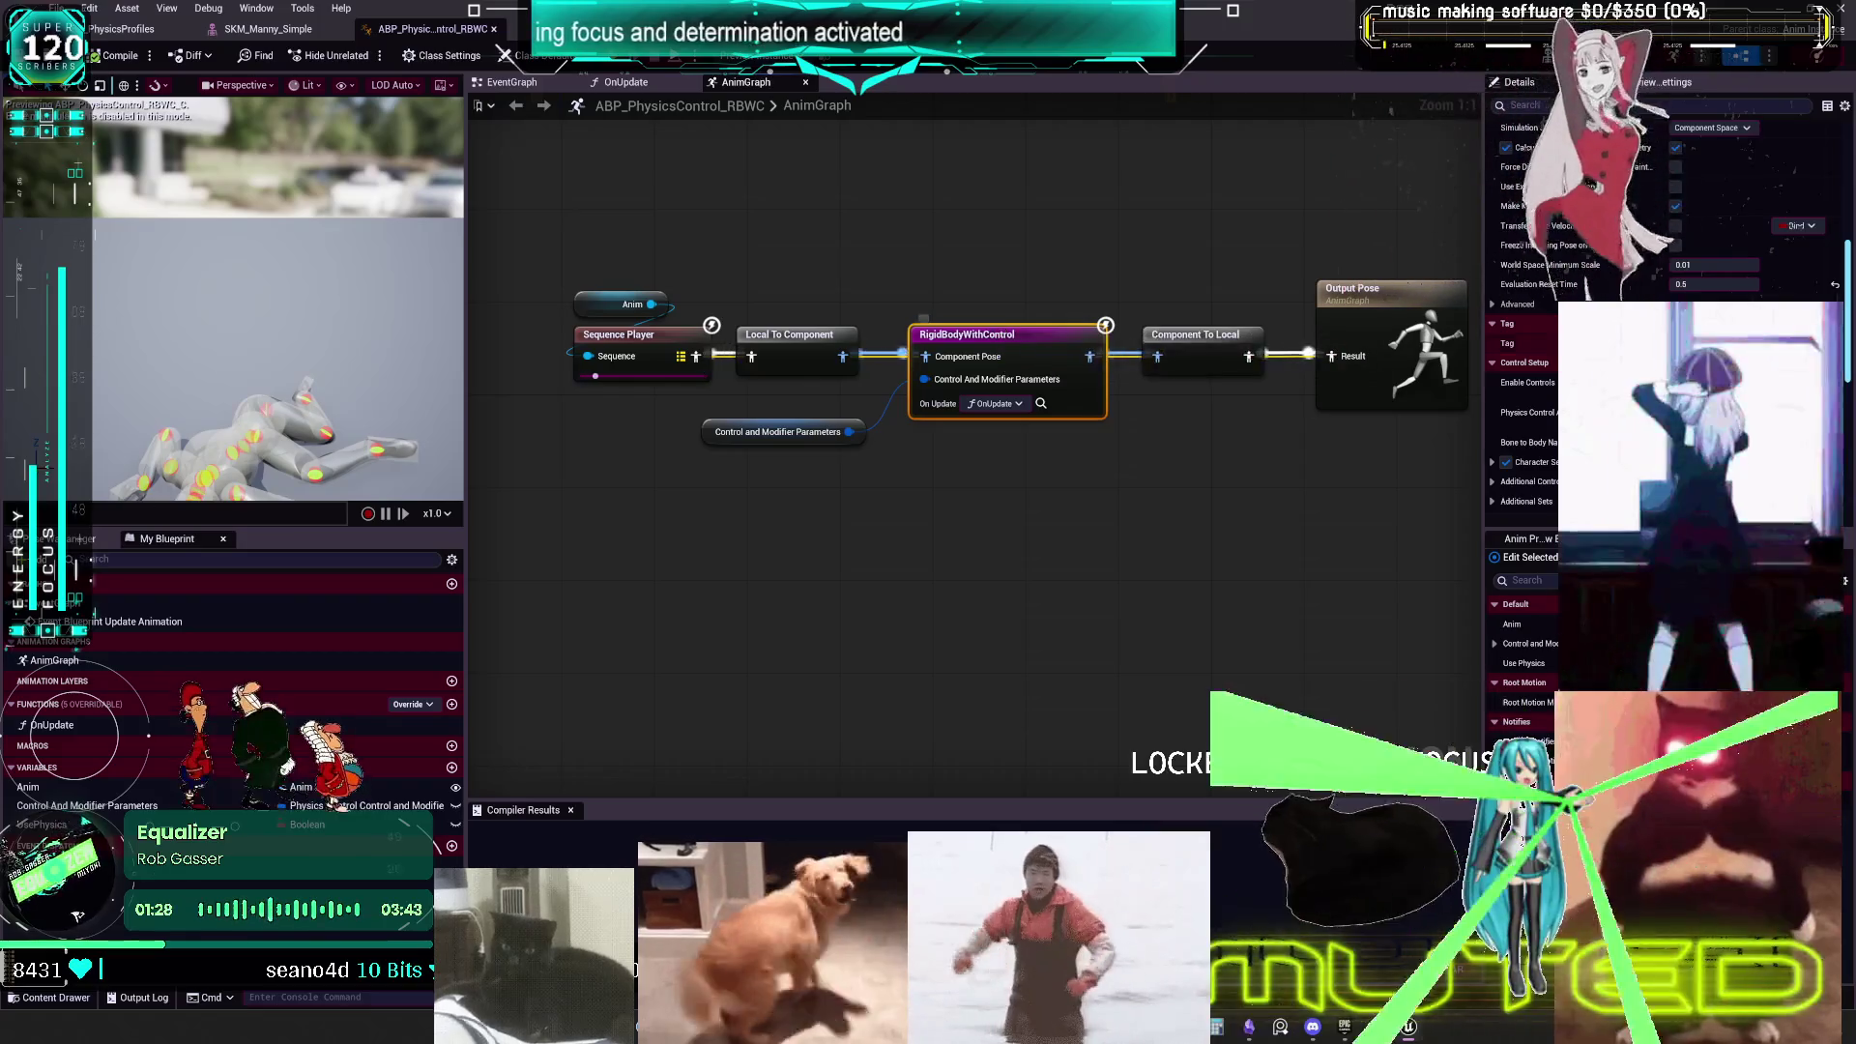
scroll(1547, 290, down, 3)
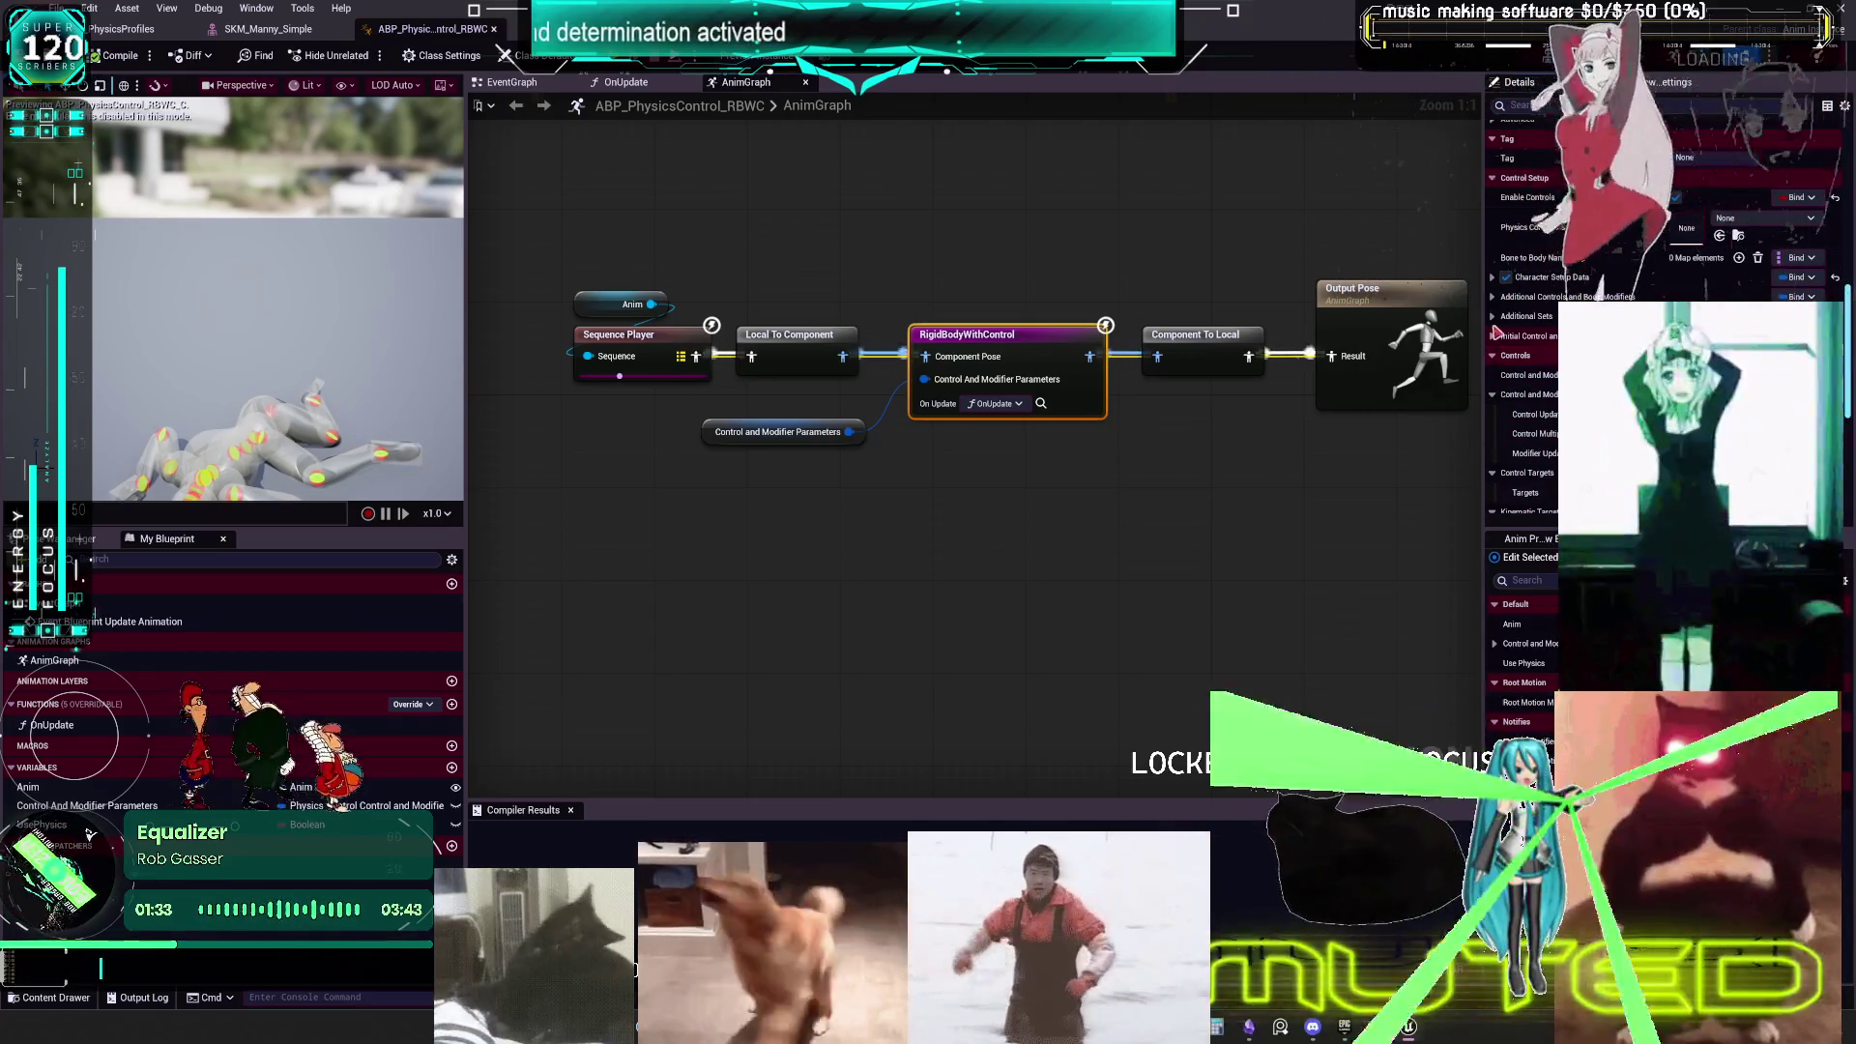
click(1493, 316)
click(1492, 297)
click(1504, 395)
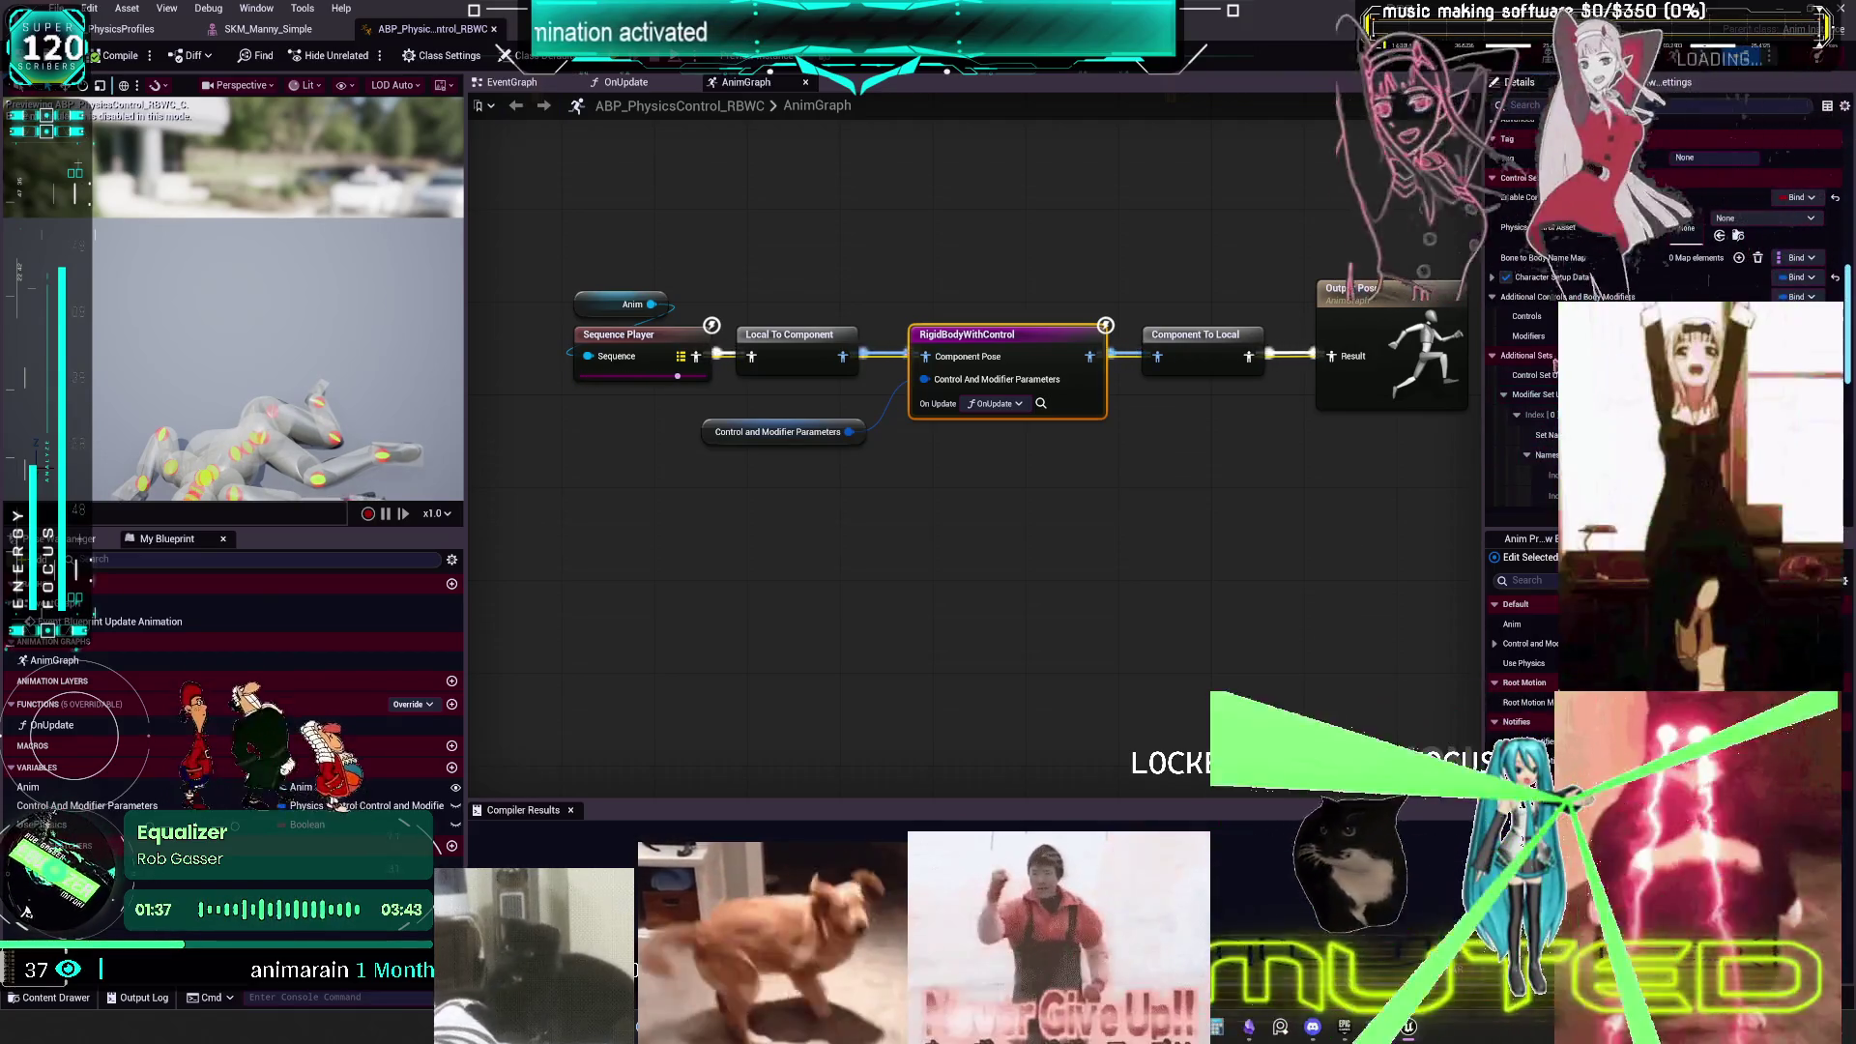
scroll(1530, 316, down, 5)
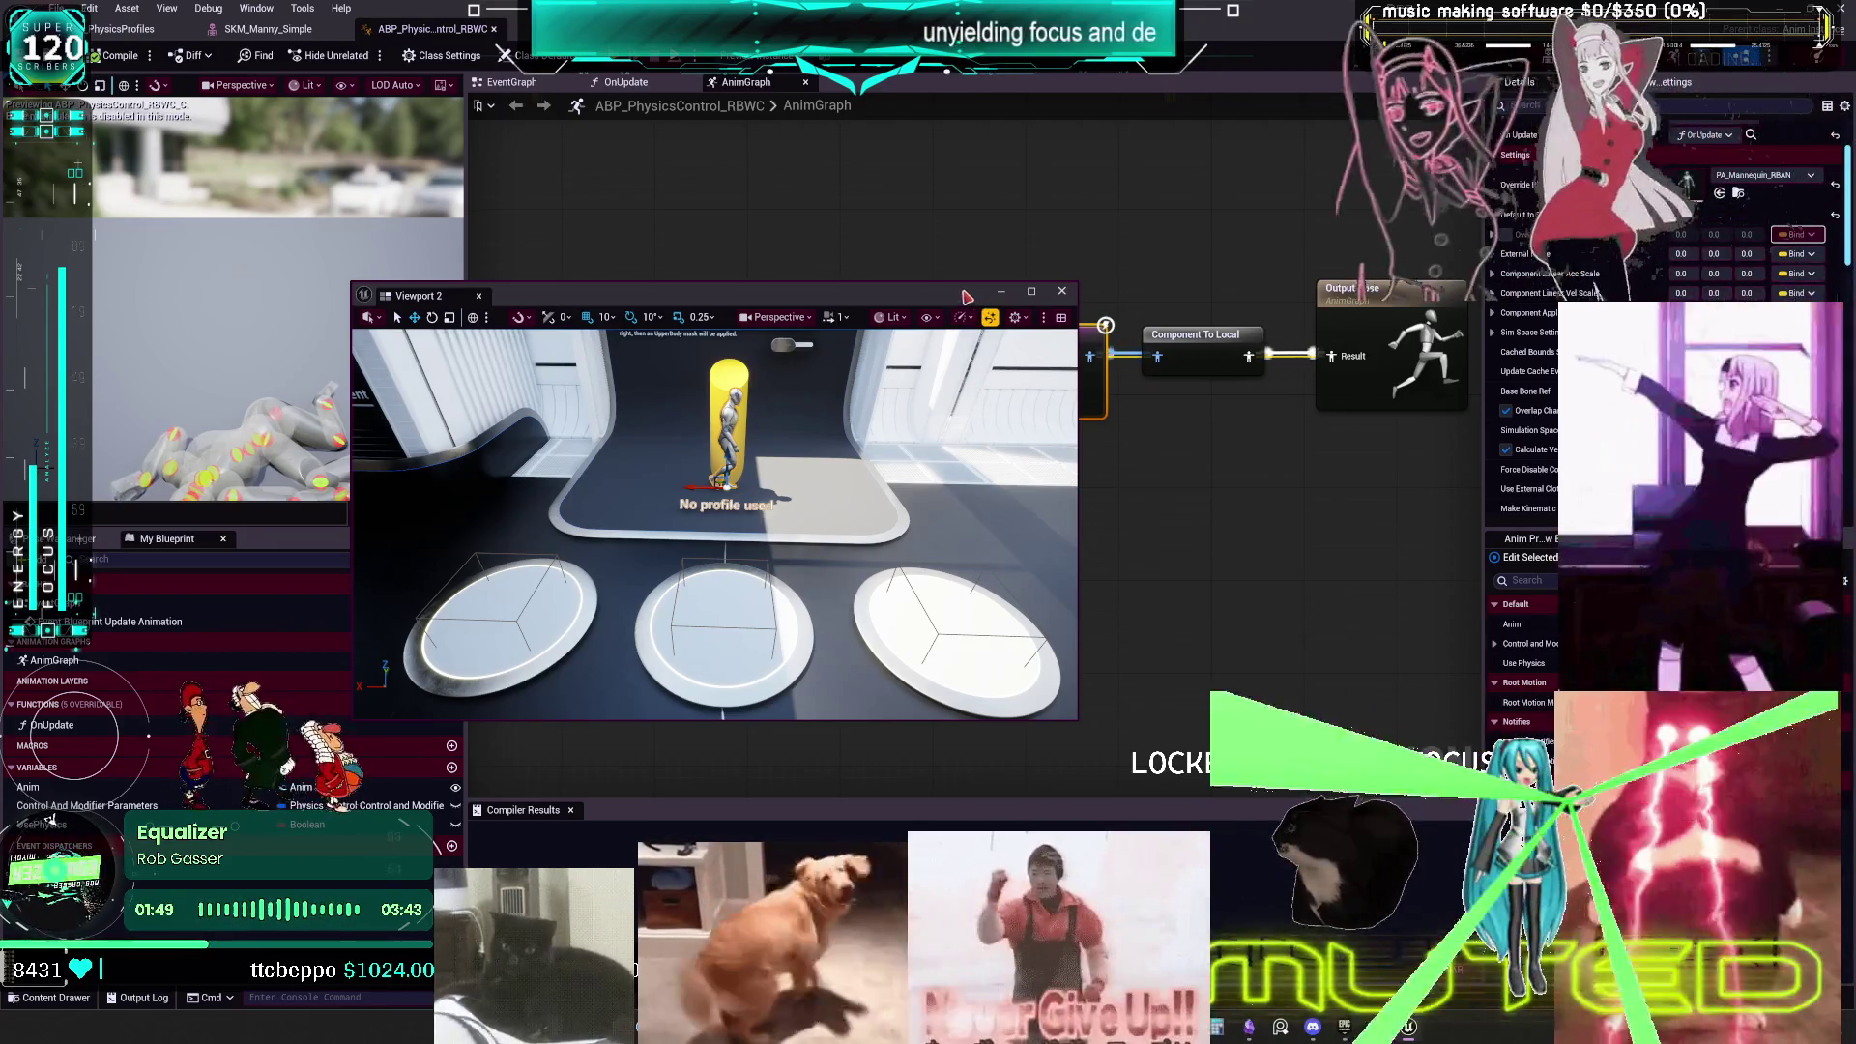
- Review the Sequence Player node and the Control and Modifier Parameters variable's default values
click(1062, 291)
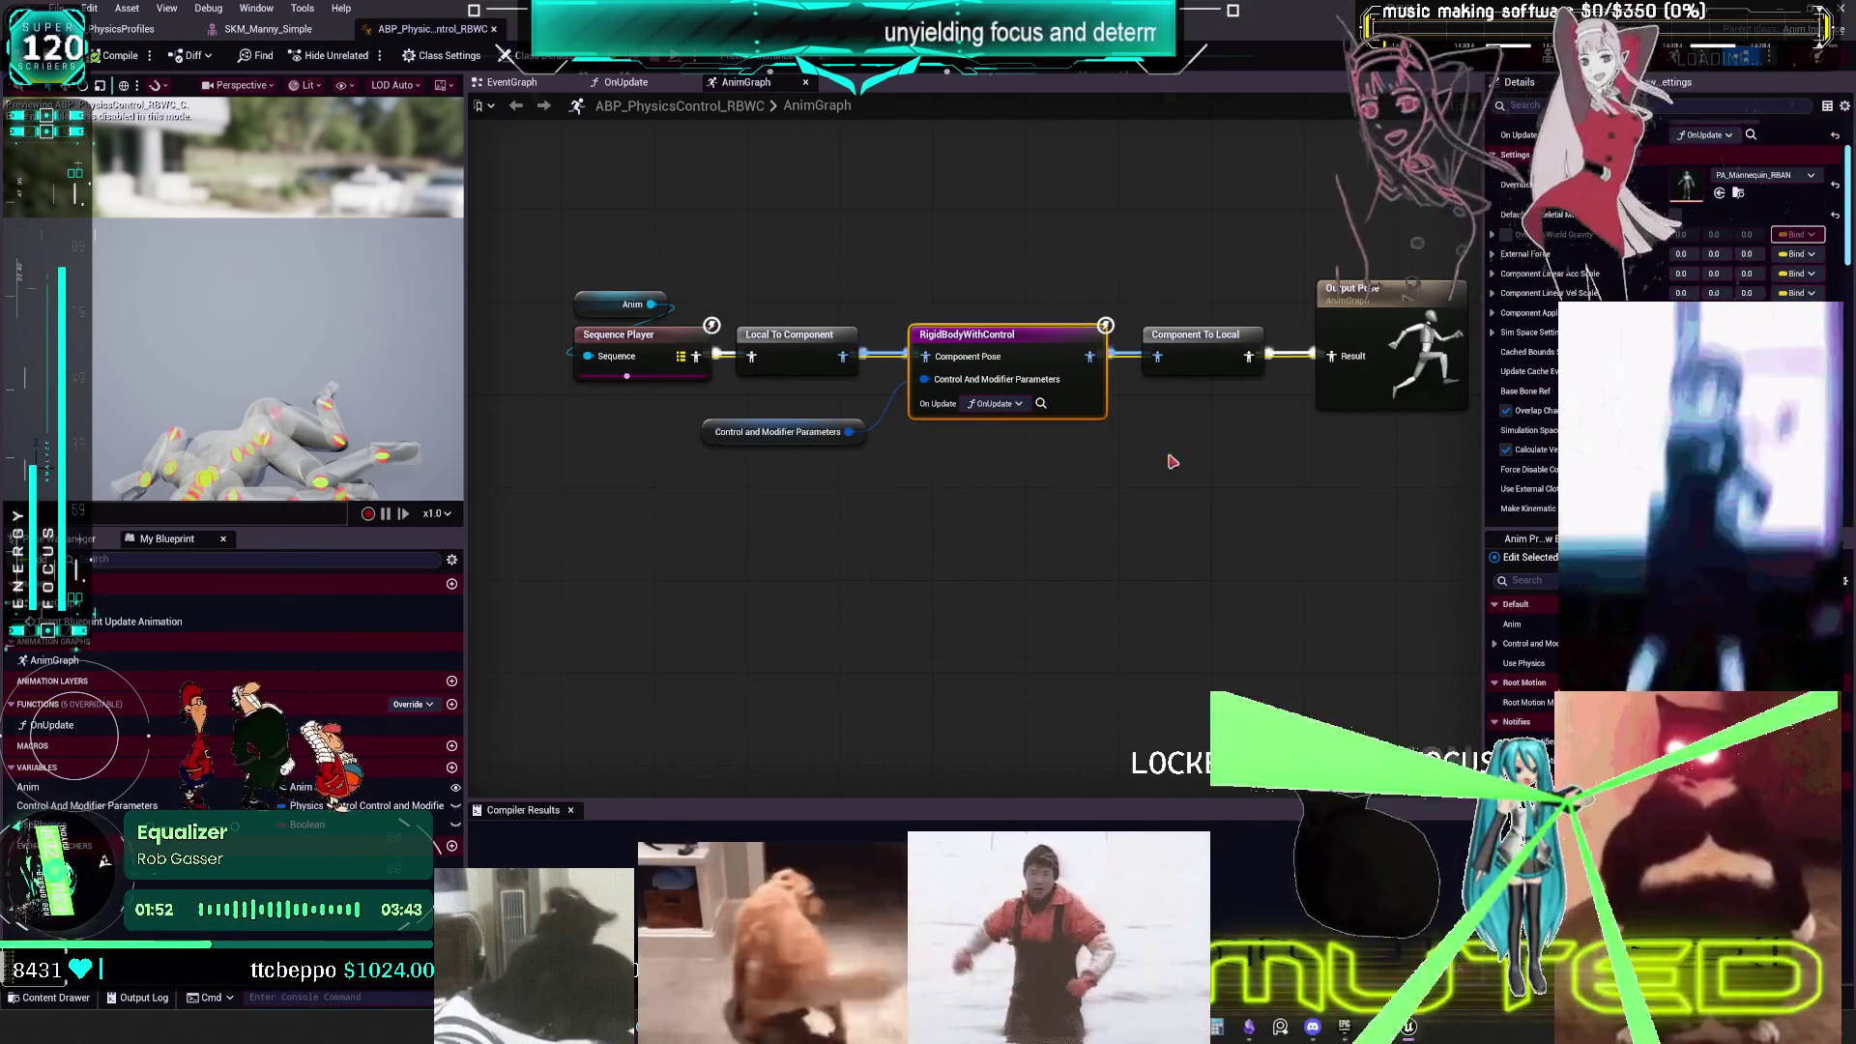
scroll(1106, 414, down, 1)
scroll(1110, 456, up, 1)
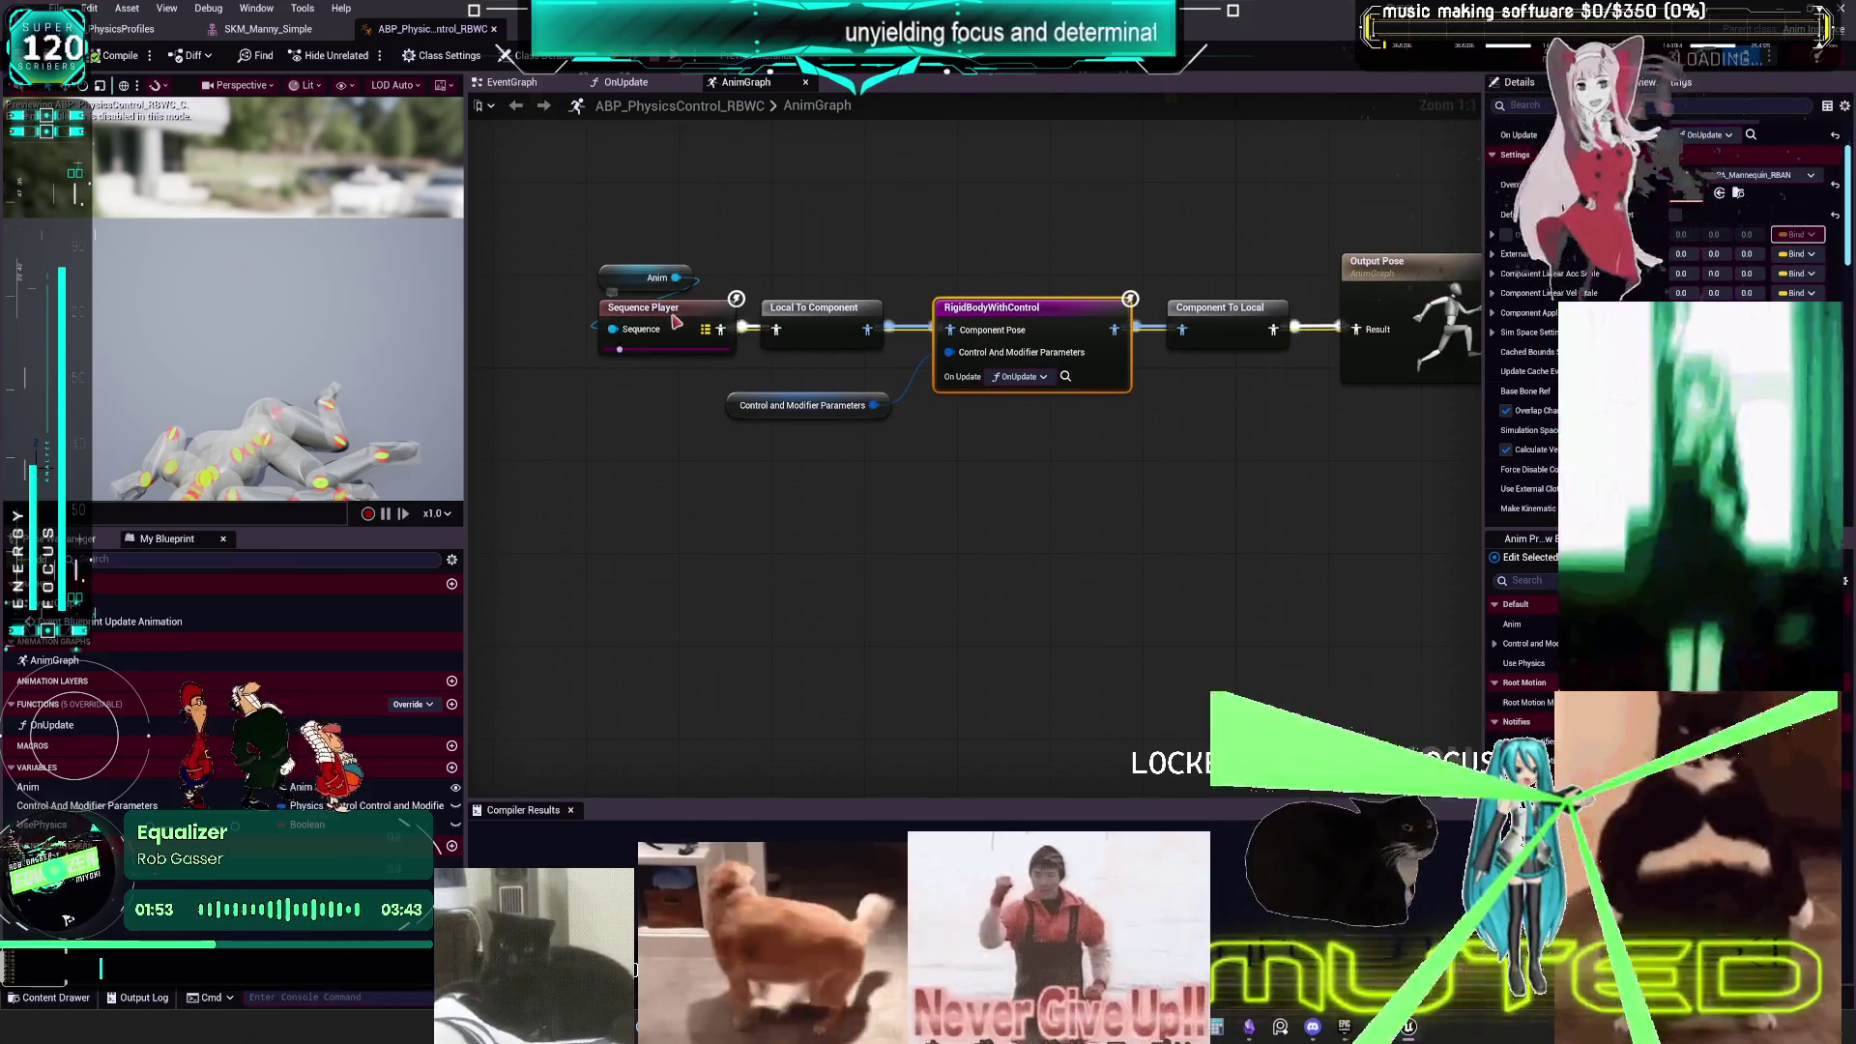
click(677, 322)
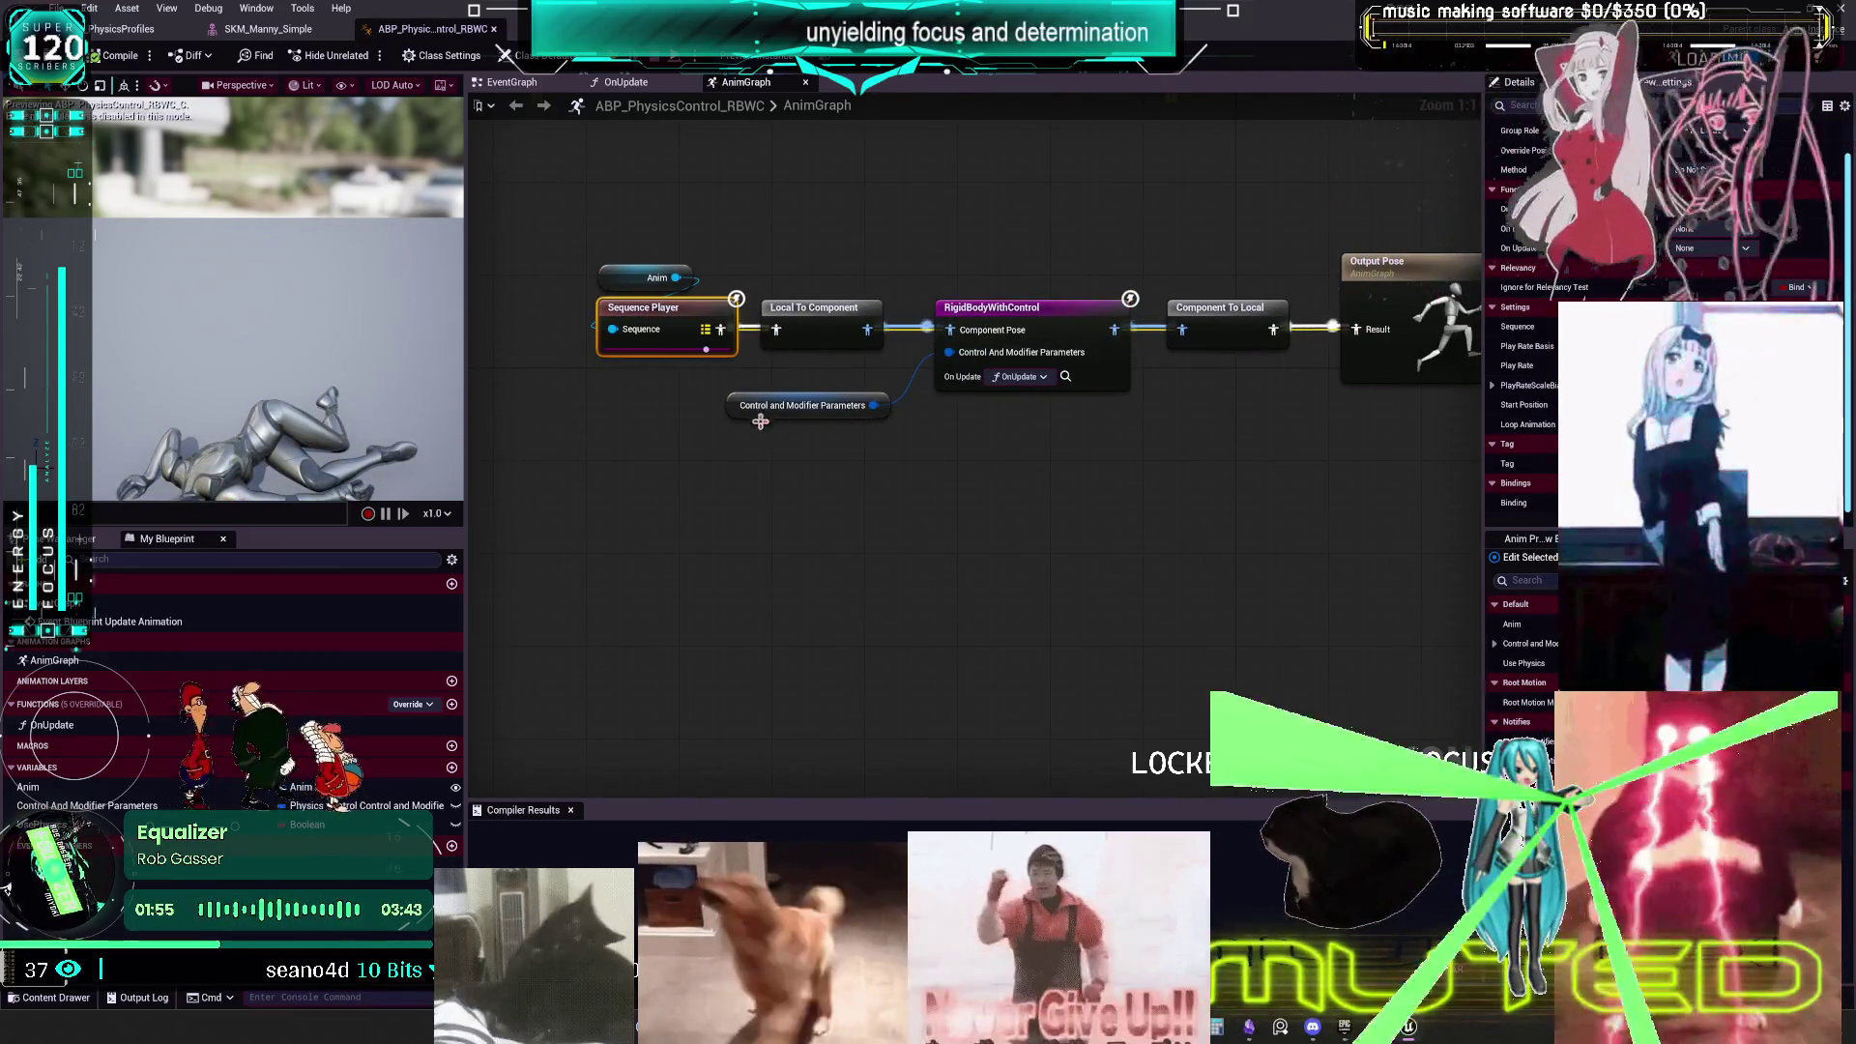
click(735, 413)
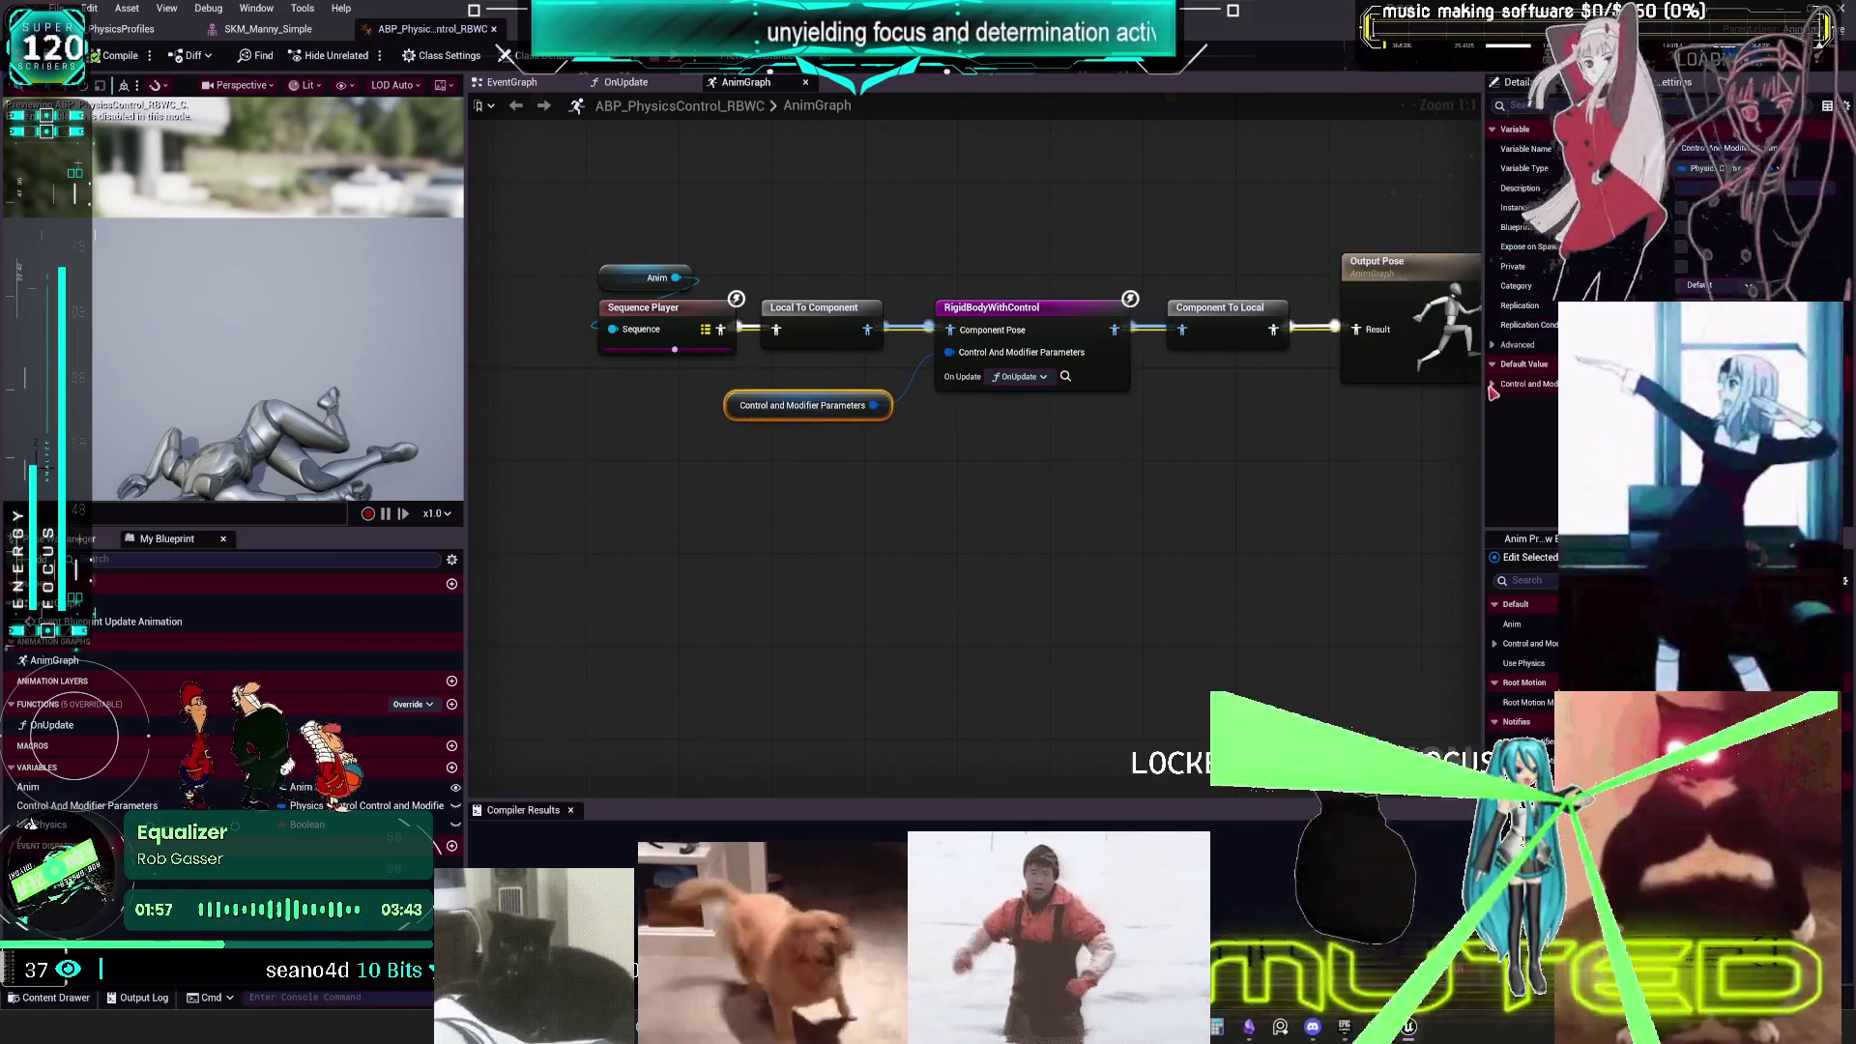
click(1493, 384)
scroll(1193, 394, down, 5)
scroll(1181, 303, up, 5)
- Re-check the RigidBodyWithControl node, then bring up the BP_PhysicsProfiles event graph
drag(1081, 433, 838, 393)
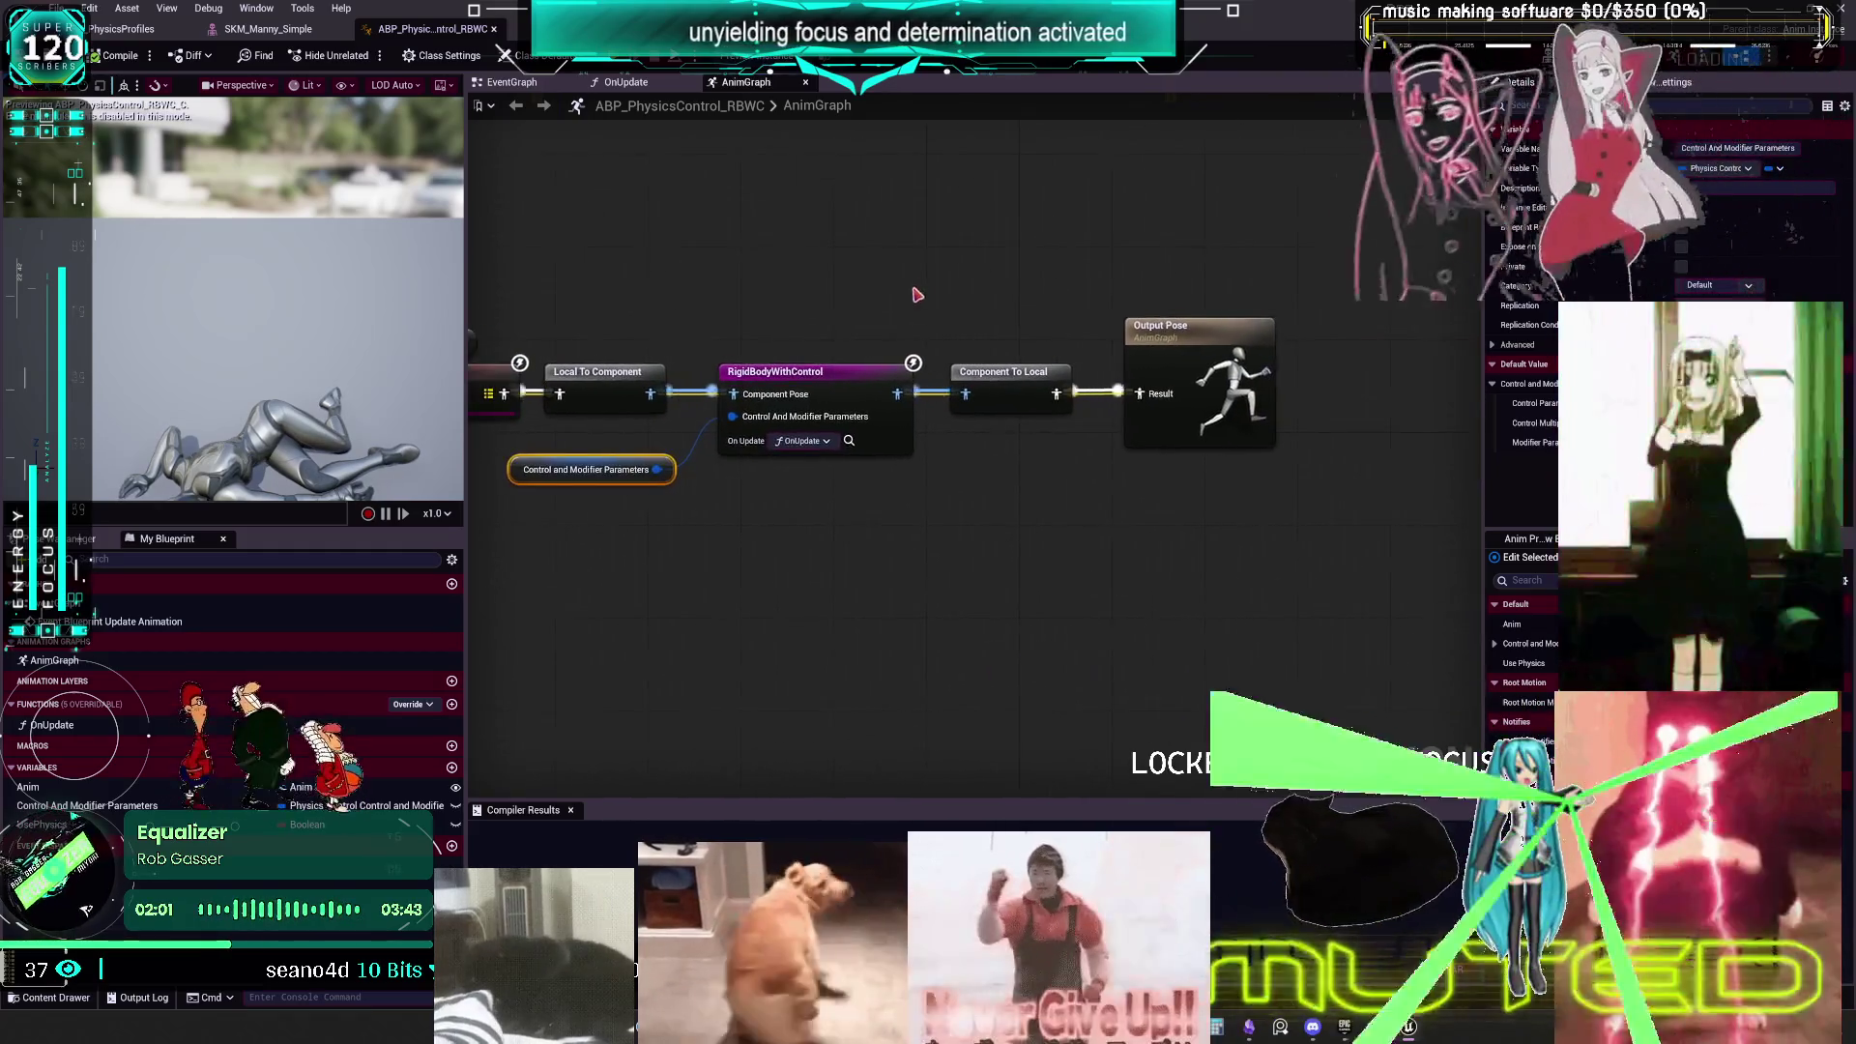
click(838, 393)
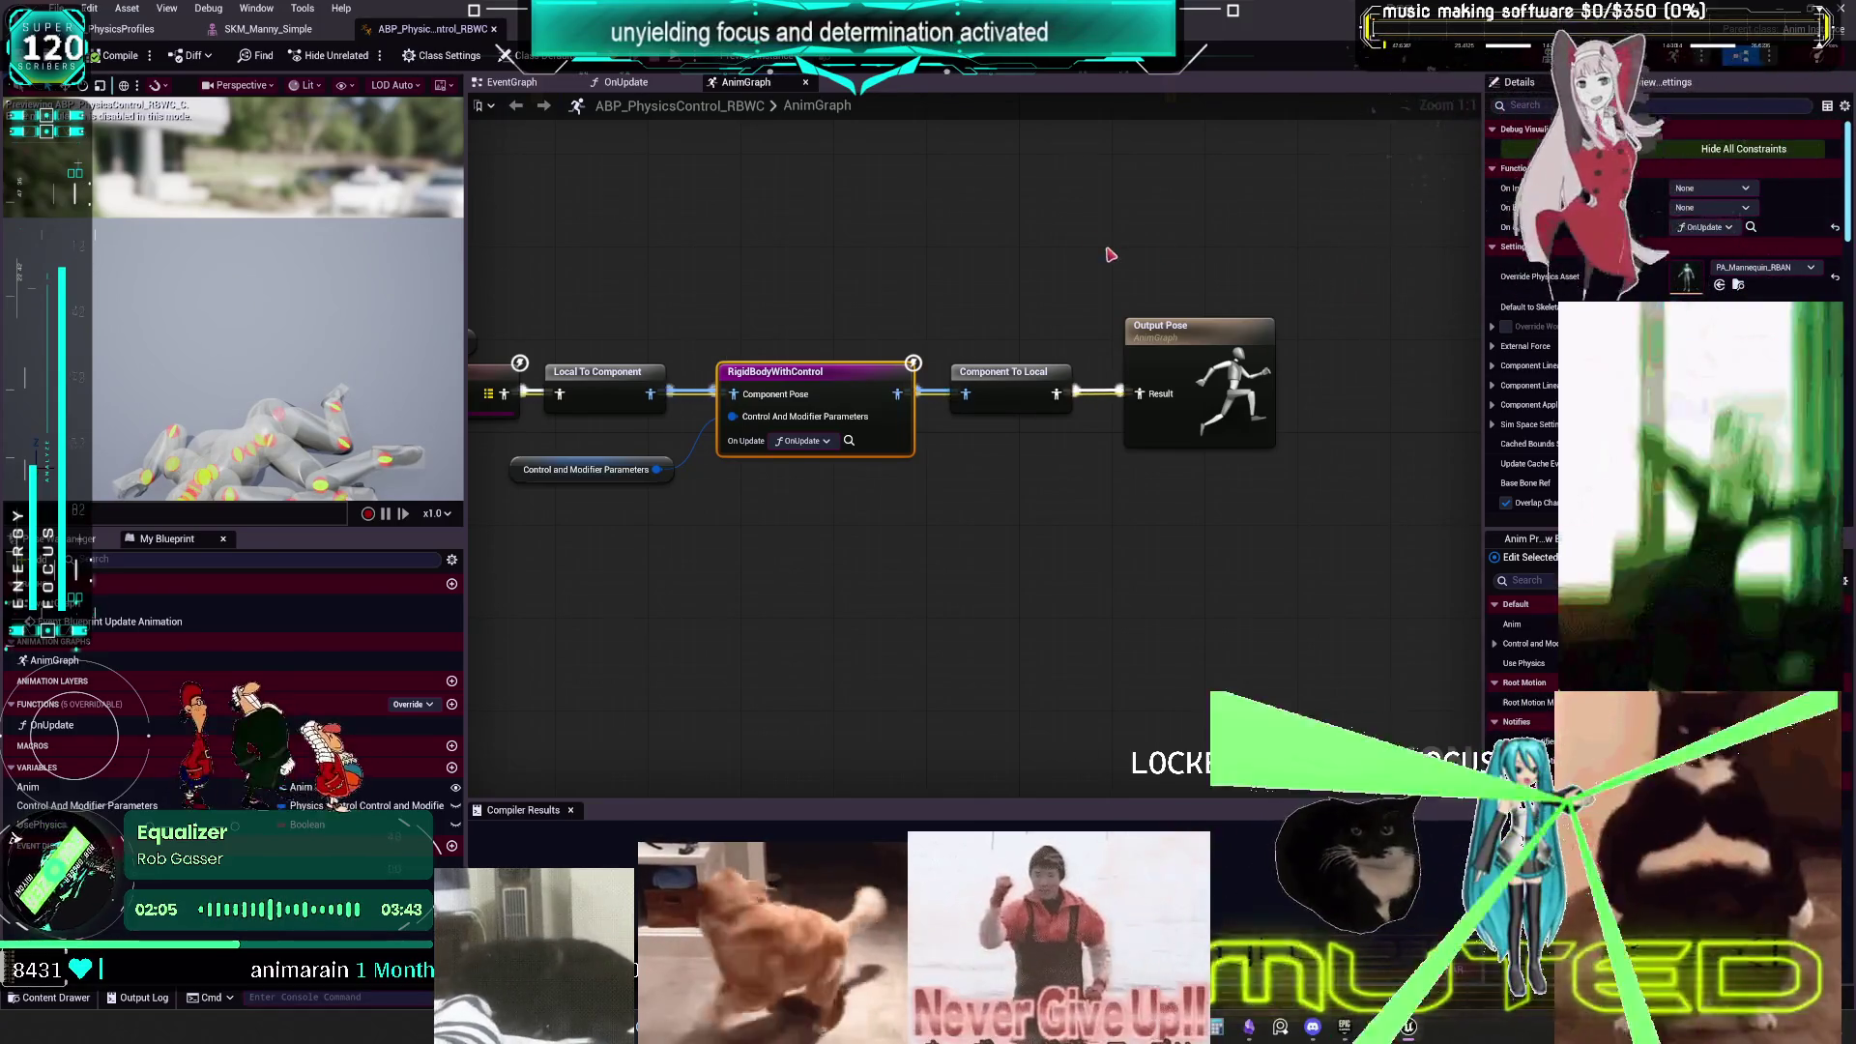
click(168, 37)
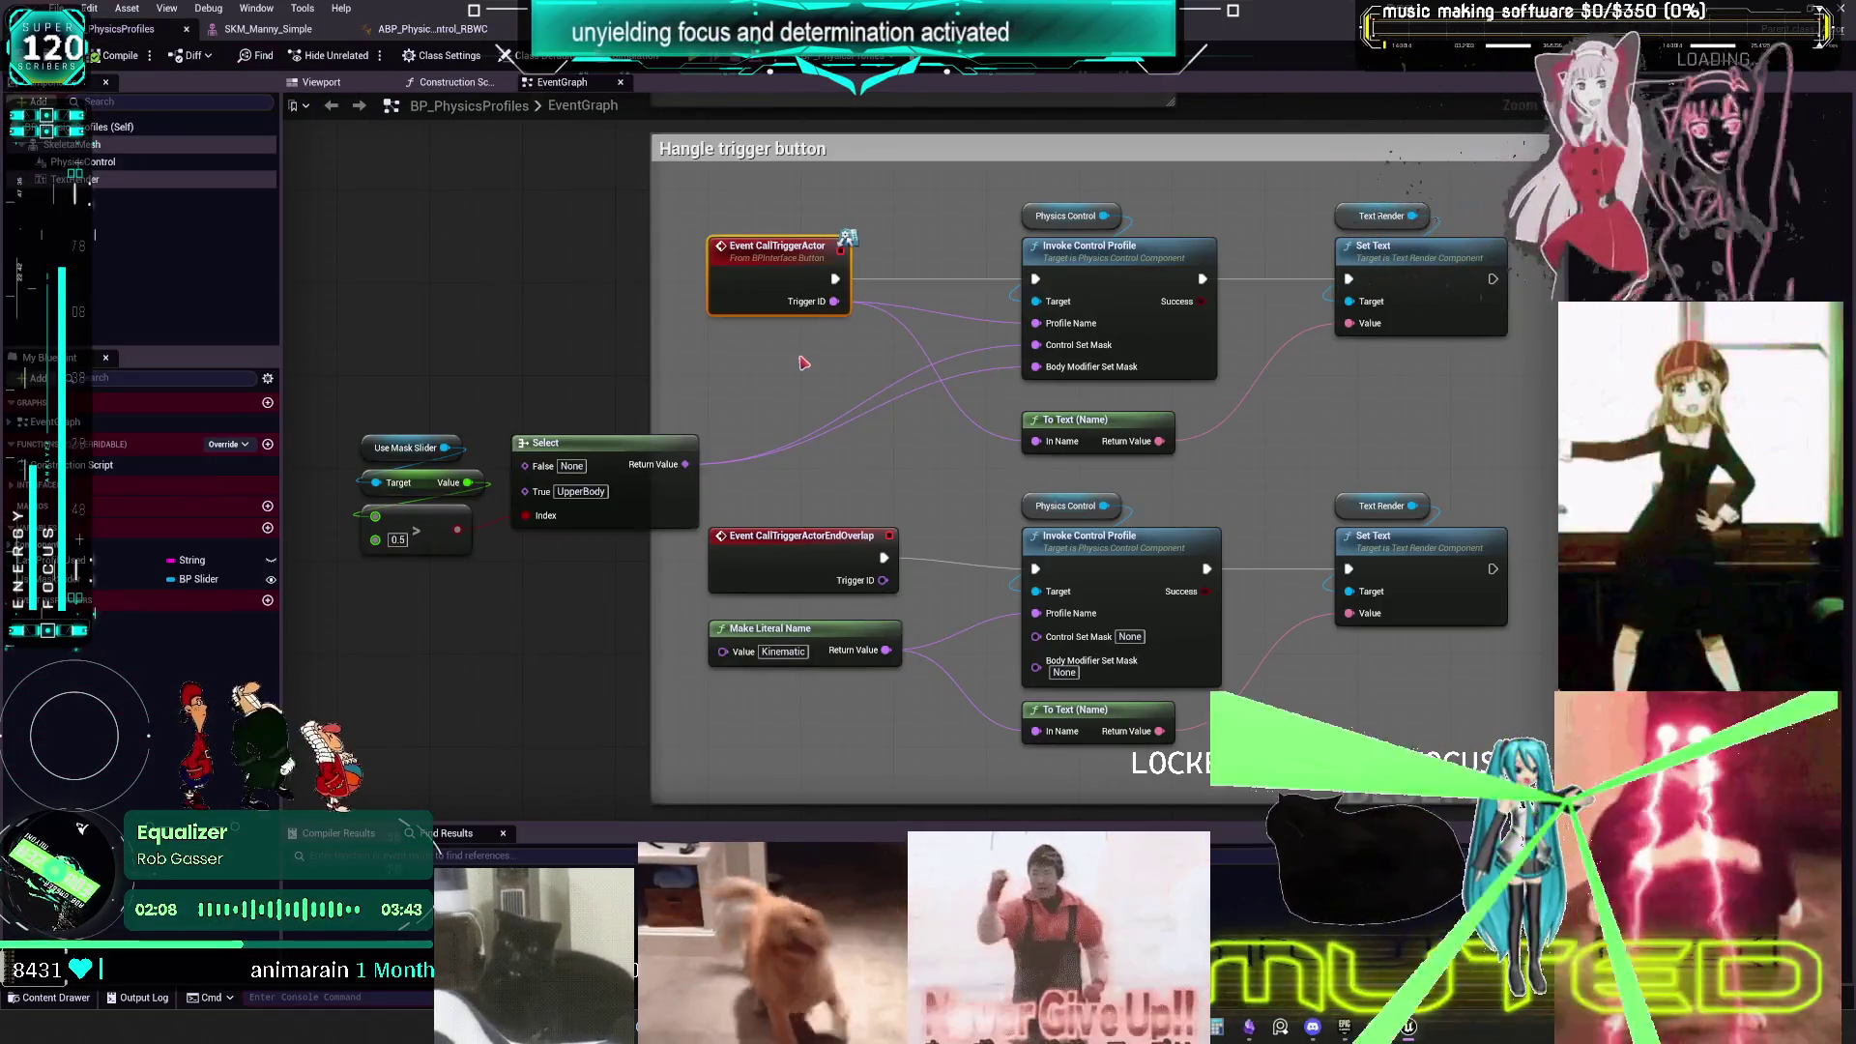
- Inspect the LastProfileUsed variable and expand the component variables and interface events lists
drag(1325, 468, 1266, 411)
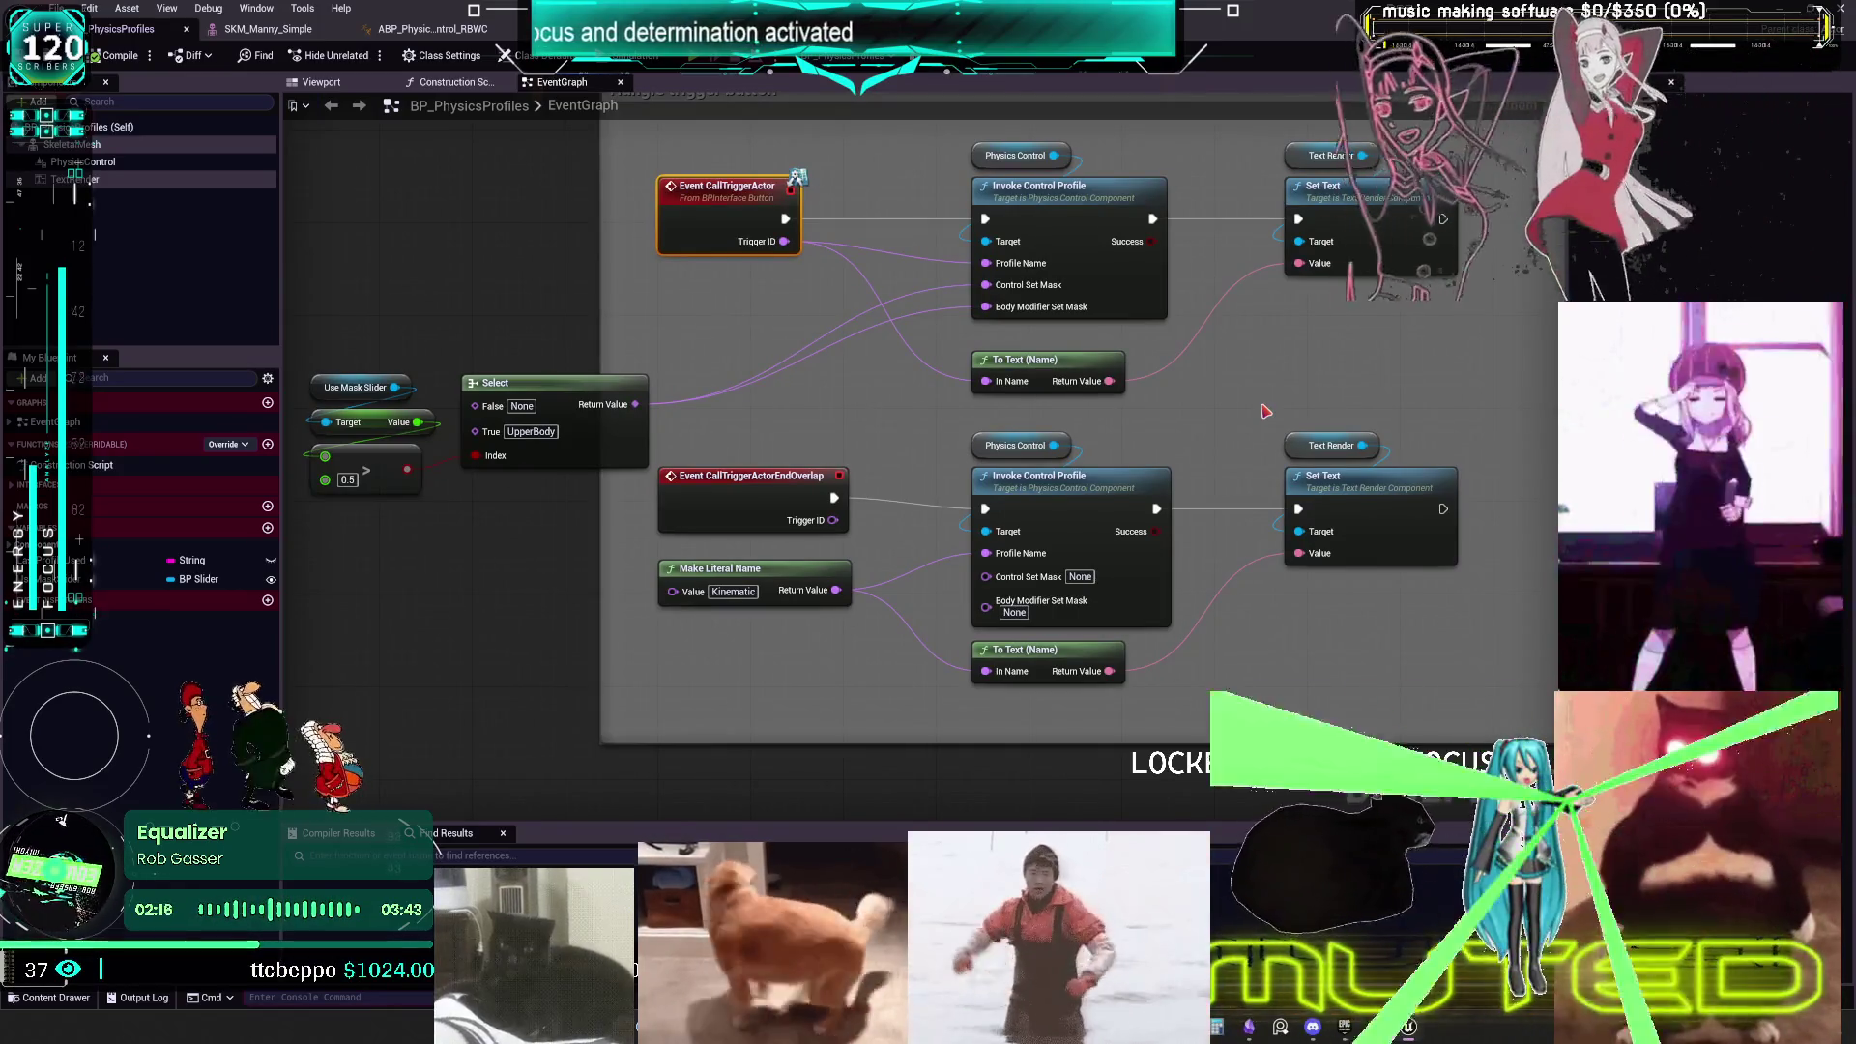
scroll(1257, 410, down, 3)
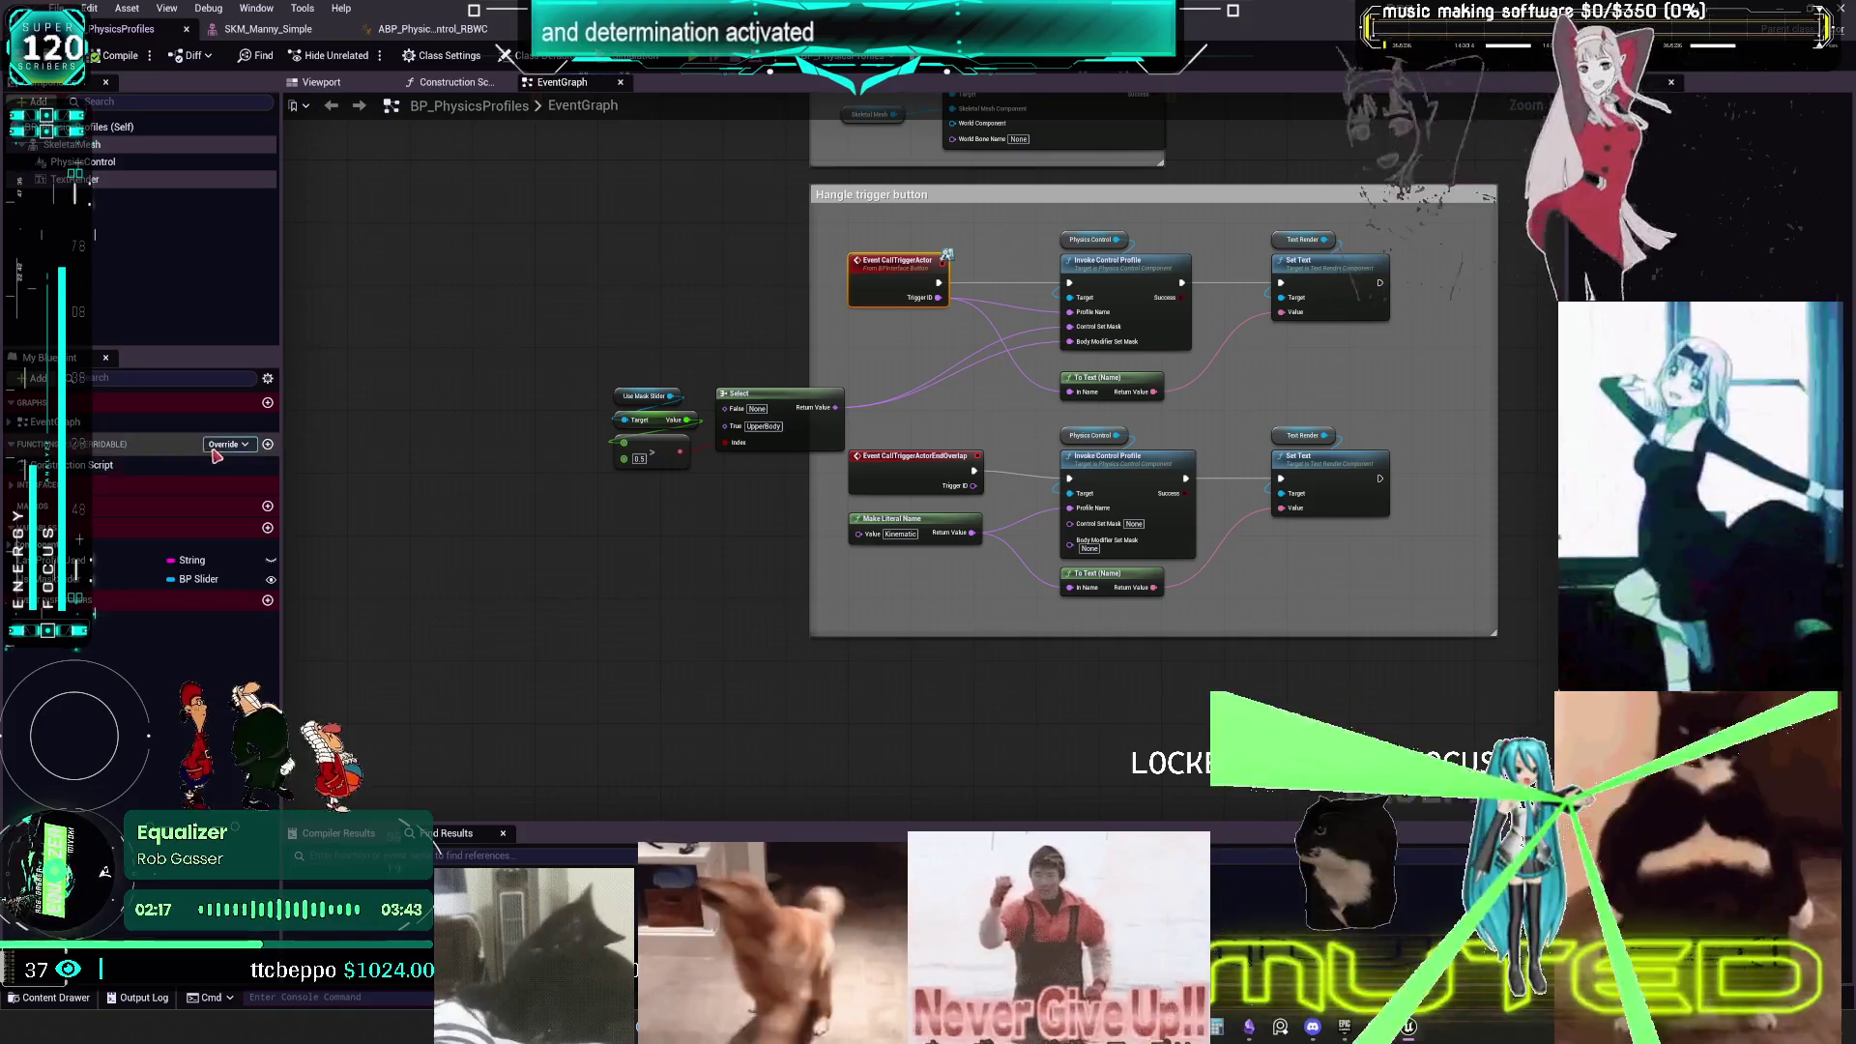
click(193, 559)
click(14, 545)
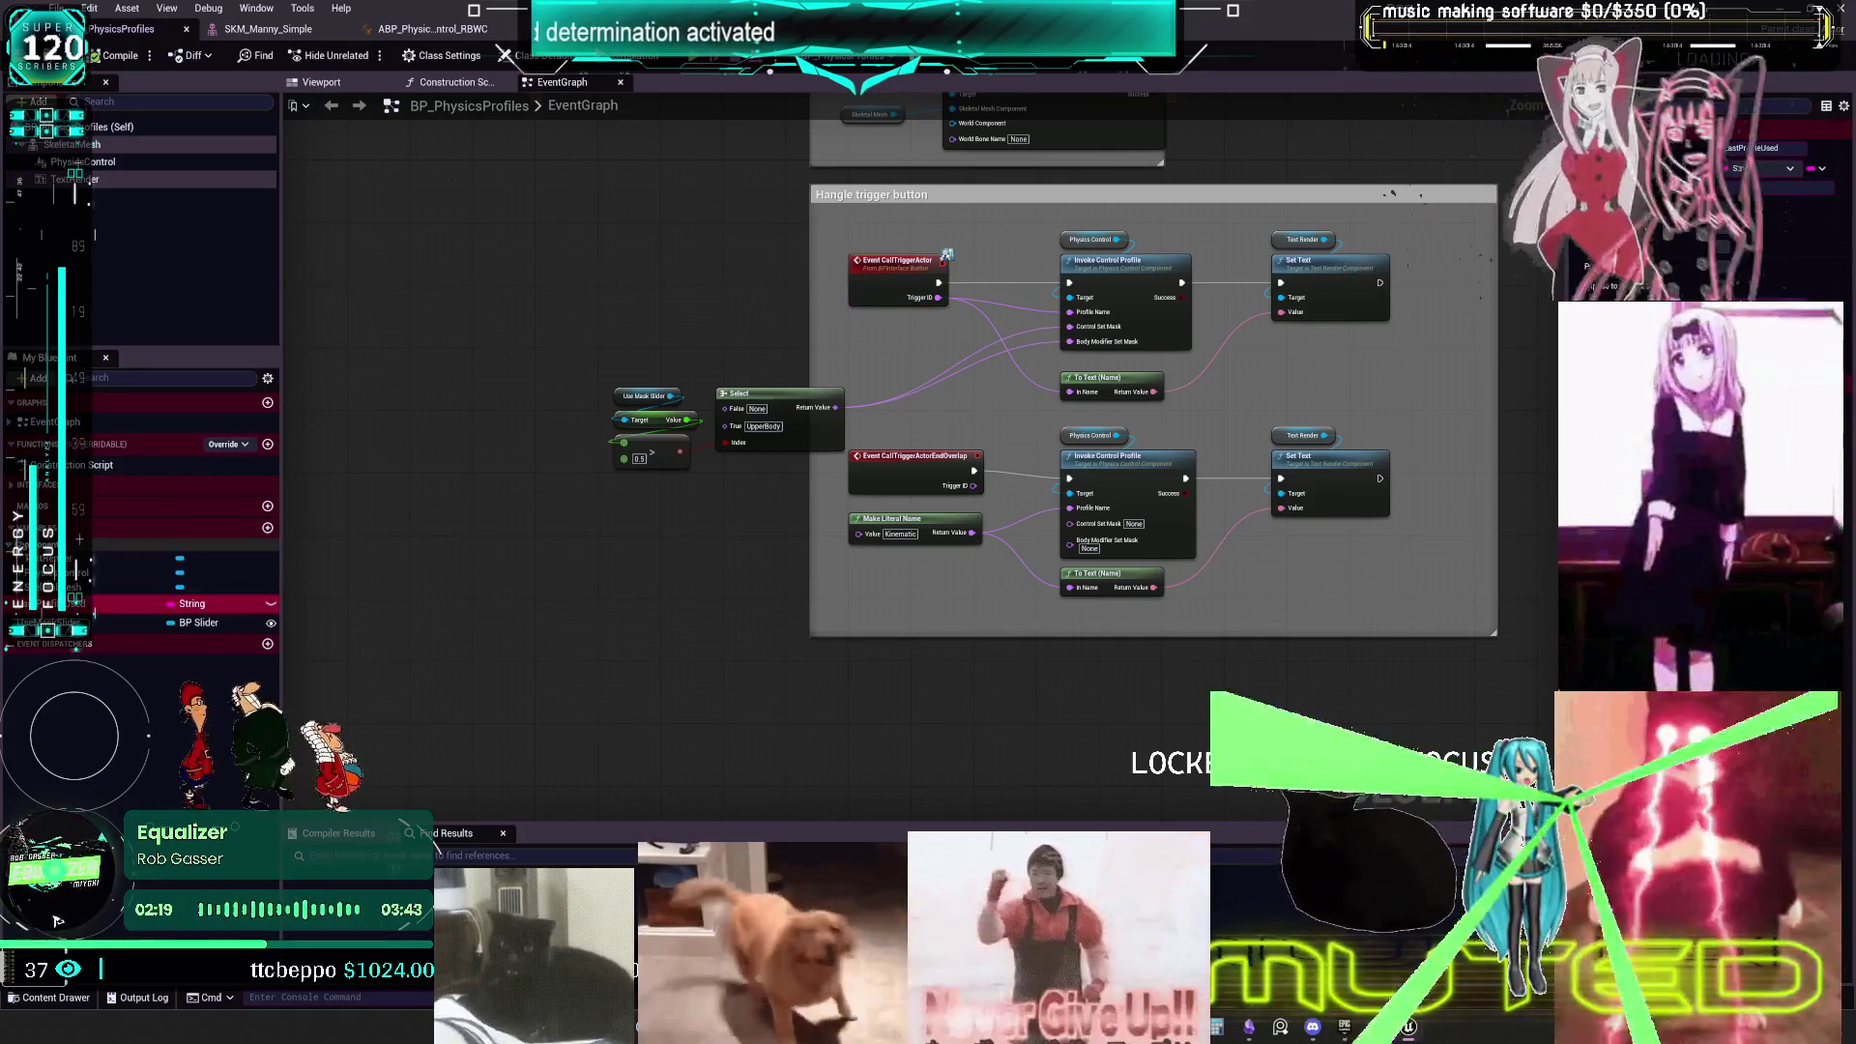
click(92, 485)
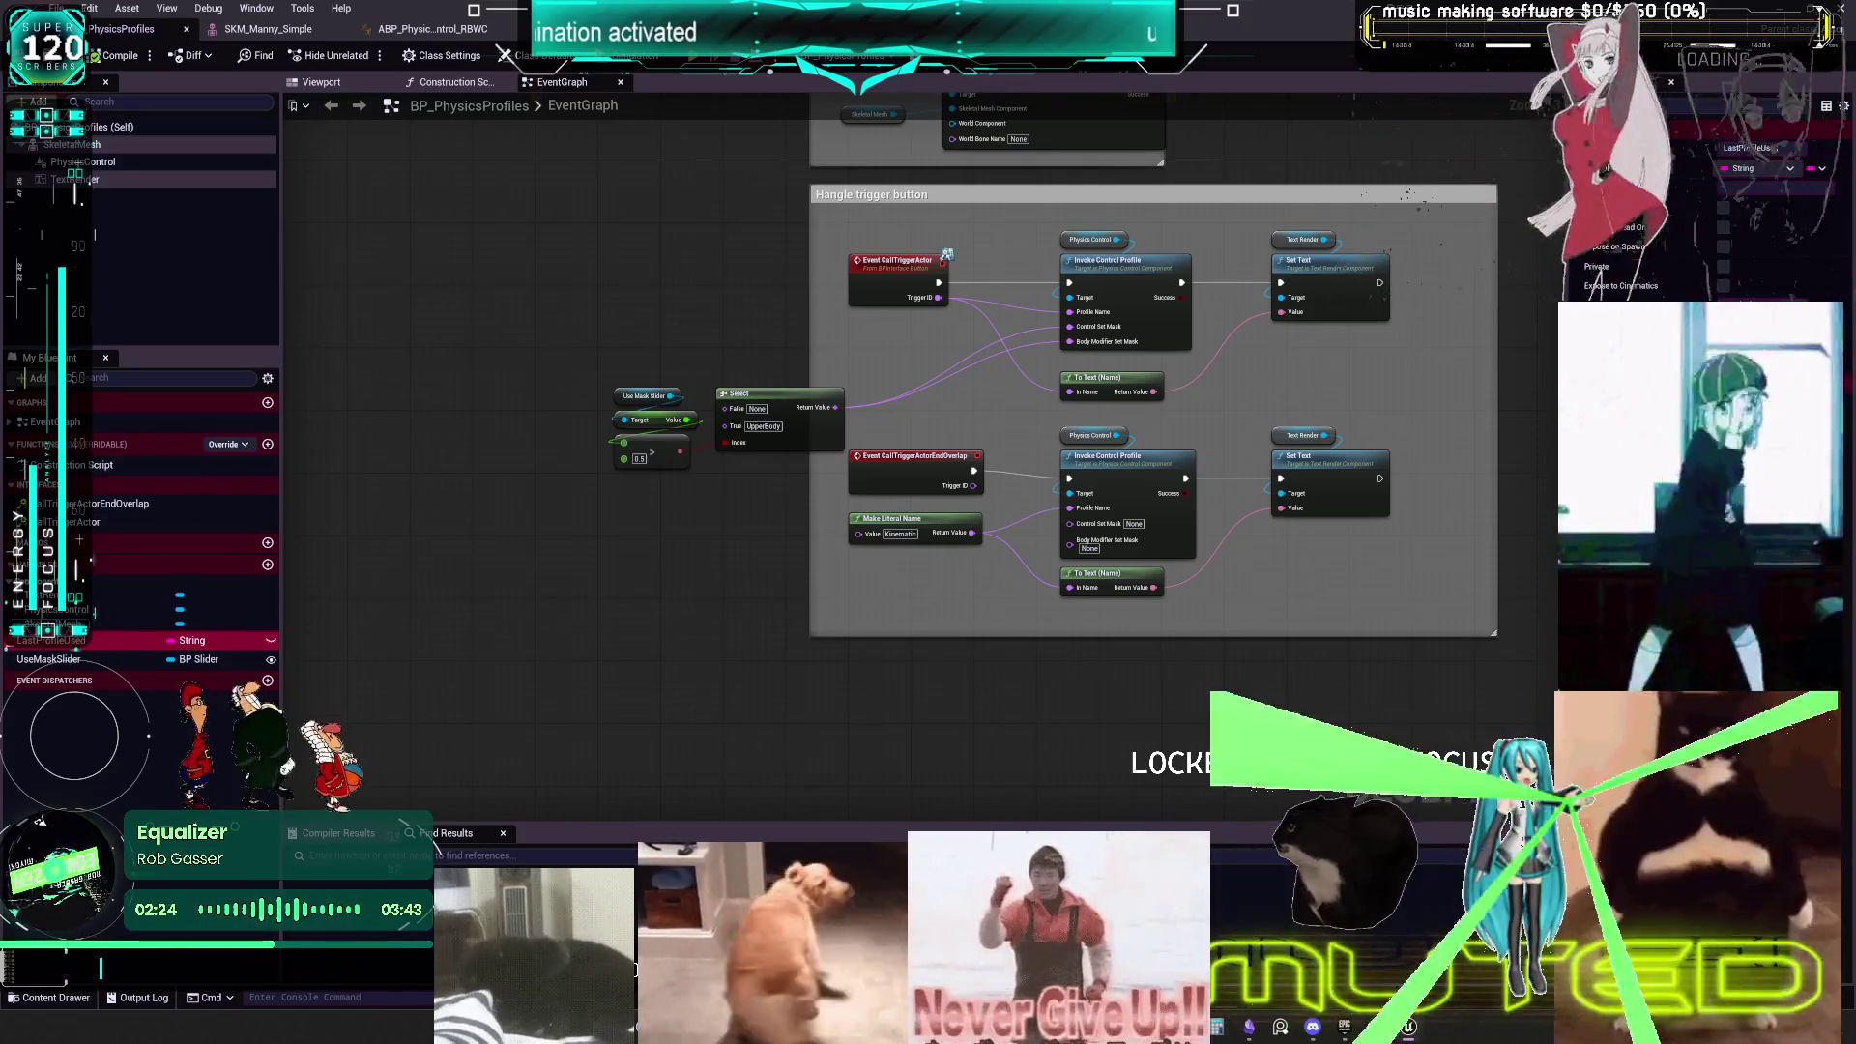
- Dismiss the floating level preview and return to the ABP_PhysicsControl_RBWC anim graph
key(alt+Tab)
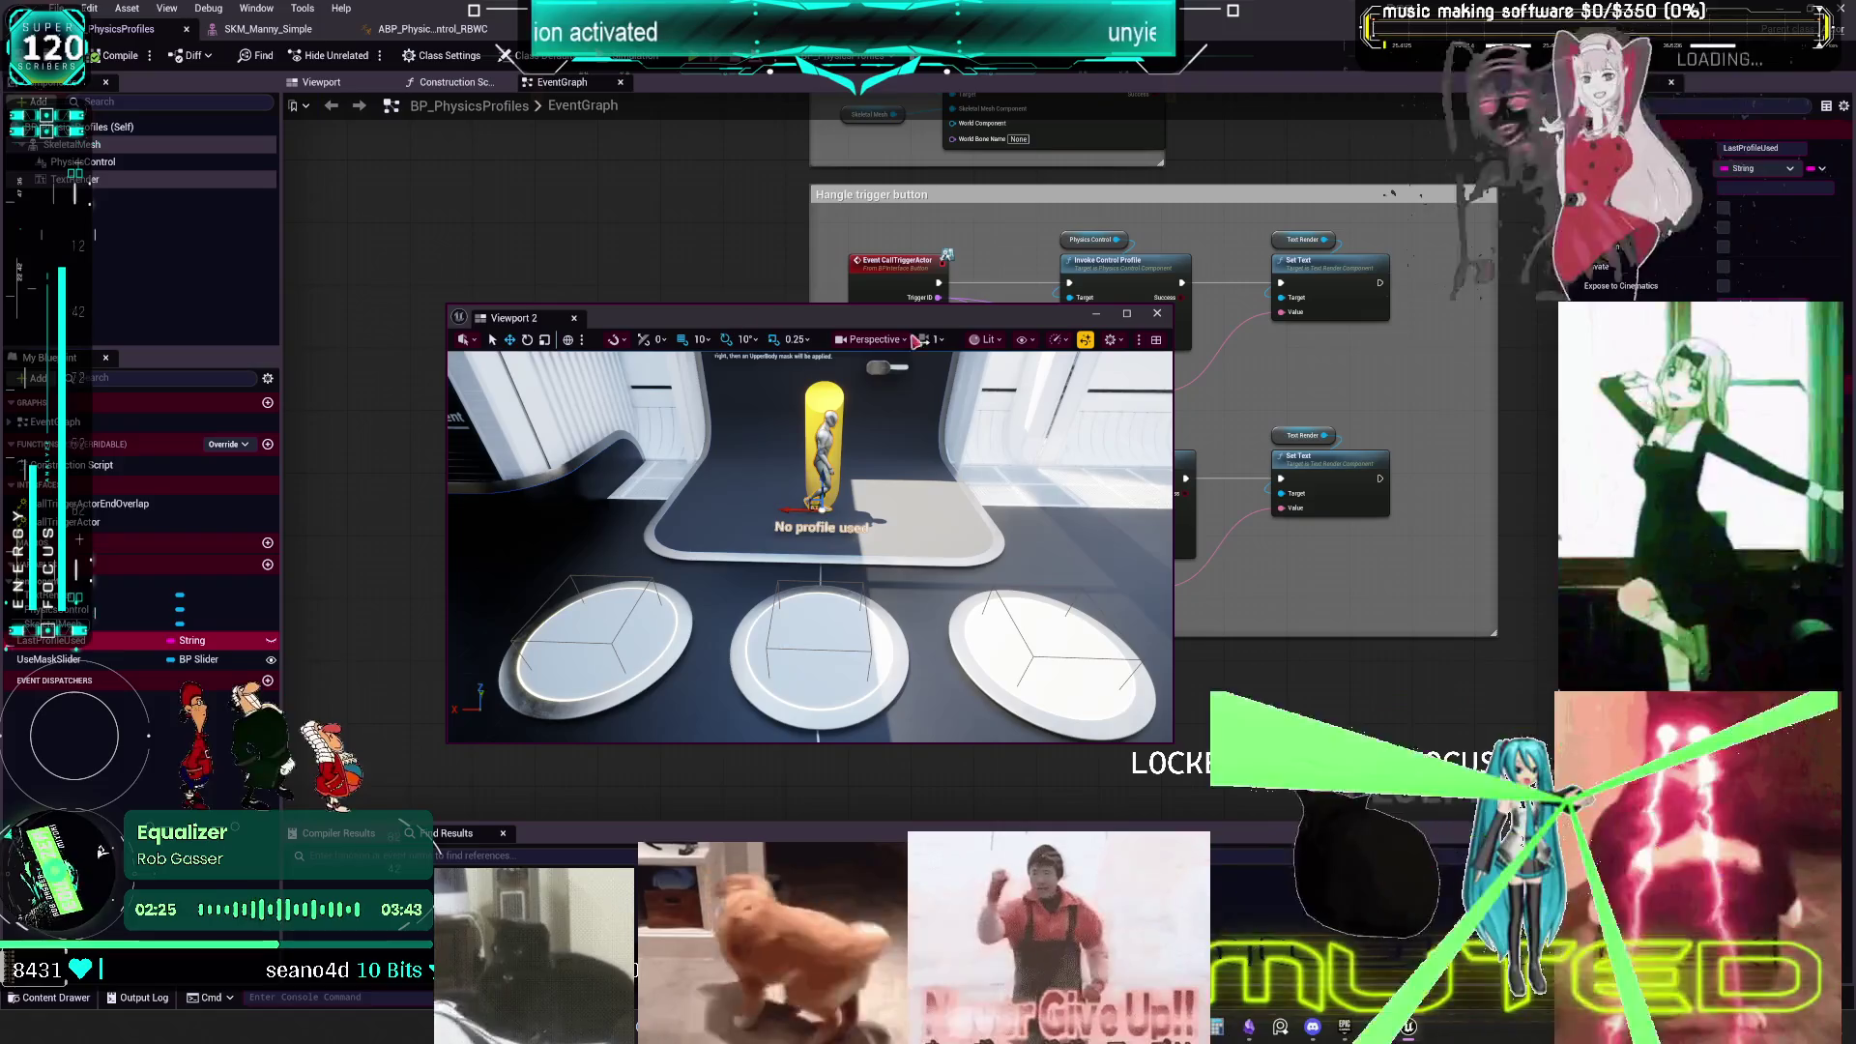
click(1157, 313)
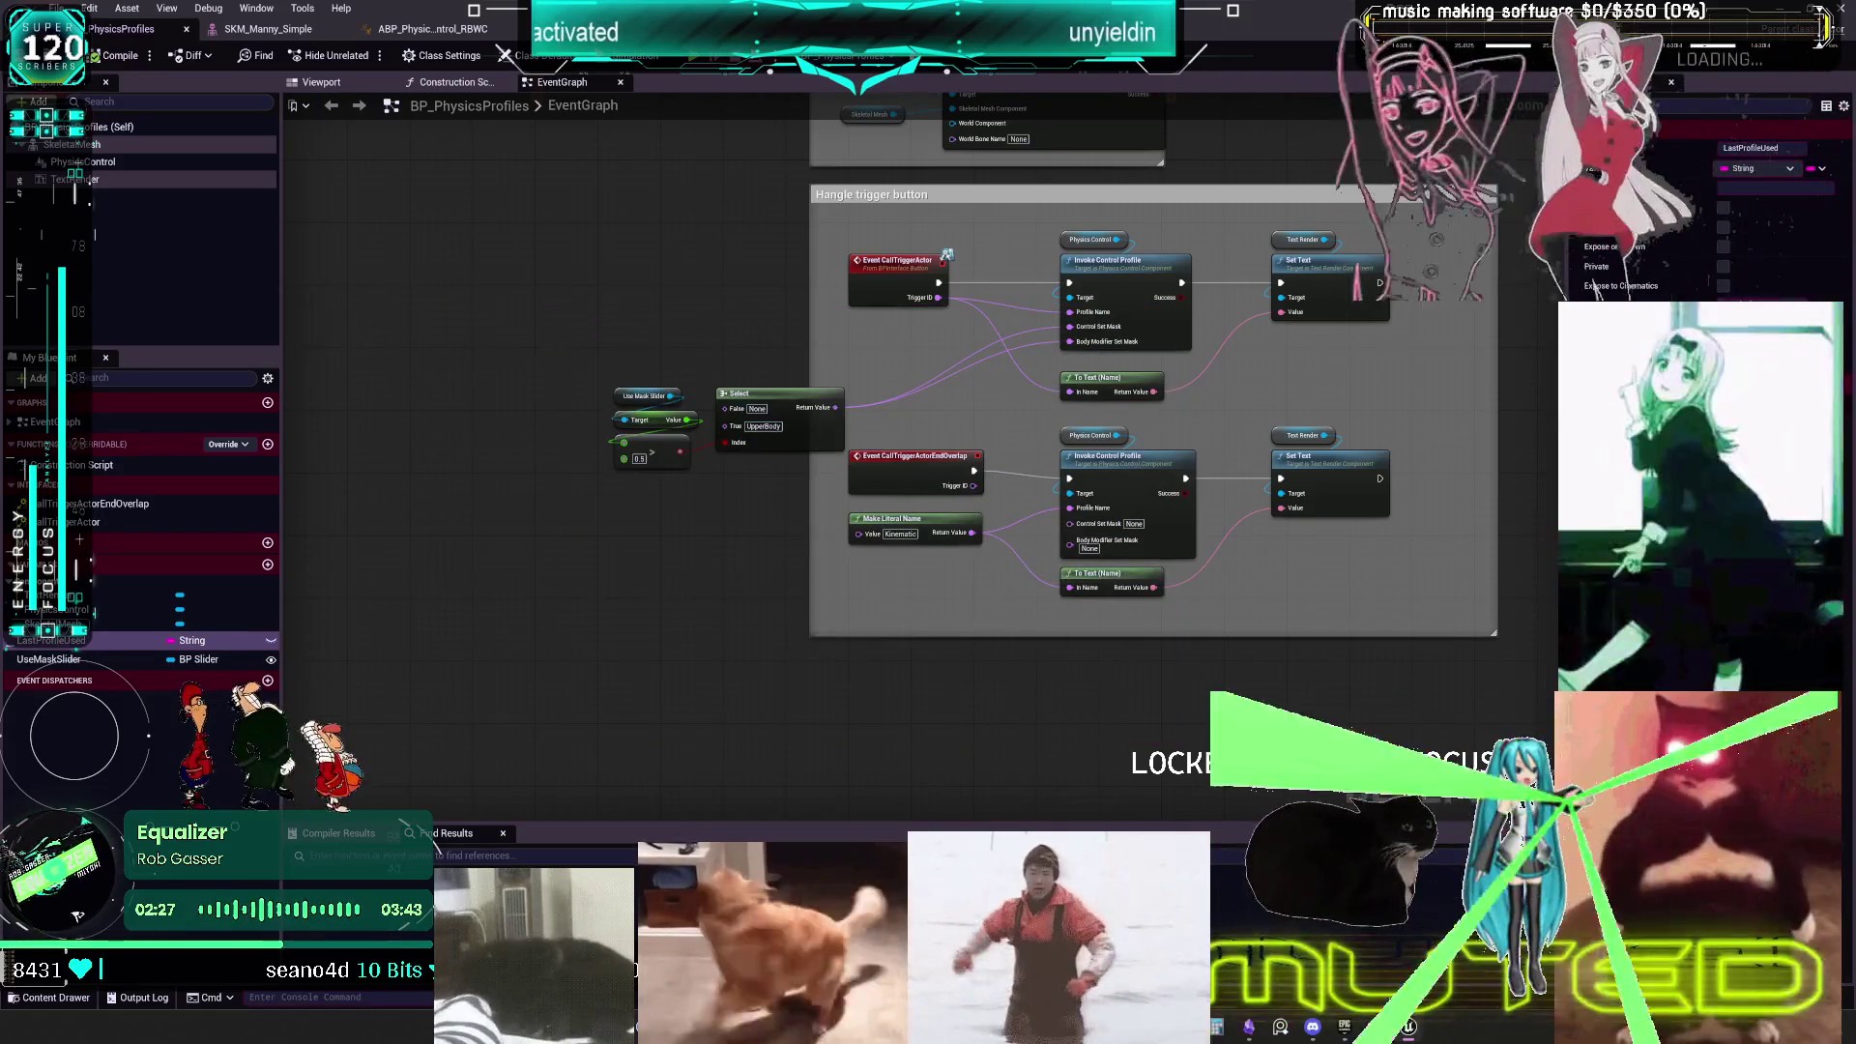
click(433, 28)
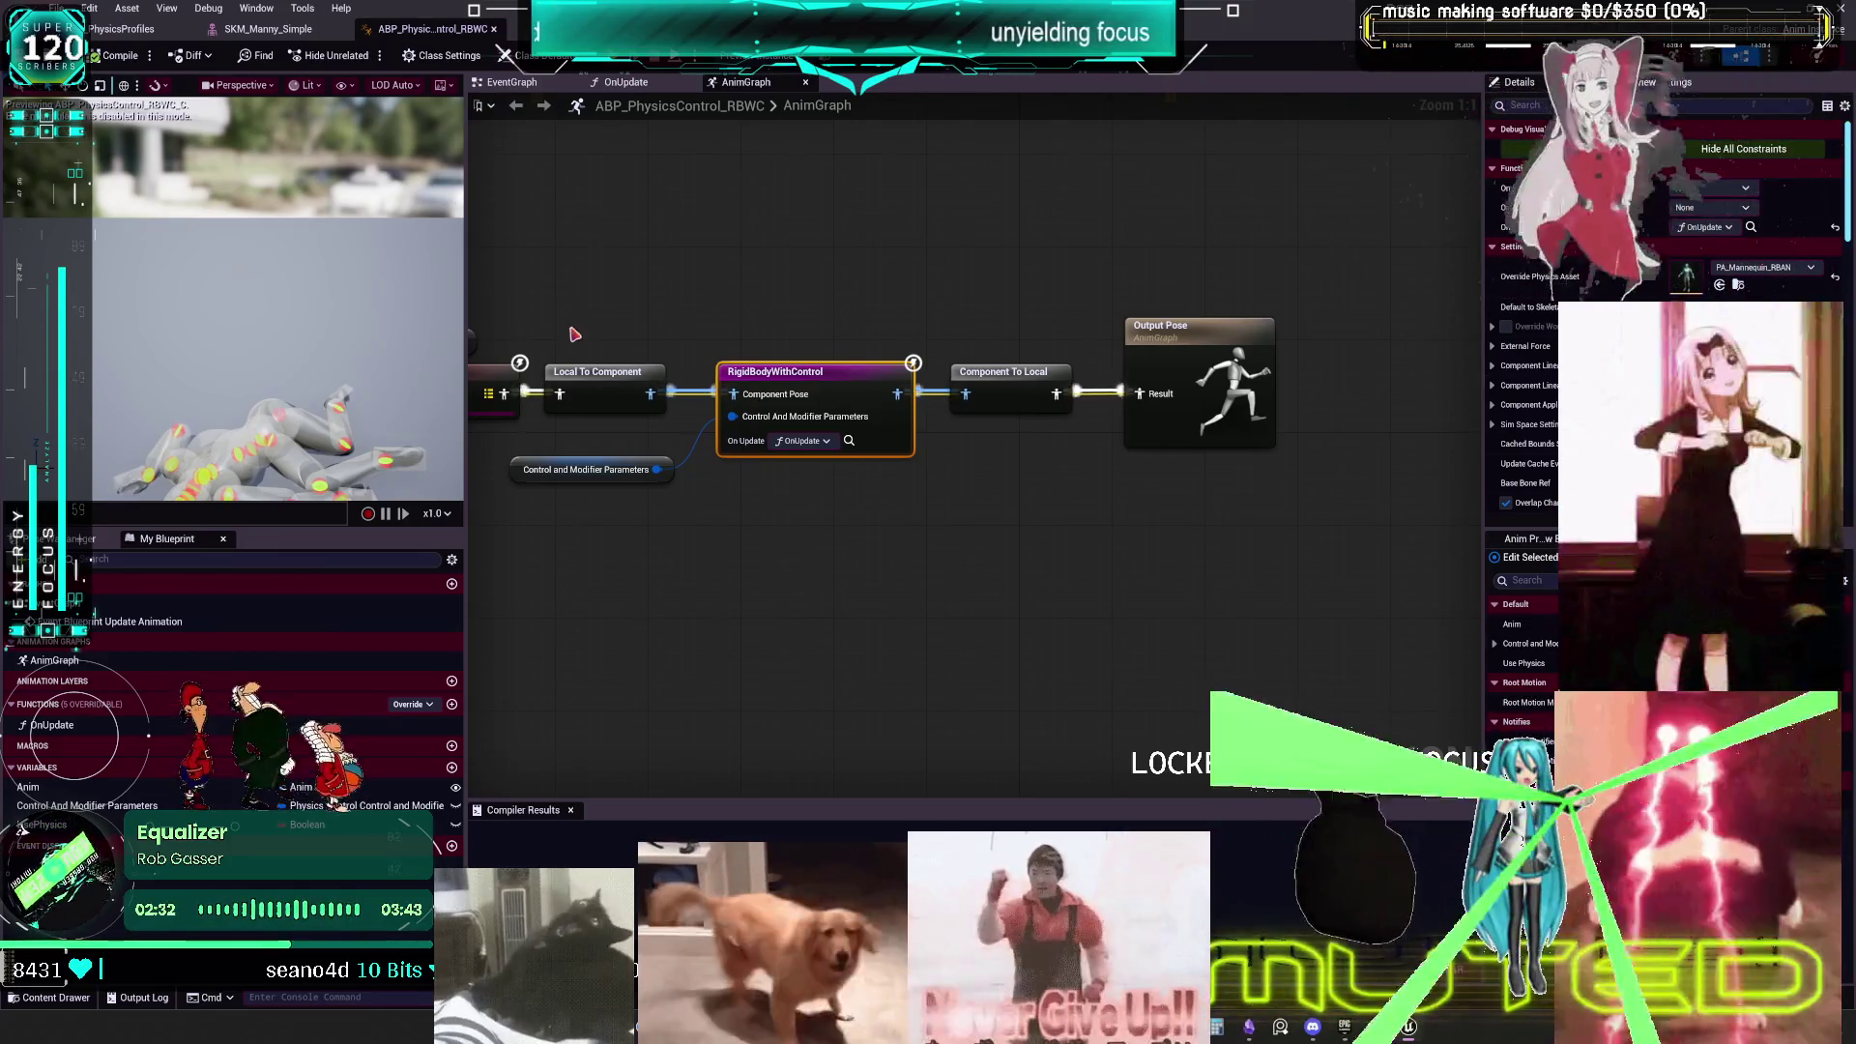
- Check both Set Override Physics Asset nodes in OnUpdate, then locate and open PA_Mannequin_RBAN
click(627, 85)
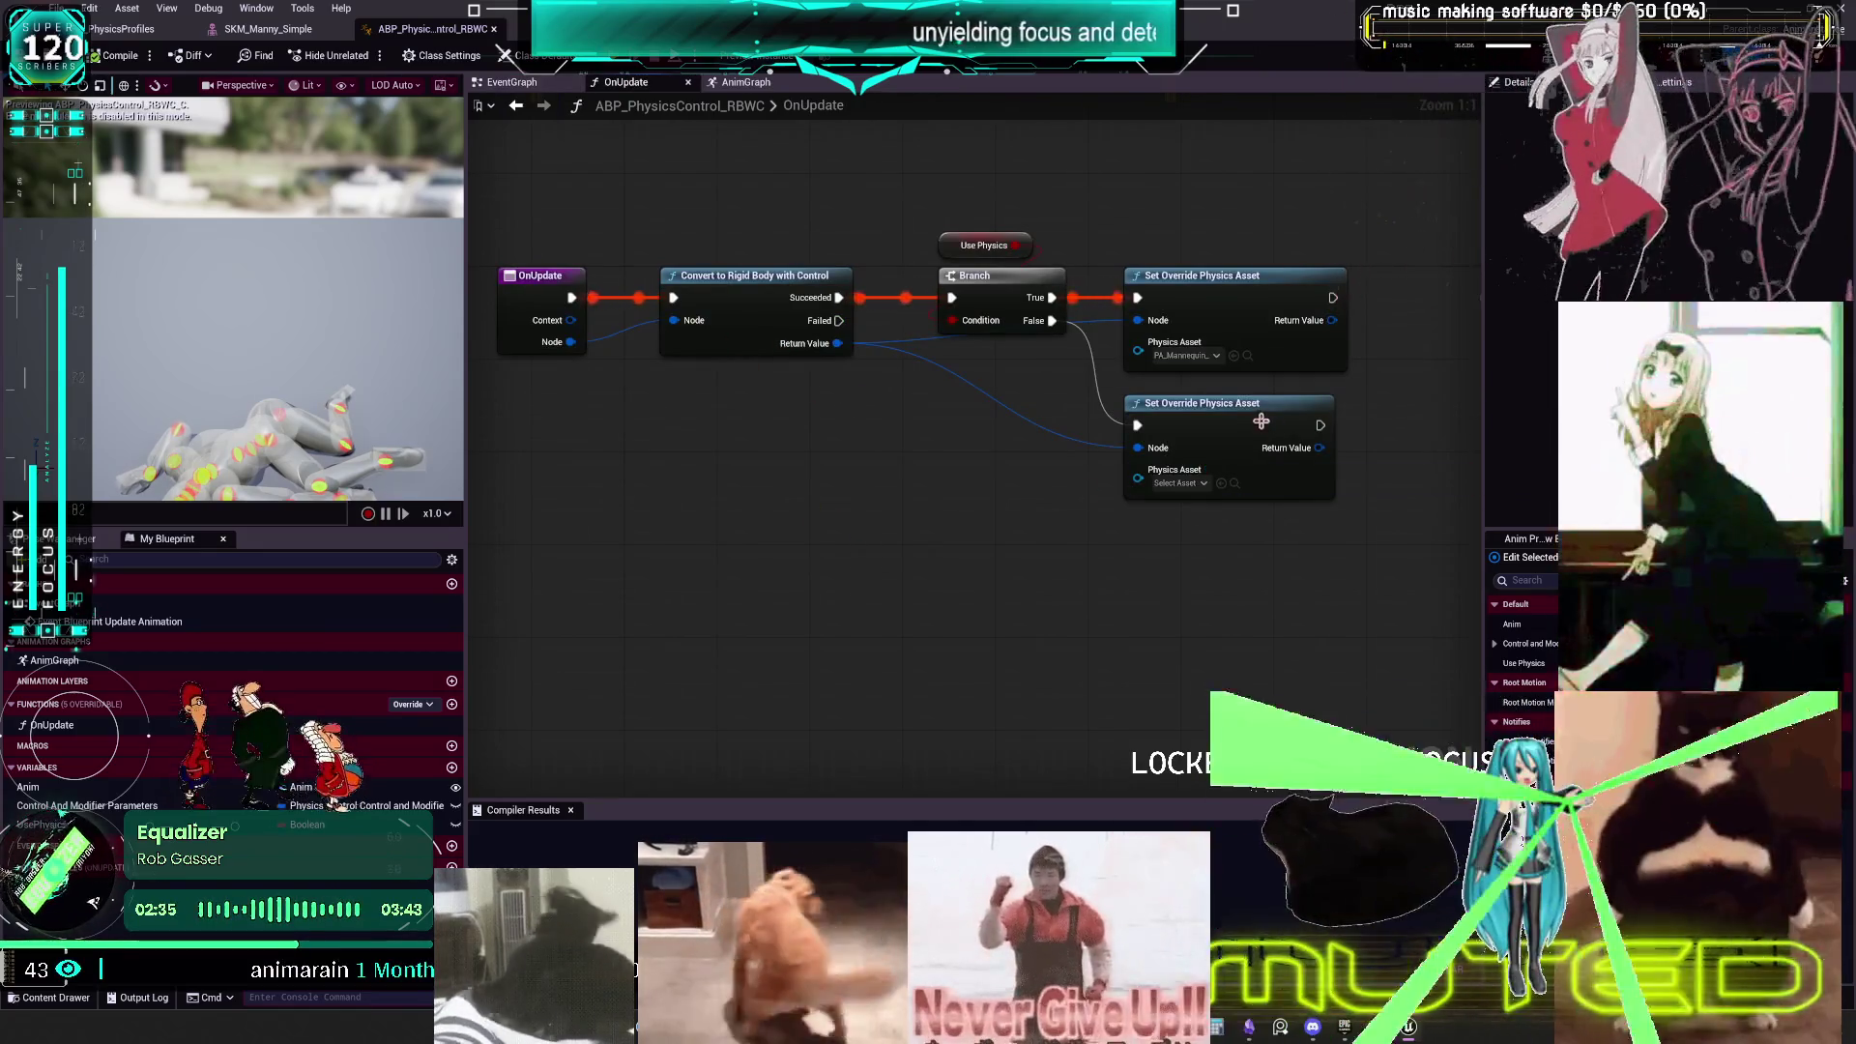
click(1177, 483)
click(1105, 532)
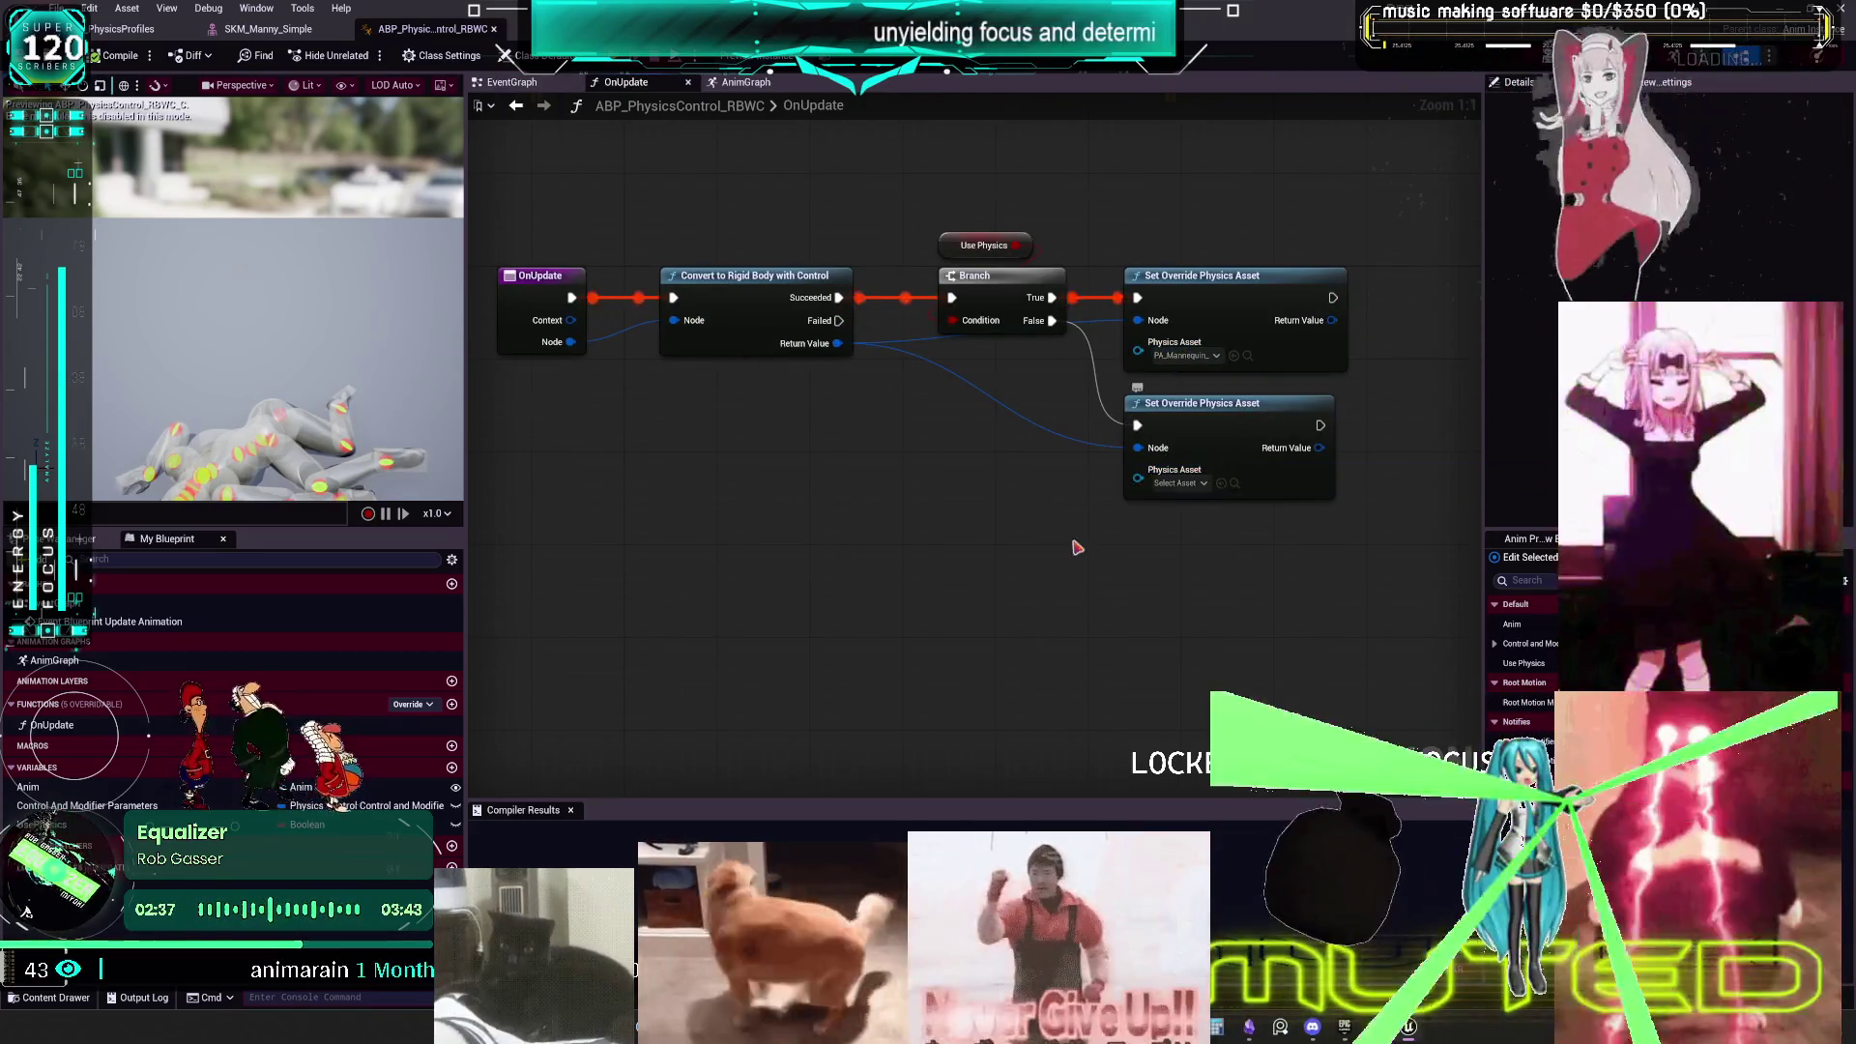
click(1185, 355)
click(1248, 355)
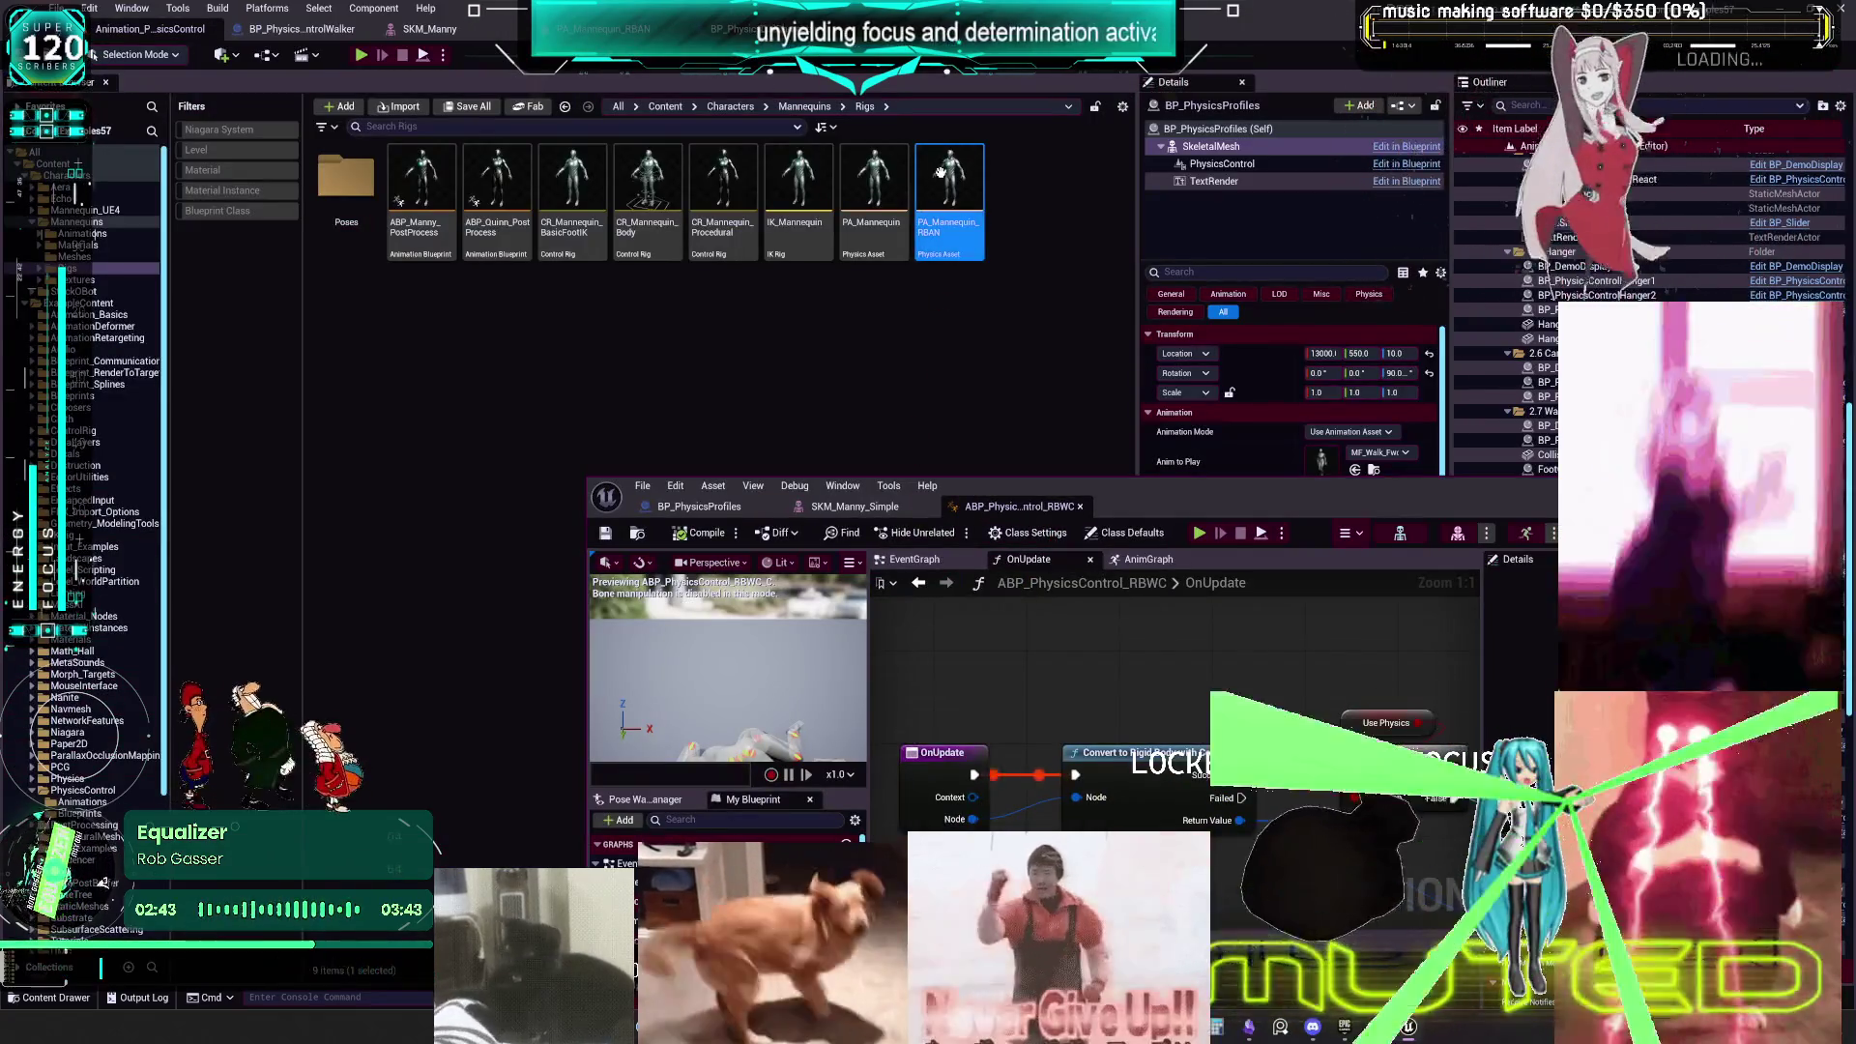
double_click(939, 172)
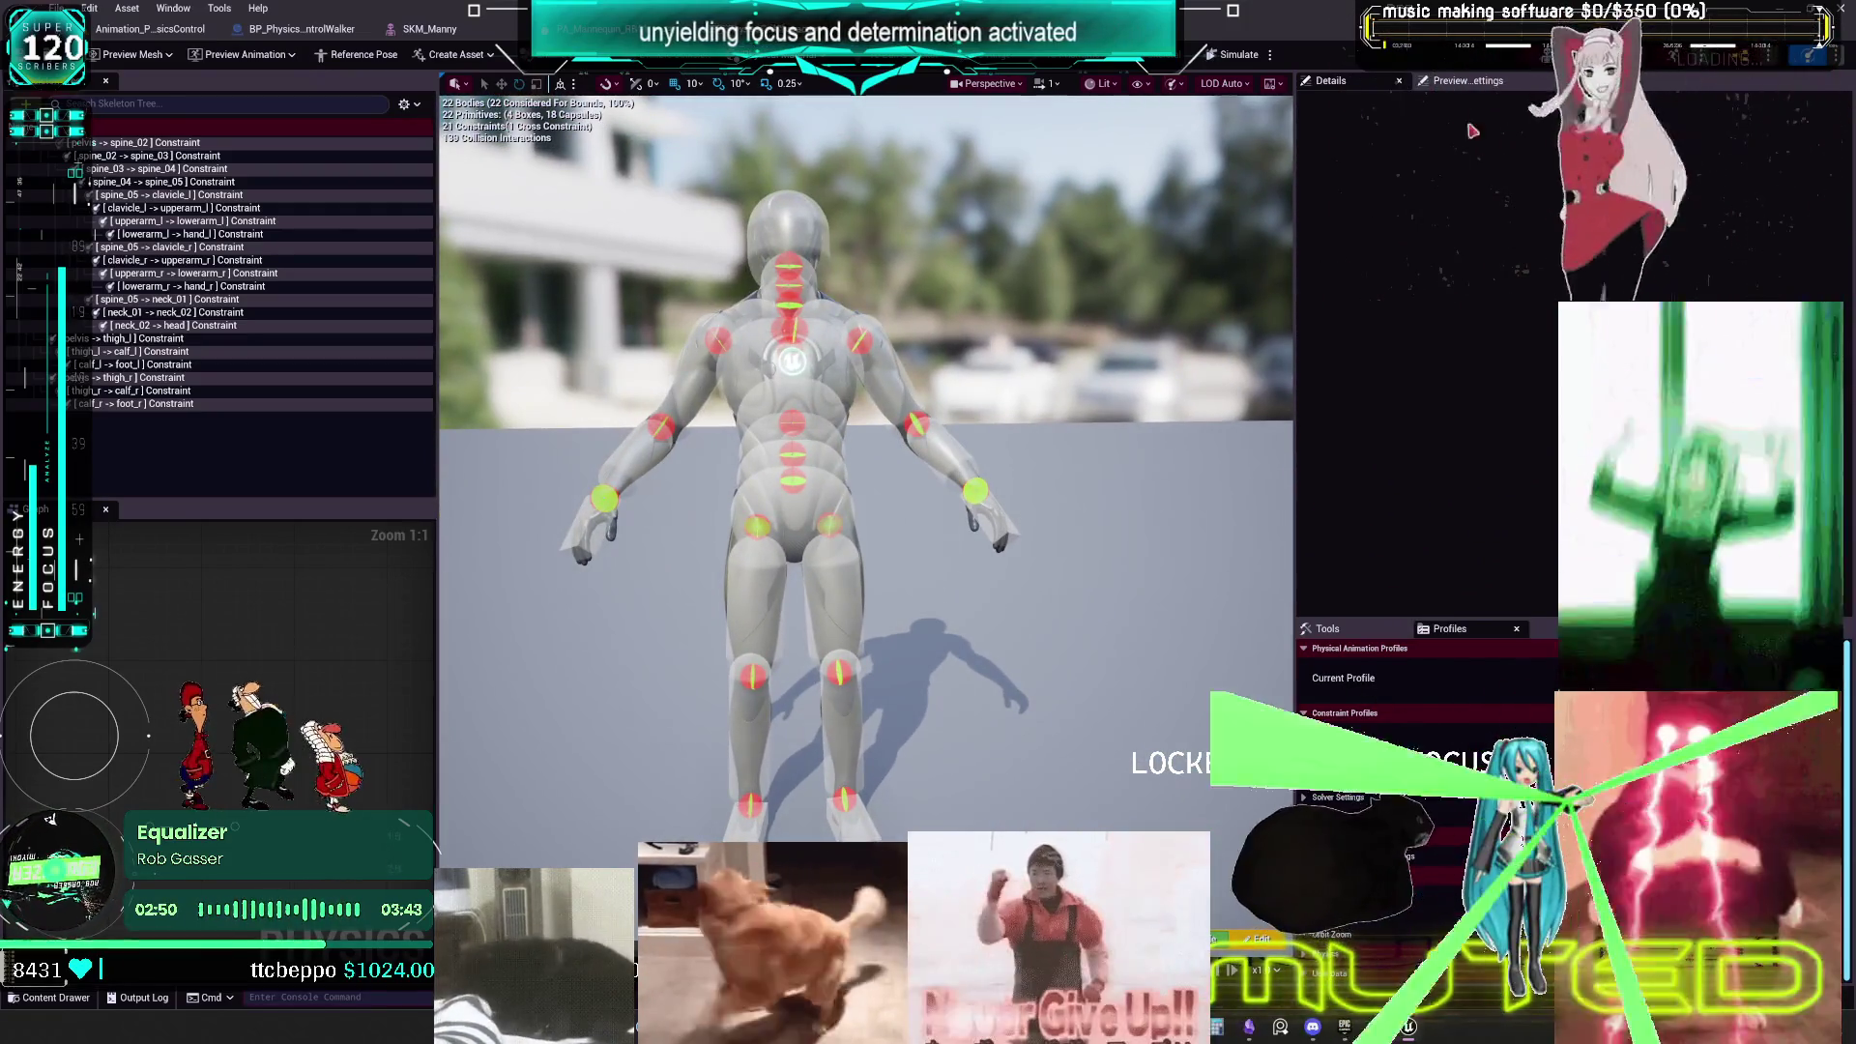
- Review the neck_01 to neck_02 constraint's angular limits and solver iterations, then switch to SKM_Manny_Simple
click(174, 312)
scroll(1393, 395, down, 5)
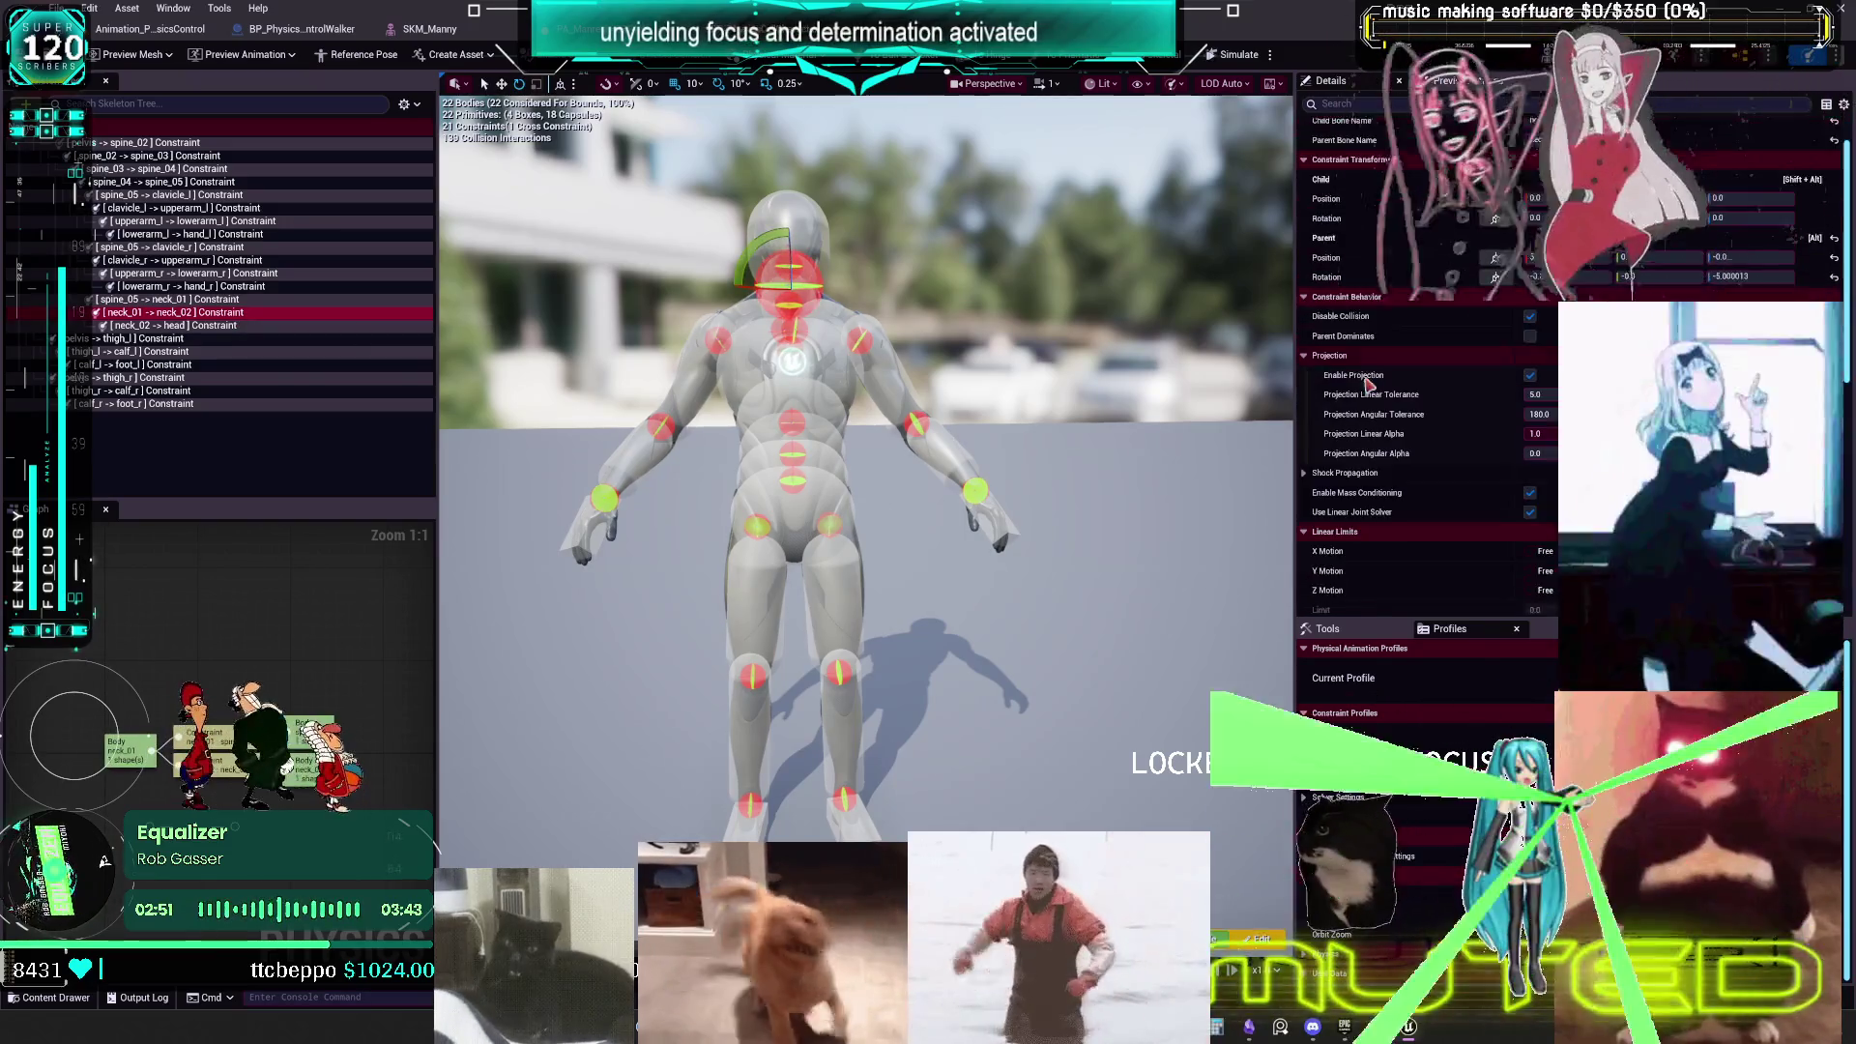
scroll(1393, 395, down, 5)
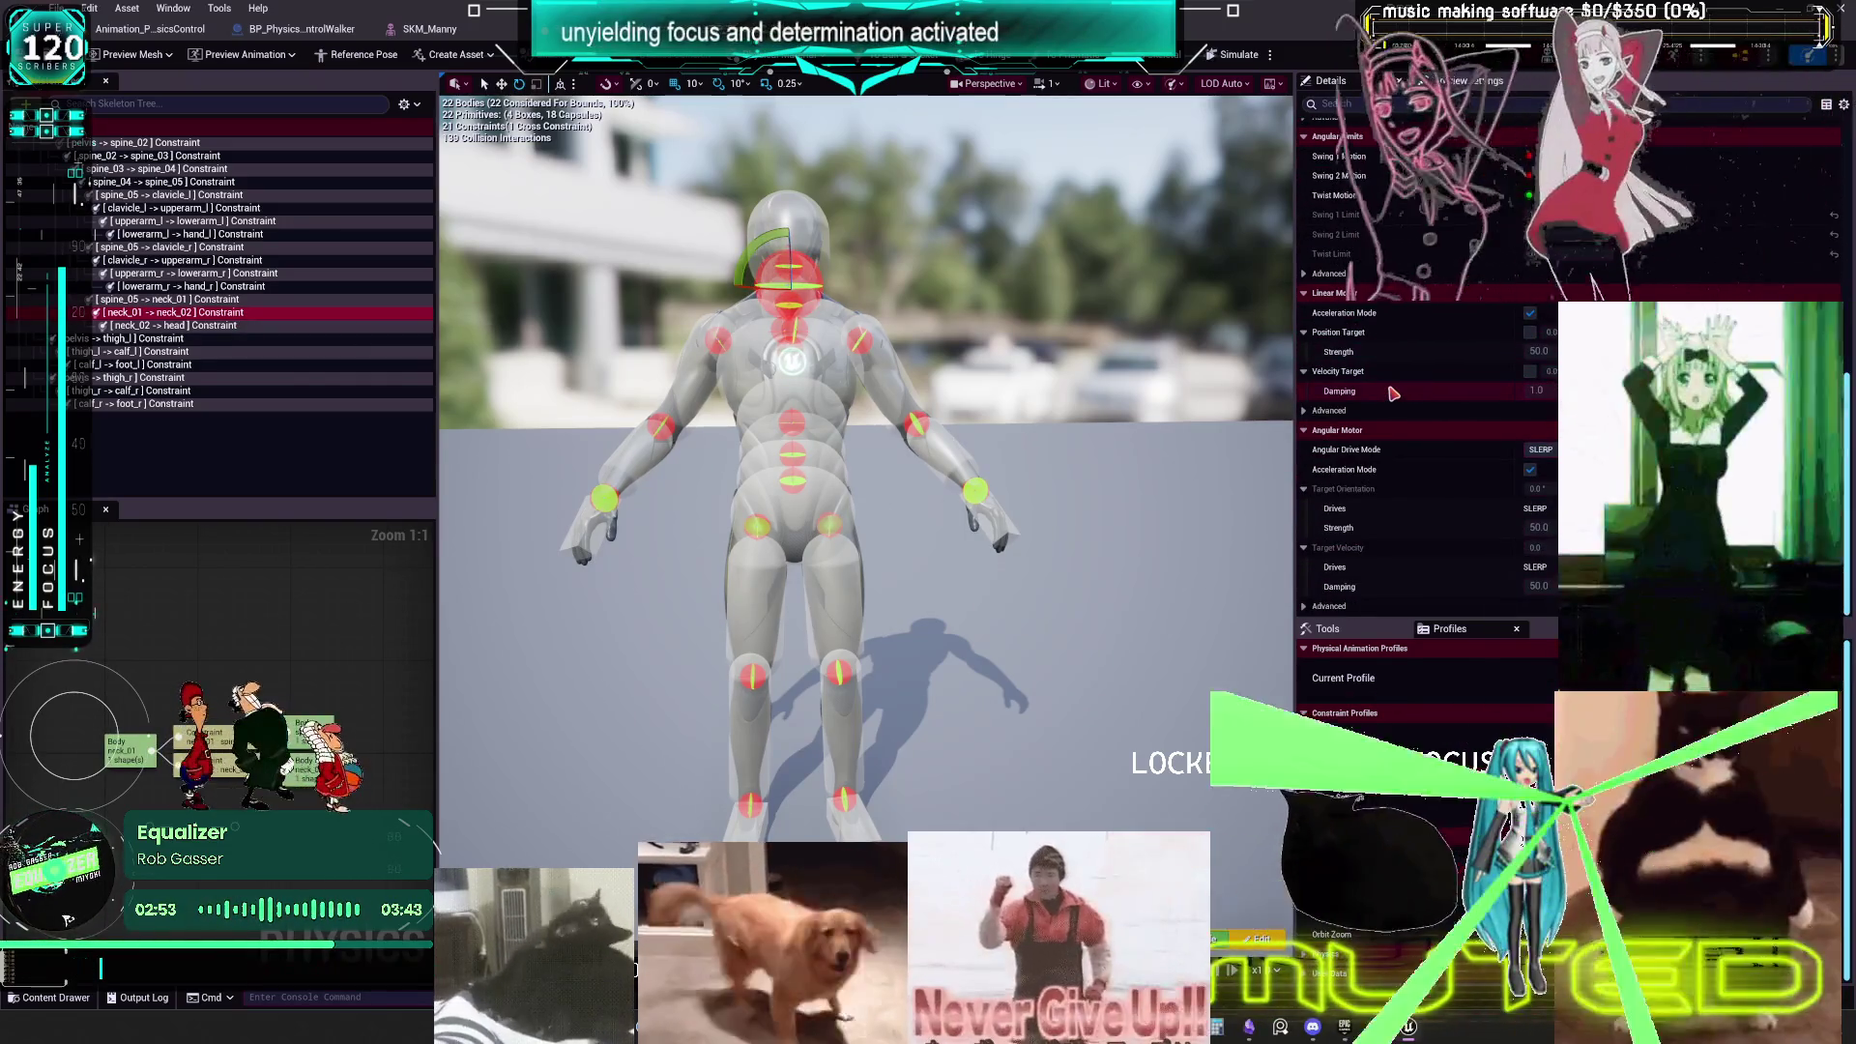
click(1338, 797)
scroll(1438, 812, down, 2)
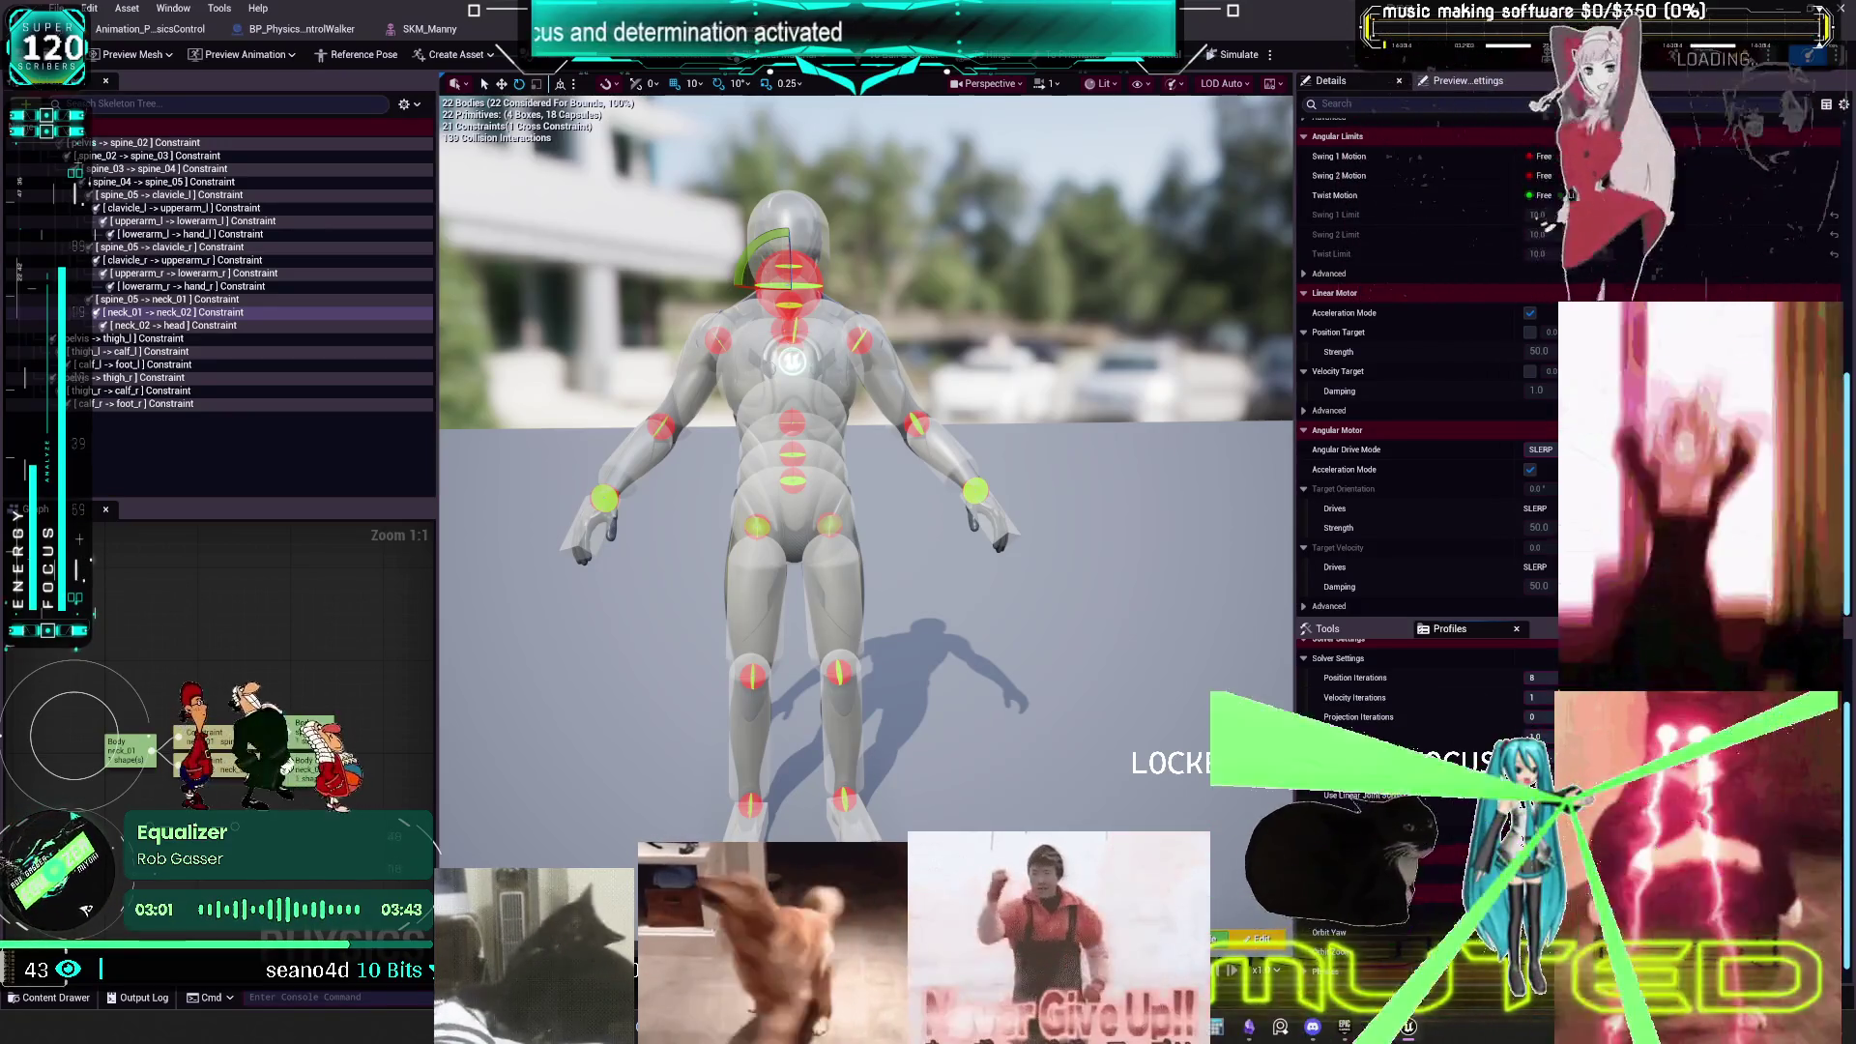
click(425, 29)
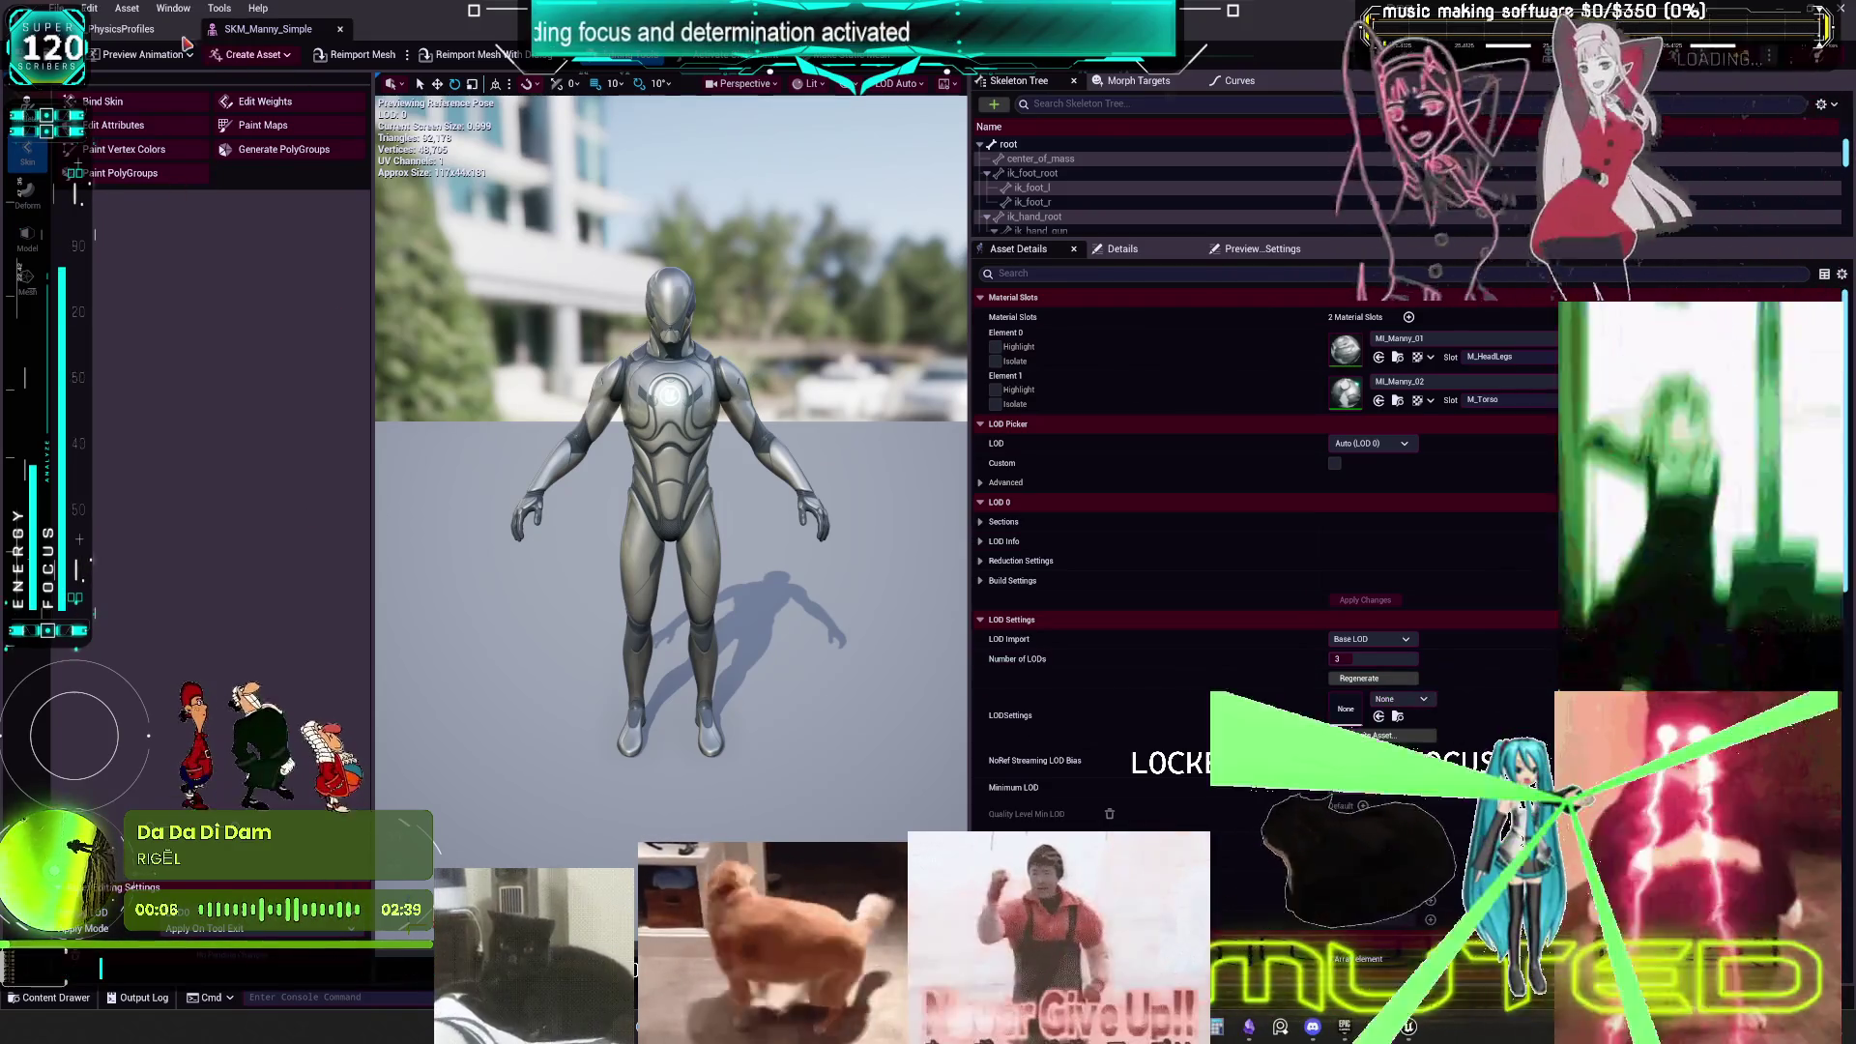
- Switch to the BP_PhysicsProfiles event graph and pan it to reveal the BeginPlay section
click(130, 29)
drag(965, 174, 641, 287)
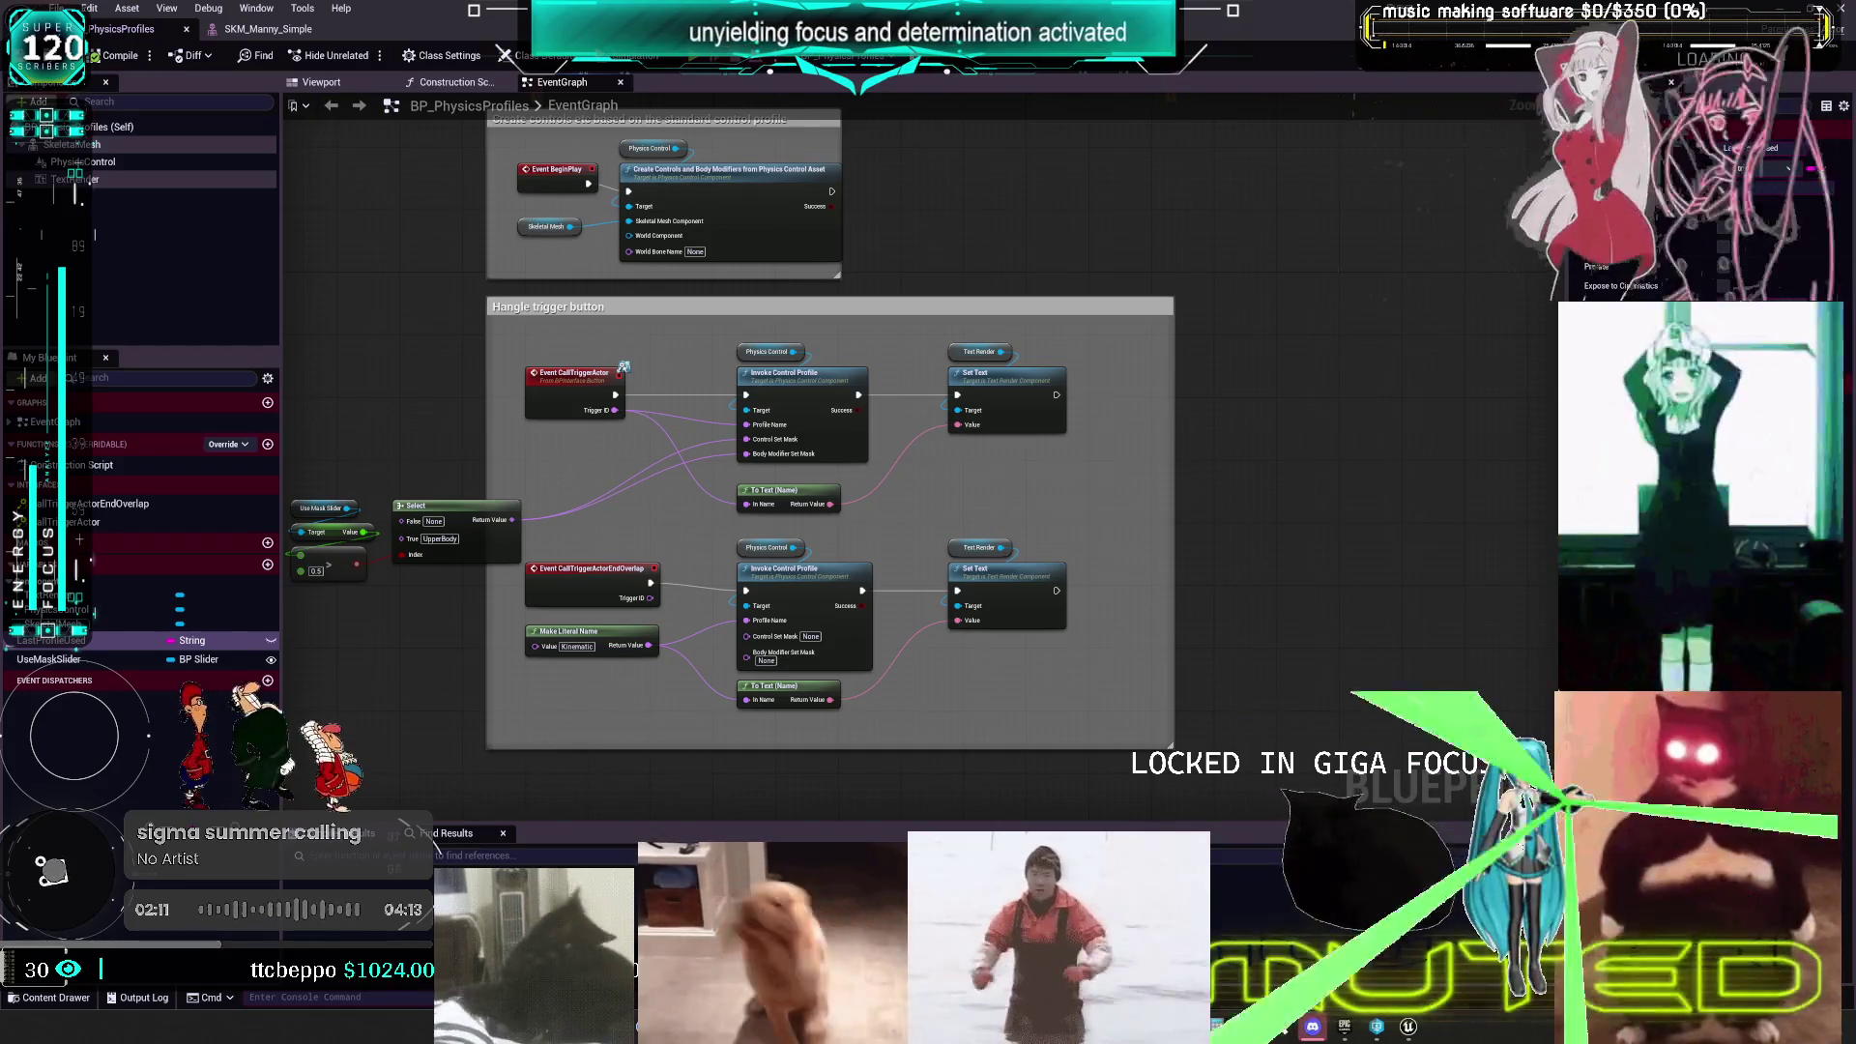
mouse_move(1073, 621)
mouse_down()
mouse_move(1055, 627)
mouse_move(1154, 626)
mouse_move(1058, 631)
mouse_move(1057, 655)
mouse_move(1170, 656)
mouse_move(1035, 476)
mouse_up()
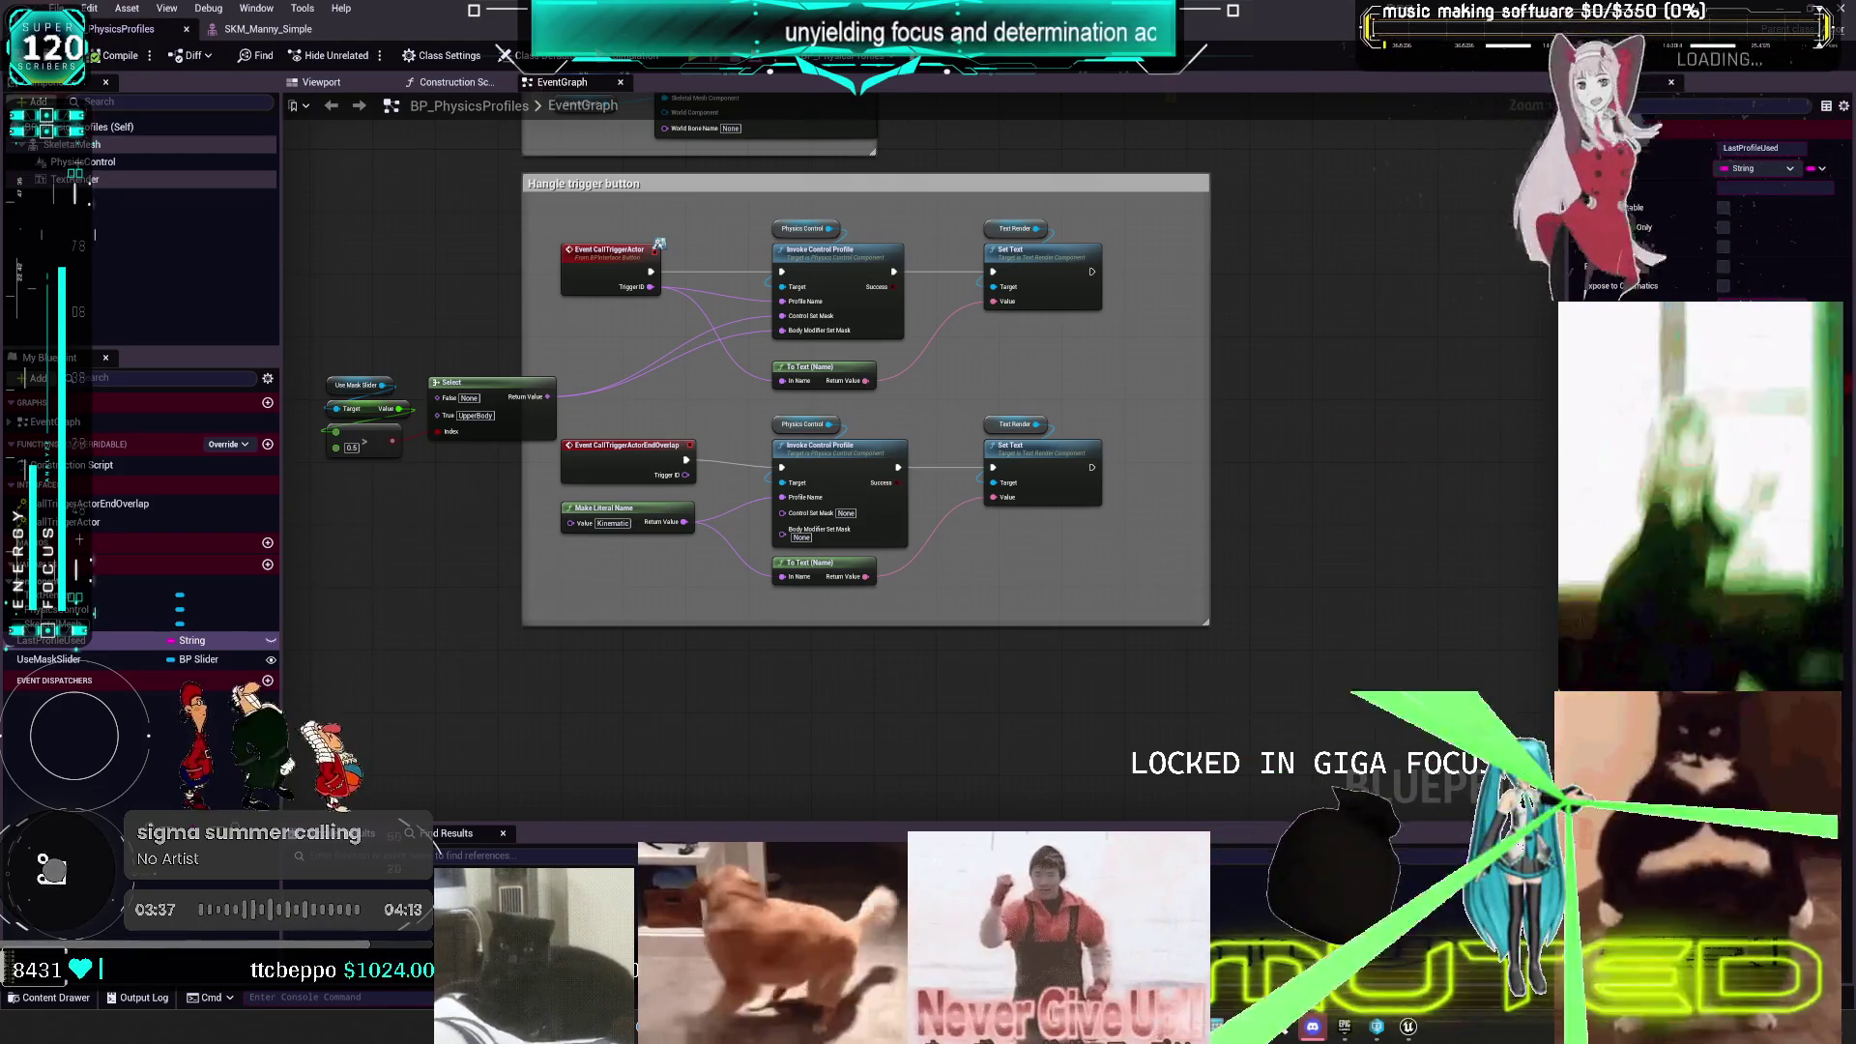
- Bring the Spotify window in front of the Unreal Engine editor
key(alt+Tab)
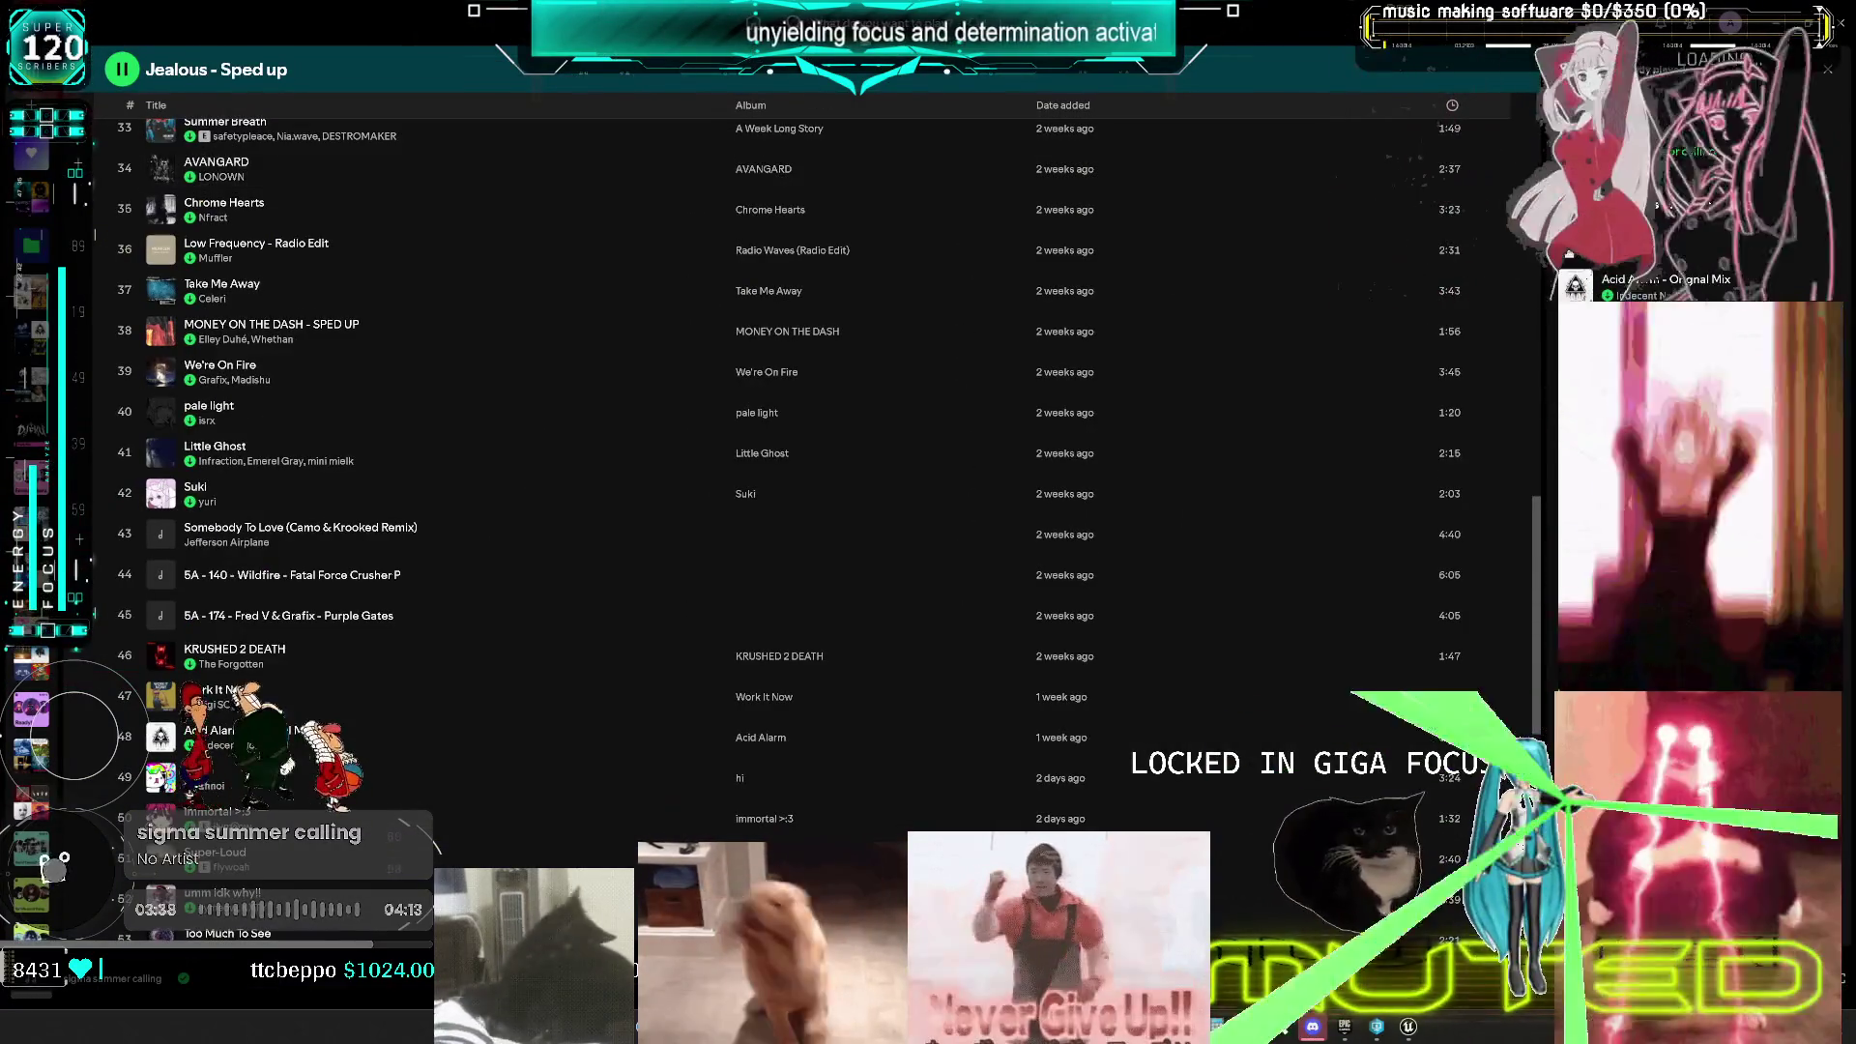
- Search Spotify for Pendulum, play Tarantula and Slam, and open the Pendulum Radio playlist
key(ctrl+k)
text(sedulu)
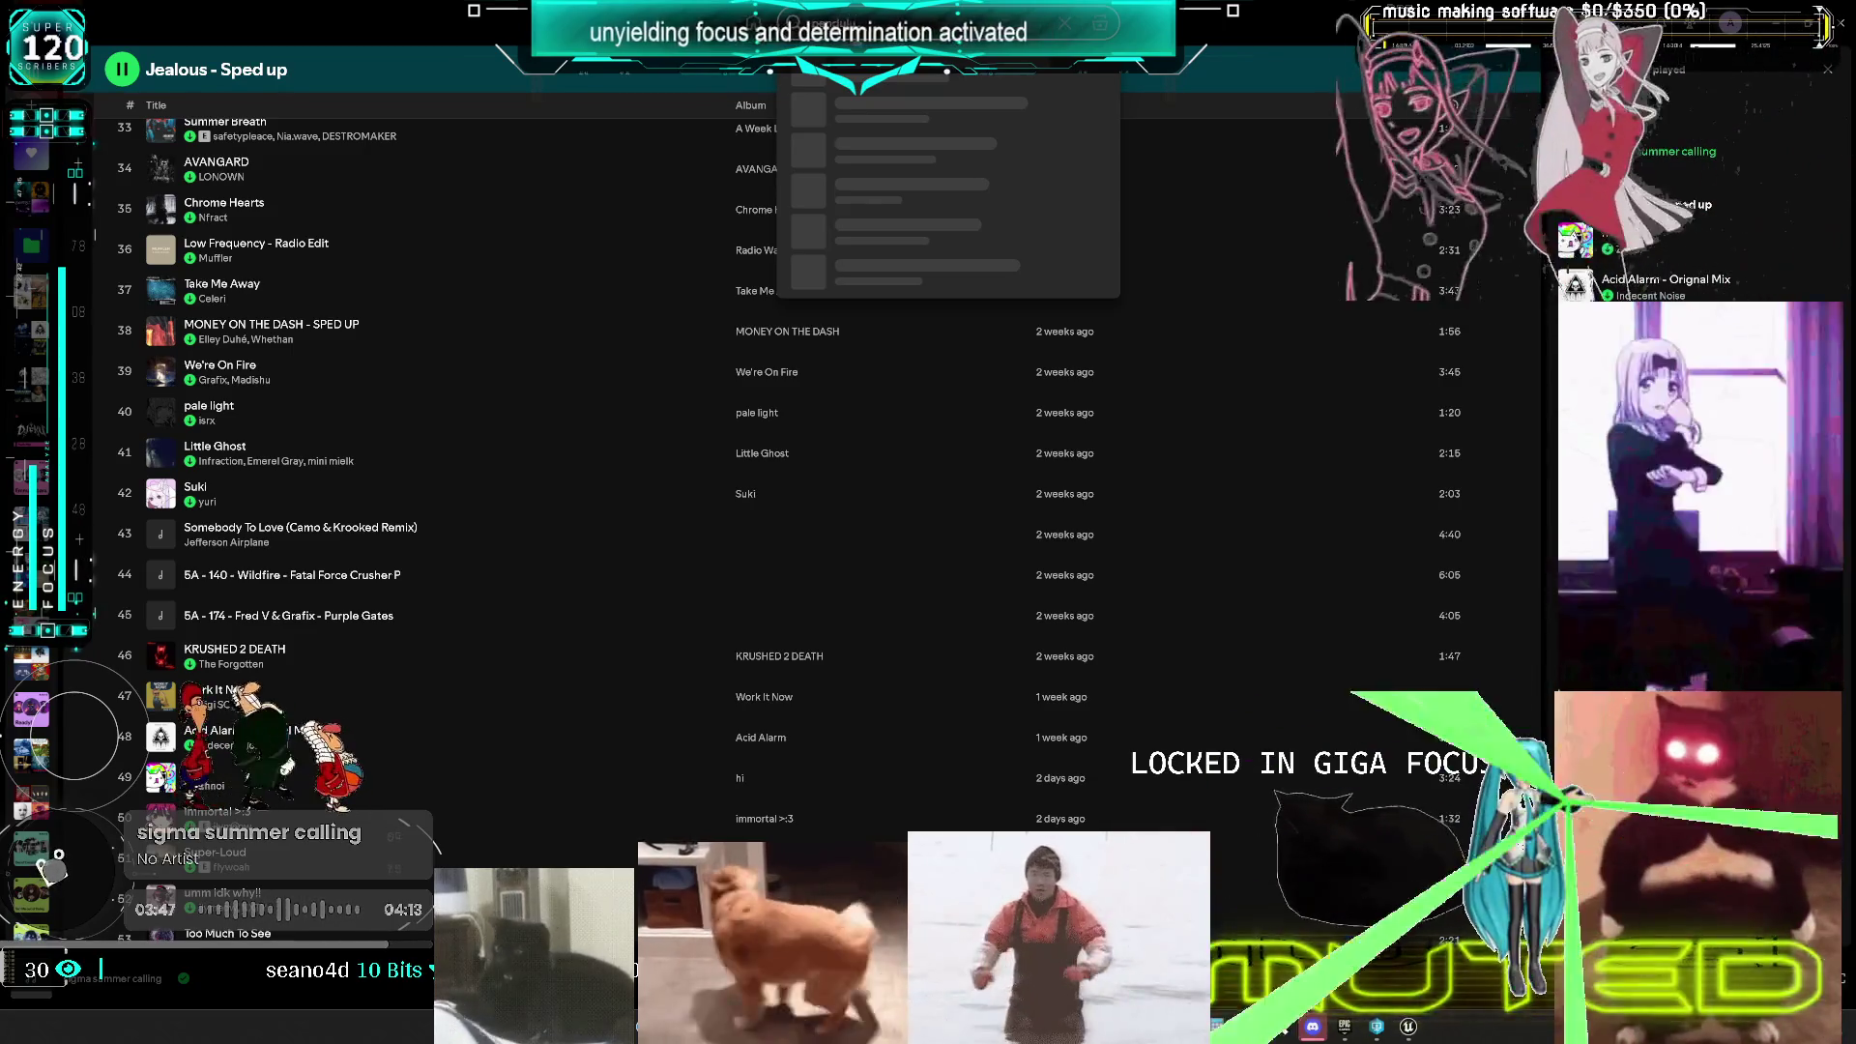
key(Return)
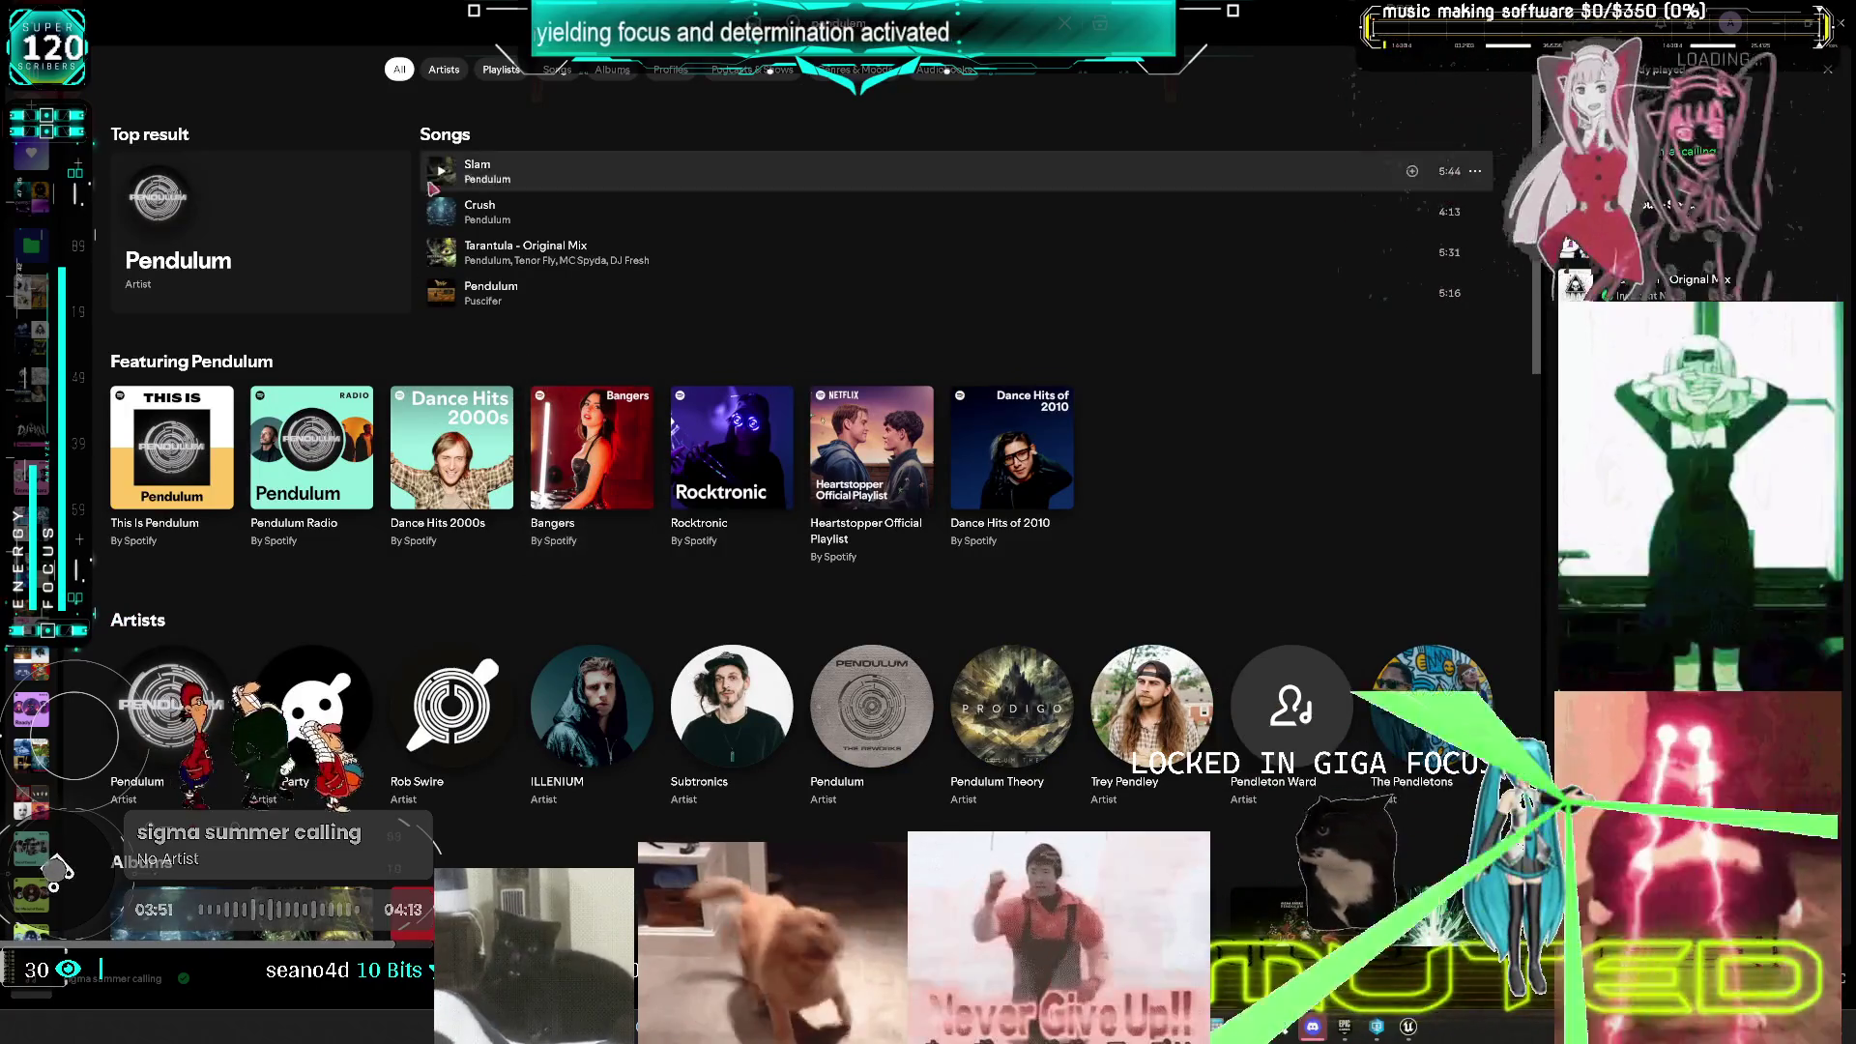
click(441, 252)
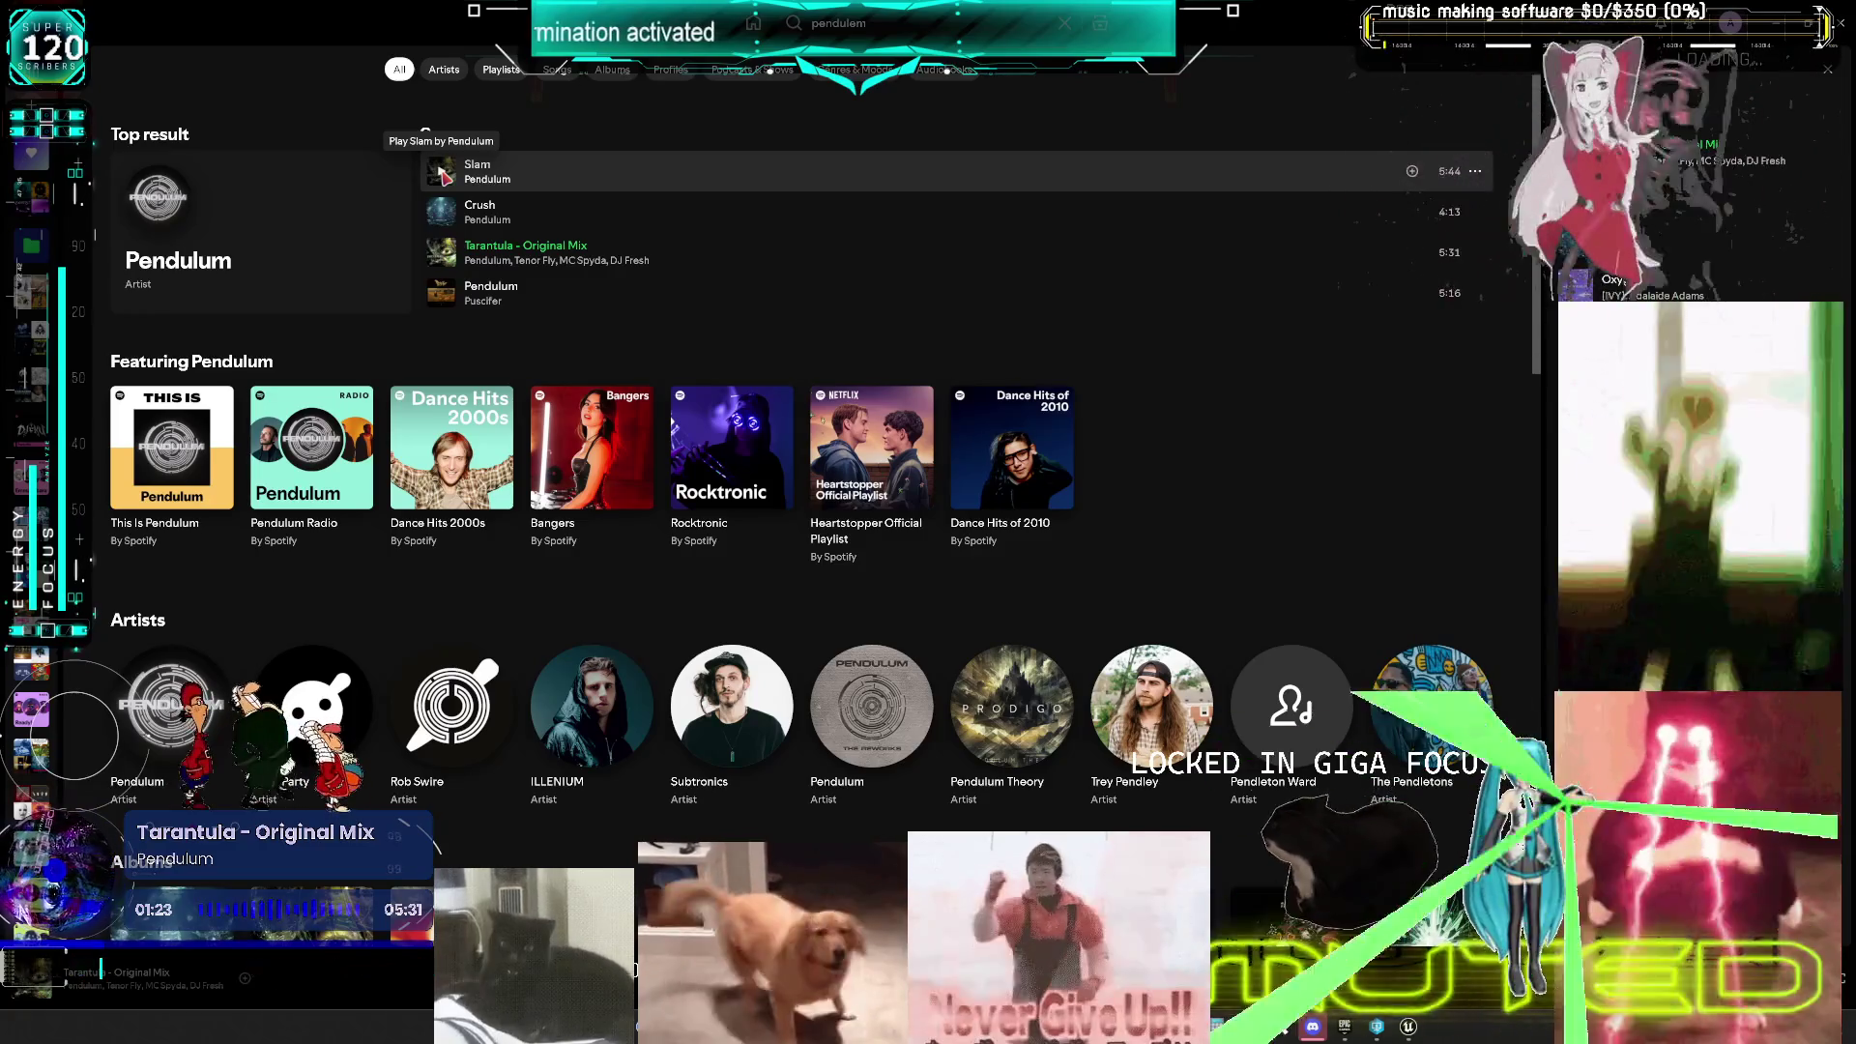
click(442, 173)
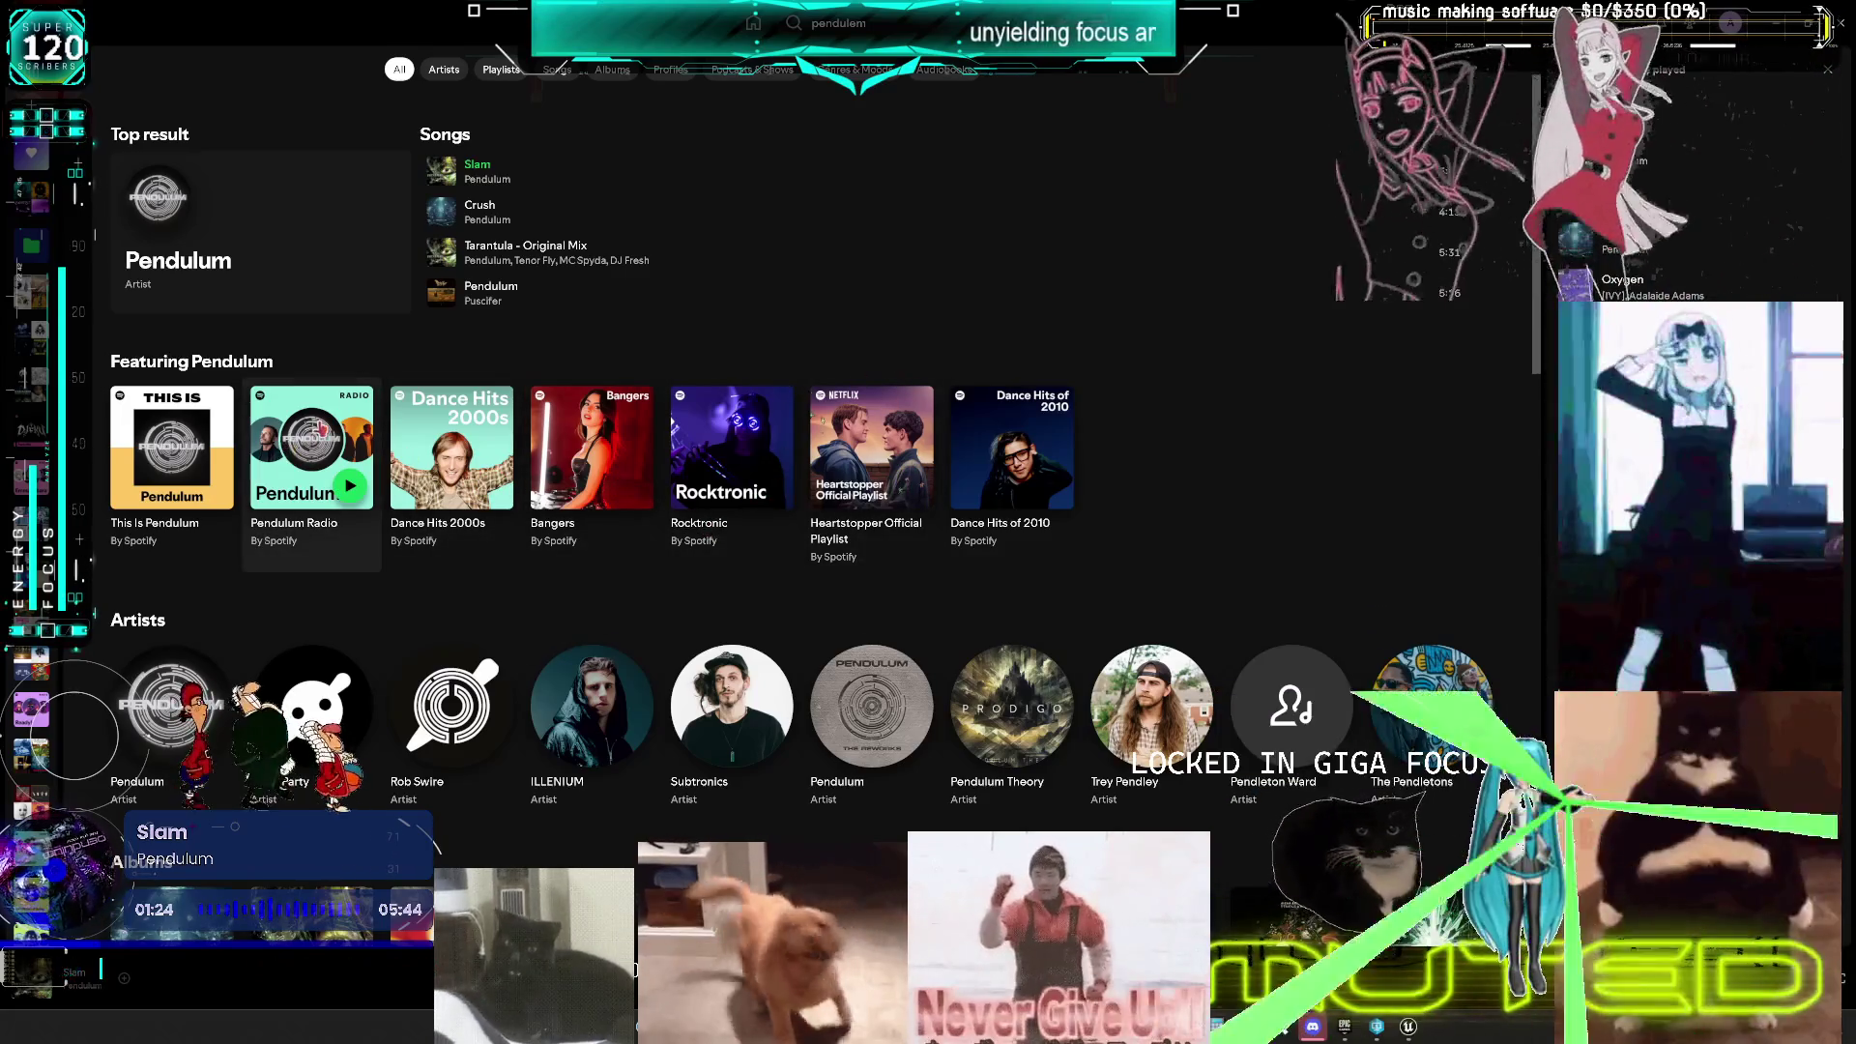
click(319, 431)
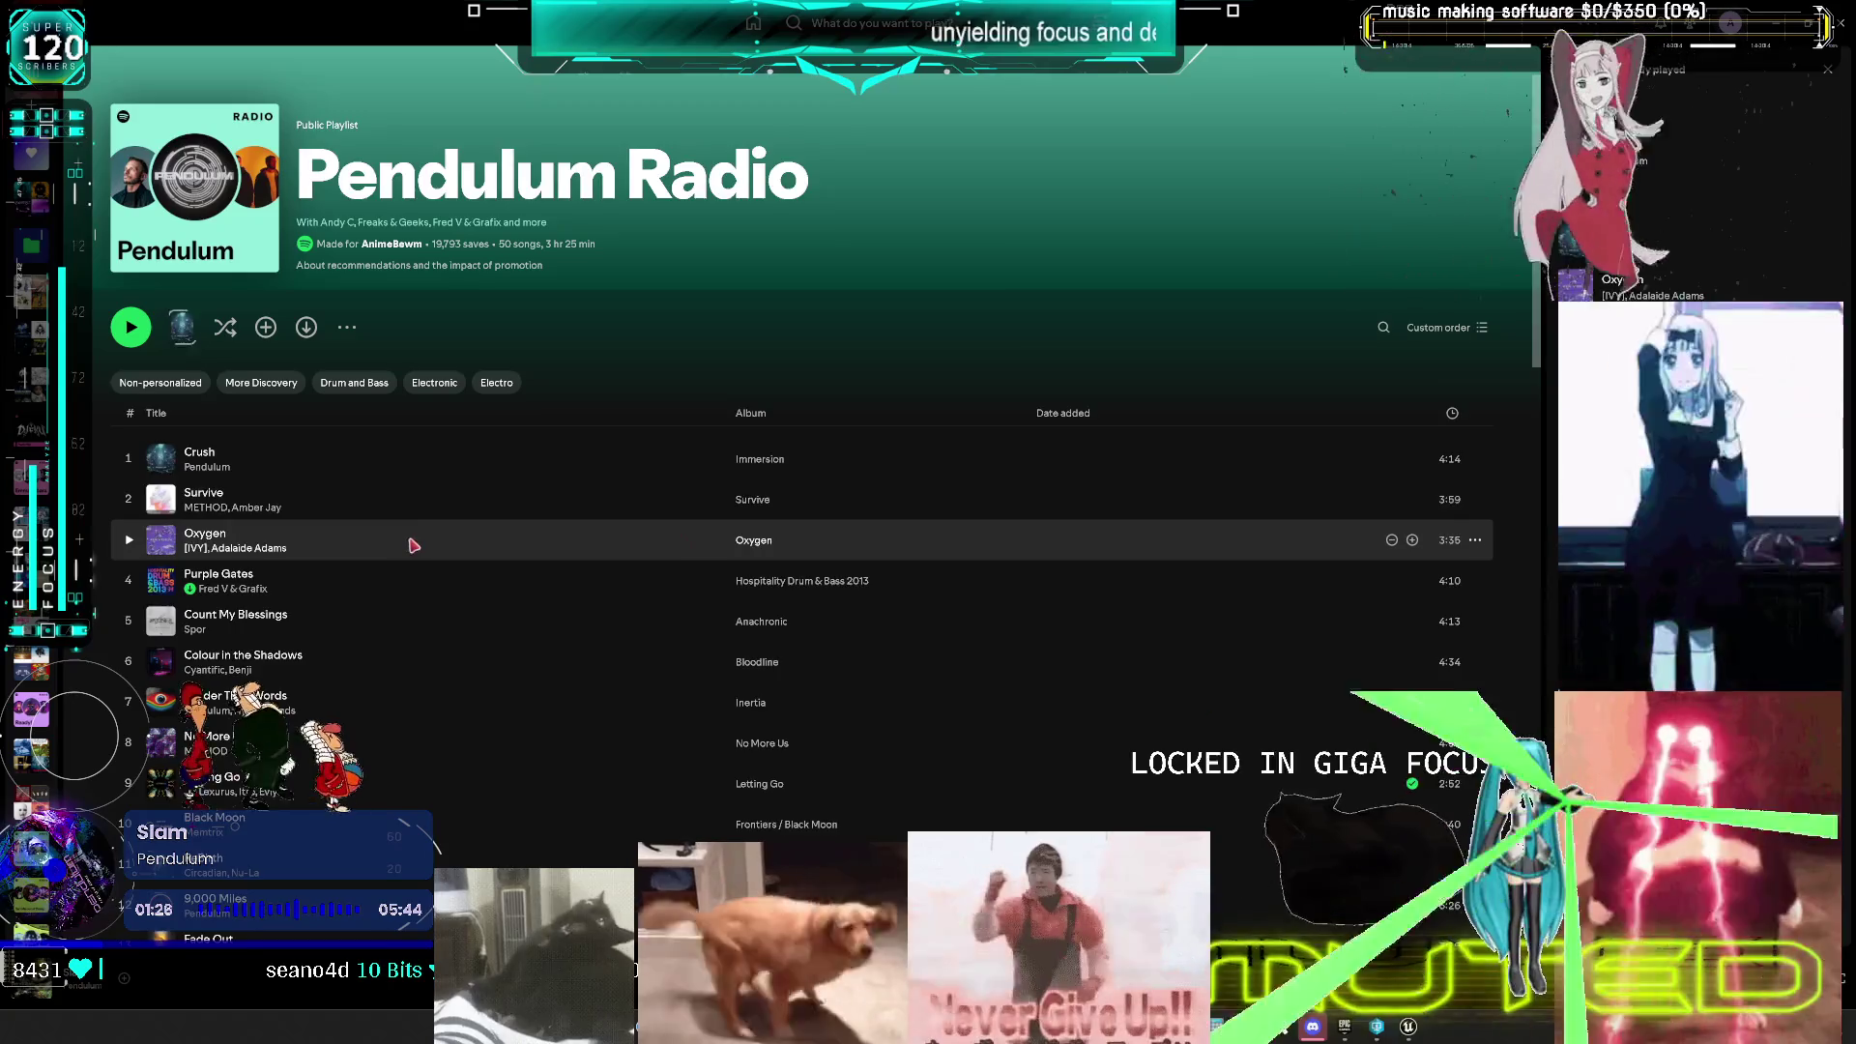
scroll(422, 532, down, 3)
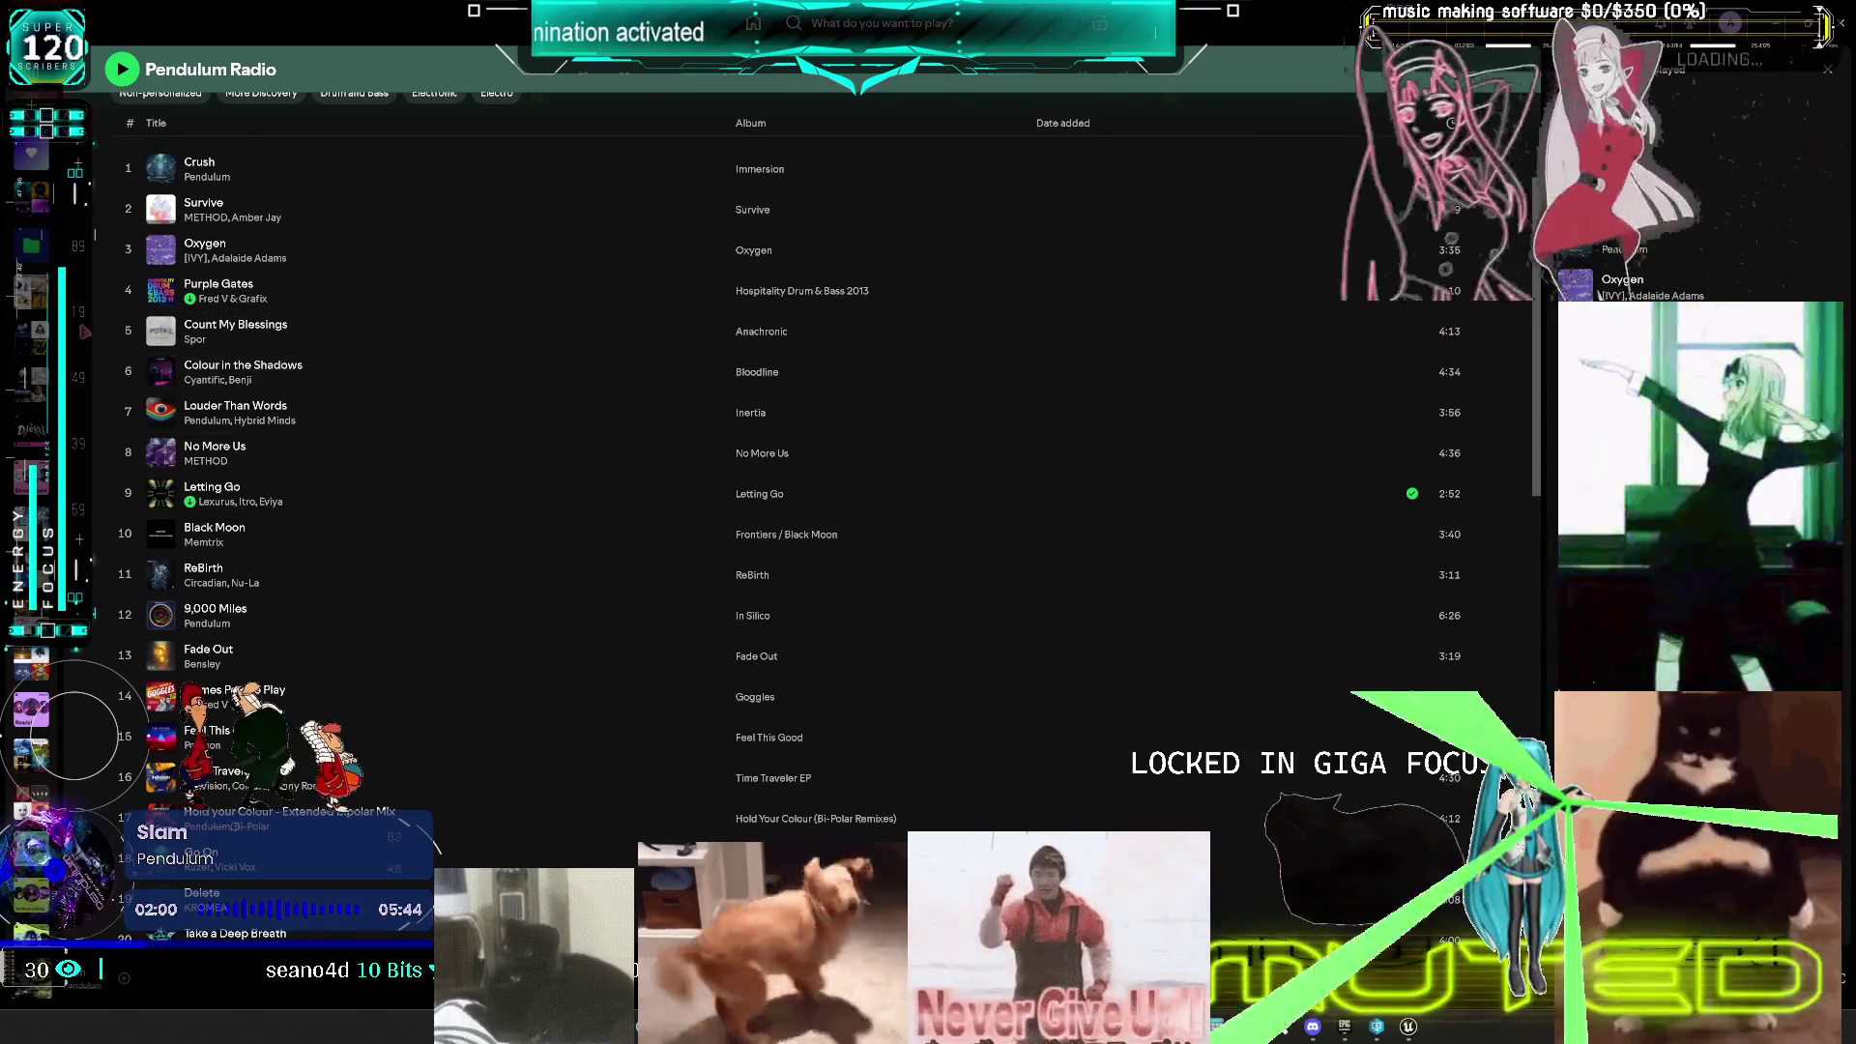
- In Liked Songs, clear the filter, play Work It Now, and return to Unreal Engine
click(32, 156)
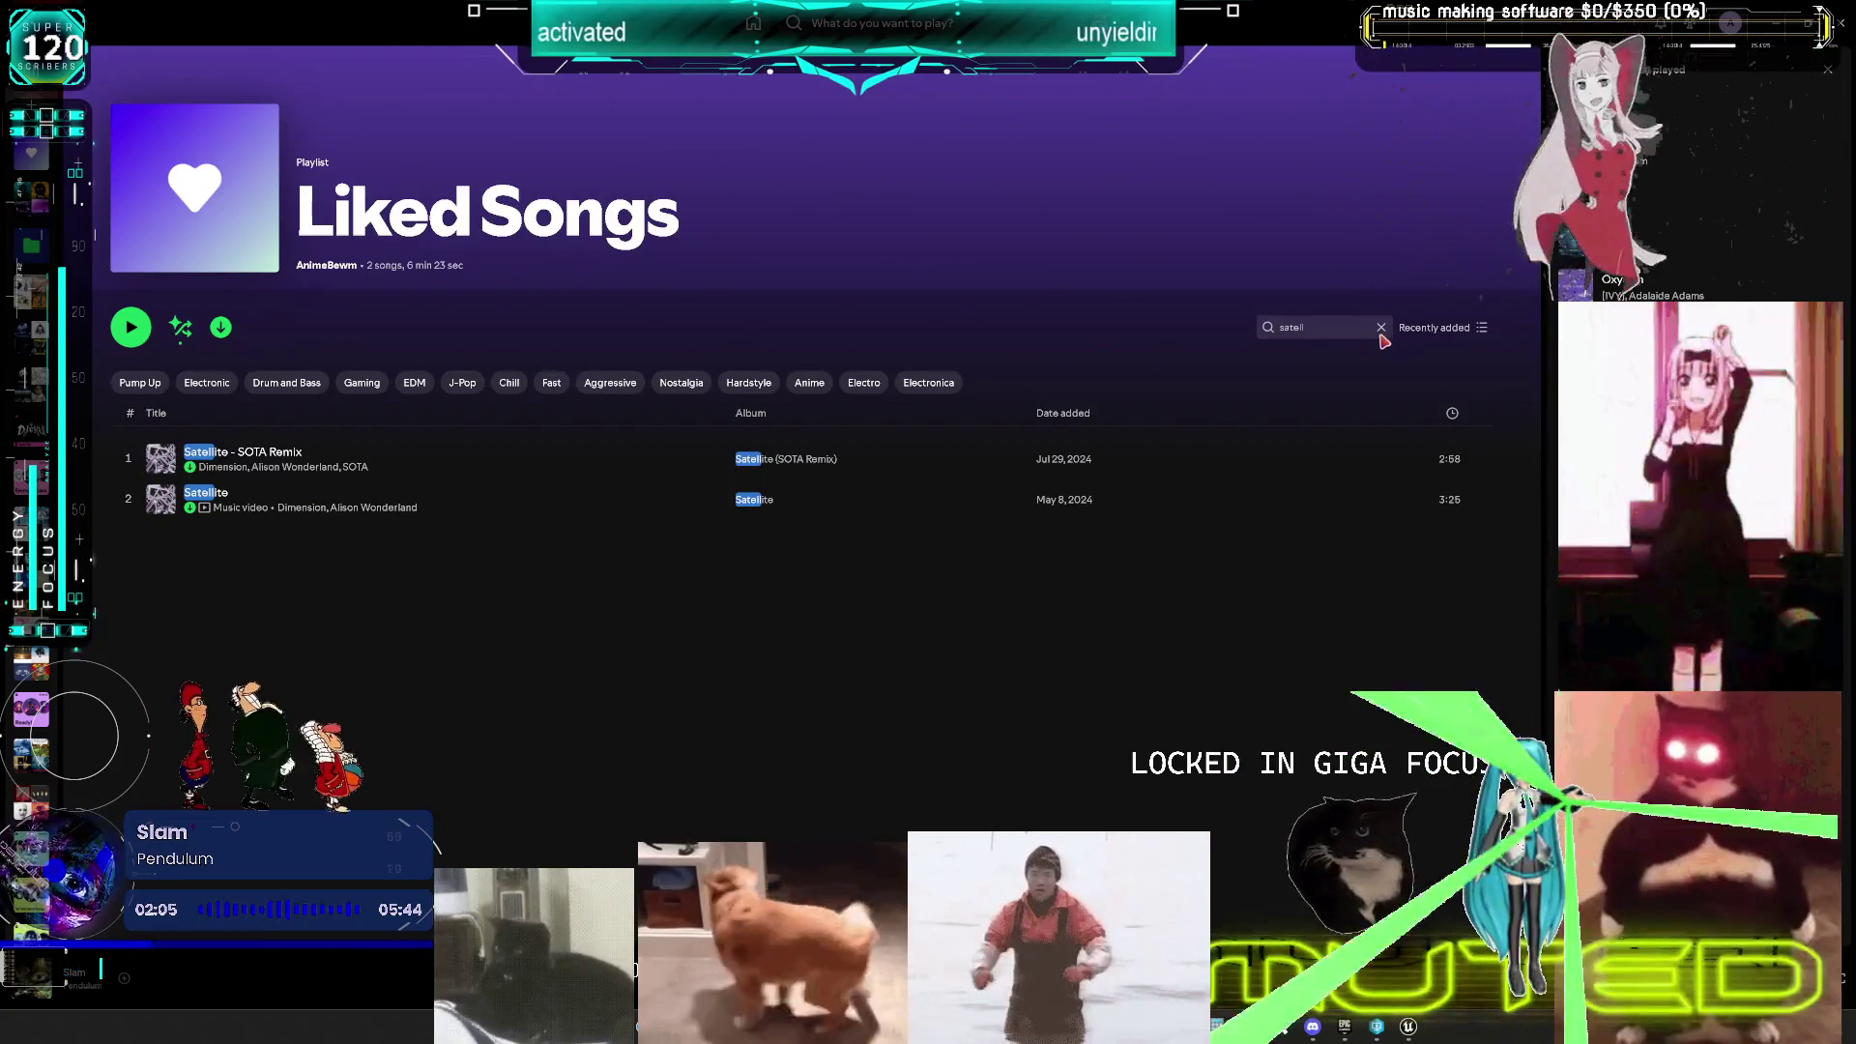
key(BackSpace)
key(BackSpace)
key(BackSpace)
scroll(559, 625, down, 2)
scroll(558, 624, down, 5)
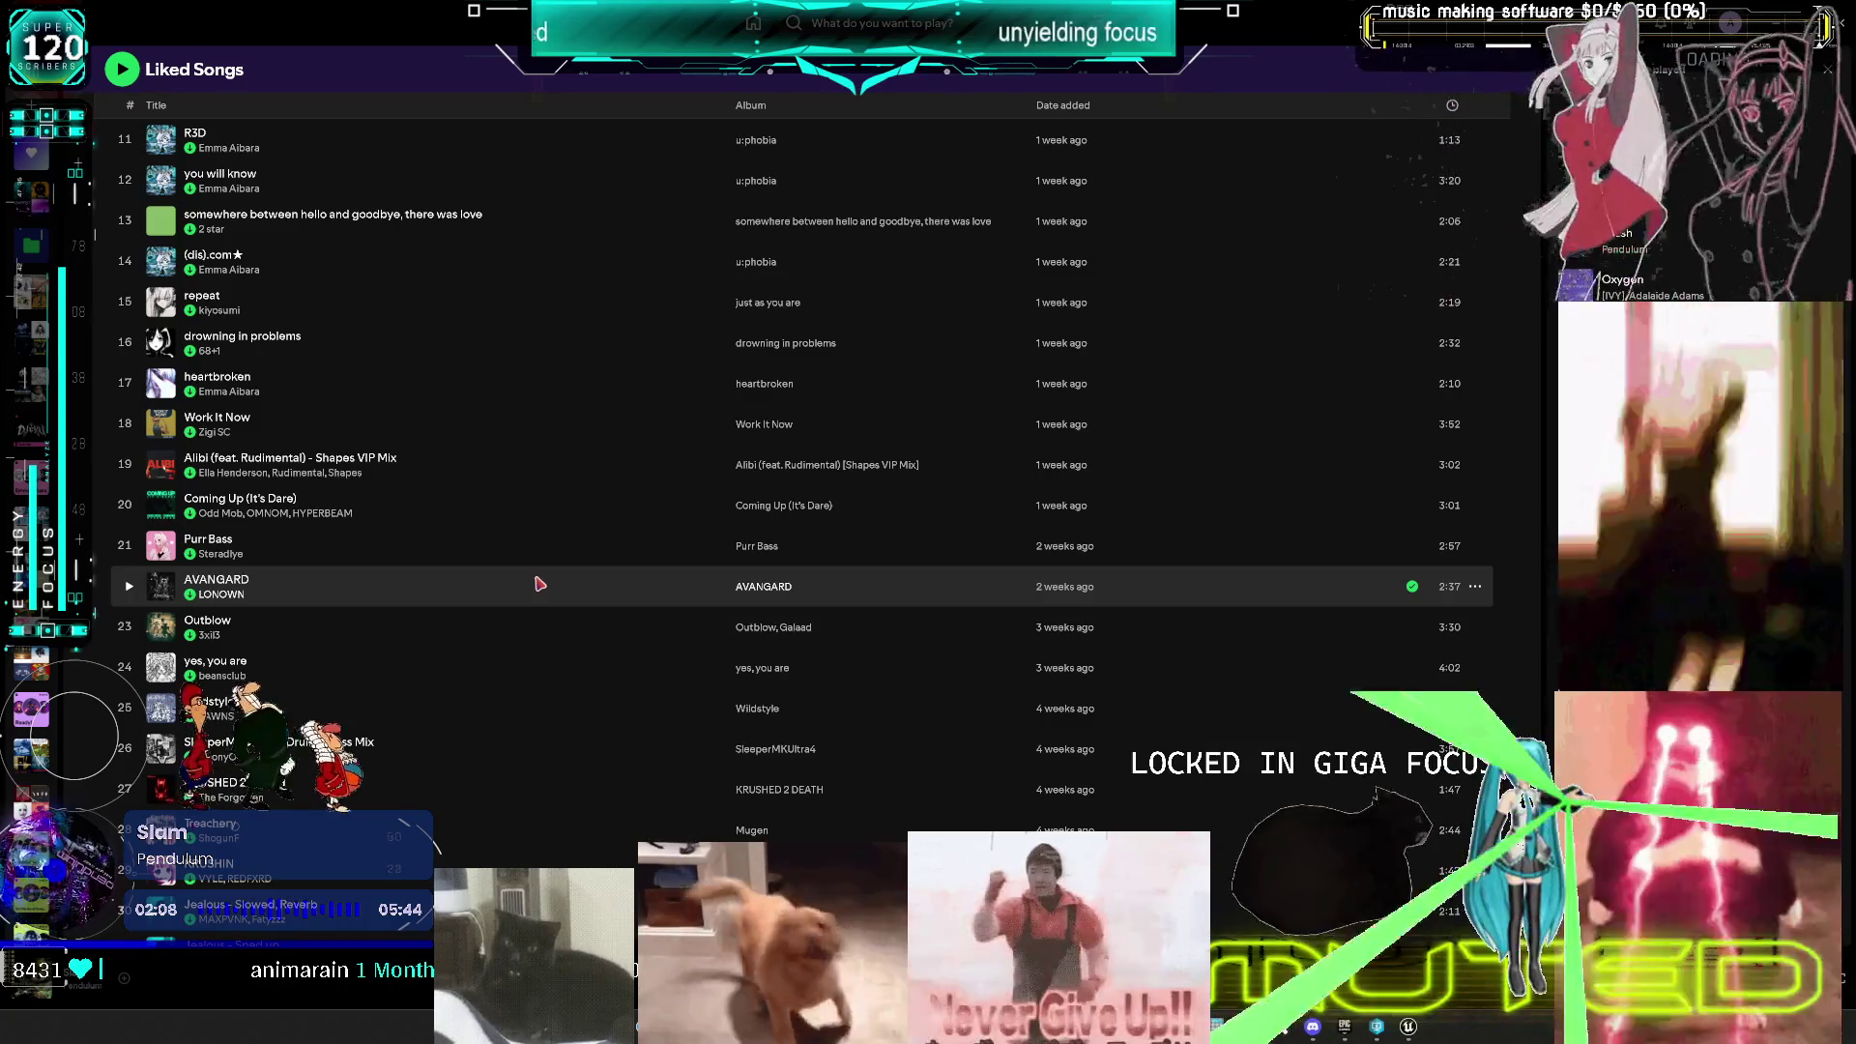
click(133, 427)
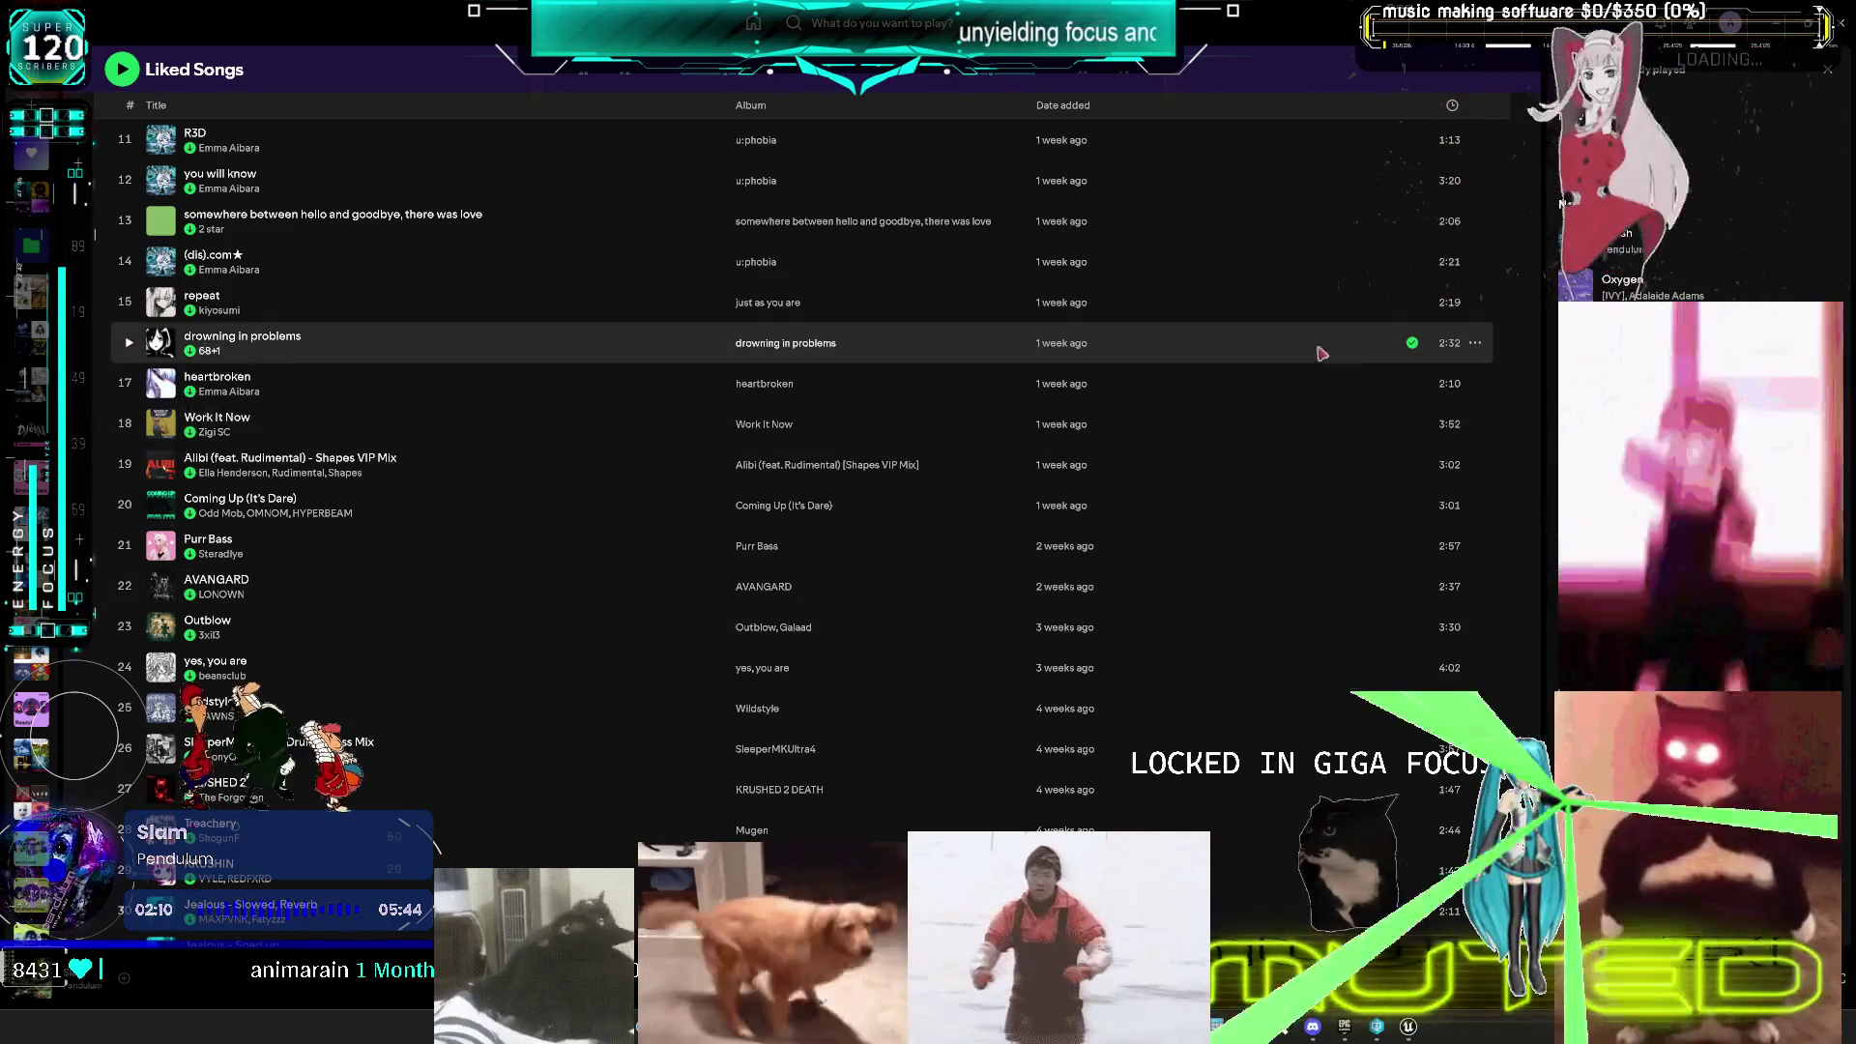
key(alt+Tab)
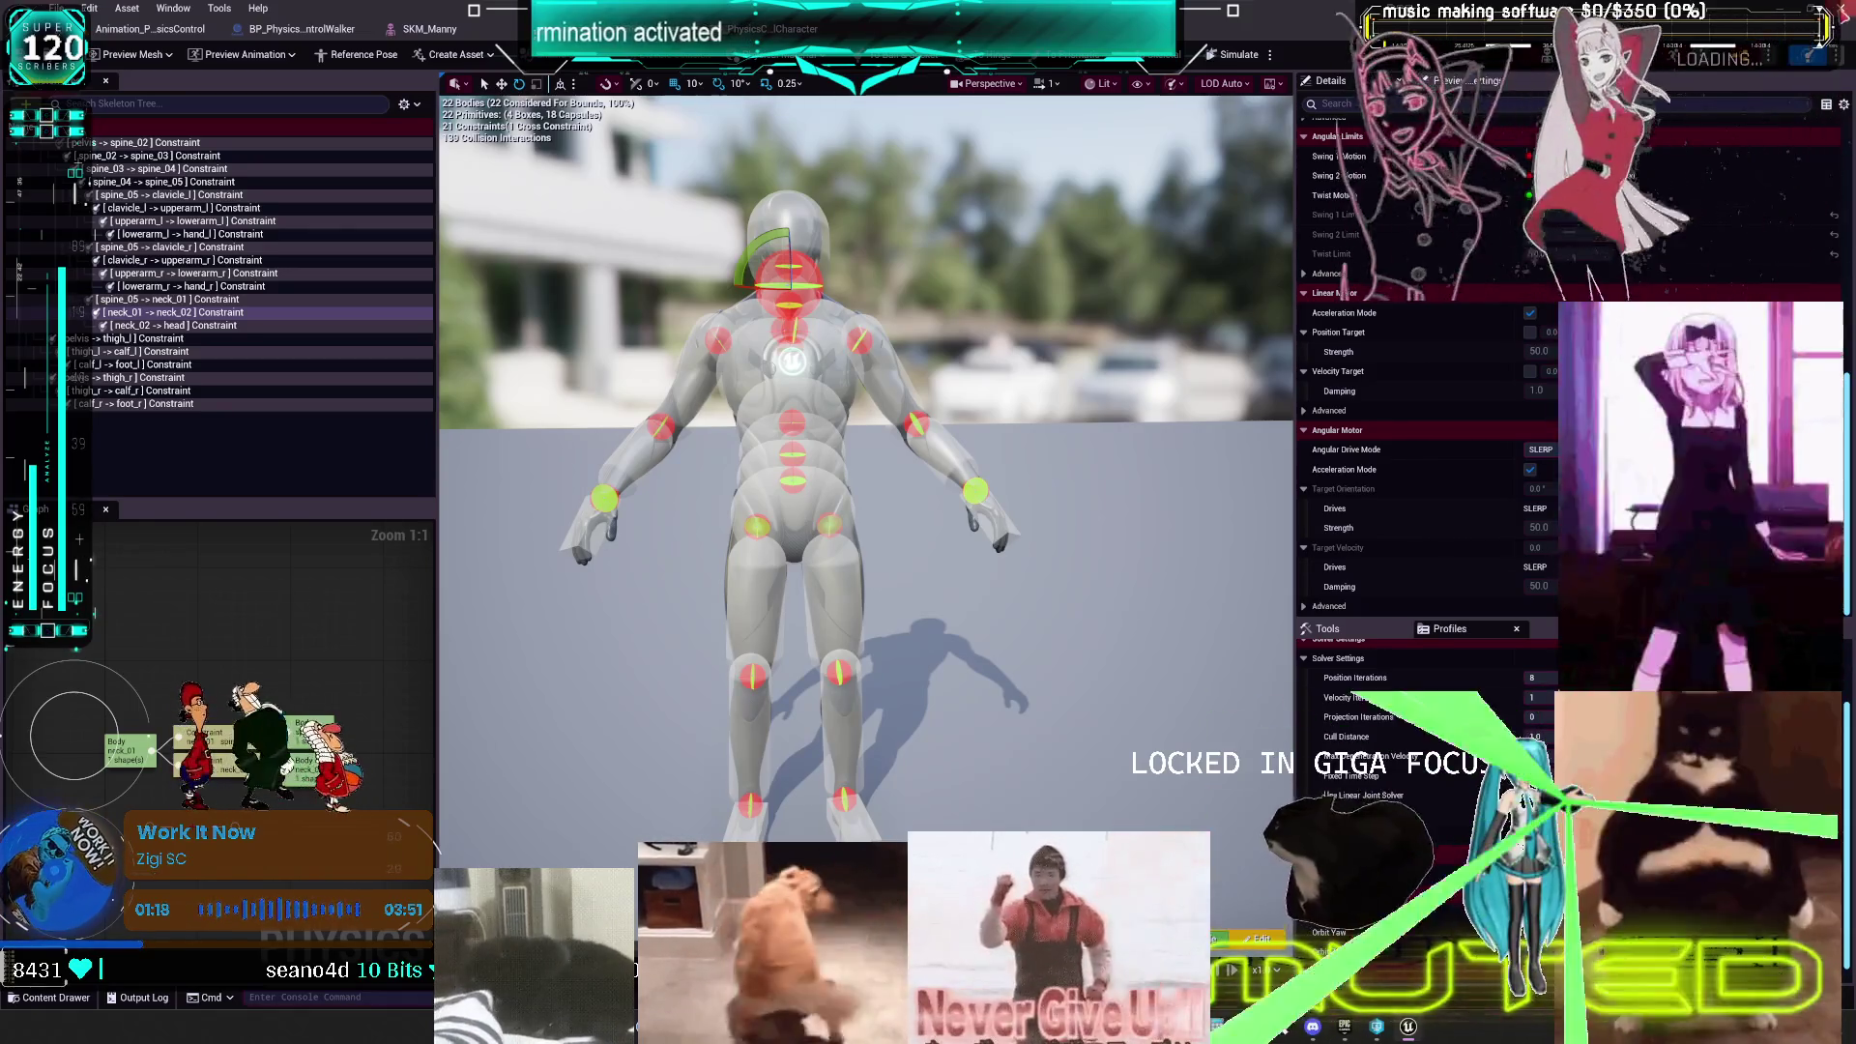
- Close the editor and discard the unsaved changes to BP_PhysicsControlHanger
key(ctrl+shift+s)
click(1049, 675)
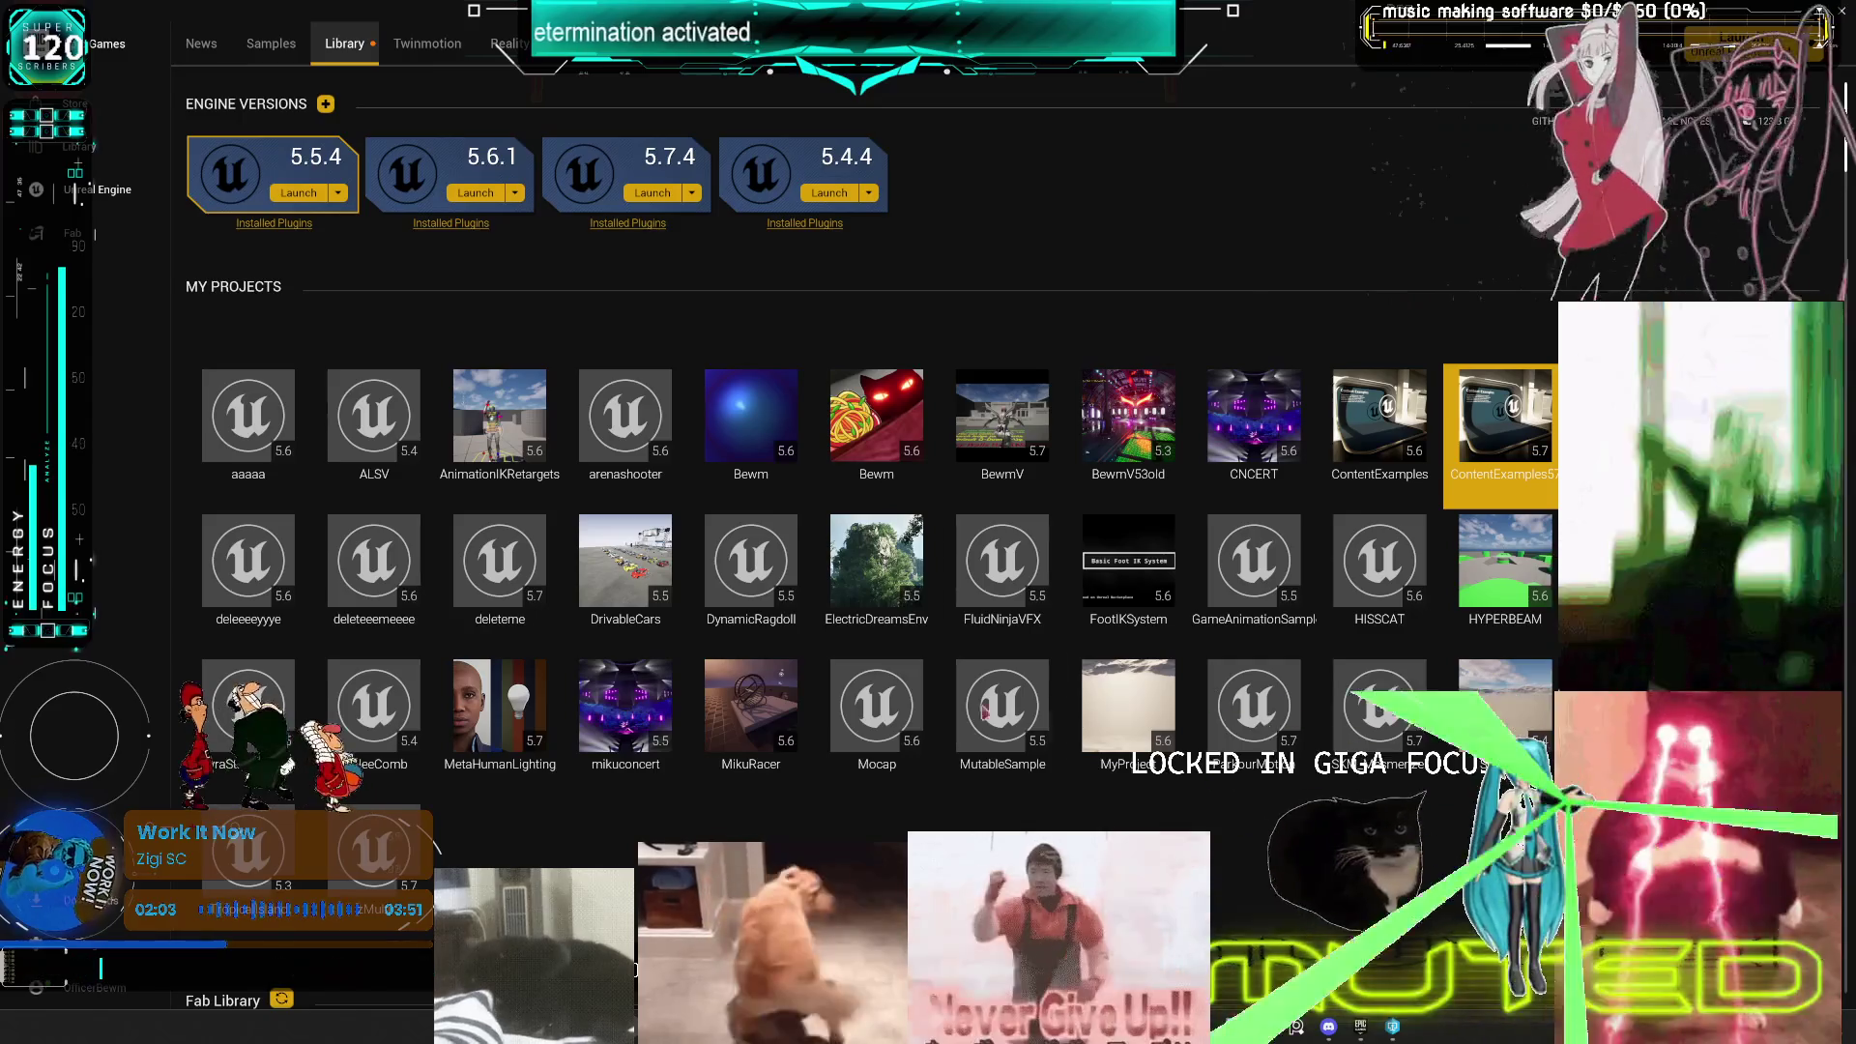
- Launch Unreal Engine 5.7.4 from the Library, then bring Spotify to the front
click(653, 192)
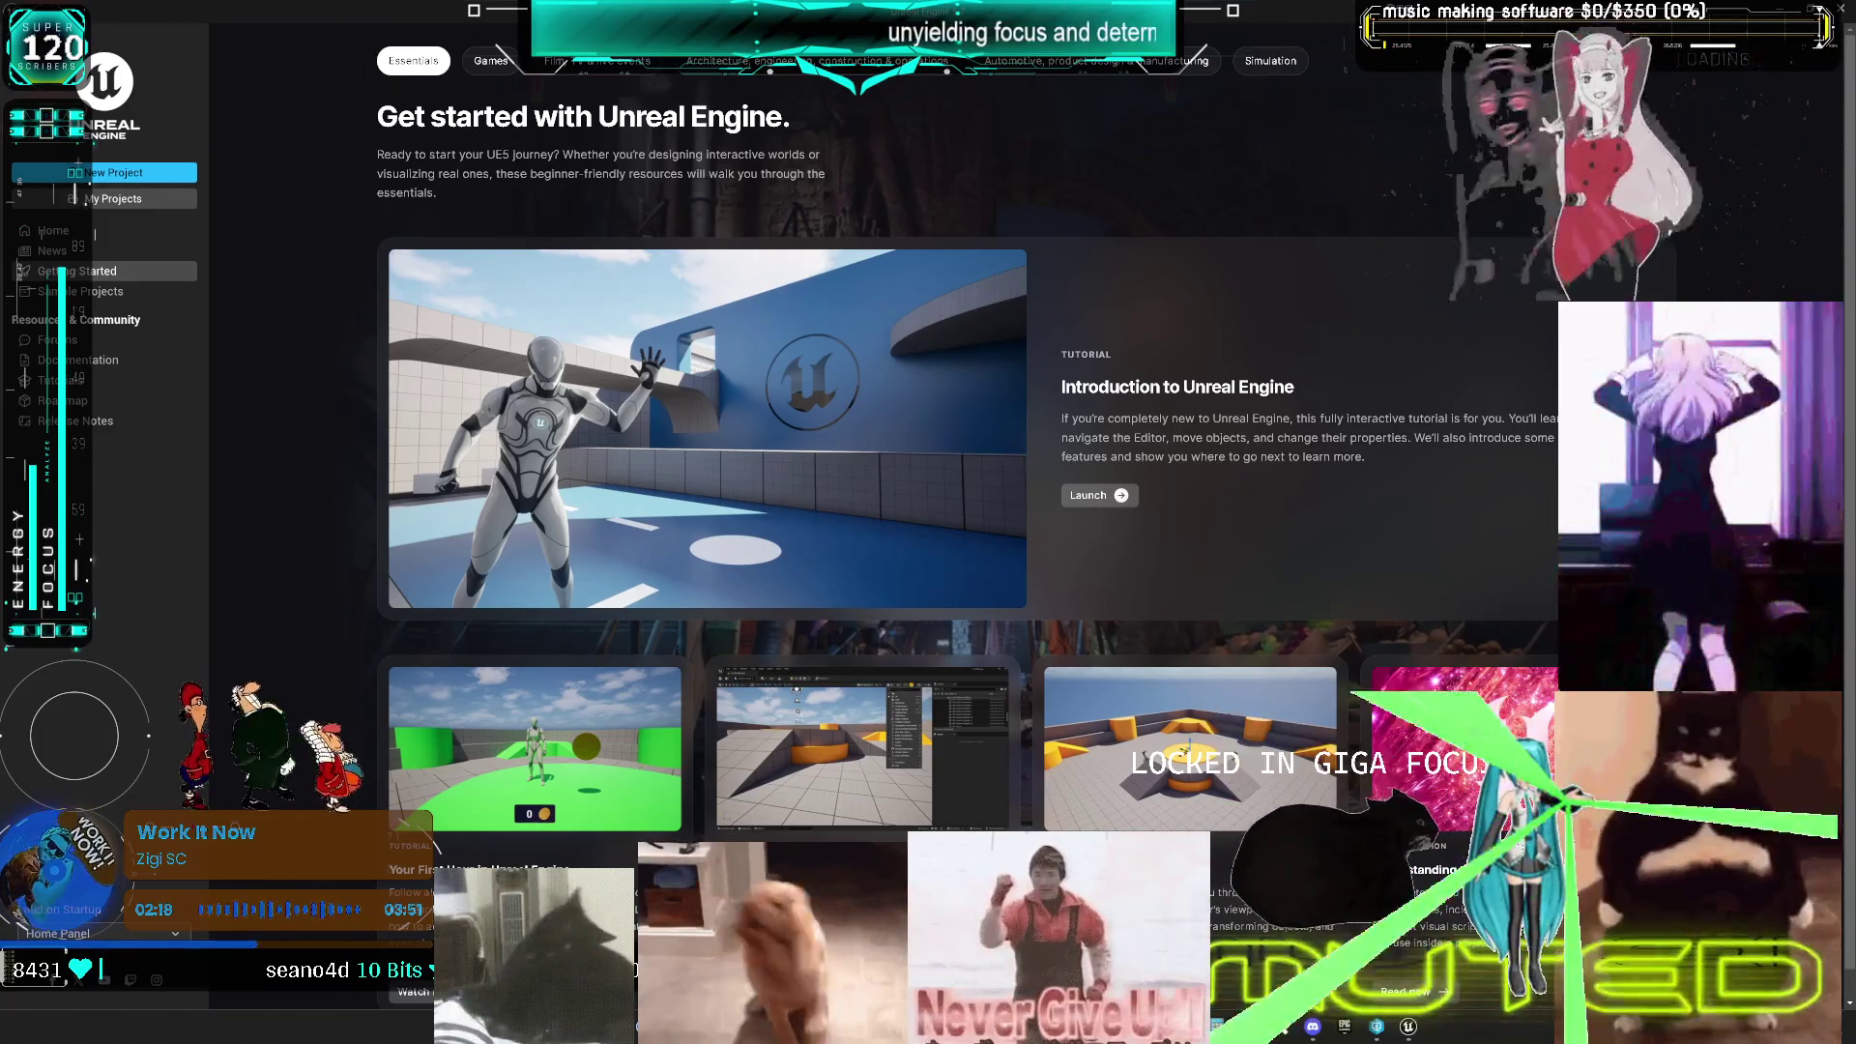
key(alt+Tab)
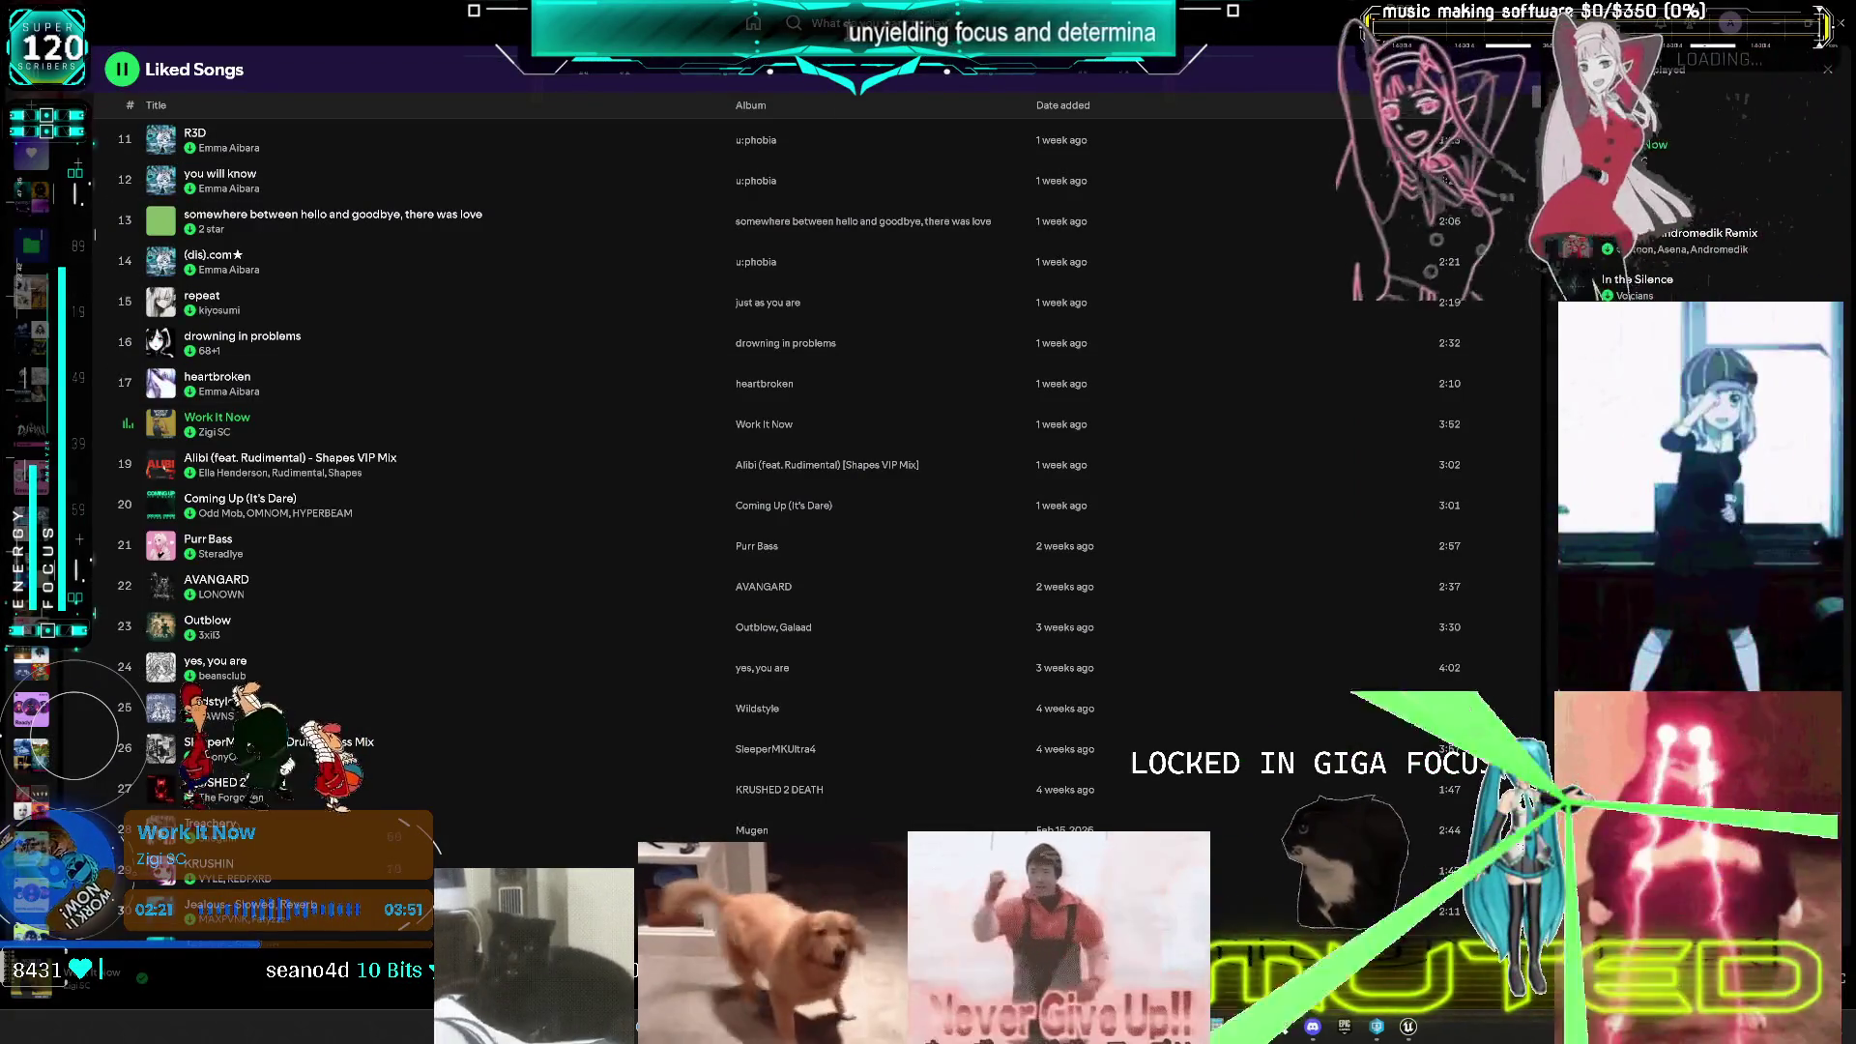
- Search Spotify for 'pendulum', open the Pendulum artist page and expand Popular tracks
key(ctrl+k)
text(pendulum)
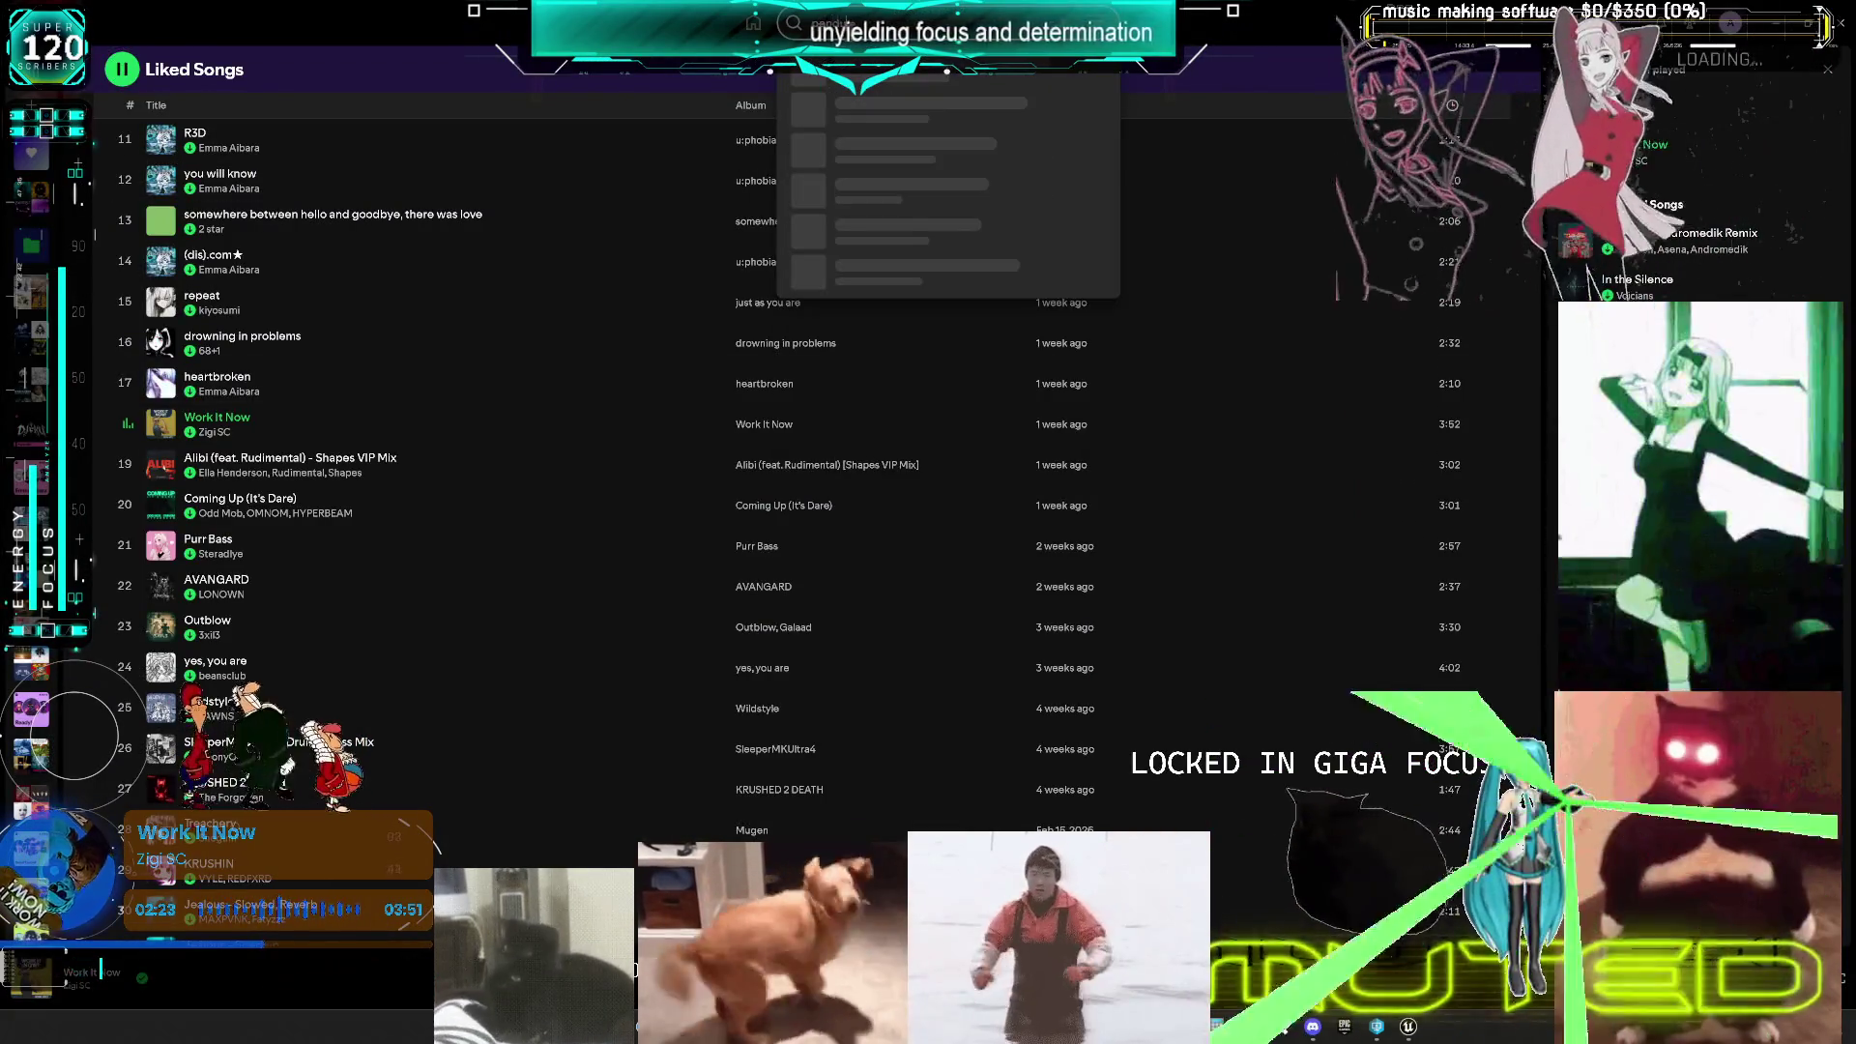
key(Return)
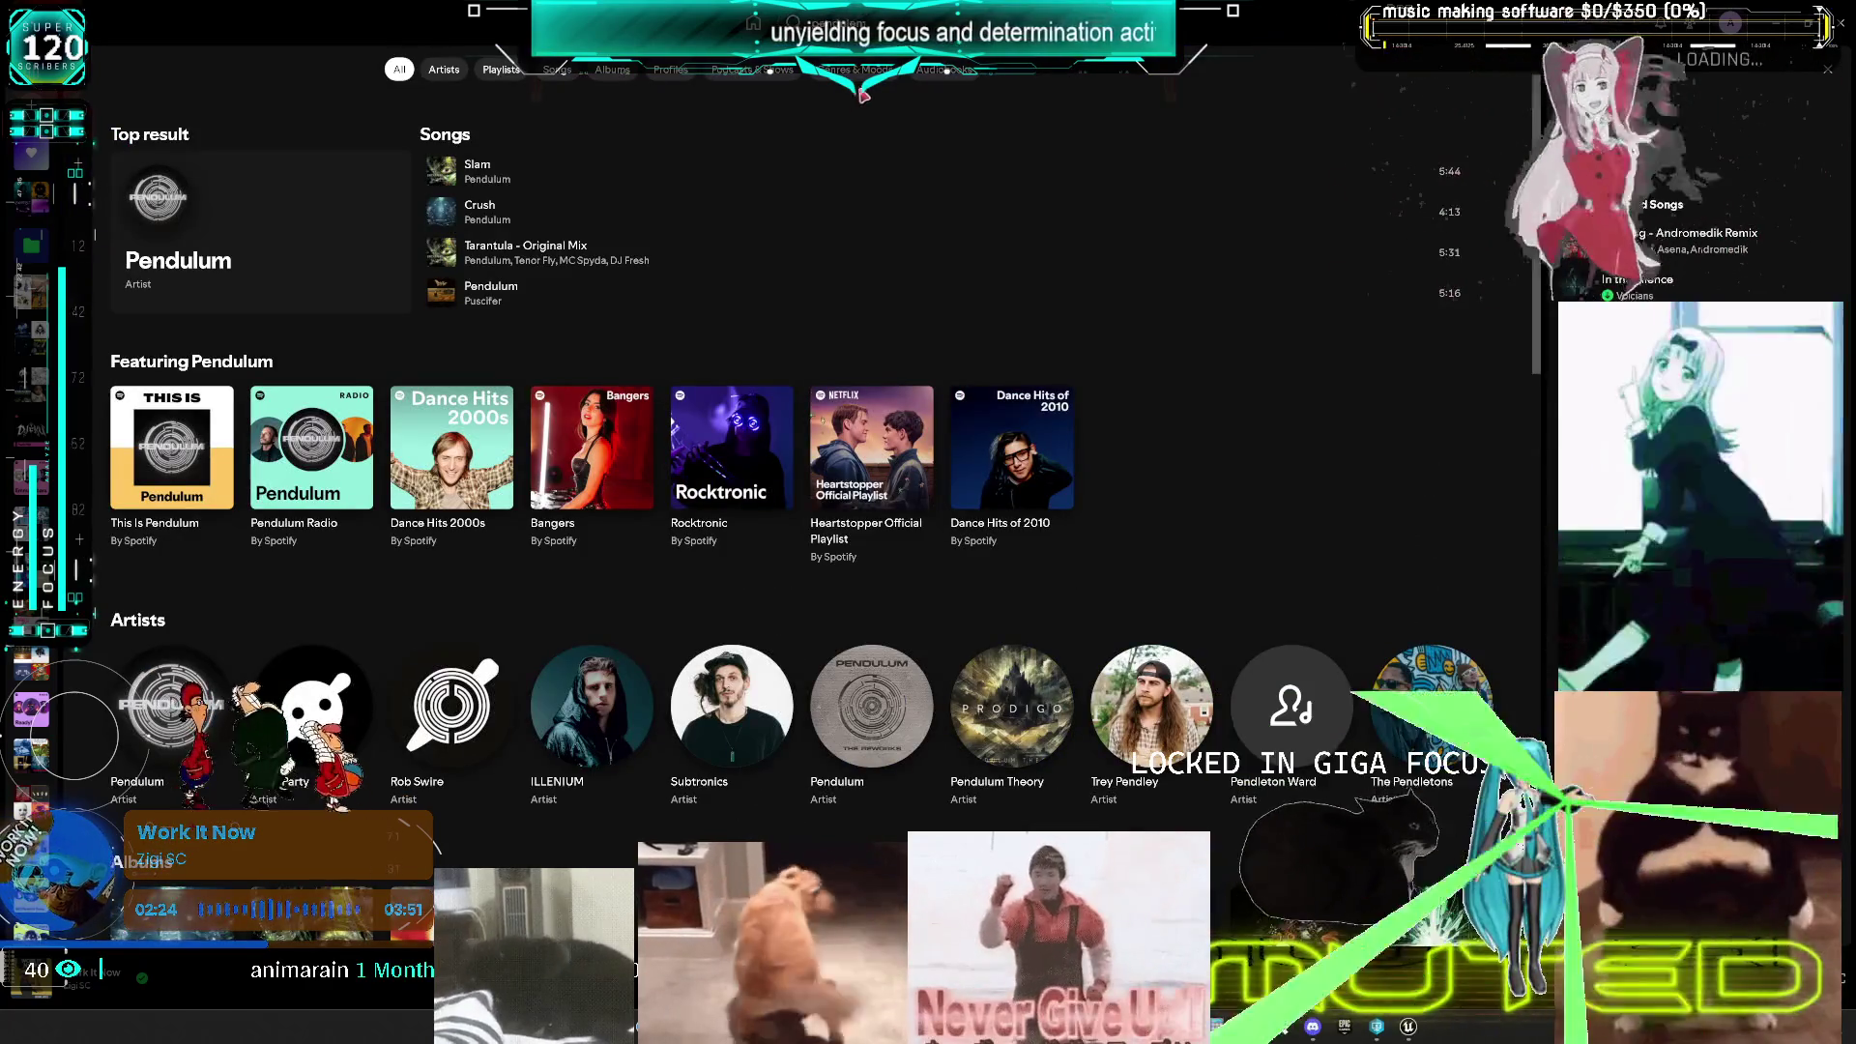
click(495, 181)
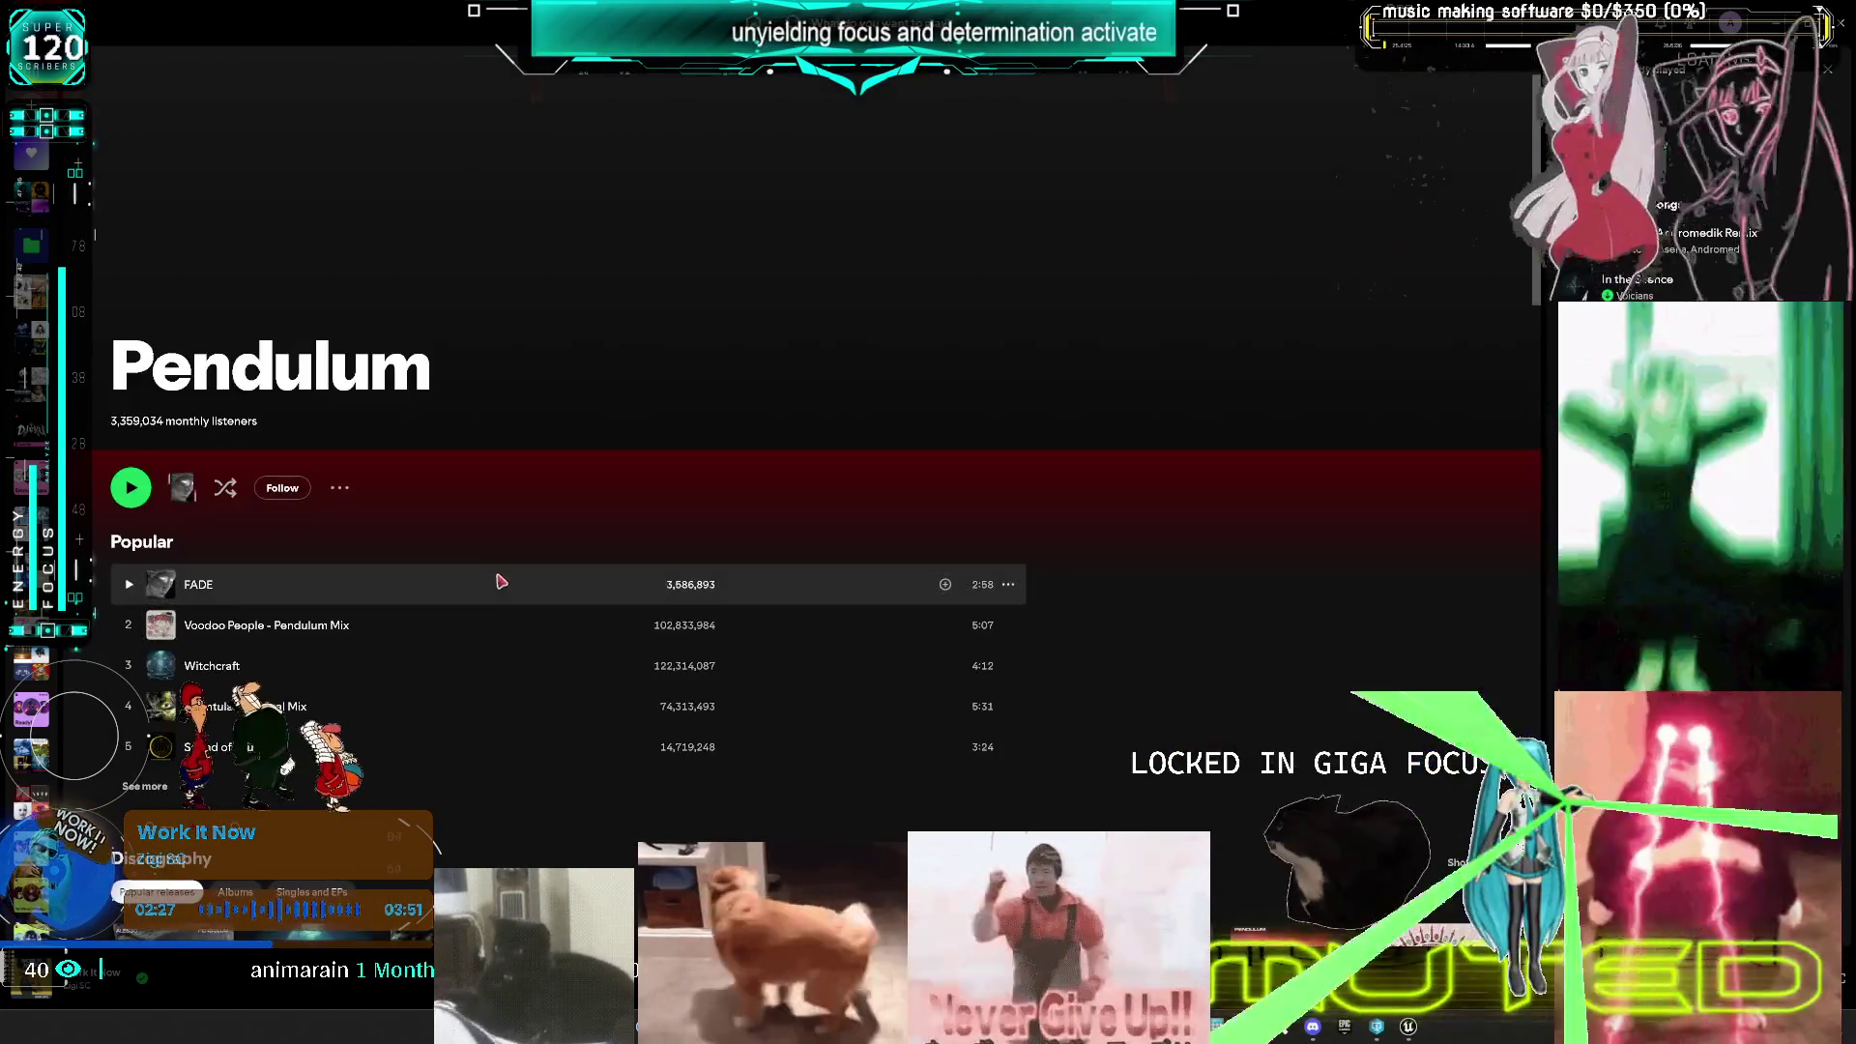
scroll(329, 668, down, 2)
click(145, 641)
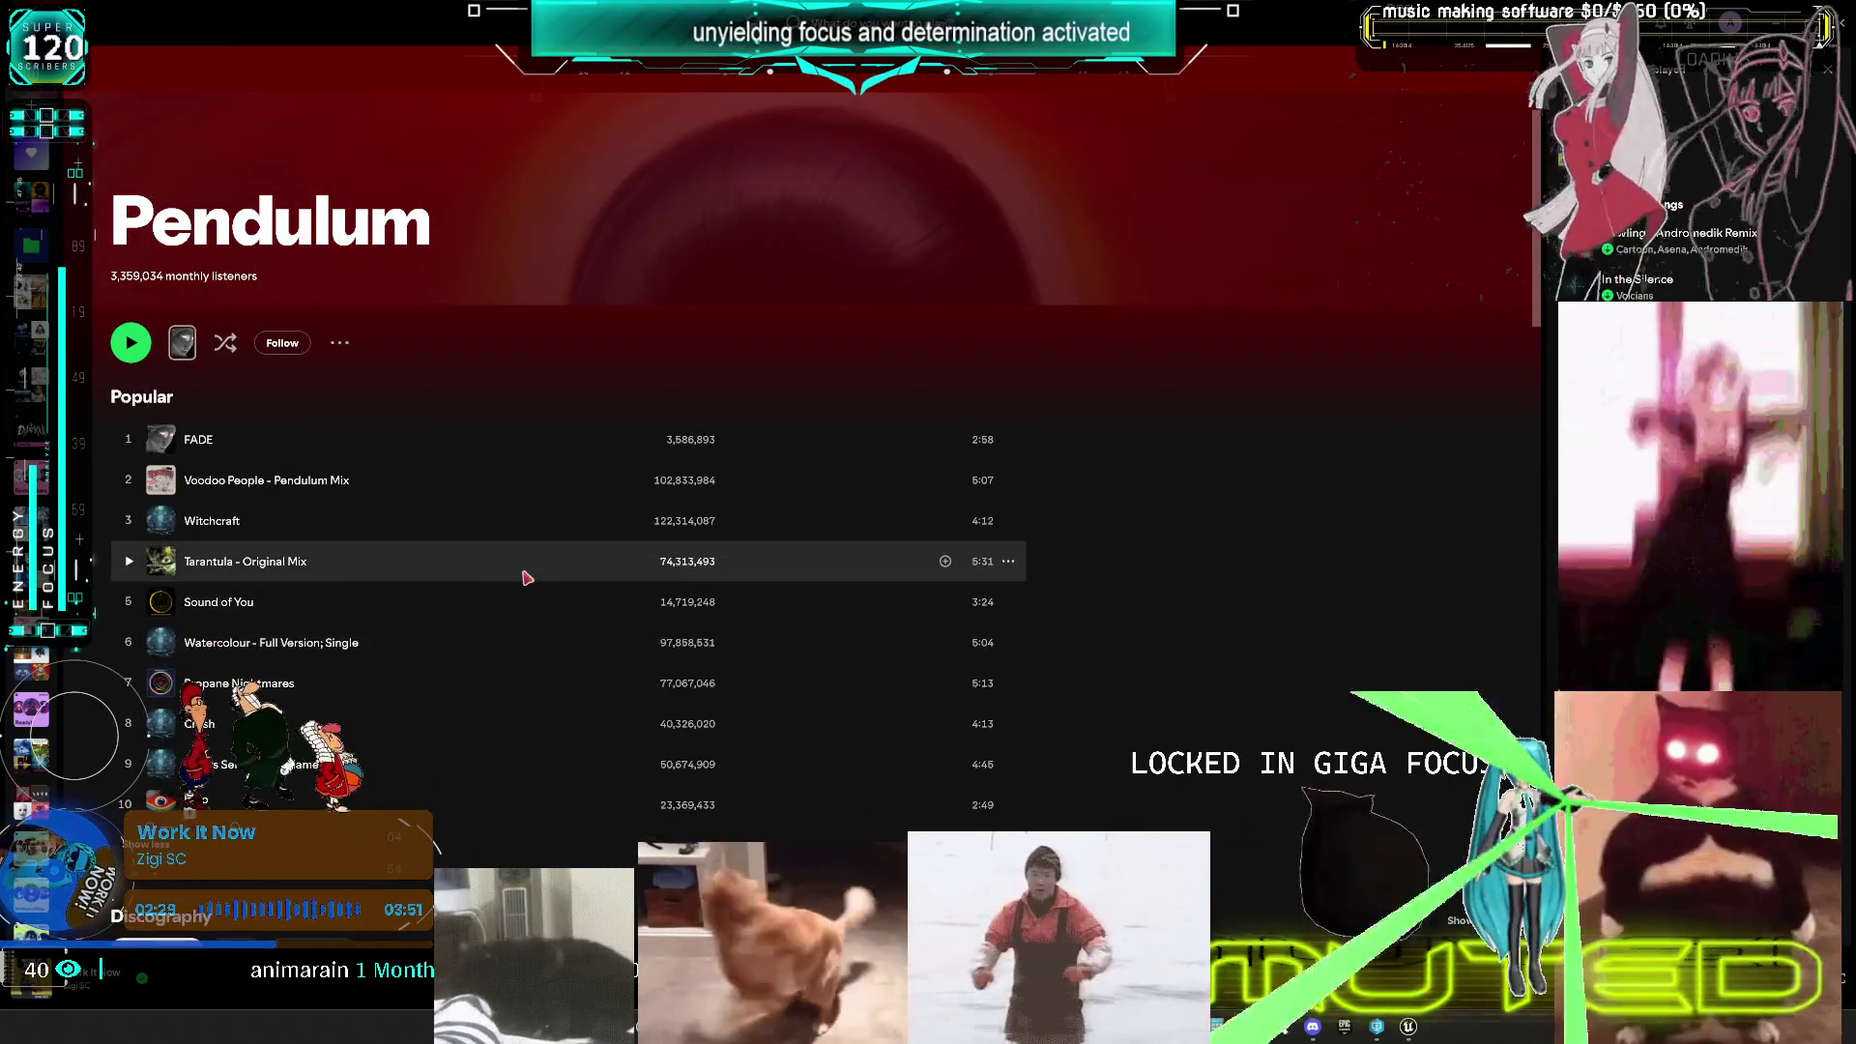
- Show all of Pendulum's Singles and EPs in the discography
scroll(464, 585, down, 6)
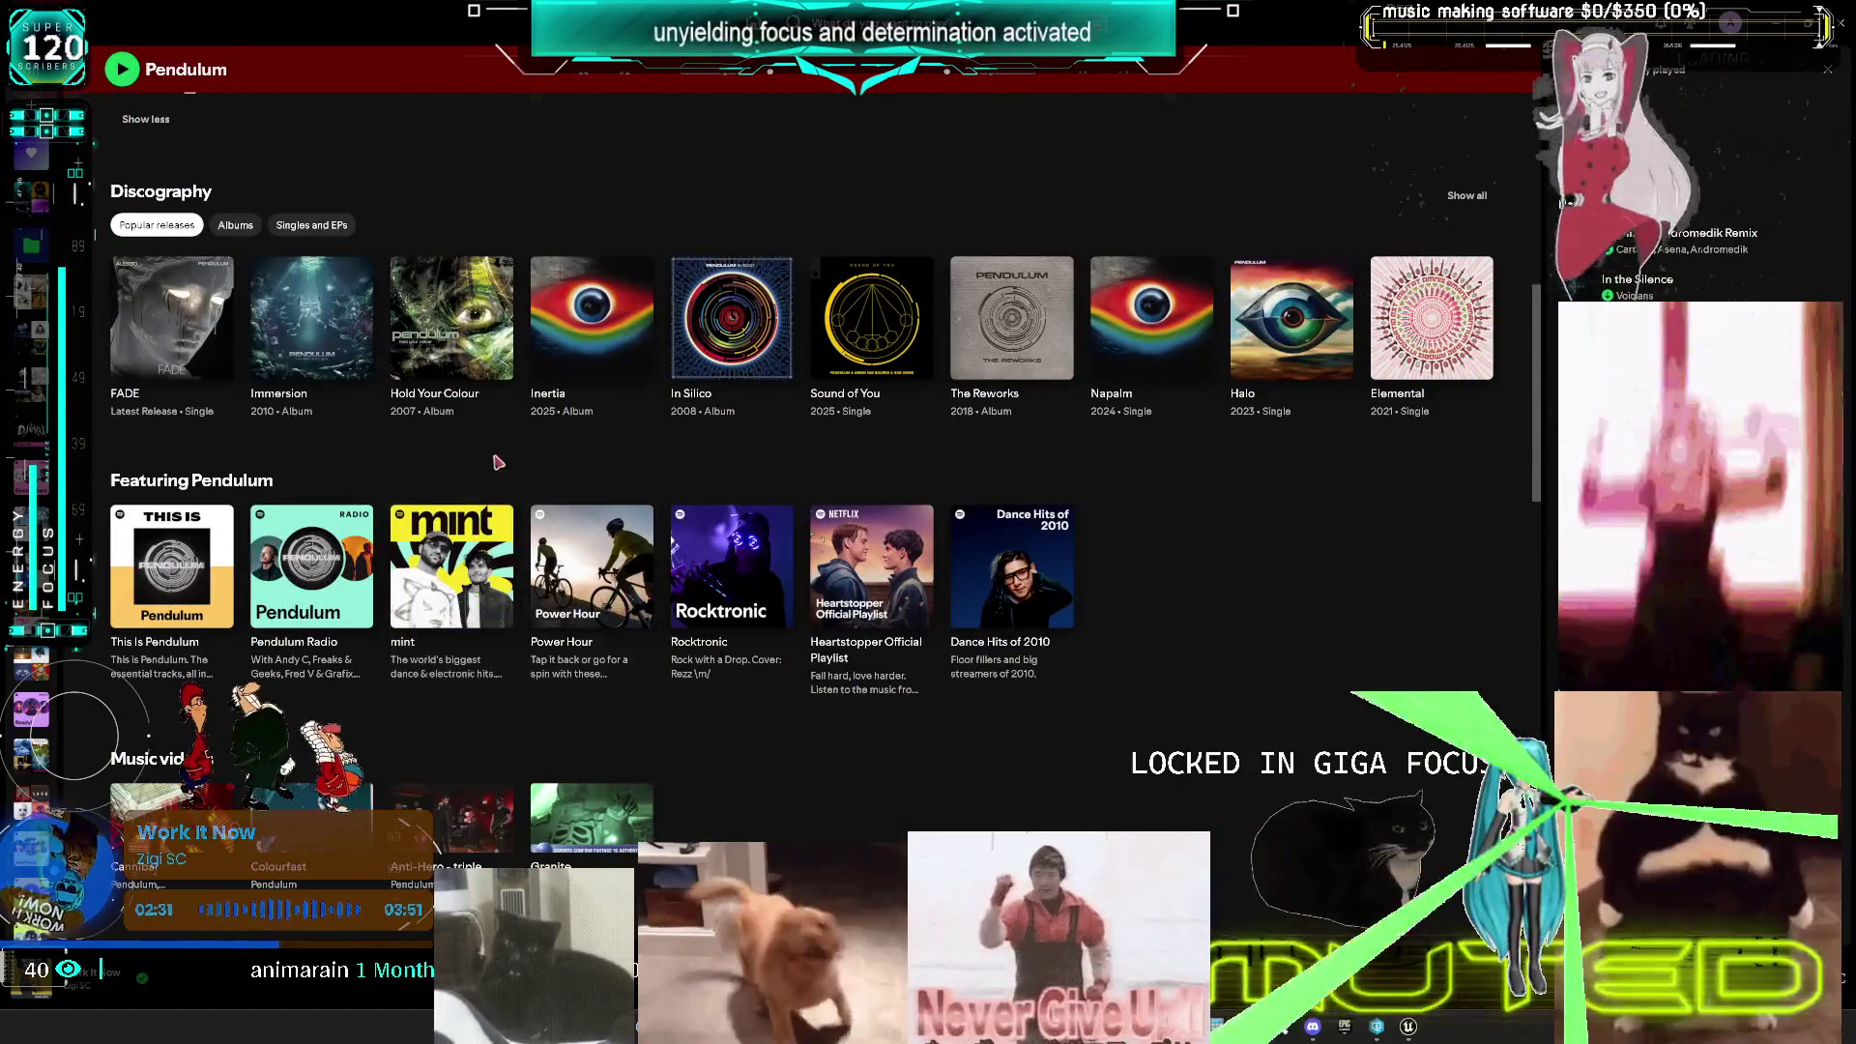
scroll(157, 412, up, 3)
click(311, 514)
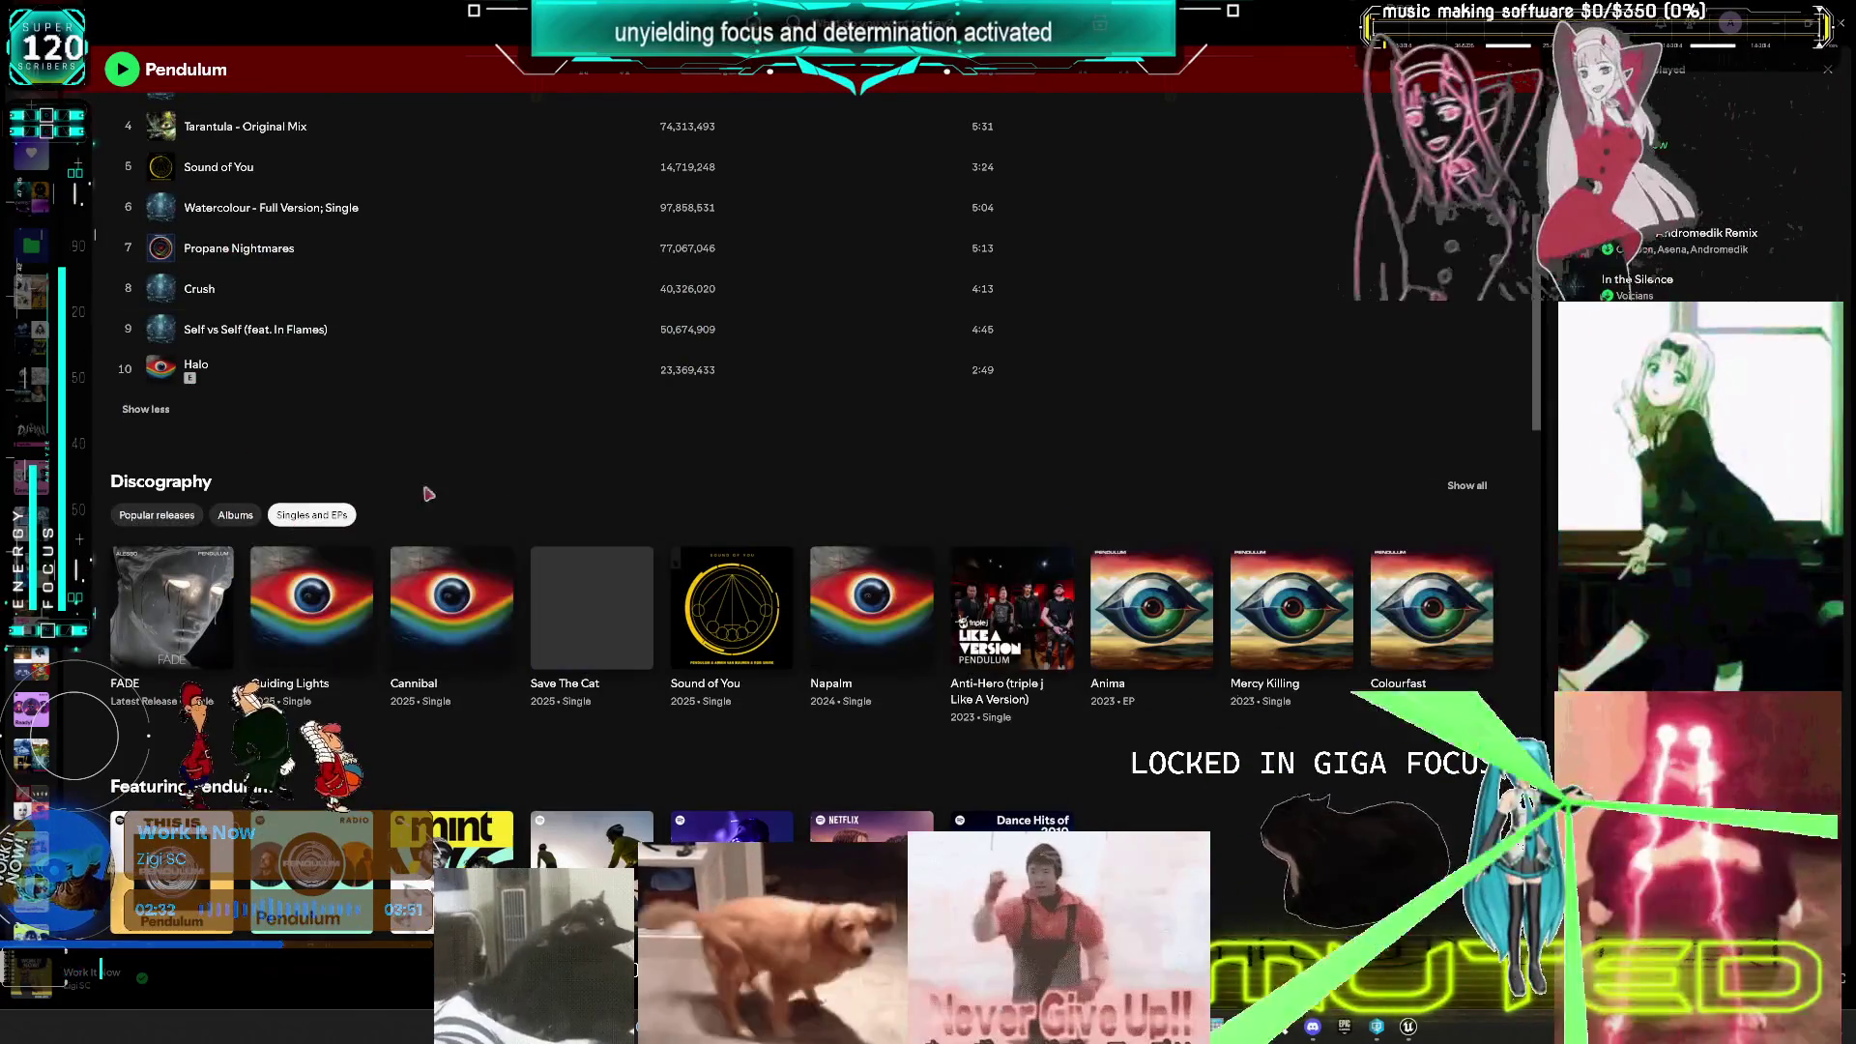
scroll(1487, 592, up, 6)
scroll(1487, 592, down, 5)
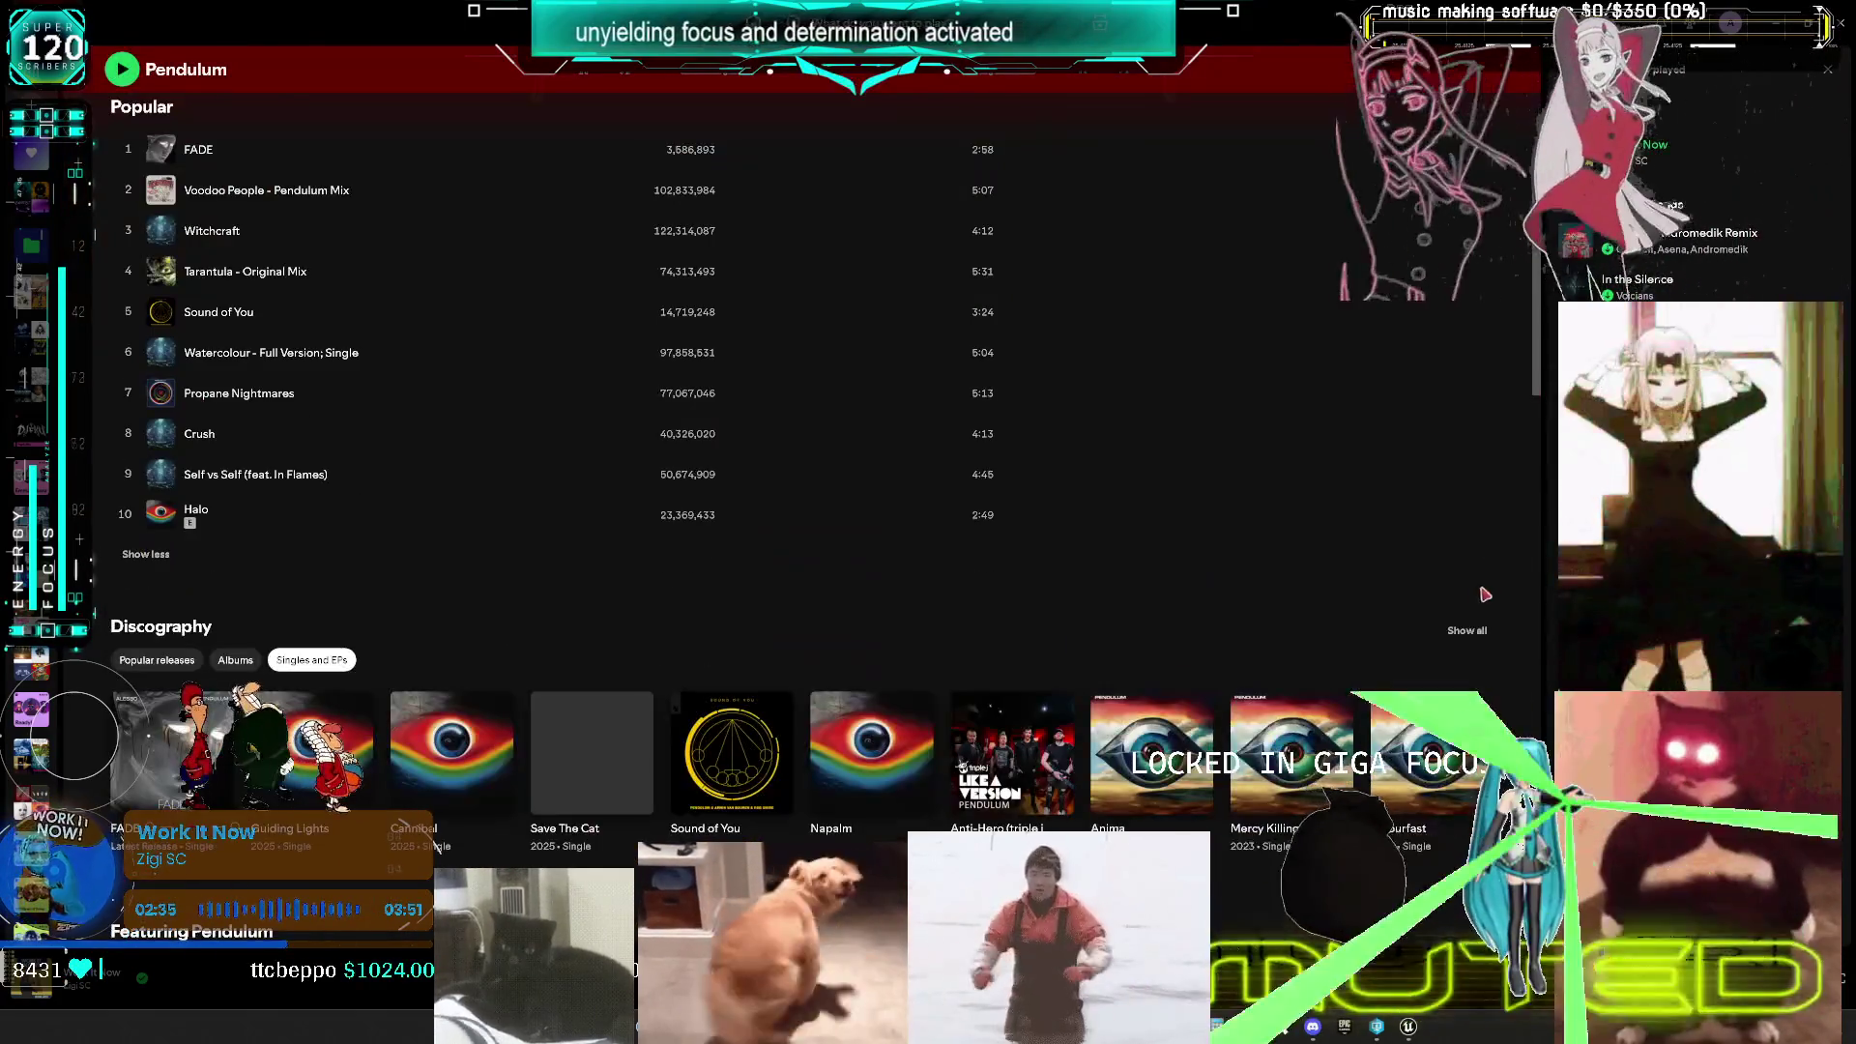
click(1467, 633)
- Play the Witchcraft single and minimize Spotify
scroll(808, 542, down, 20)
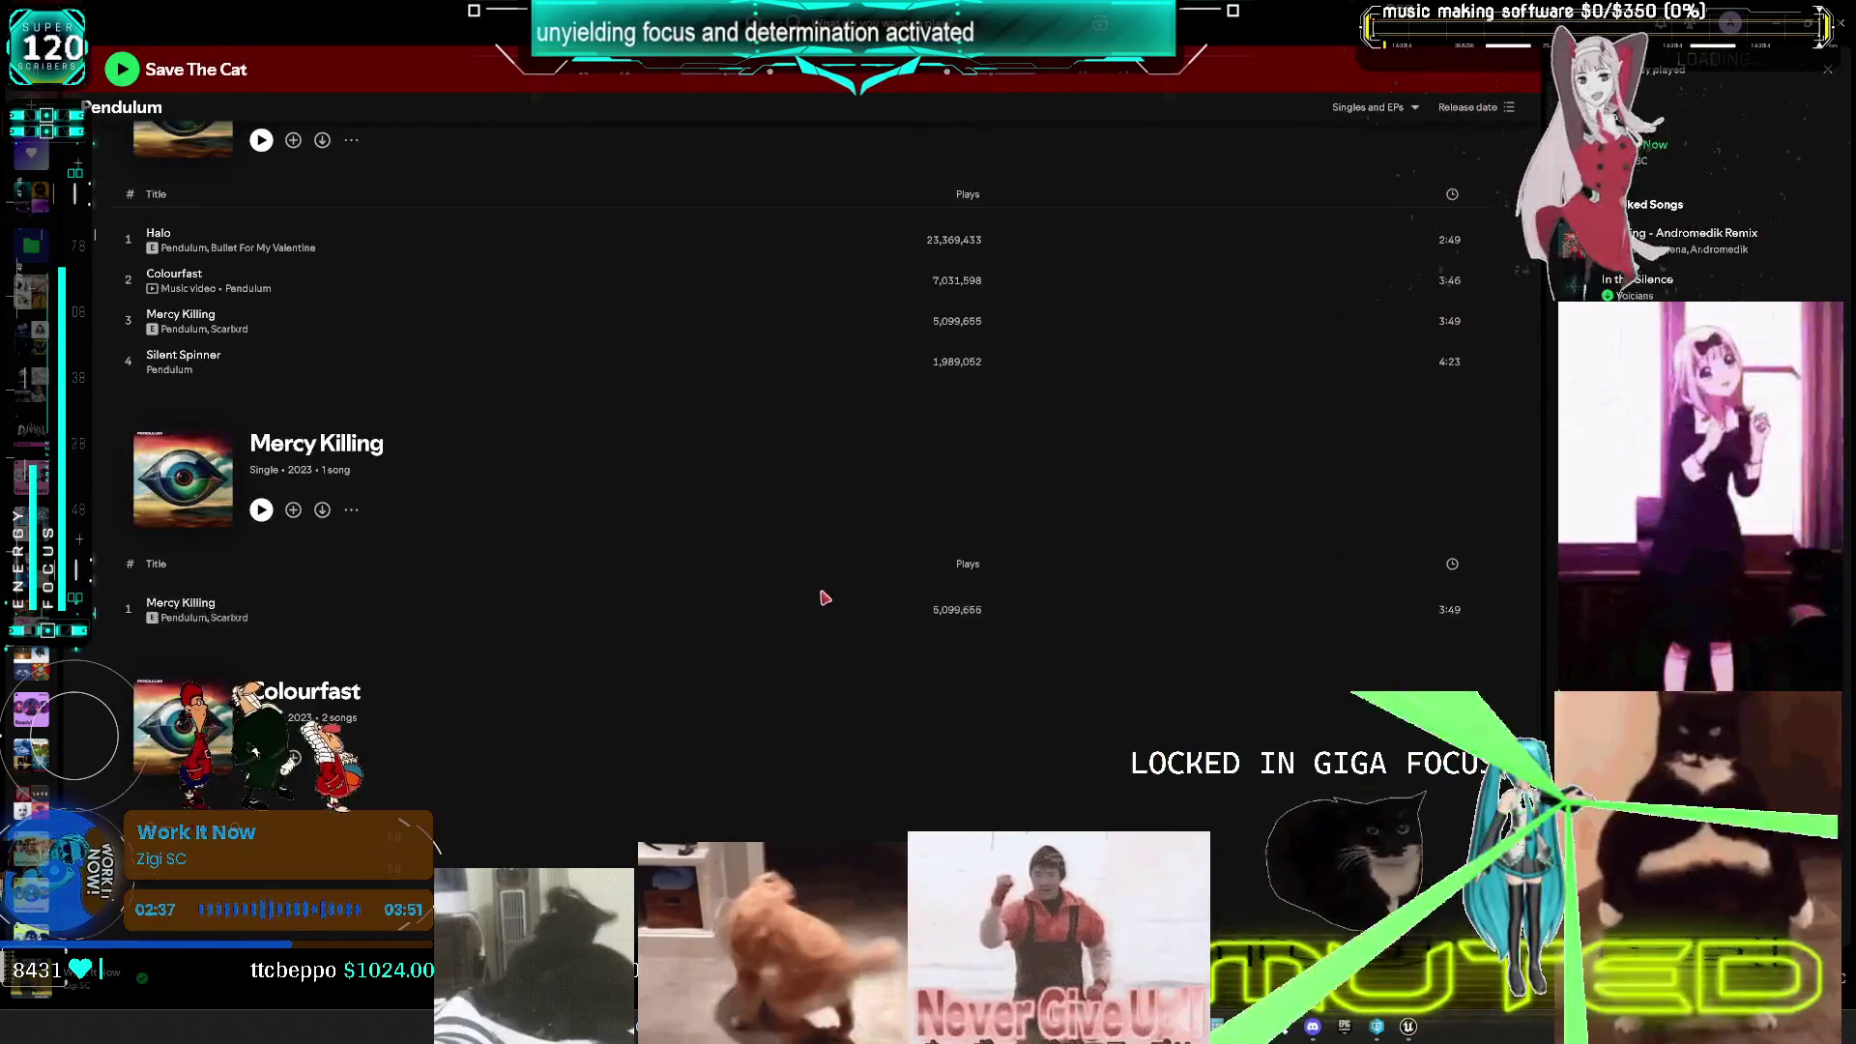
scroll(830, 587, down, 20)
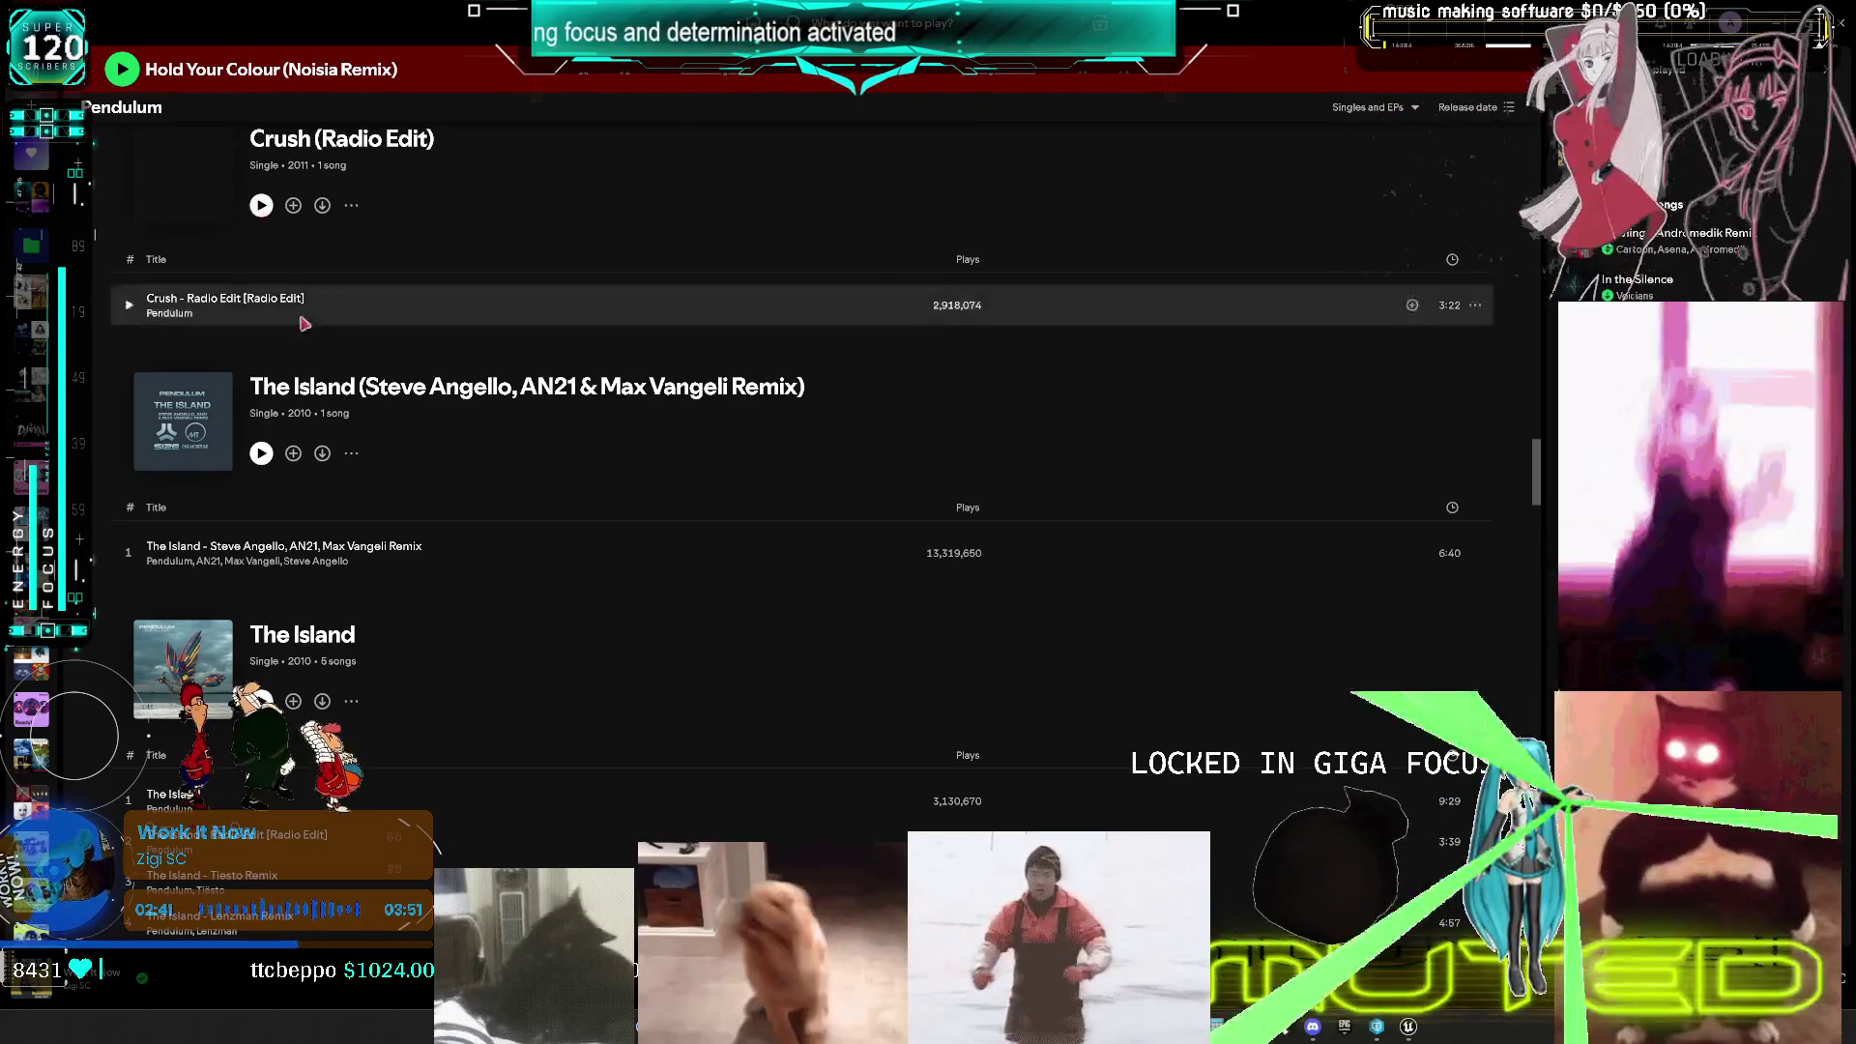
scroll(289, 294, down, 3)
scroll(580, 618, down, 6)
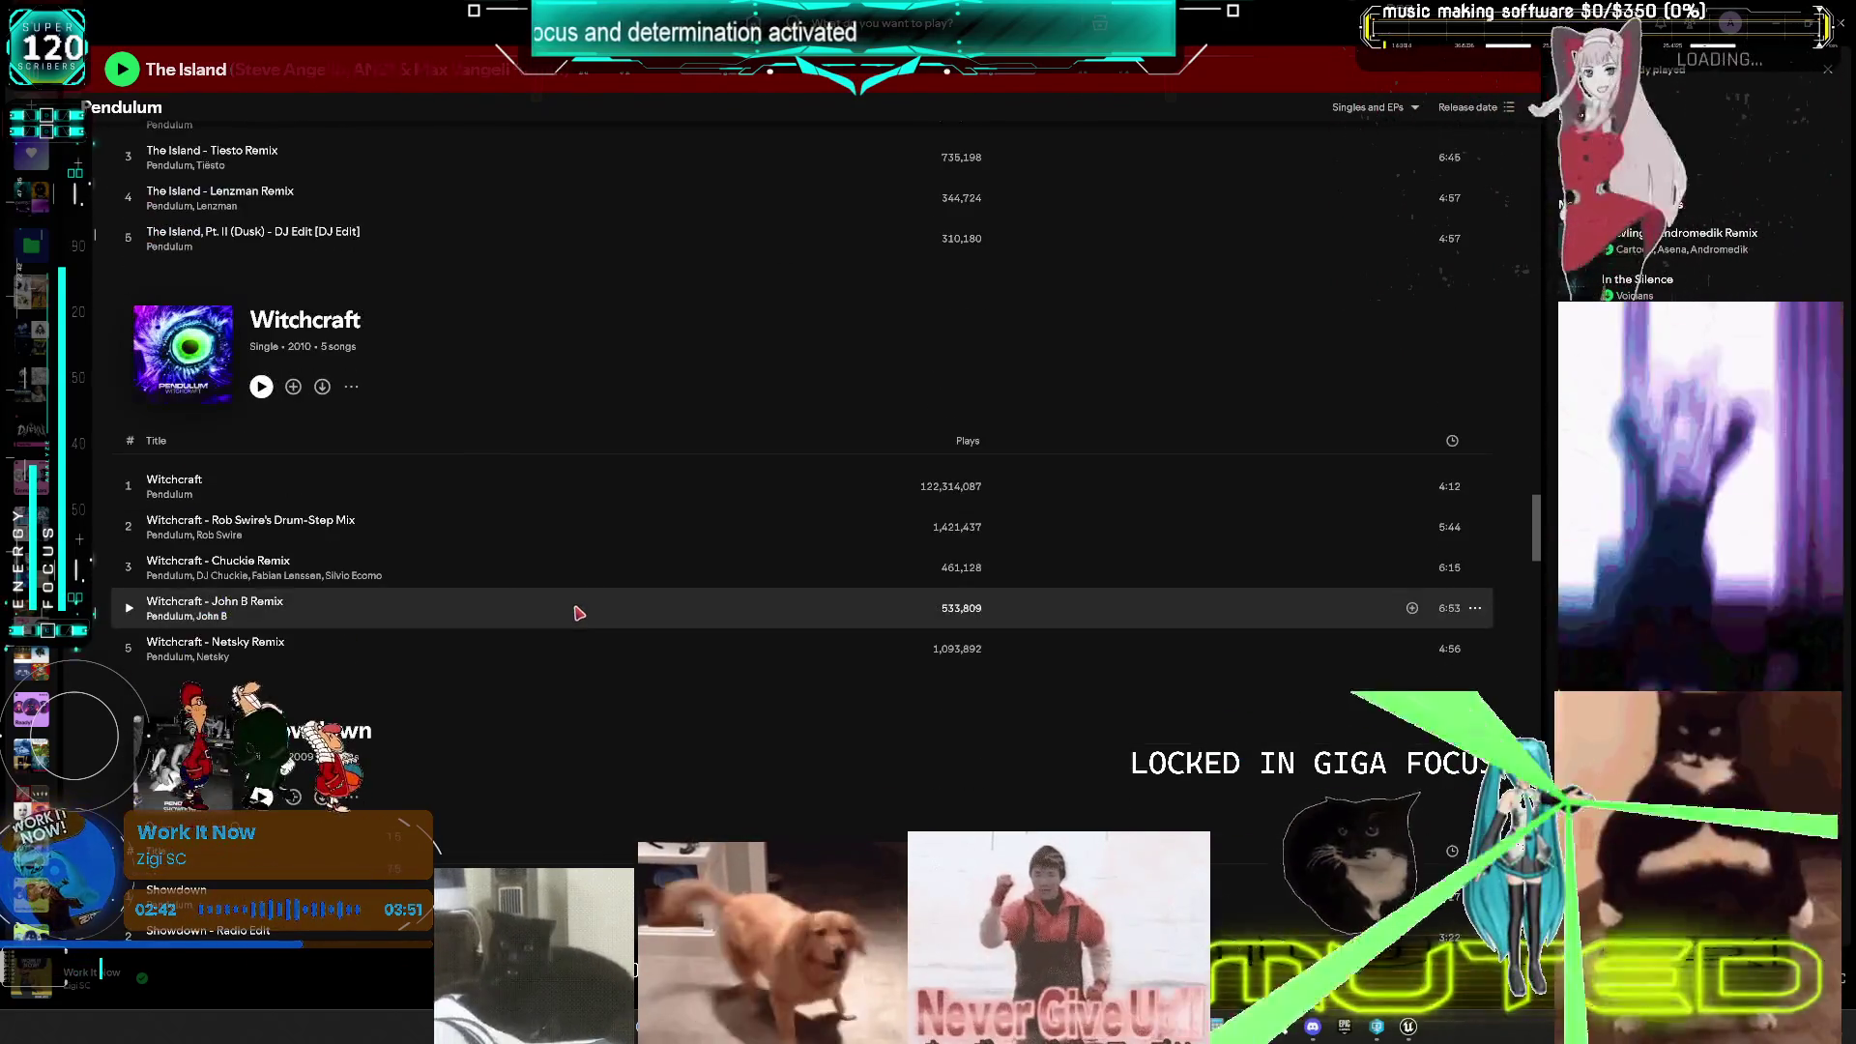
click(129, 340)
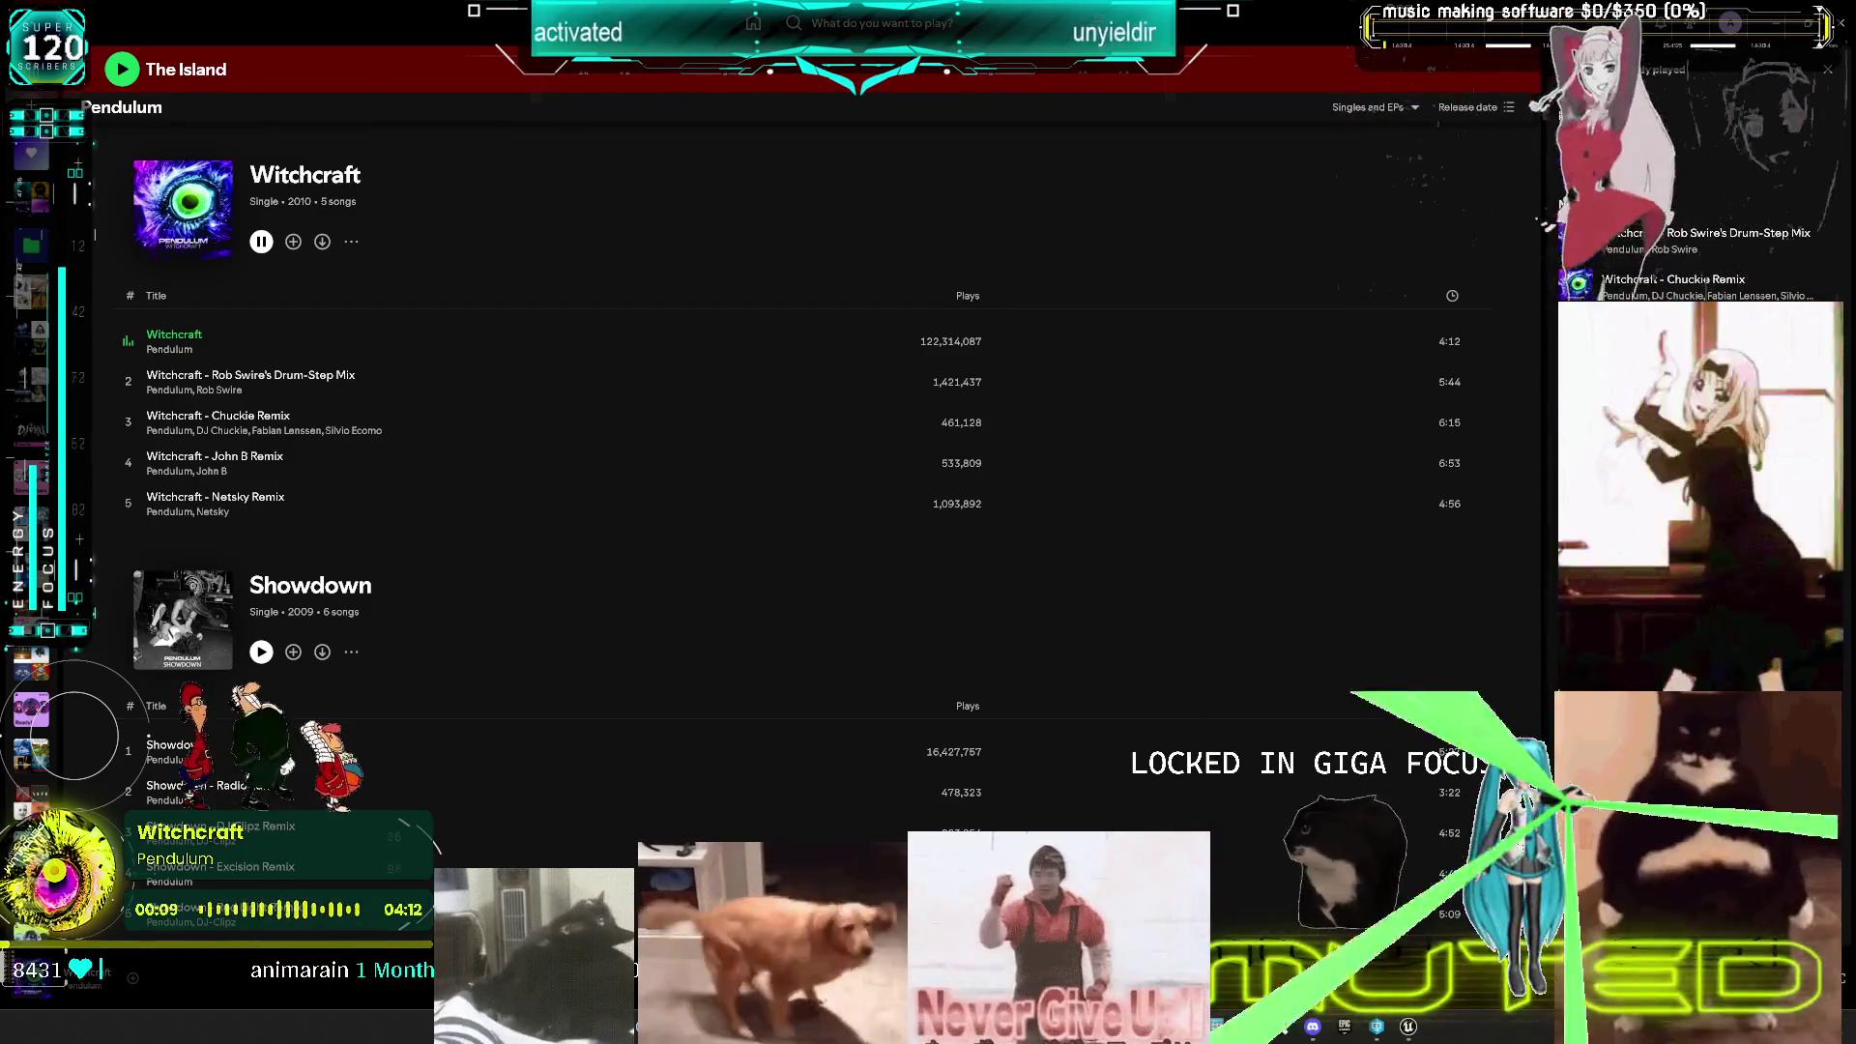
click(1777, 17)
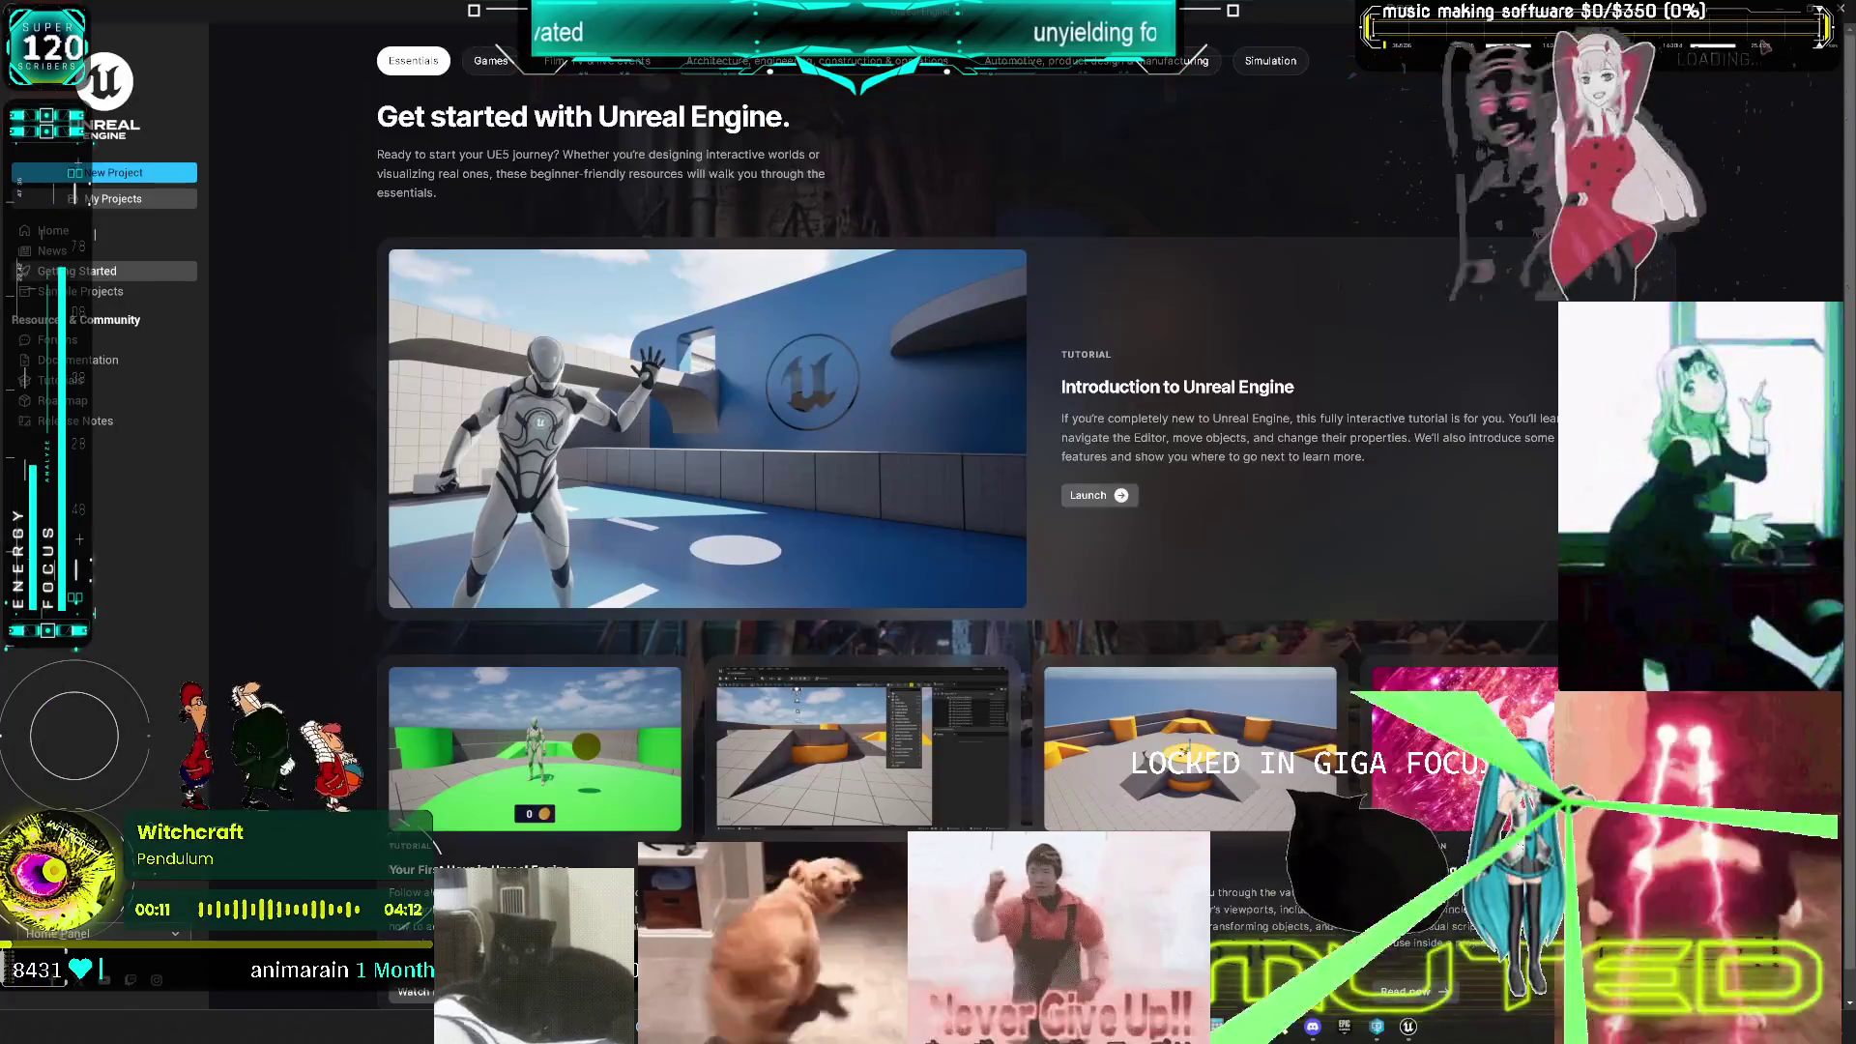
- From the Unreal project browser, open Multiplayer.uproject in U:\P4\Multiplayer - Copy
click(1777, 16)
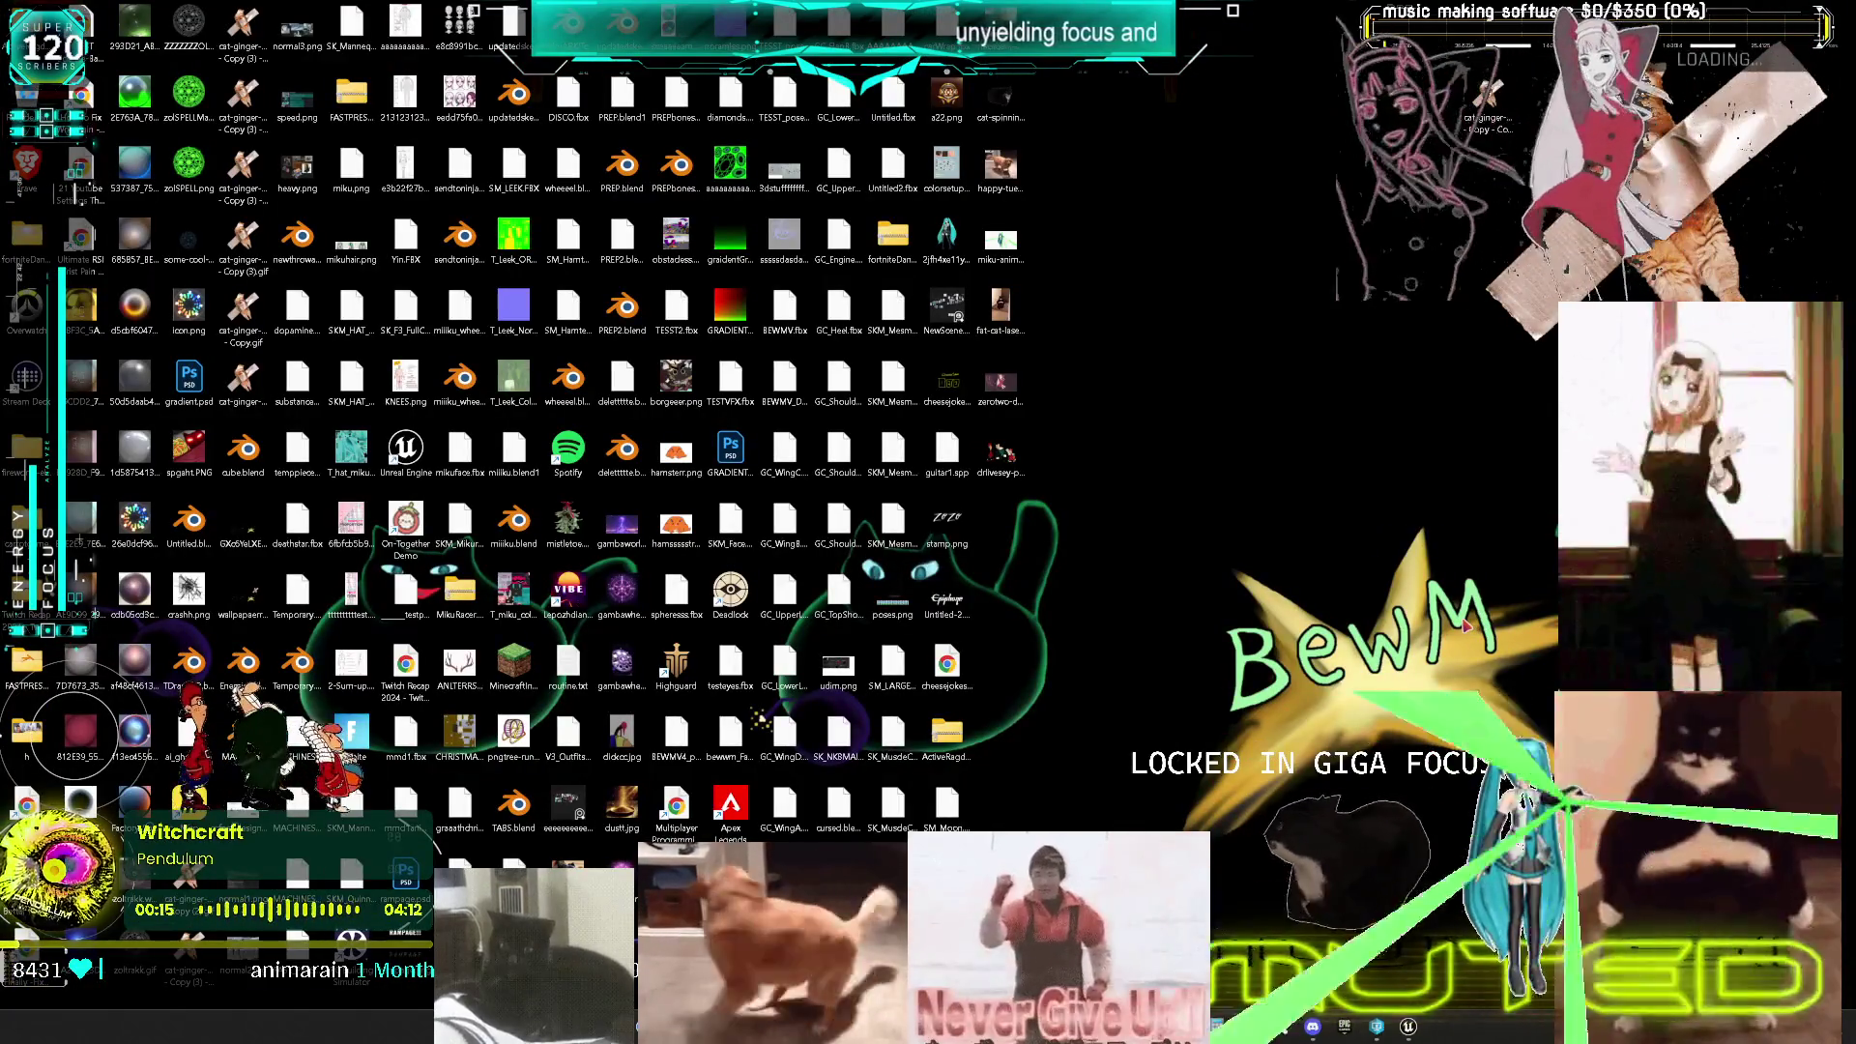
click(1410, 1028)
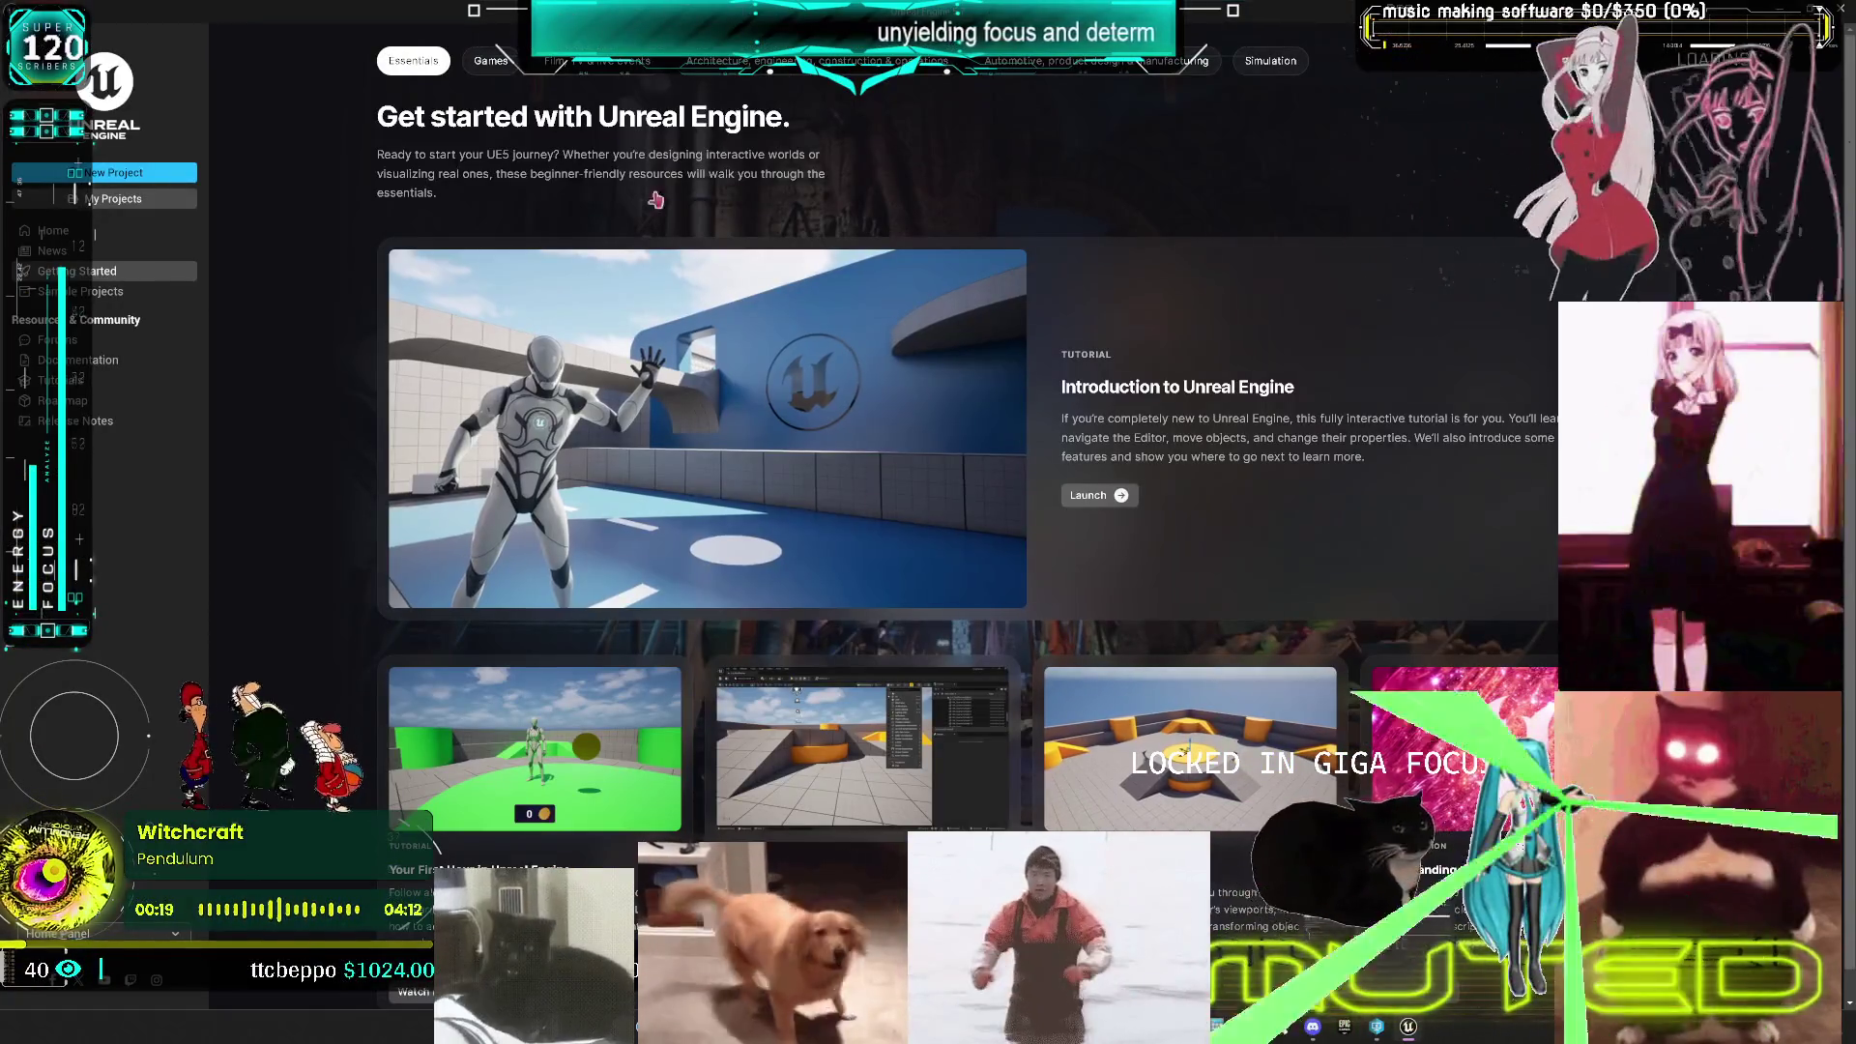
click(124, 199)
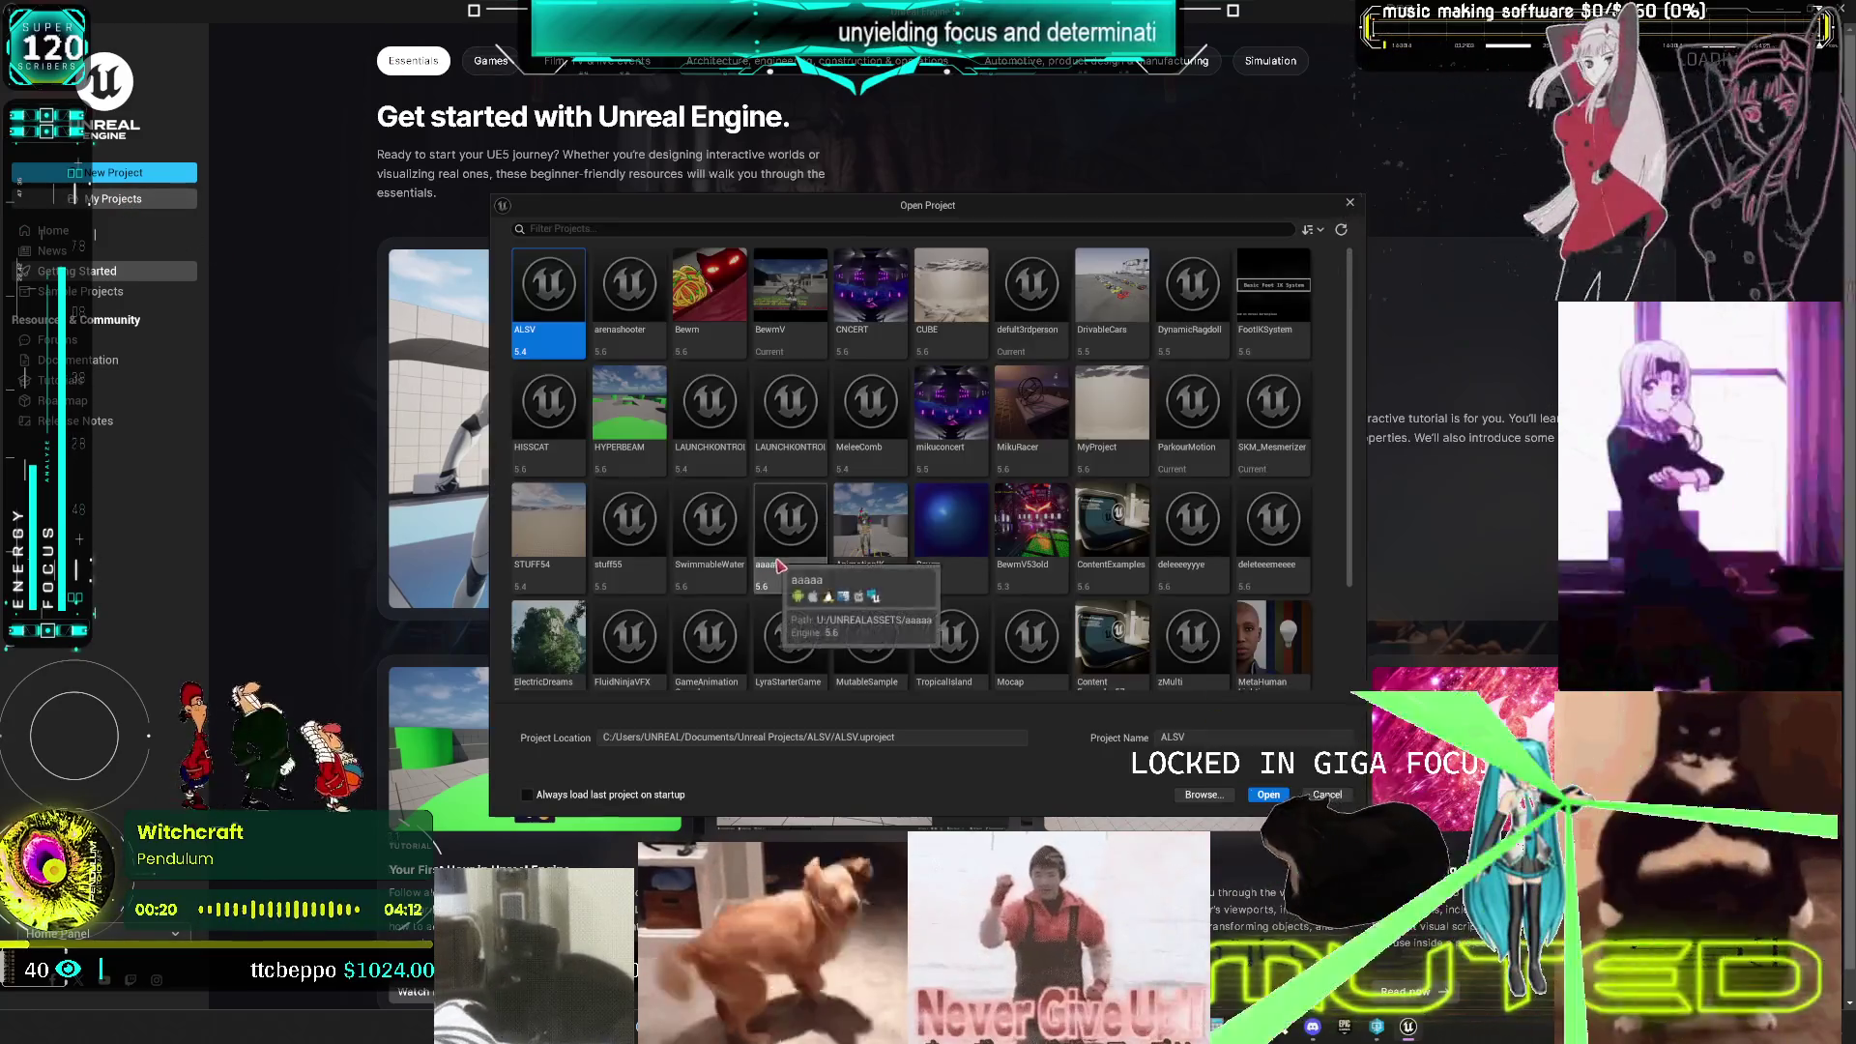
click(1206, 796)
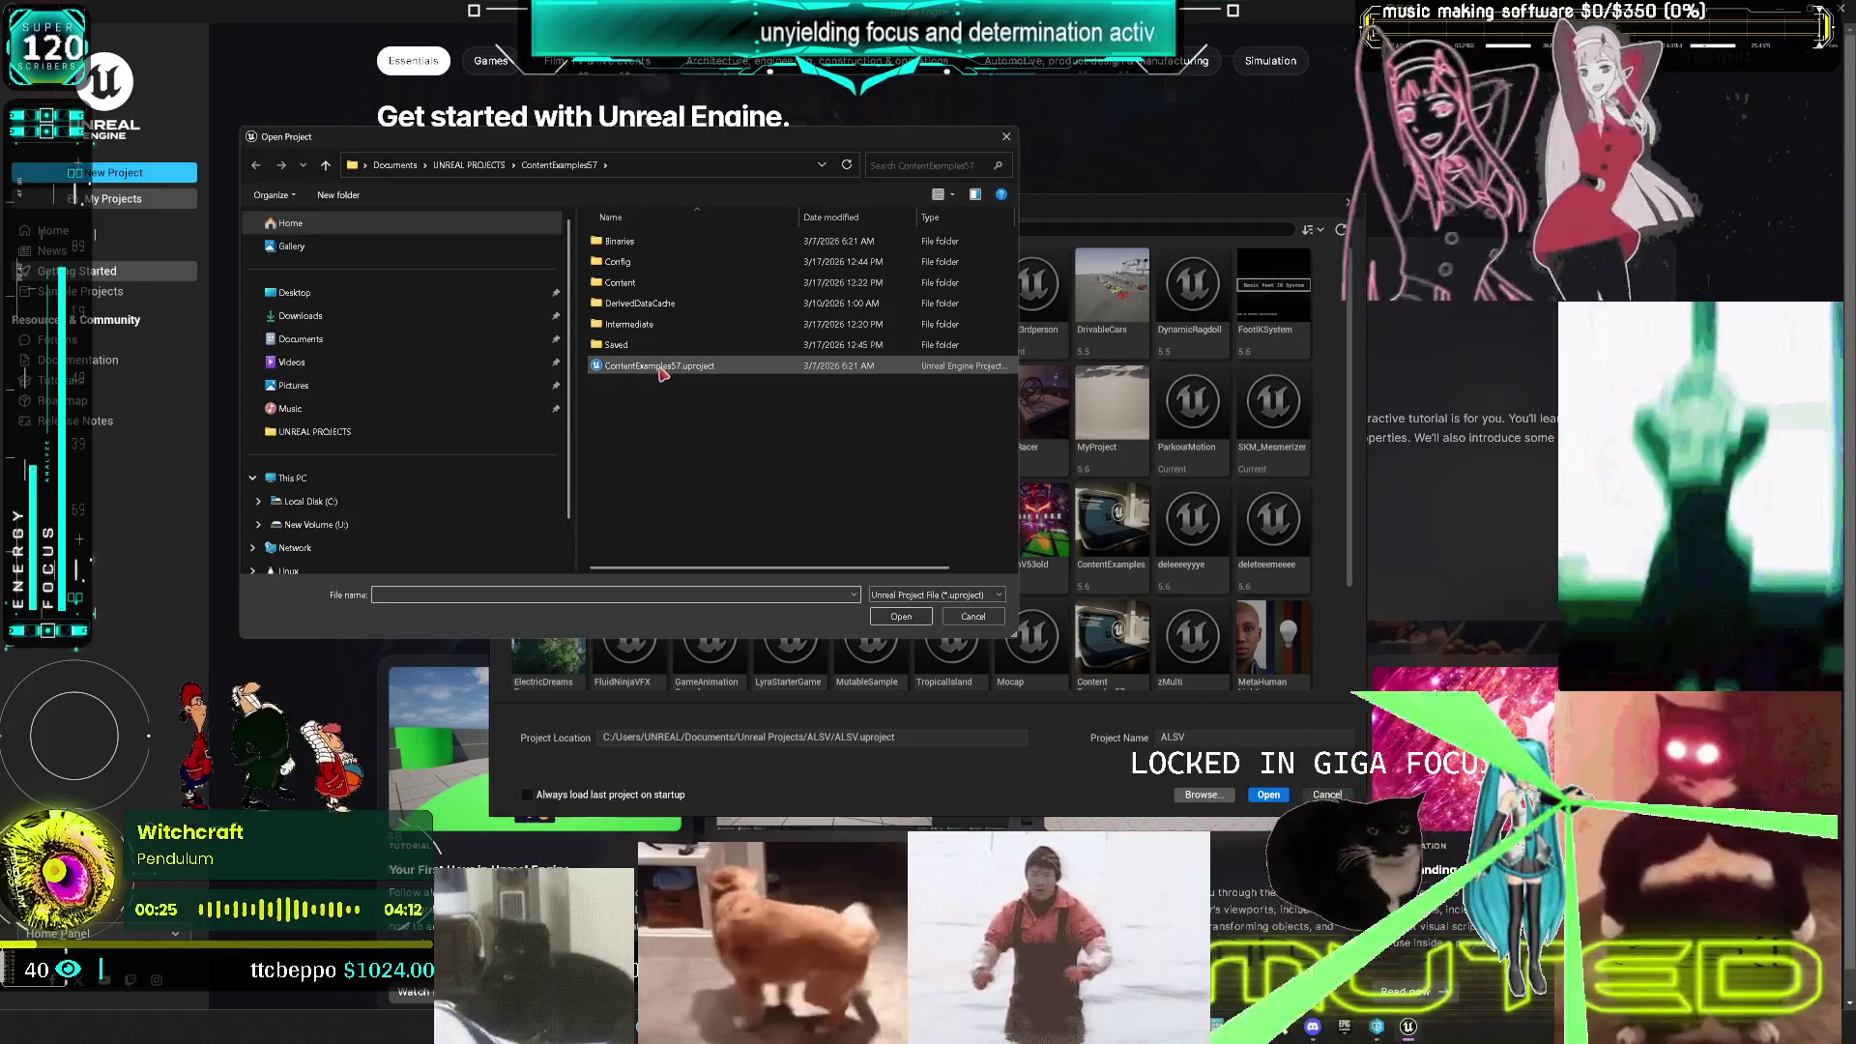
click(319, 524)
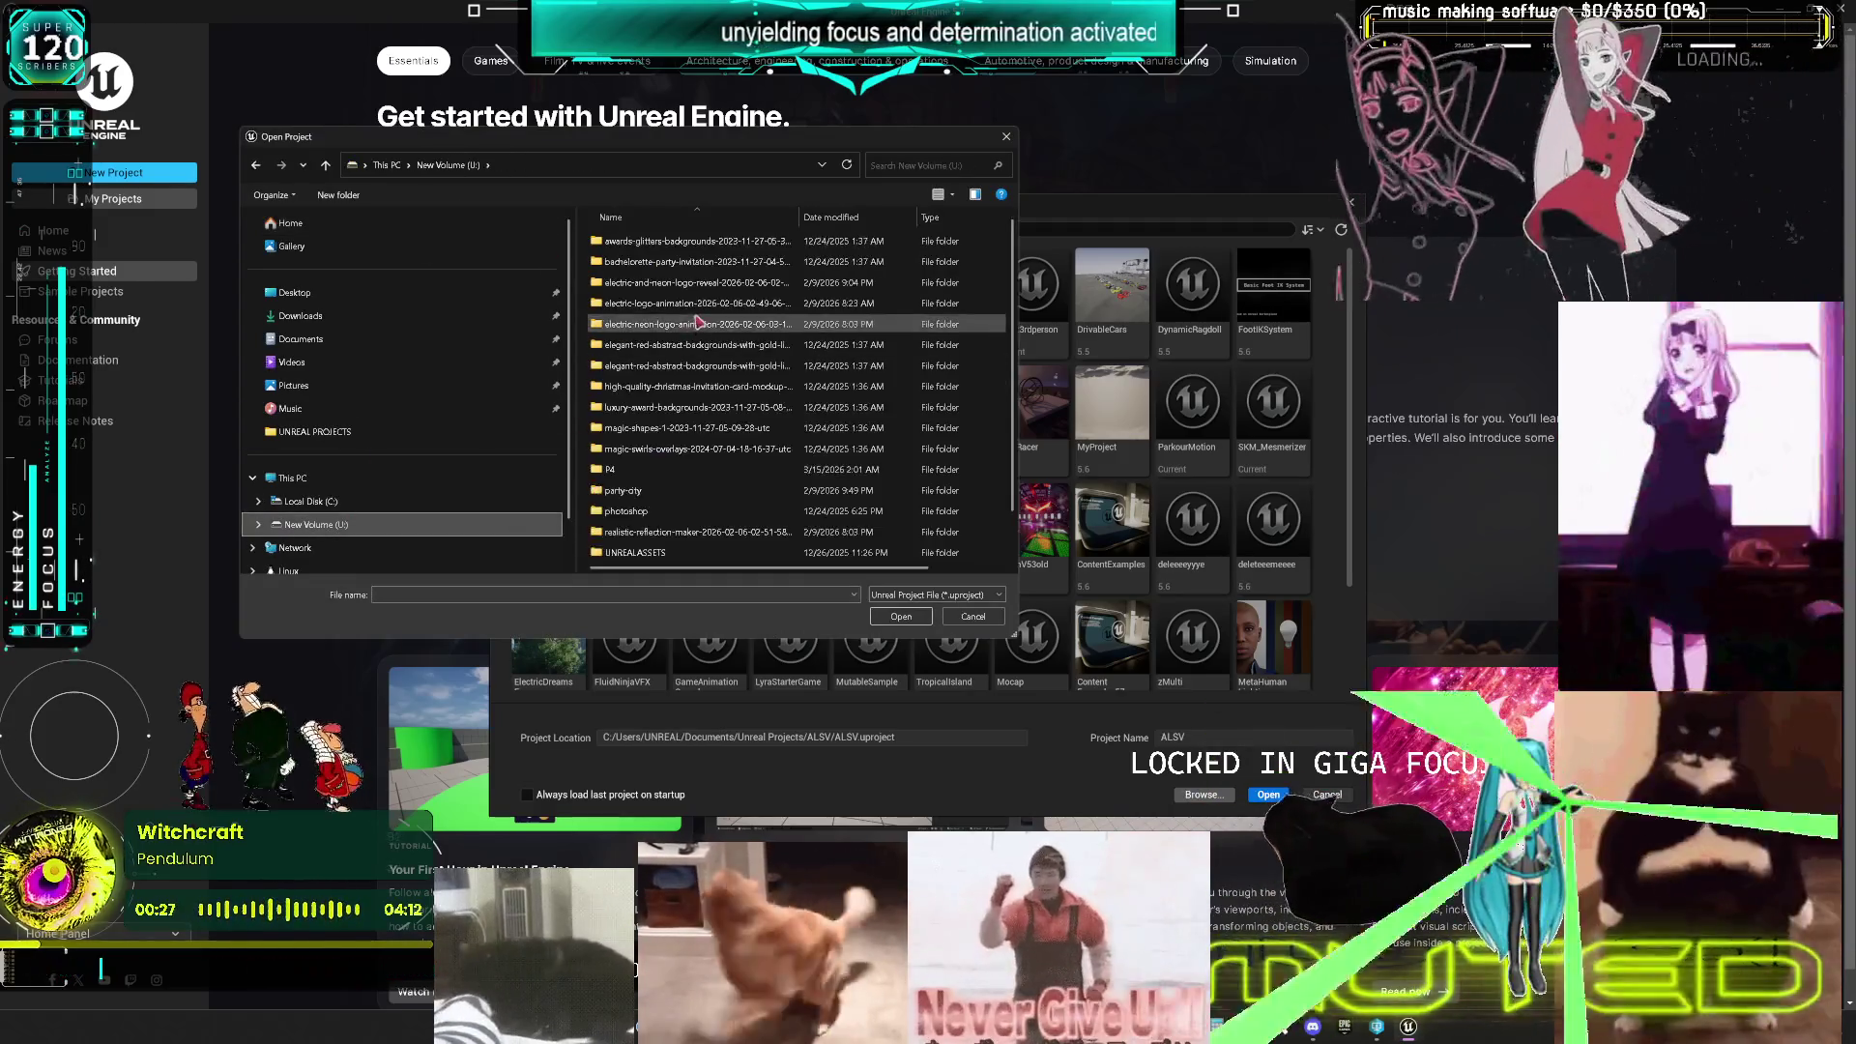
double_click(611, 469)
double_click(641, 282)
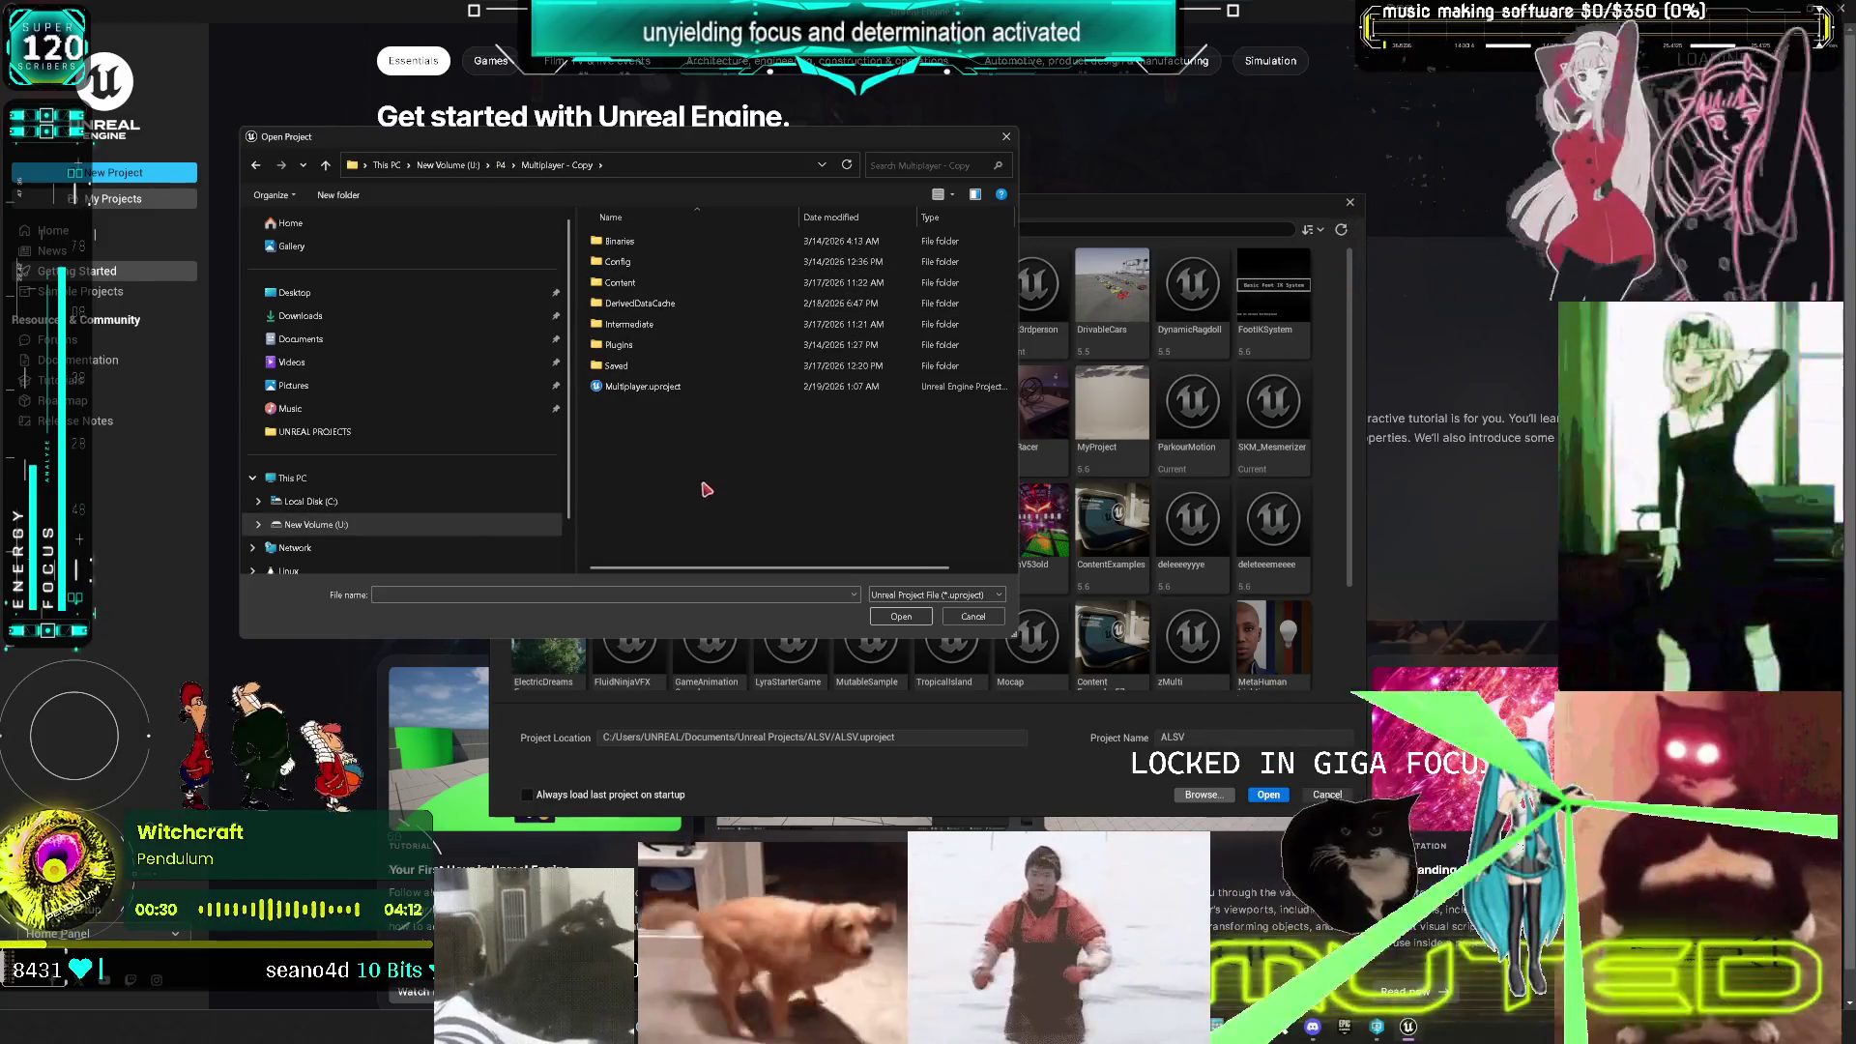
click(649, 387)
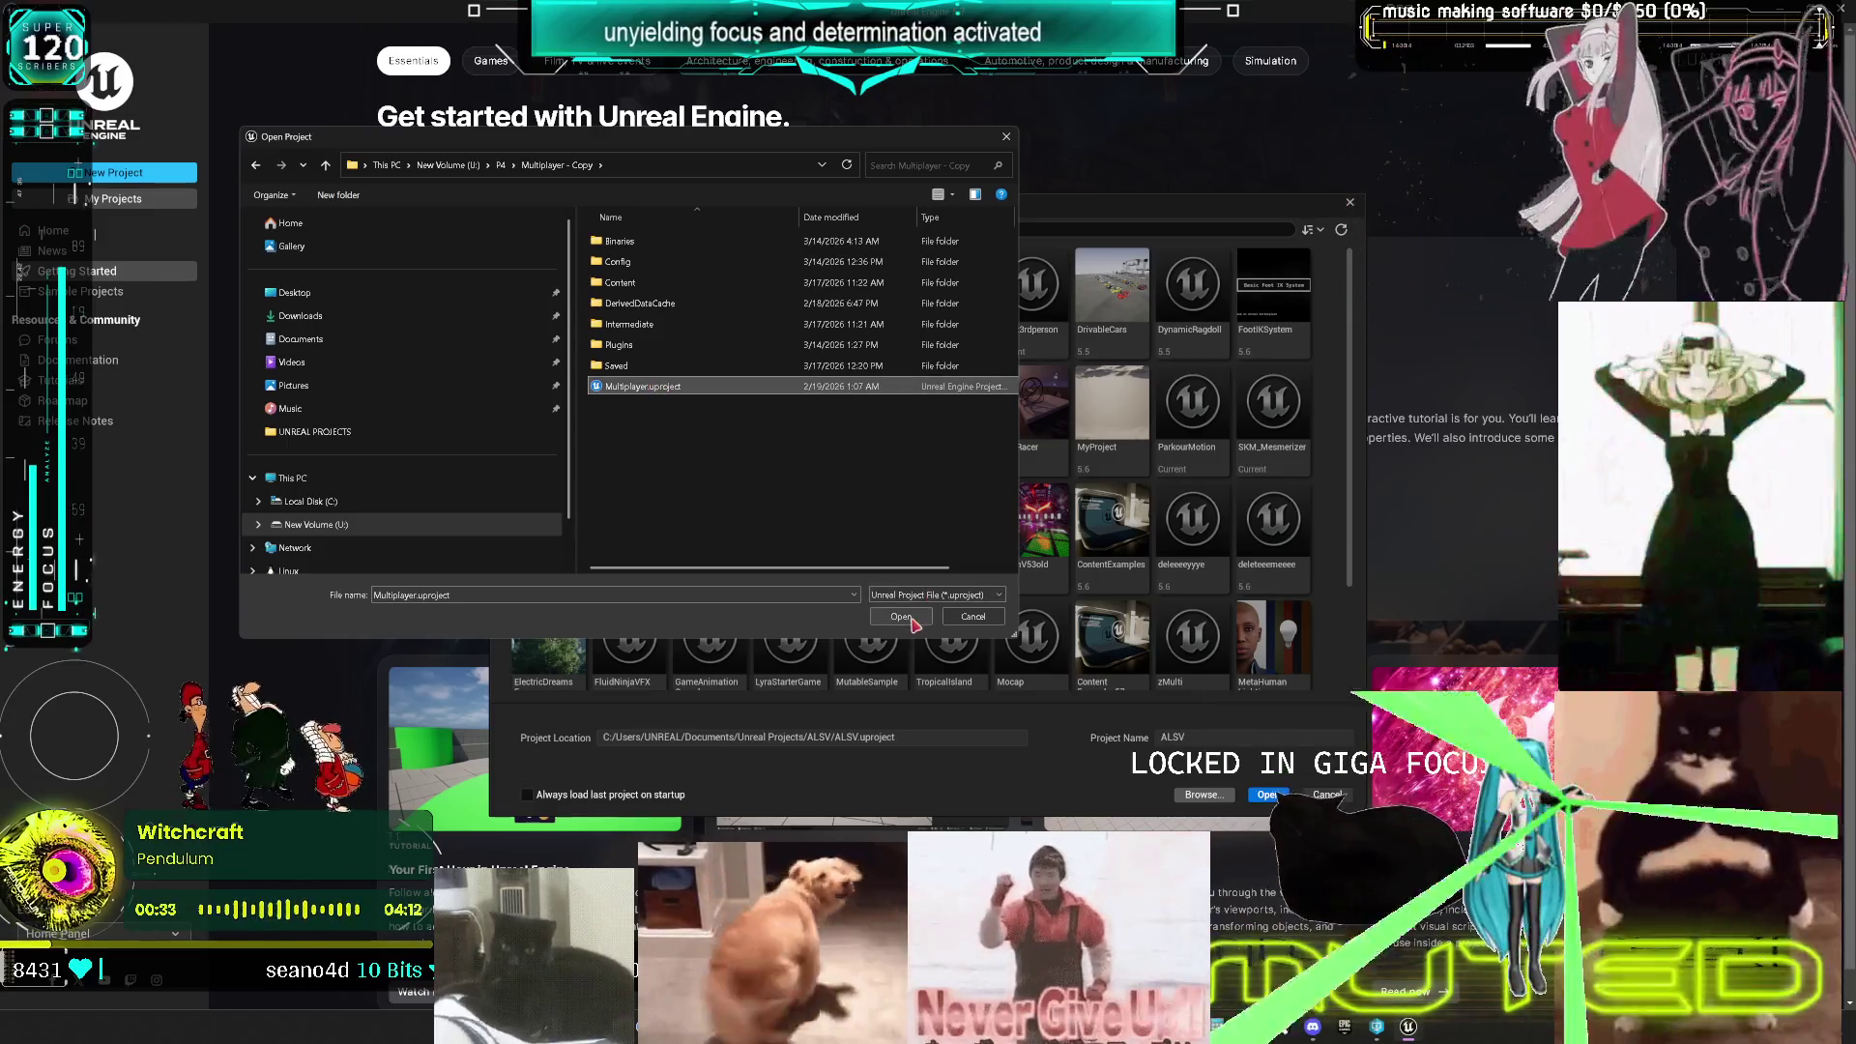
click(909, 616)
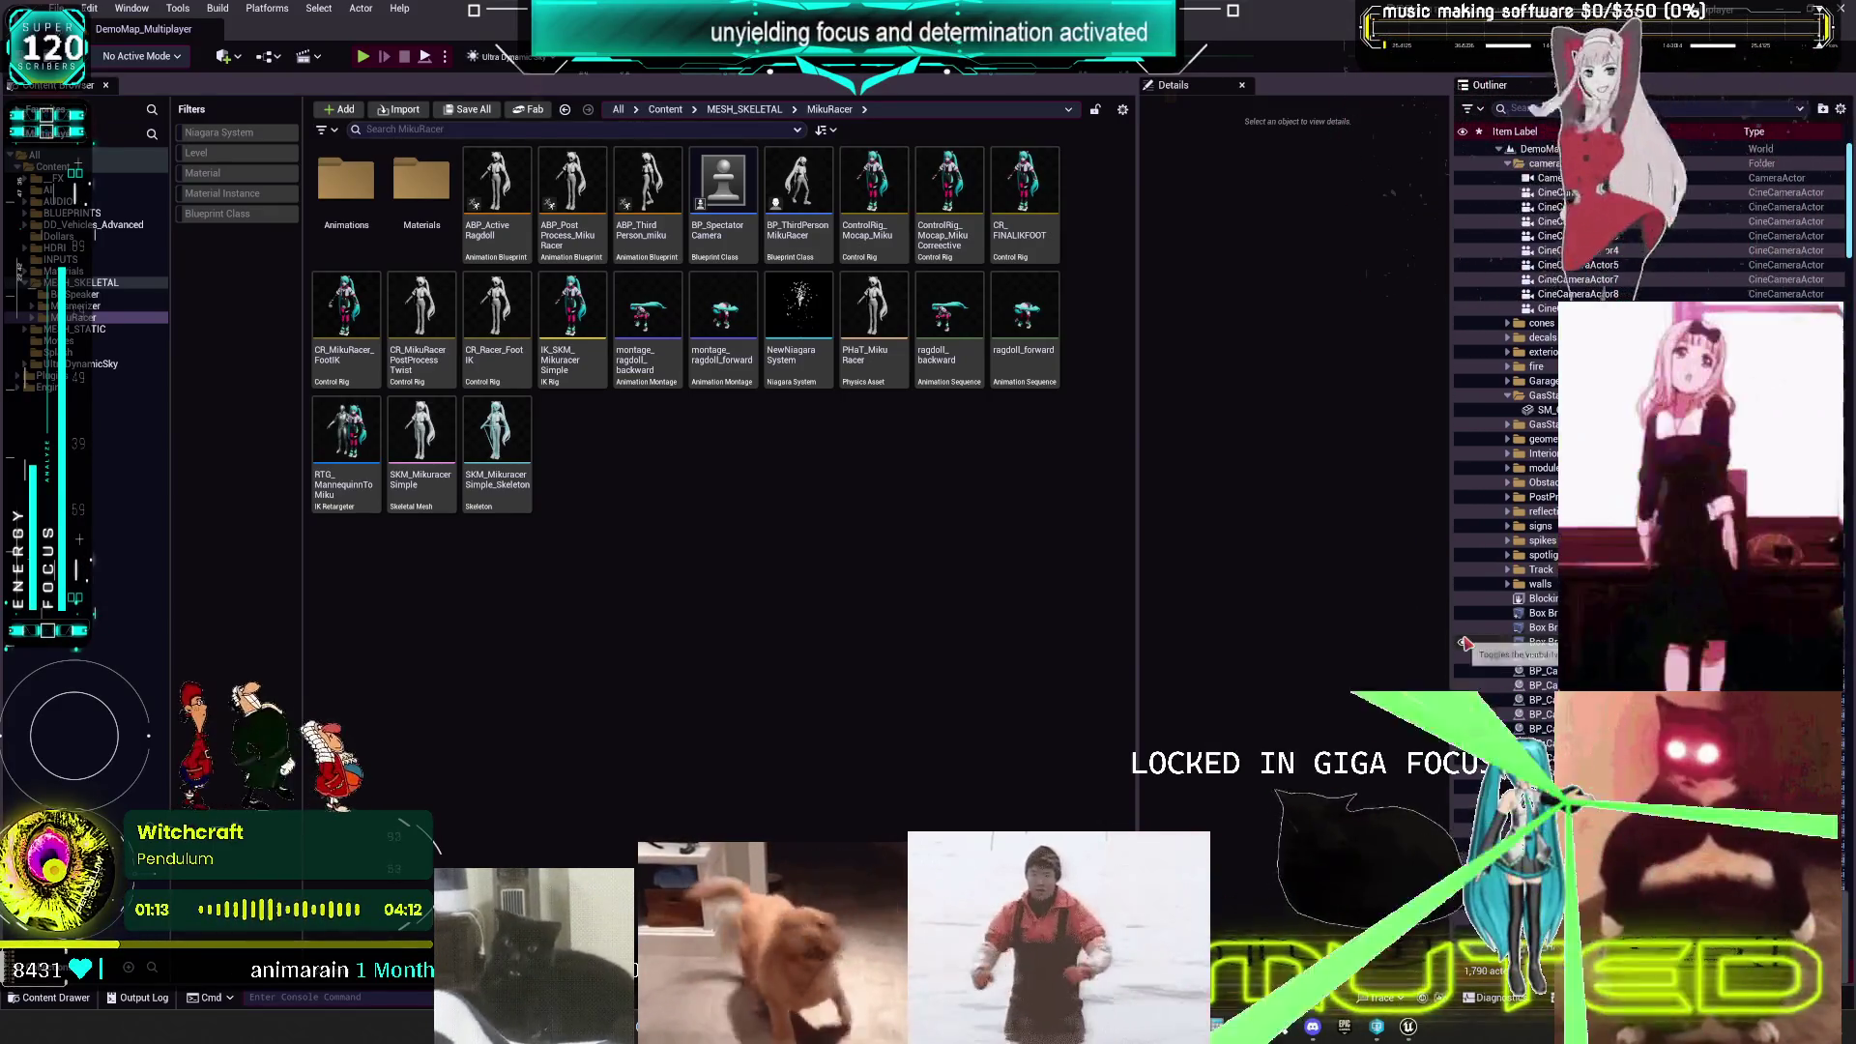
- Select the ControlRig_Mocap_Miku asset in the MikuRacer folder, then clear the selection
click(875, 186)
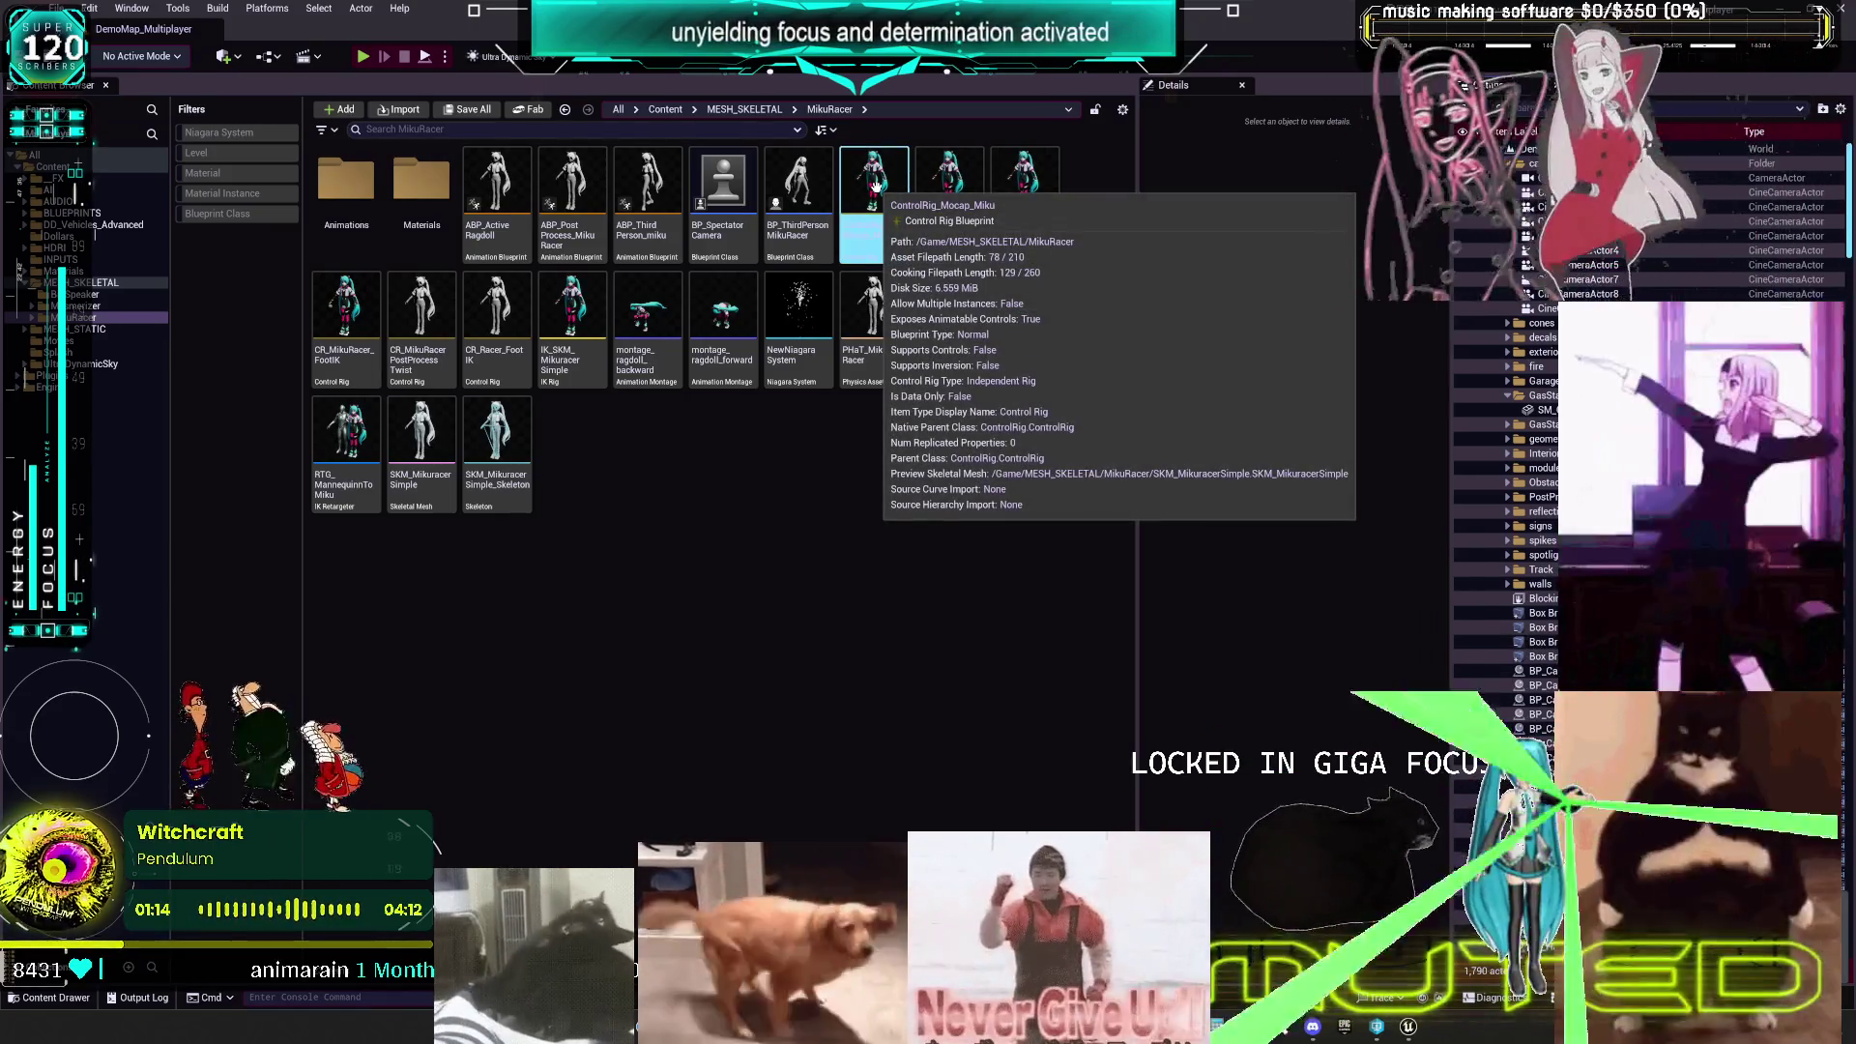
click(875, 267)
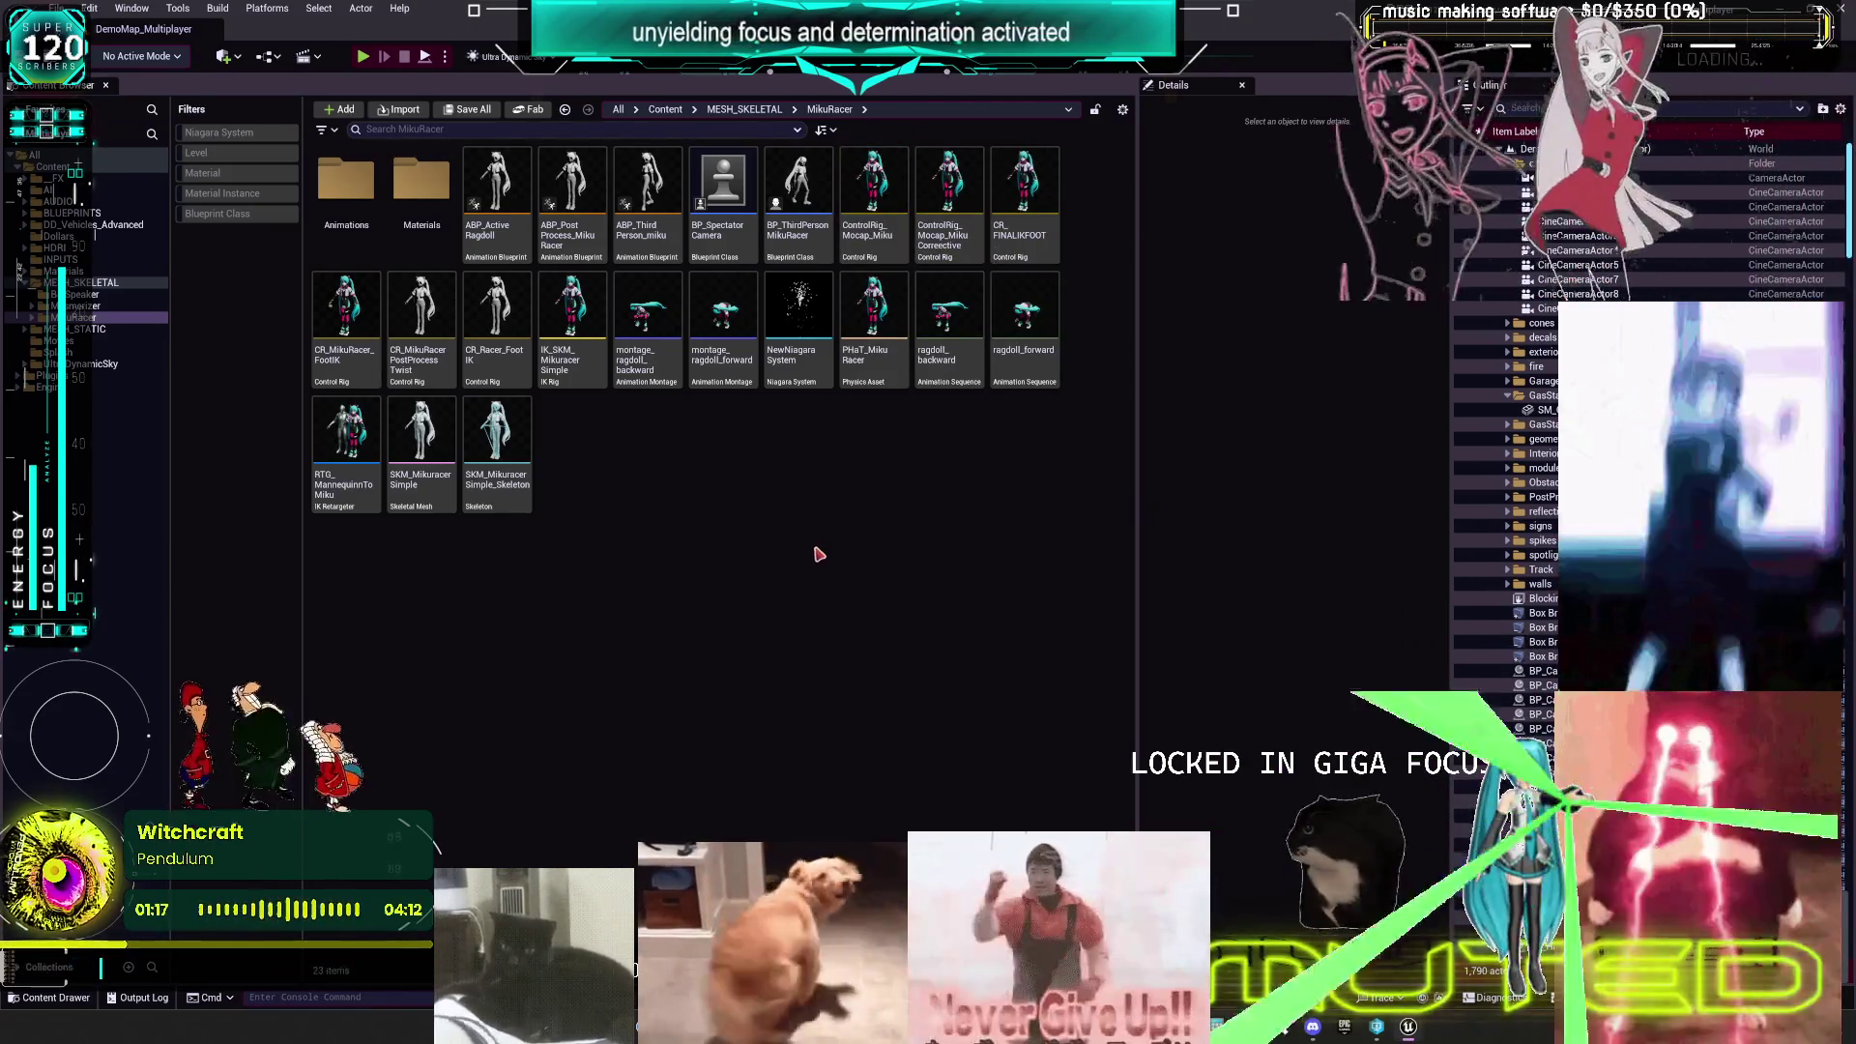
- Open PHaT_MikuRacer in the Physics Asset Editor, then Alt+Tab over to Spotify
double_click(866, 365)
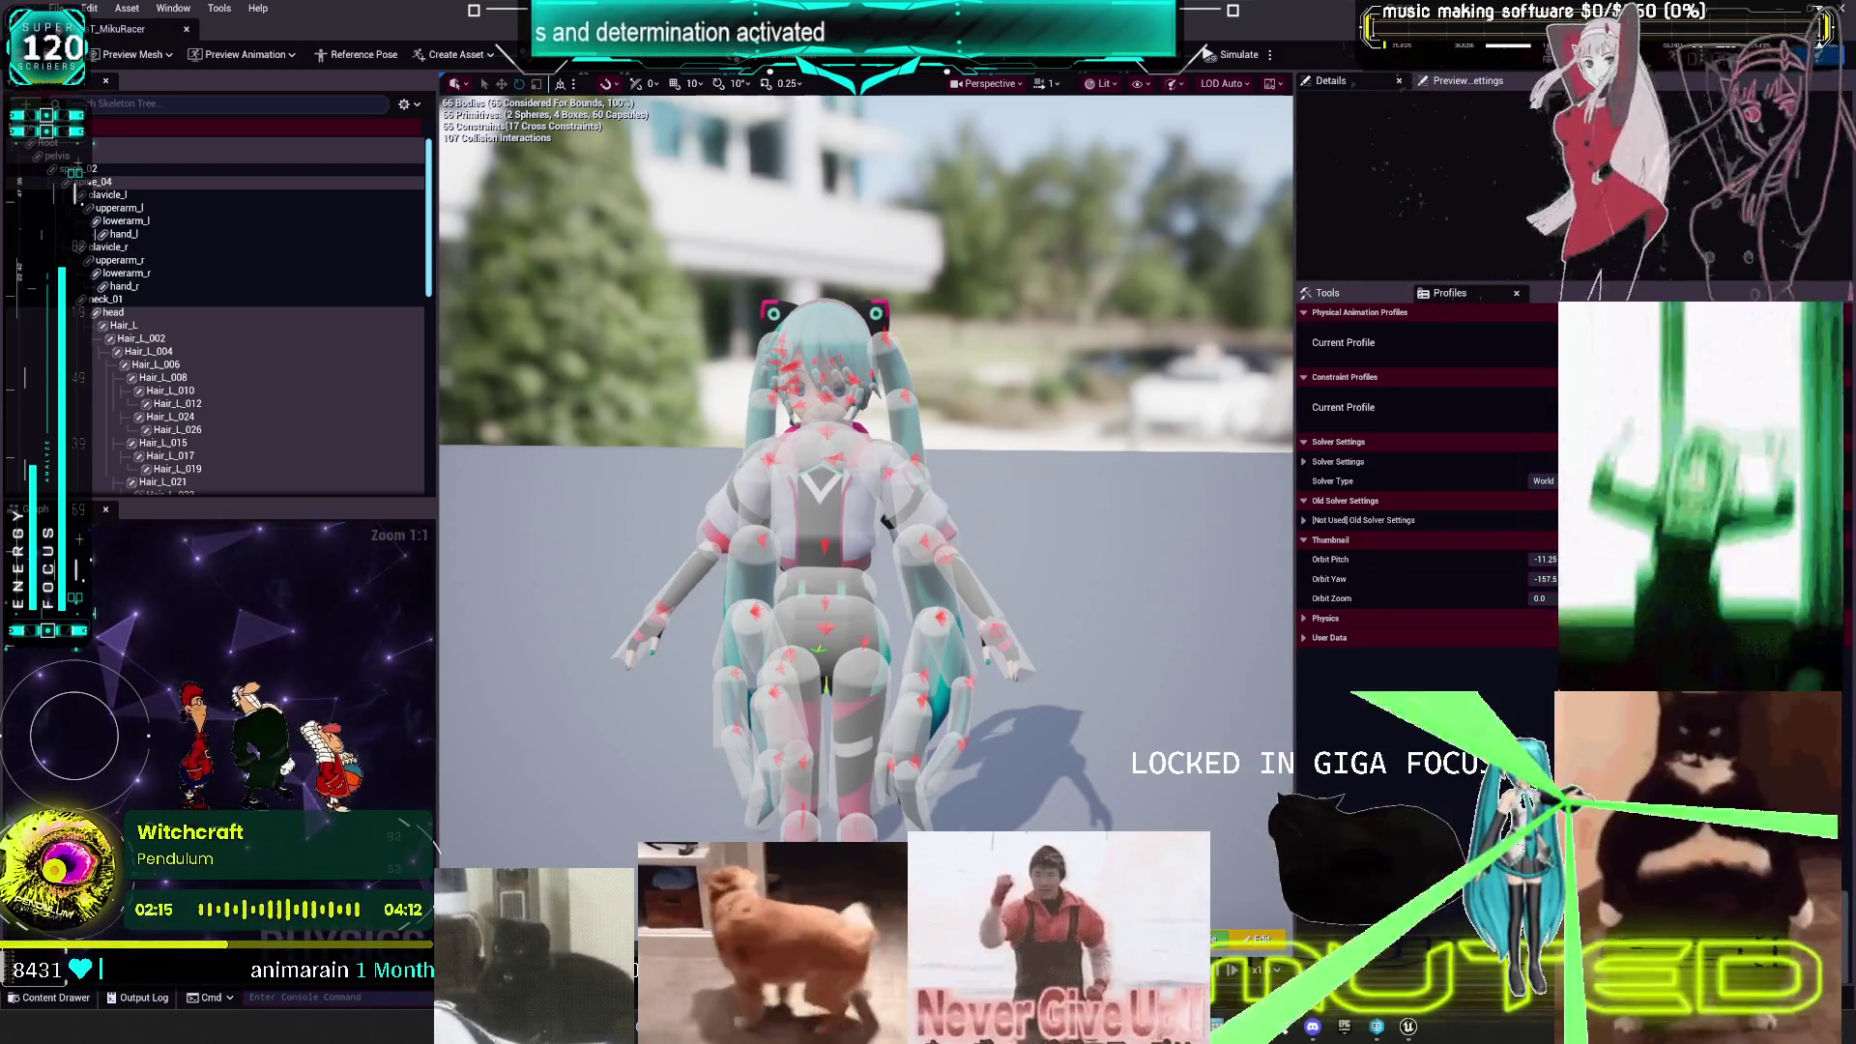
key(alt+Tab)
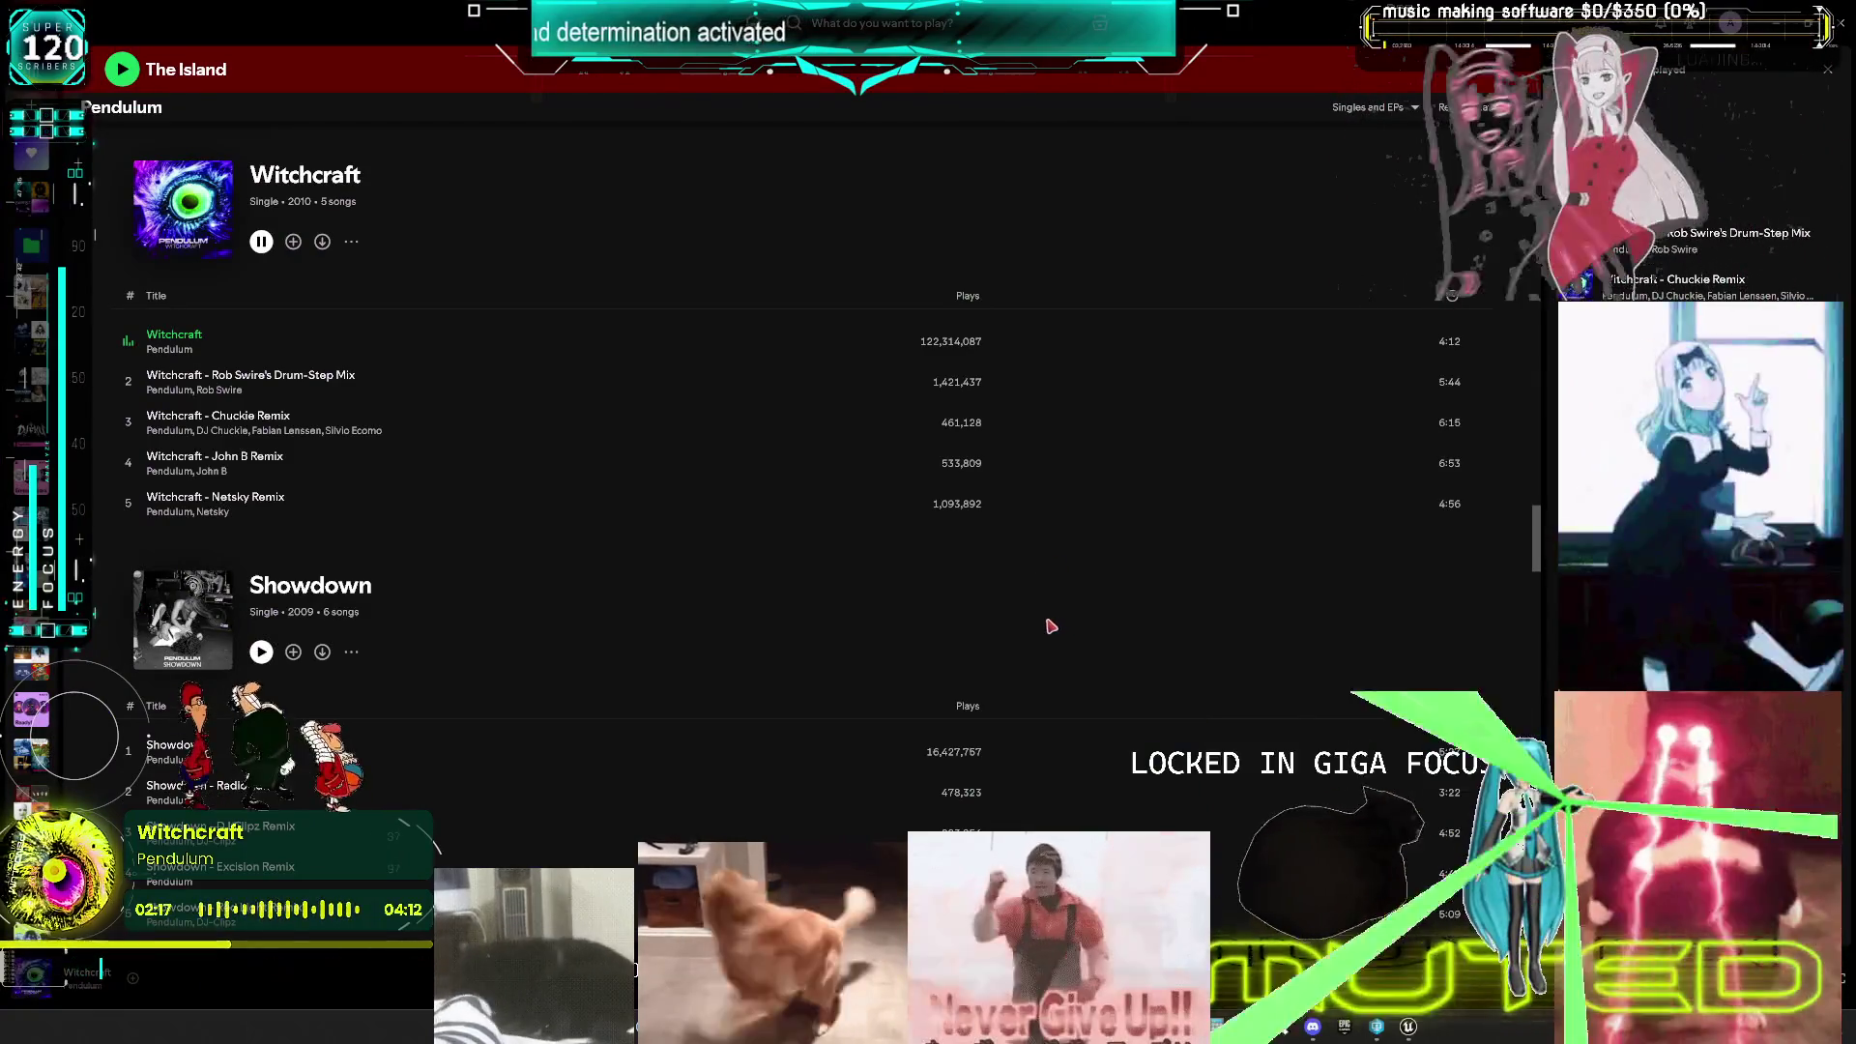
- Scroll through Pendulum's singles in Spotify, then Alt+Tab back to the Physics Asset Editor
scroll(679, 546, down, 10)
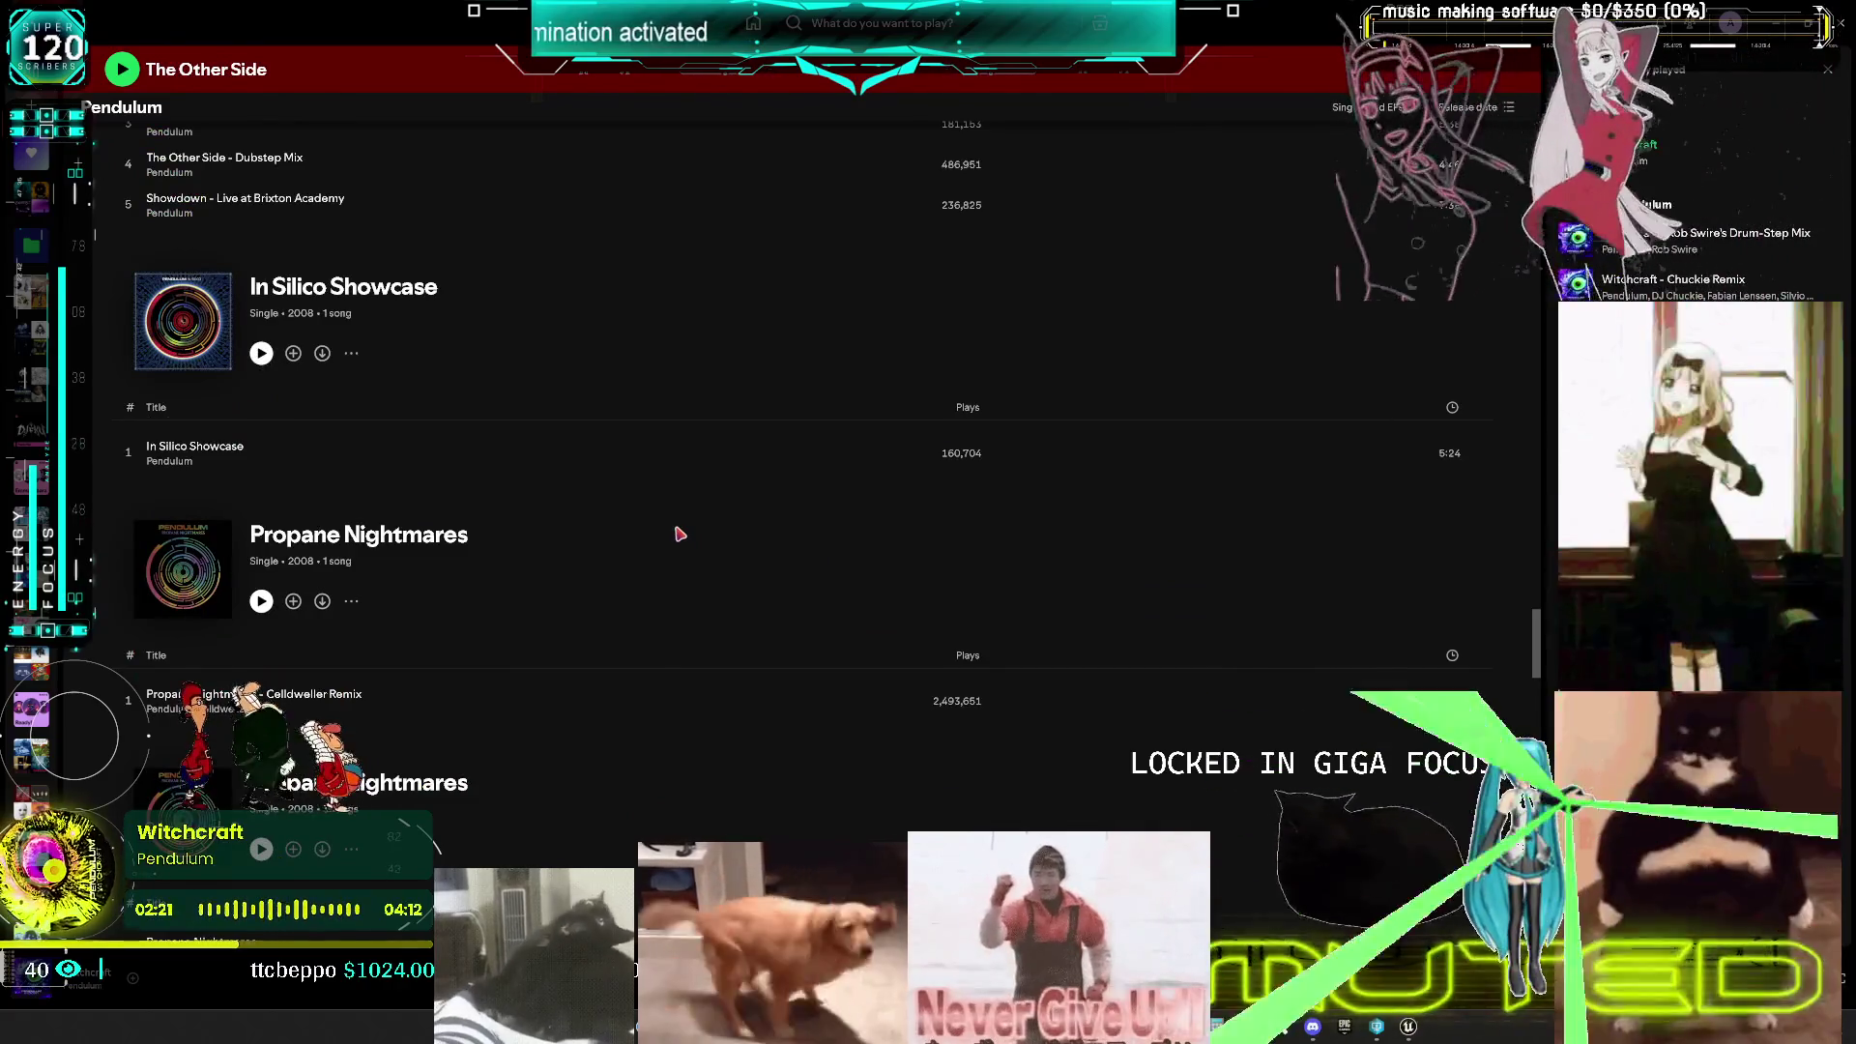
scroll(677, 528, down, 3)
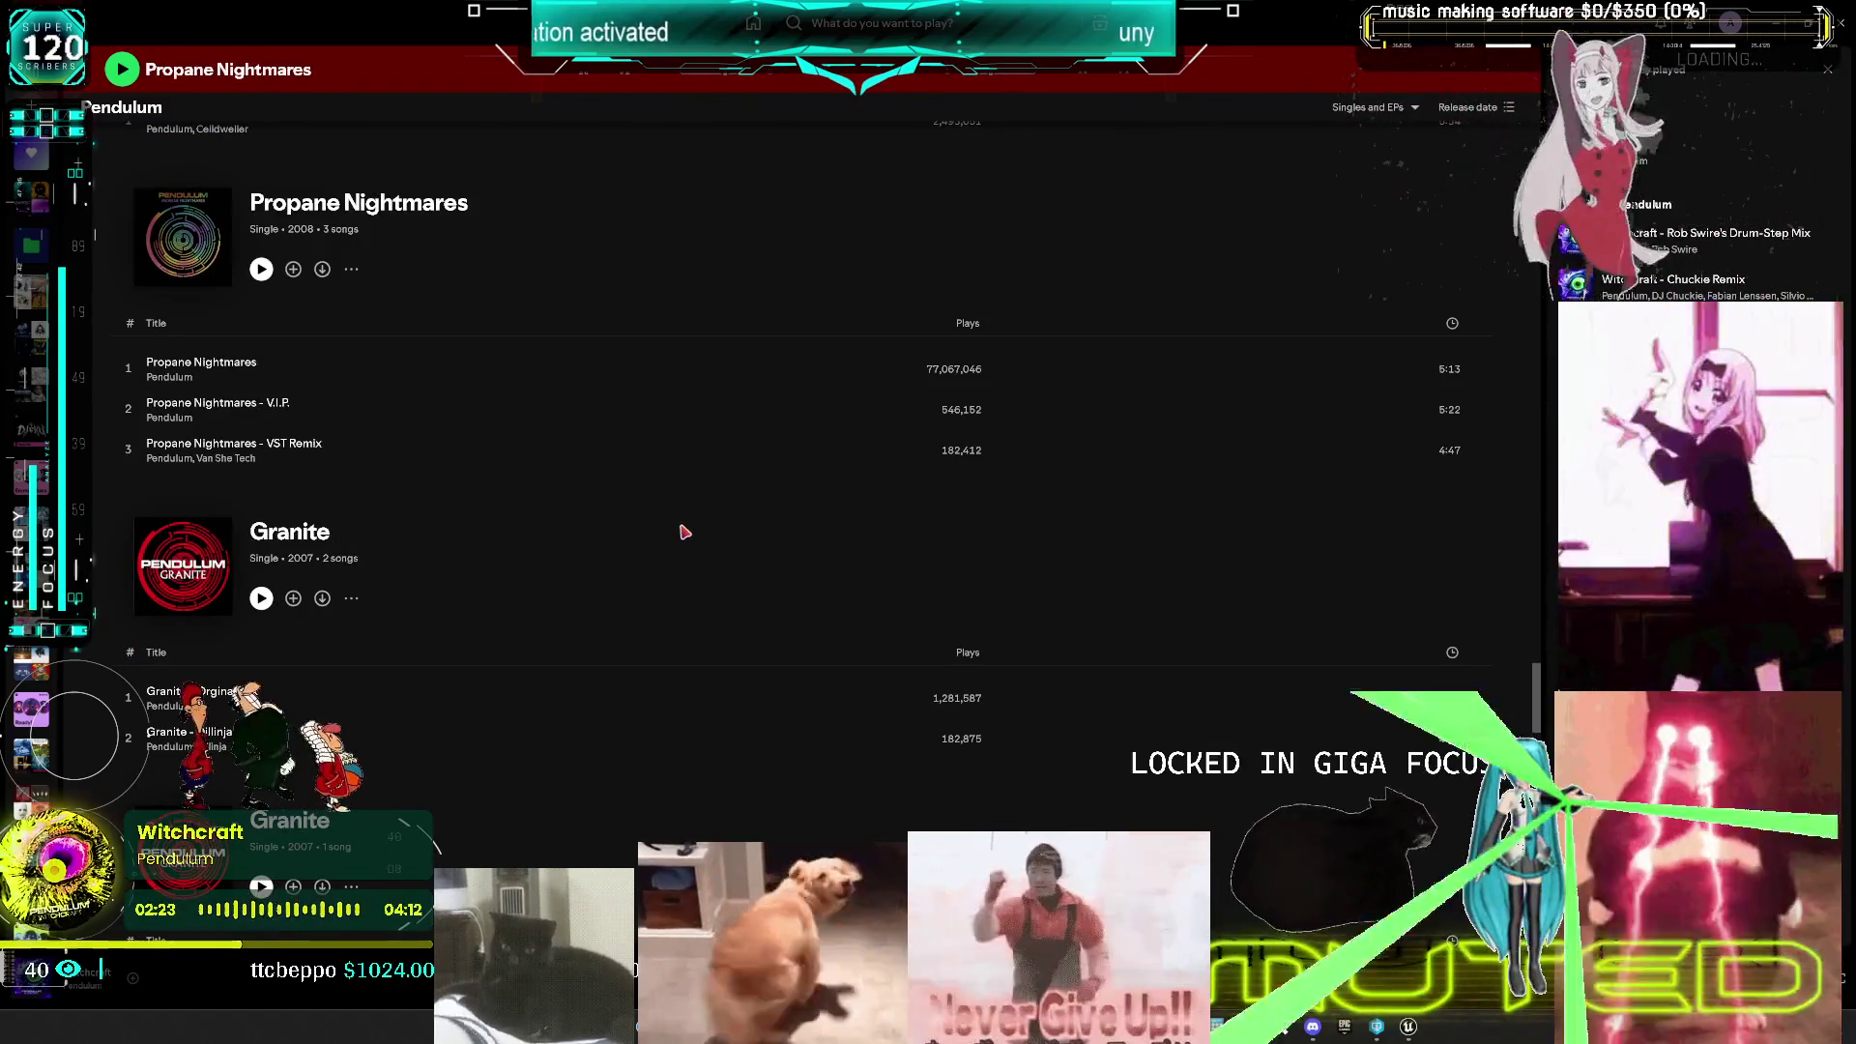
scroll(751, 529, down, 3)
scroll(750, 528, down, 3)
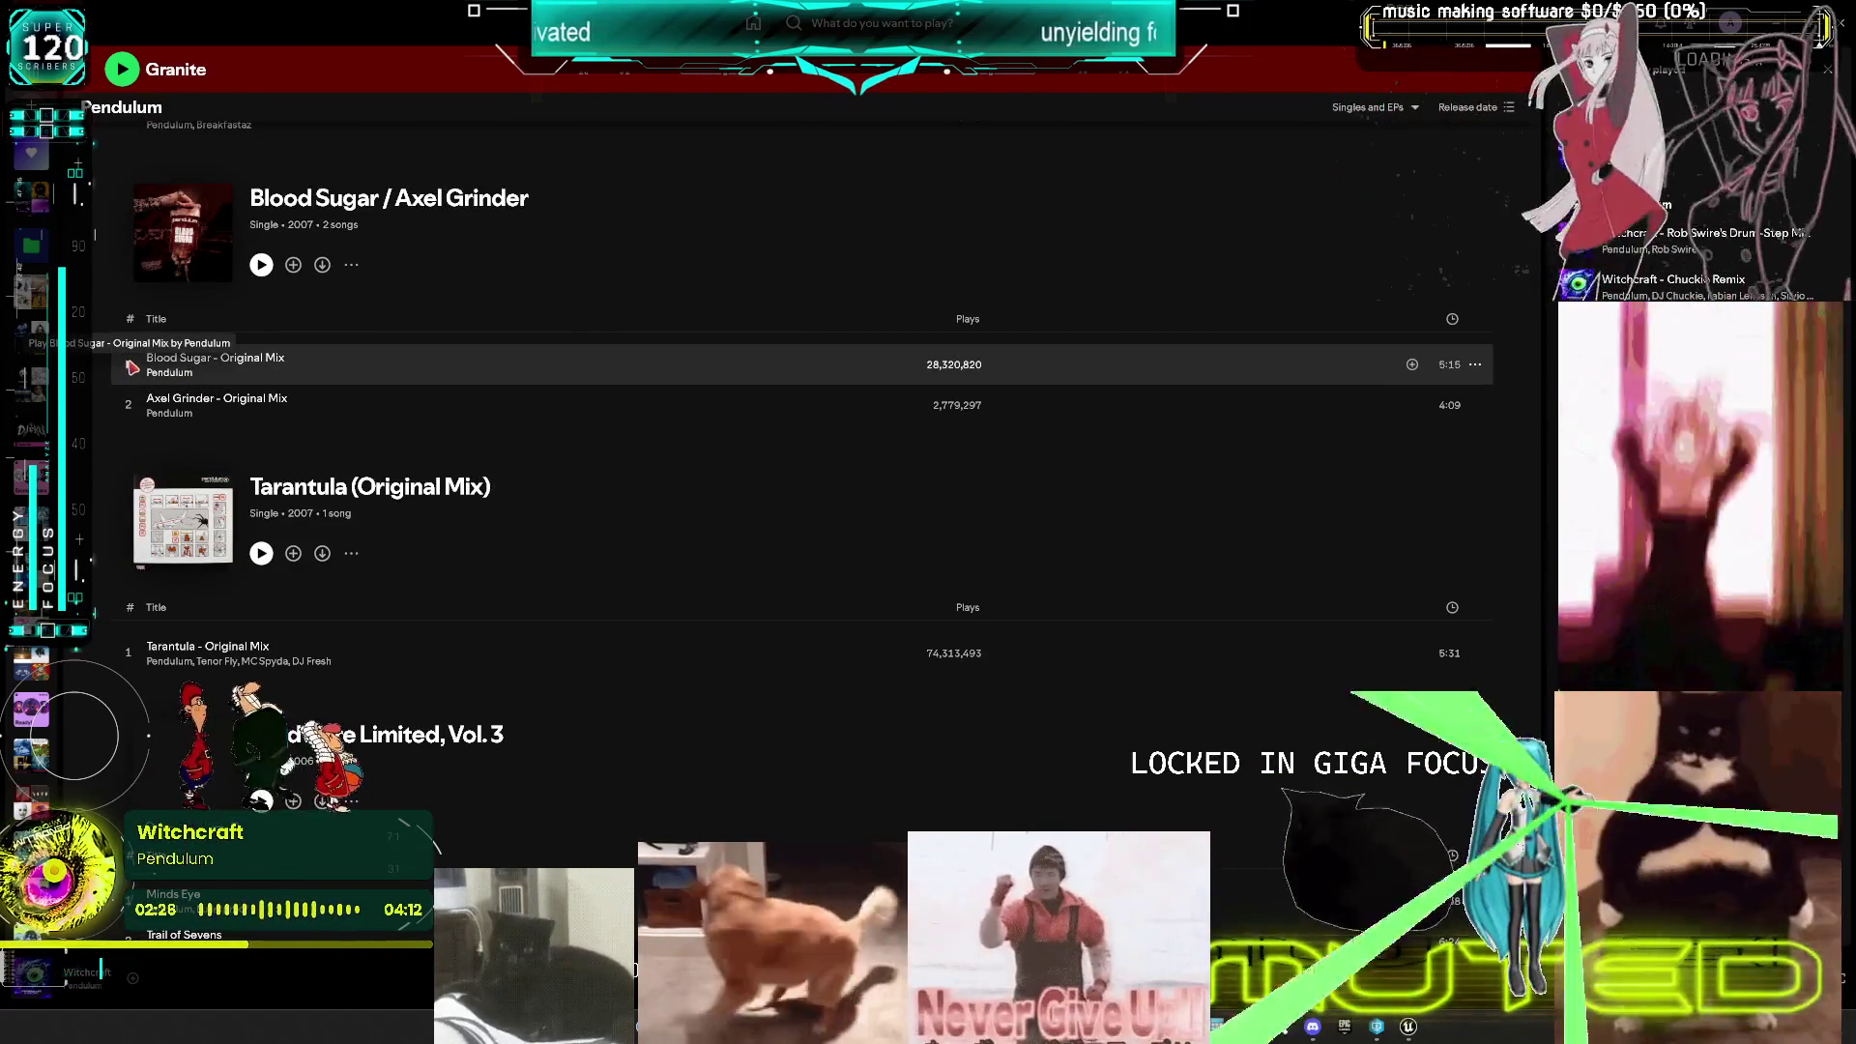
scroll(716, 468, down, 4)
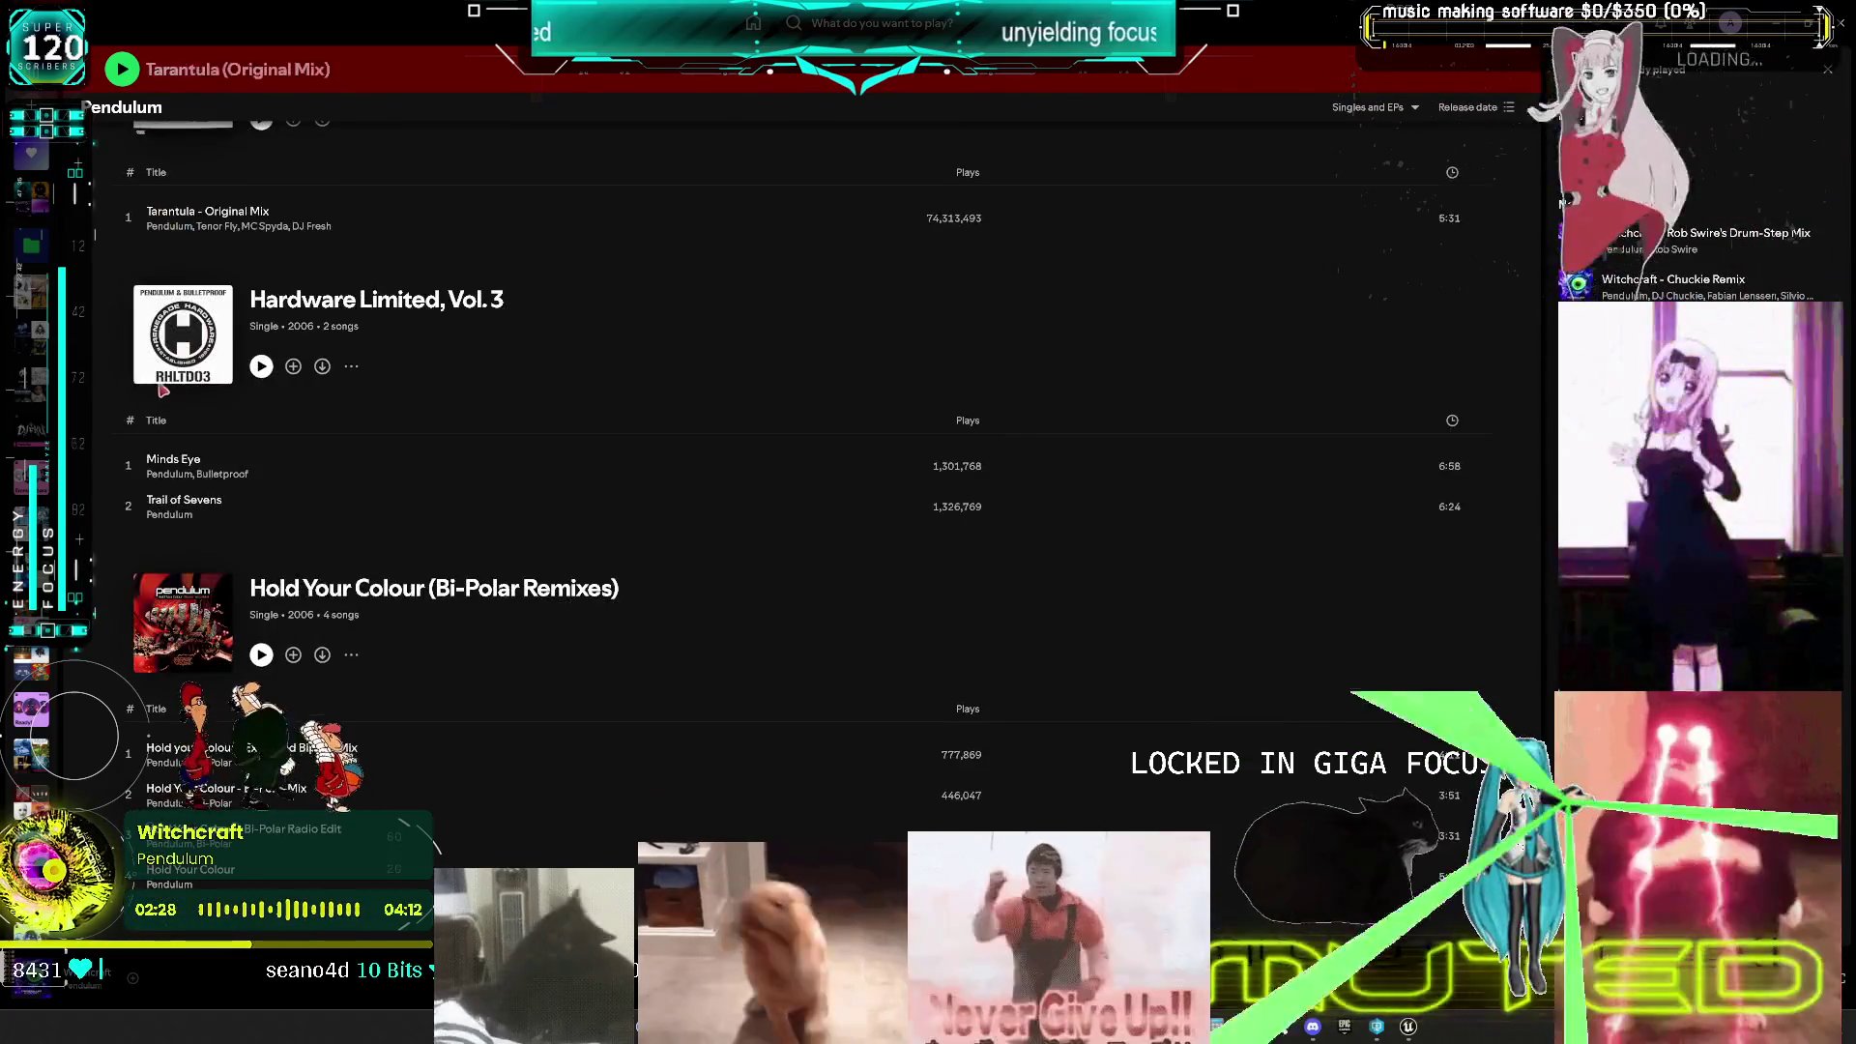
scroll(715, 483, down, 5)
scroll(715, 487, down, 6)
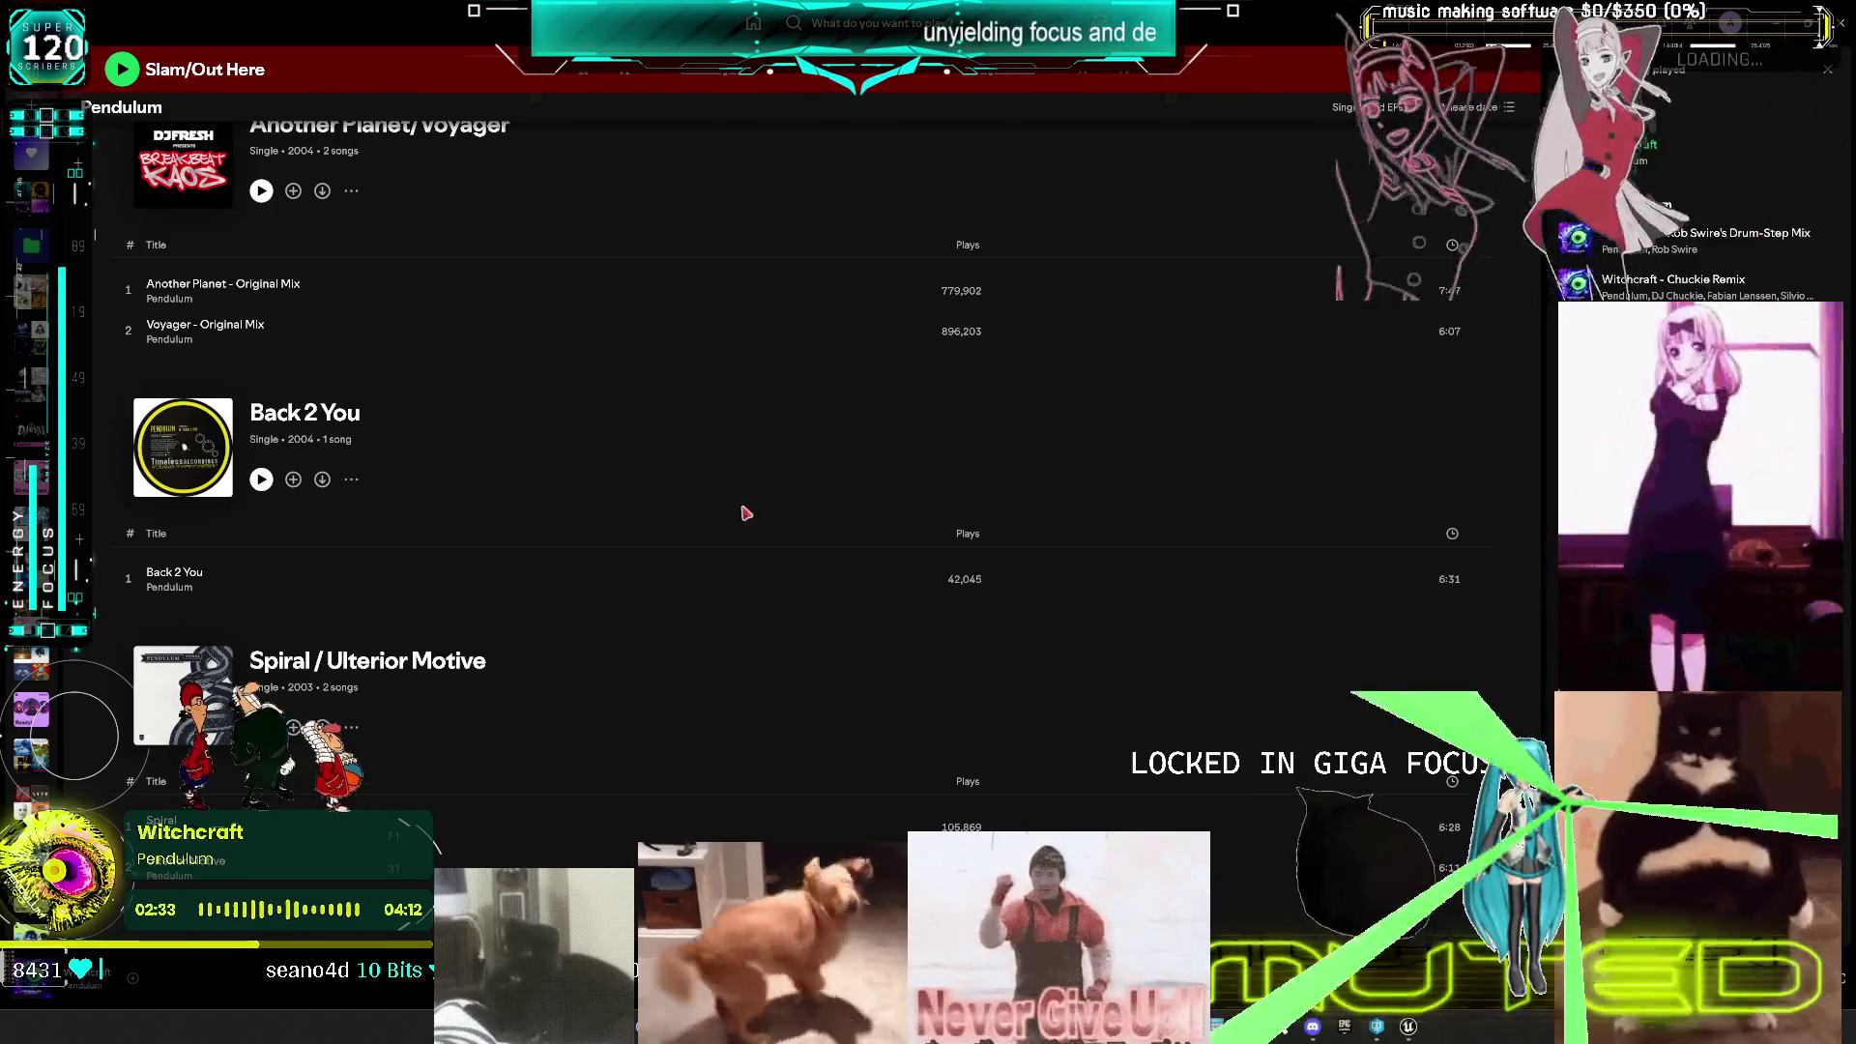
scroll(759, 539, up, 10)
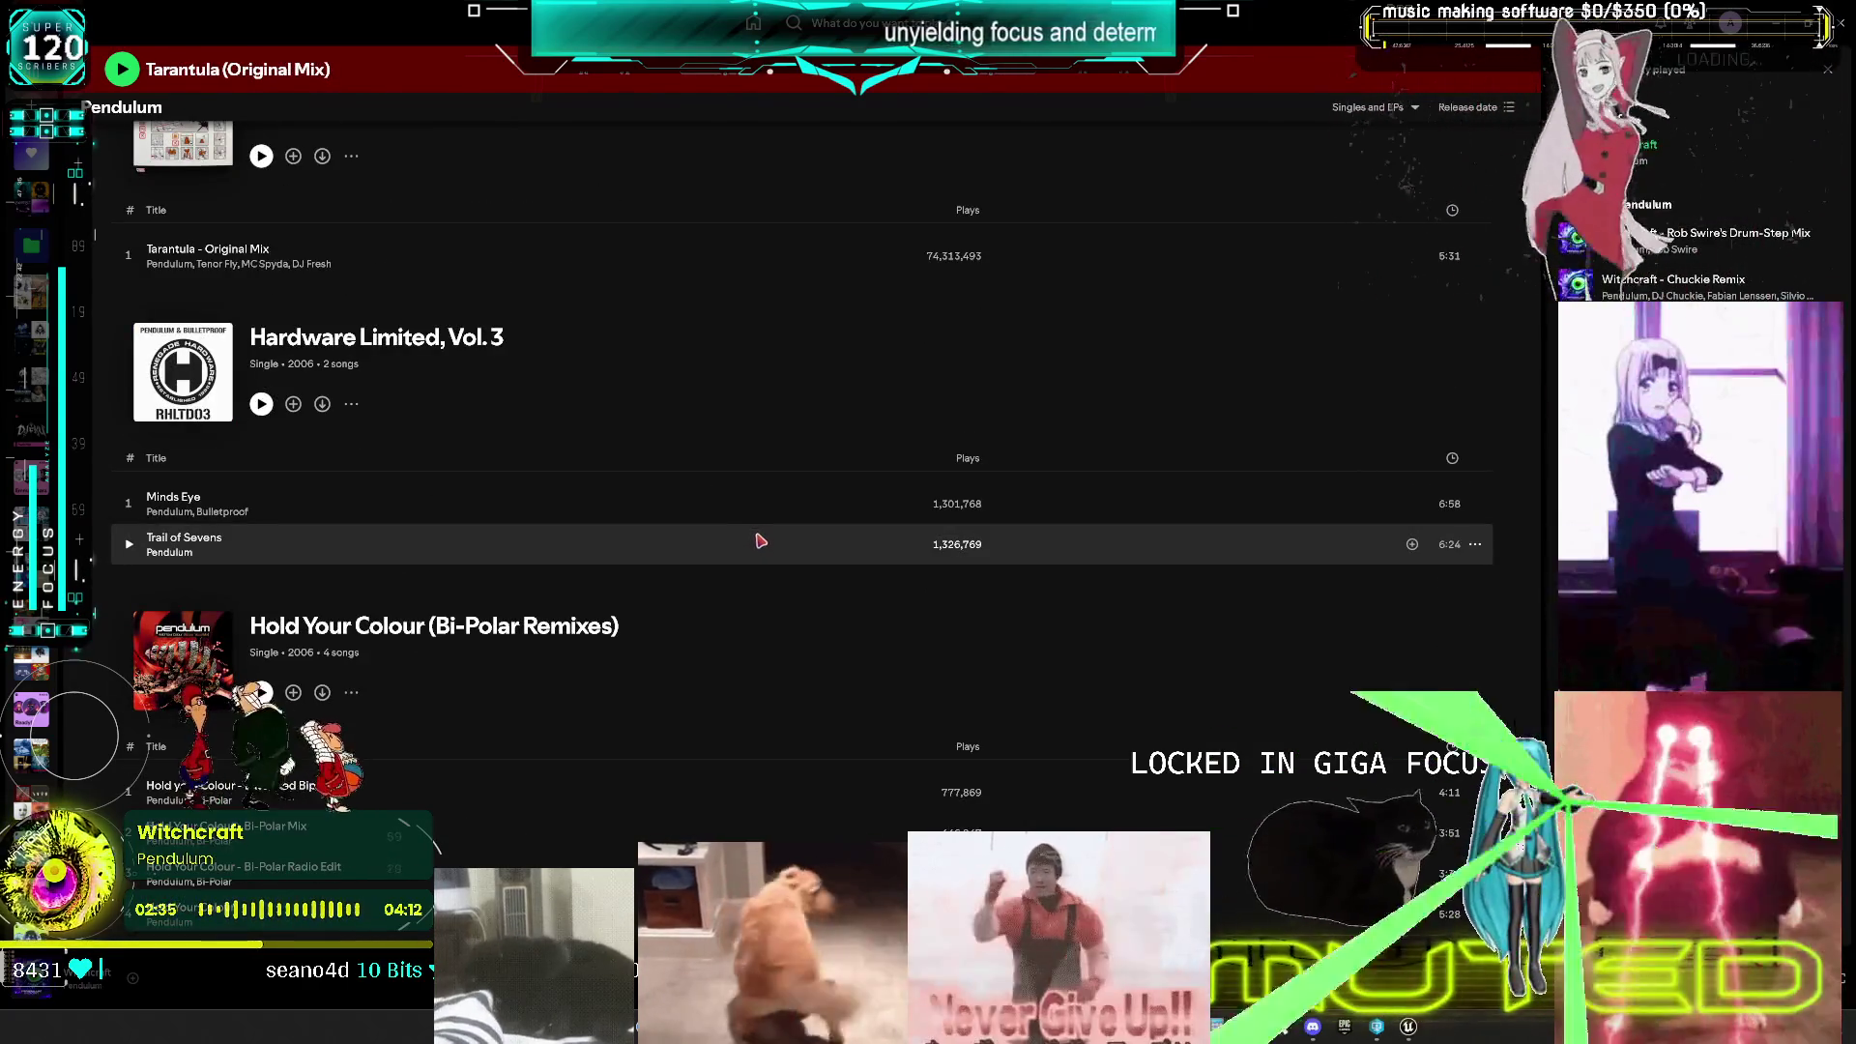
scroll(761, 533, up, 8)
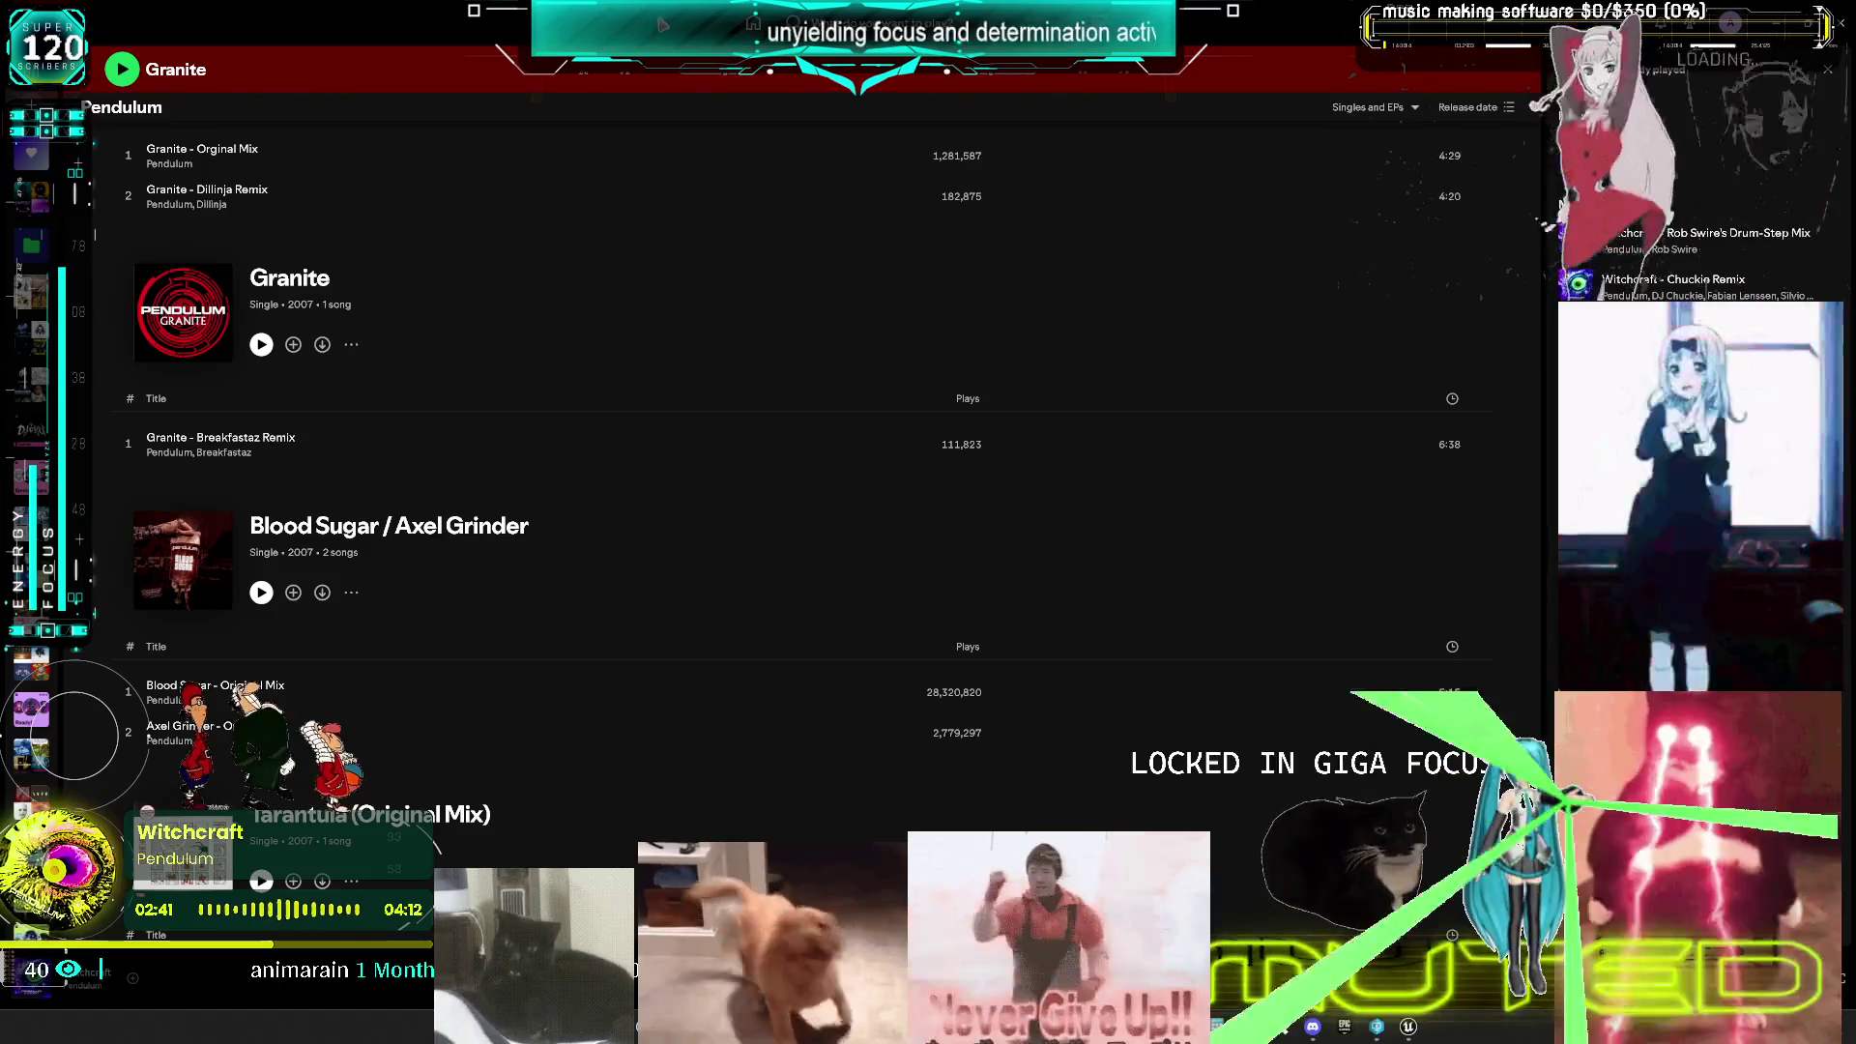
key(alt+Tab)
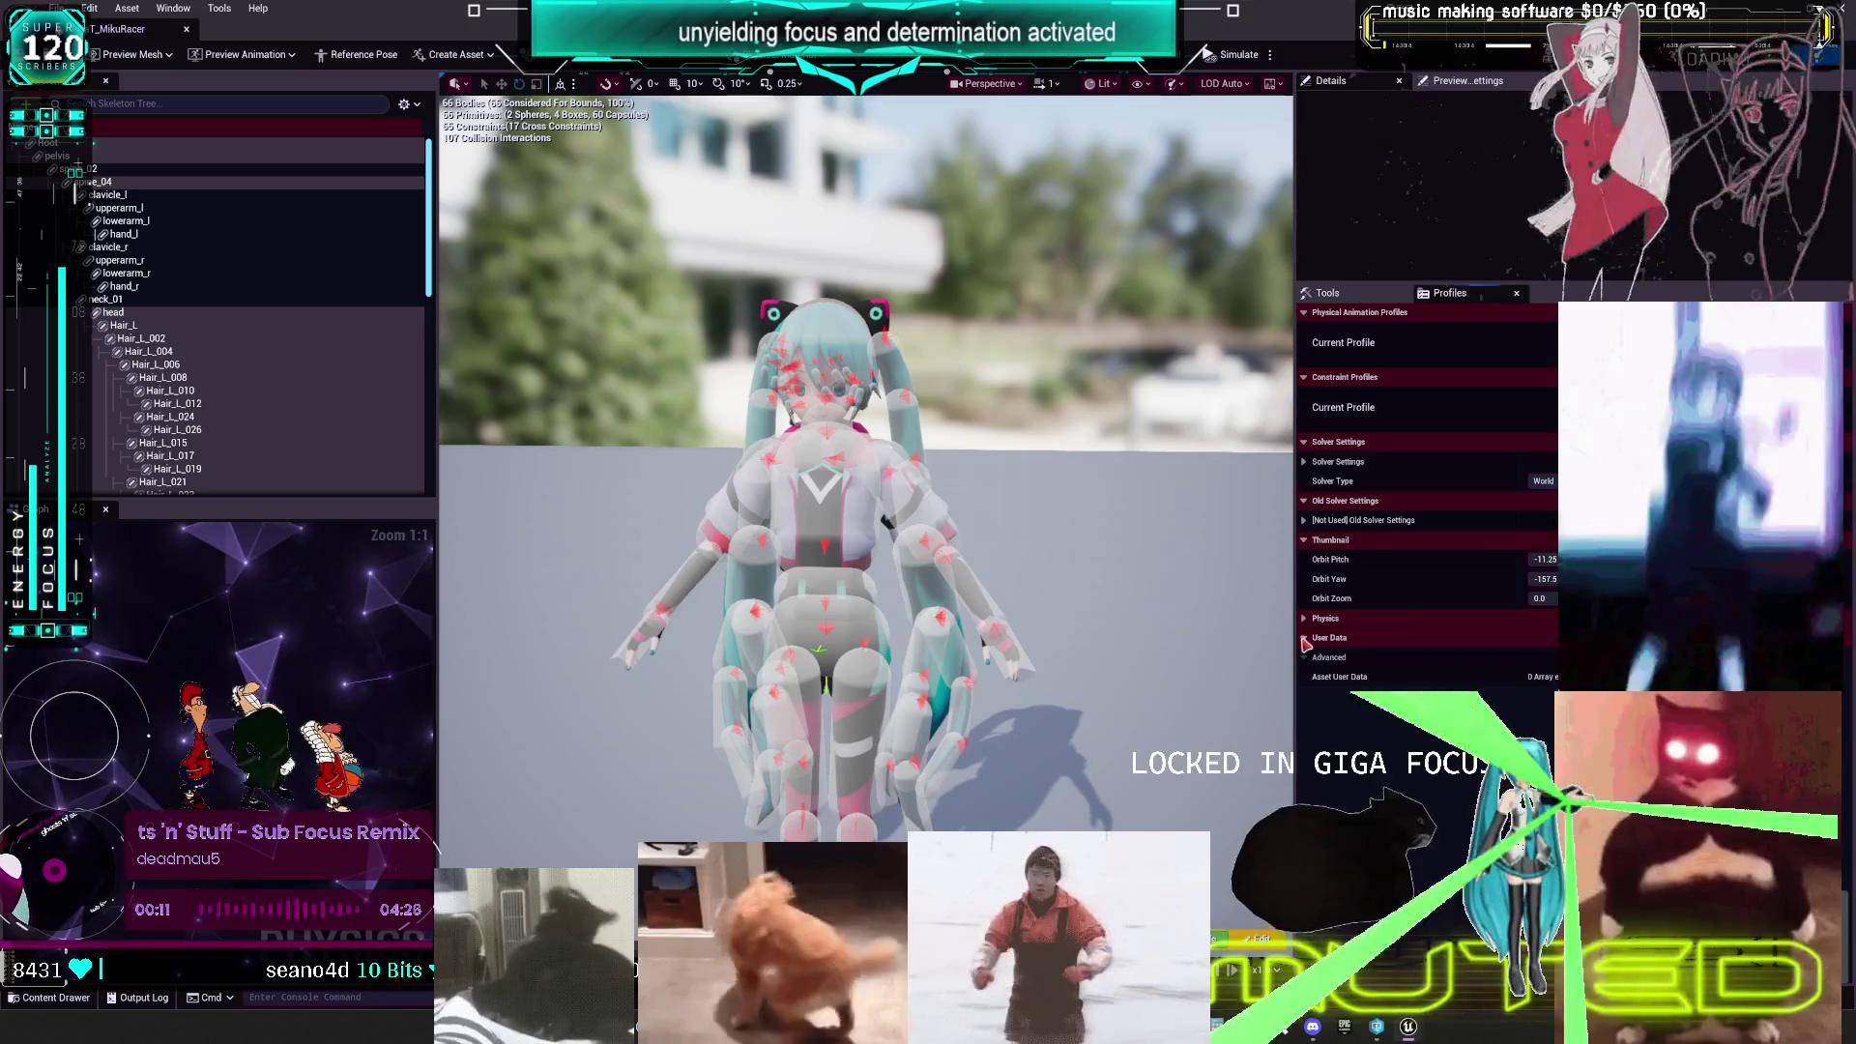
- Expand the Physics and User Data sections and delete the pelvis physics body
click(1305, 638)
click(1303, 618)
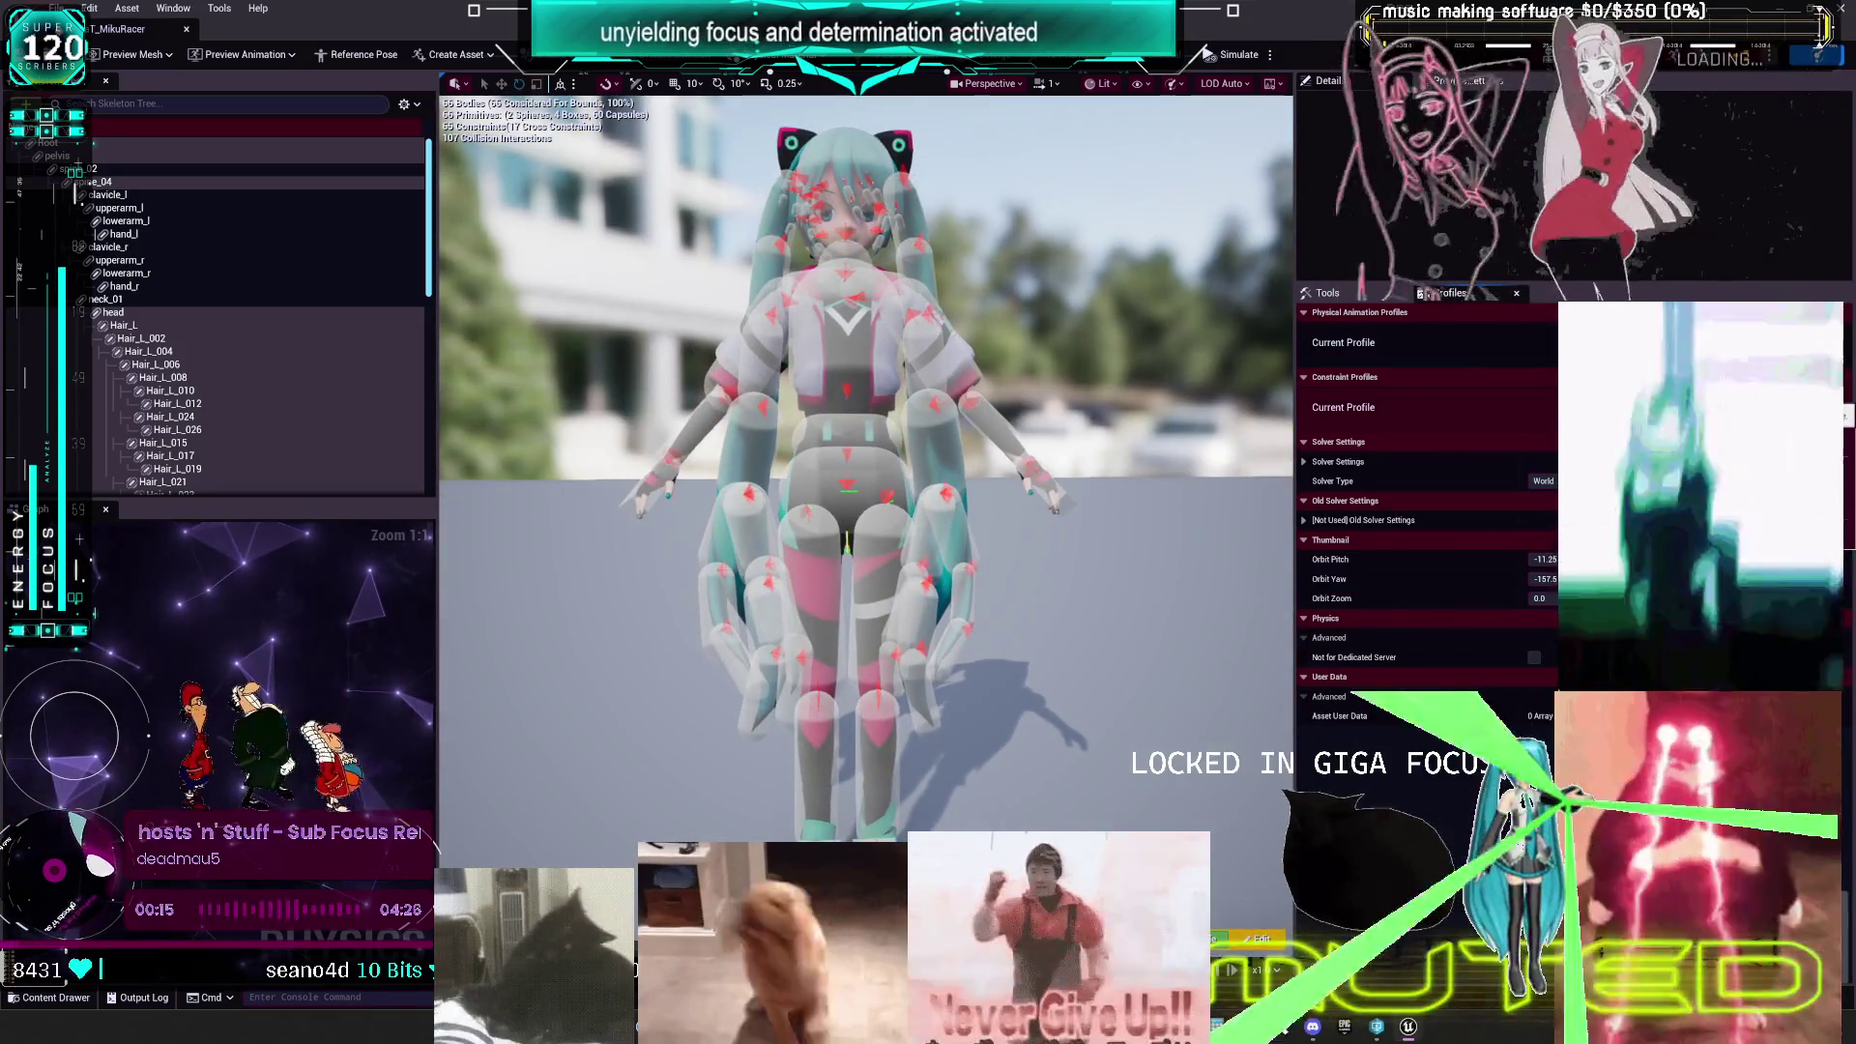
click(94, 145)
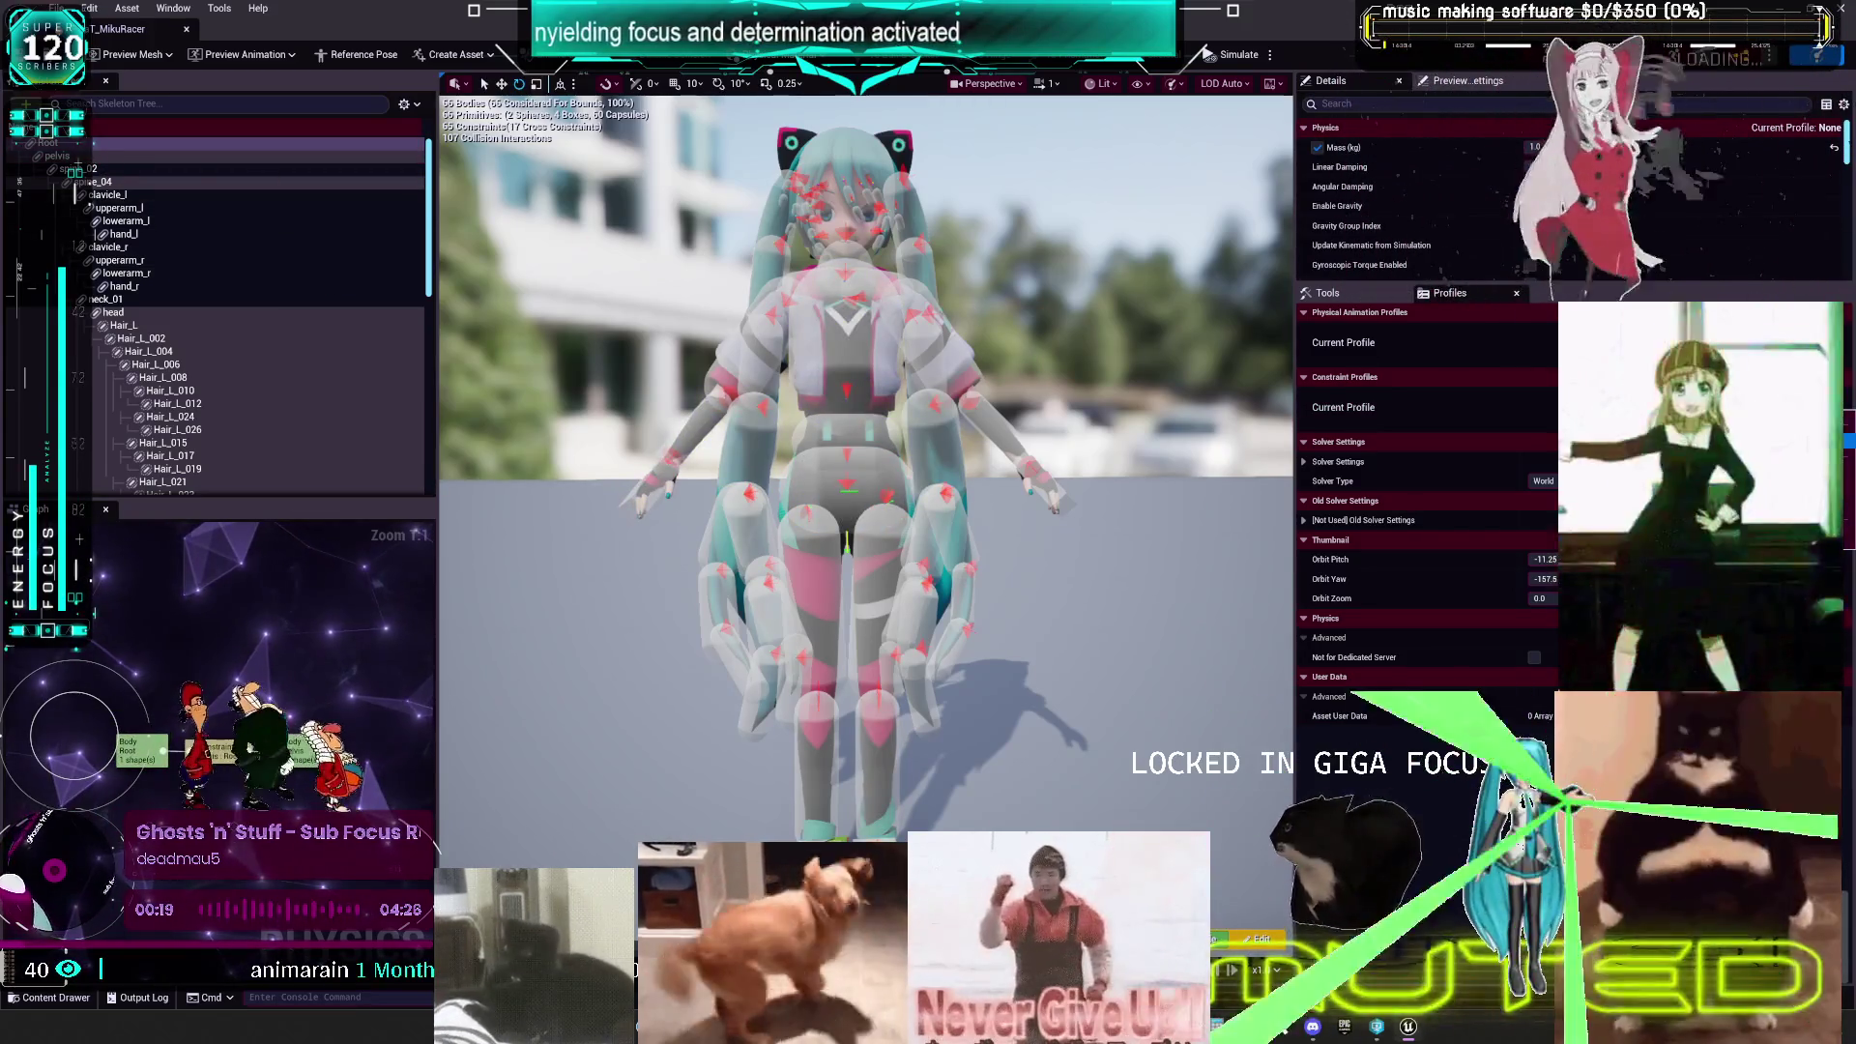
key(Delete)
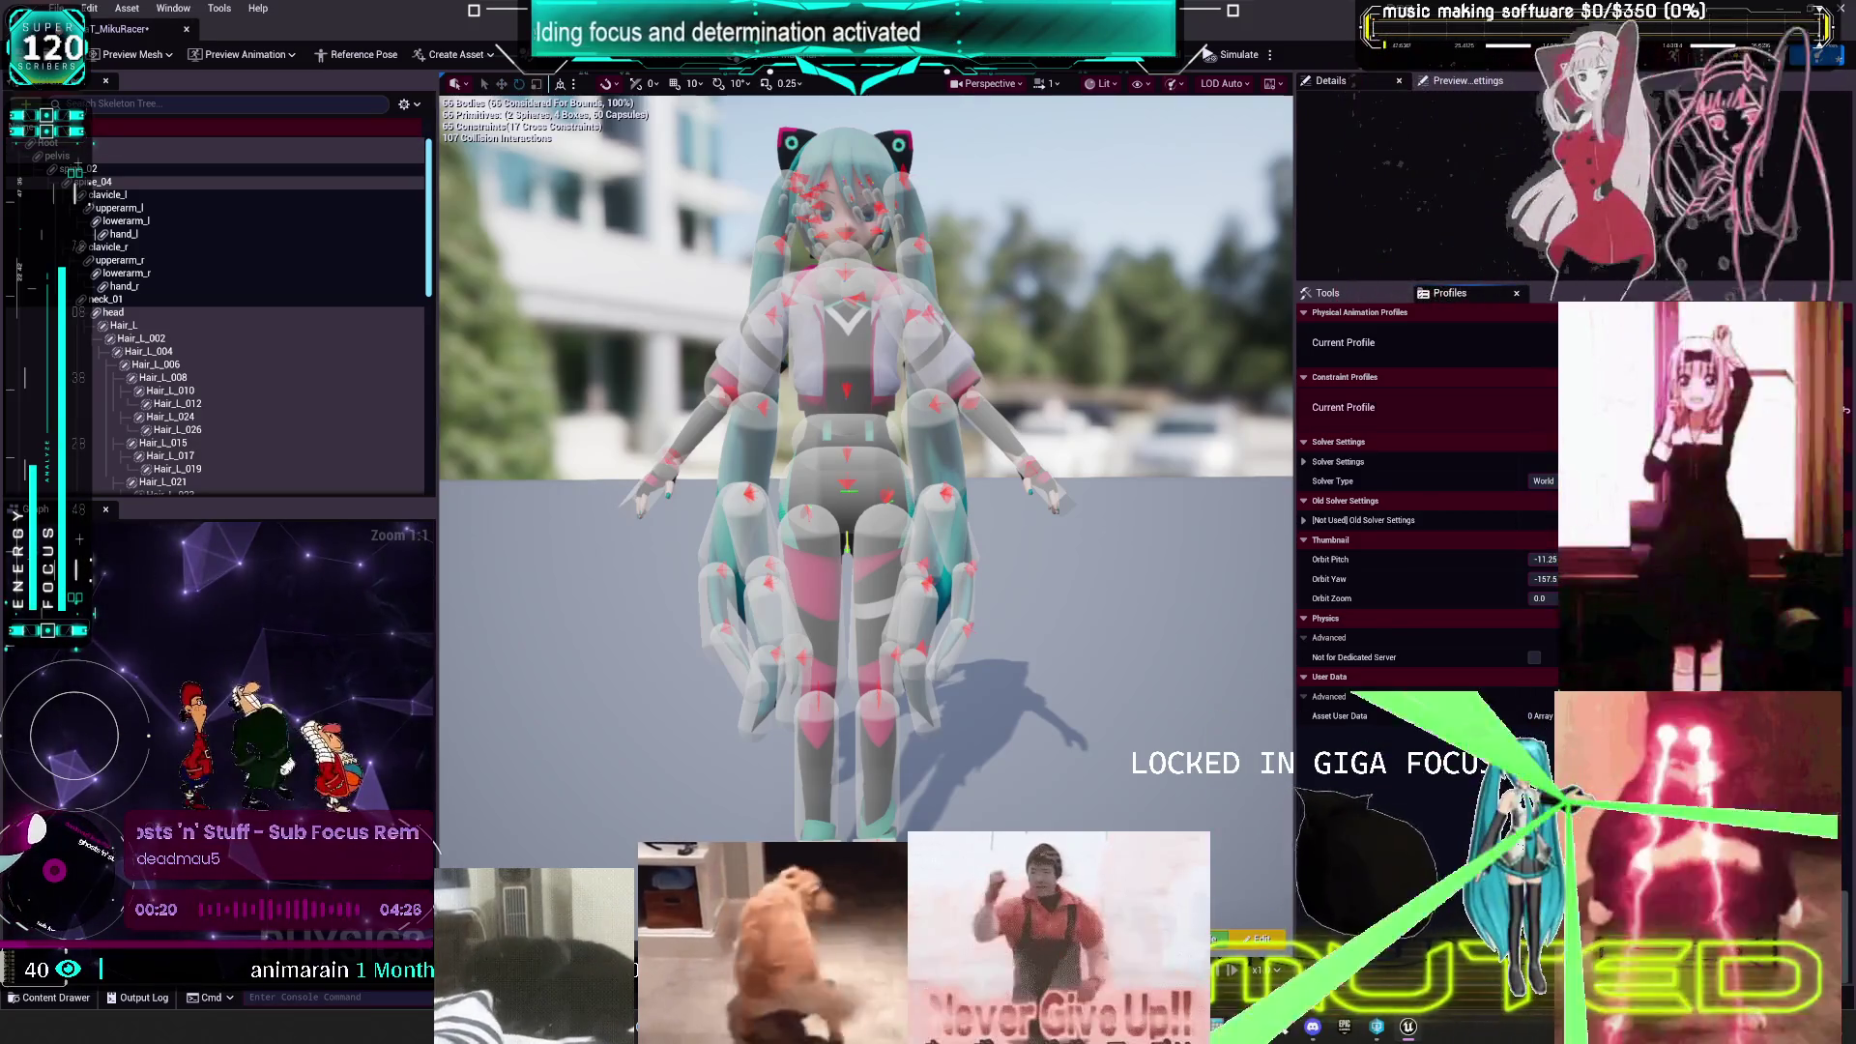
- Widen the details panel, undo the pelvis deletion, and select all physics bodies
mouse_move(1365, 286)
mouse_down()
mouse_move(1365, 570)
mouse_move(1540, 605)
mouse_up()
key(ctrl+z)
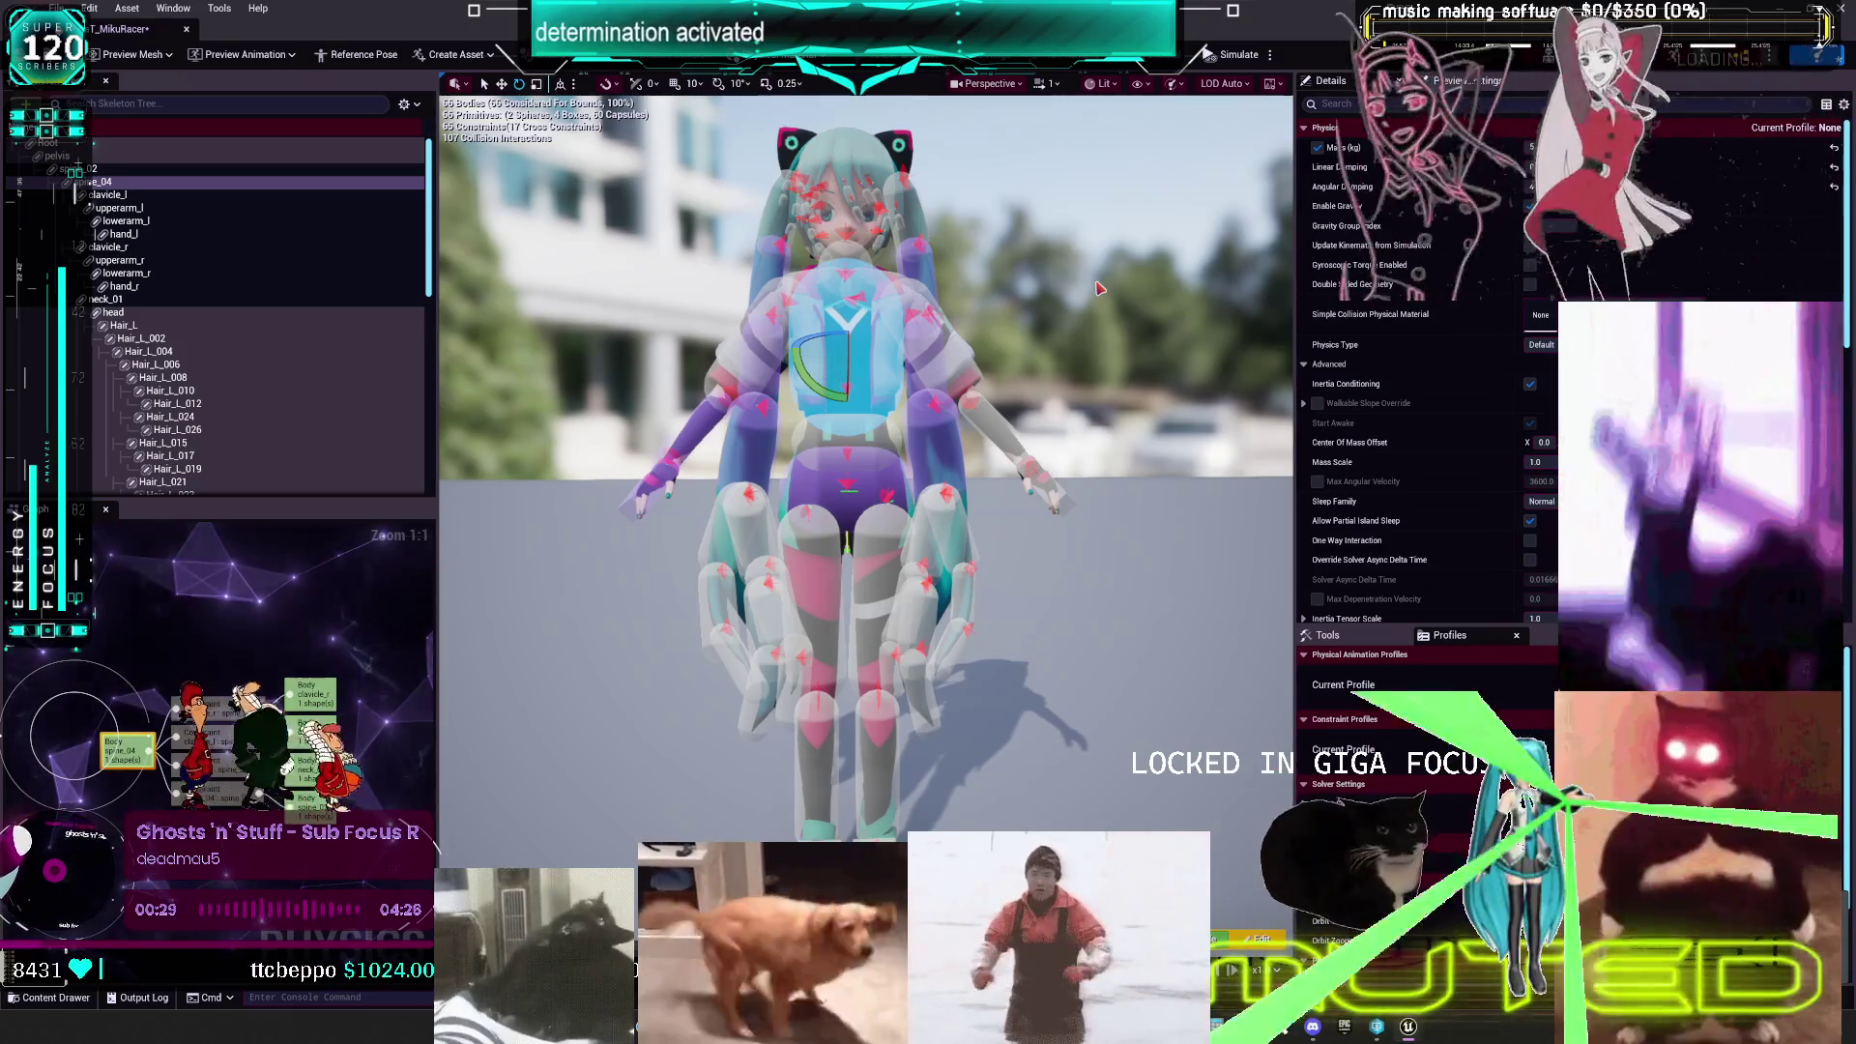
click(1060, 358)
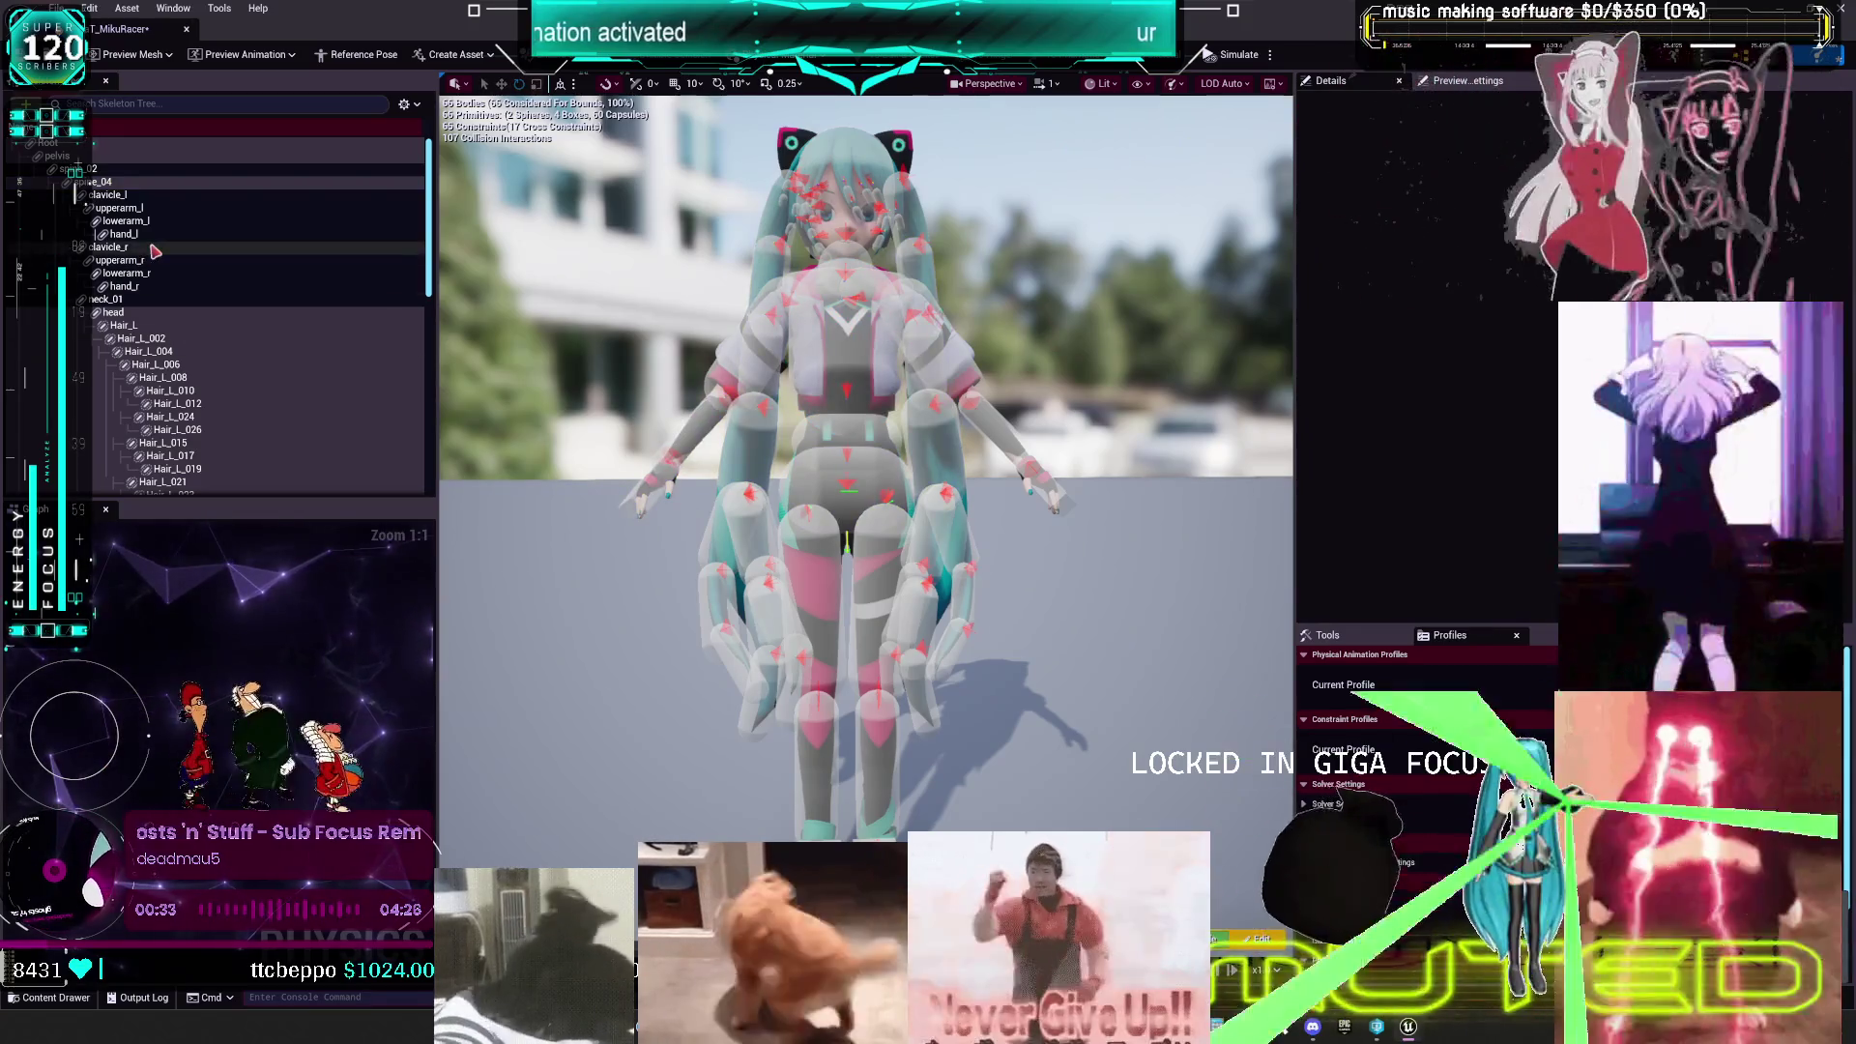
key(ctrl+a)
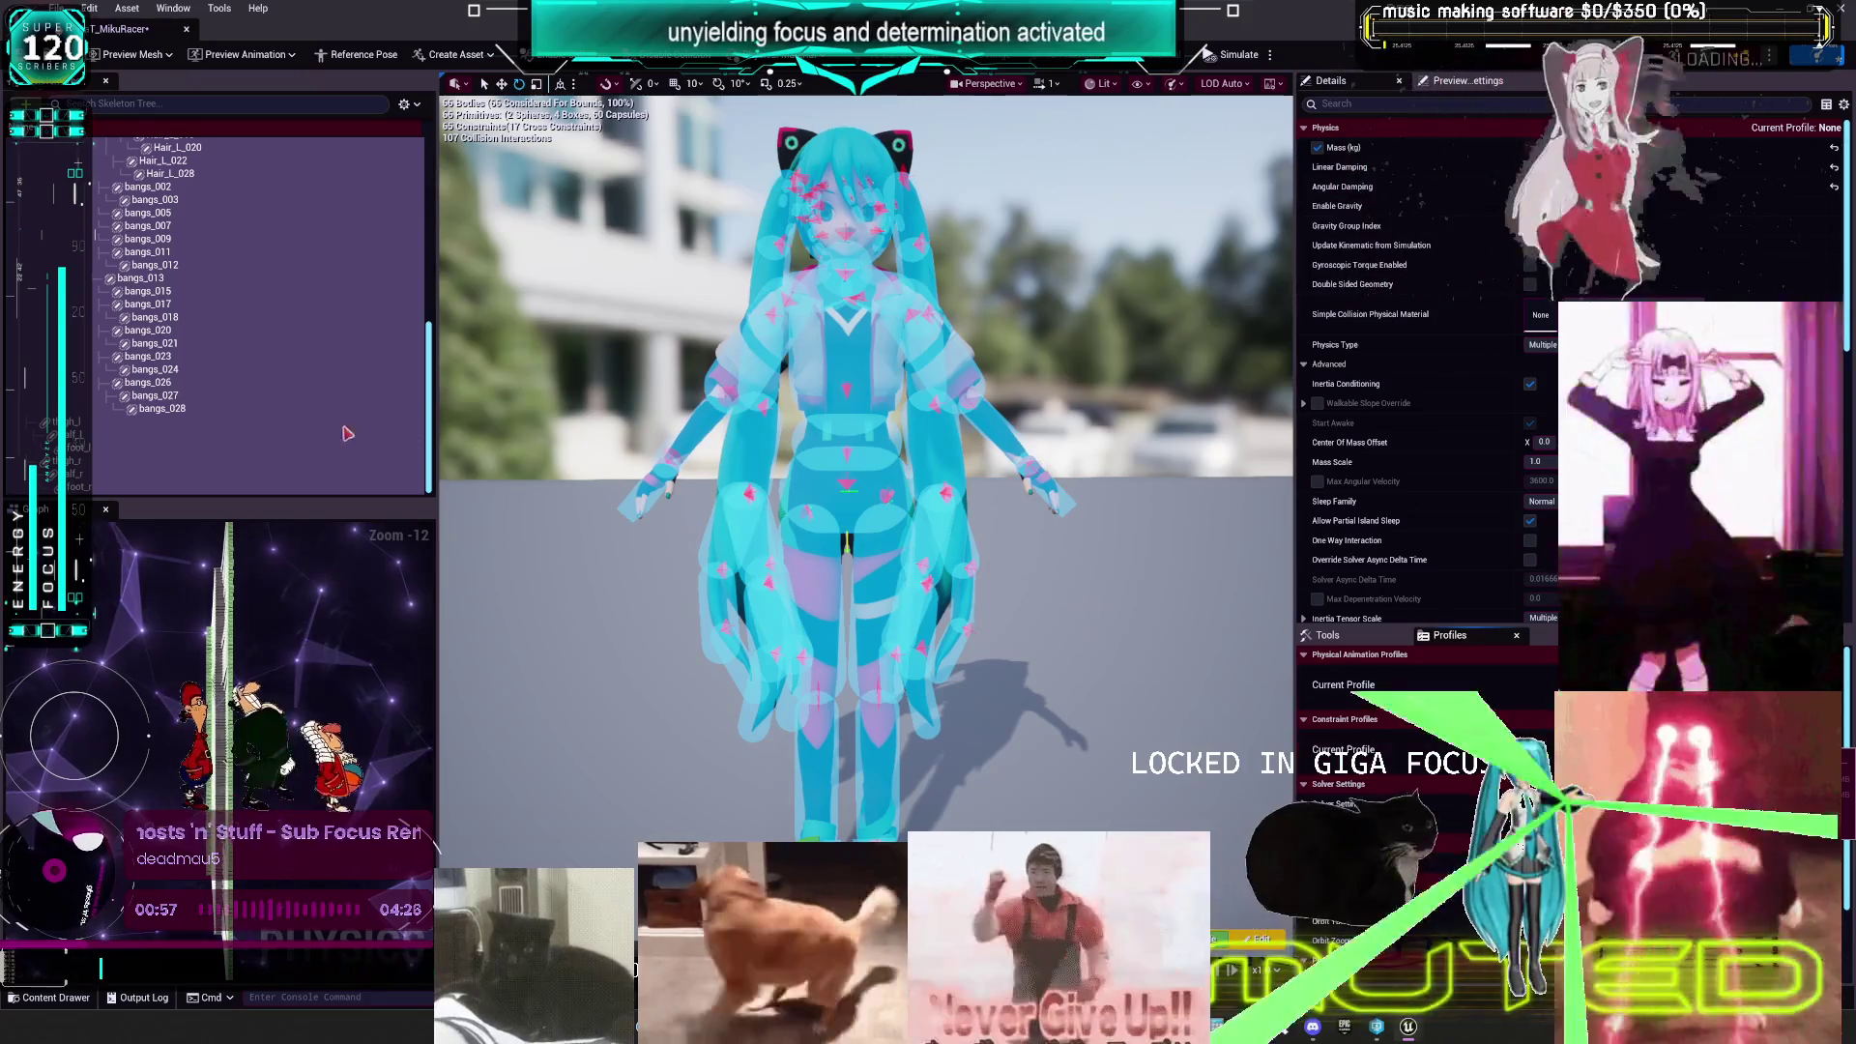
- Select the bangs_027 body and maximize the Physics Asset Editor to full screen
click(302, 400)
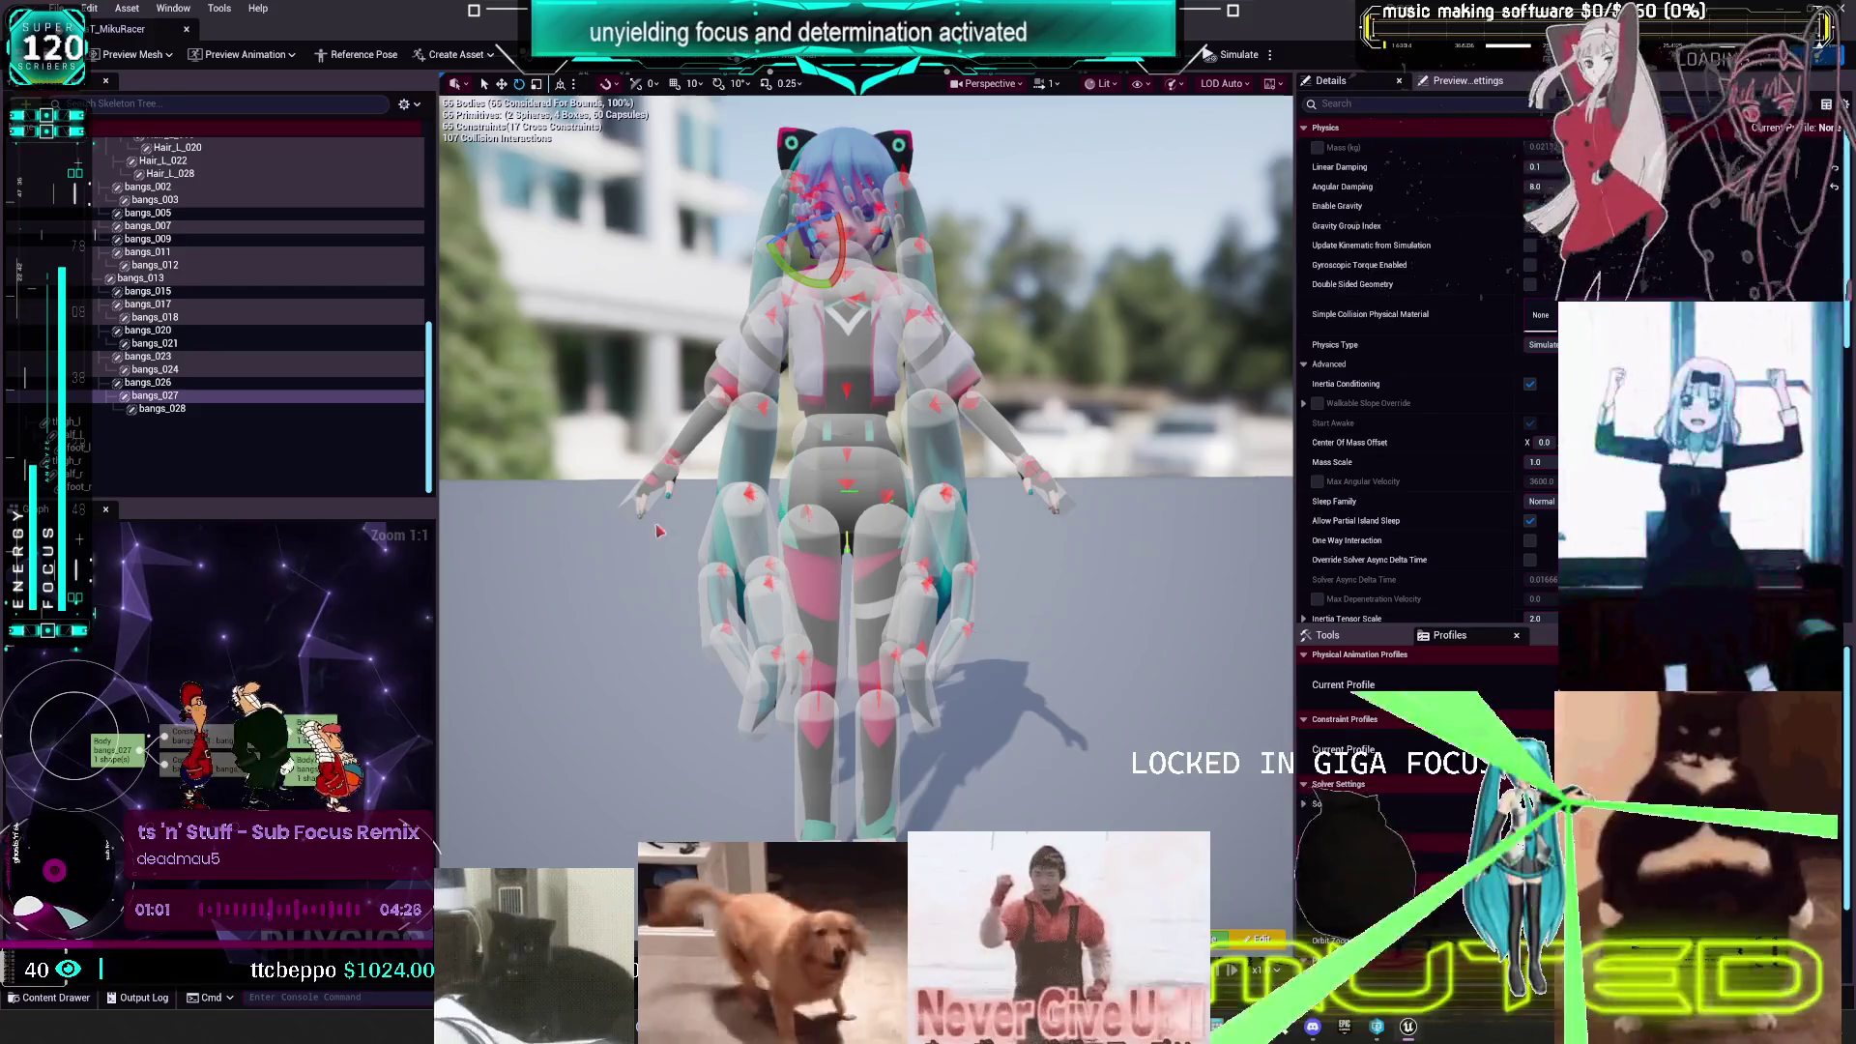
key(super+Down)
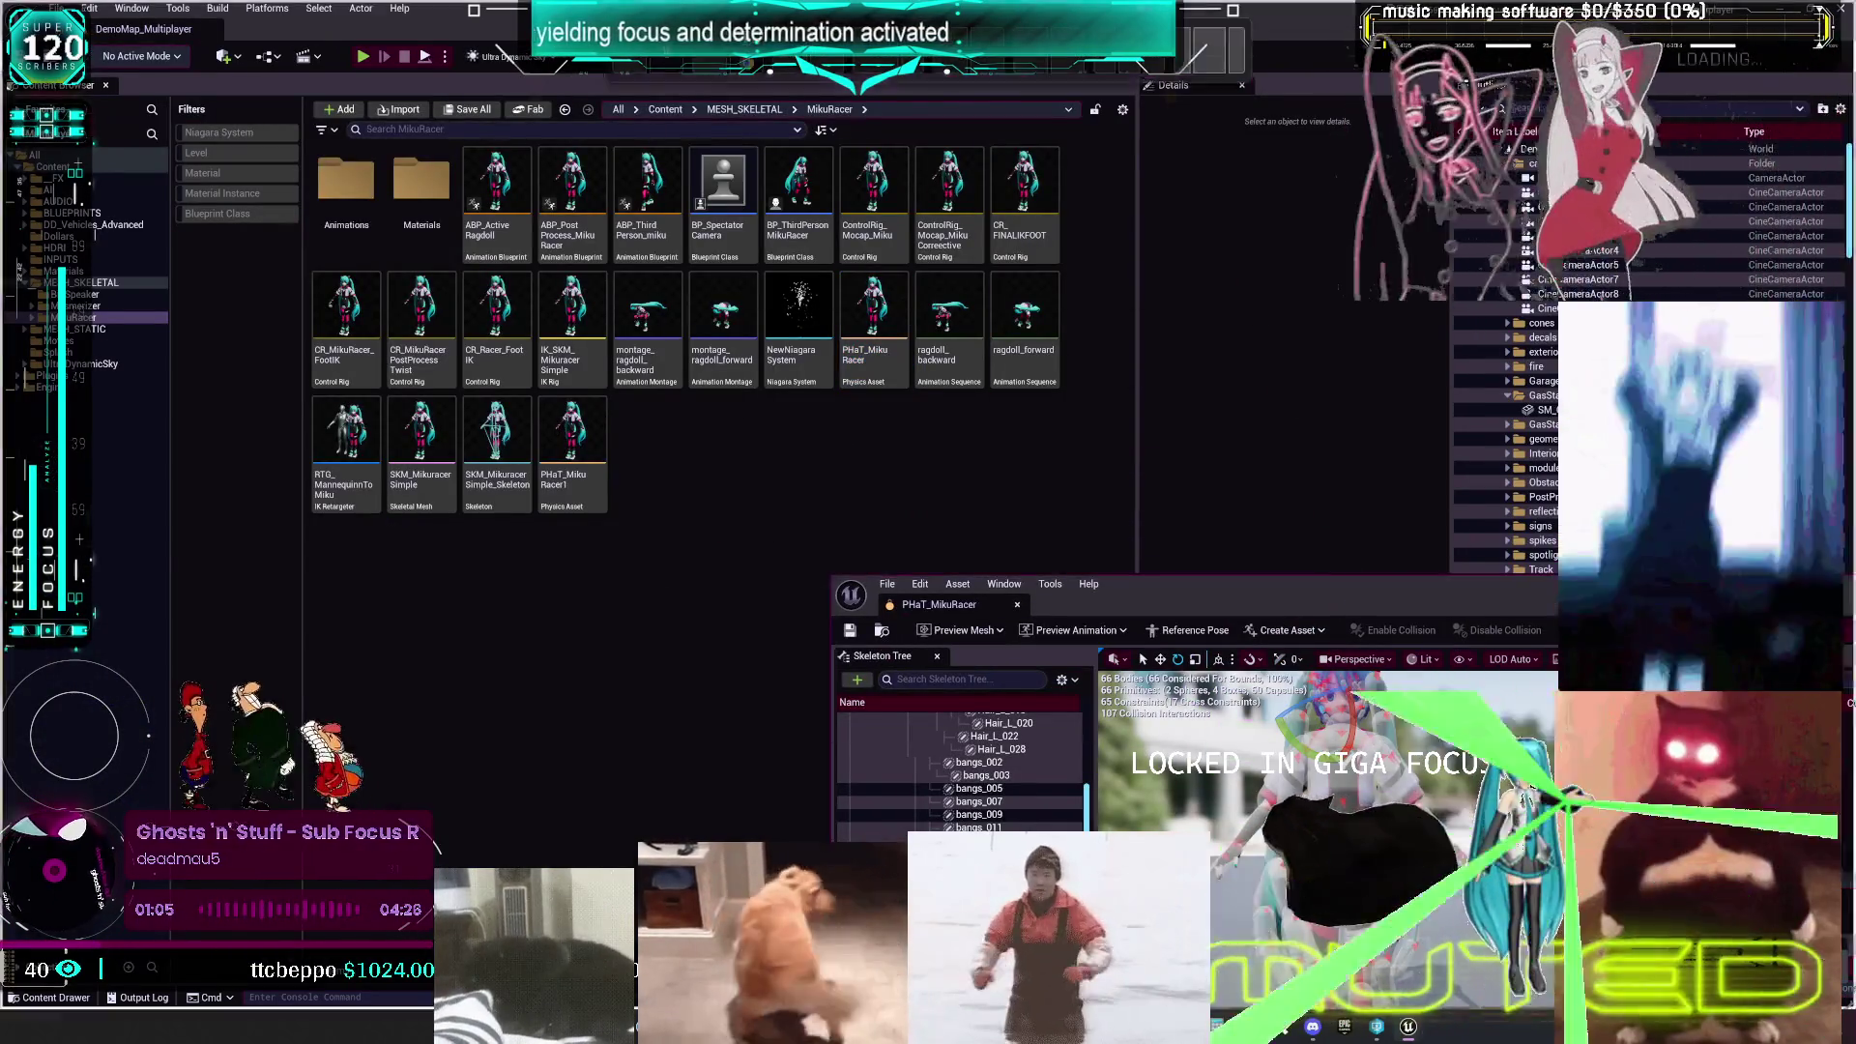
double_click(1349, 592)
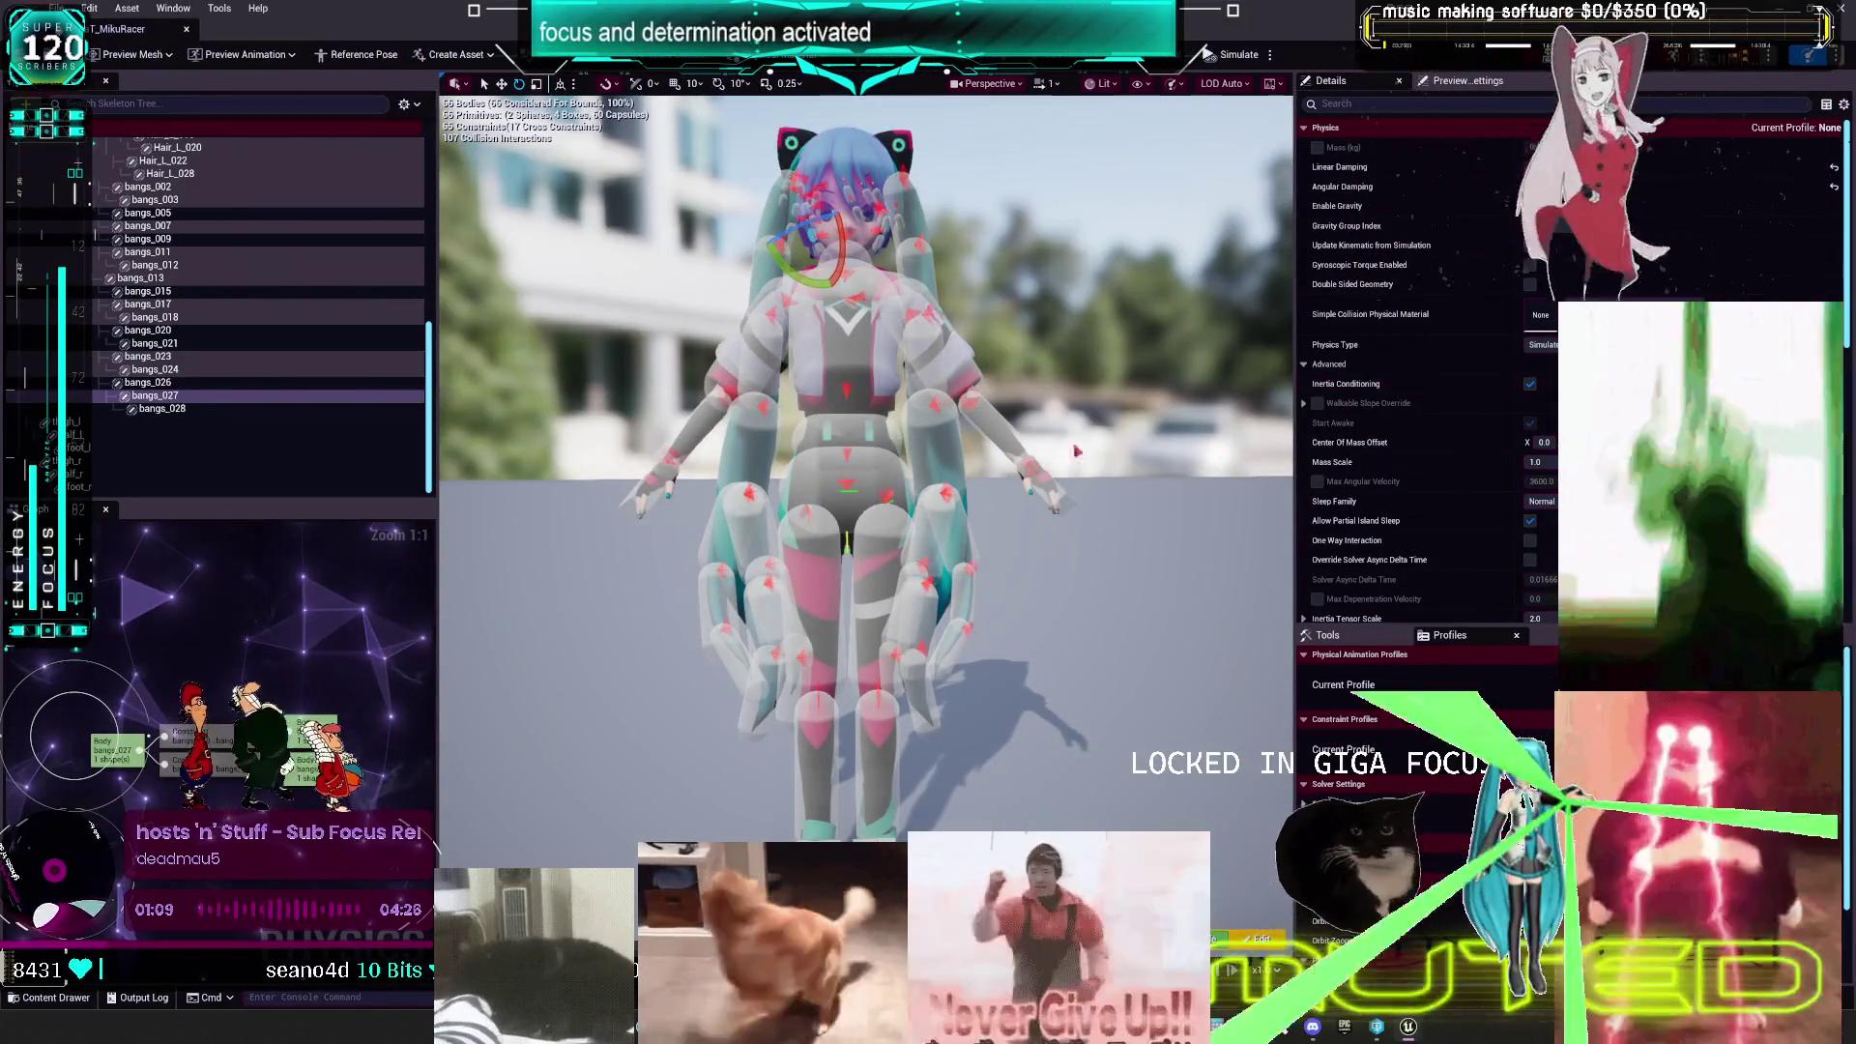
- Toggle between selecting all bodies and just the thigh, then open the Skeleton Tree display options
key(ctrl+a)
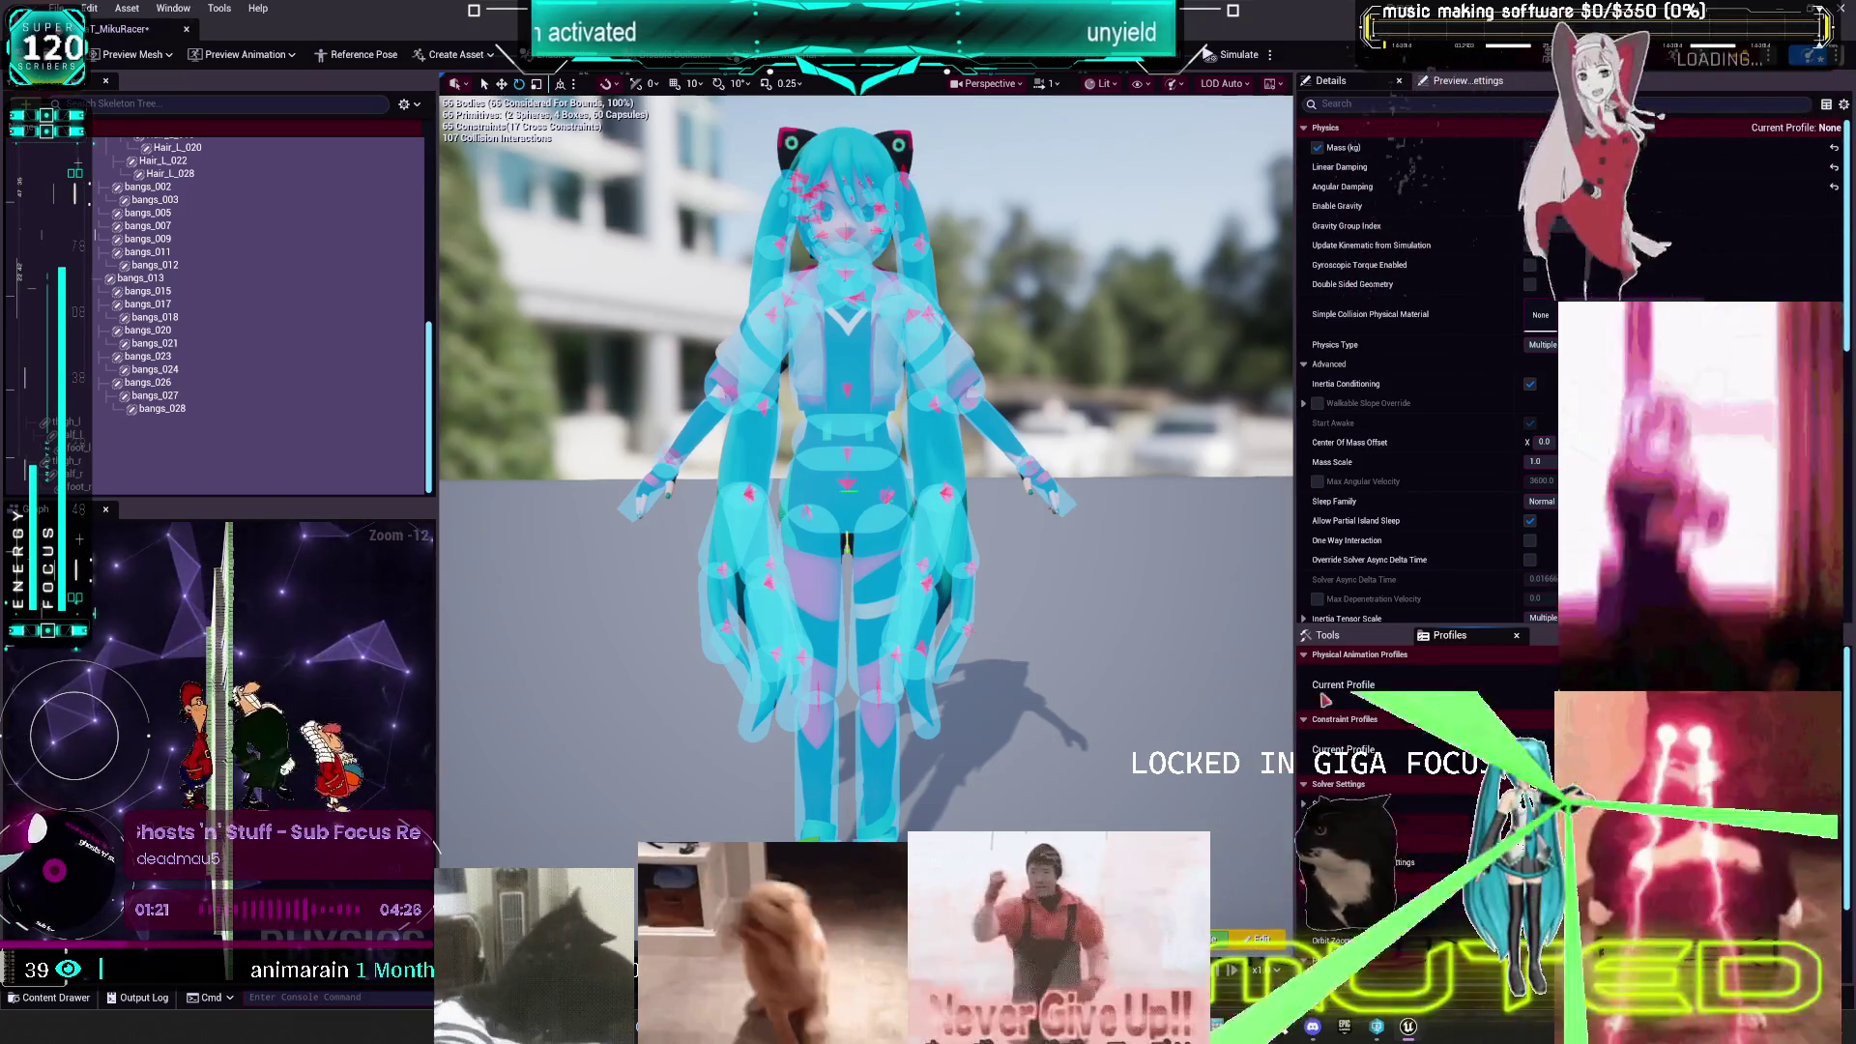
click(116, 423)
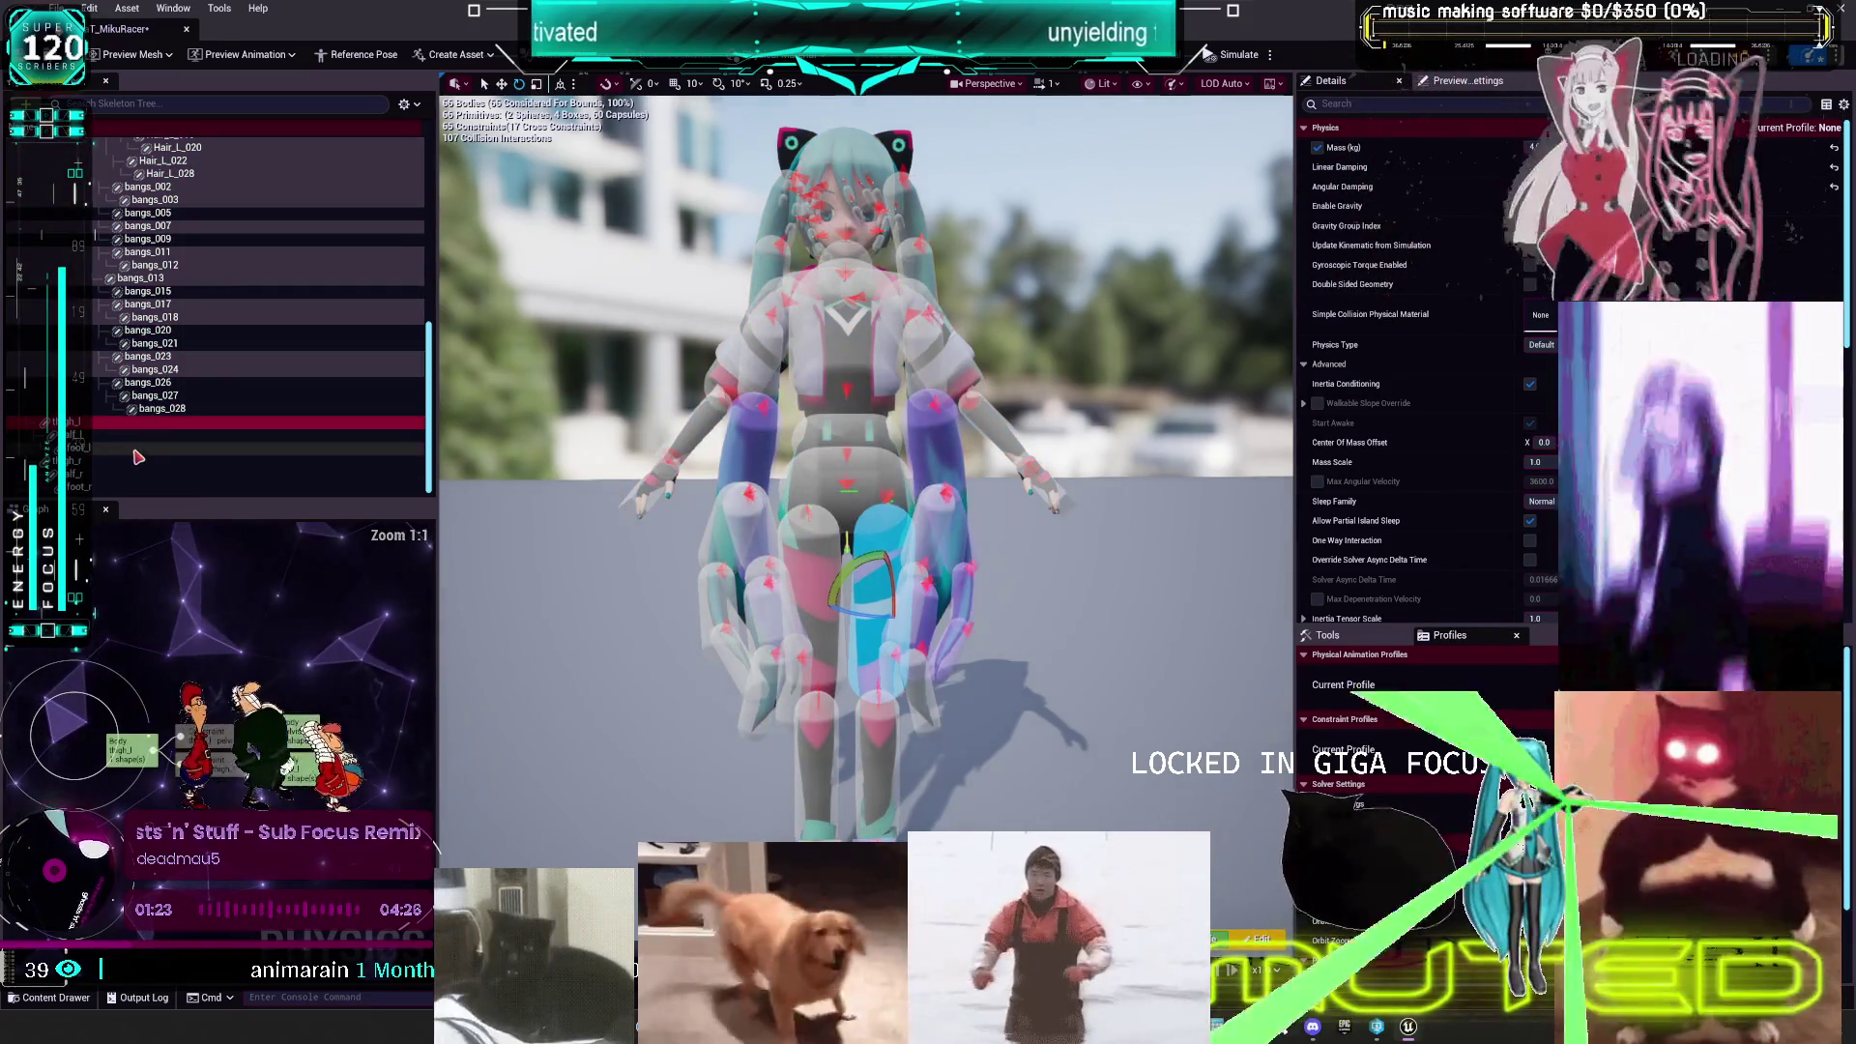
key(ctrl+a)
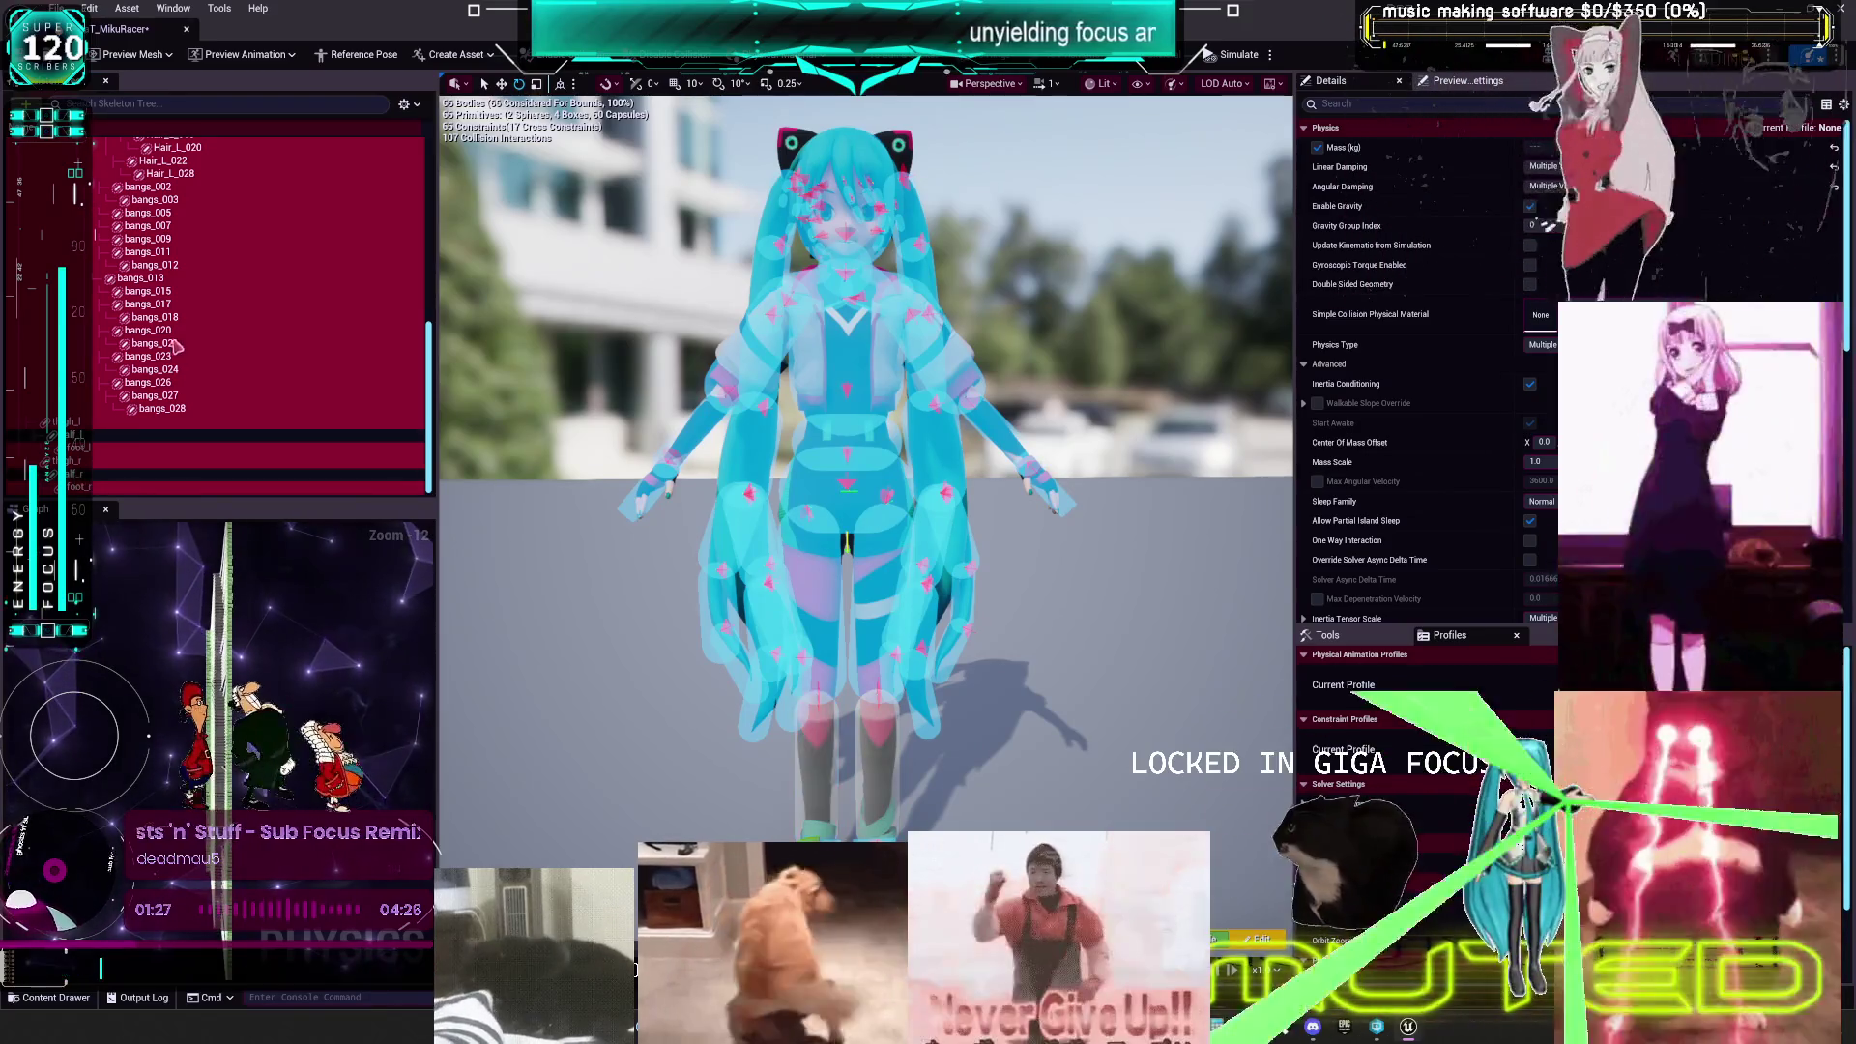
scroll(172, 356, up, 3)
scroll(249, 413, down, 3)
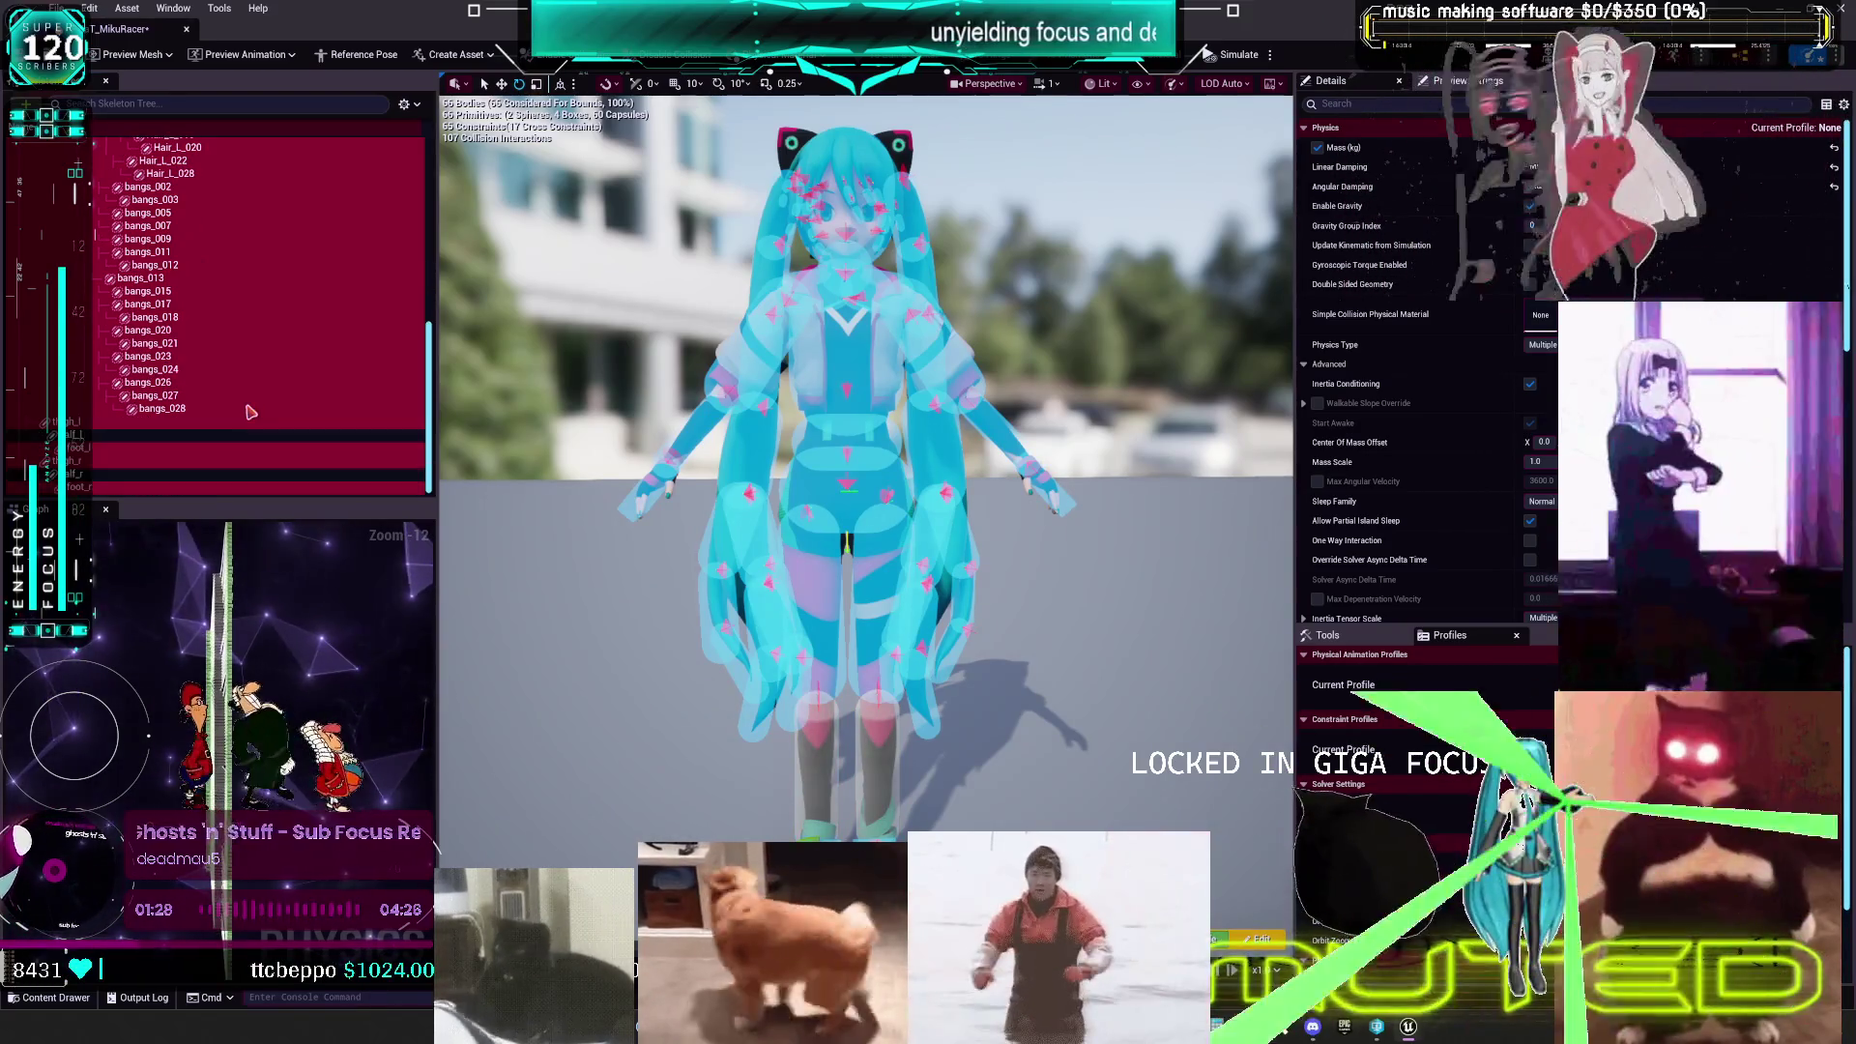
click(84, 465)
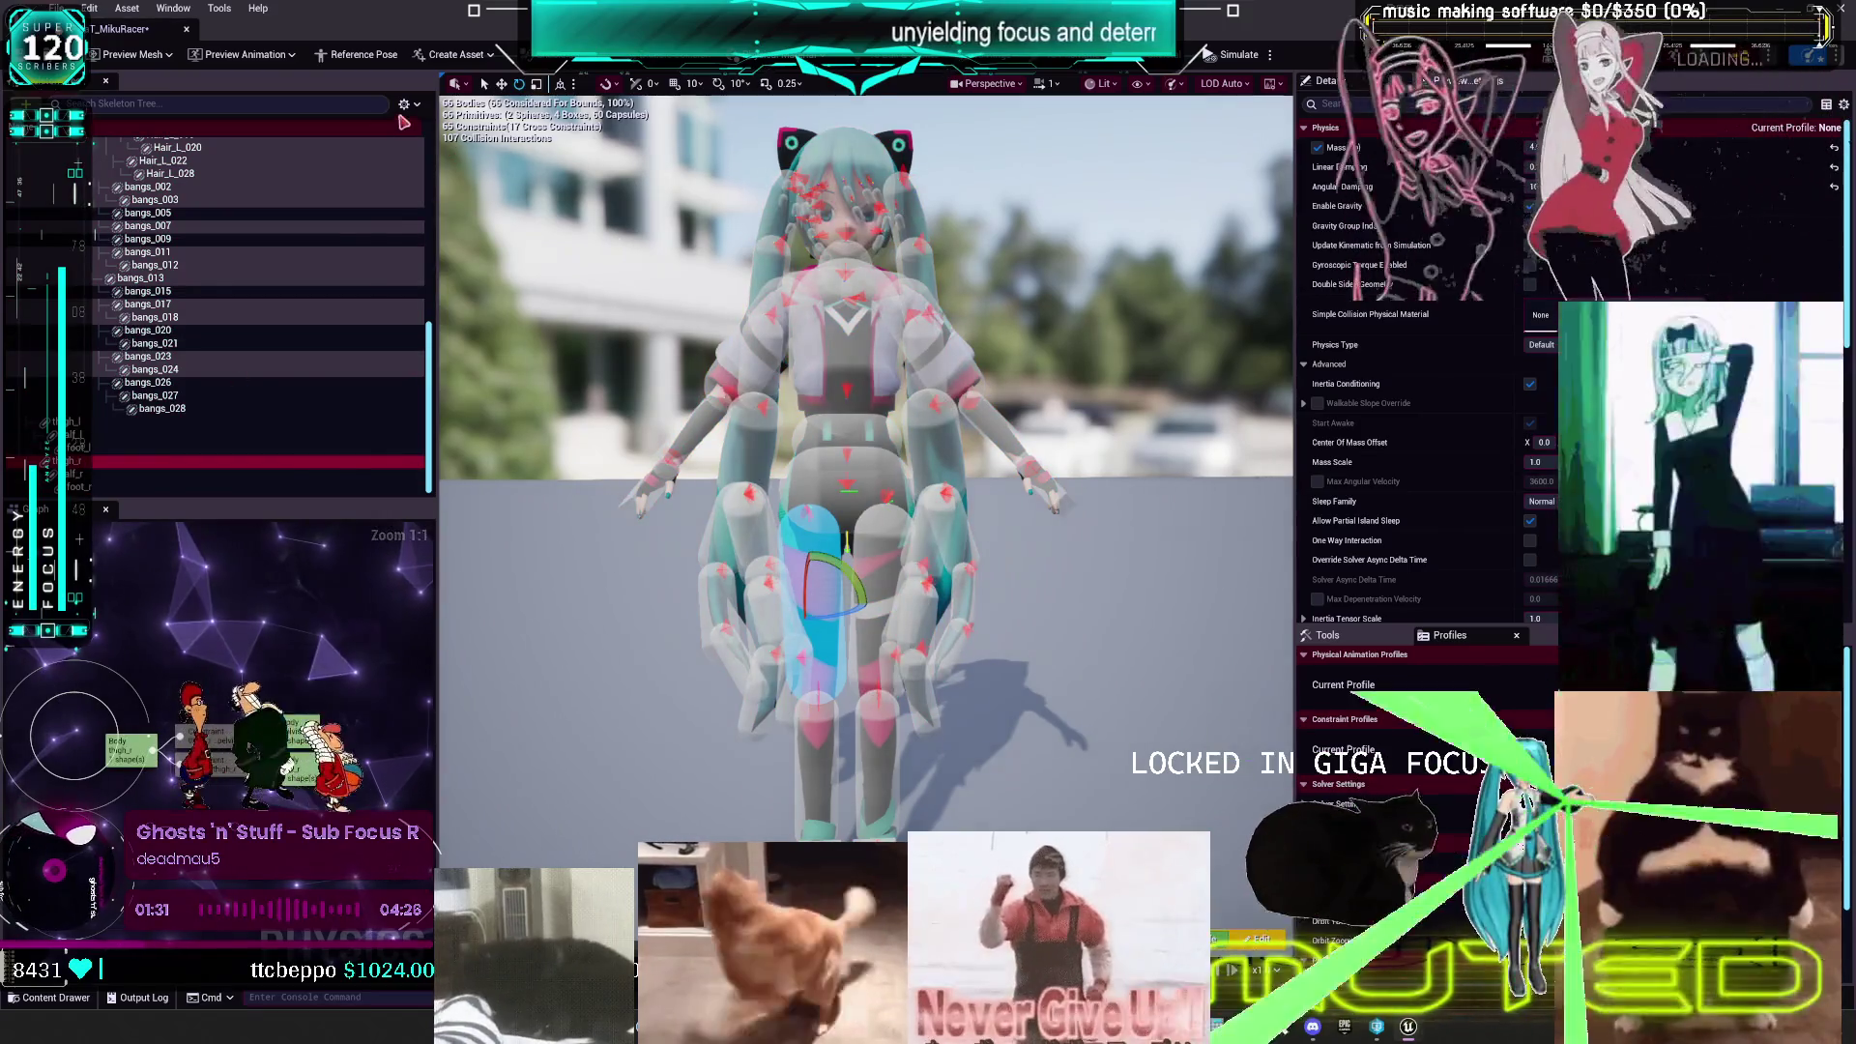
click(405, 104)
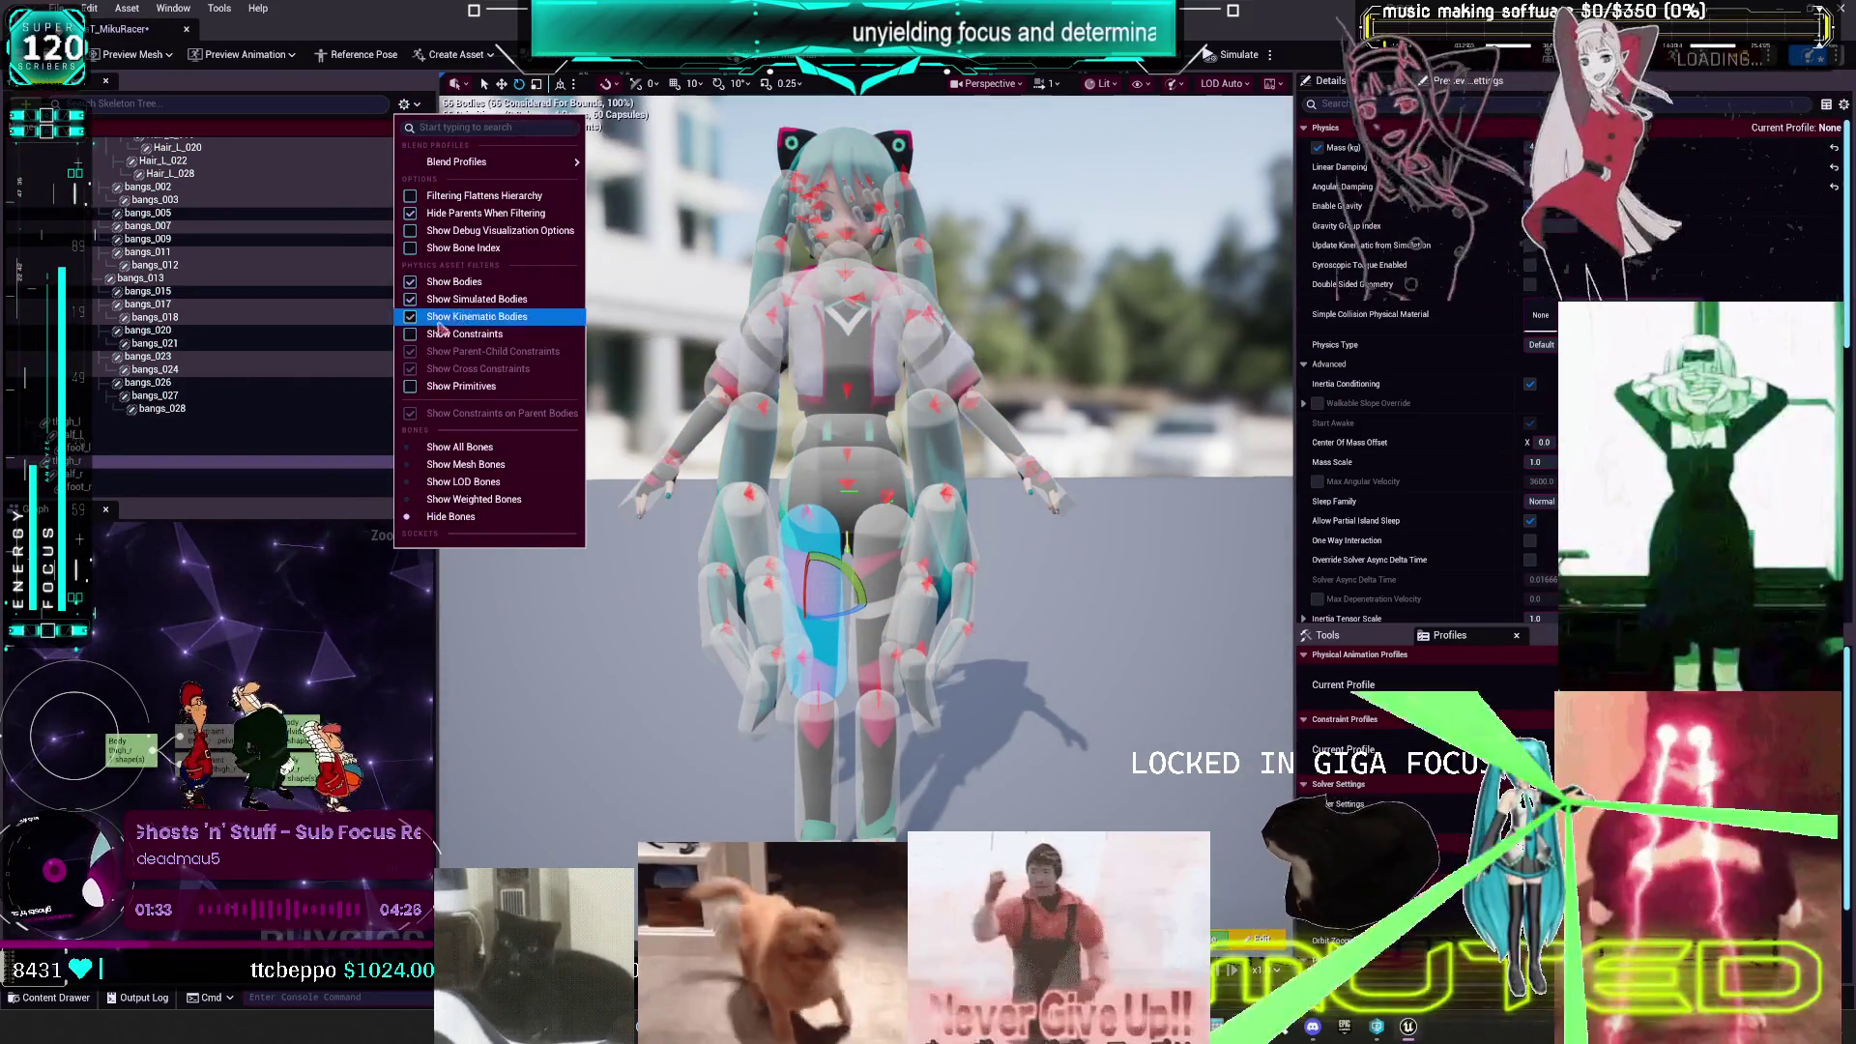
- Enable Show Constraints and hide bodies in the Skeleton Tree options
click(84, 475)
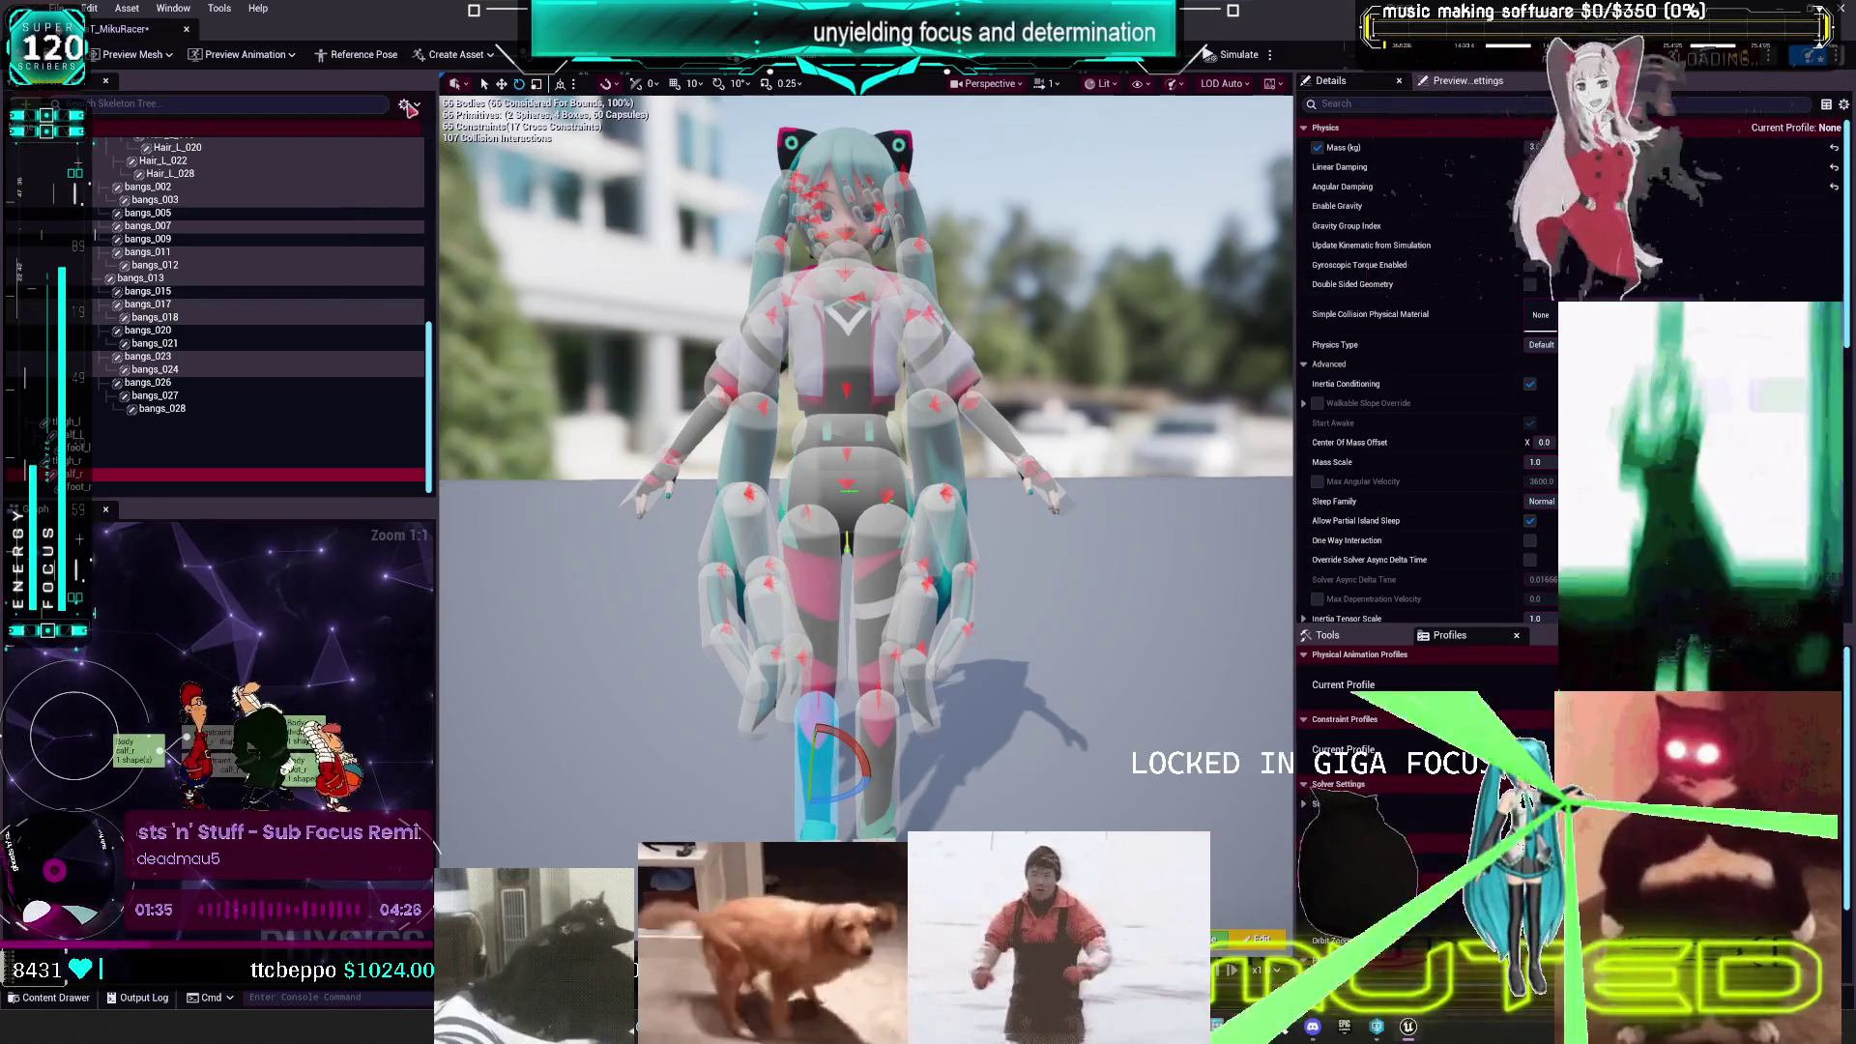
click(406, 106)
click(464, 333)
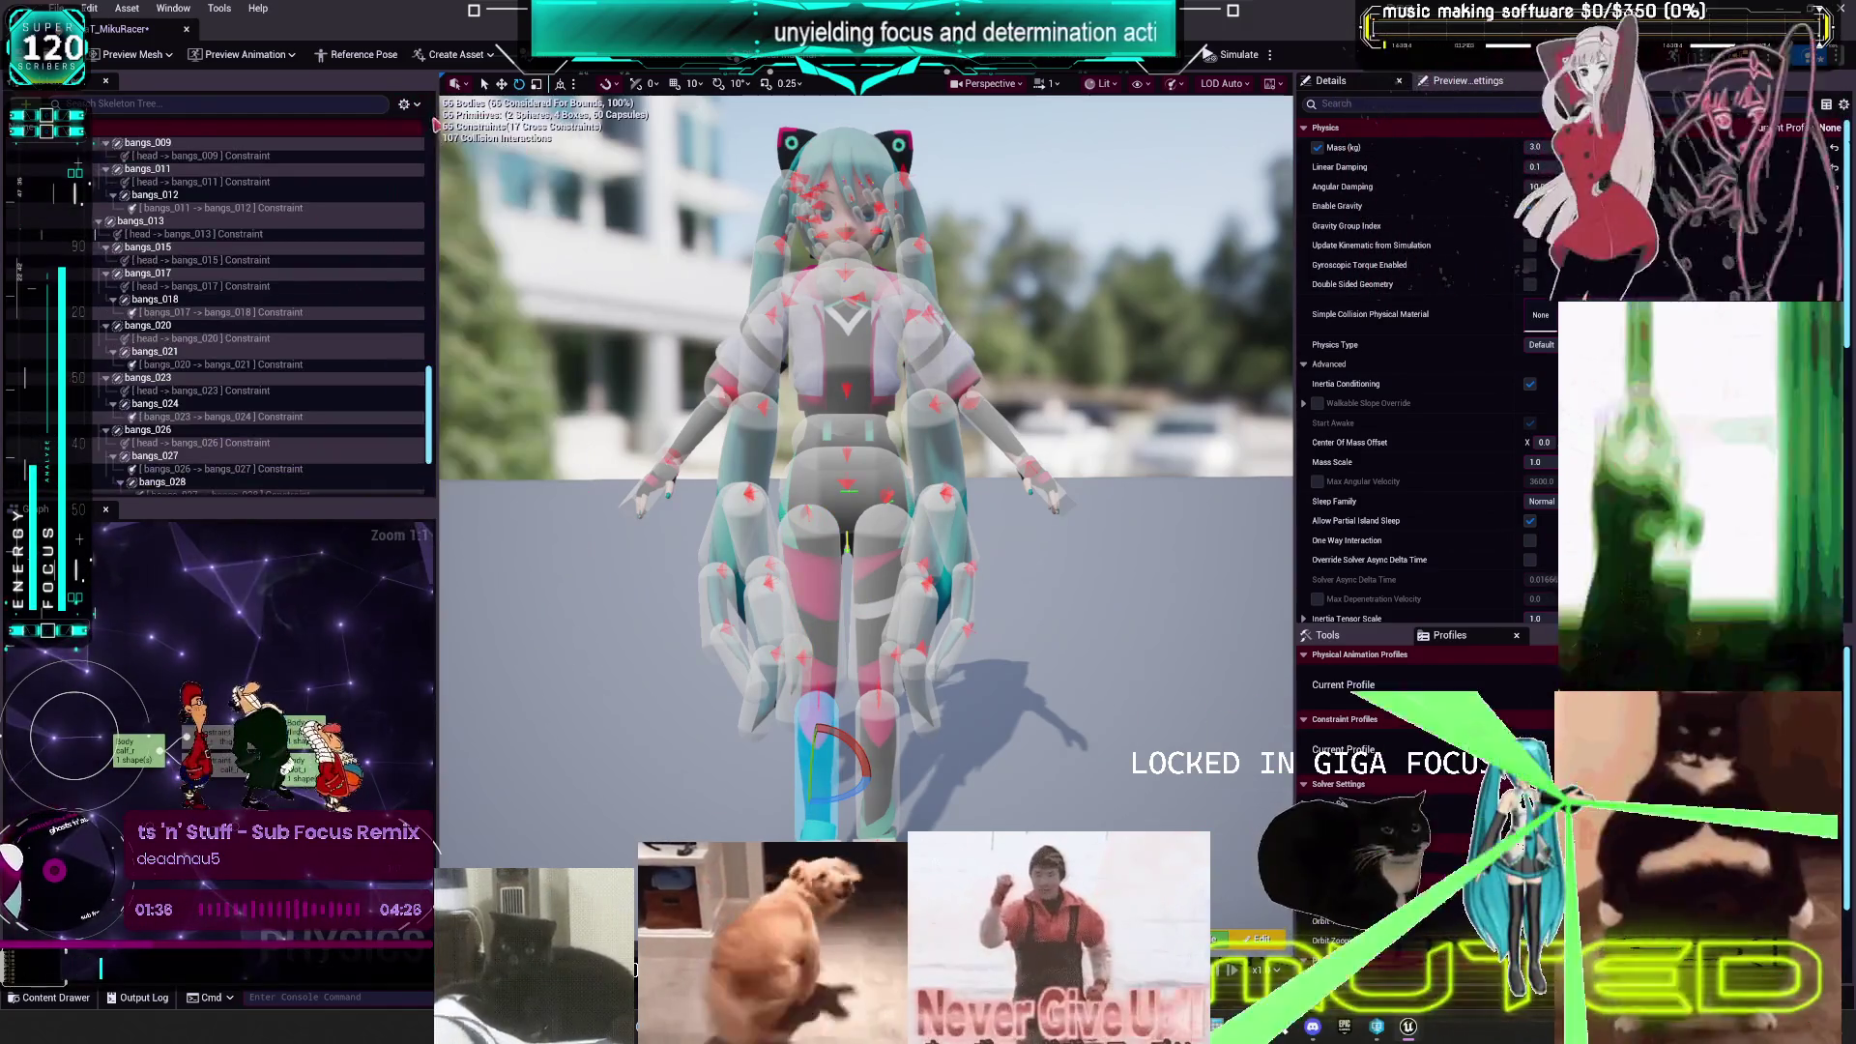
click(405, 104)
click(454, 282)
- Select both thigh -> calf knee constraints and set Swing 1 and Swing 2 Limit to 5
click(179, 474)
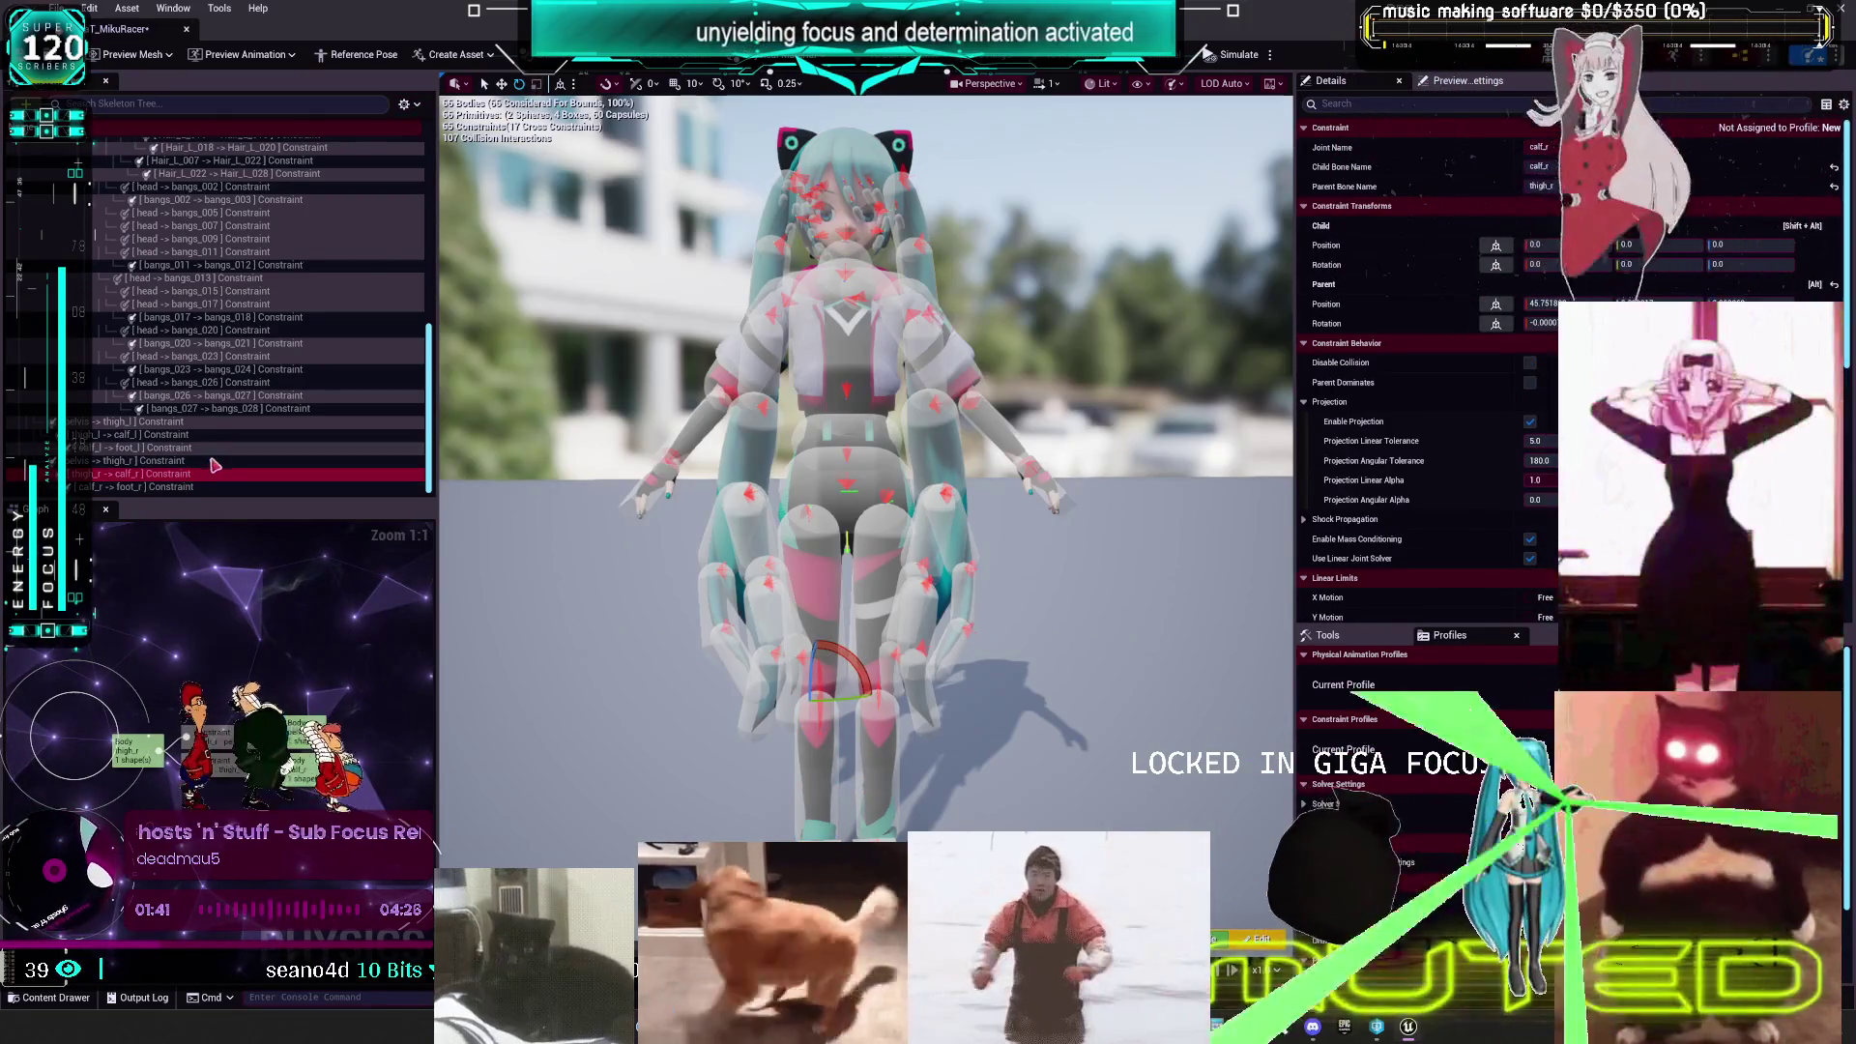
key(ctrl+a)
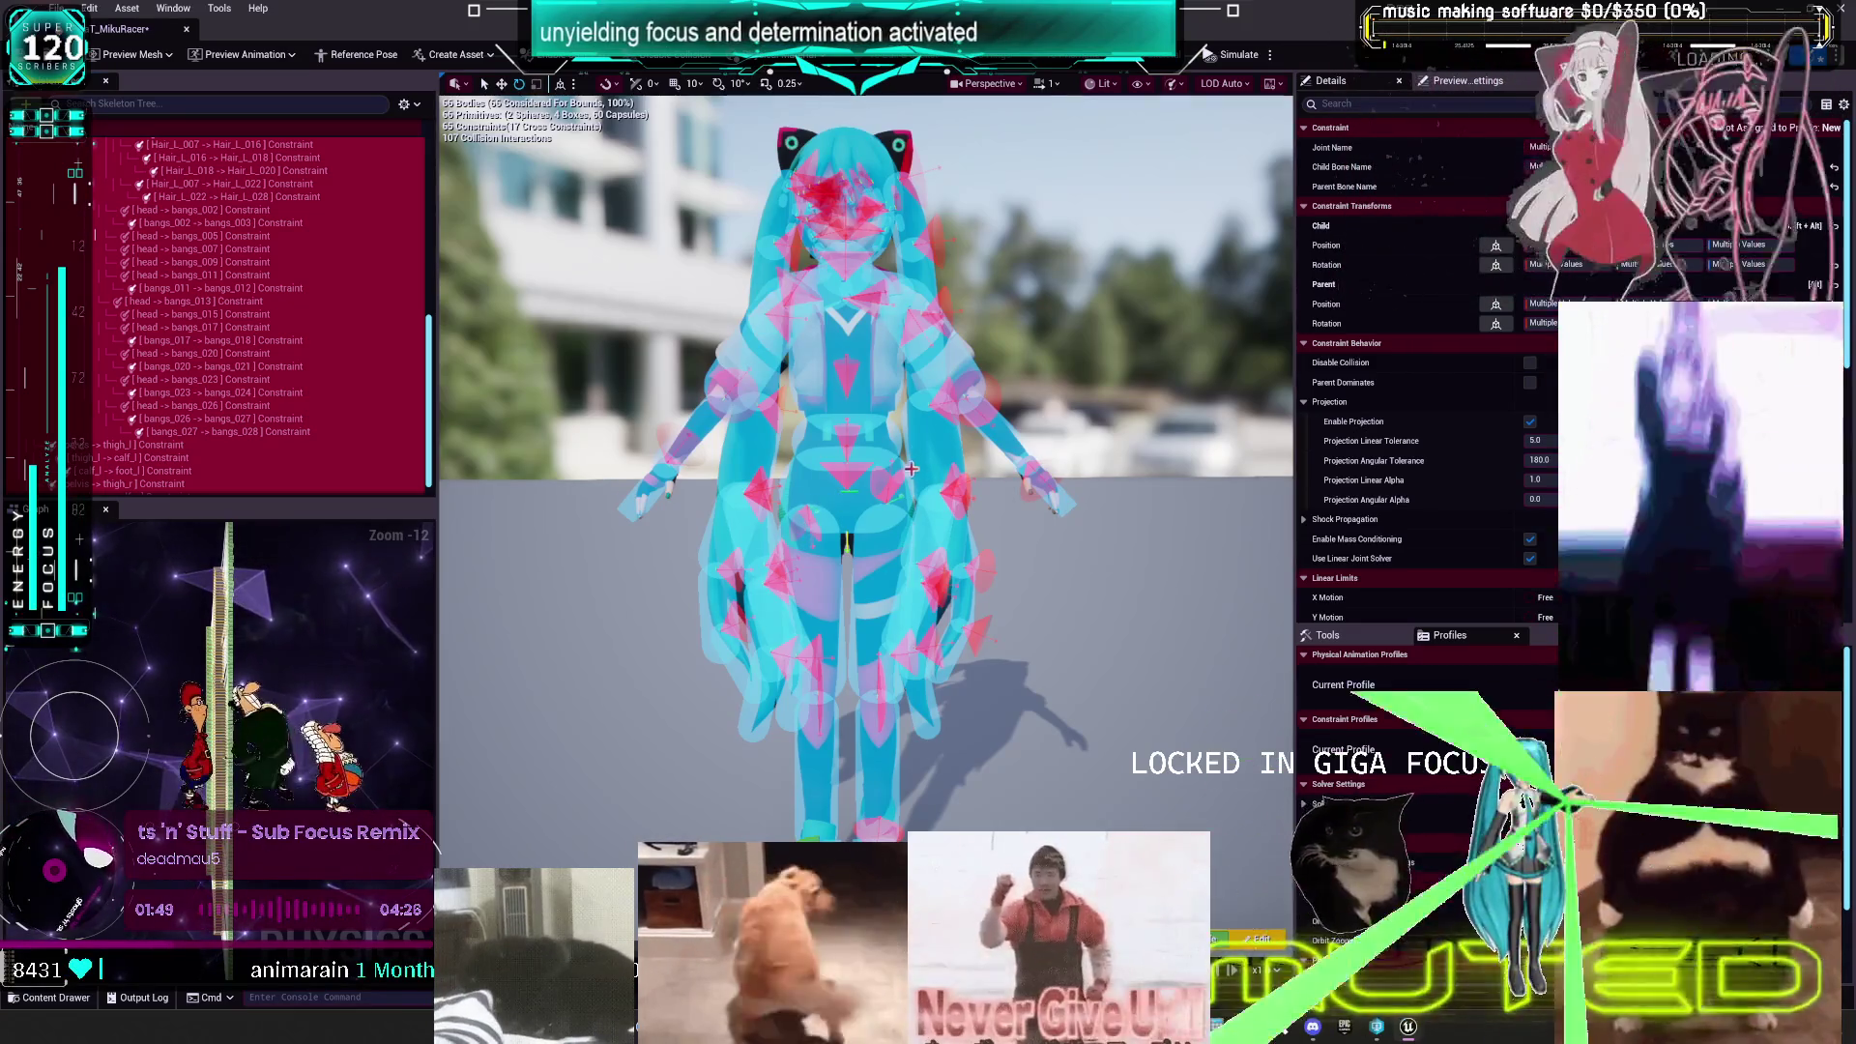
scroll(138, 425, down, 1)
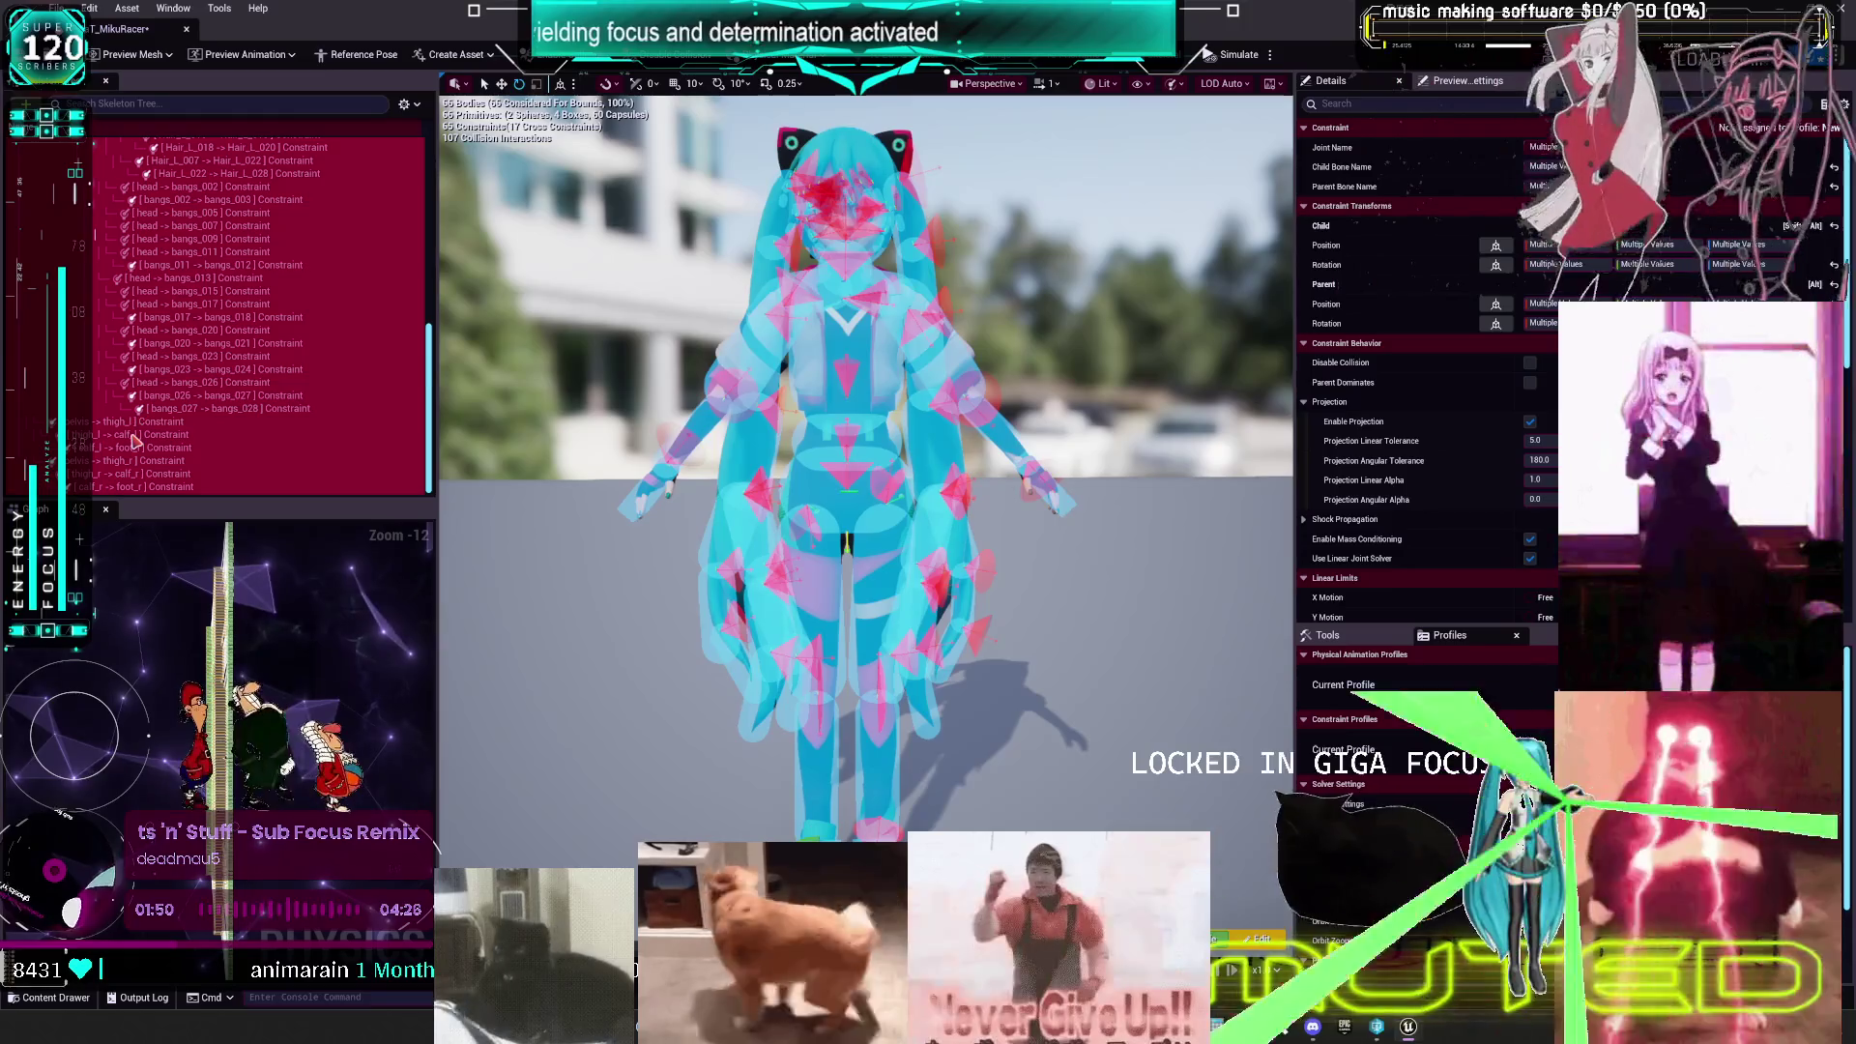
click(140, 434)
ctrl+click(159, 474)
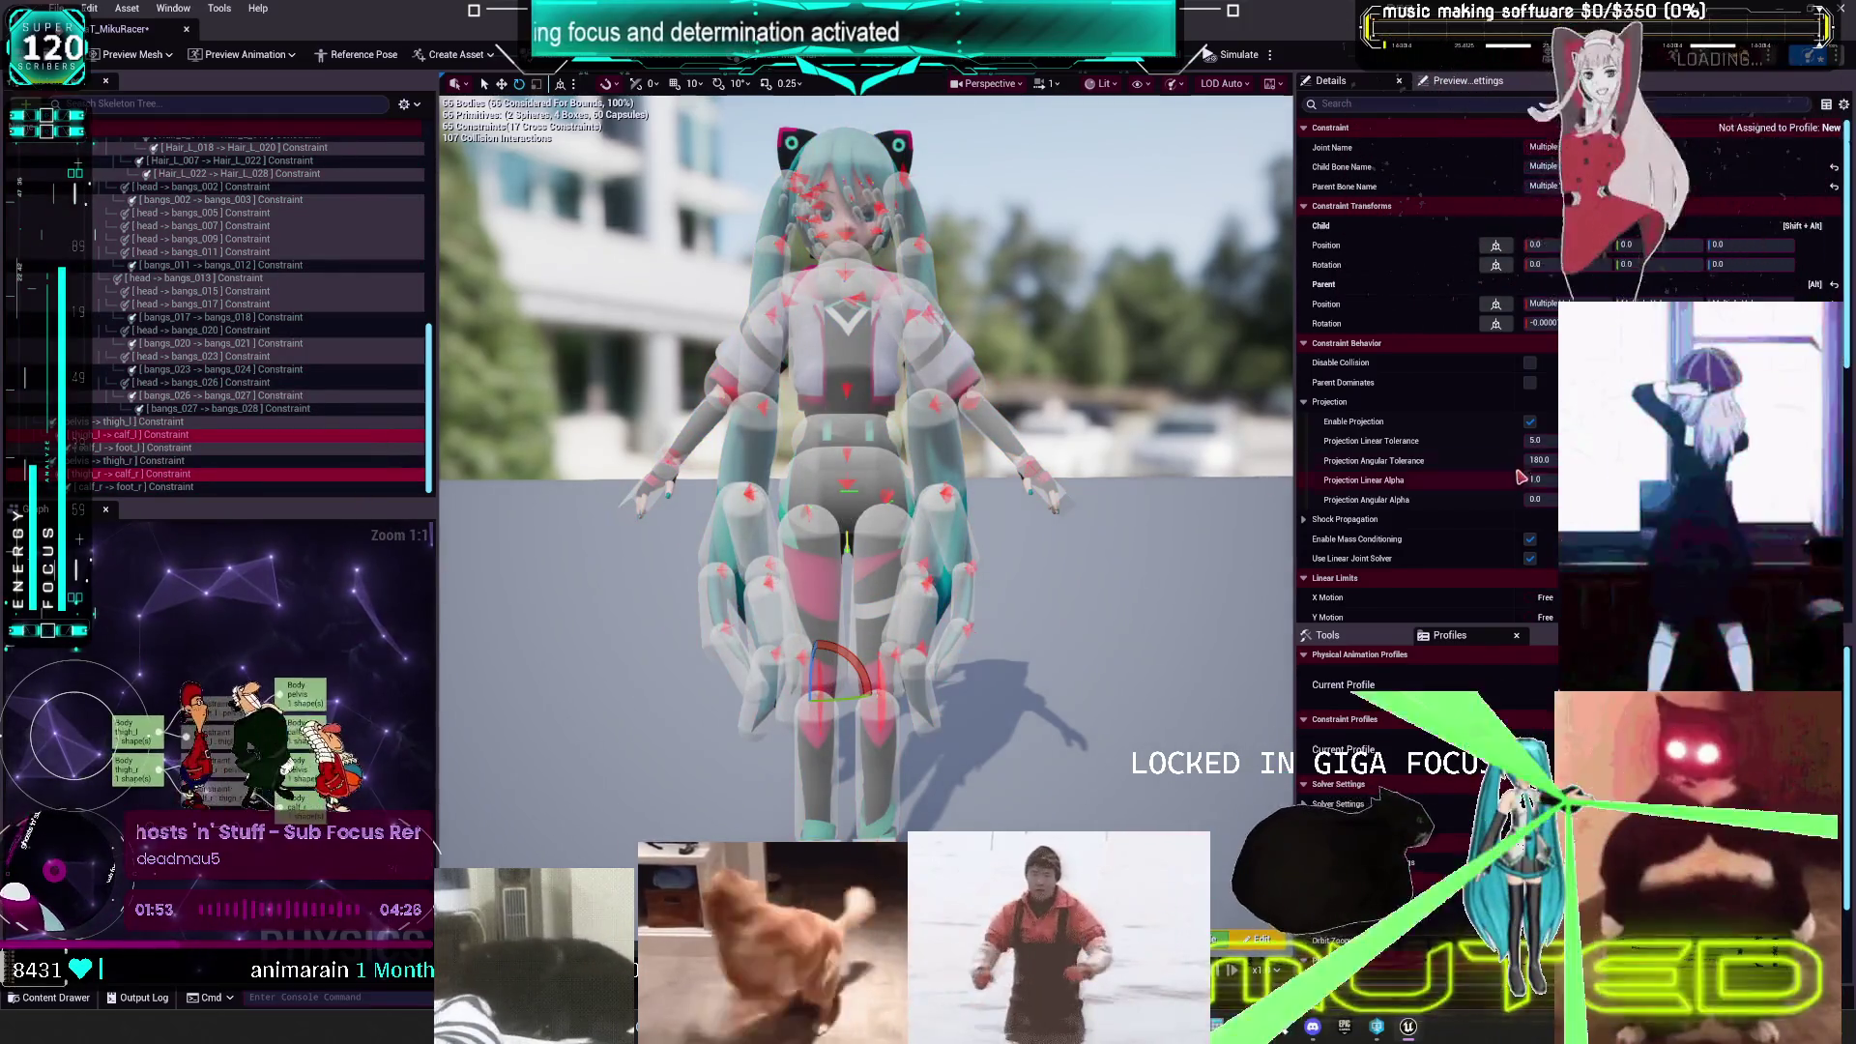
scroll(1540, 606, down, 5)
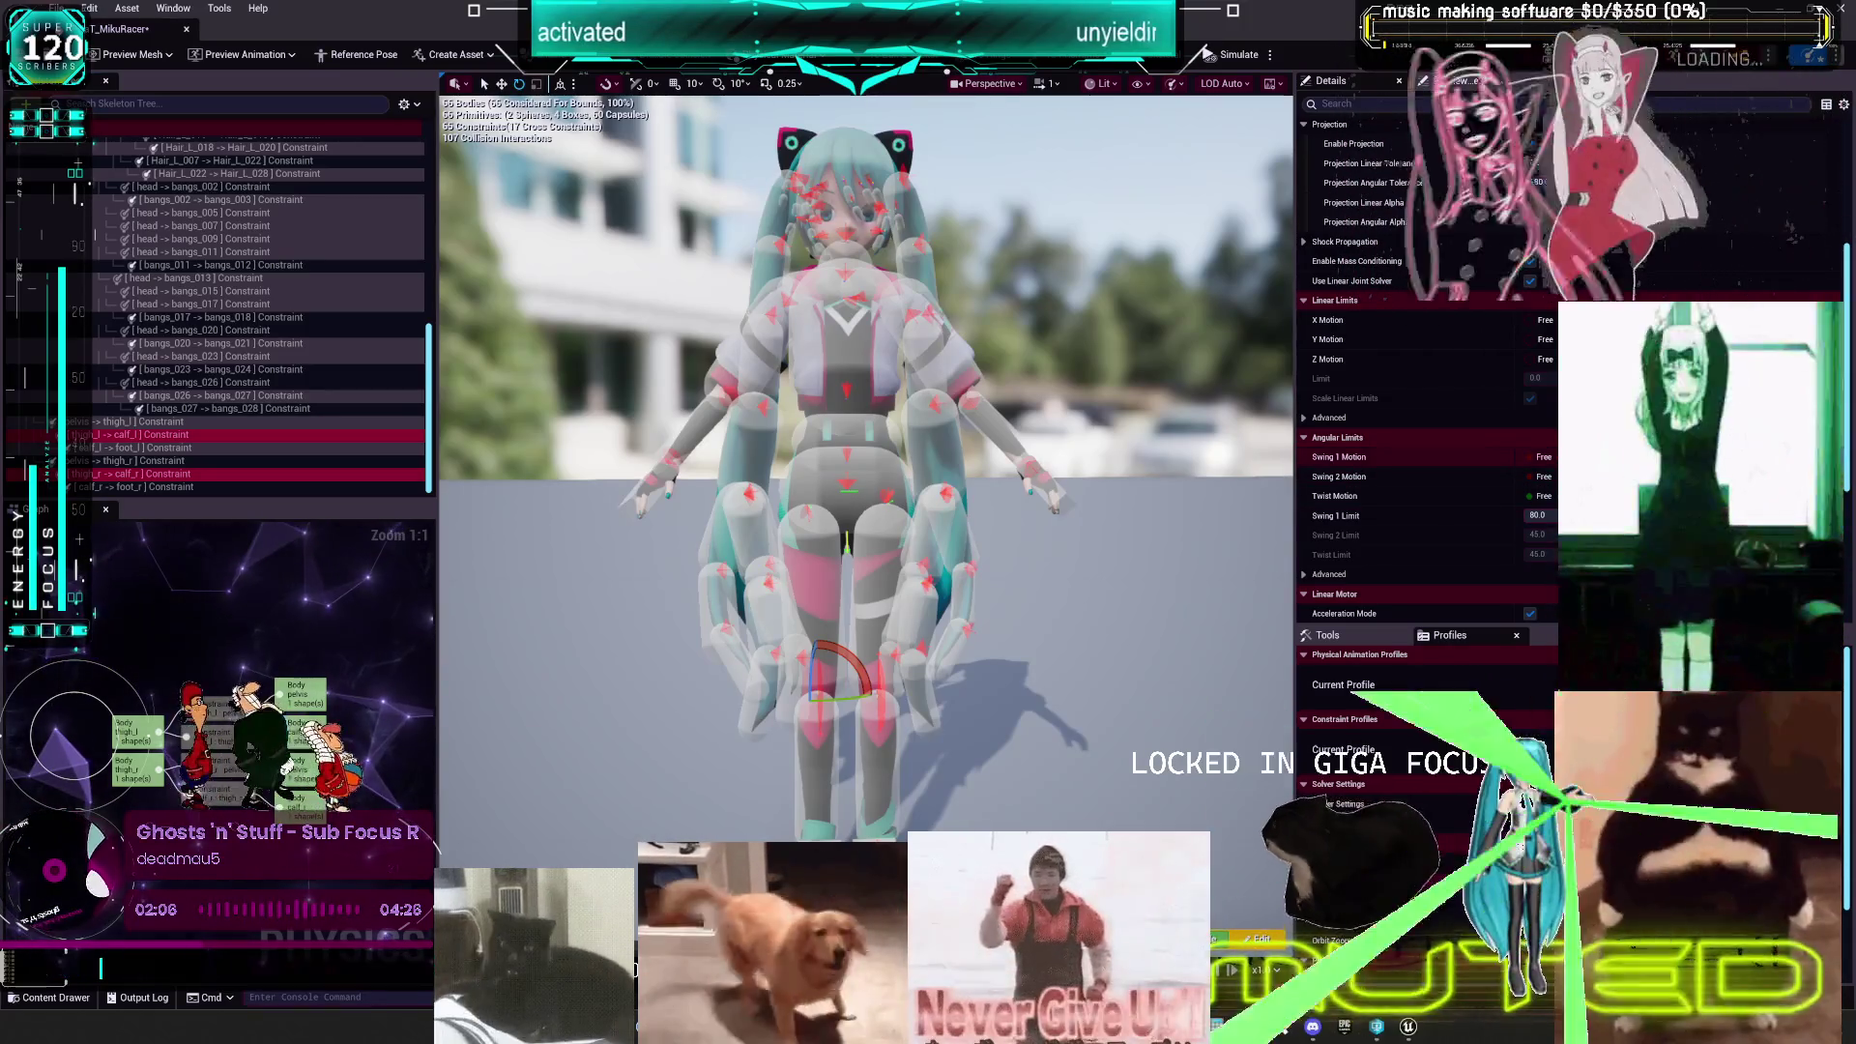
click(1544, 477)
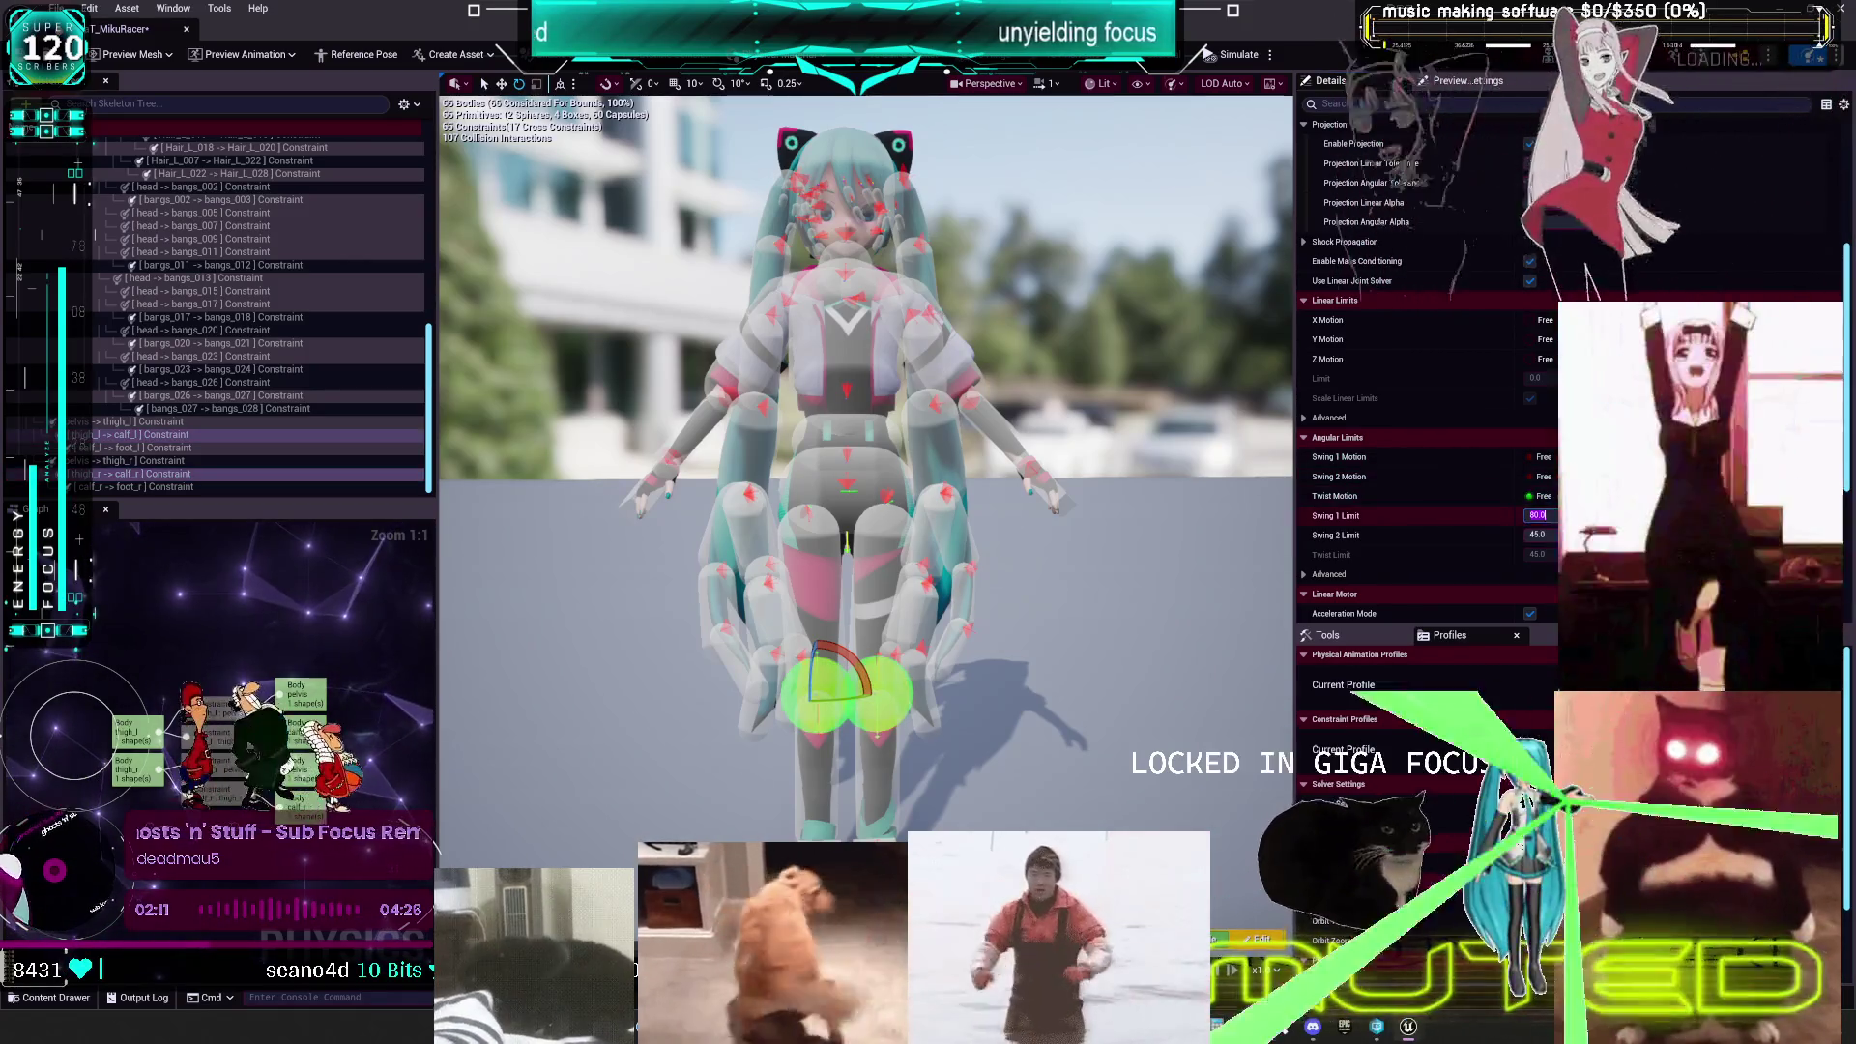
click(1537, 515)
text(5)
key(Tab)
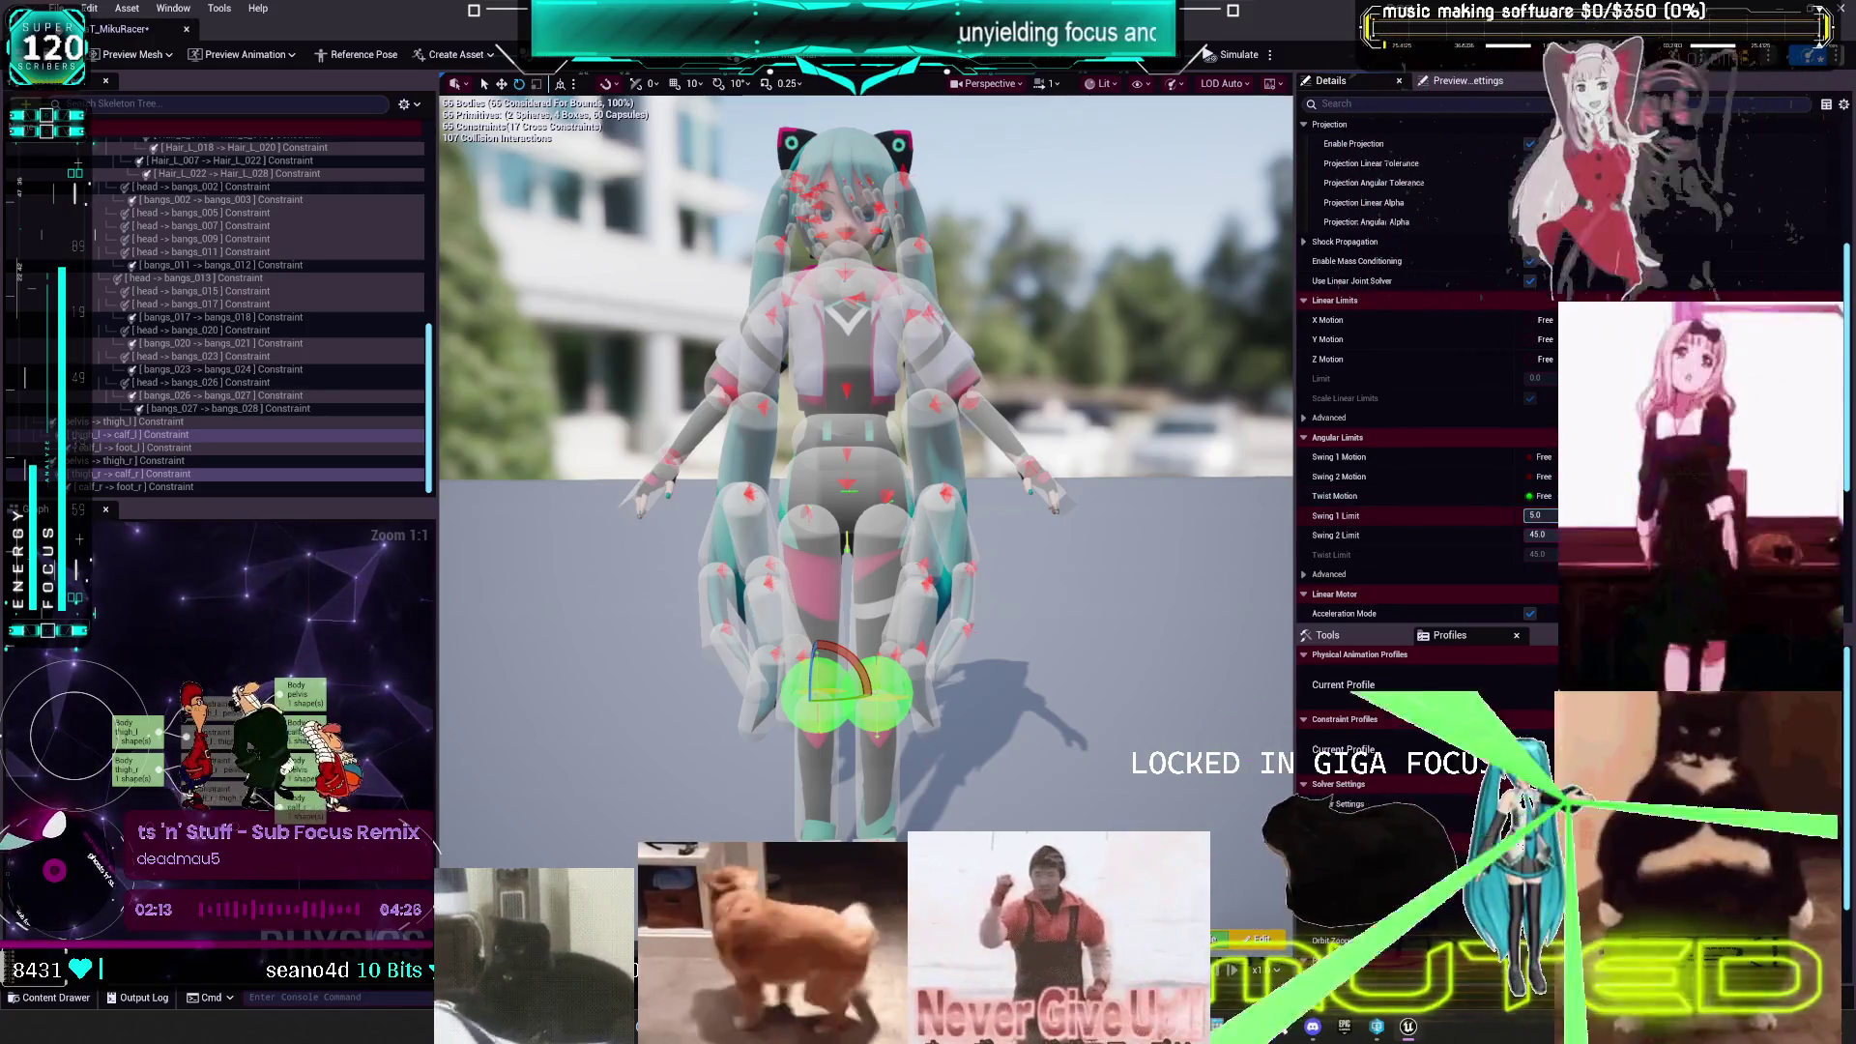
text(5)
key(Return)
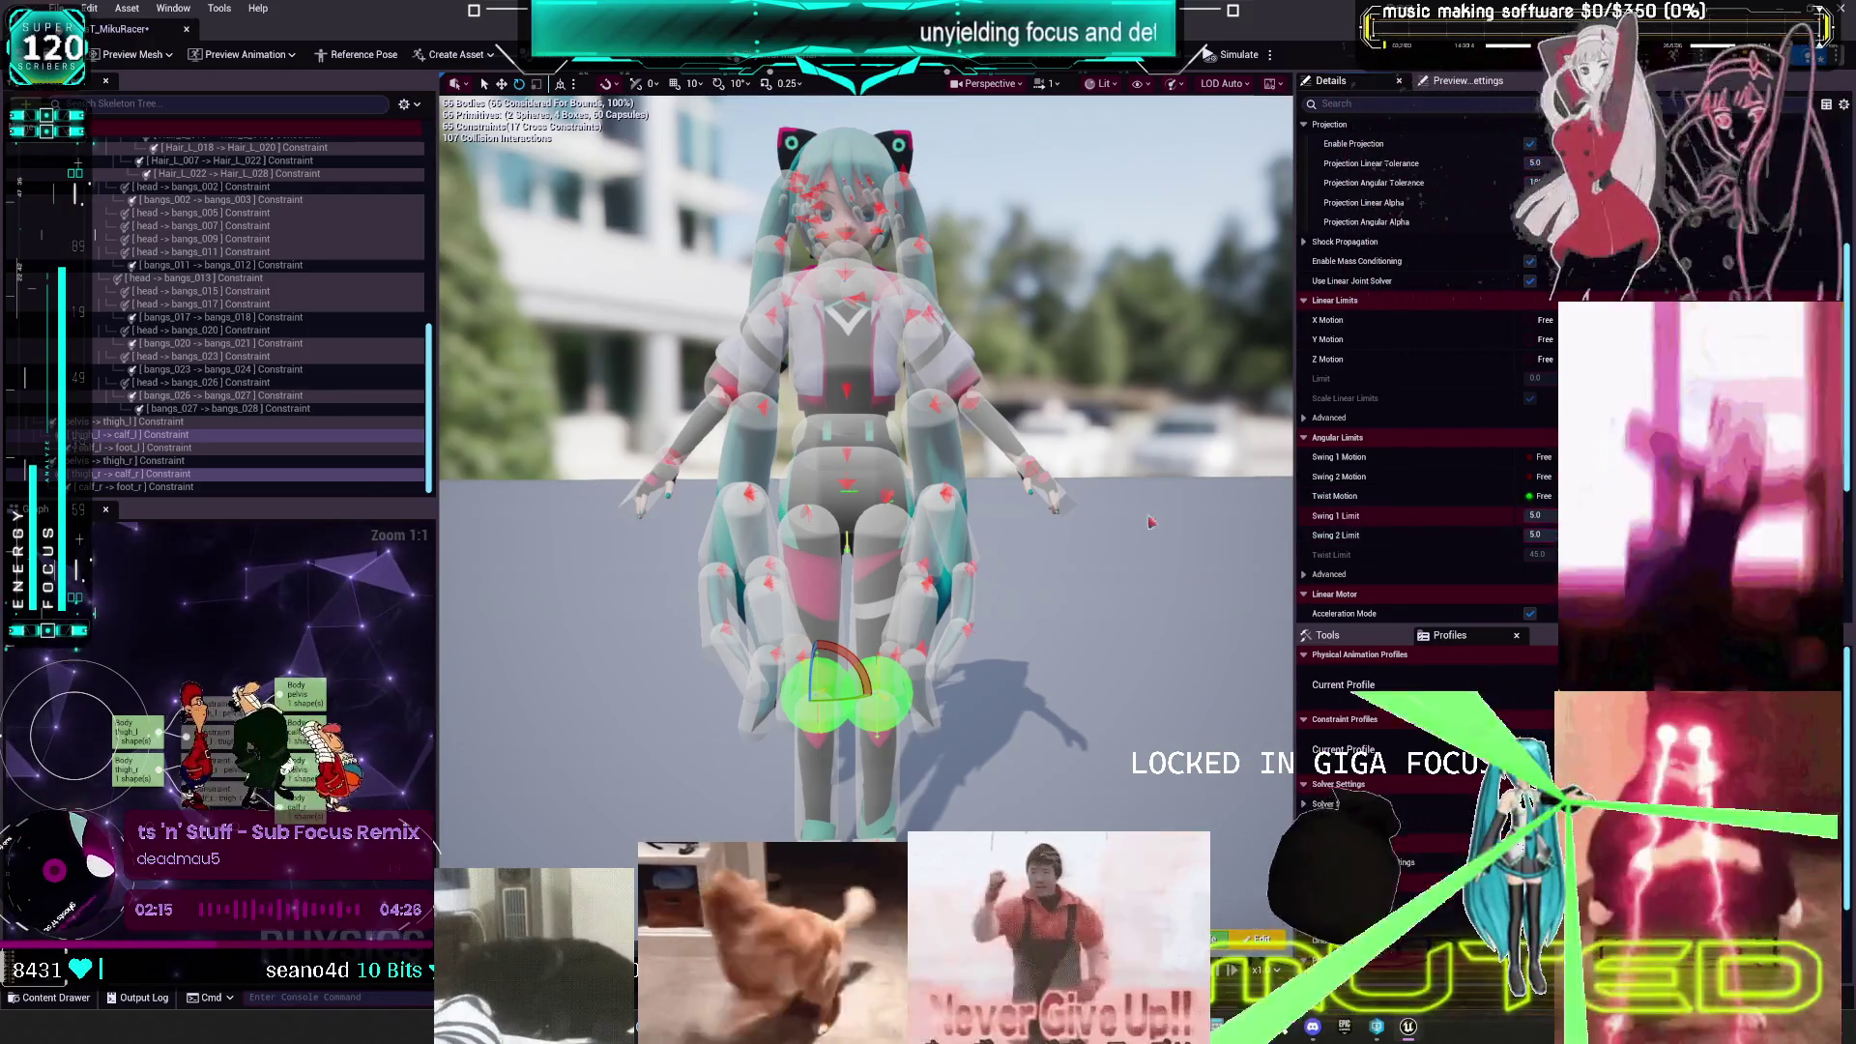
- Select both upperarm -> lowerarm elbow constraints and set Swing 1 and Swing 2 Limit to 5
scroll(236, 353, up, 10)
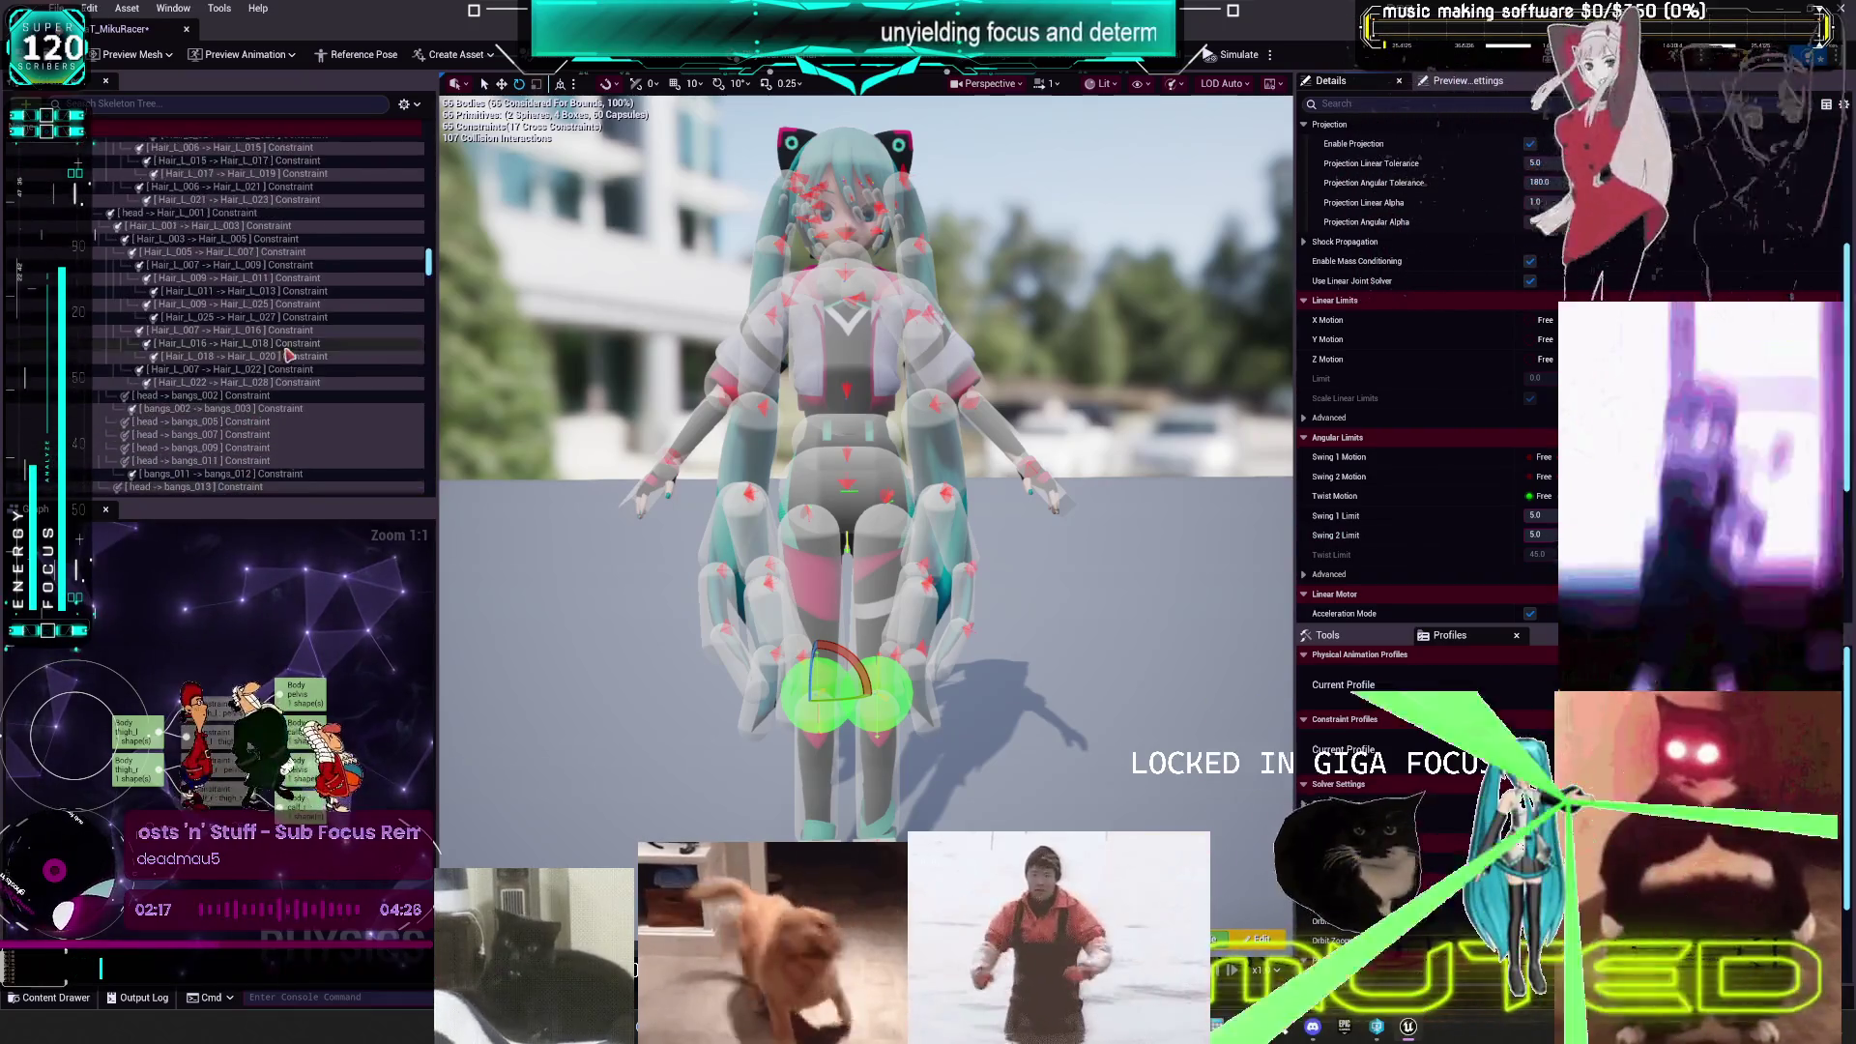
click(183, 261)
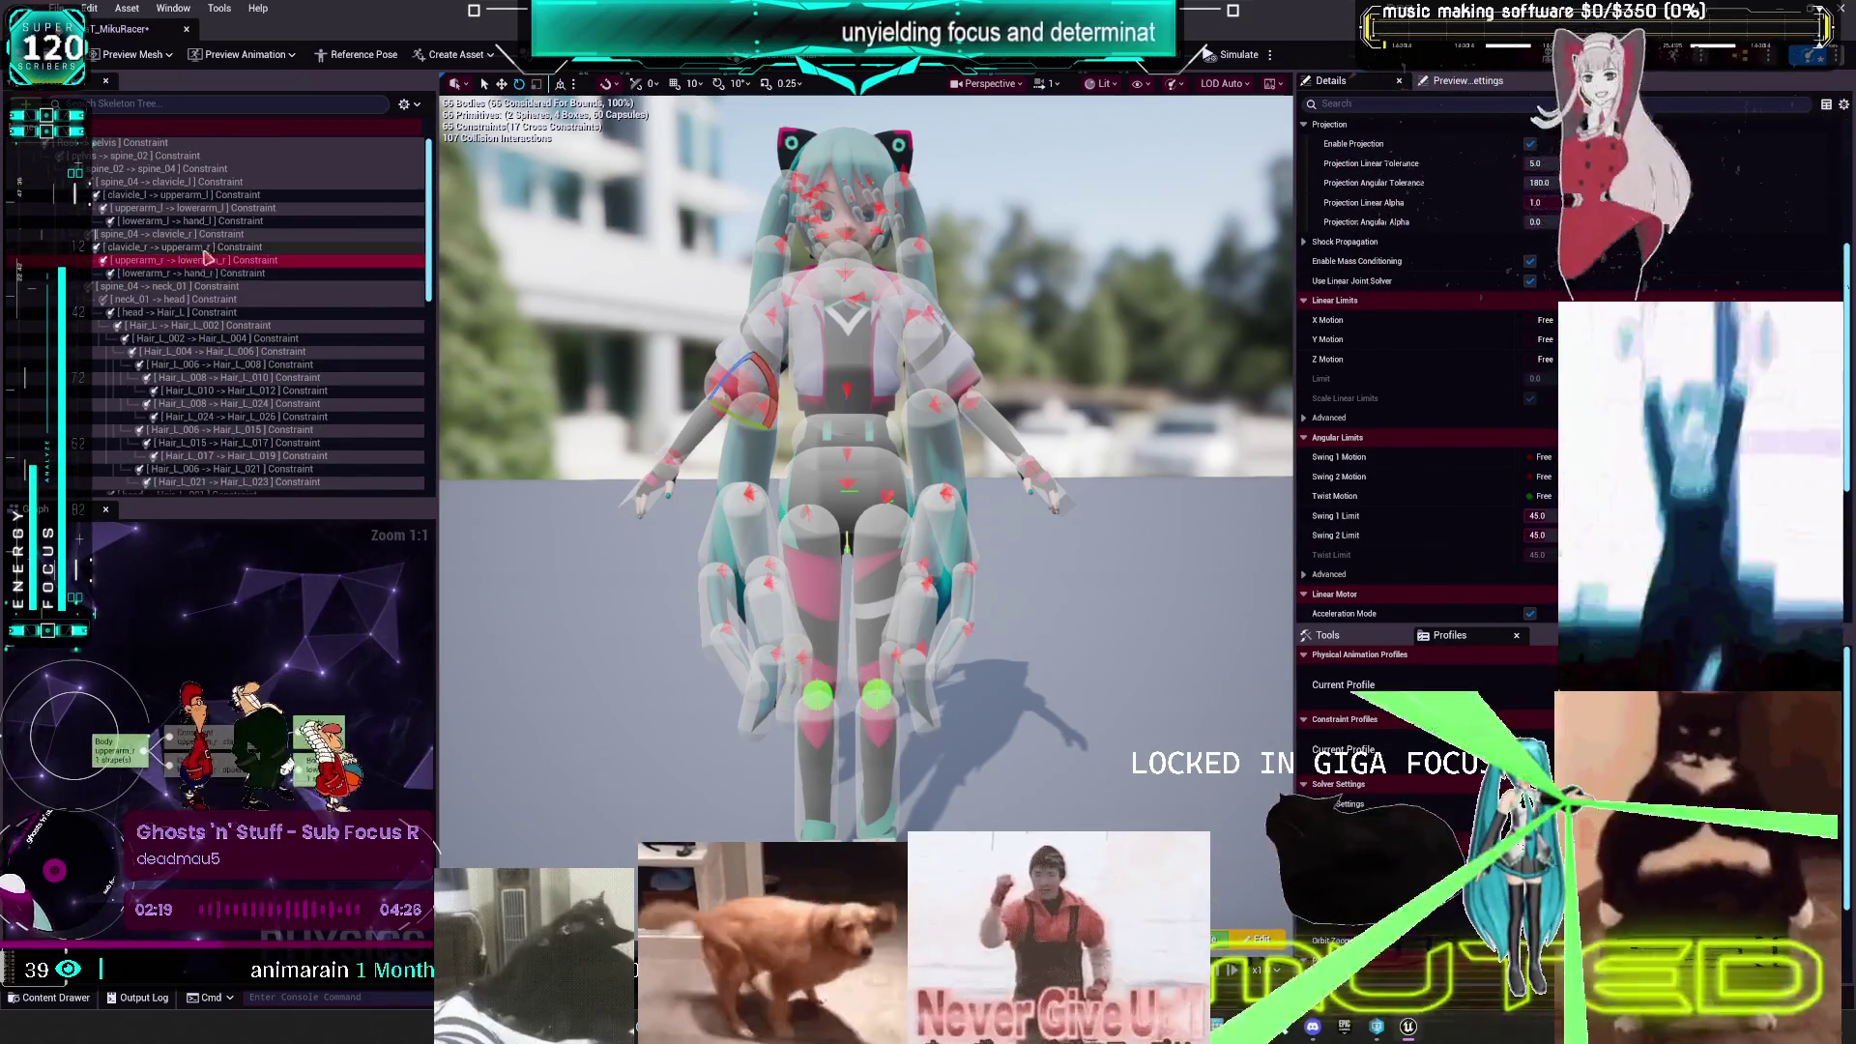
ctrl+click(194, 207)
click(1537, 515)
text(5)
key(Return)
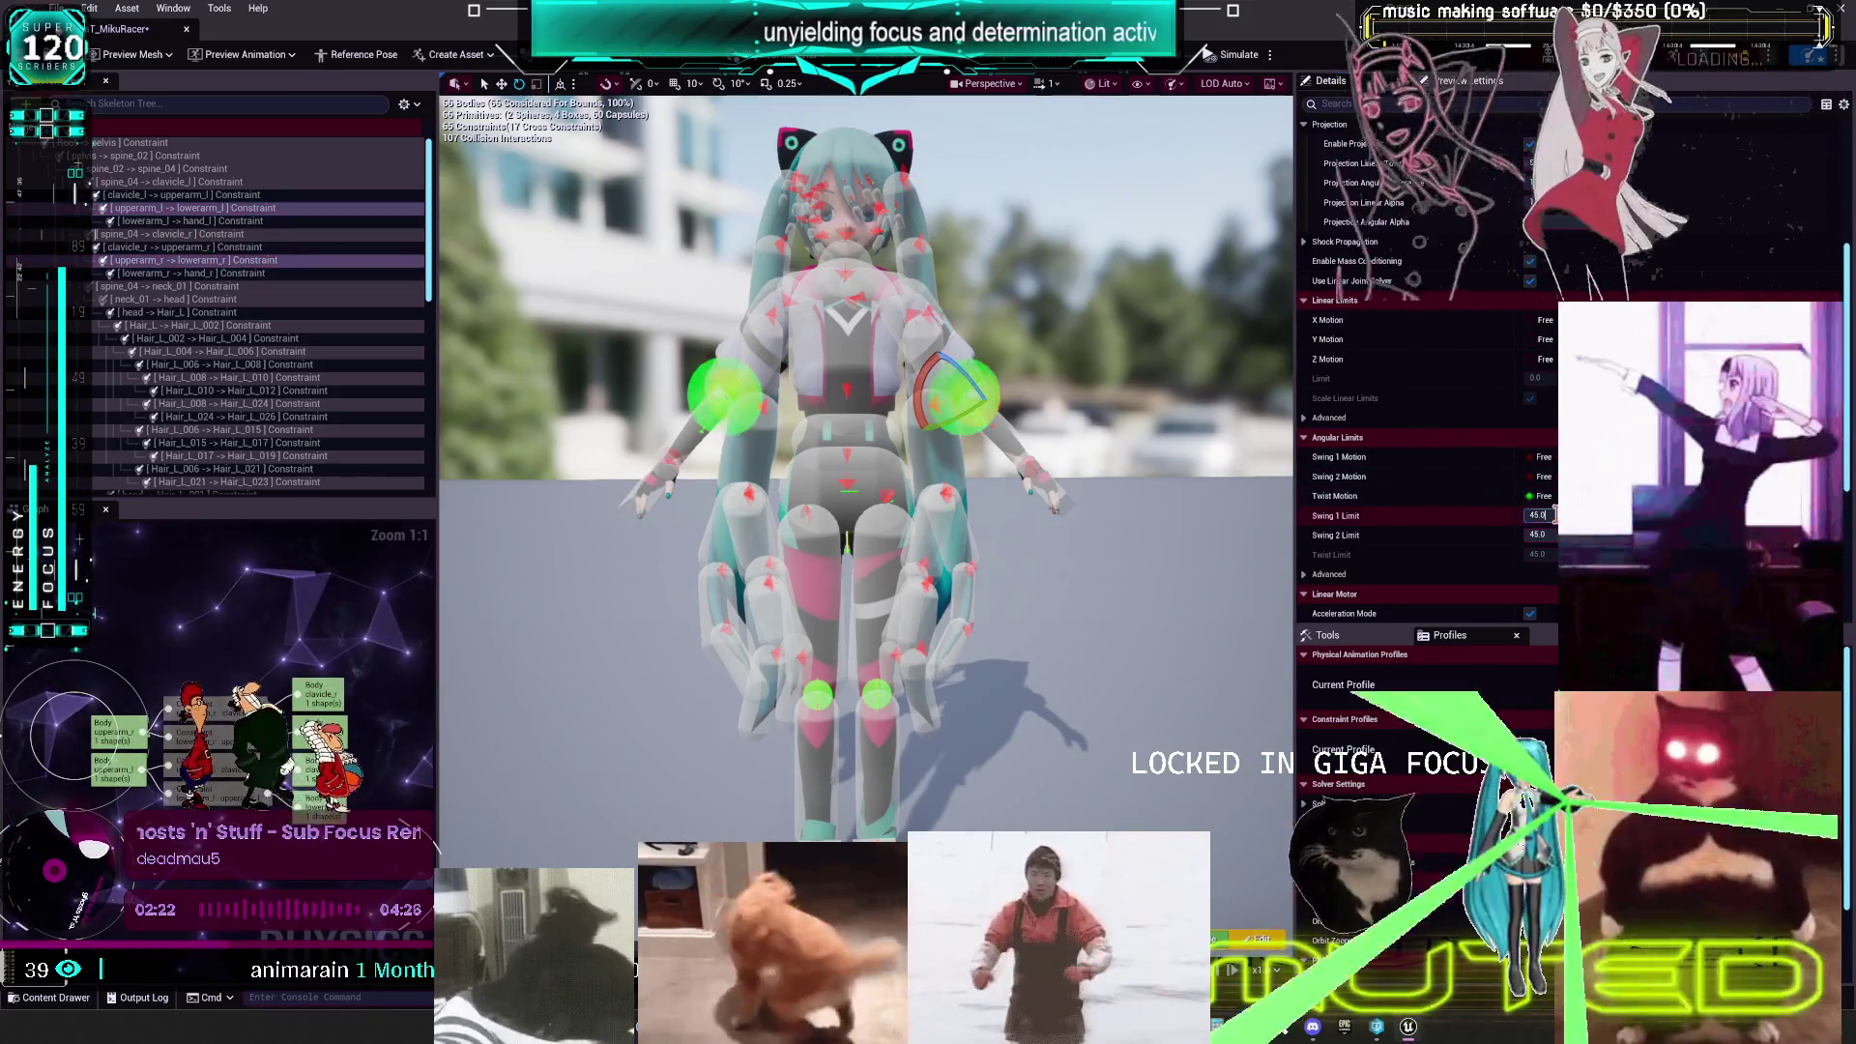
click(1537, 534)
text(5)
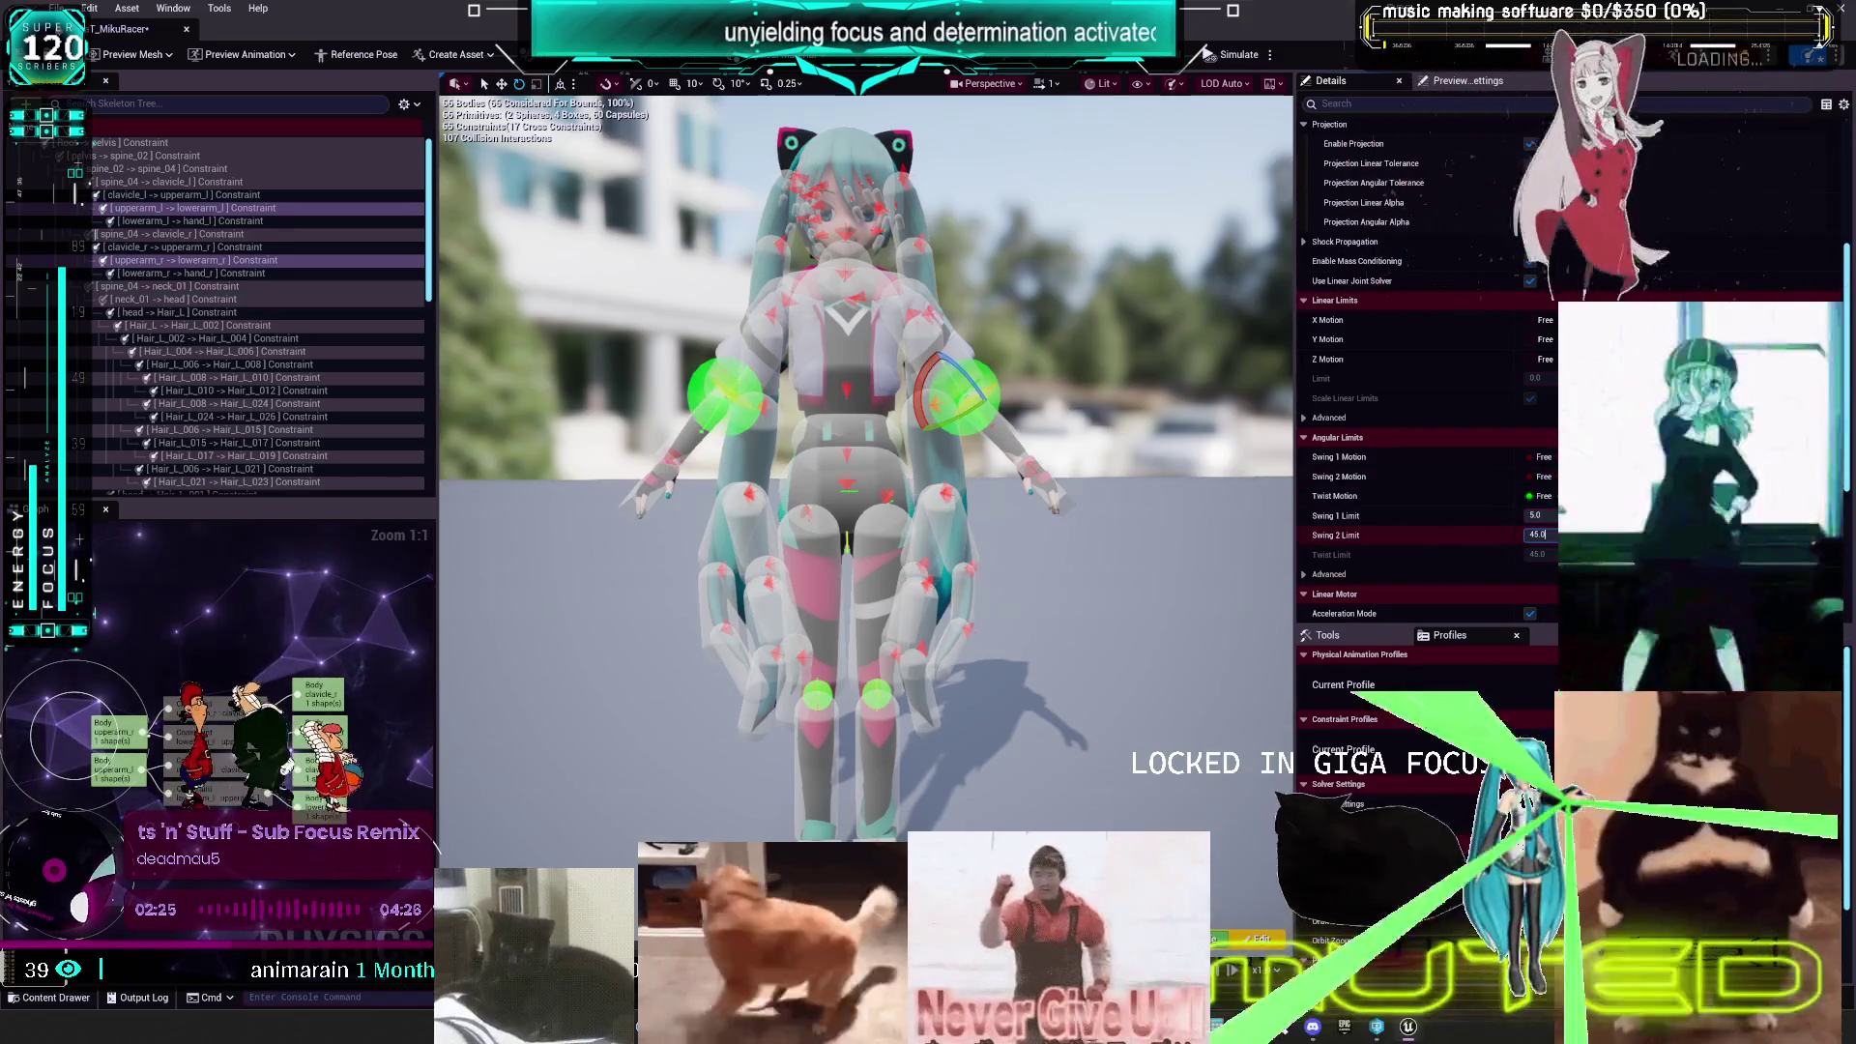
key(Return)
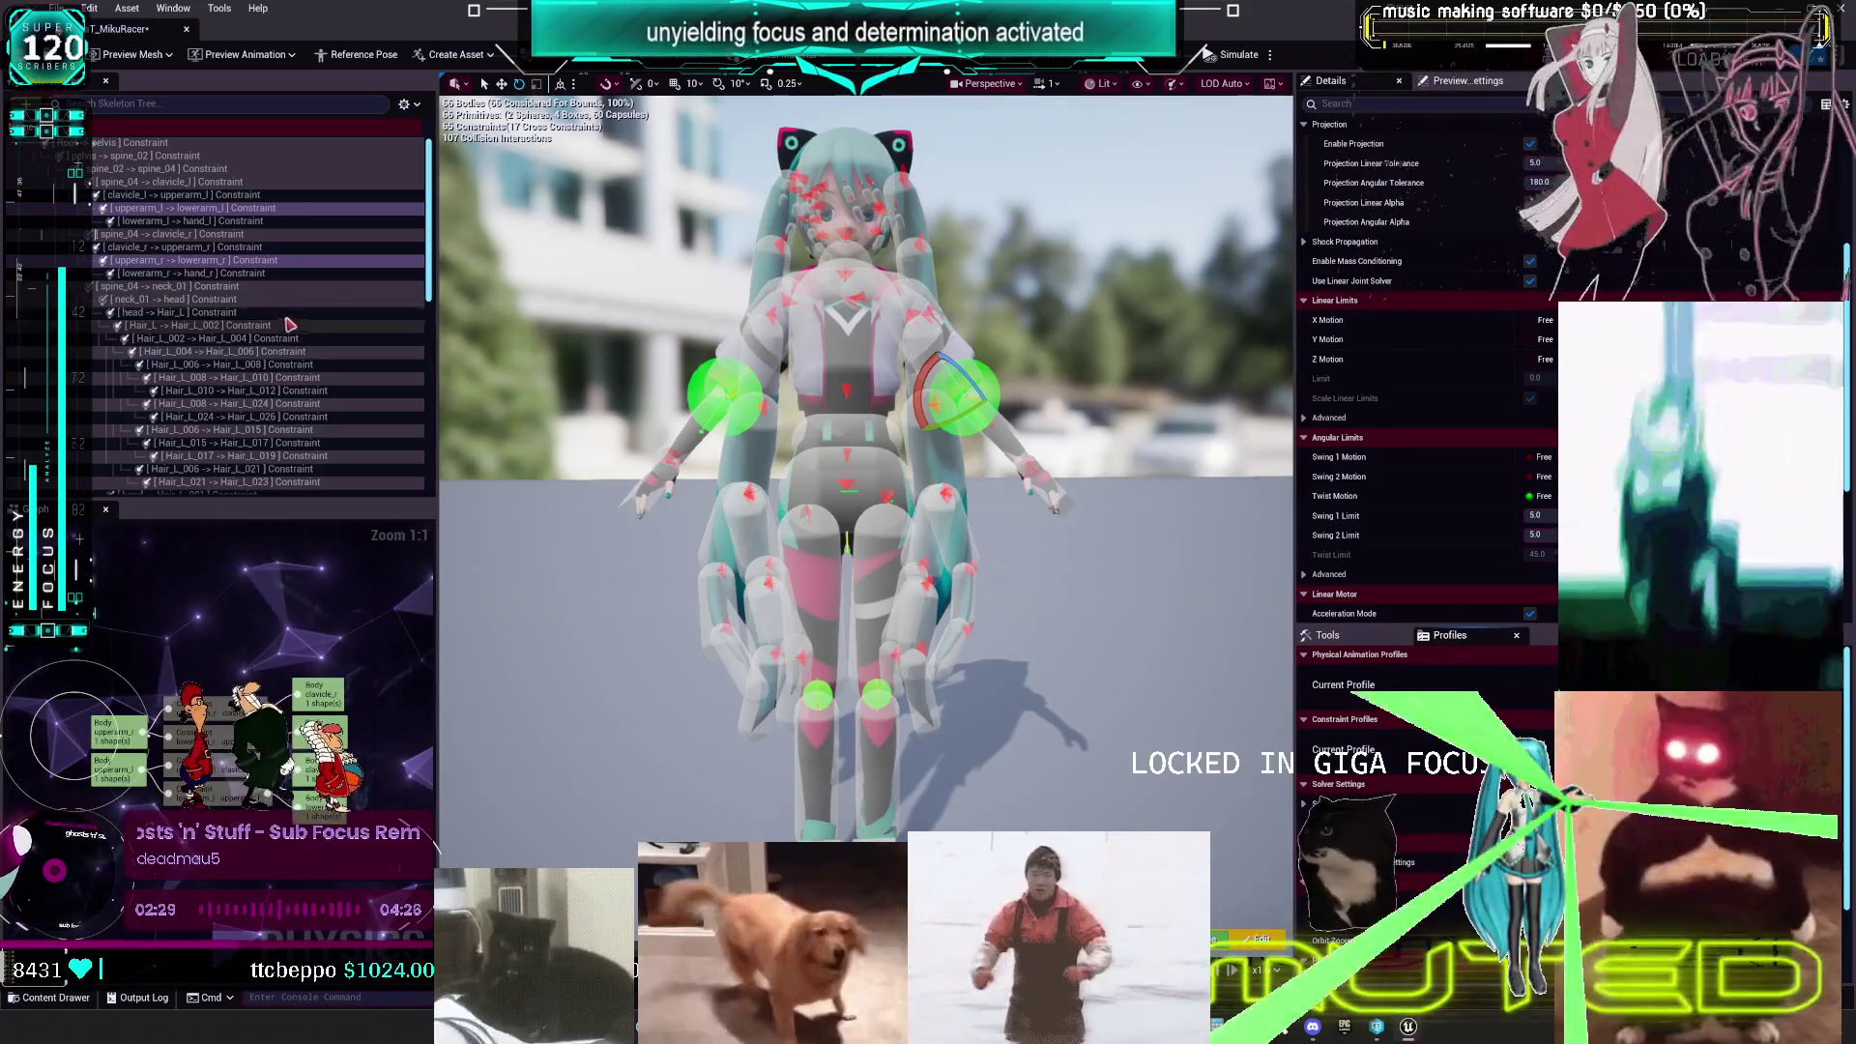
- Select all constraints, then pick the elbow and knee constraints in the viewport
click(358, 419)
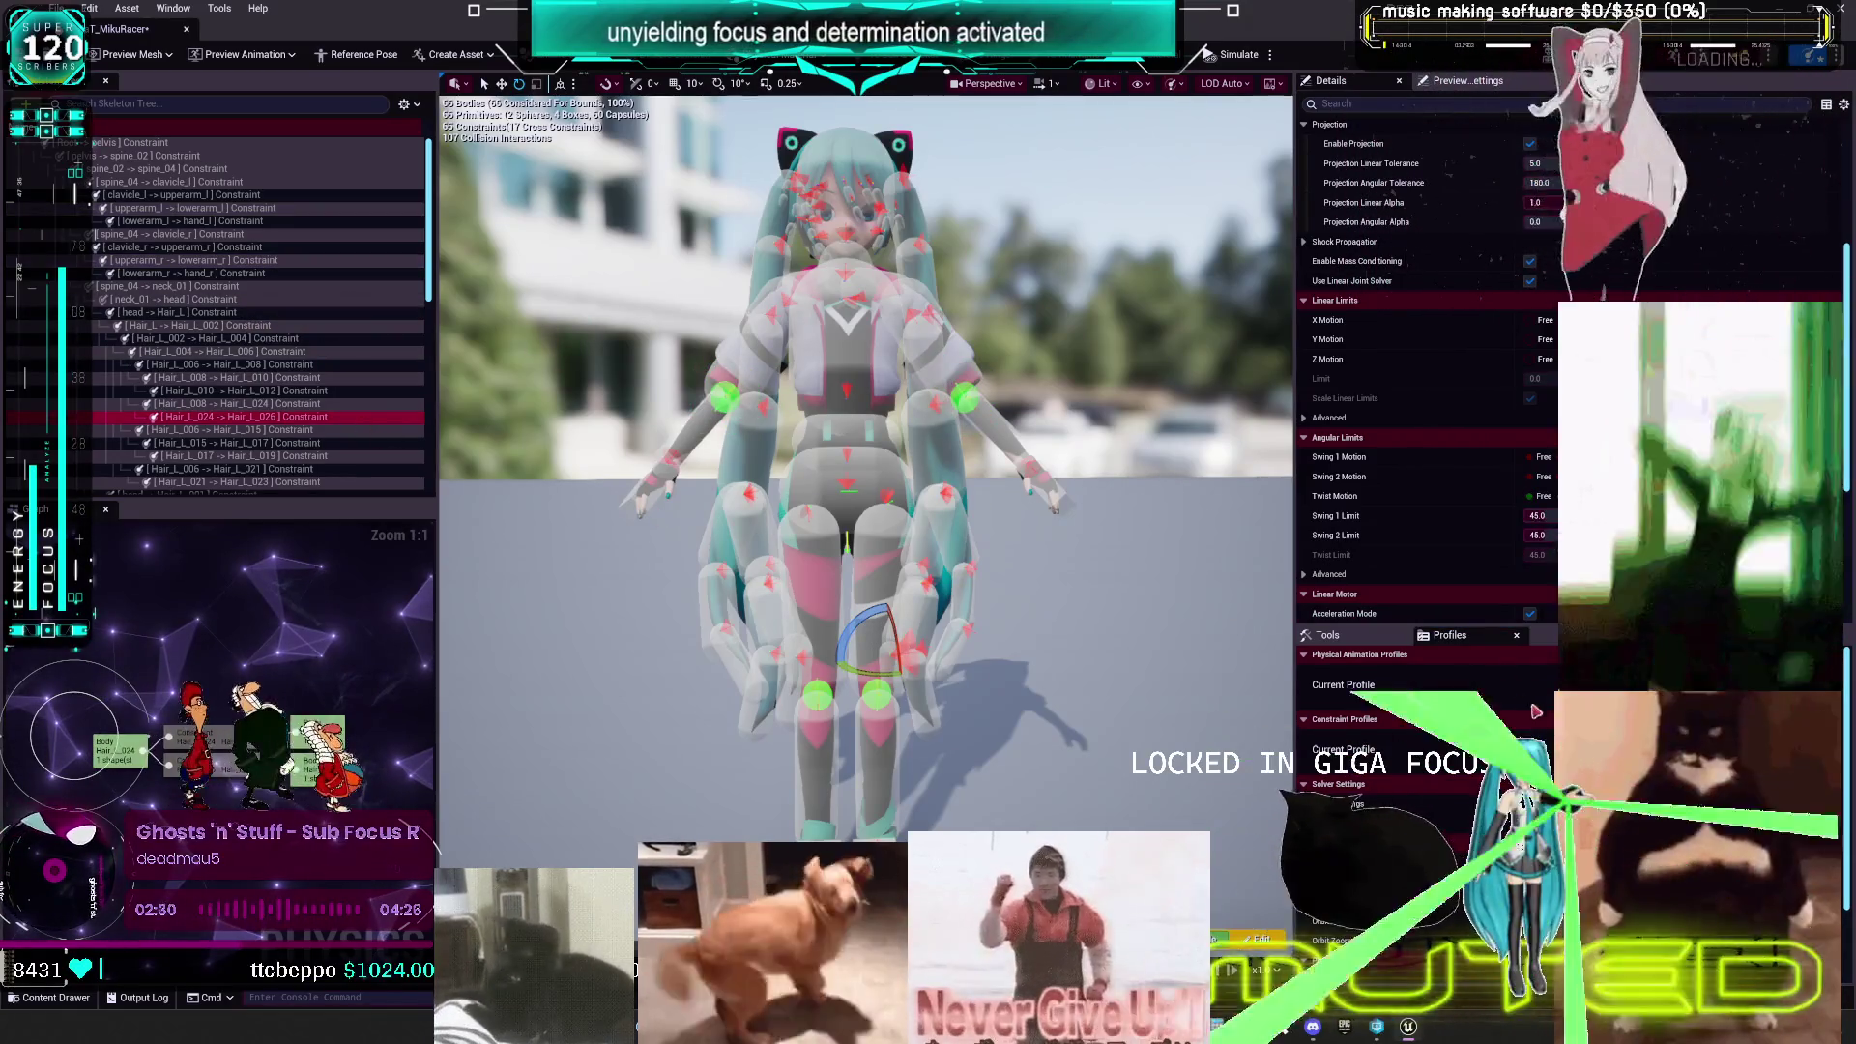
key(ctrl+a)
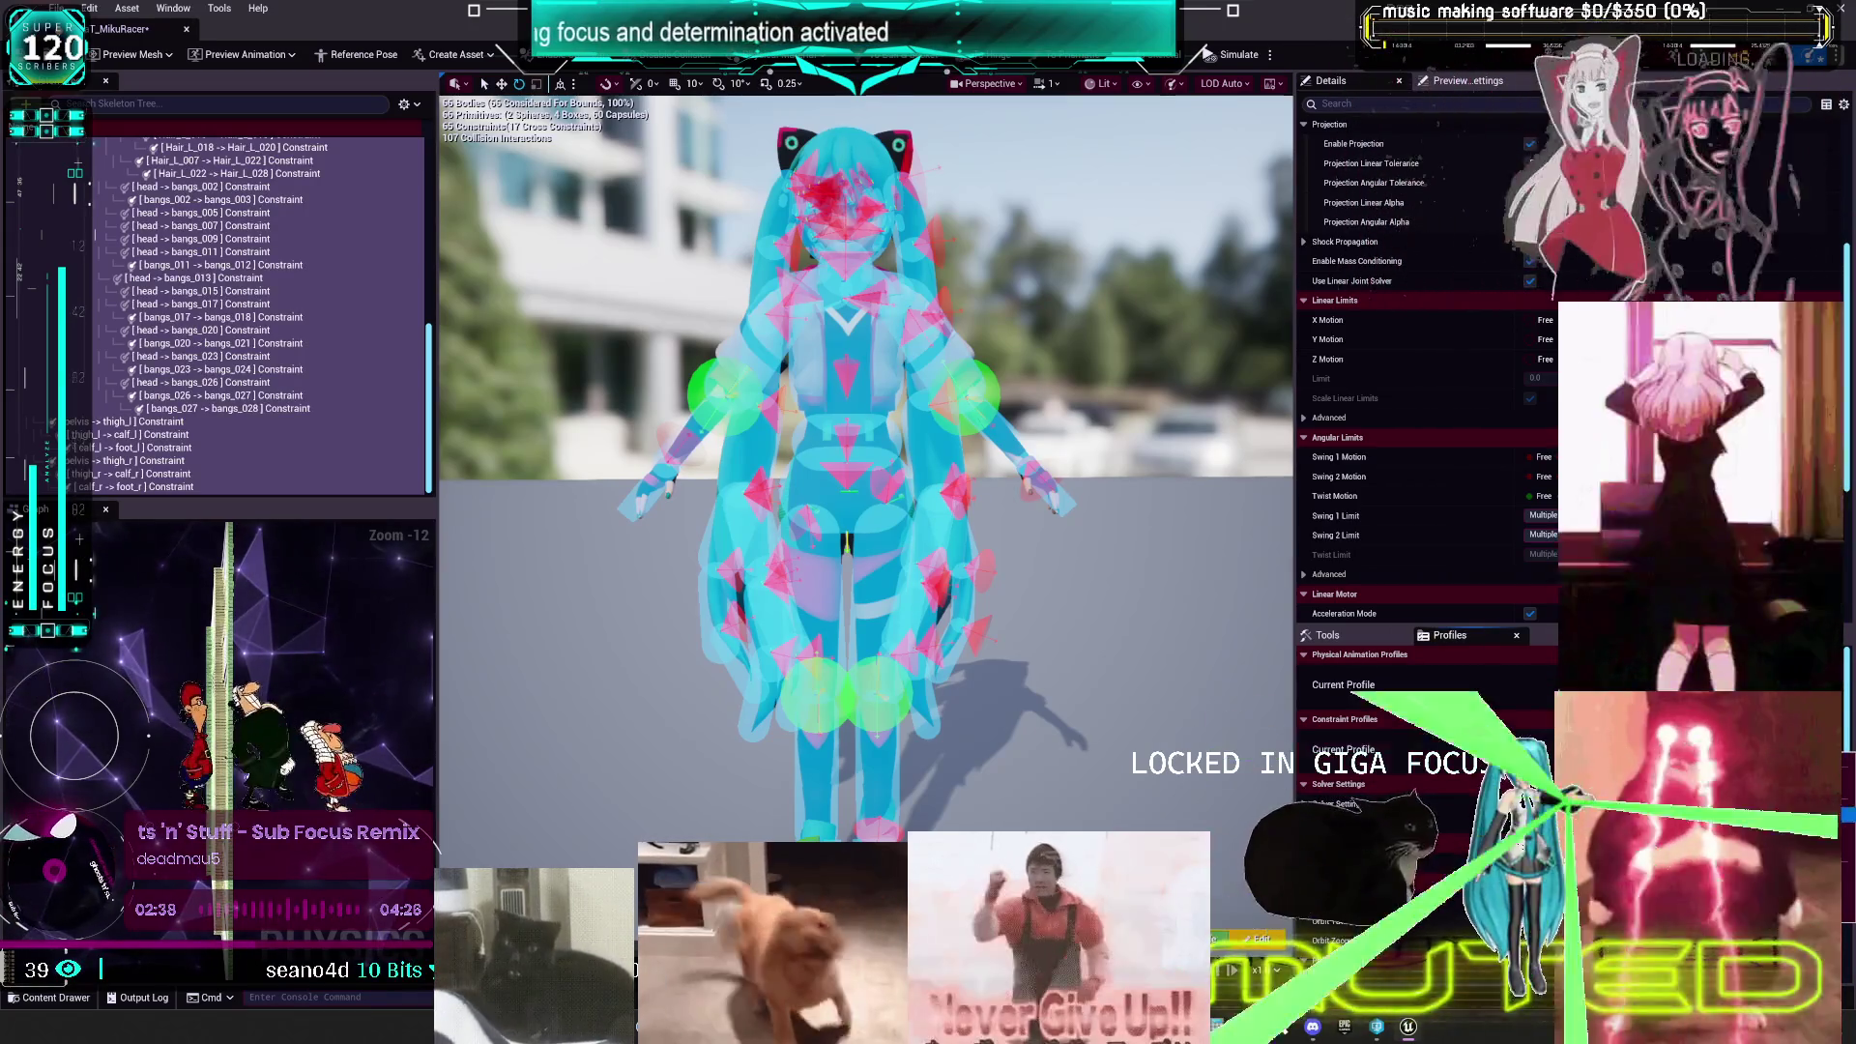
click(959, 397)
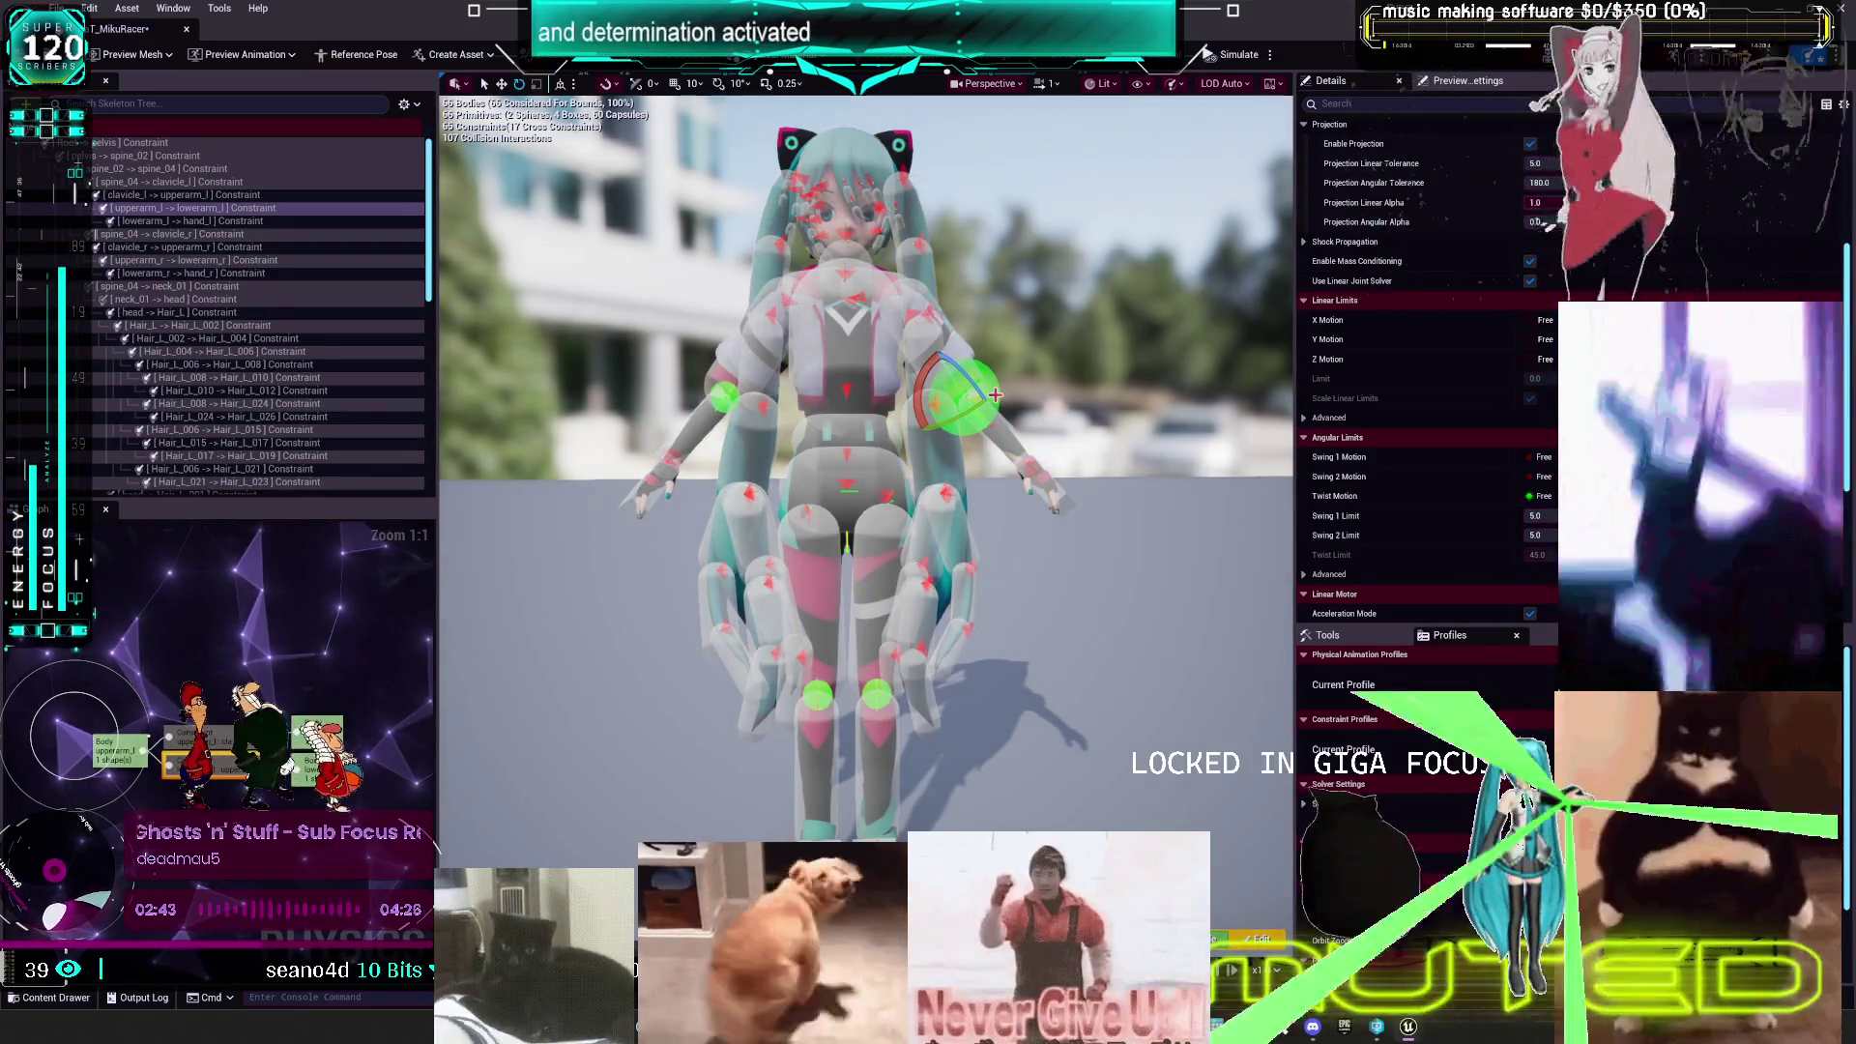
right_click(995, 395)
mouse_move(1010, 434)
key(Escape)
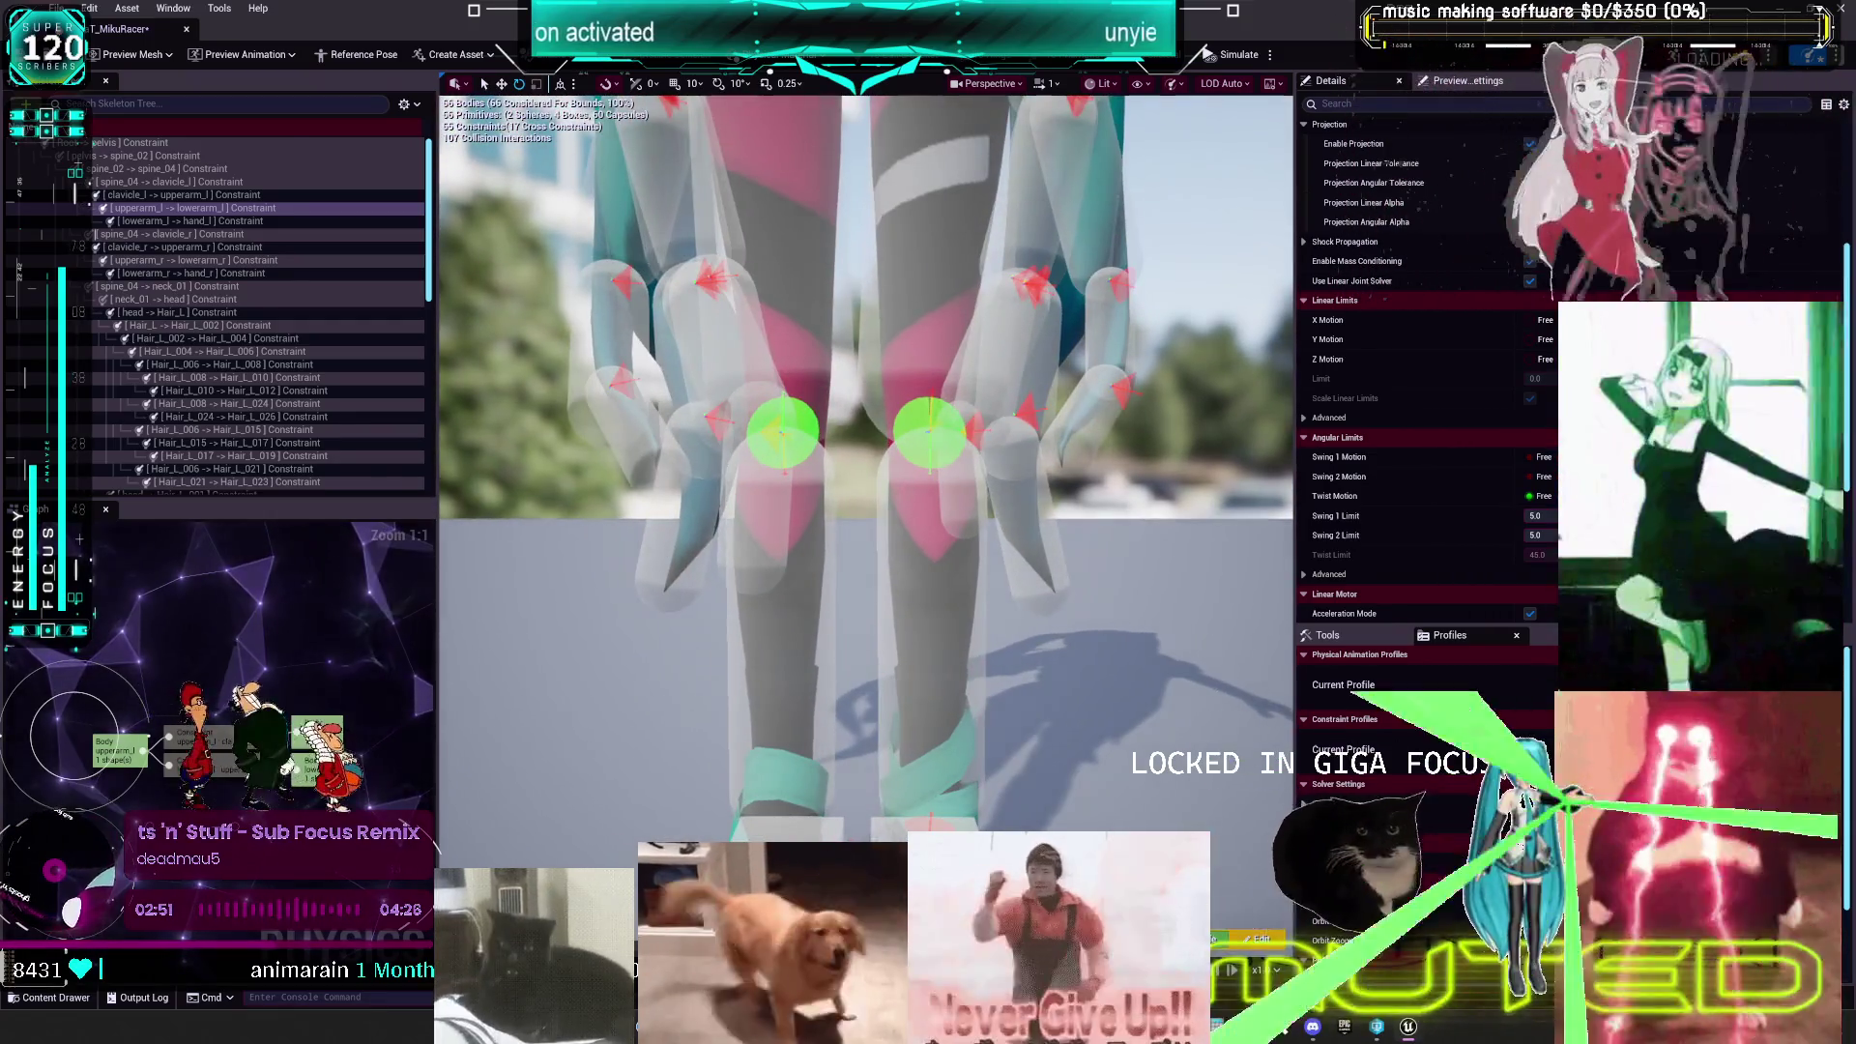
click(923, 435)
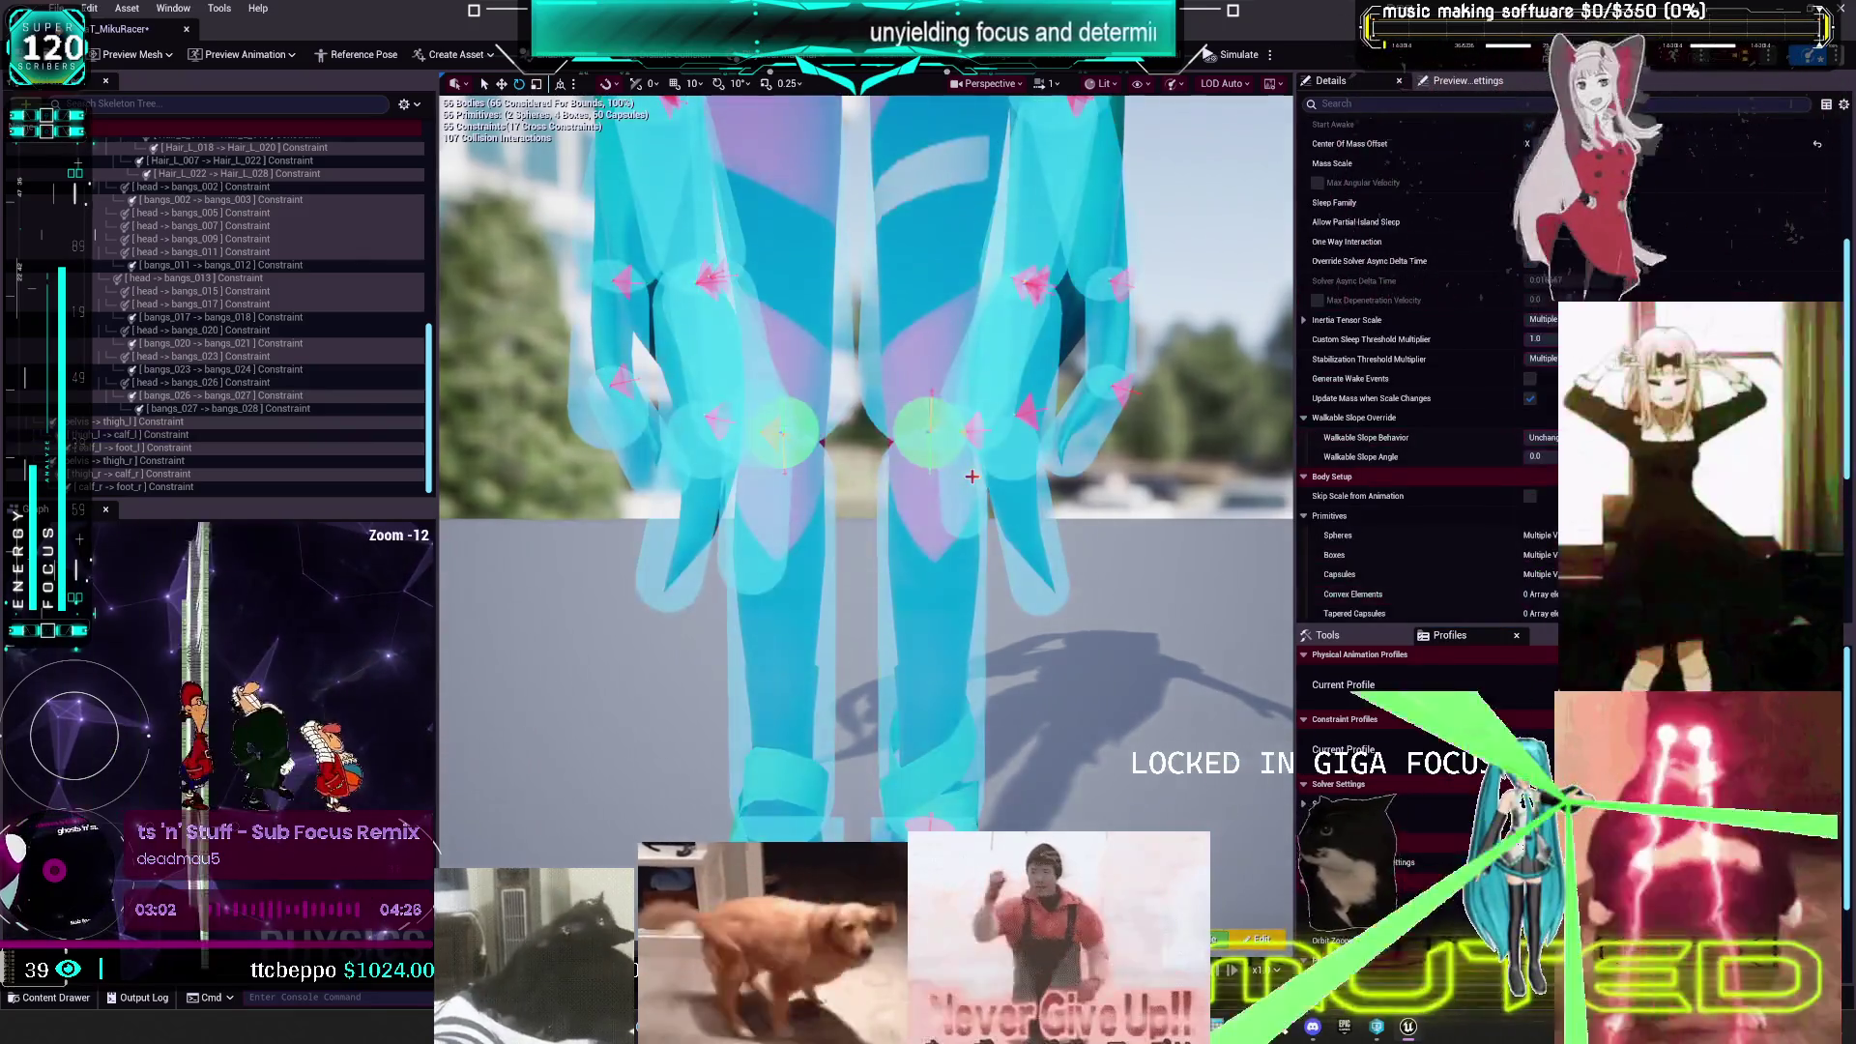
- Select all physics bodies and dismiss the Edit menu without choosing anything
key(ctrl+a)
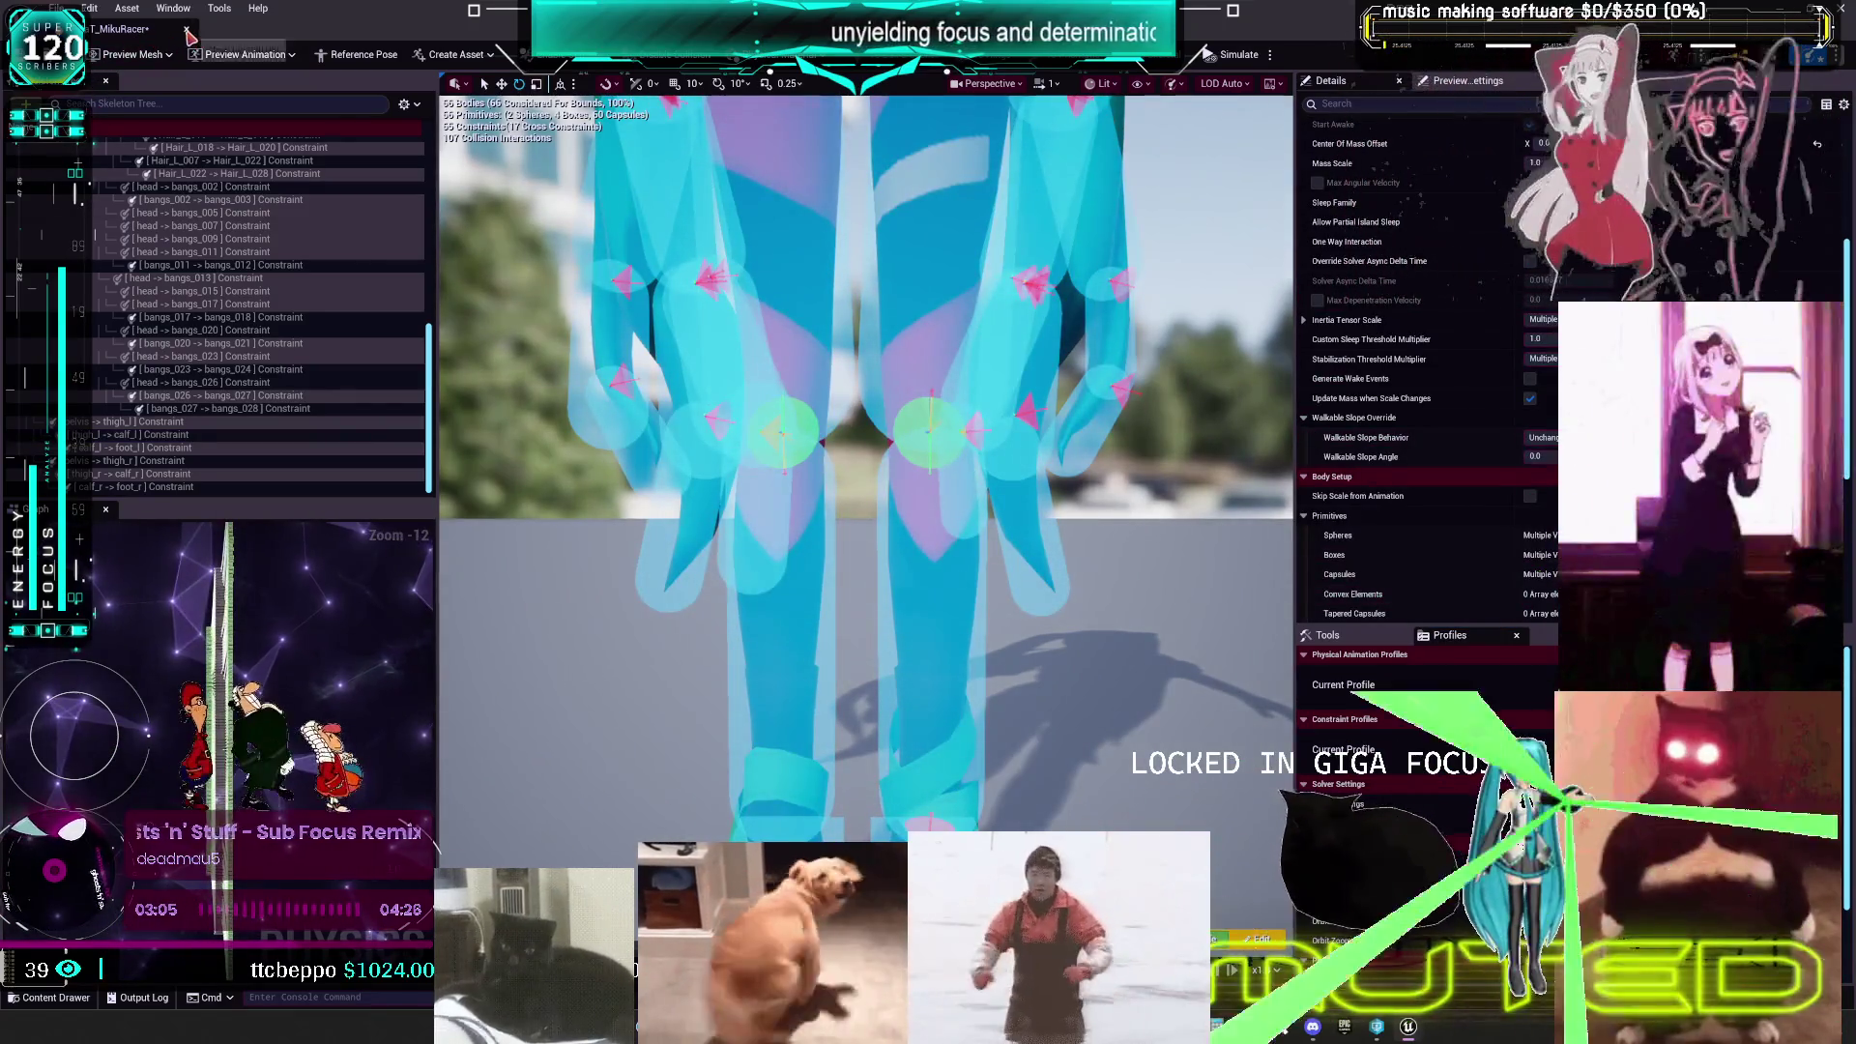
click(90, 9)
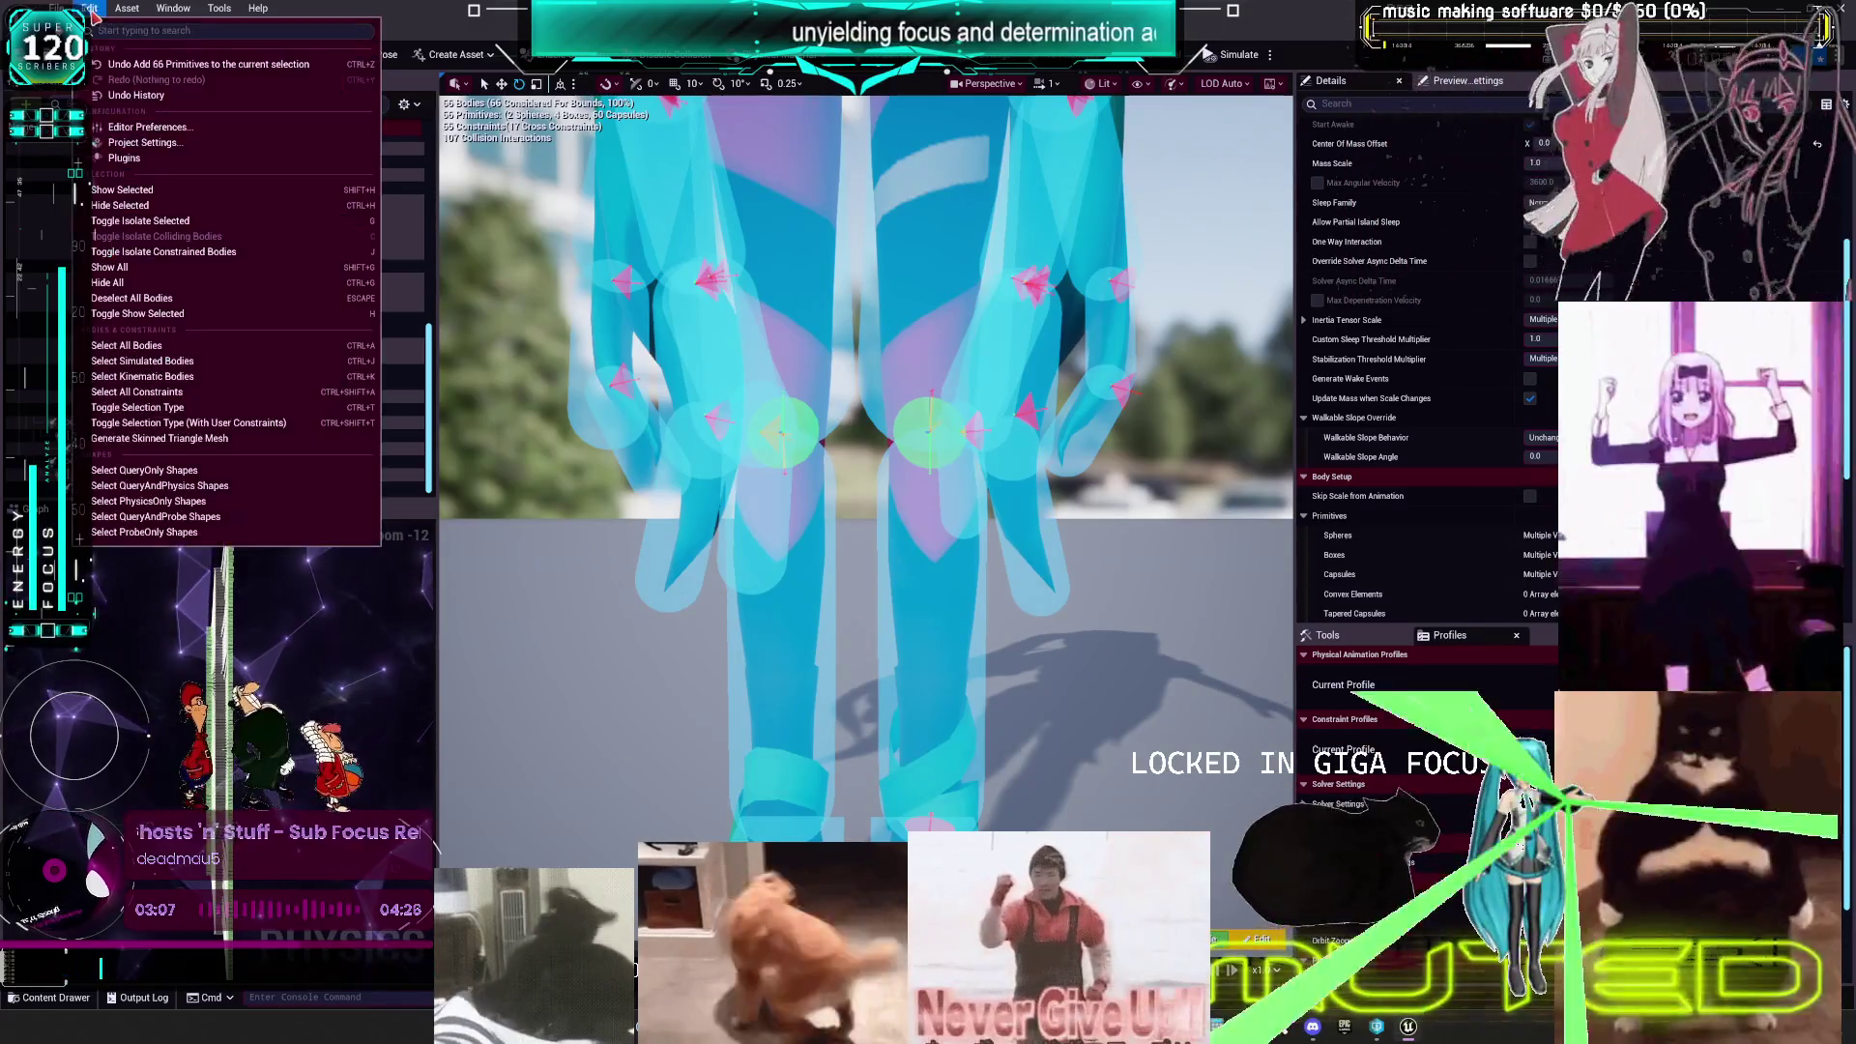
key(Escape)
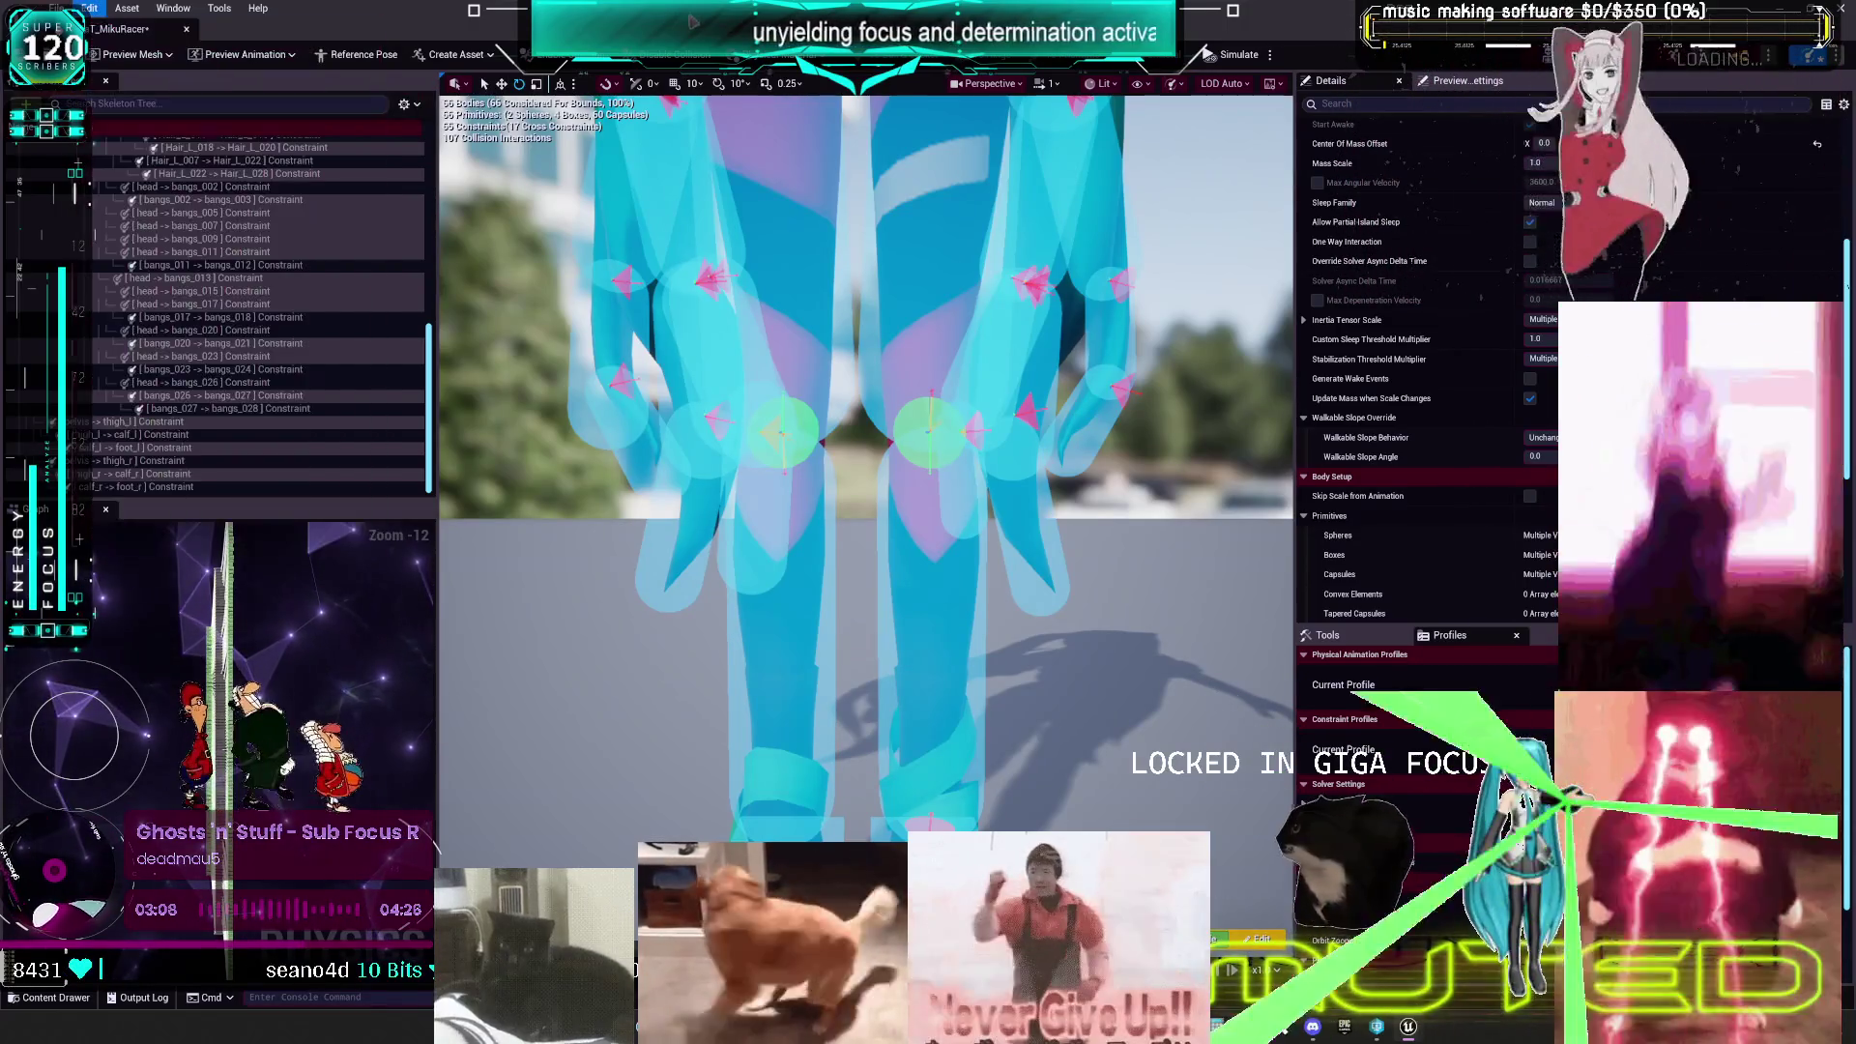
- Quit Unreal Engine with Don't Save, then relaunch Unreal Engine 5.7.4
key(alt+Tab)
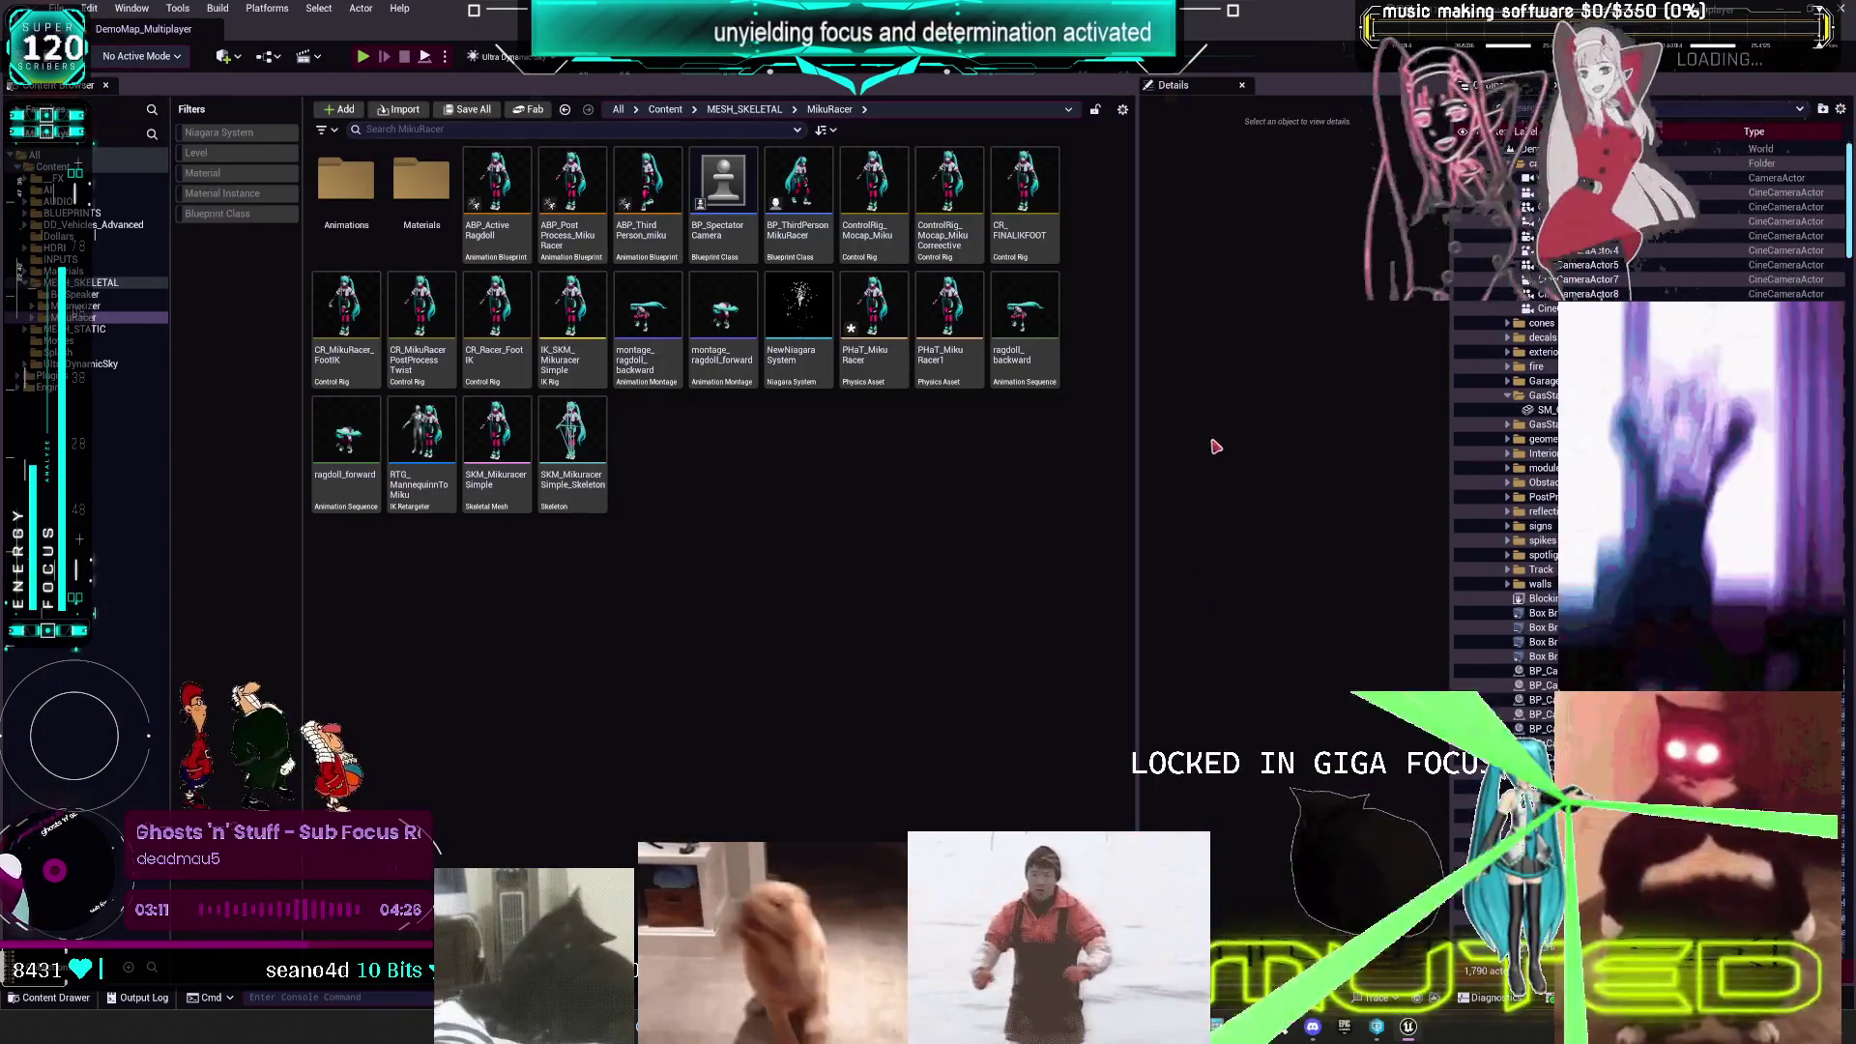
key(alt+F4)
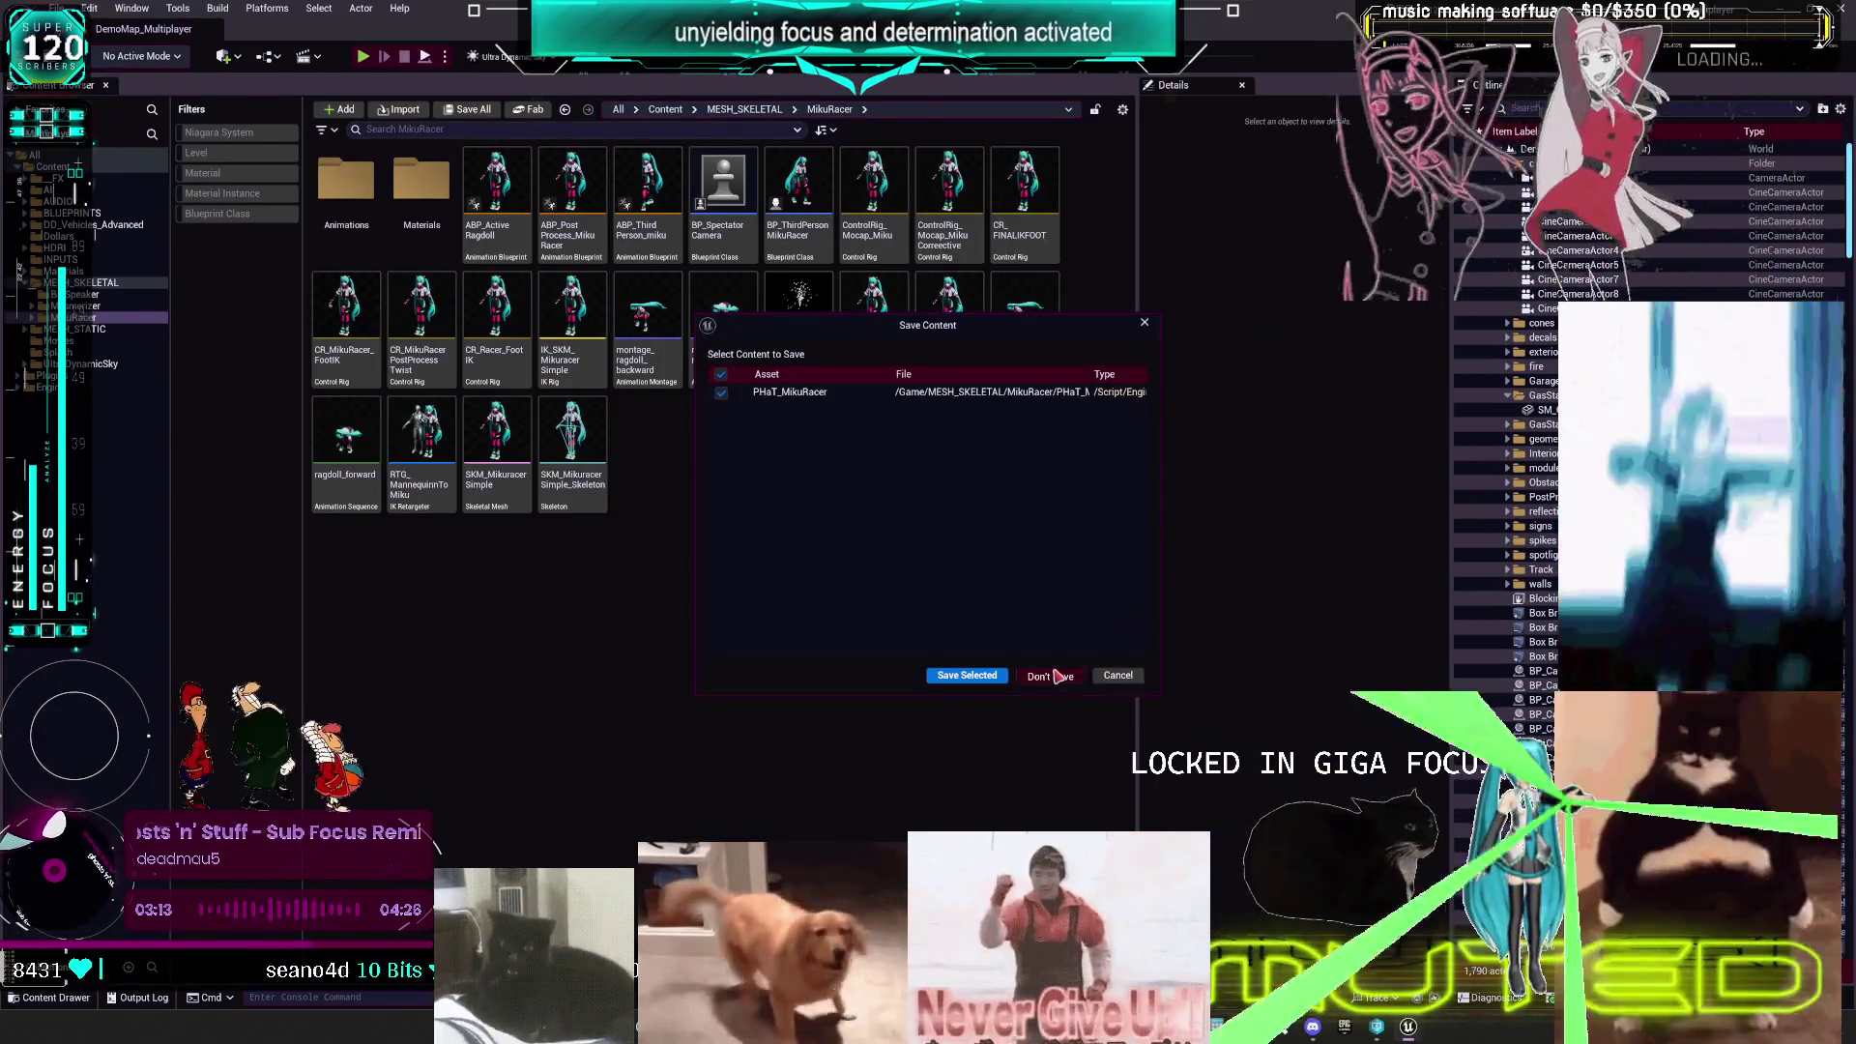
click(1055, 672)
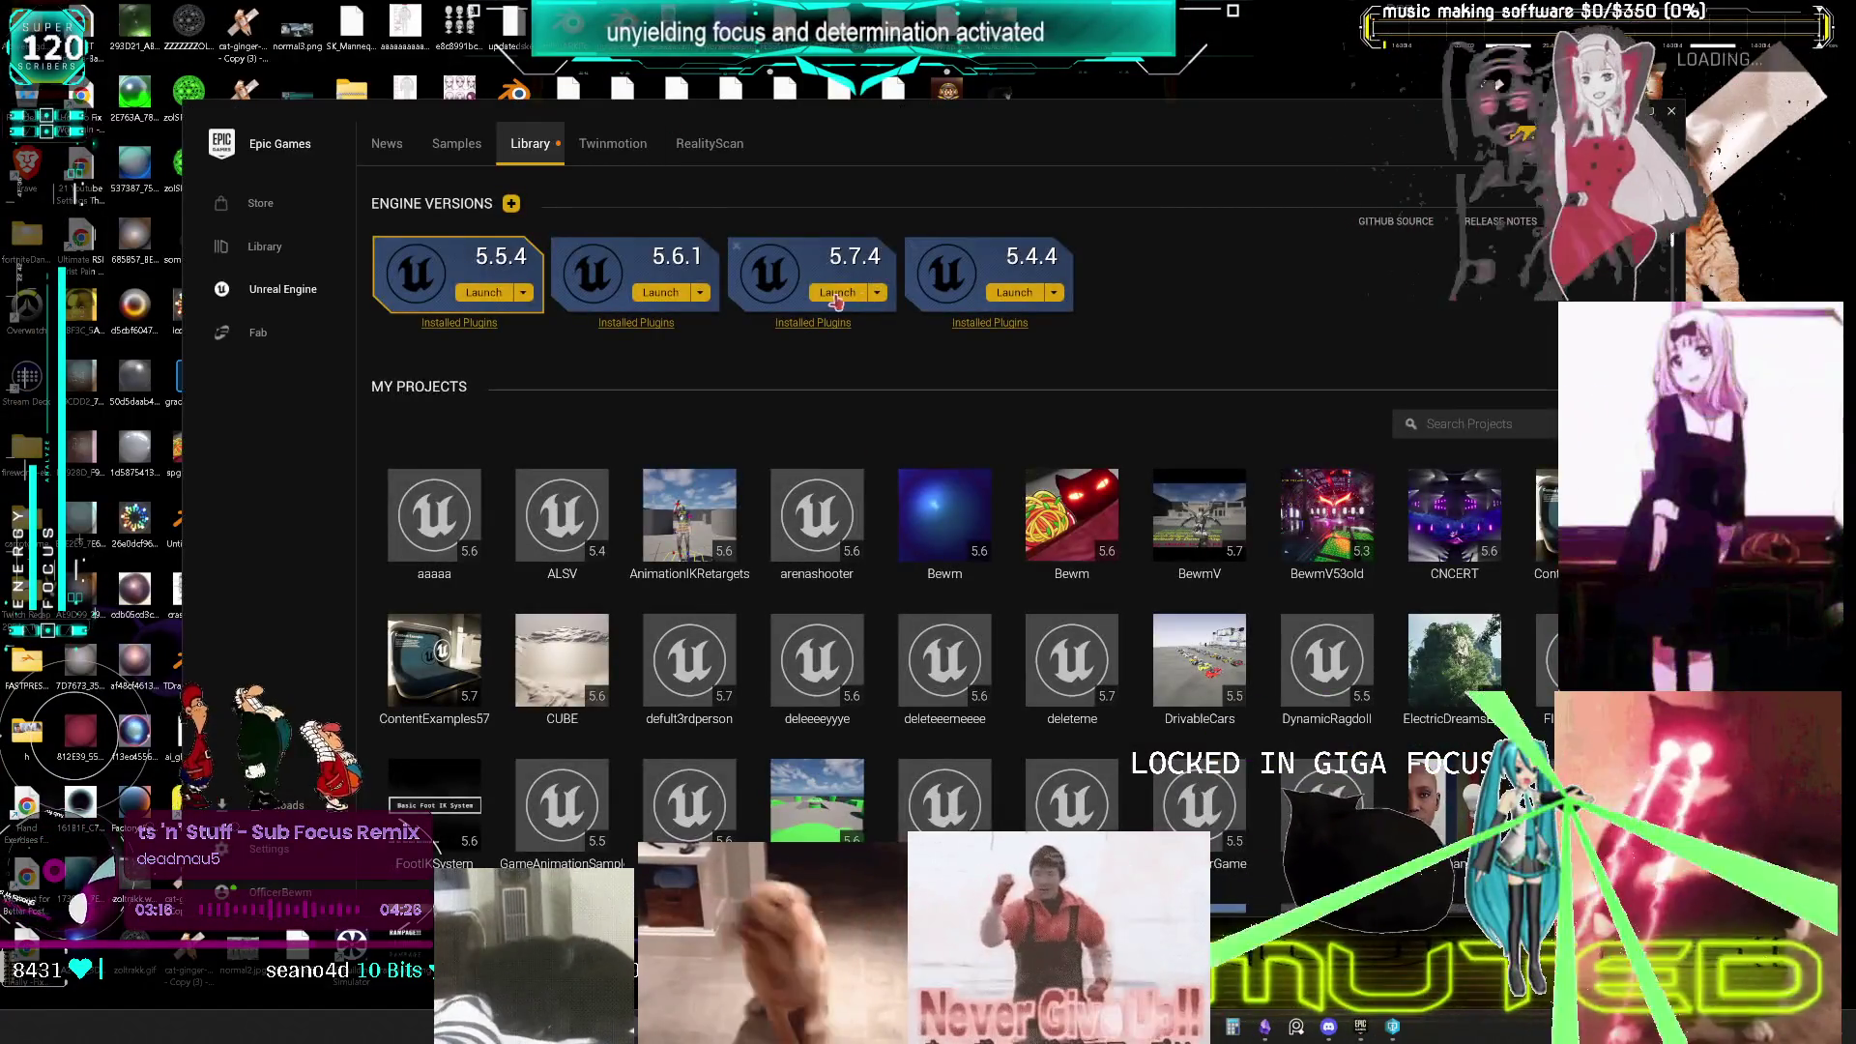
click(836, 295)
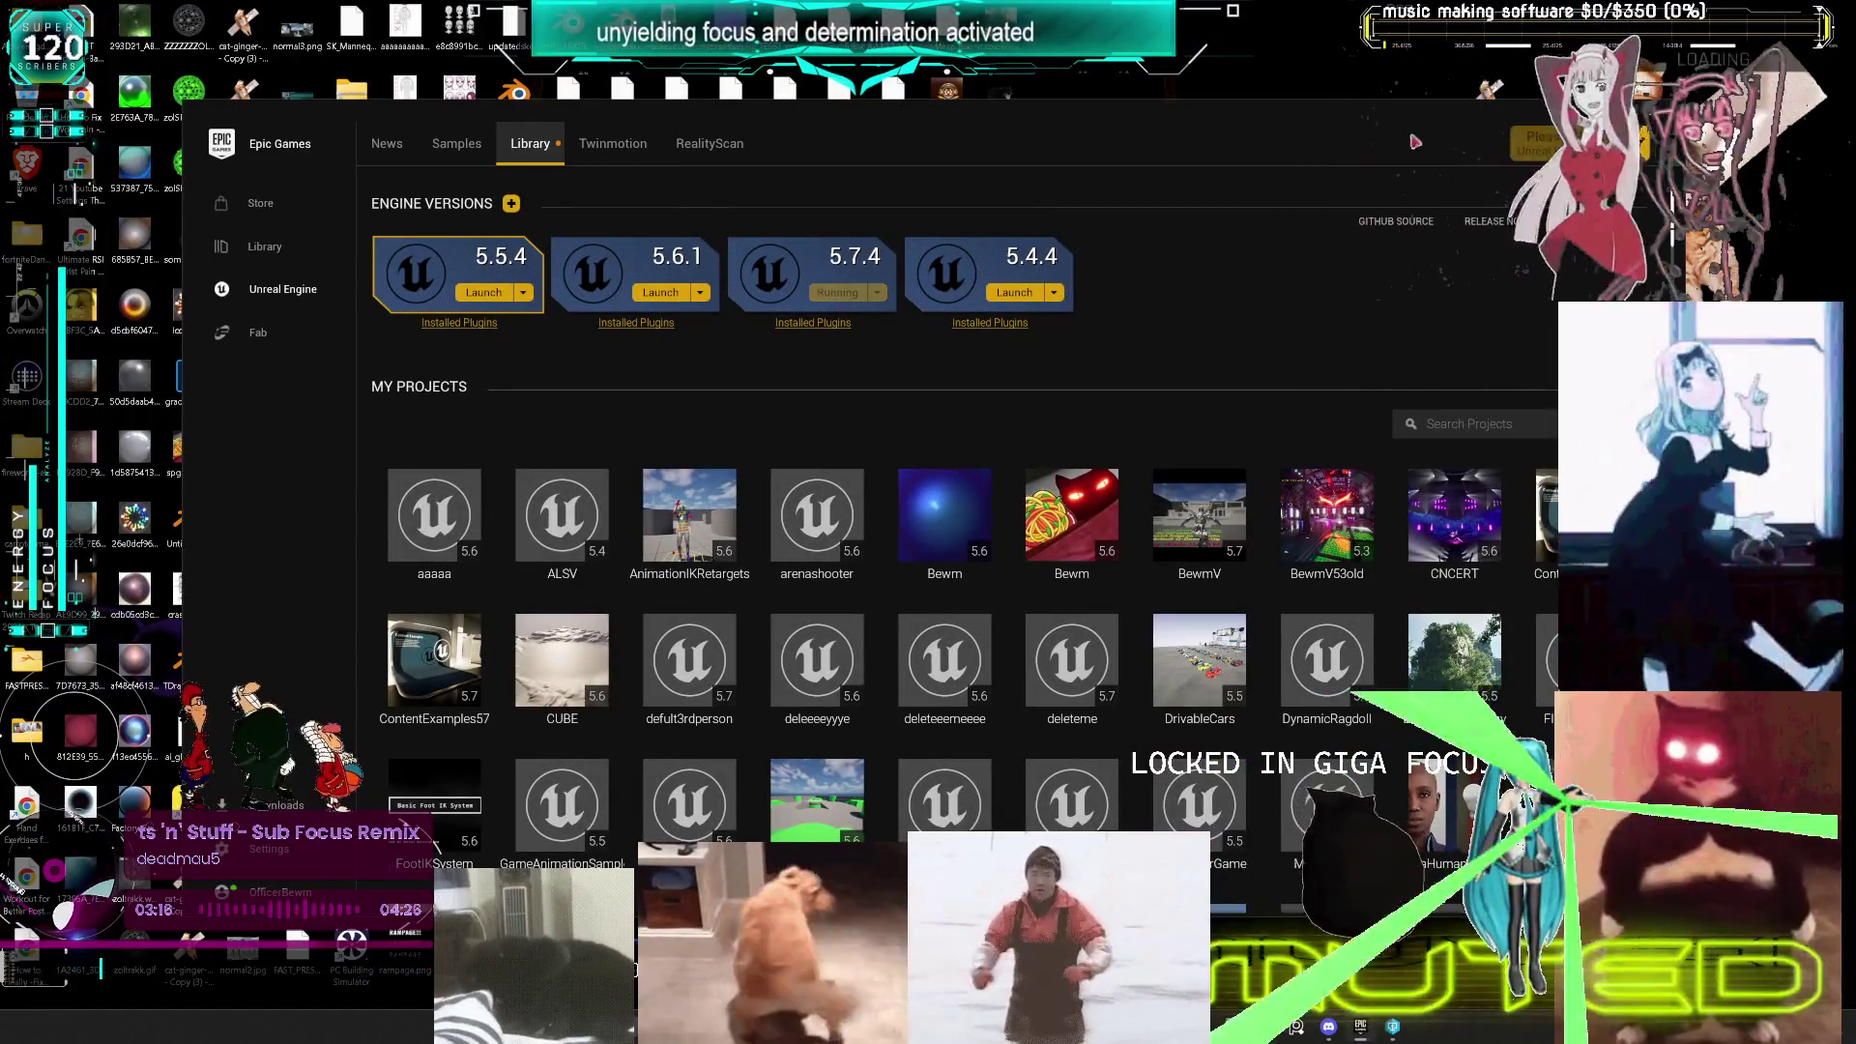
- Maximize the launcher and open Multiplayer.uproject via My Projects > Browse
click(1650, 111)
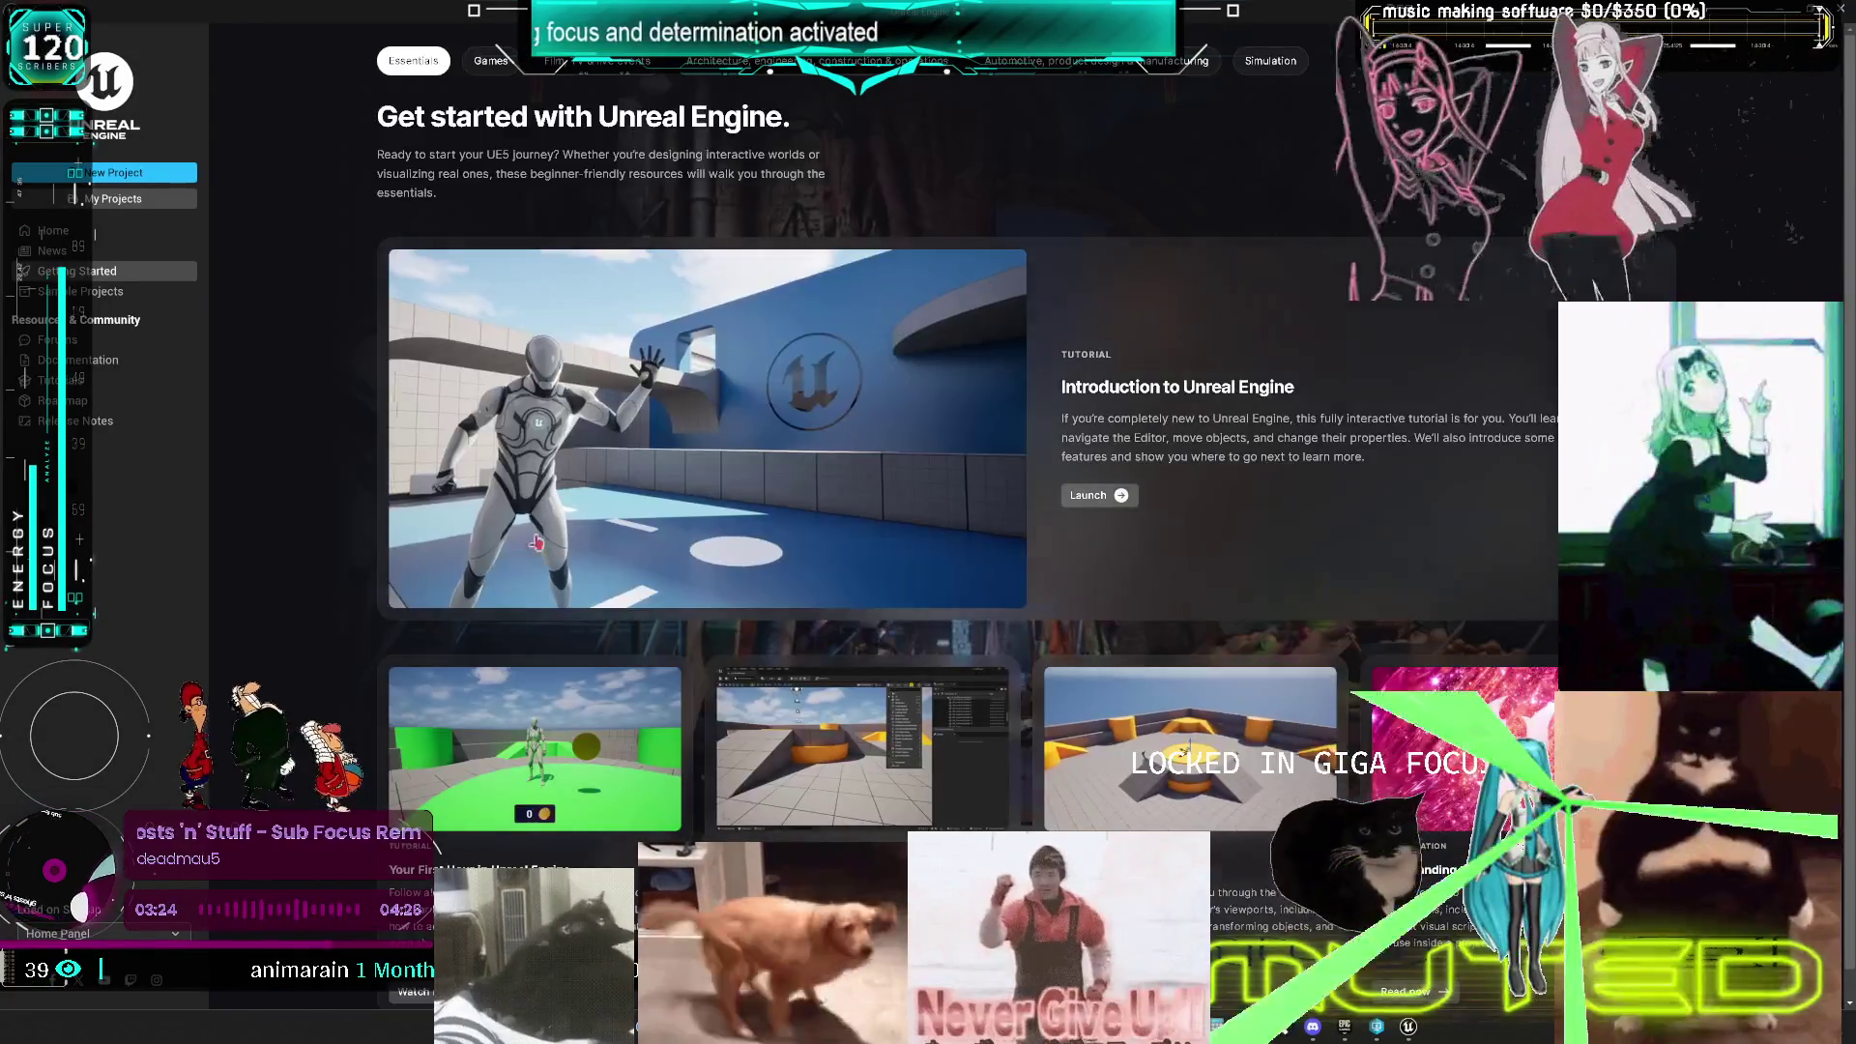
click(116, 198)
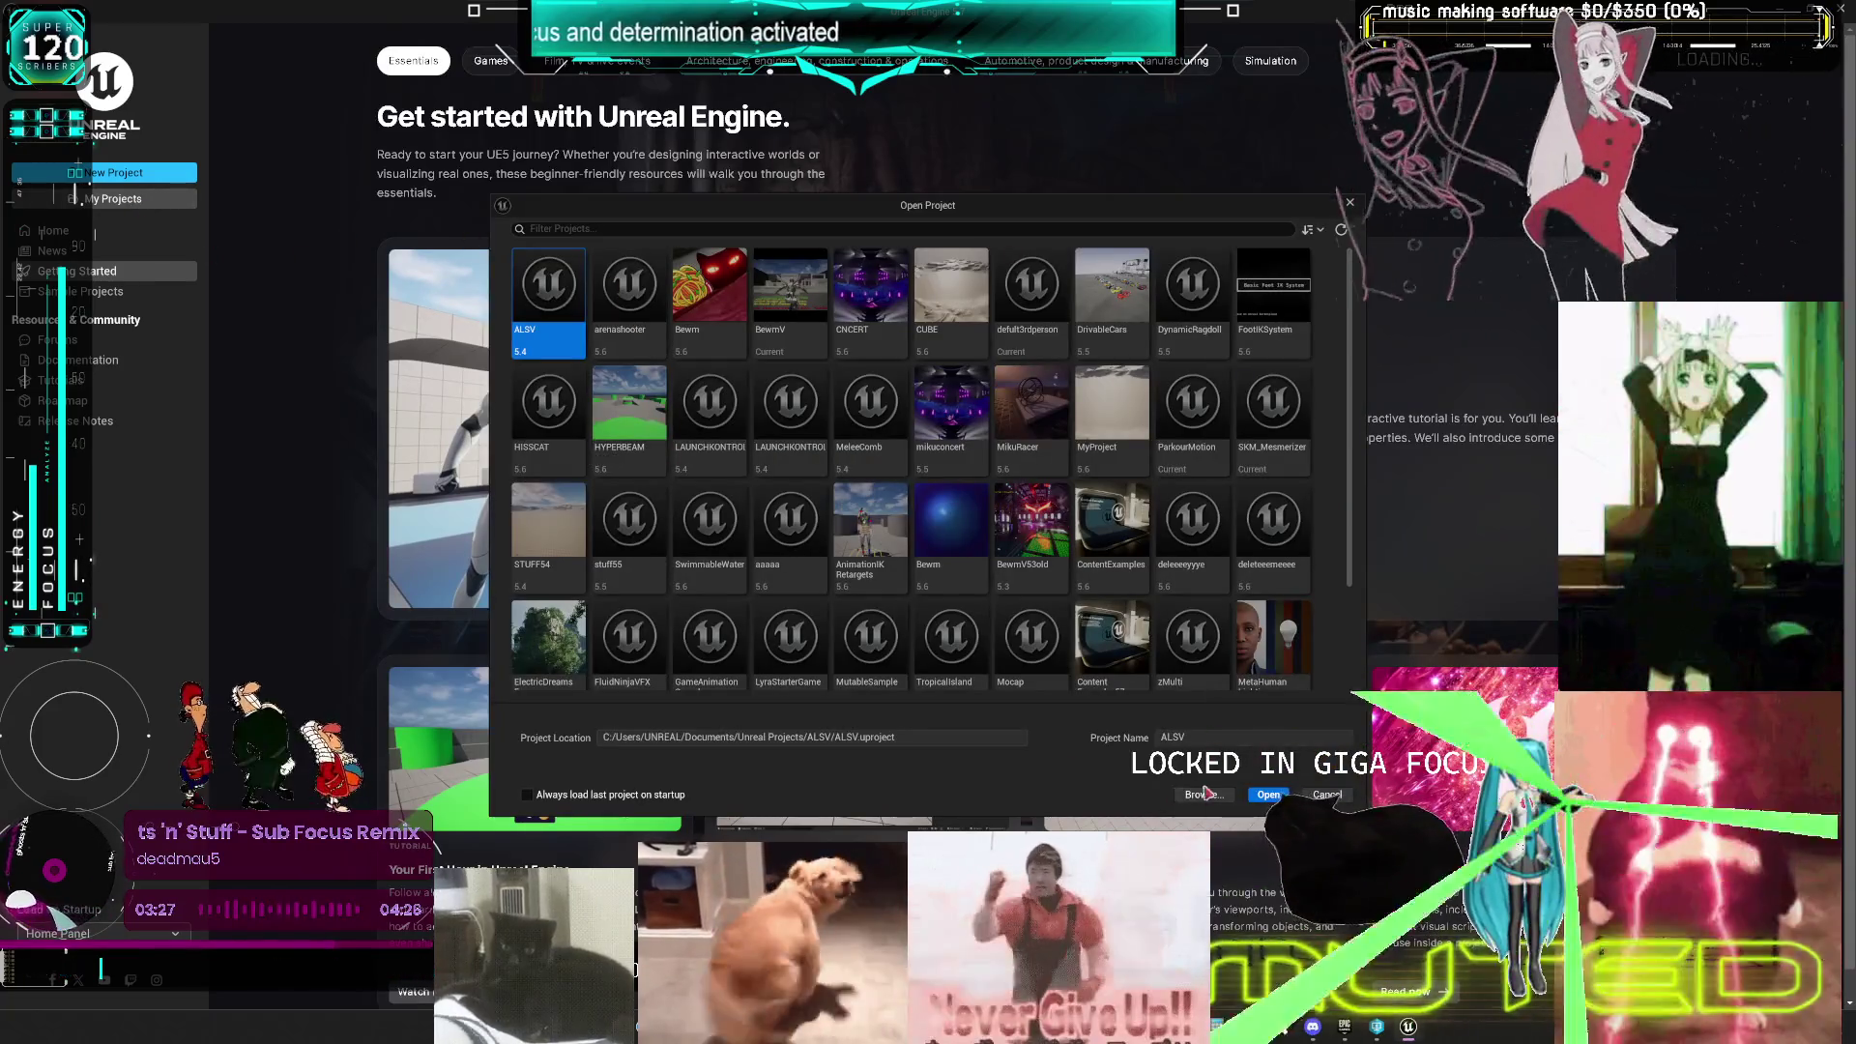
click(1202, 795)
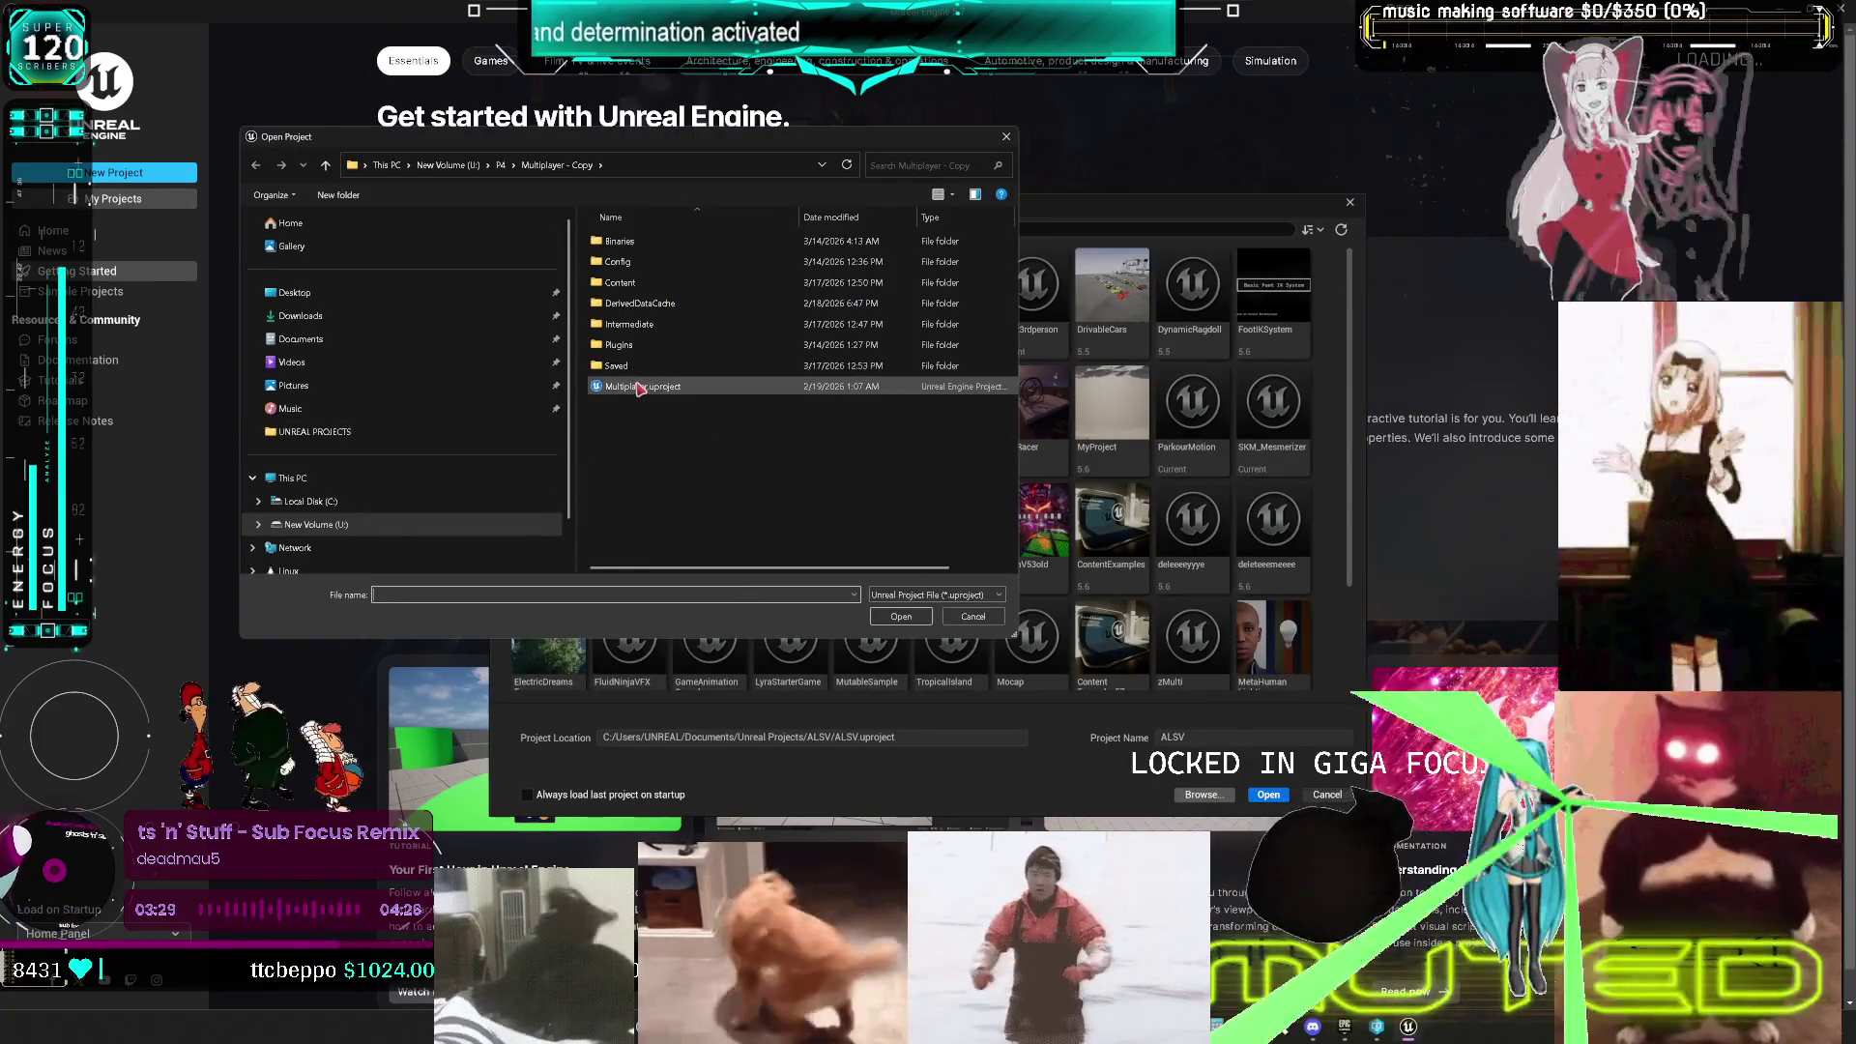
click(638, 387)
click(903, 615)
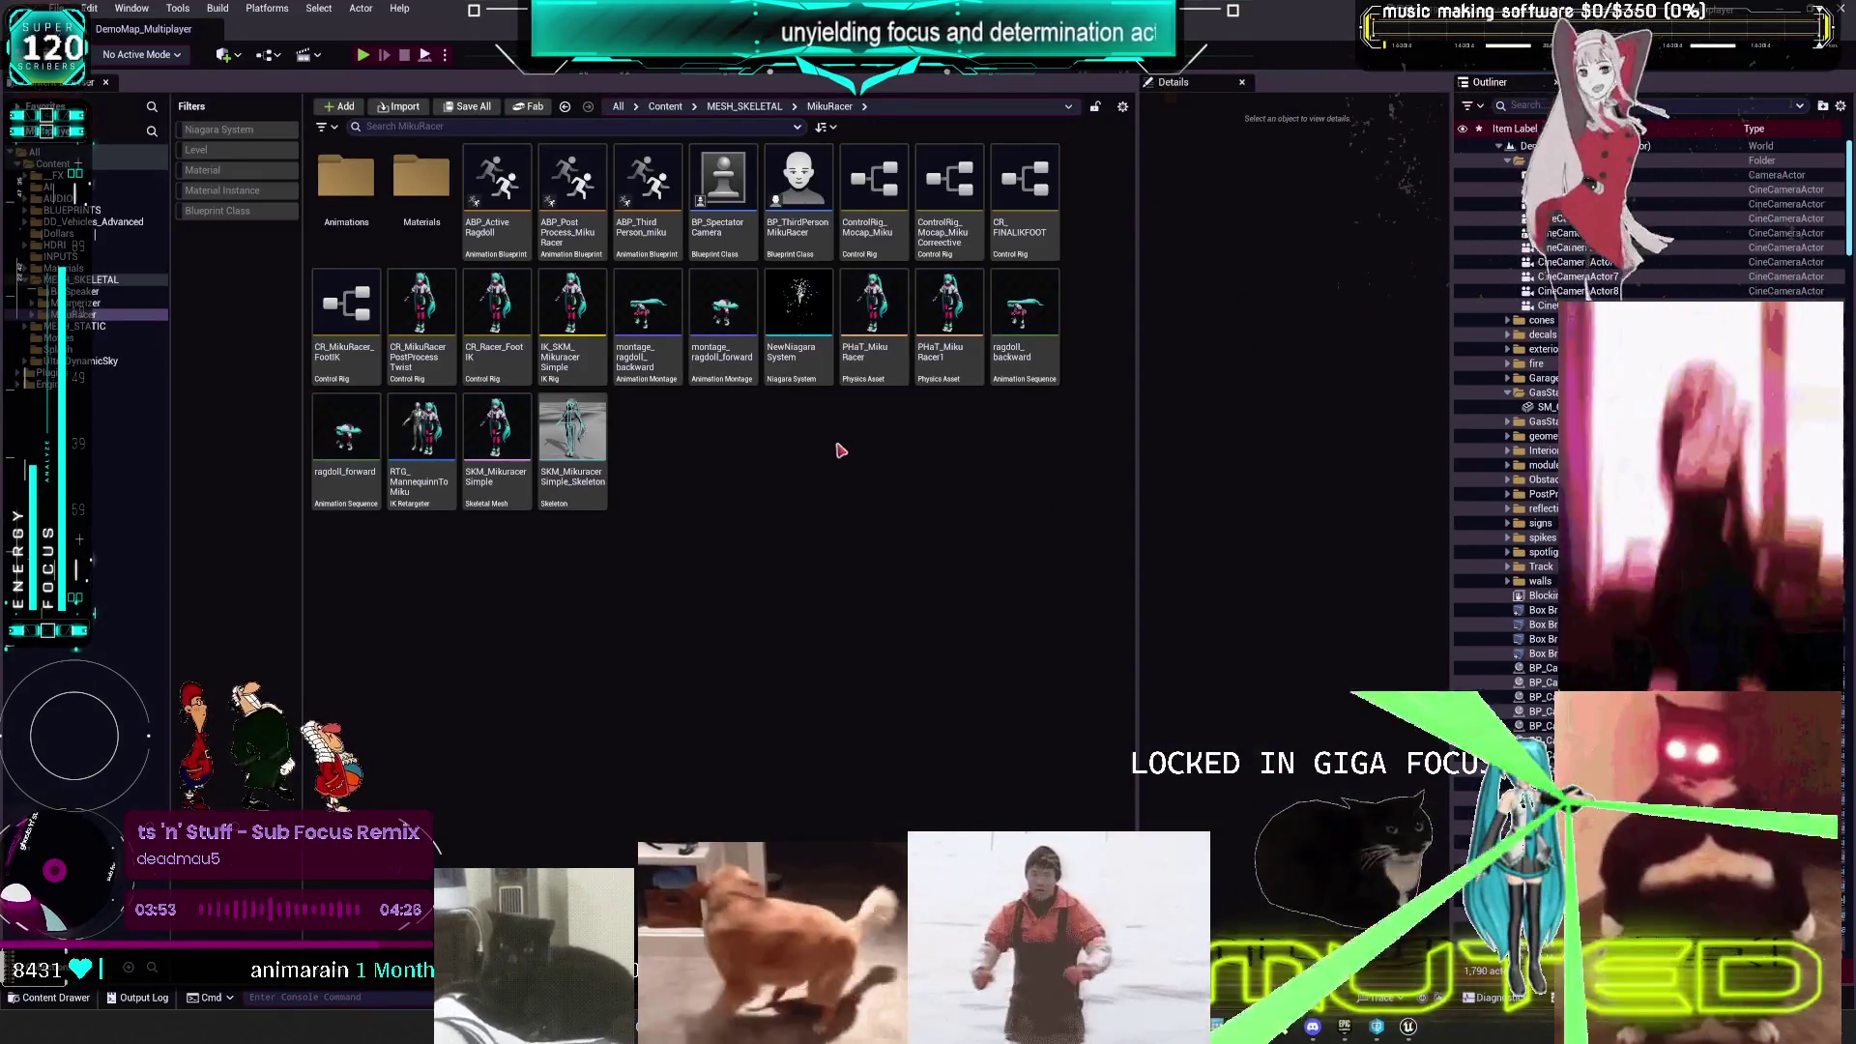
- Delete PHaT_MikuRacer, redirecting its references to PHaT_MikuRacer1, and save the changed assets
click(875, 367)
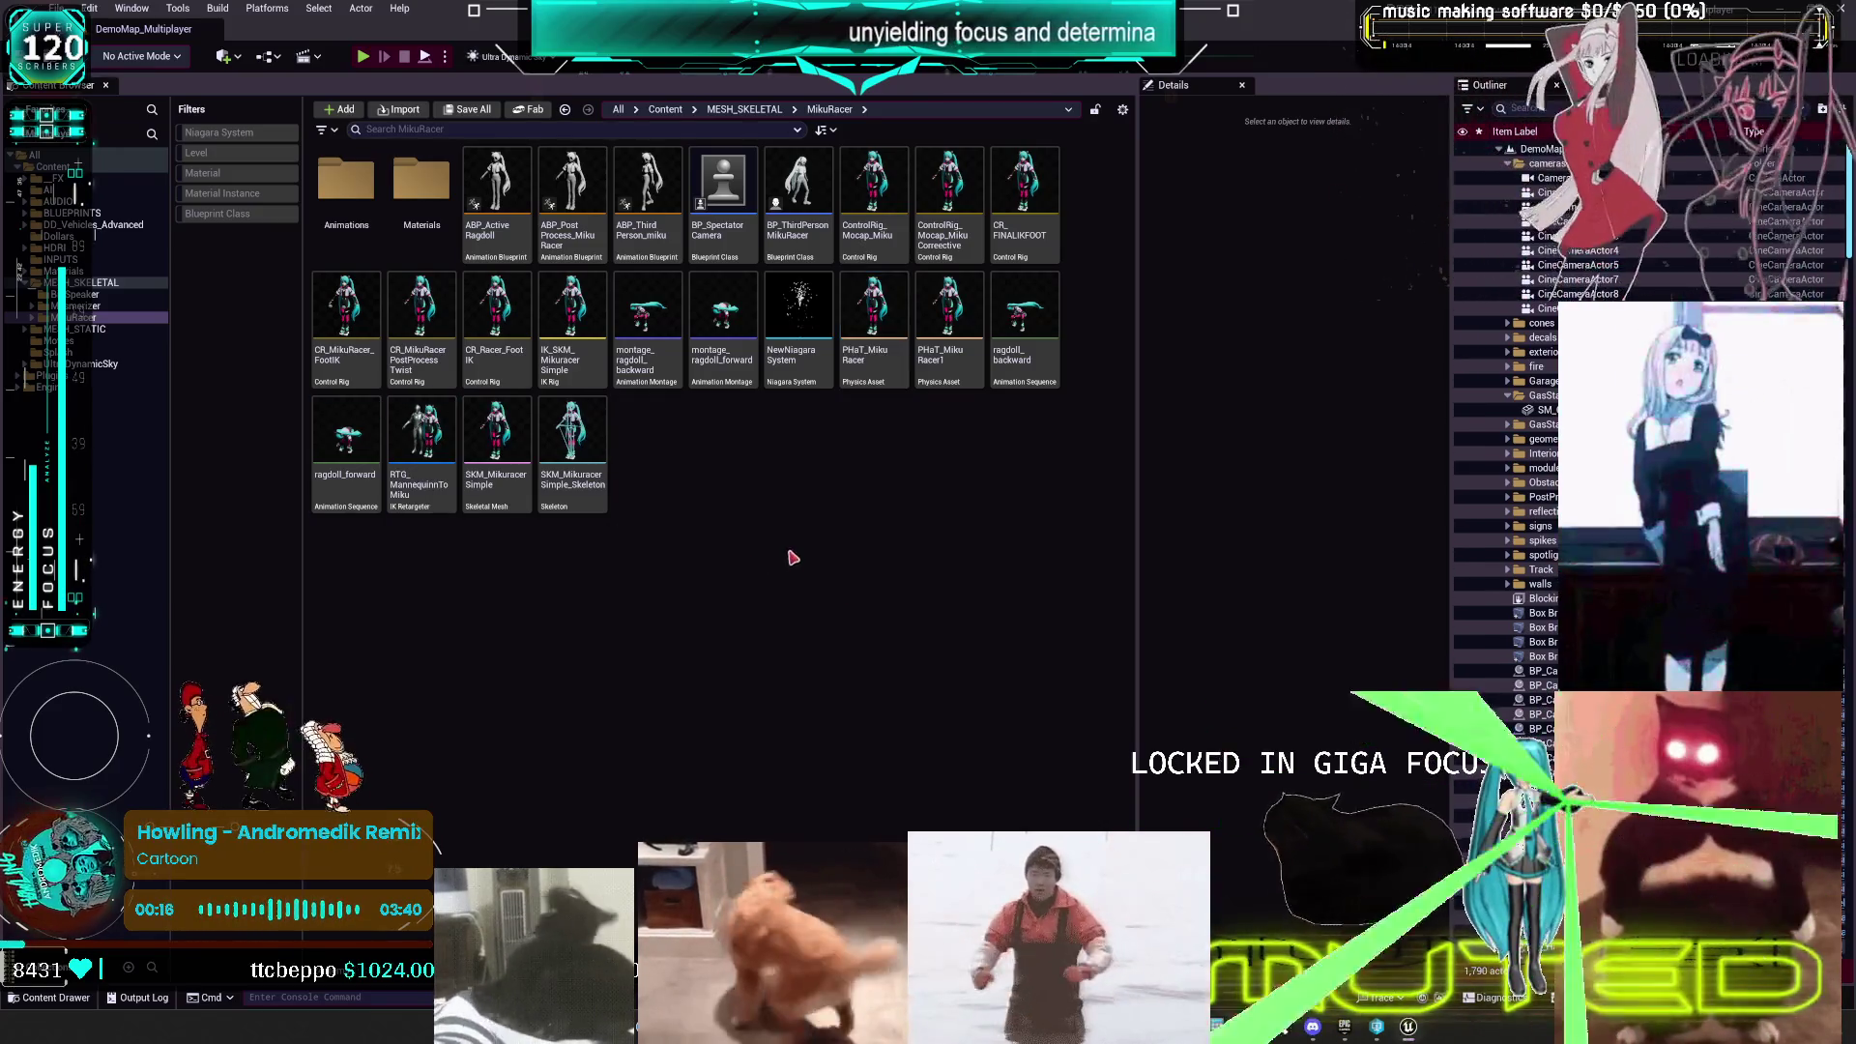
key(Delete)
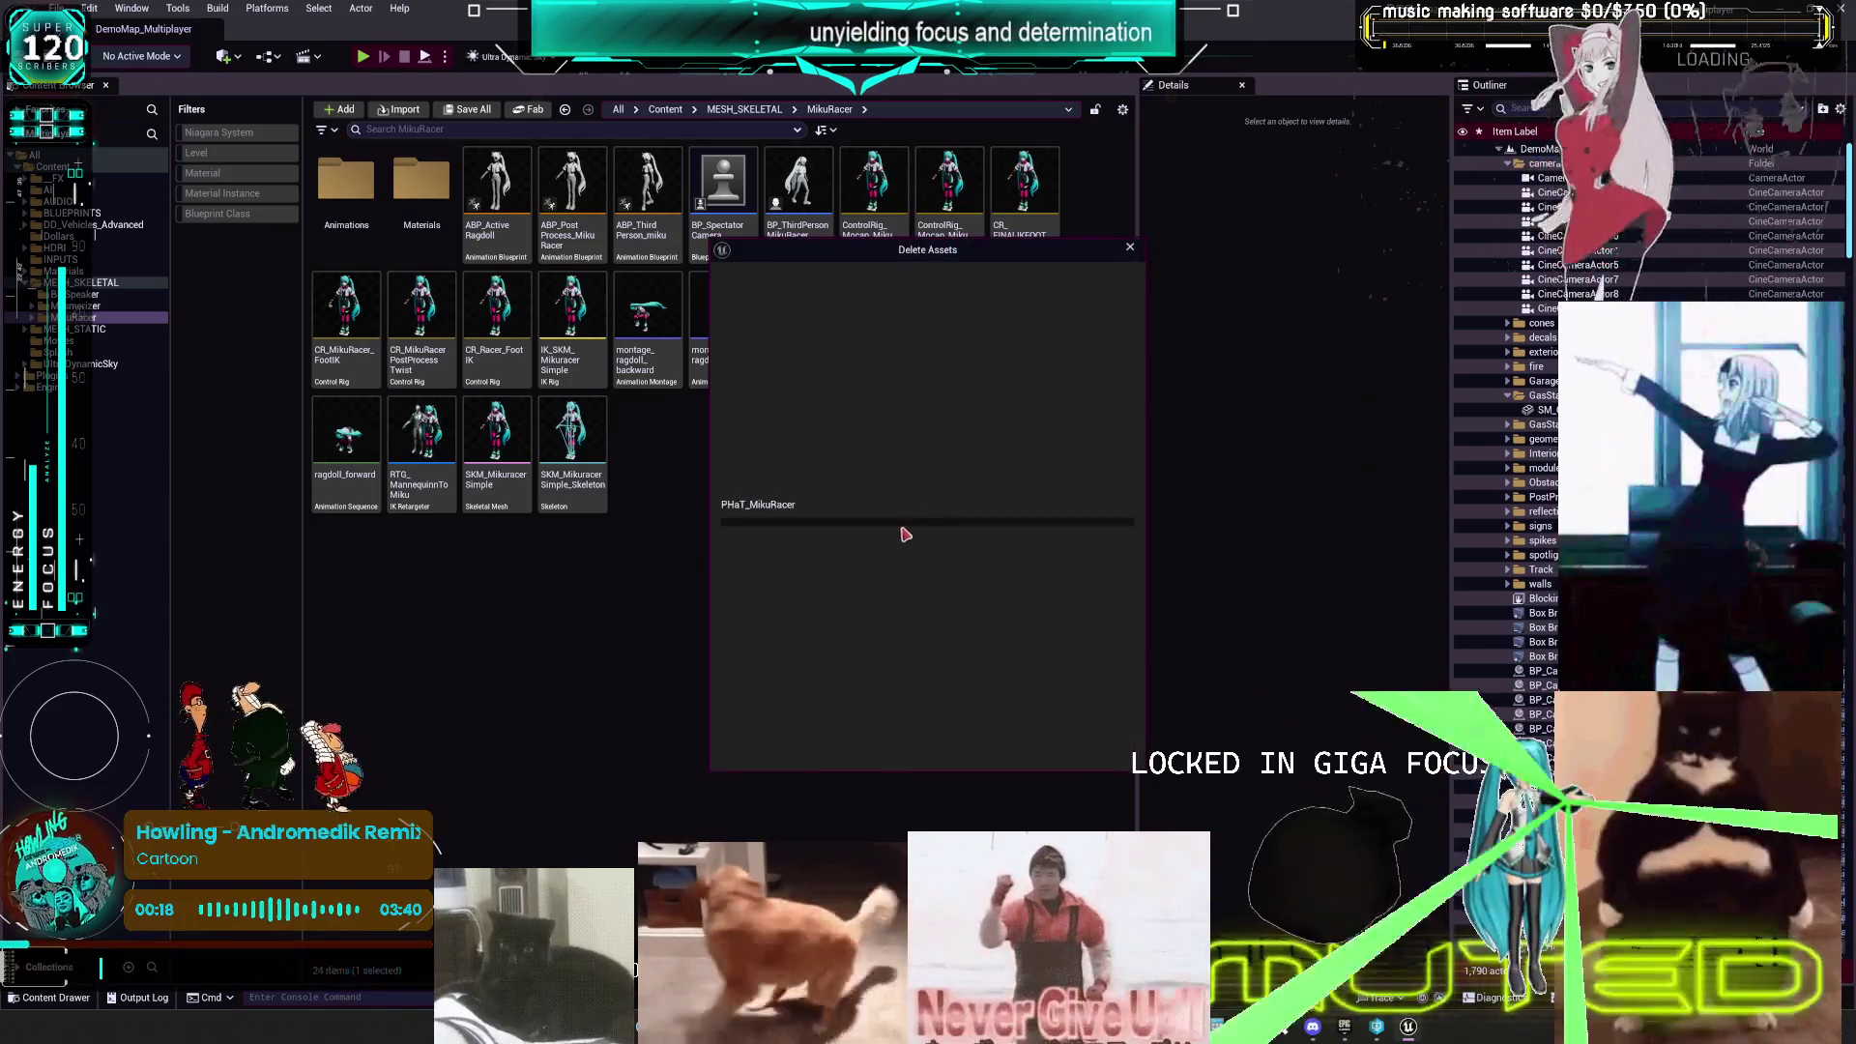
click(807, 721)
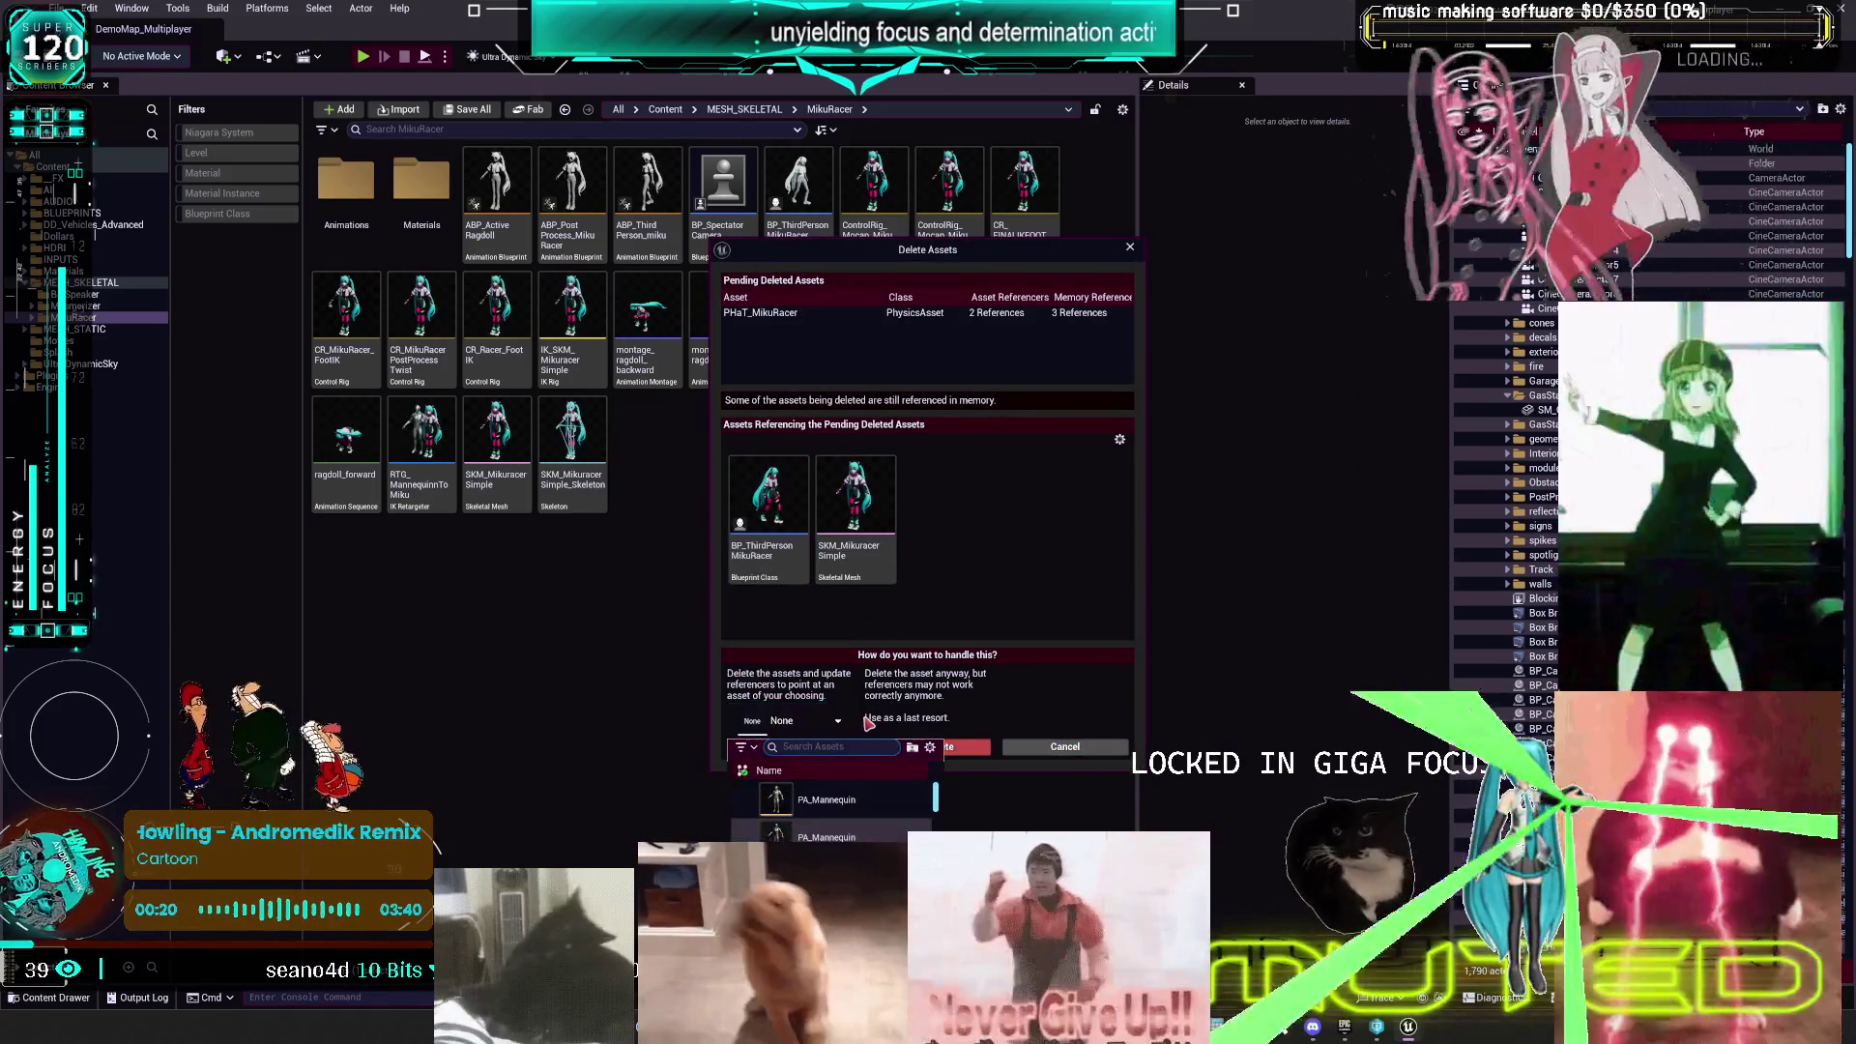
text(phat)
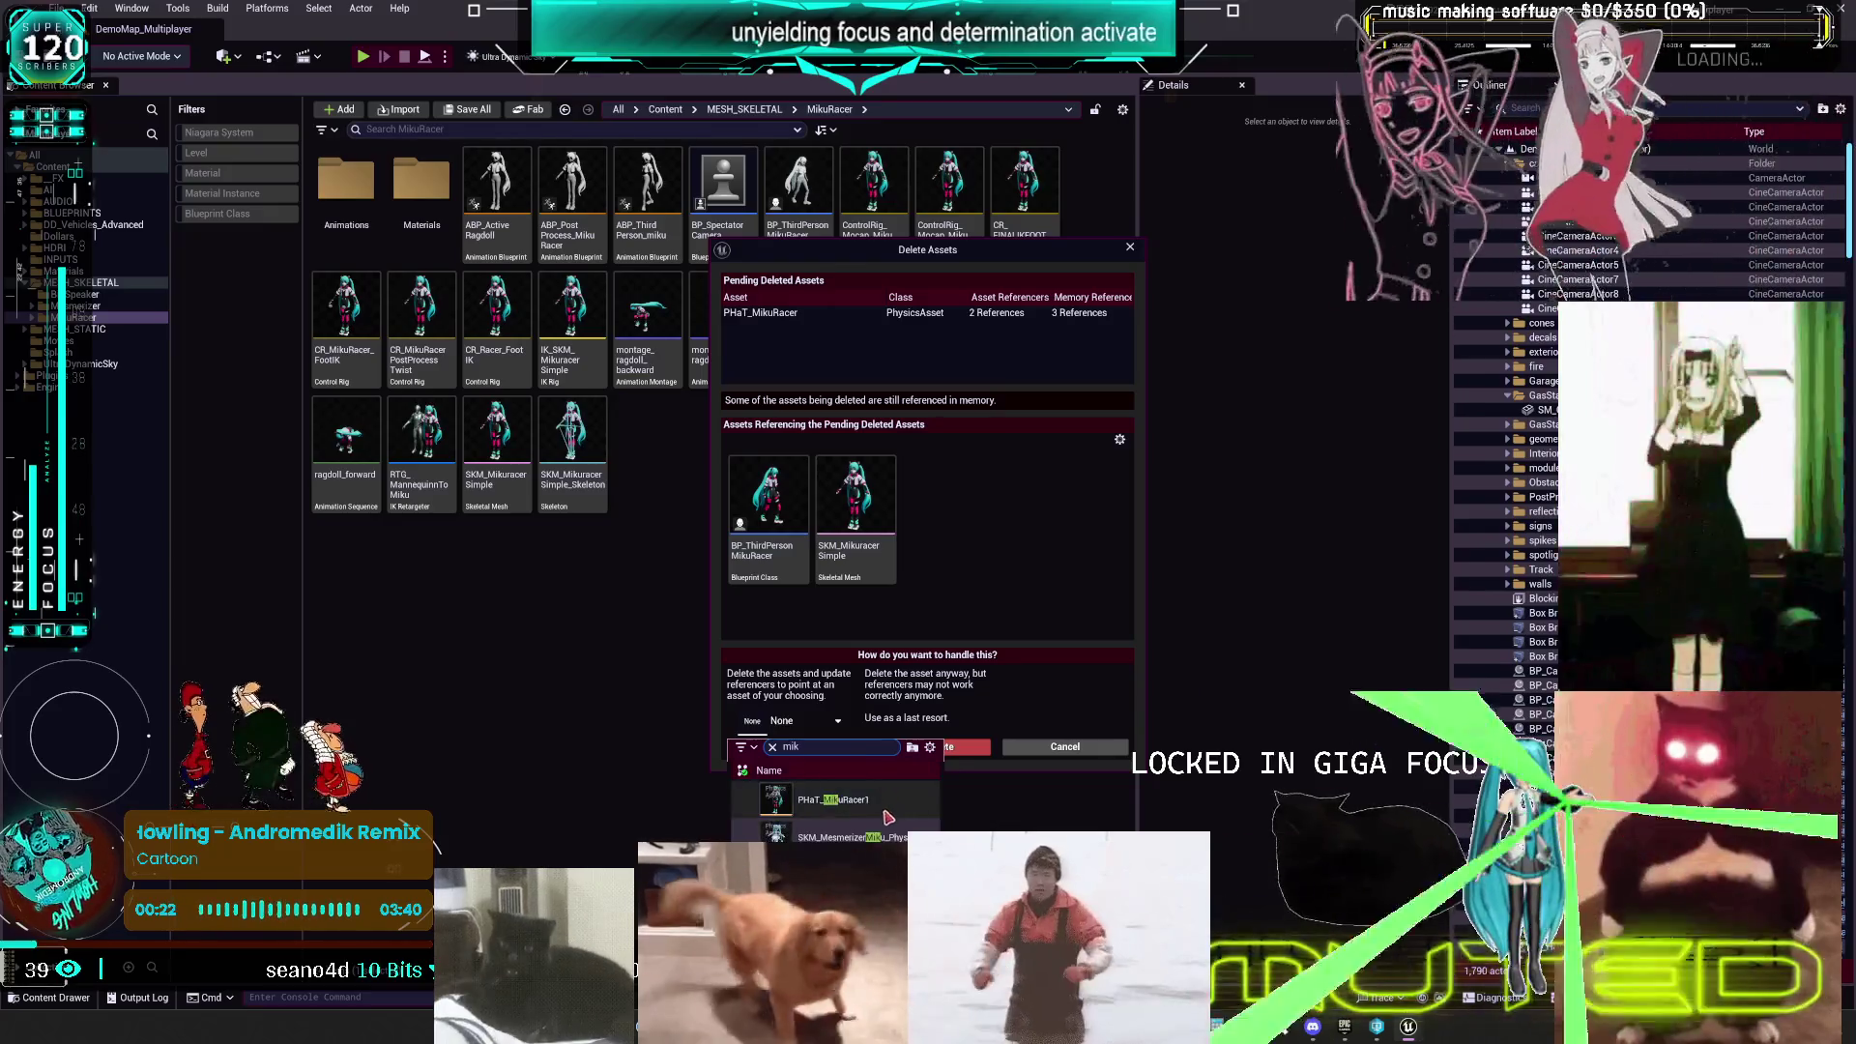
click(885, 799)
click(838, 752)
click(1036, 549)
click(967, 674)
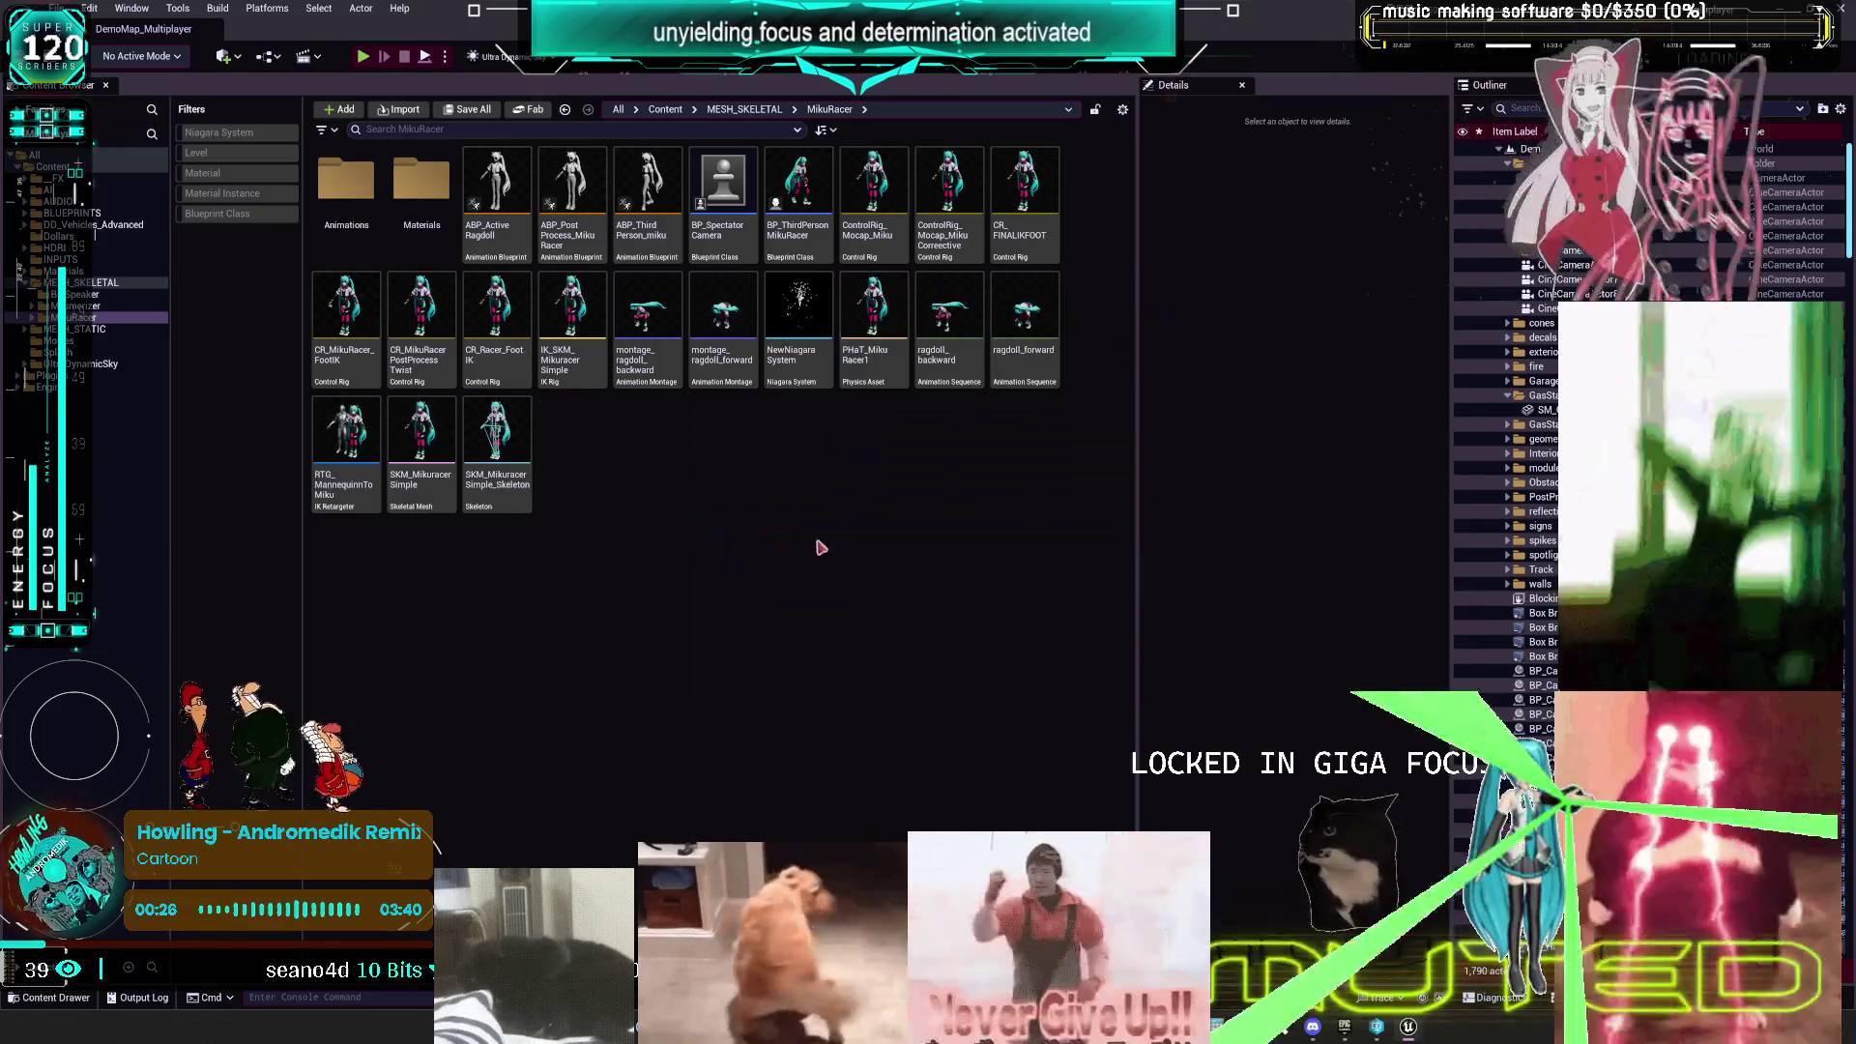
- Open PHaT_MikuRacer1 and make its skeleton tree list constraints instead of bodies
double_click(874, 314)
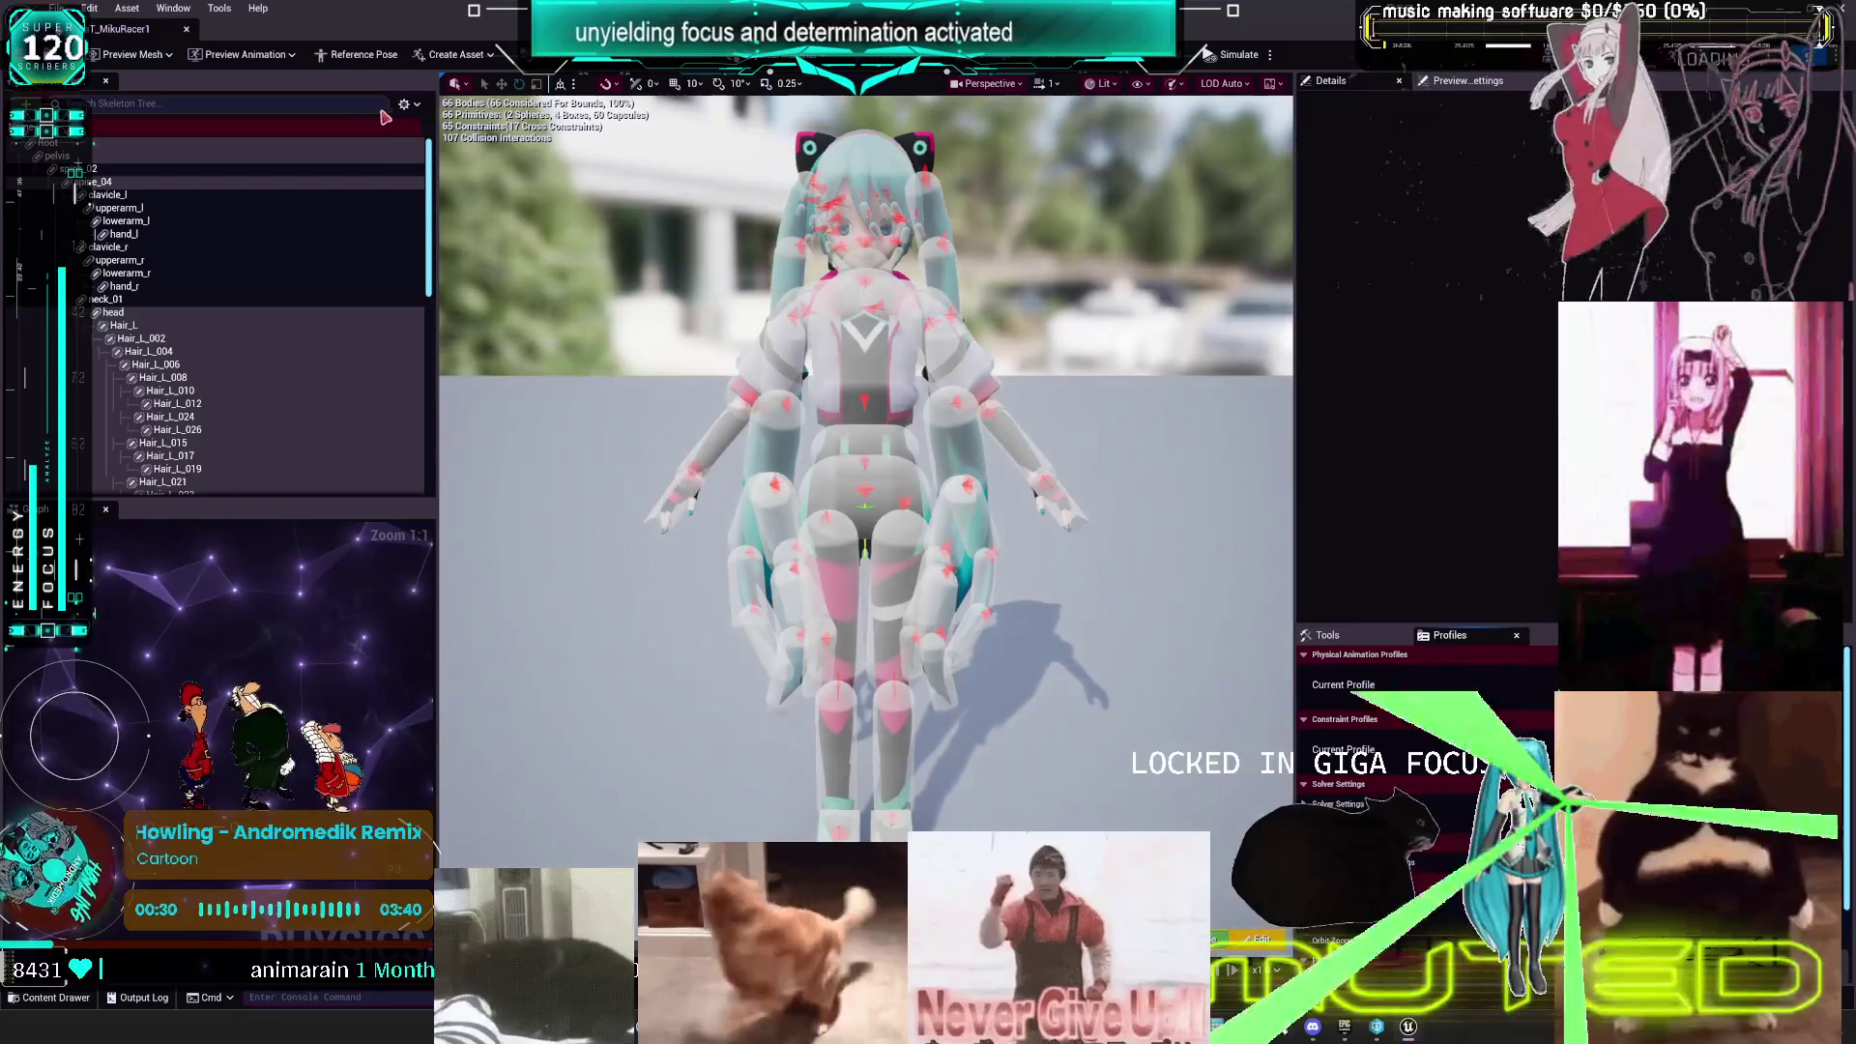
click(404, 104)
click(454, 282)
click(404, 104)
click(464, 334)
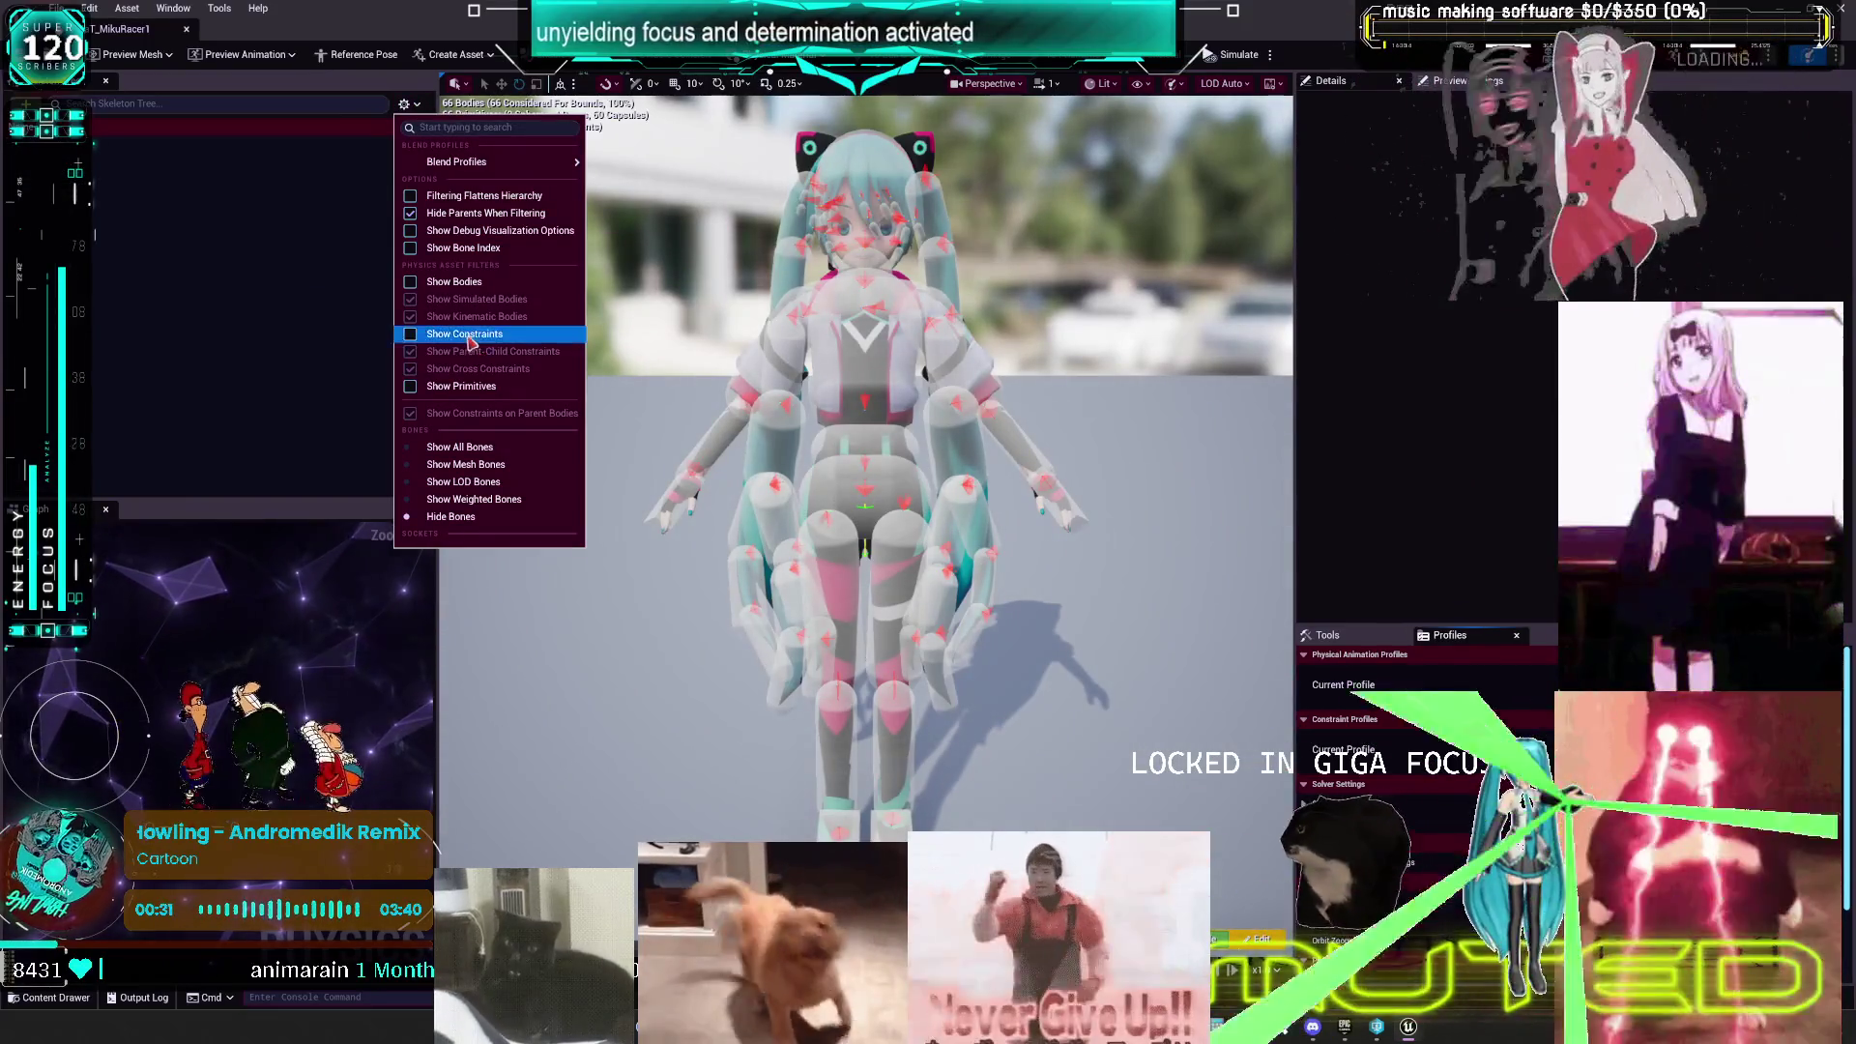
click(150, 286)
- Select all constraints in the tree and review their available actions
key(ctrl+a)
right_click(152, 288)
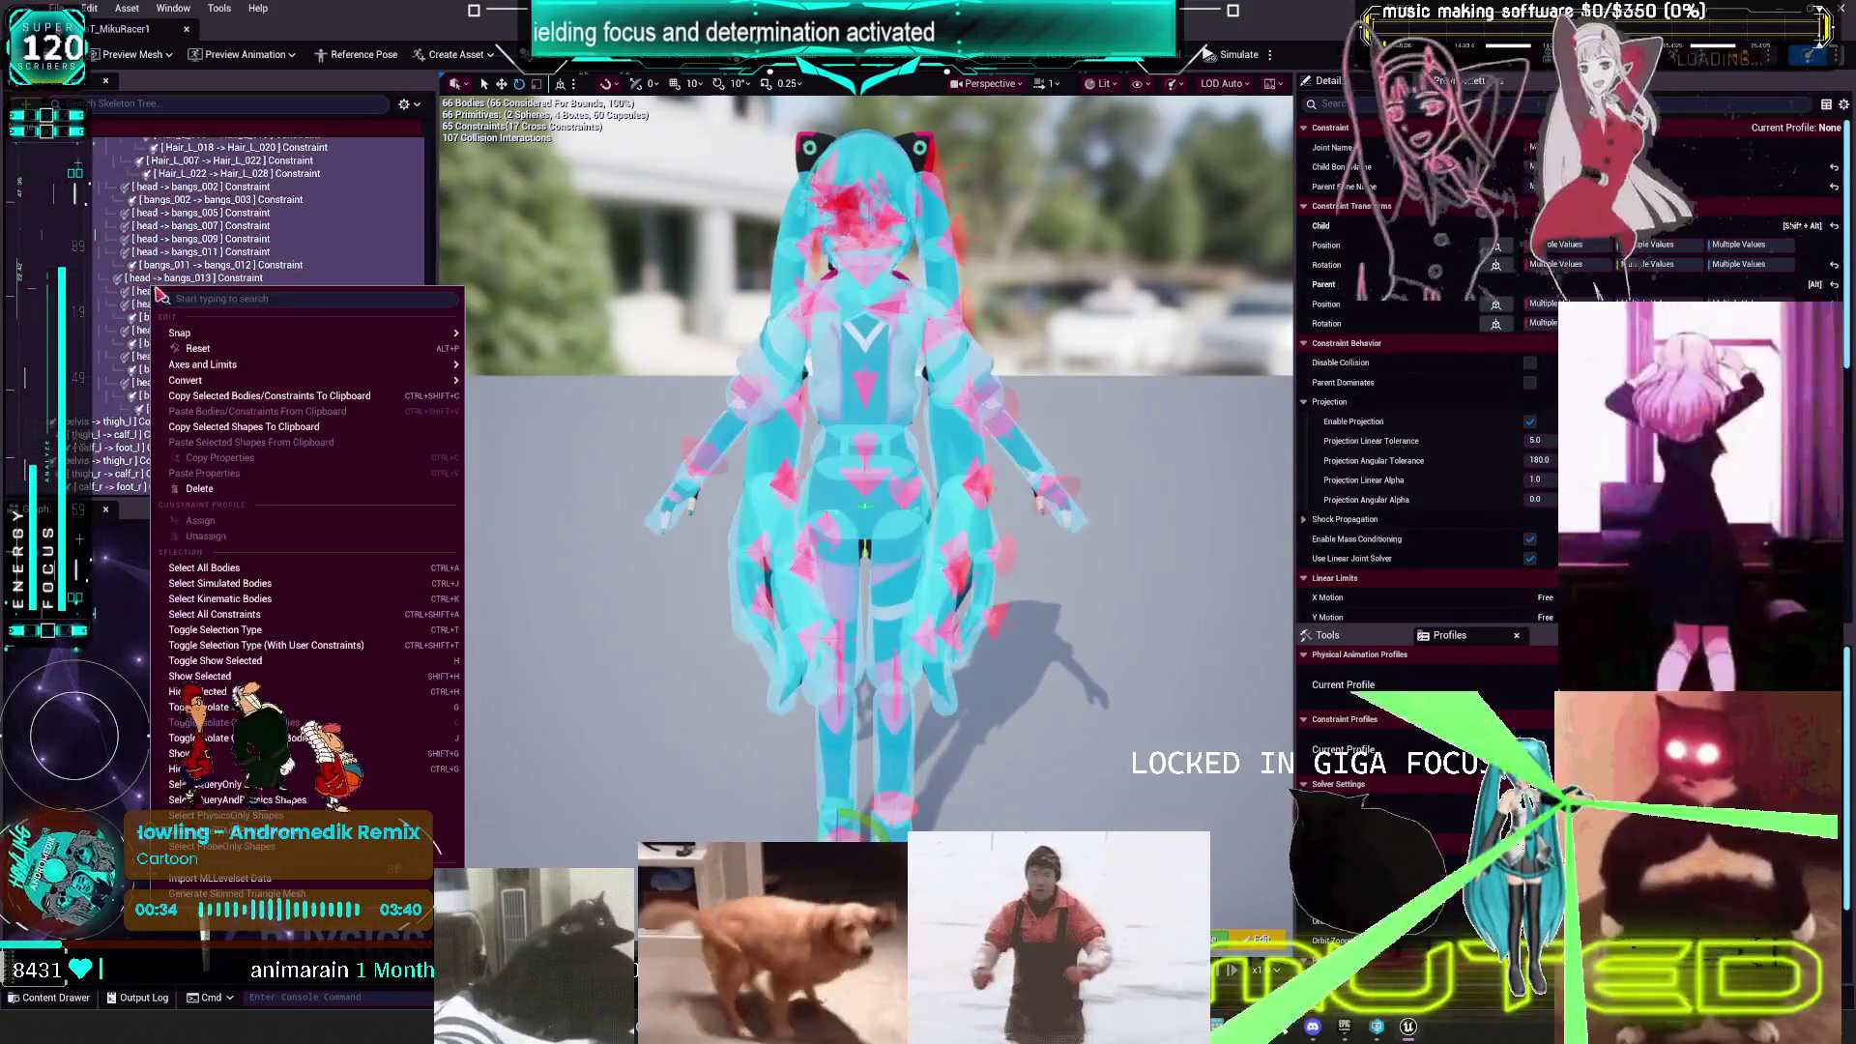
key(Escape)
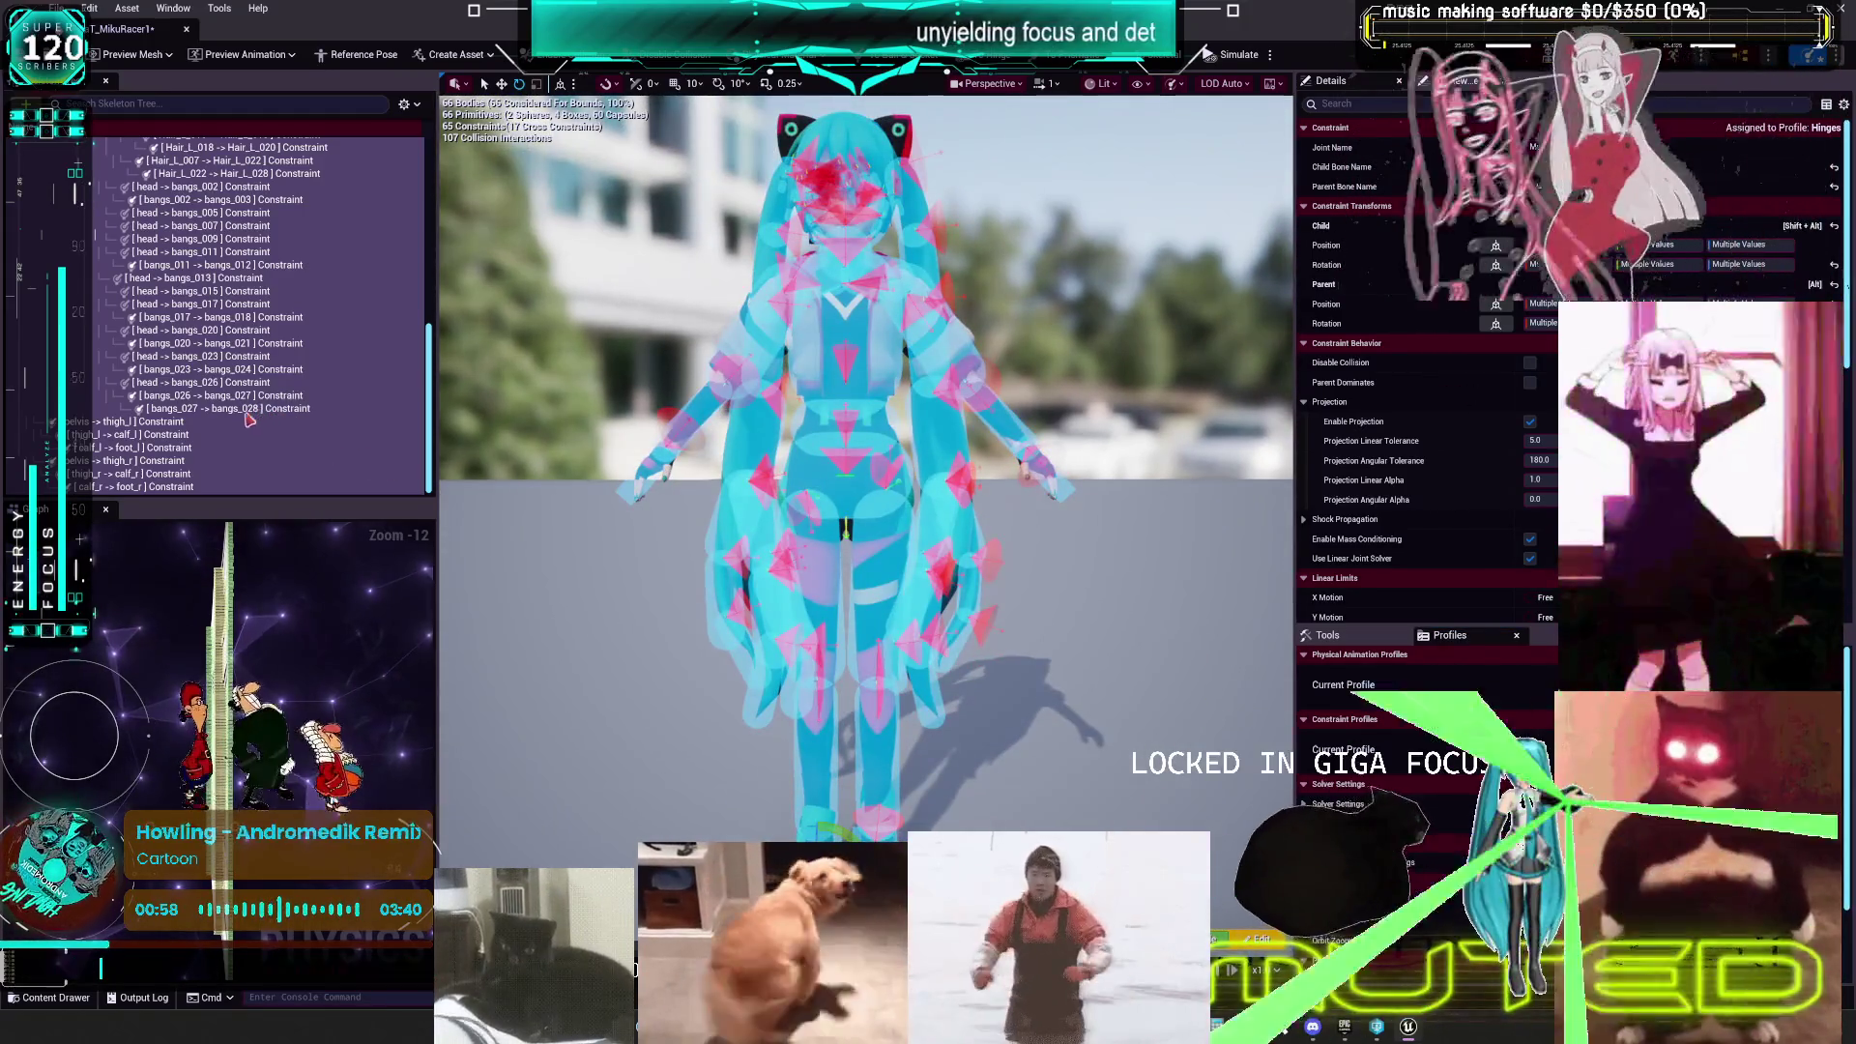
- Select the six pelvis, thigh and calf constraints and set their Swing 1 Limit to 5.0
click(207, 434)
click(206, 434)
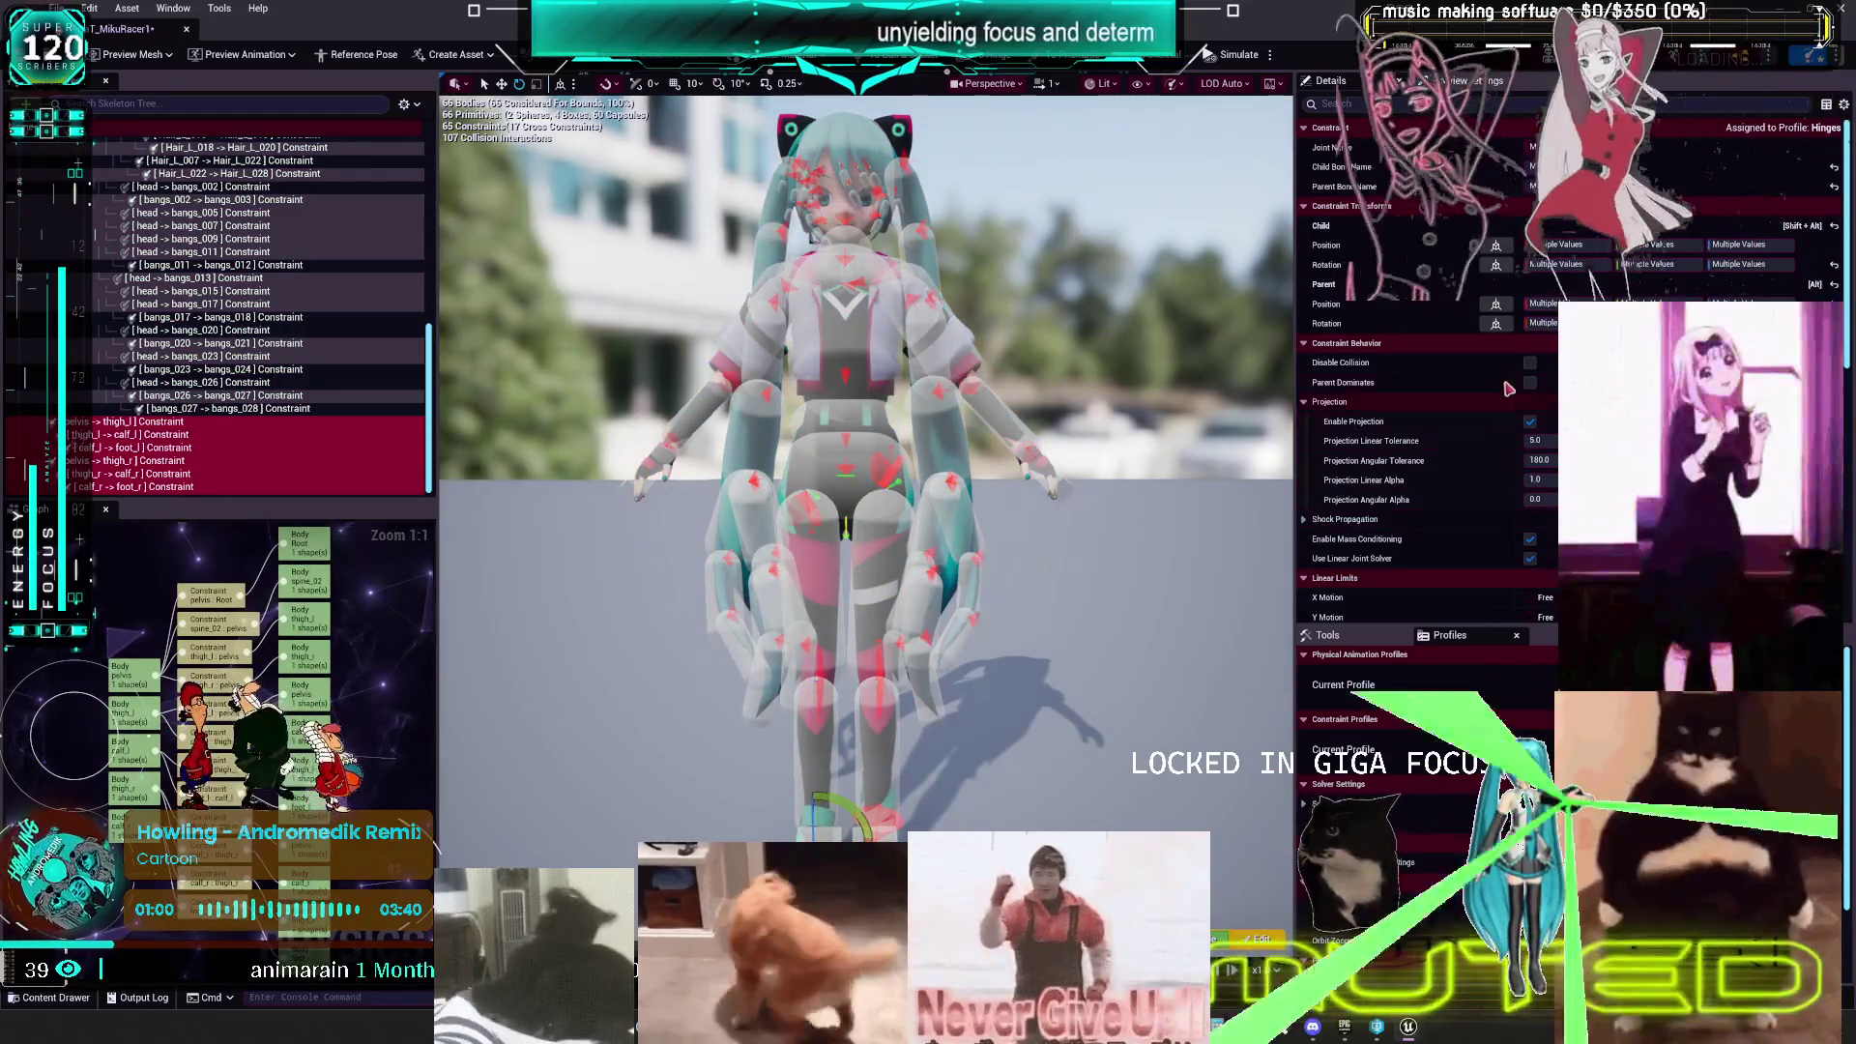
scroll(1541, 605, down, 3)
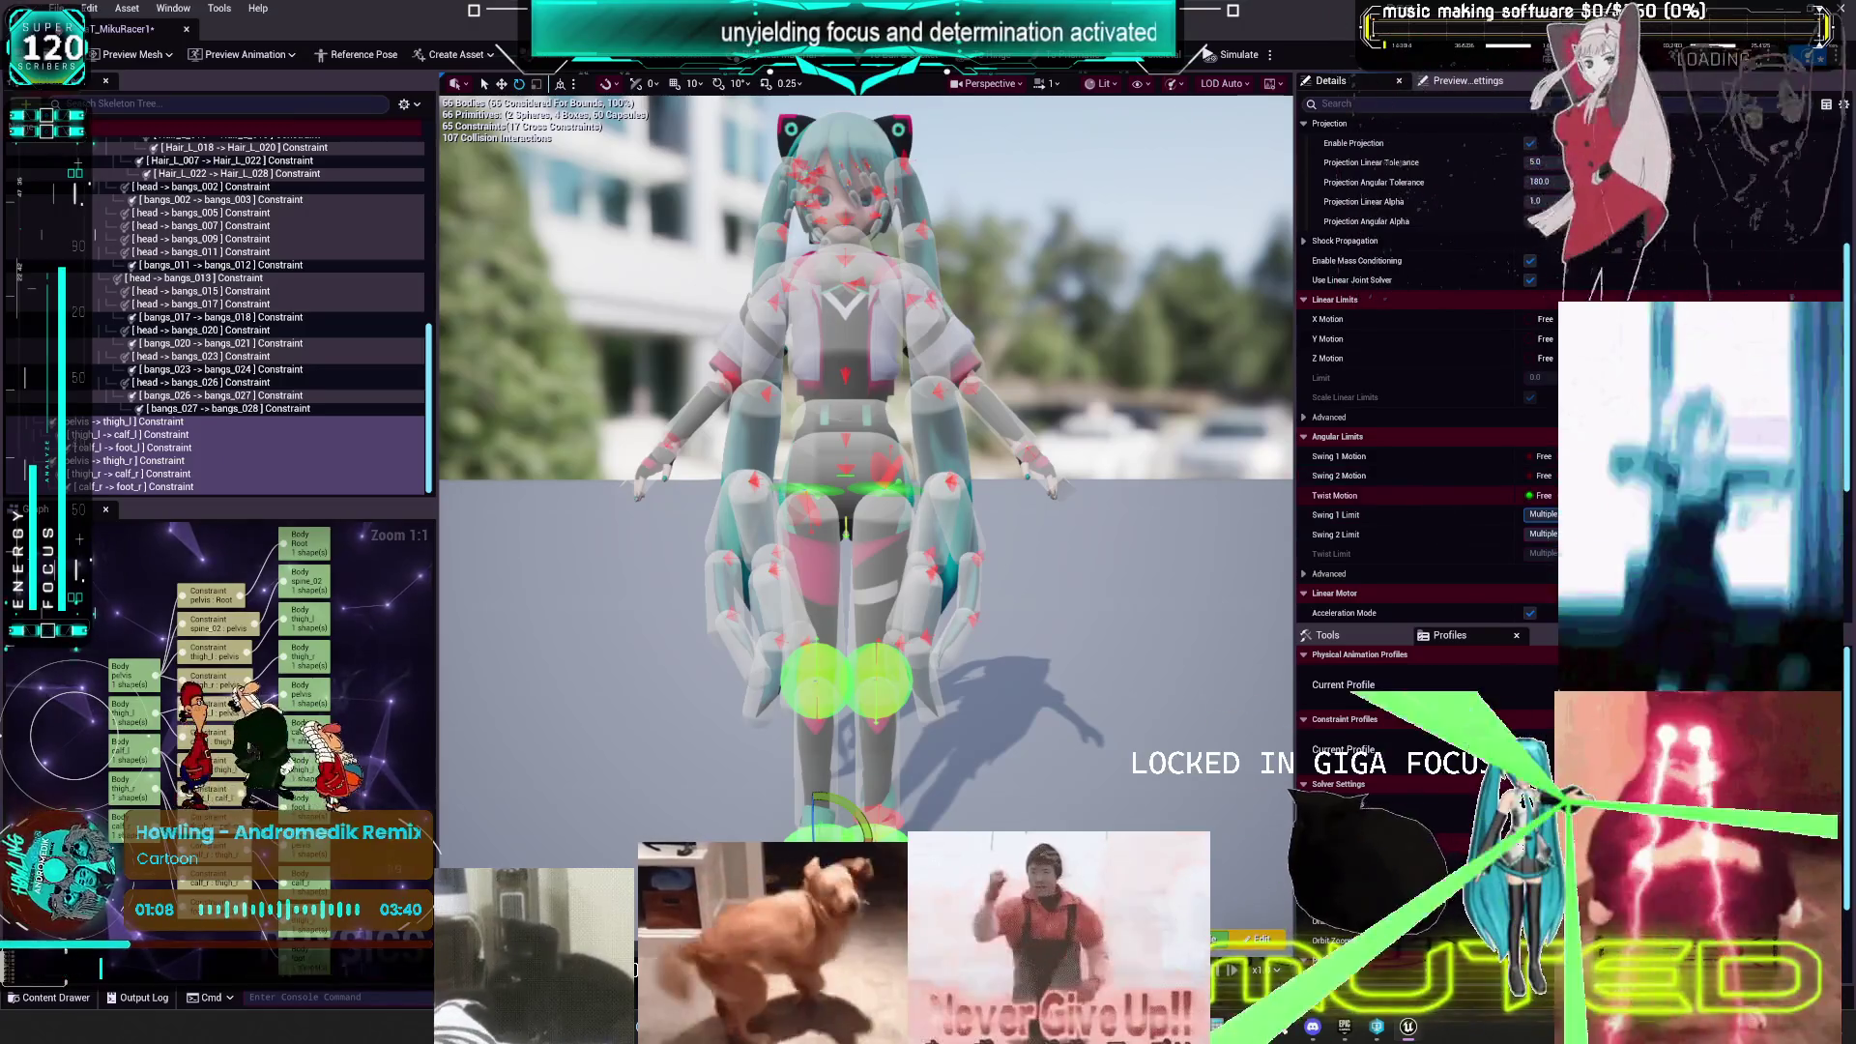
click(1543, 514)
text(5)
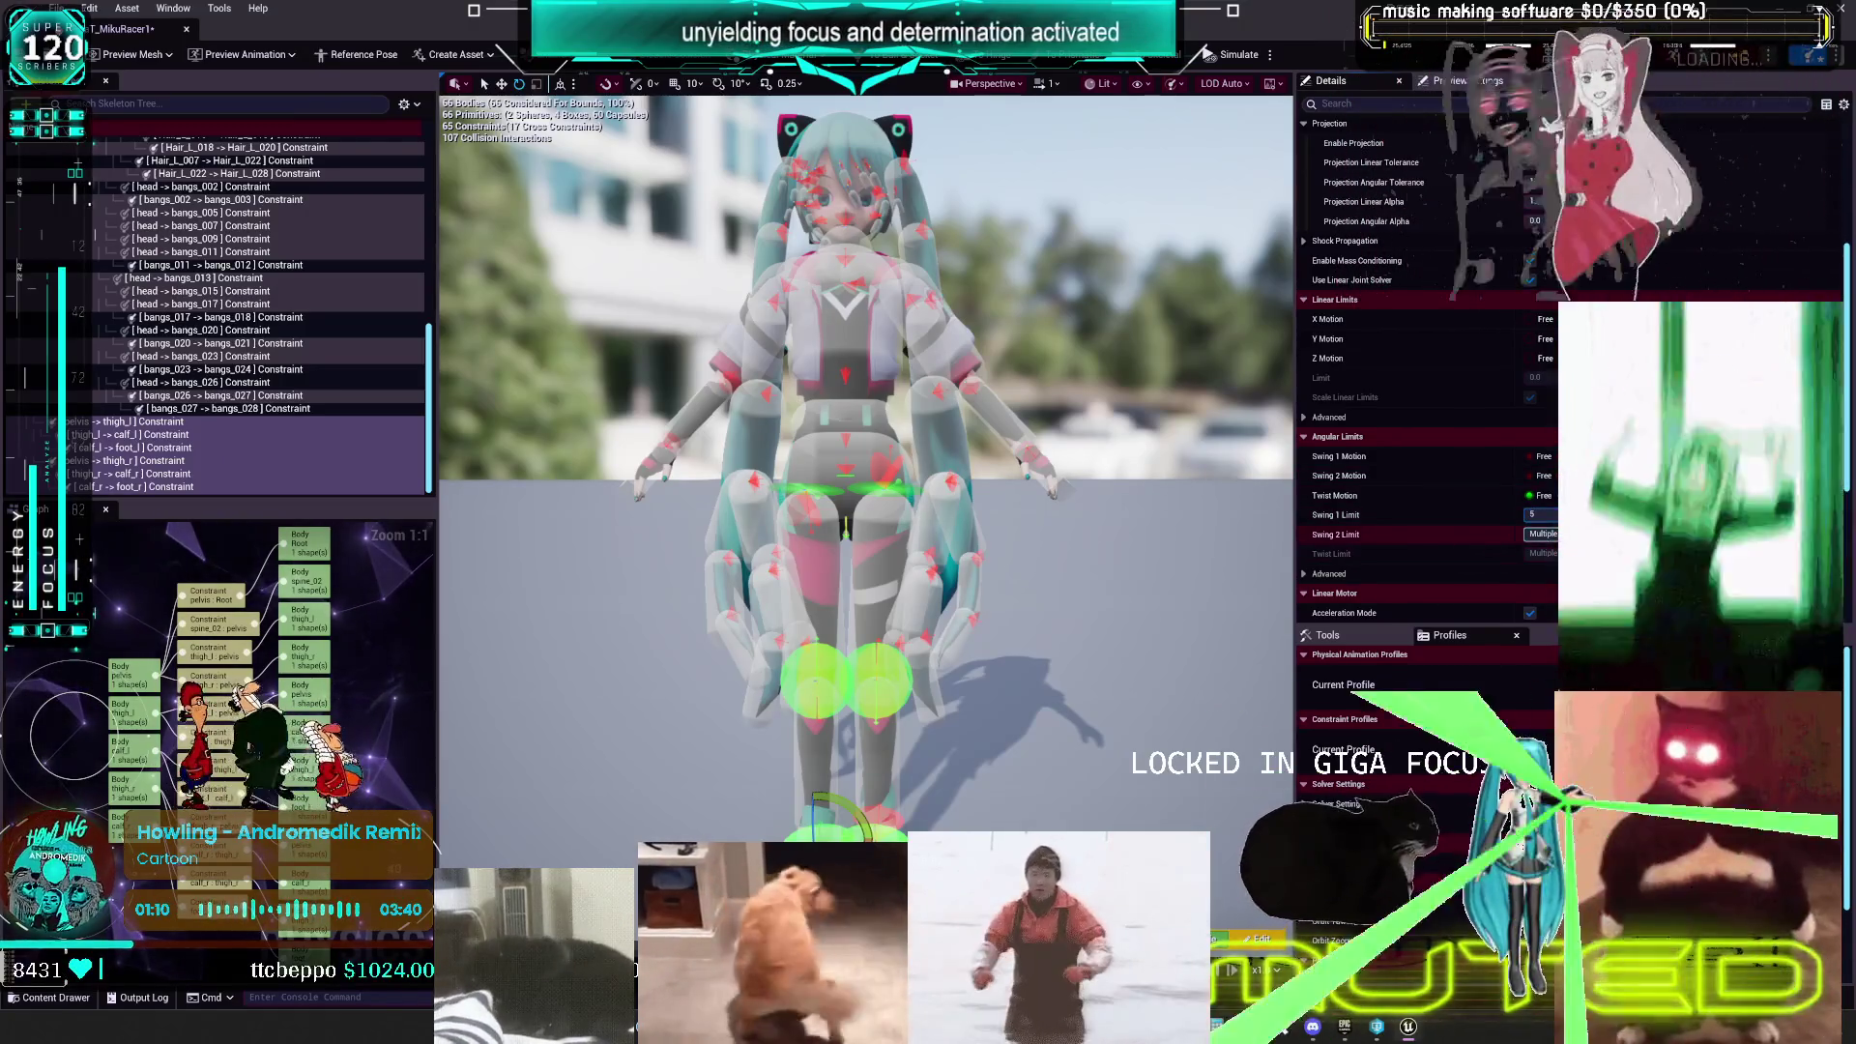
key(Return)
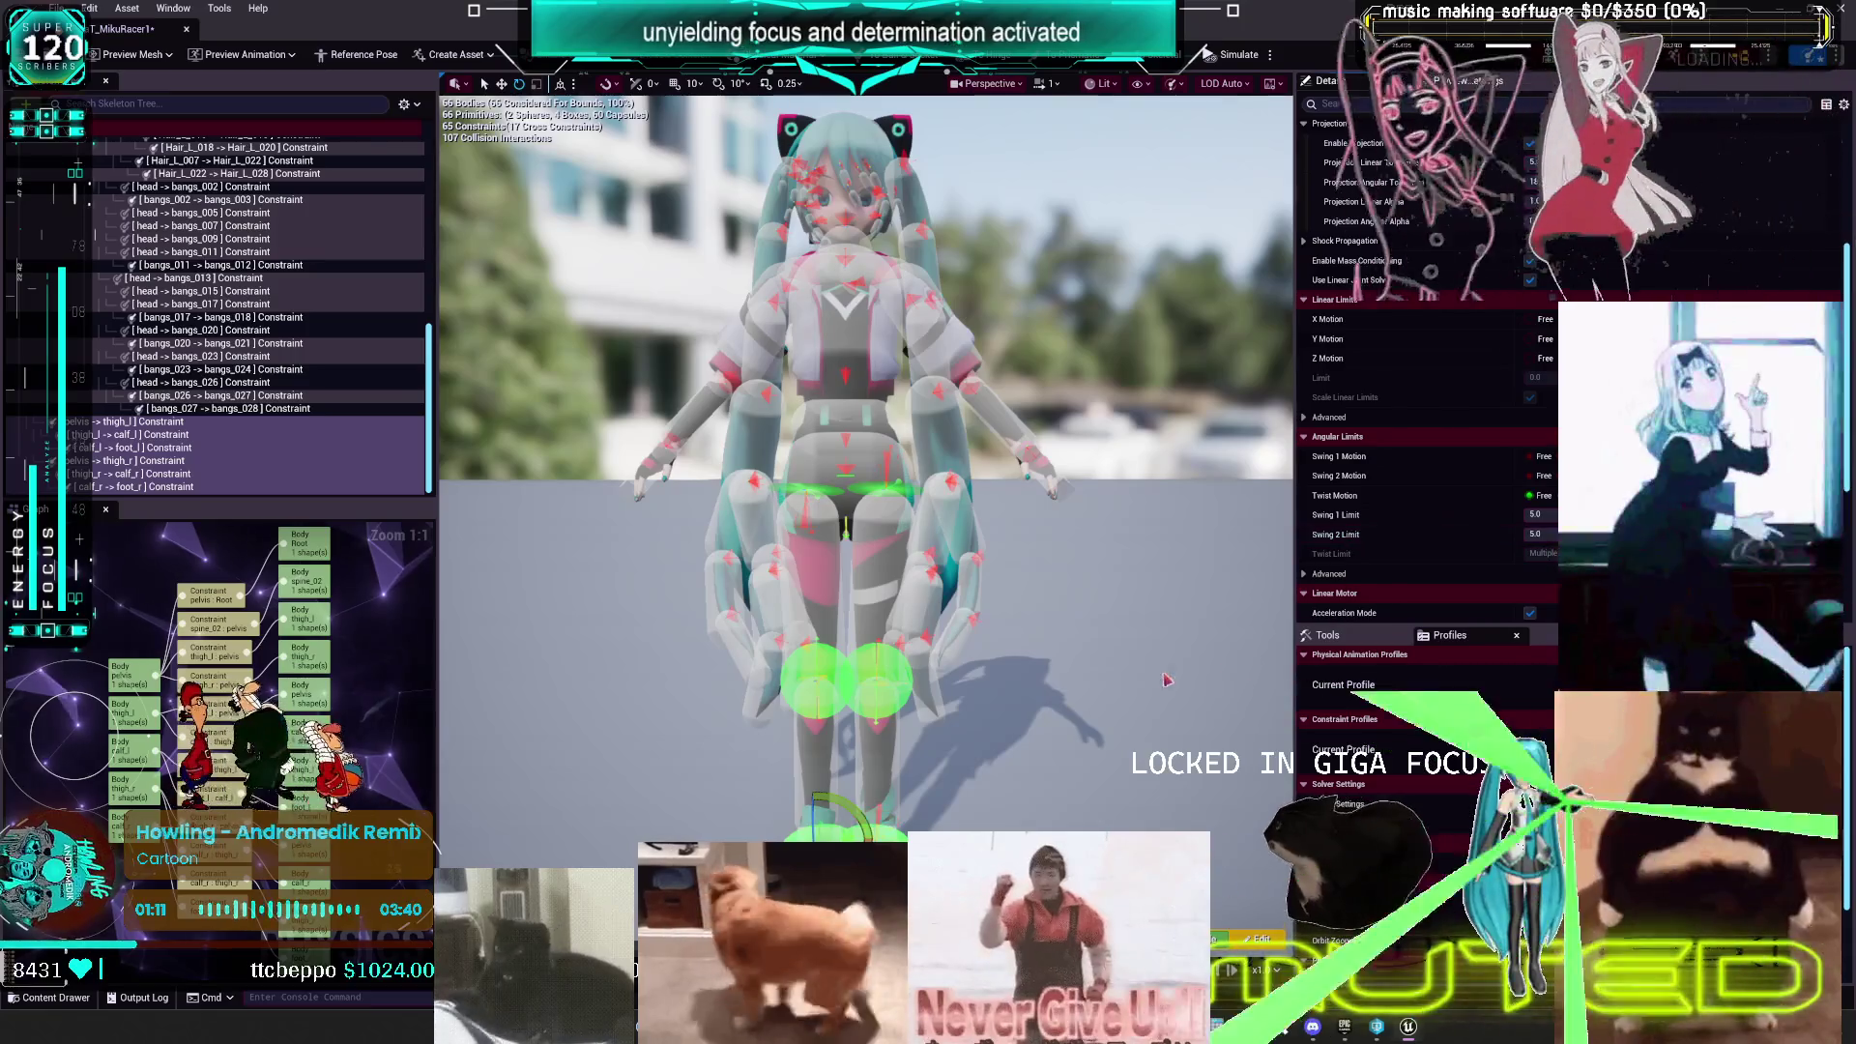
key(Escape)
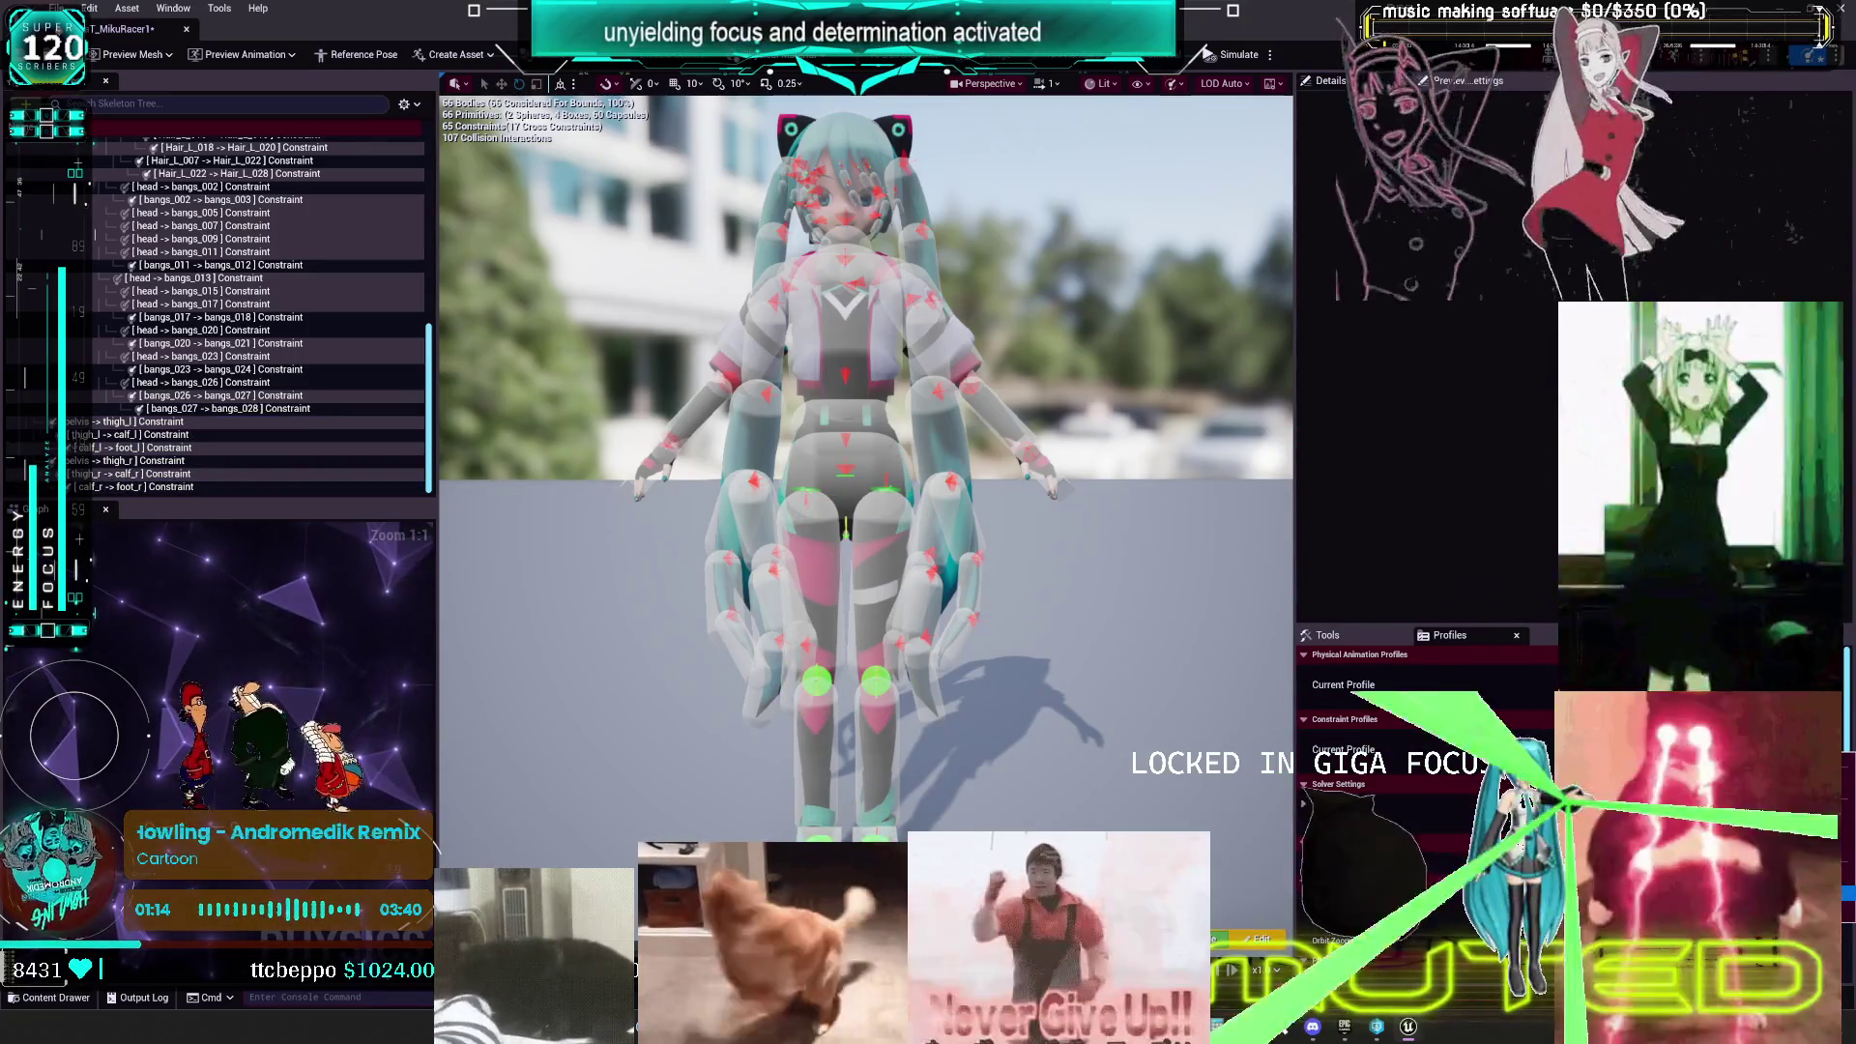
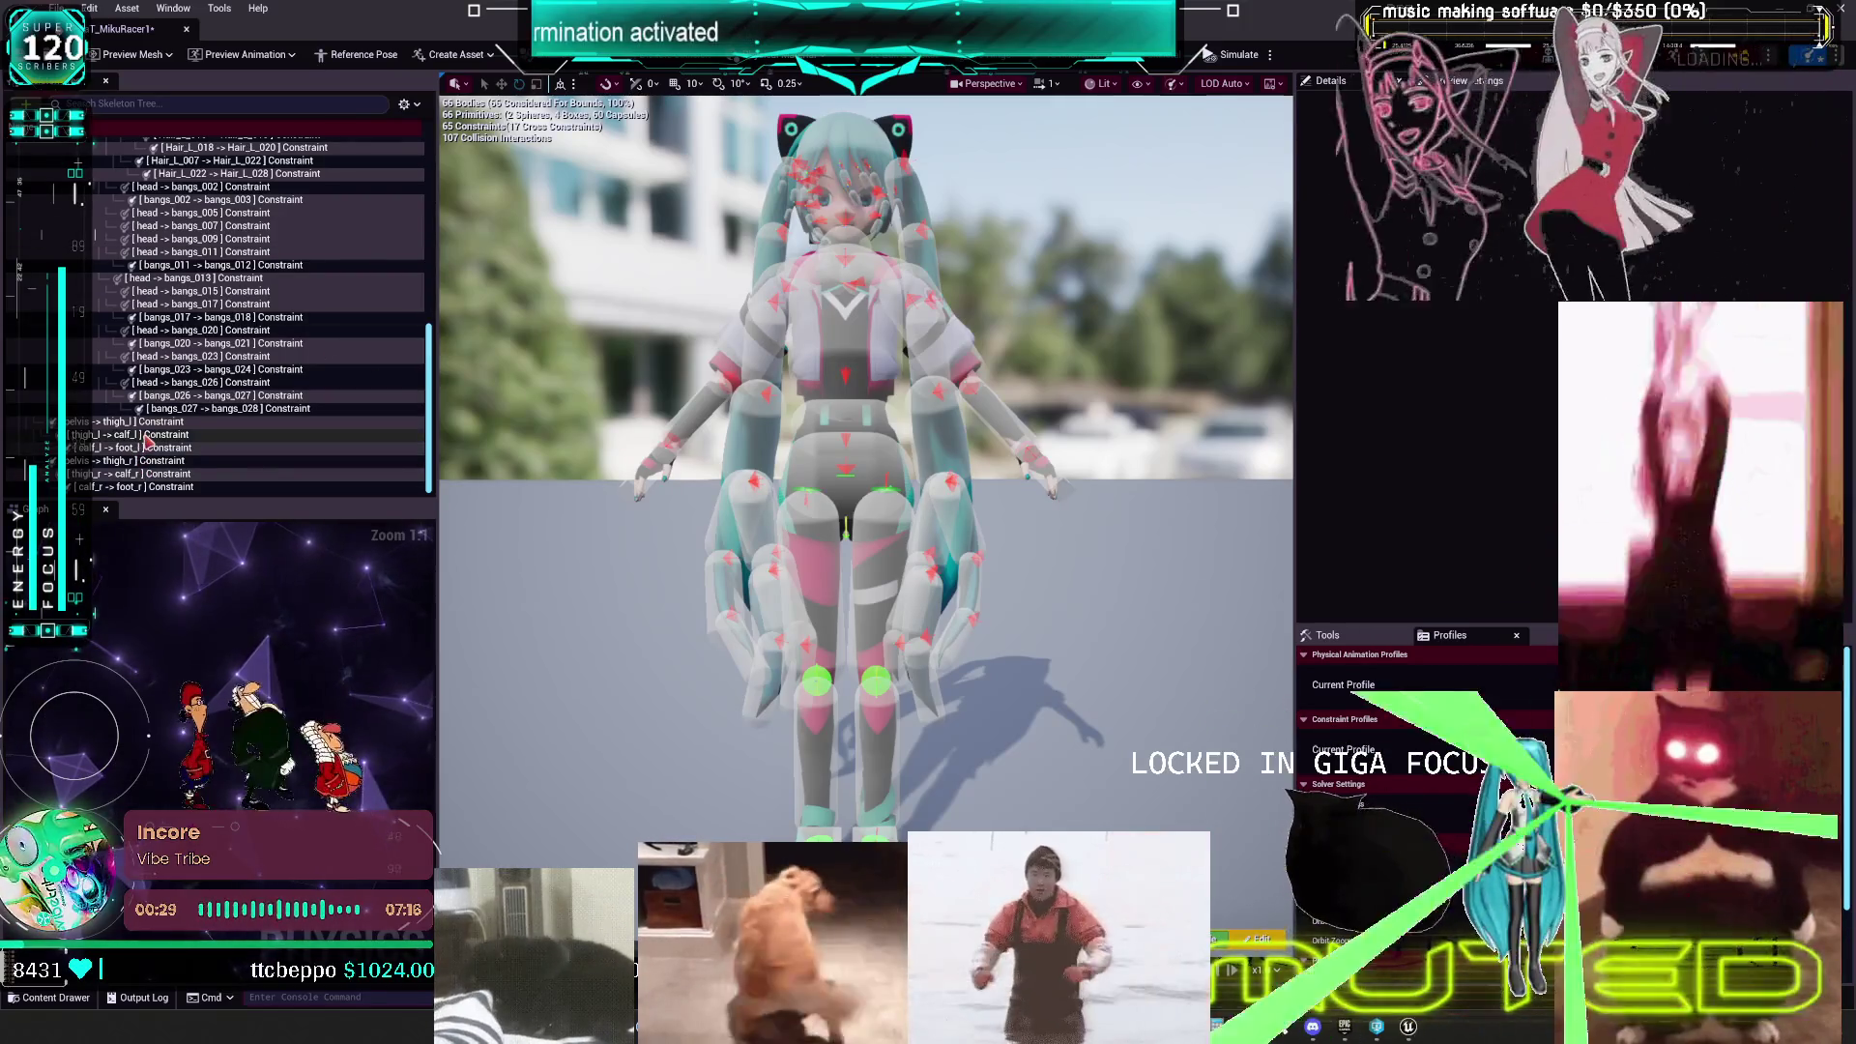
- Select and frame the knee and leg constraints in PHaT_MikuRacer1, then select every constraint
click(135, 434)
key(f)
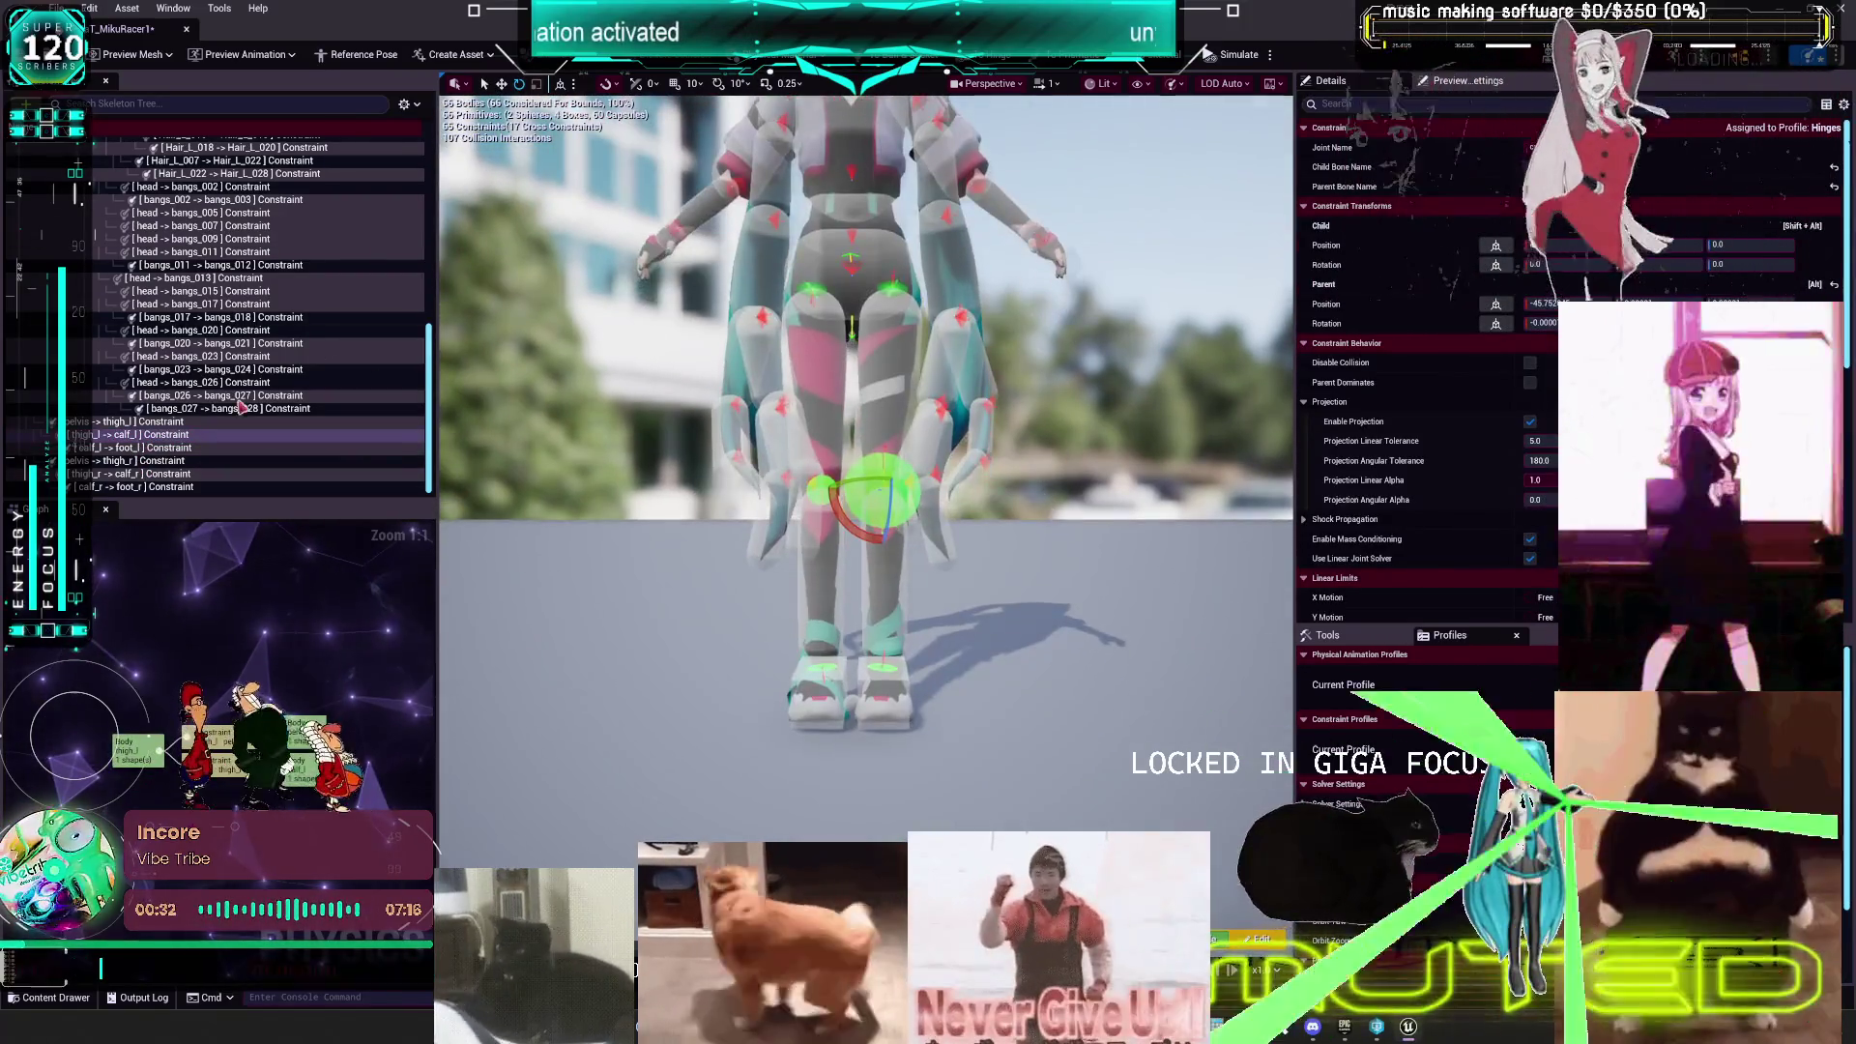
click(166, 426)
shift+click(135, 486)
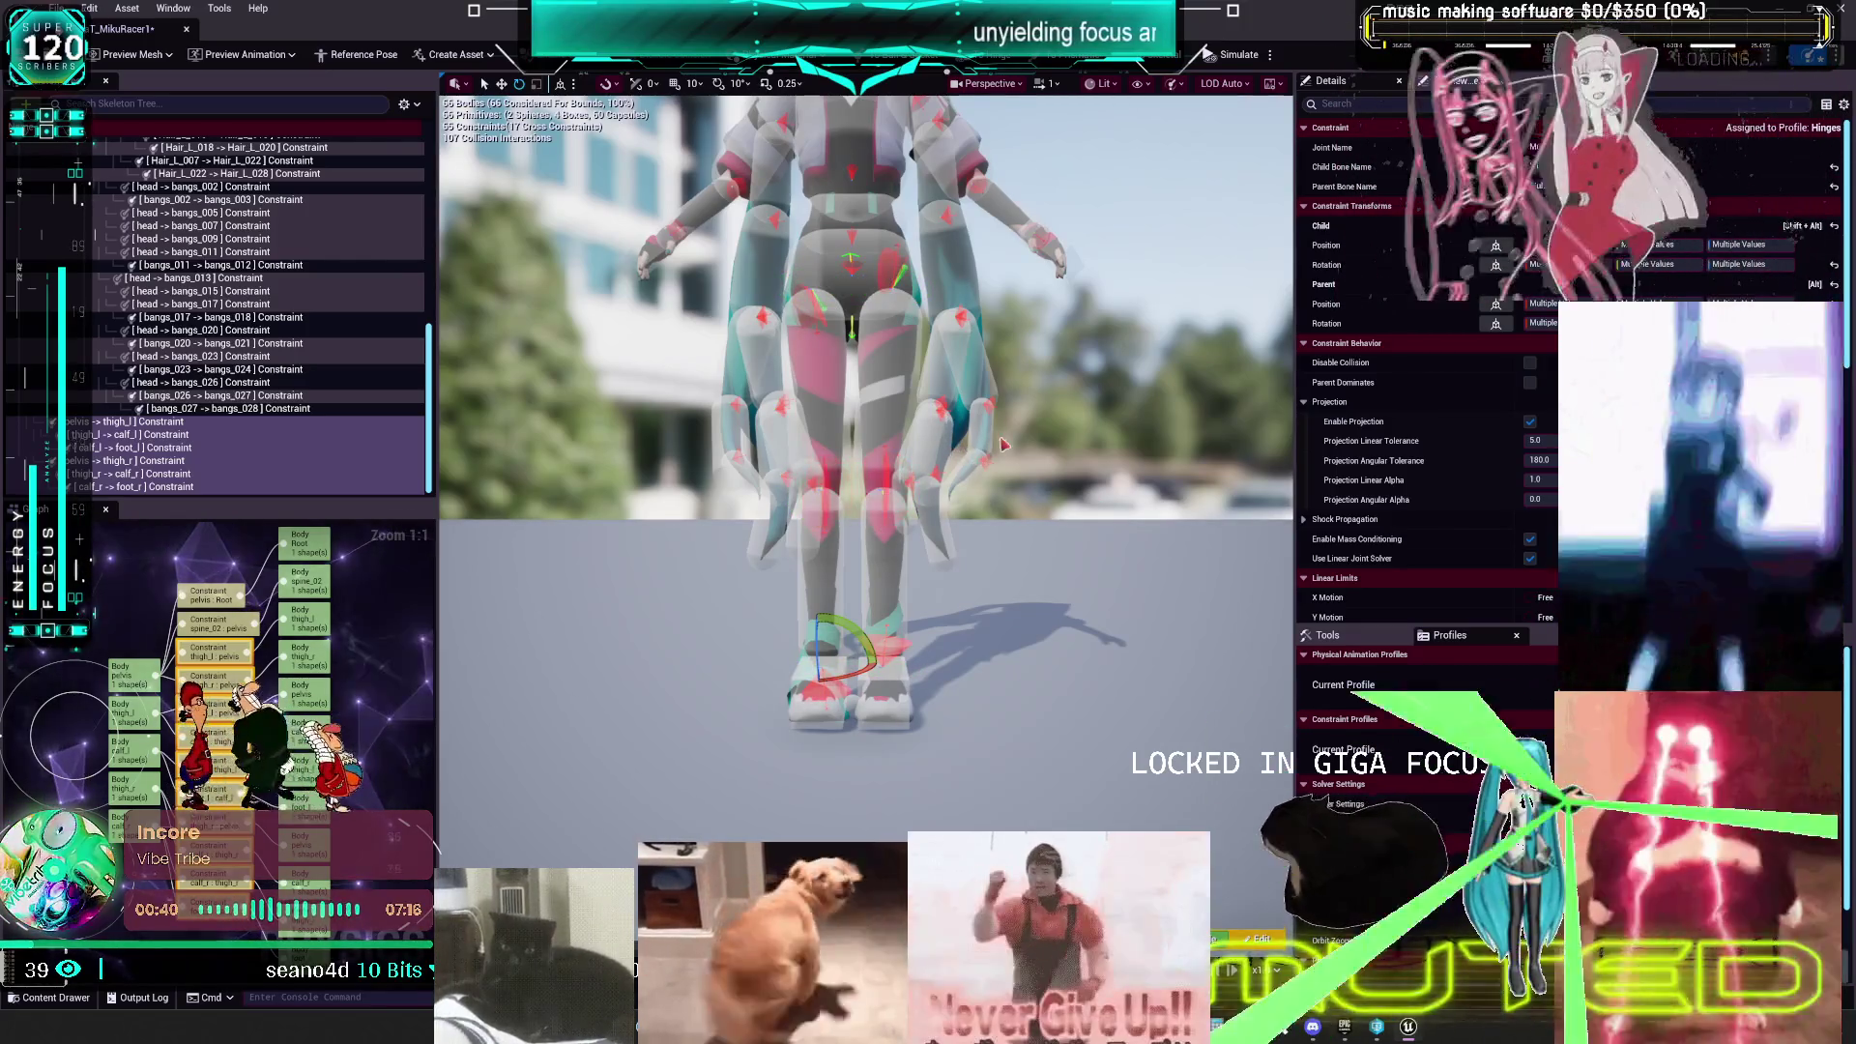
drag(1003, 444, 909, 433)
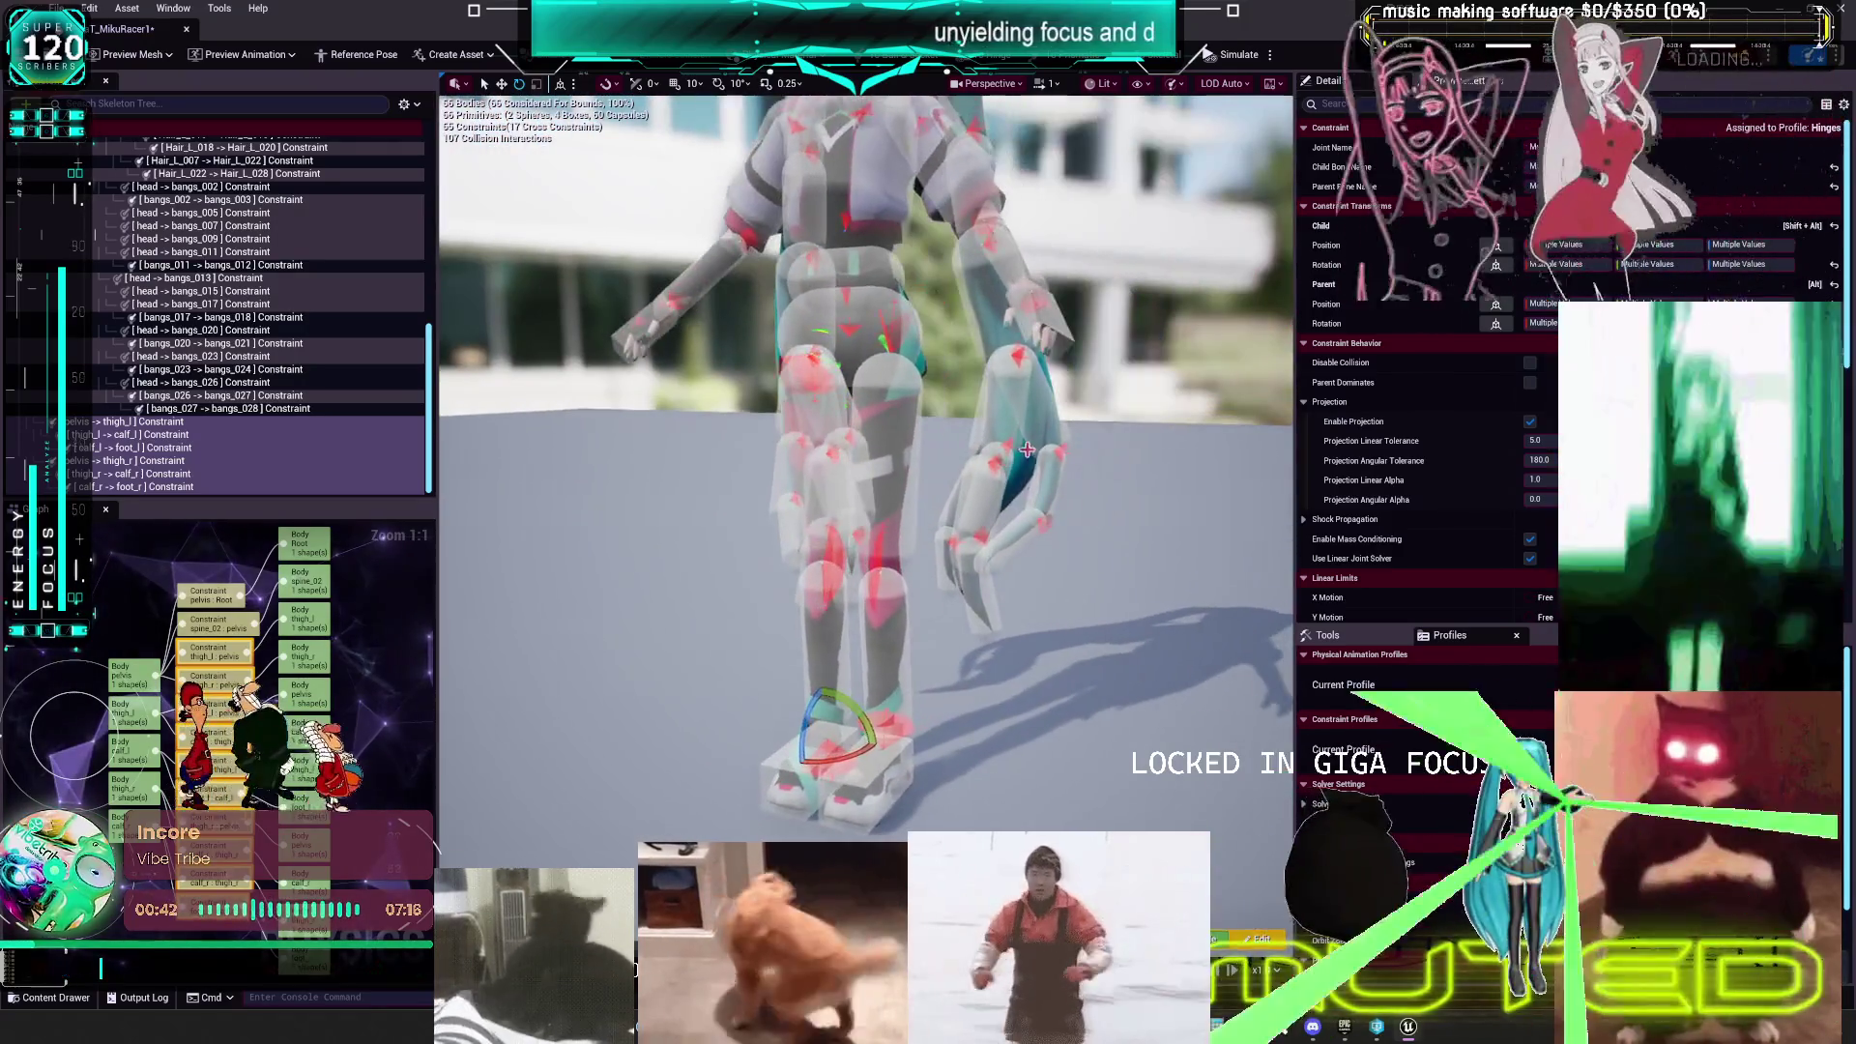
click(155, 473)
key(ctrl+a)
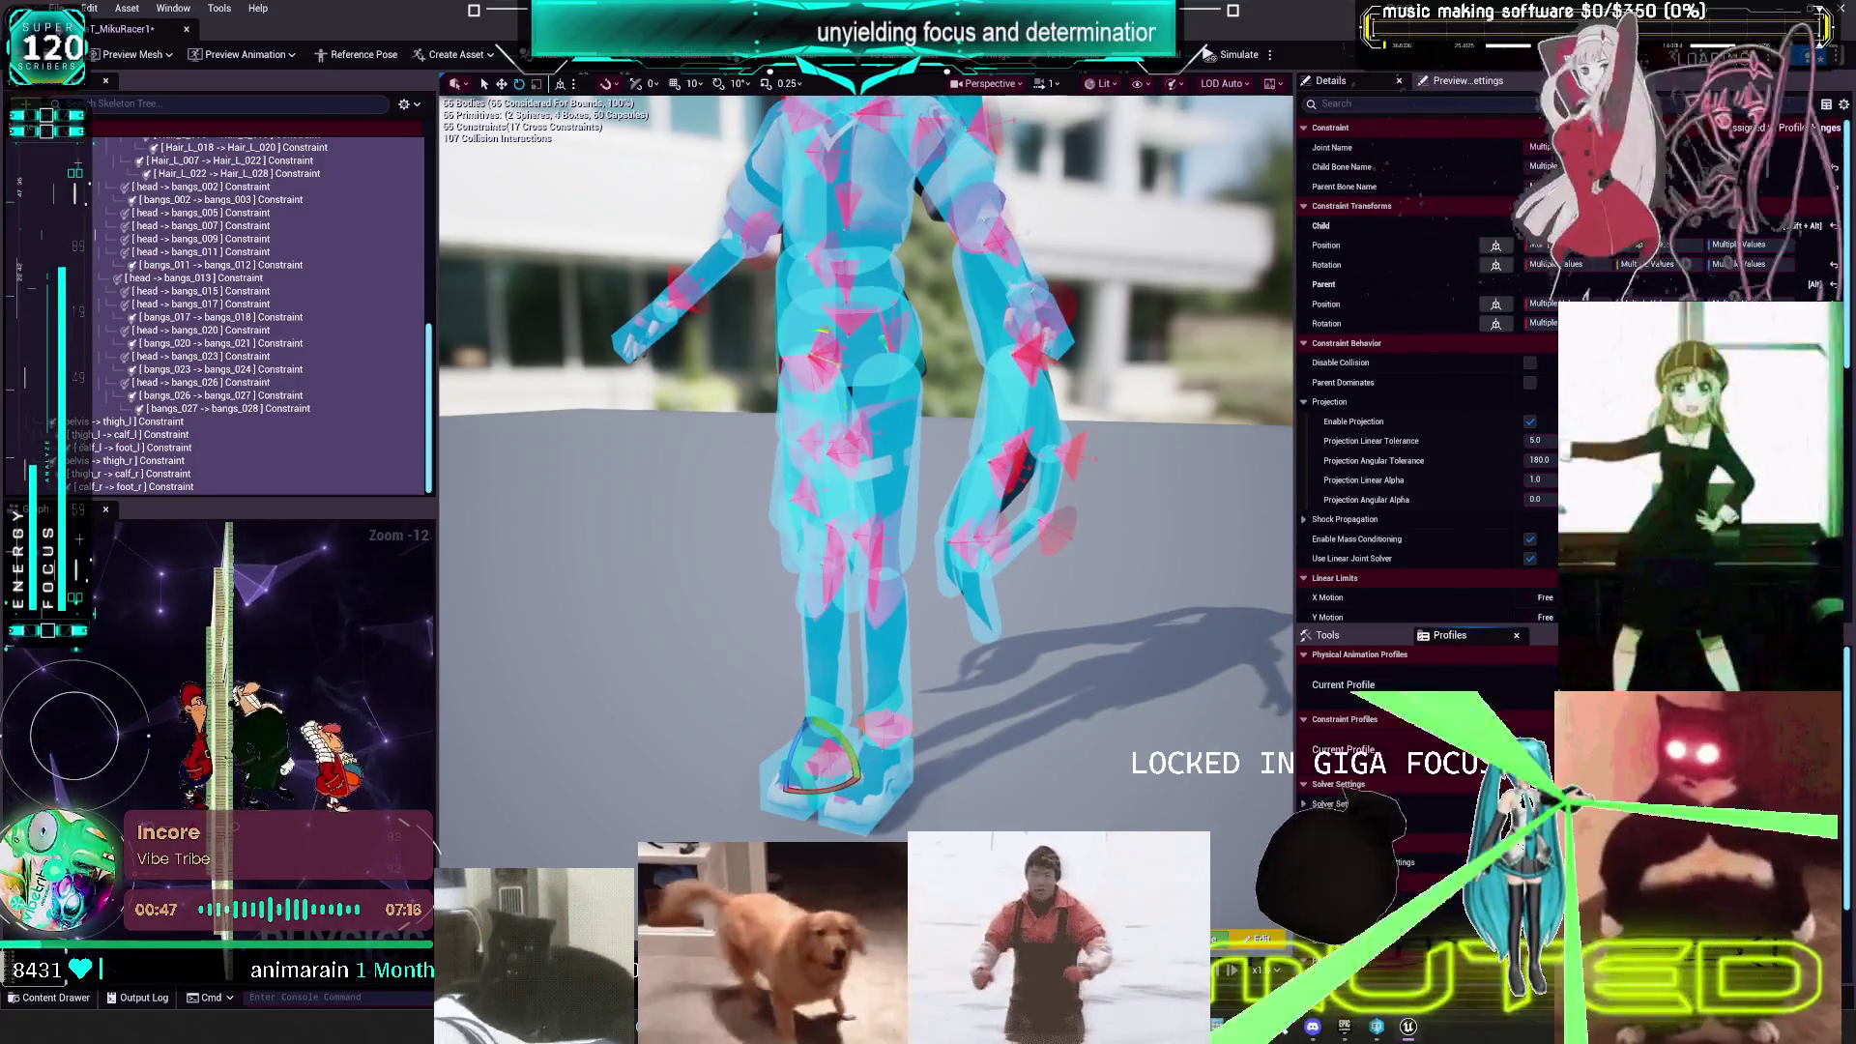
- Zoom in on the legs and select the bangs_020 -> bangs_021 constraint, then the six leg constraints
drag(909, 433, 908, 348)
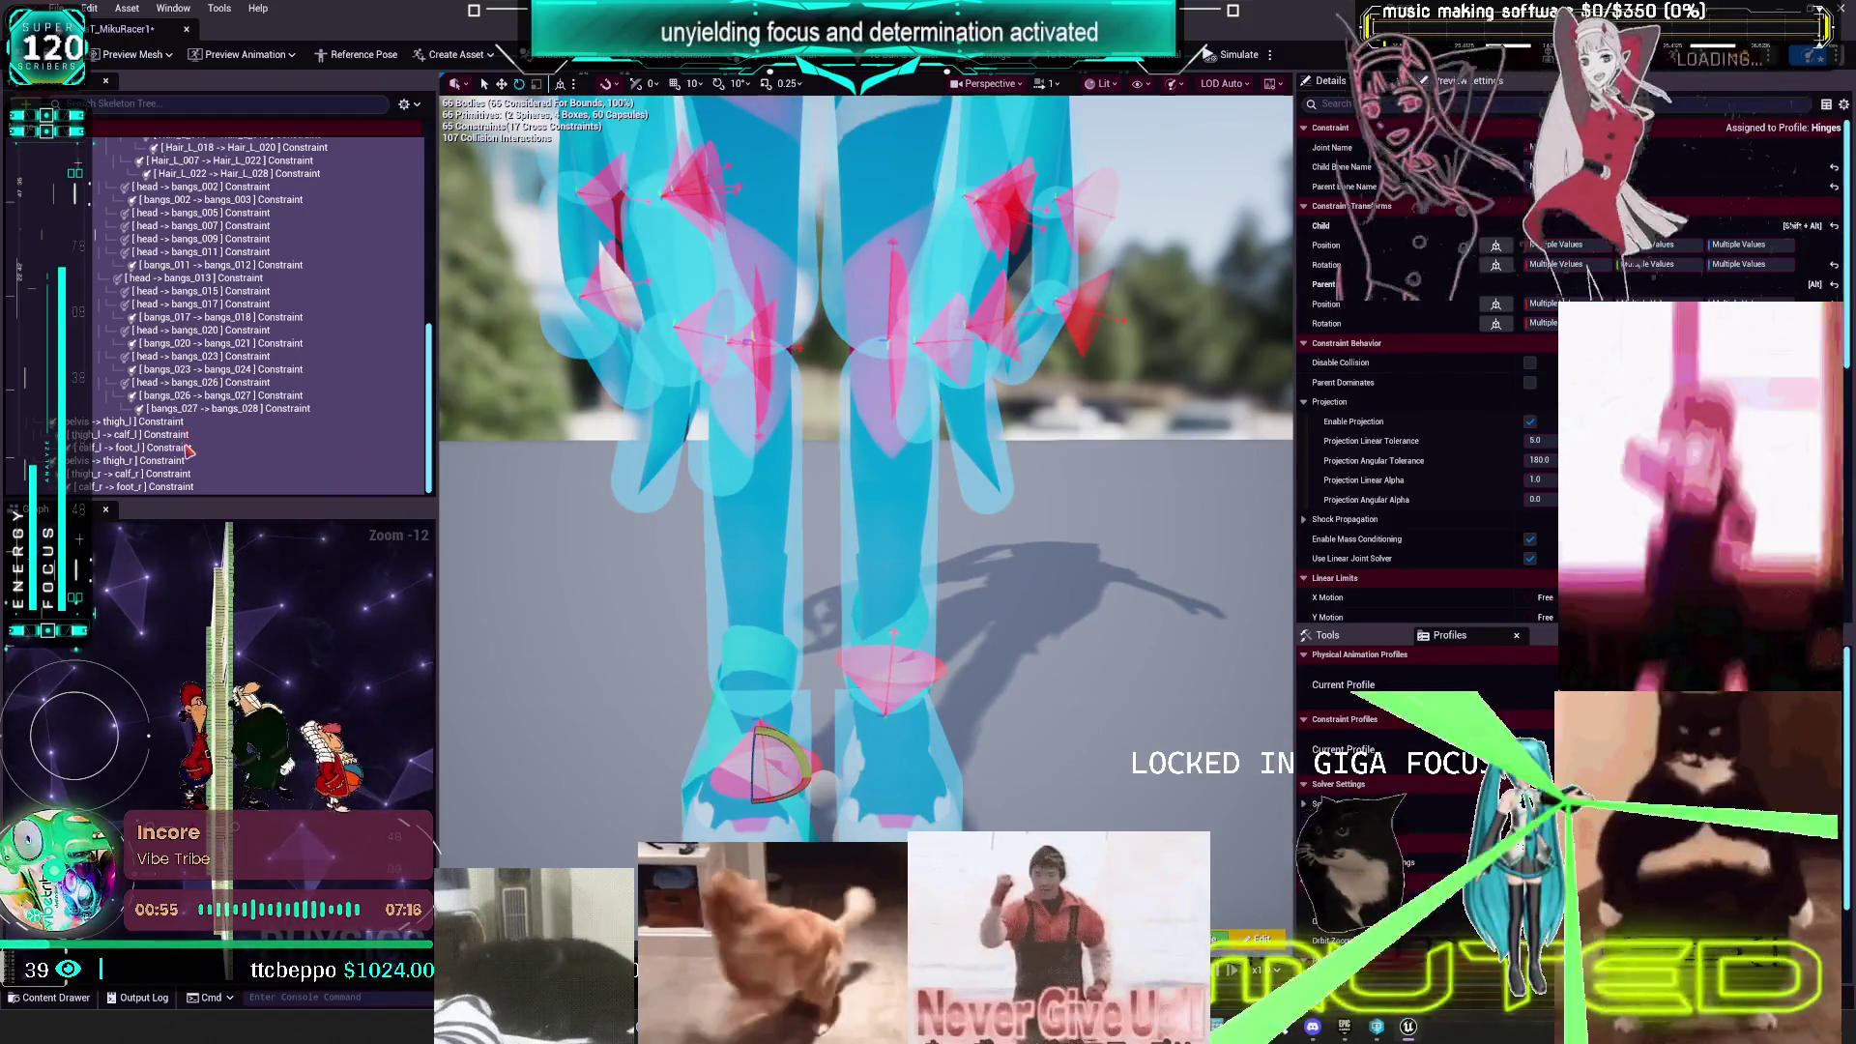
scroll(222, 425, up, 1)
click(244, 396)
scroll(222, 416, down, 2)
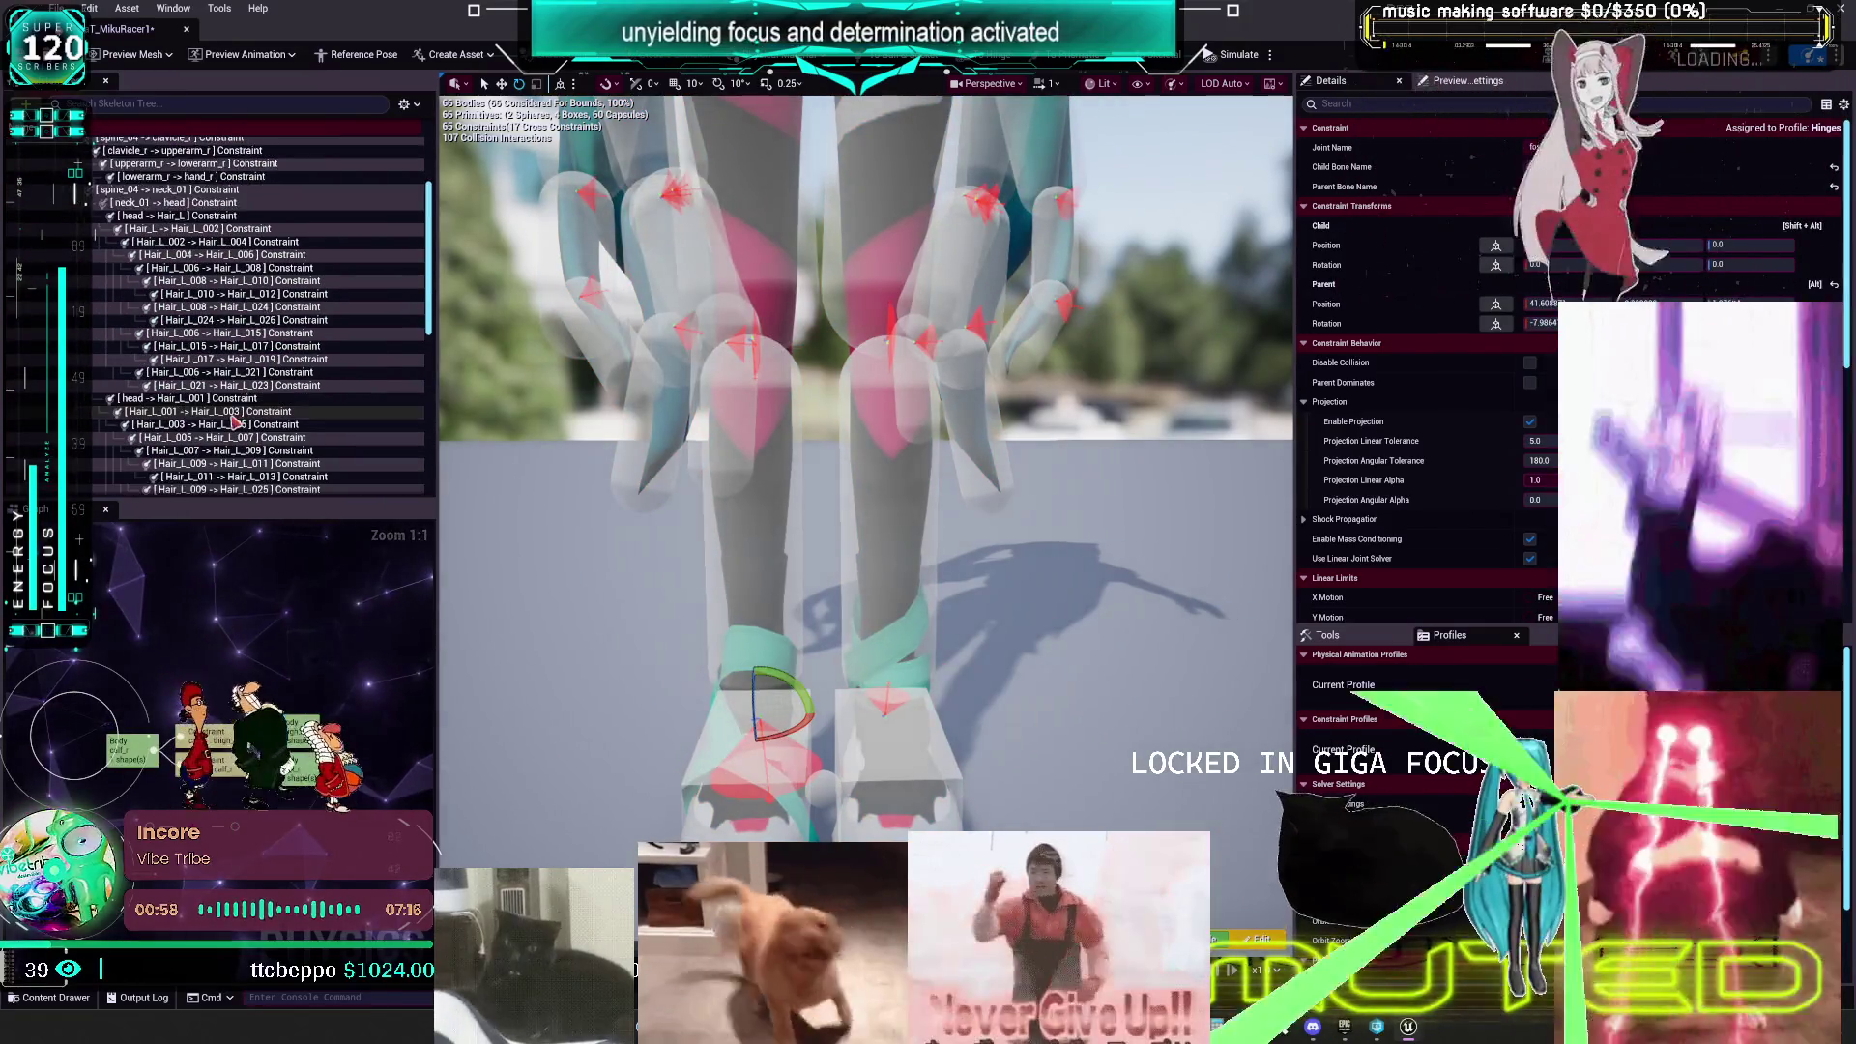
shift+click(198, 423)
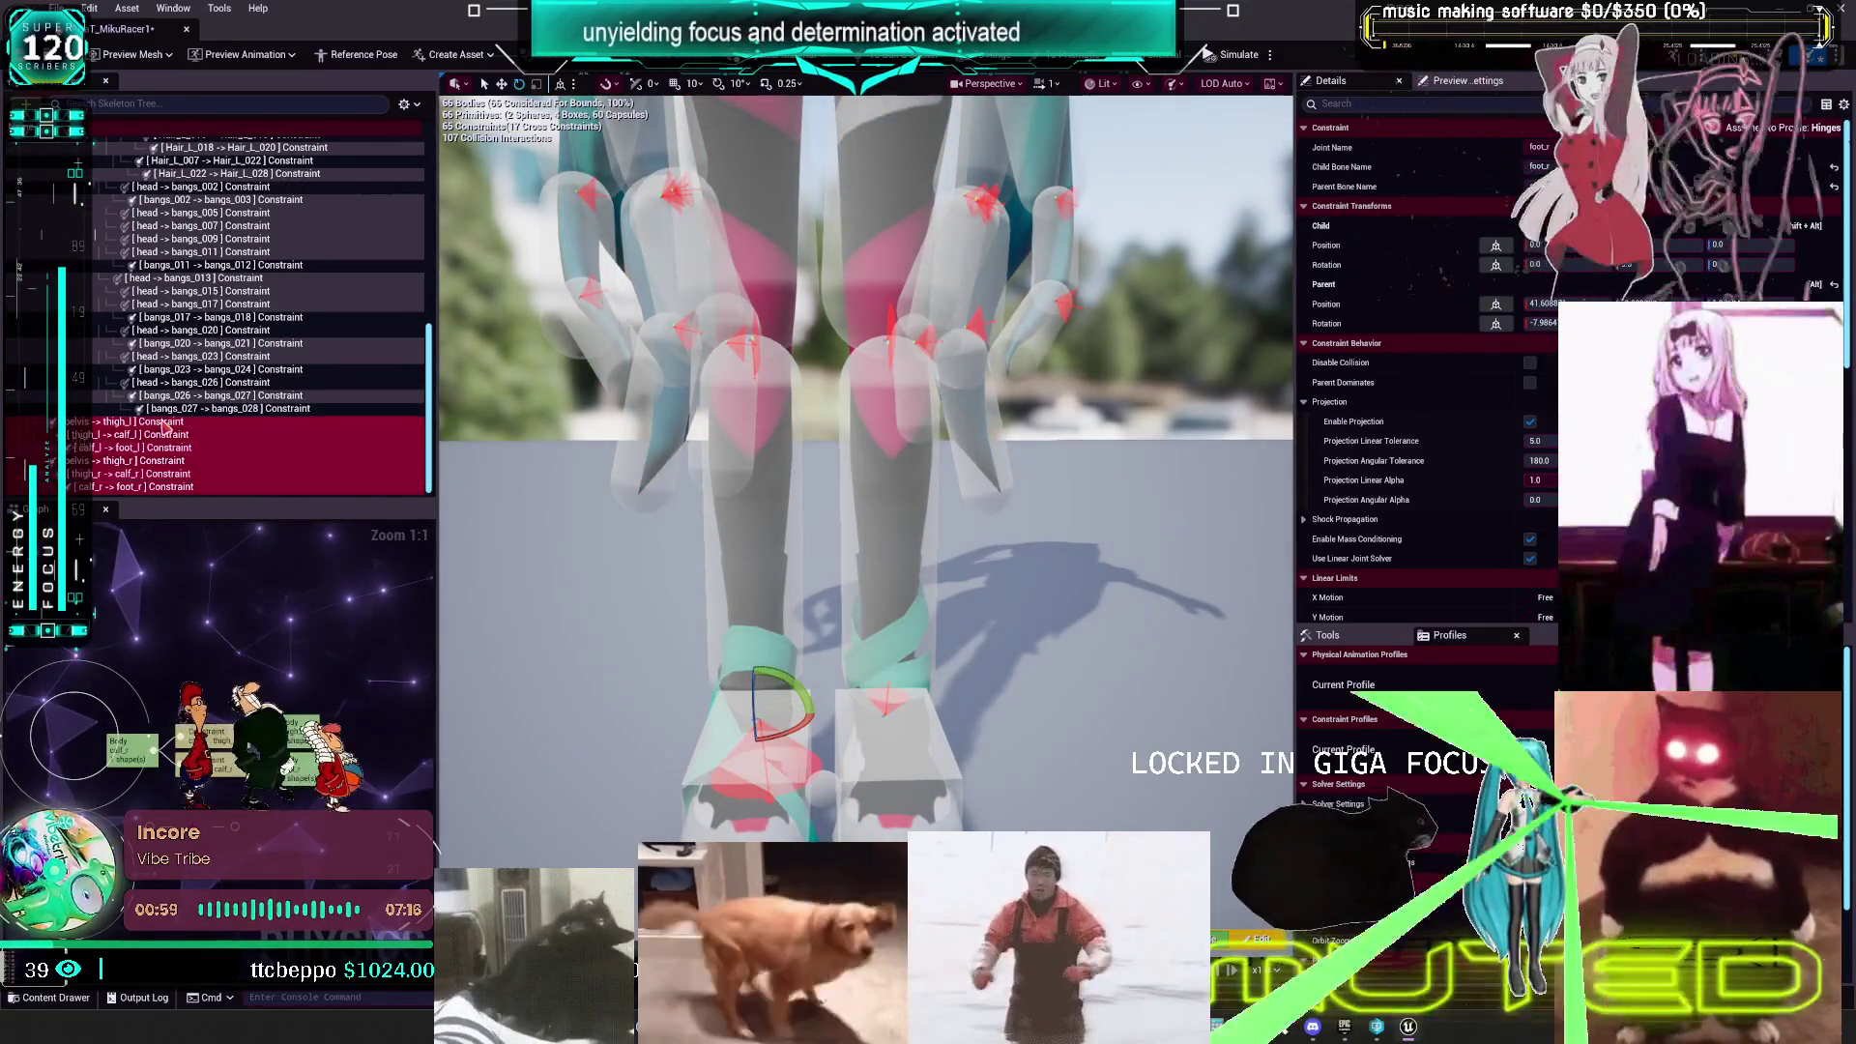
scroll(1421, 386, down, 5)
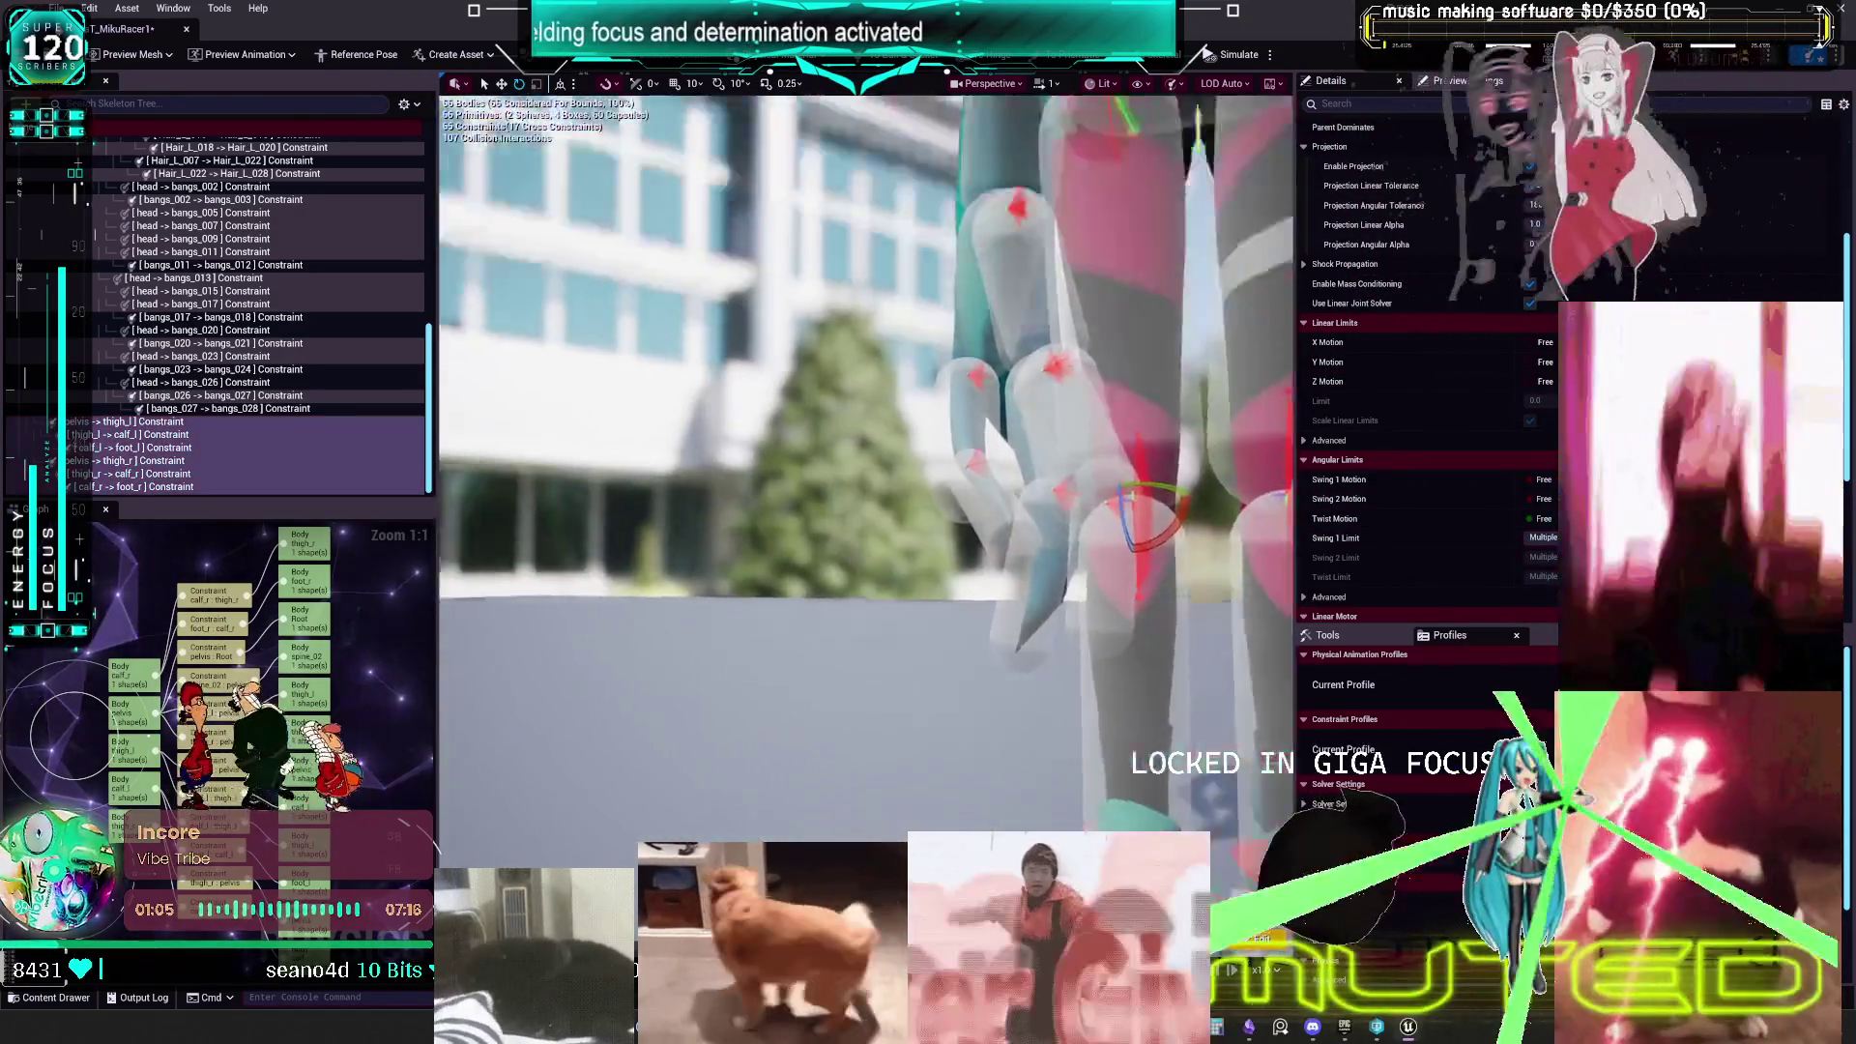
- Launch the ContentExamples57 project from the Epic Games Launcher library
drag(1064, 760, 1077, 642)
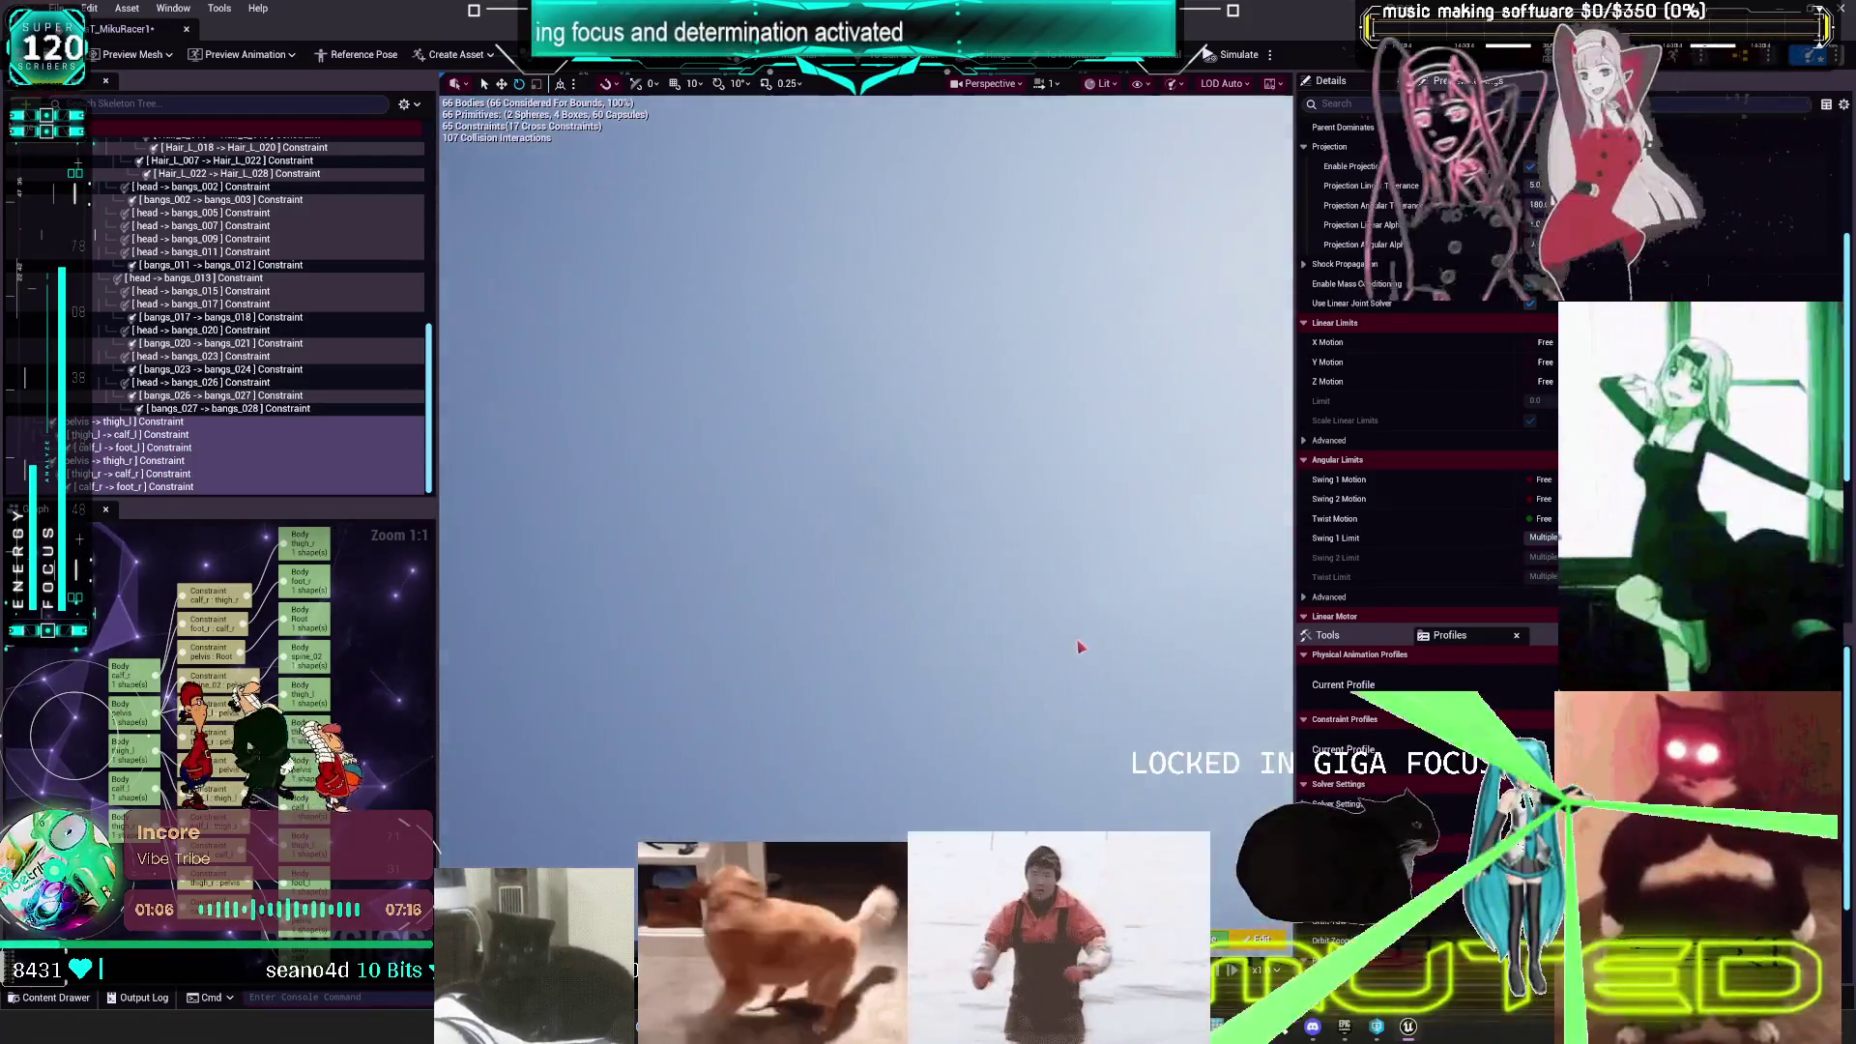
drag(1065, 760, 1071, 808)
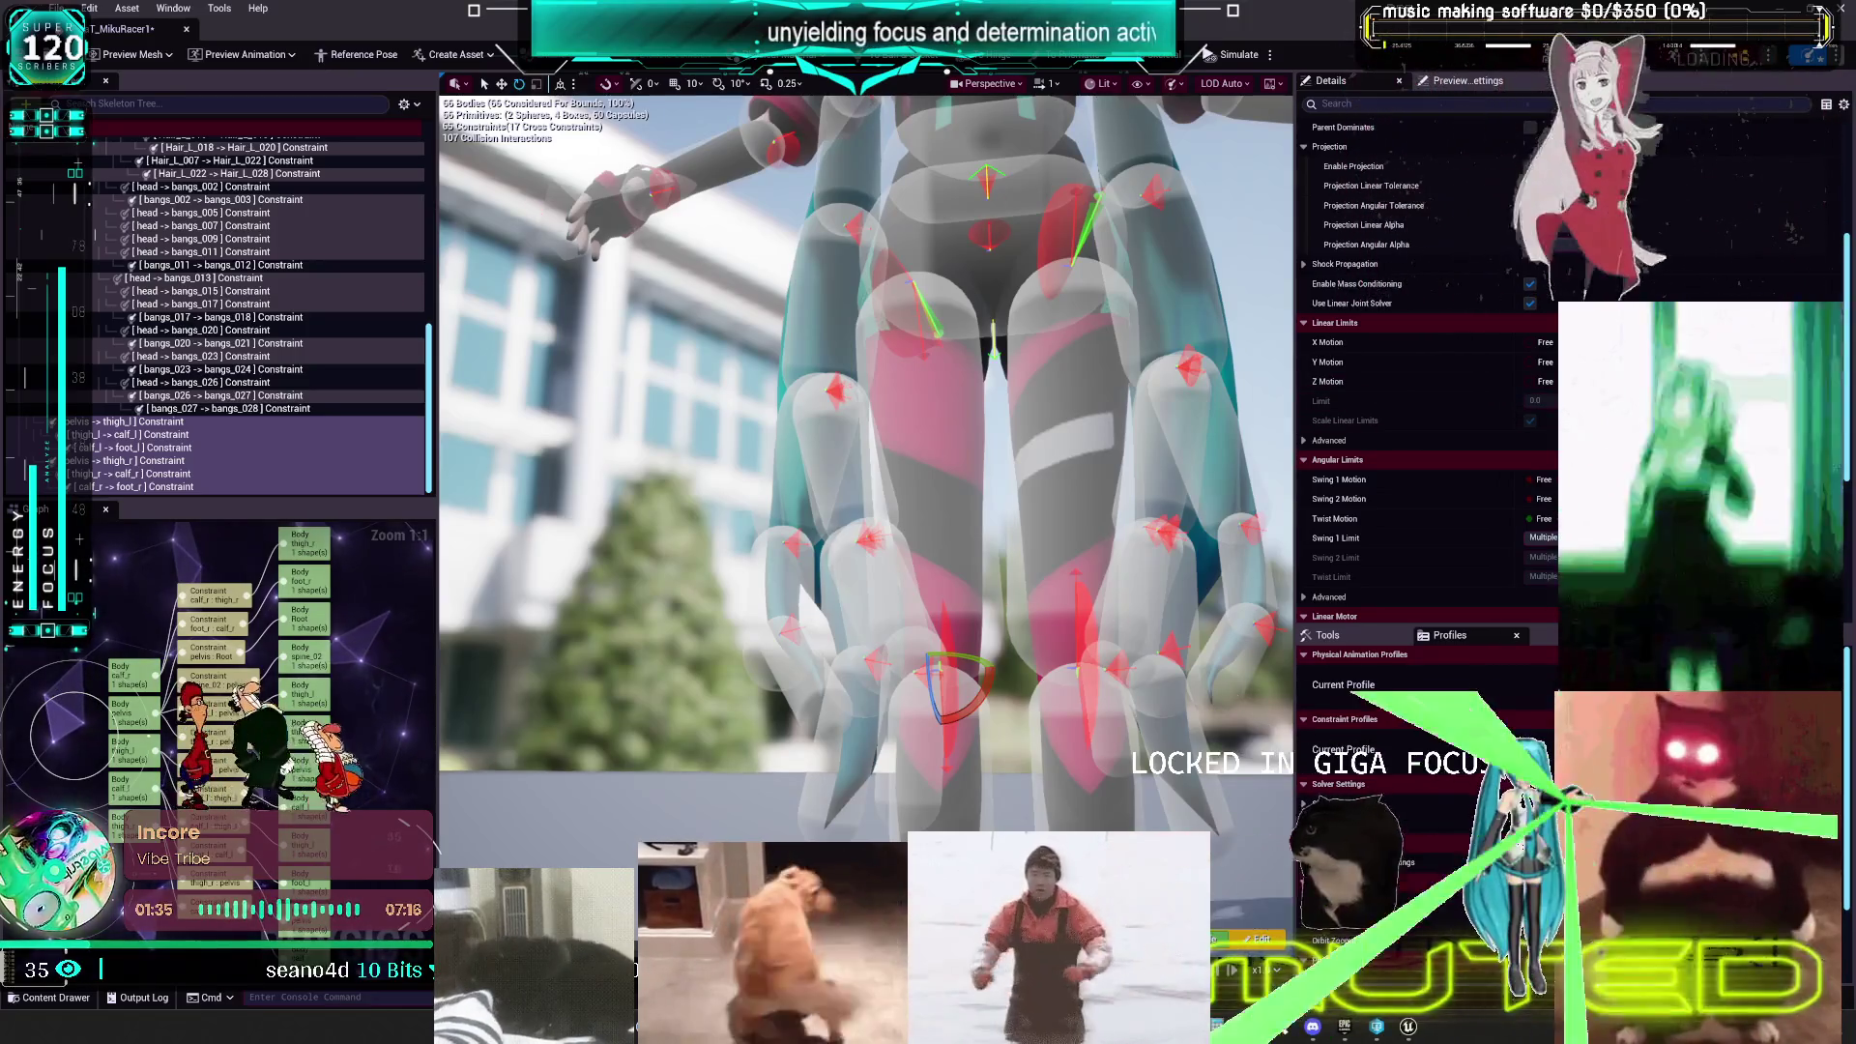
click(1345, 1029)
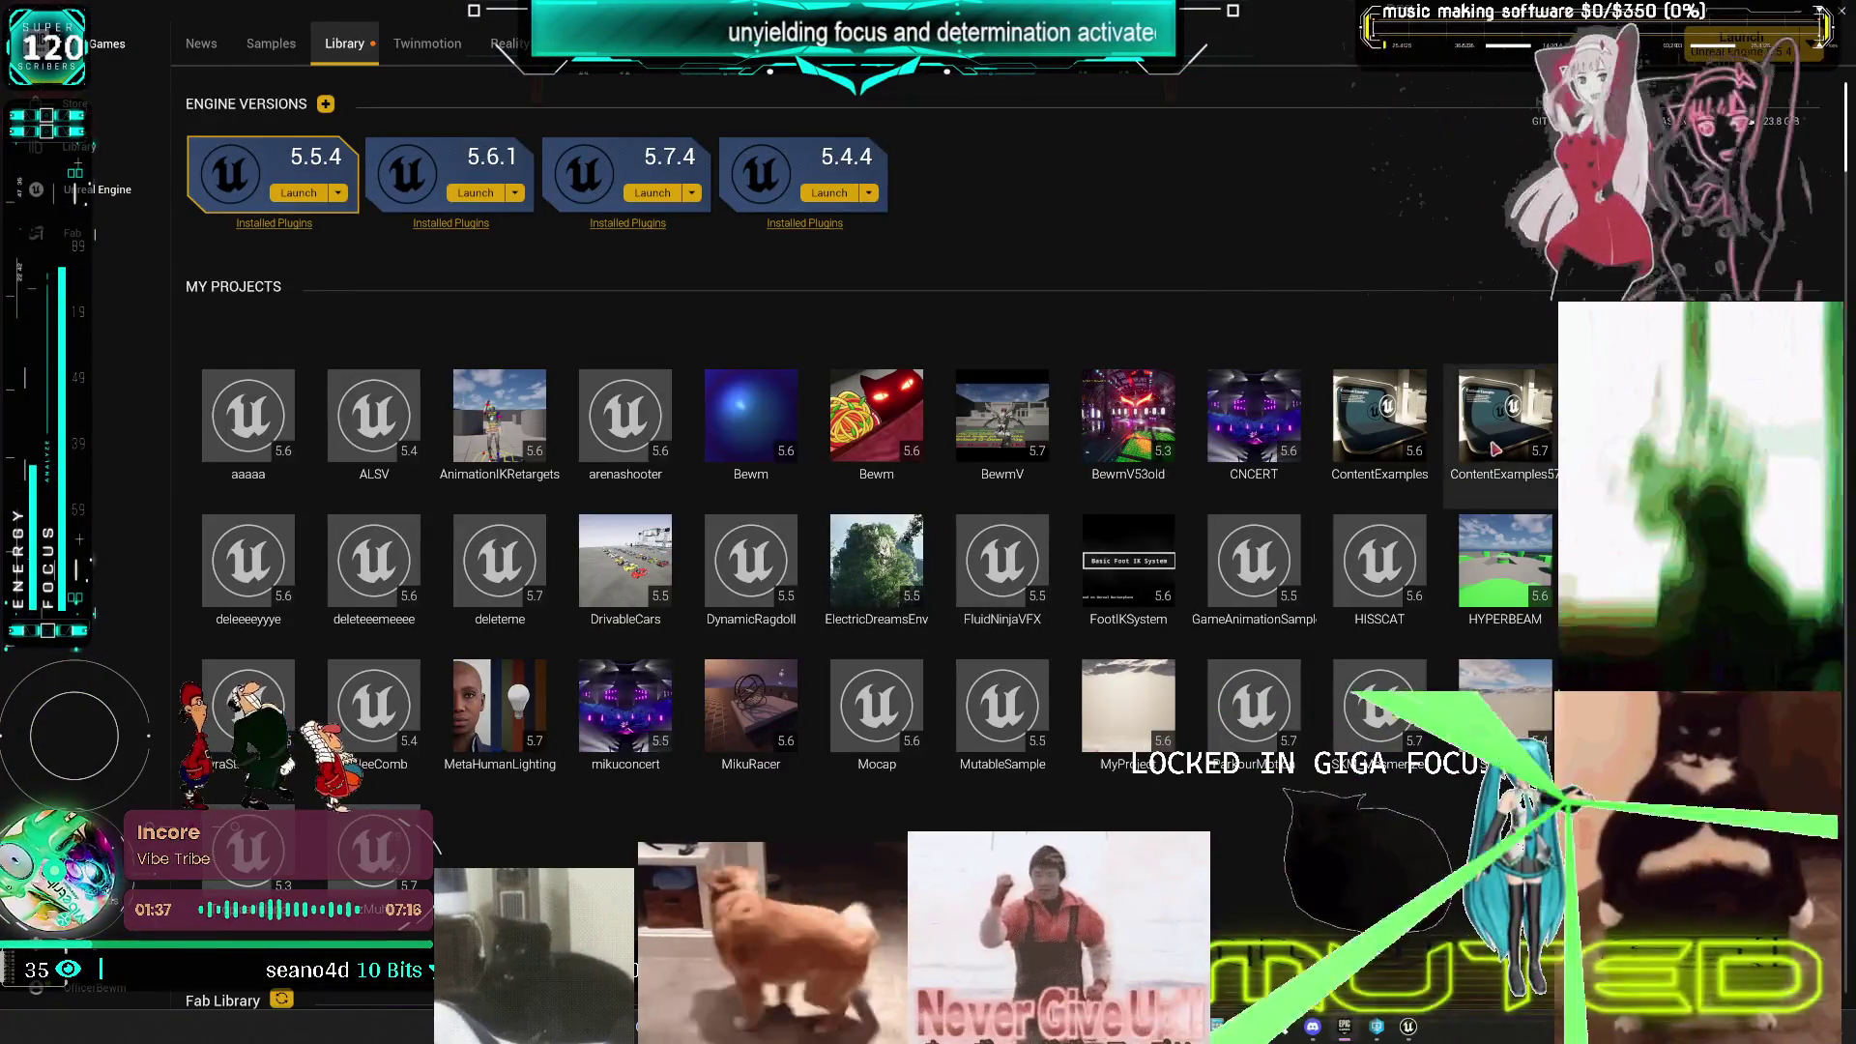
double_click(1501, 416)
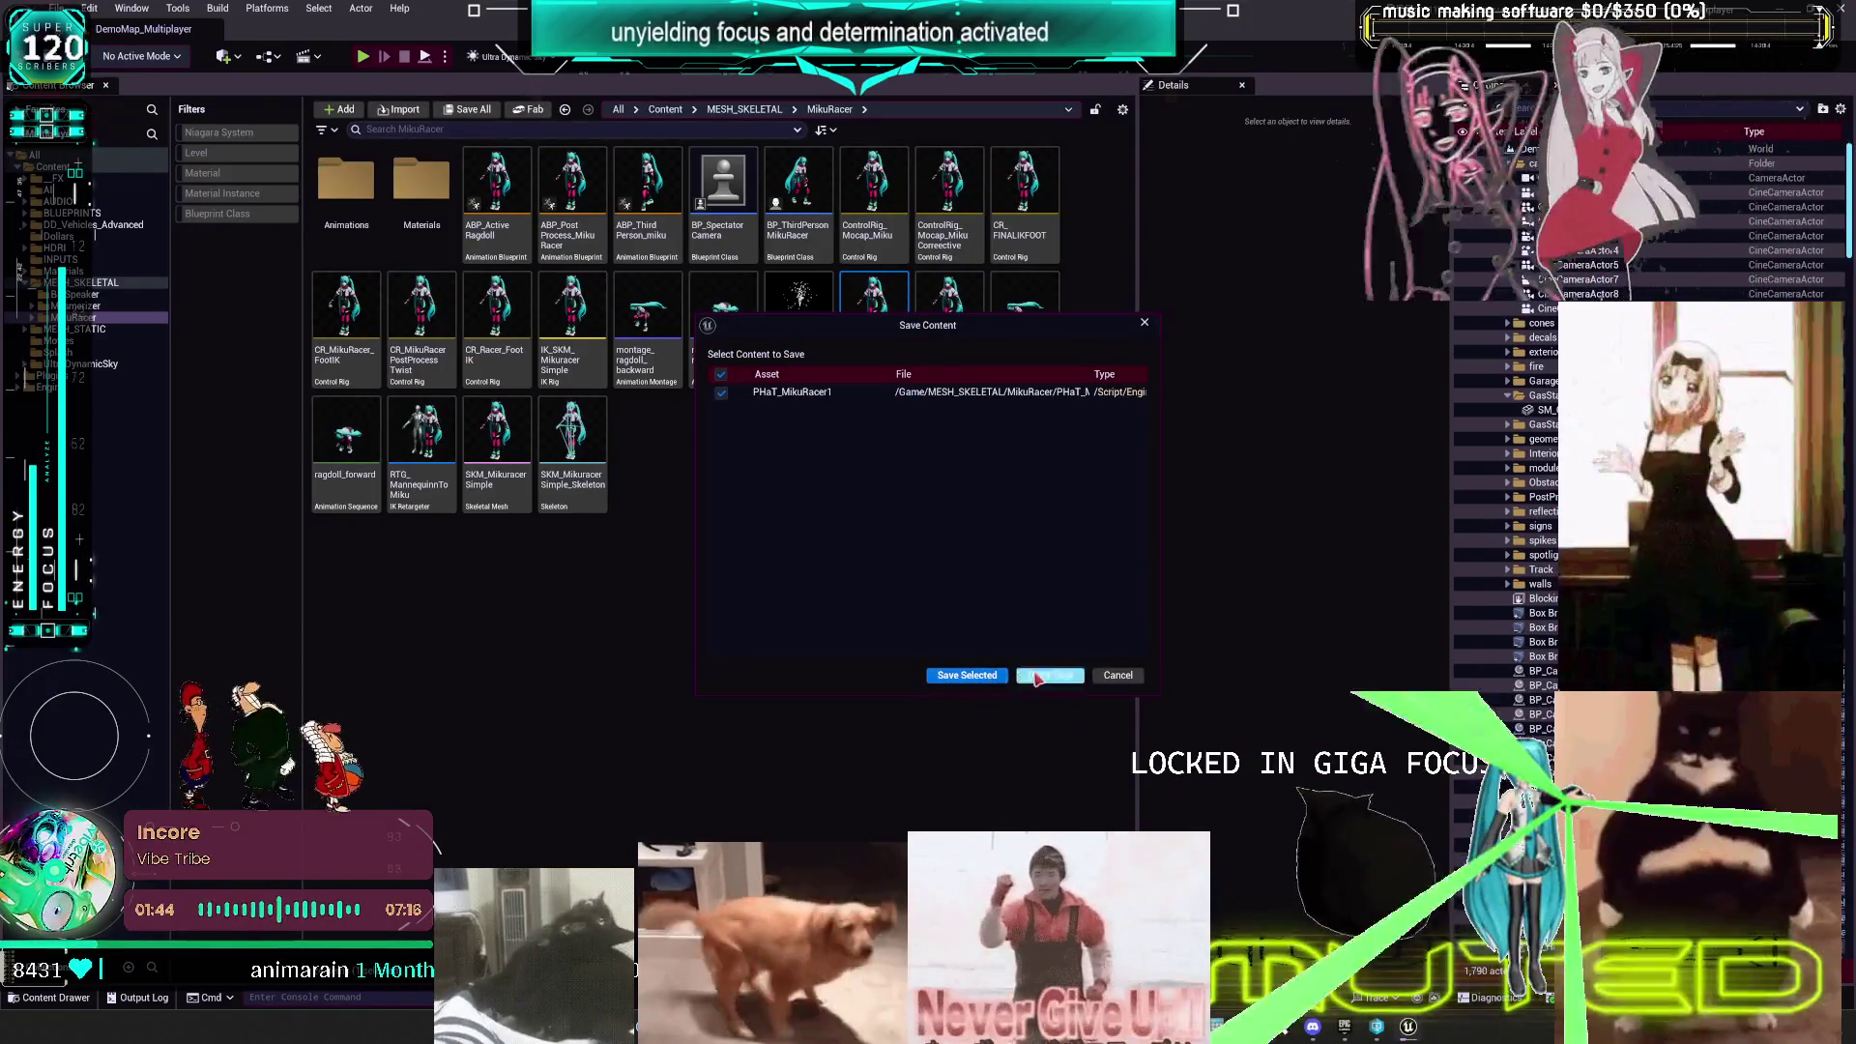
- Discard the PHaT_MikuRacer1 changes with Don't Save as the Multiplayer project closes
click(1035, 676)
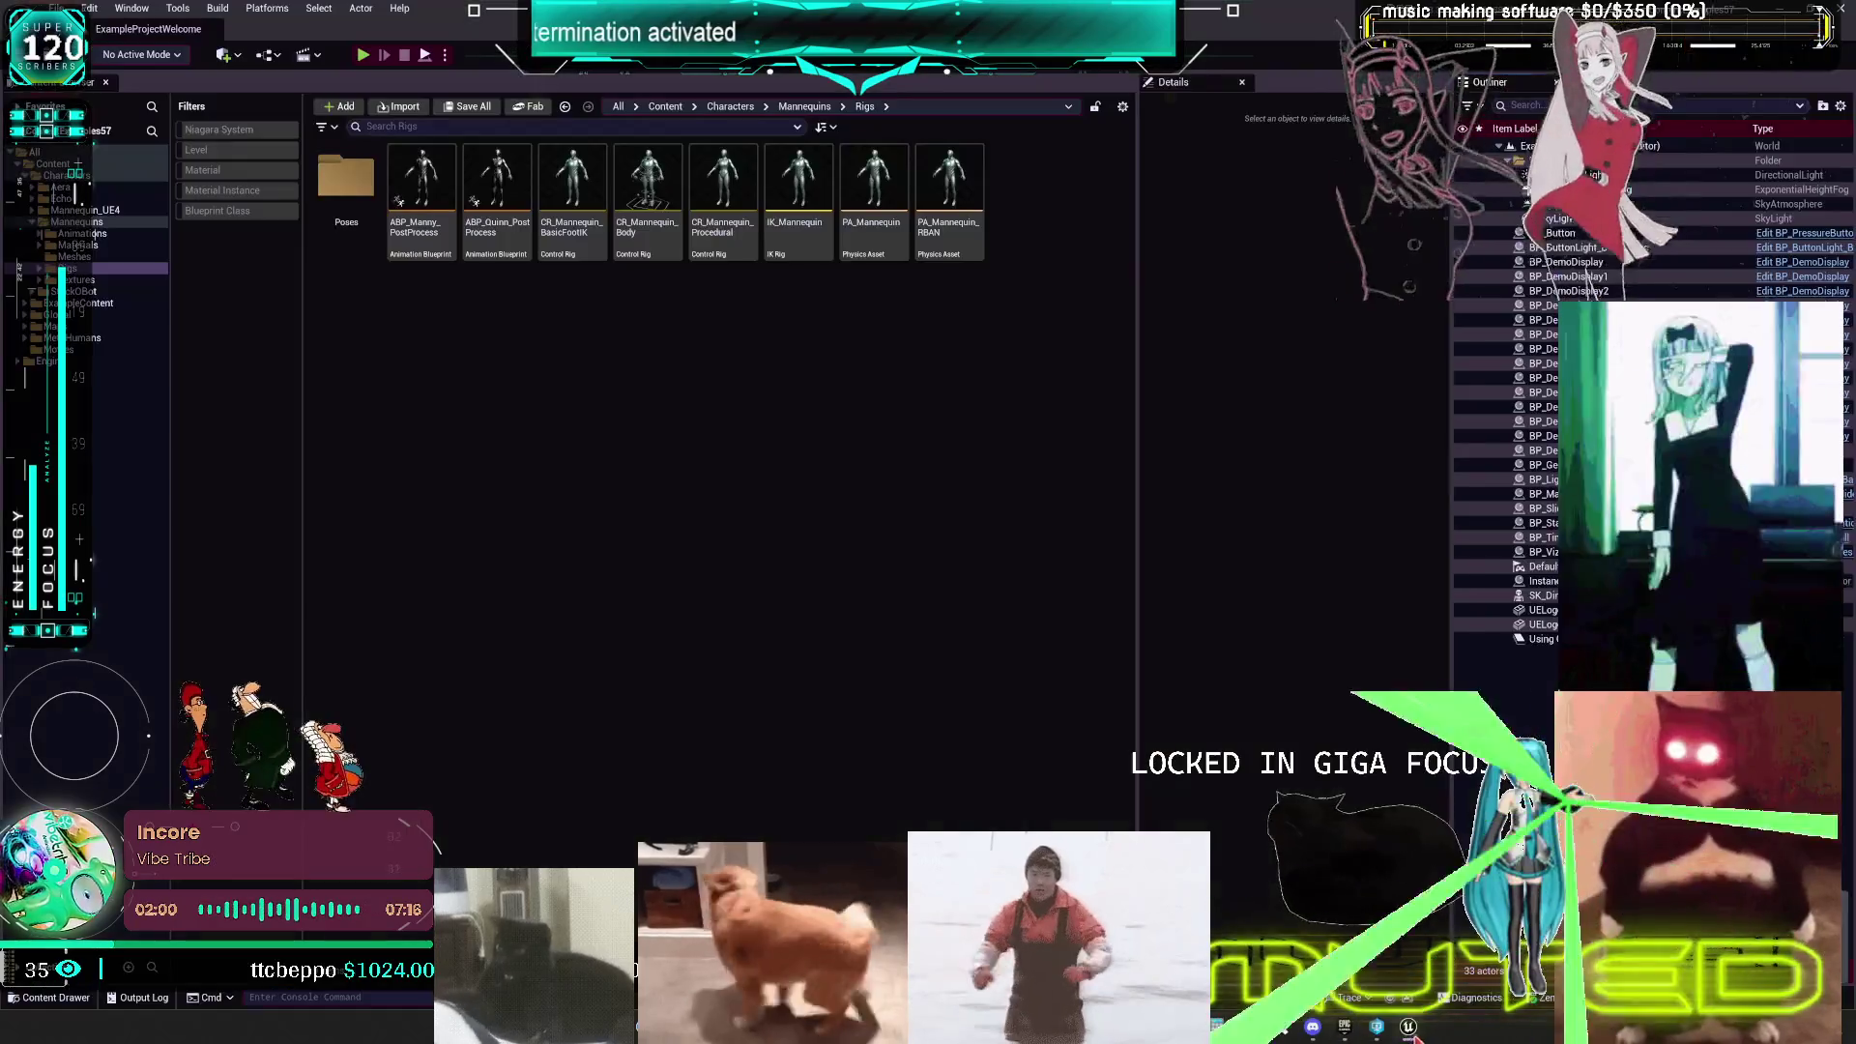
- Open PA_Mannequin and turn on Show Constraints in its skeleton tree
click(903, 193)
double_click(903, 193)
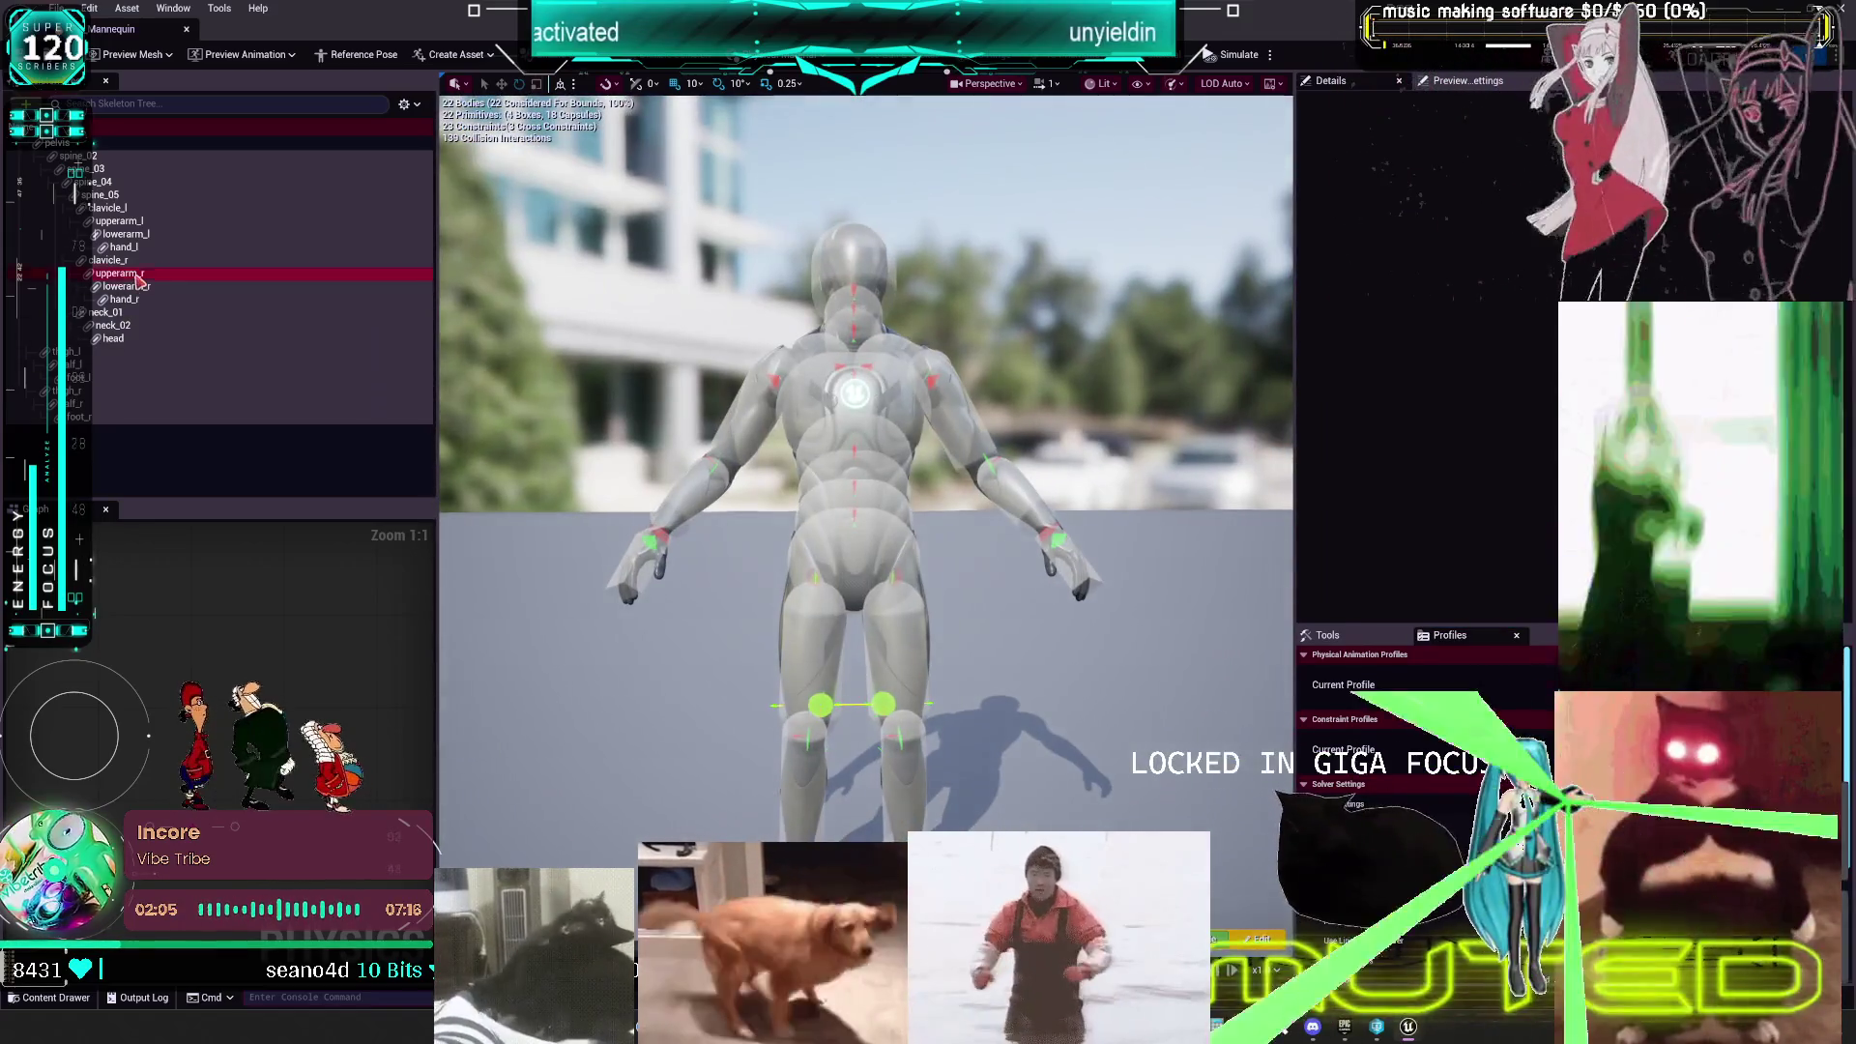
click(404, 104)
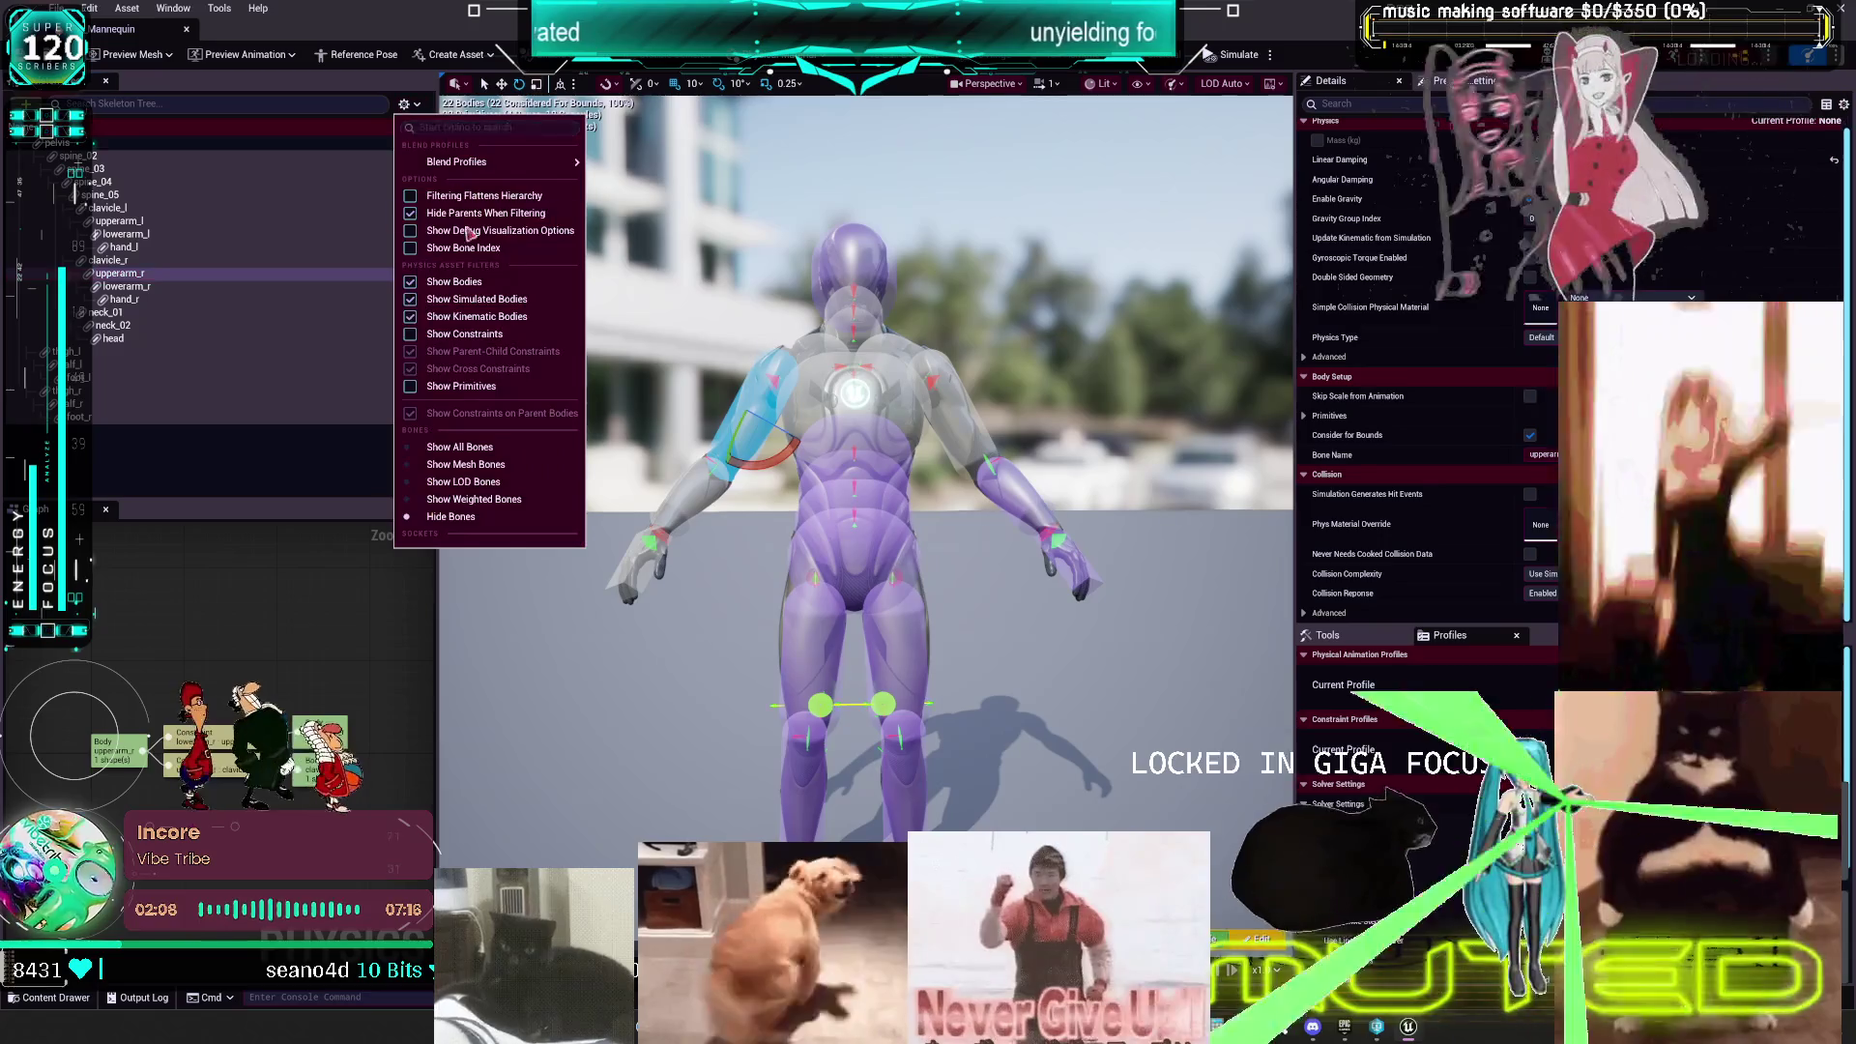
click(409, 334)
click(404, 103)
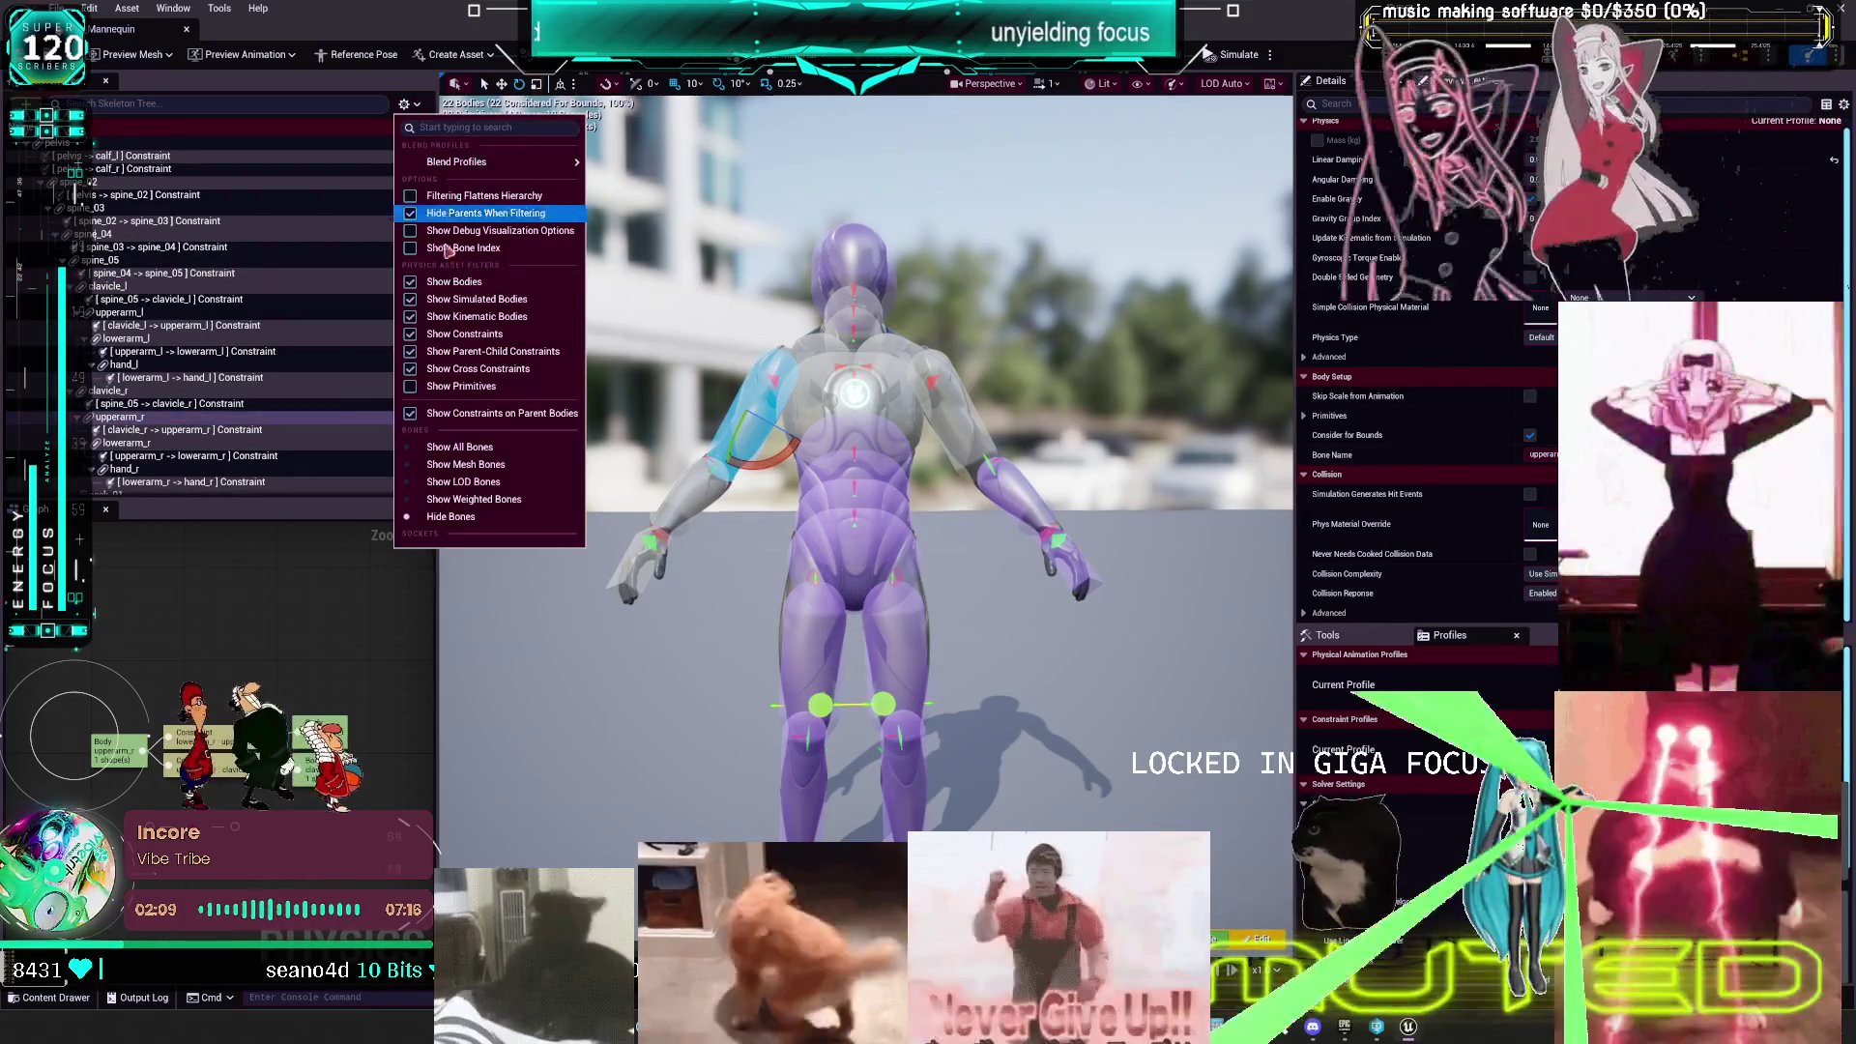
click(444, 279)
- Review the limits of the spine_05 -> clavicle_l, leg and spine_02 -> spine_03 constraints
click(290, 220)
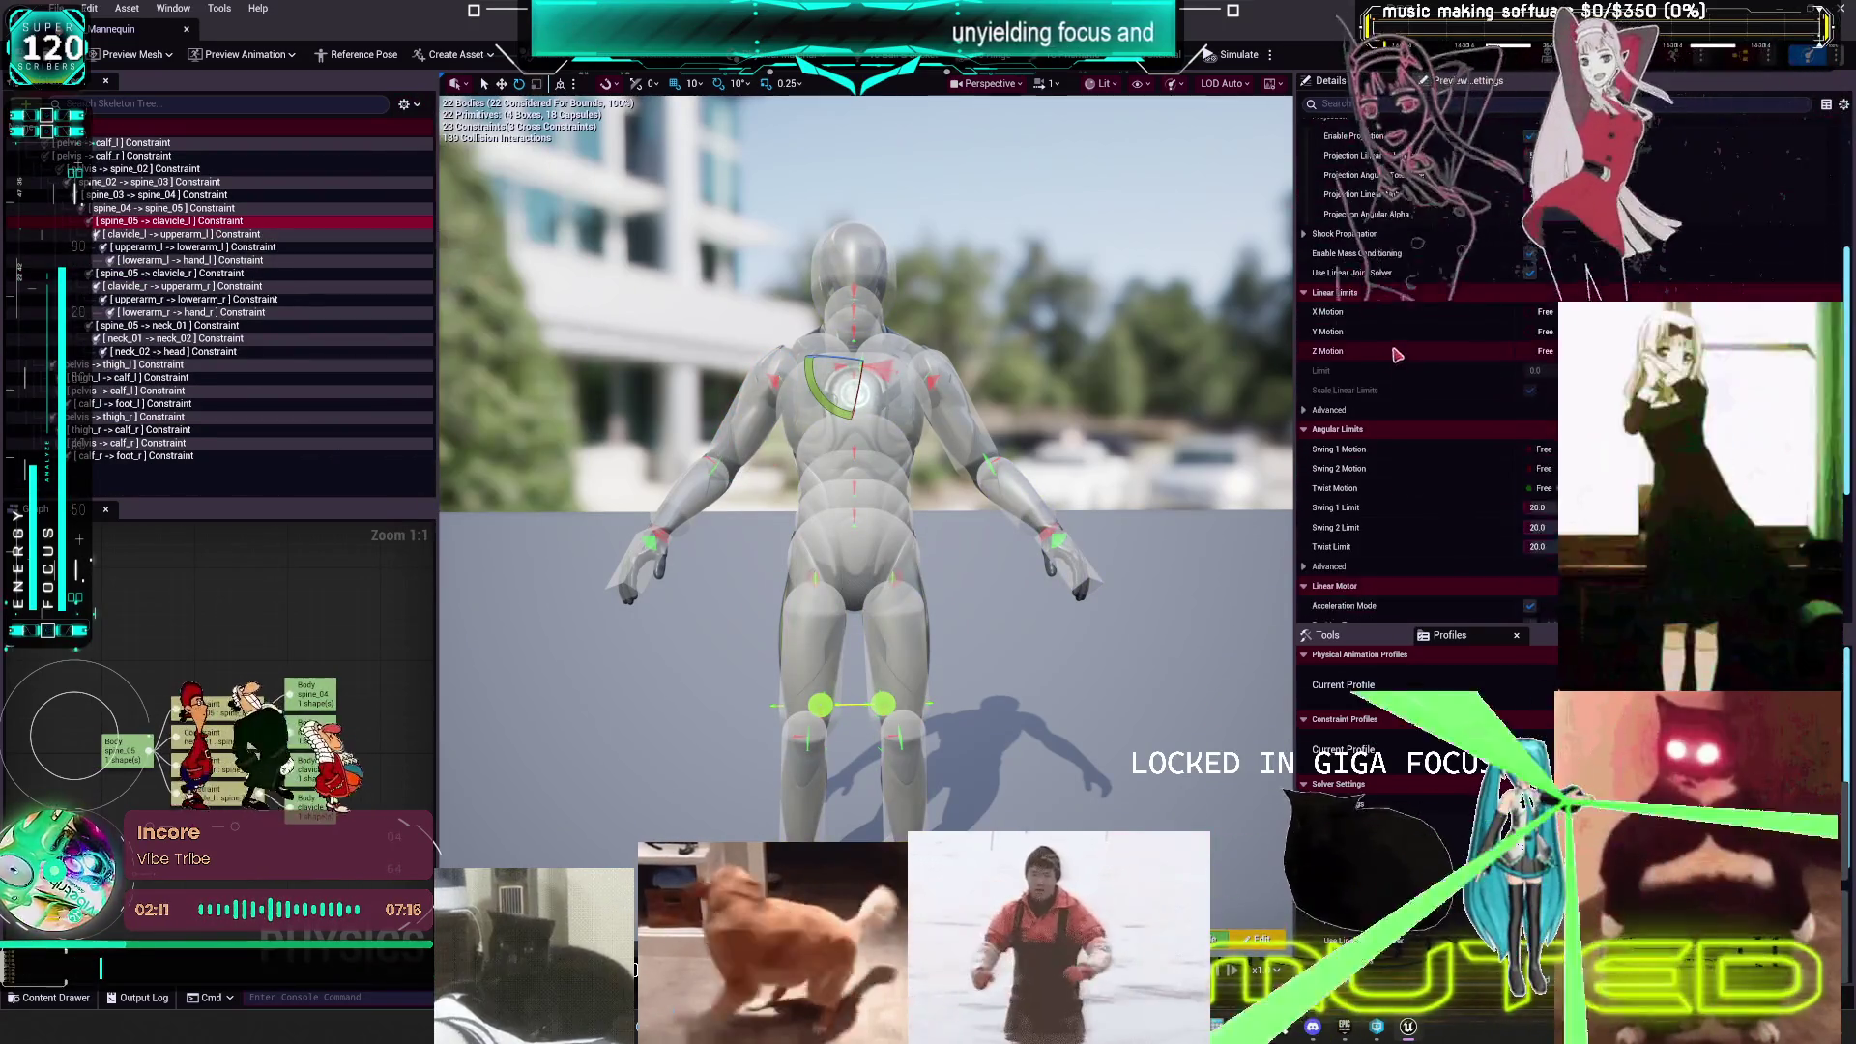
click(145, 365)
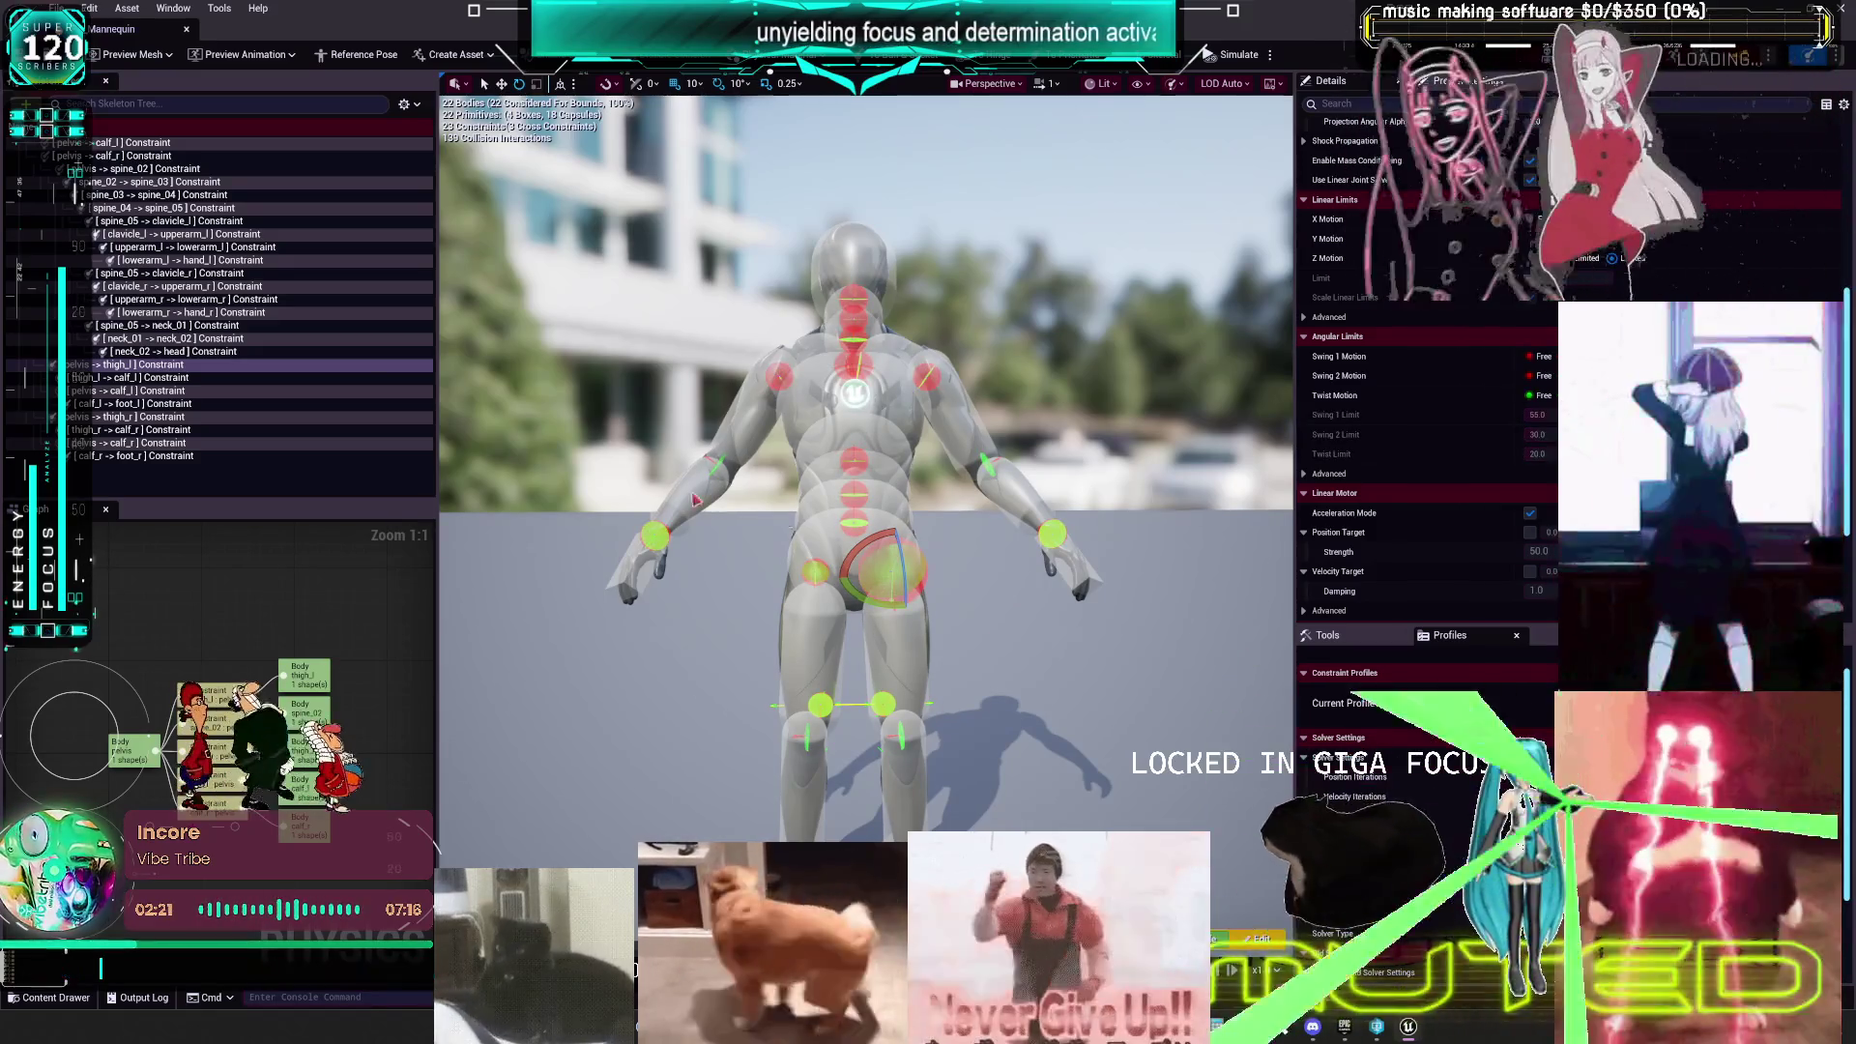
click(157, 390)
click(161, 431)
click(212, 183)
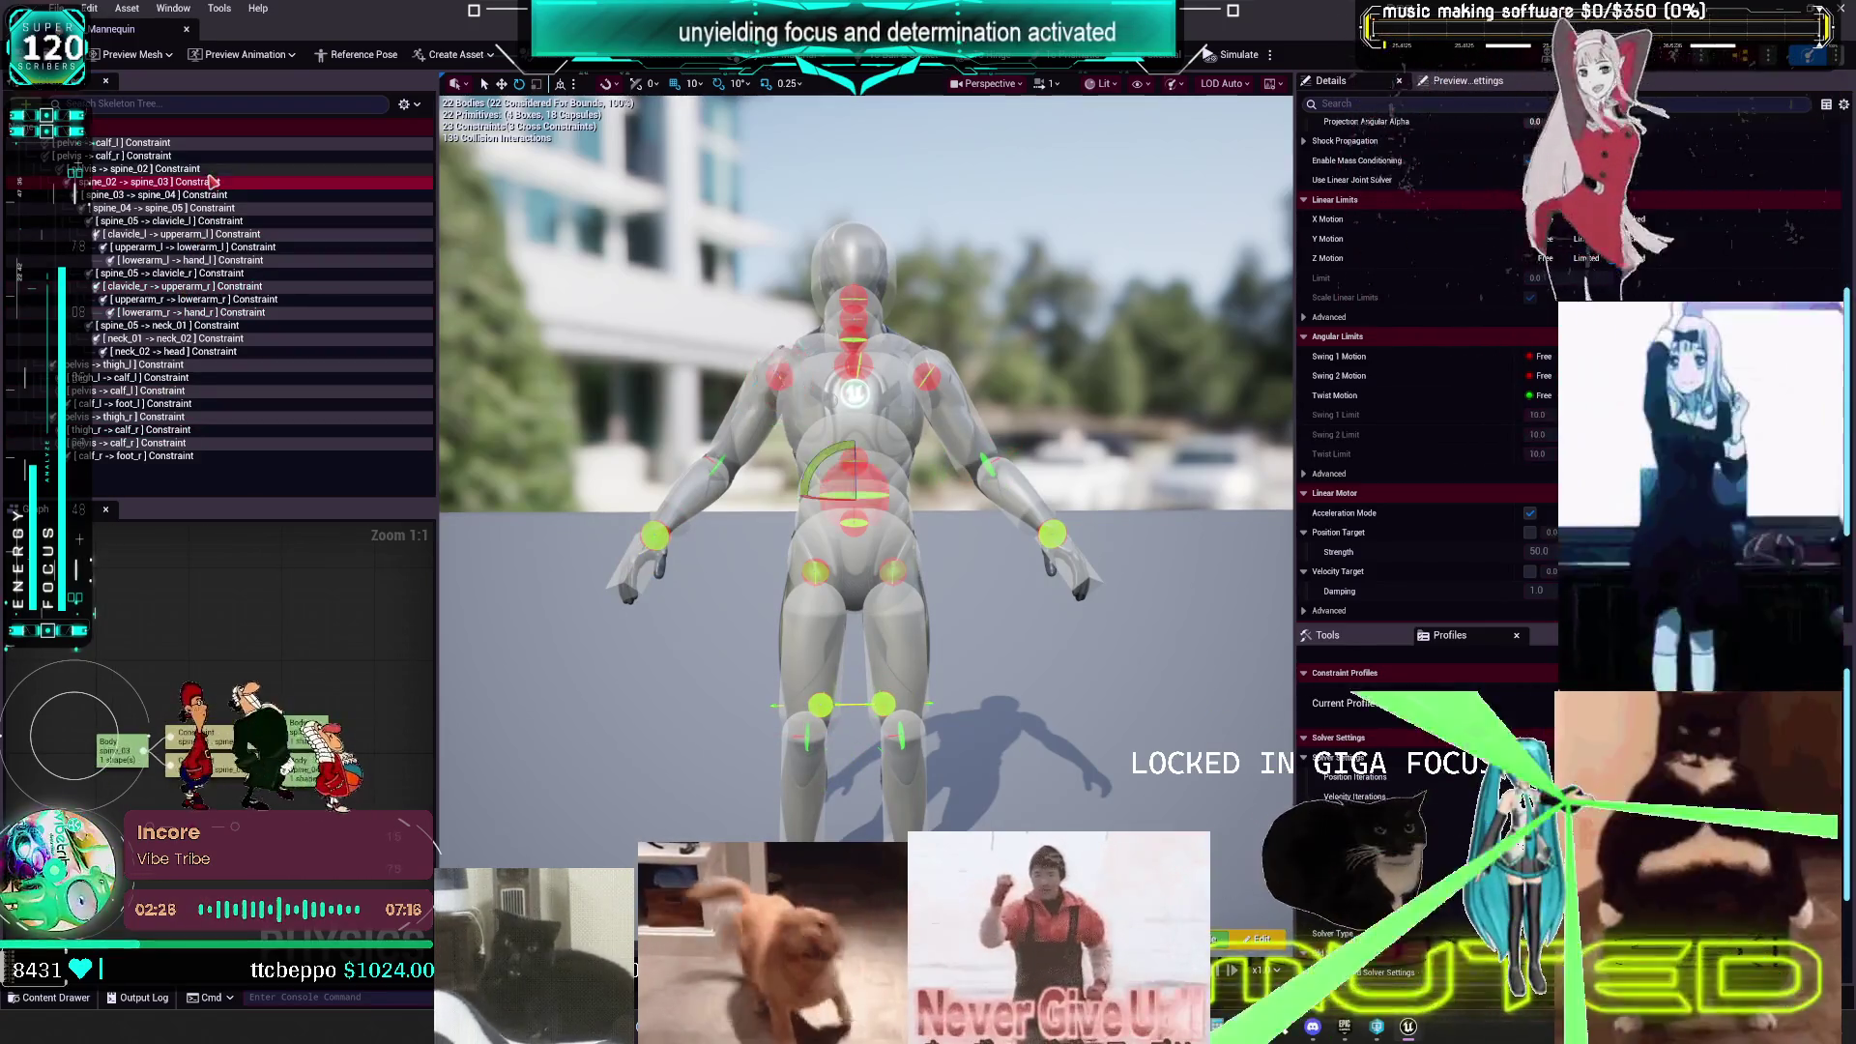
key(alt+Tab)
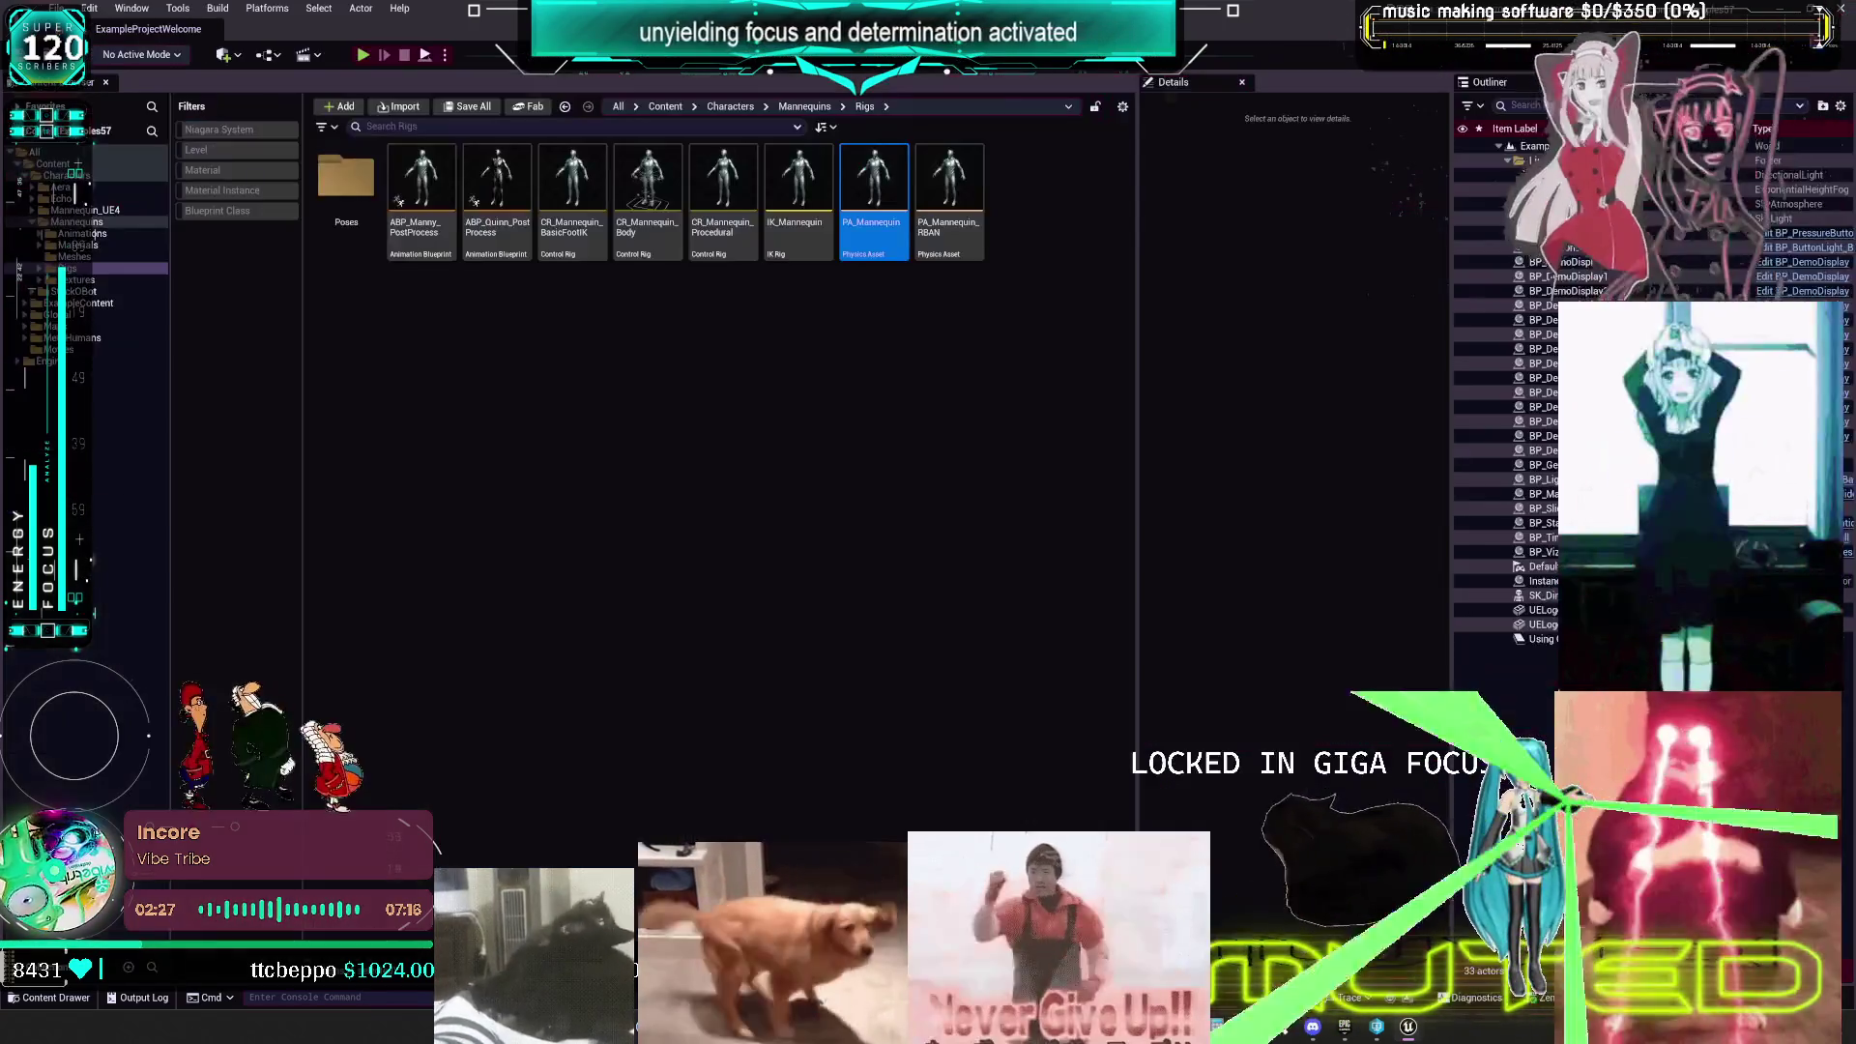
- Switch from the ContentExamples57 editor to the Epic Games Launcher
key(alt+Tab)
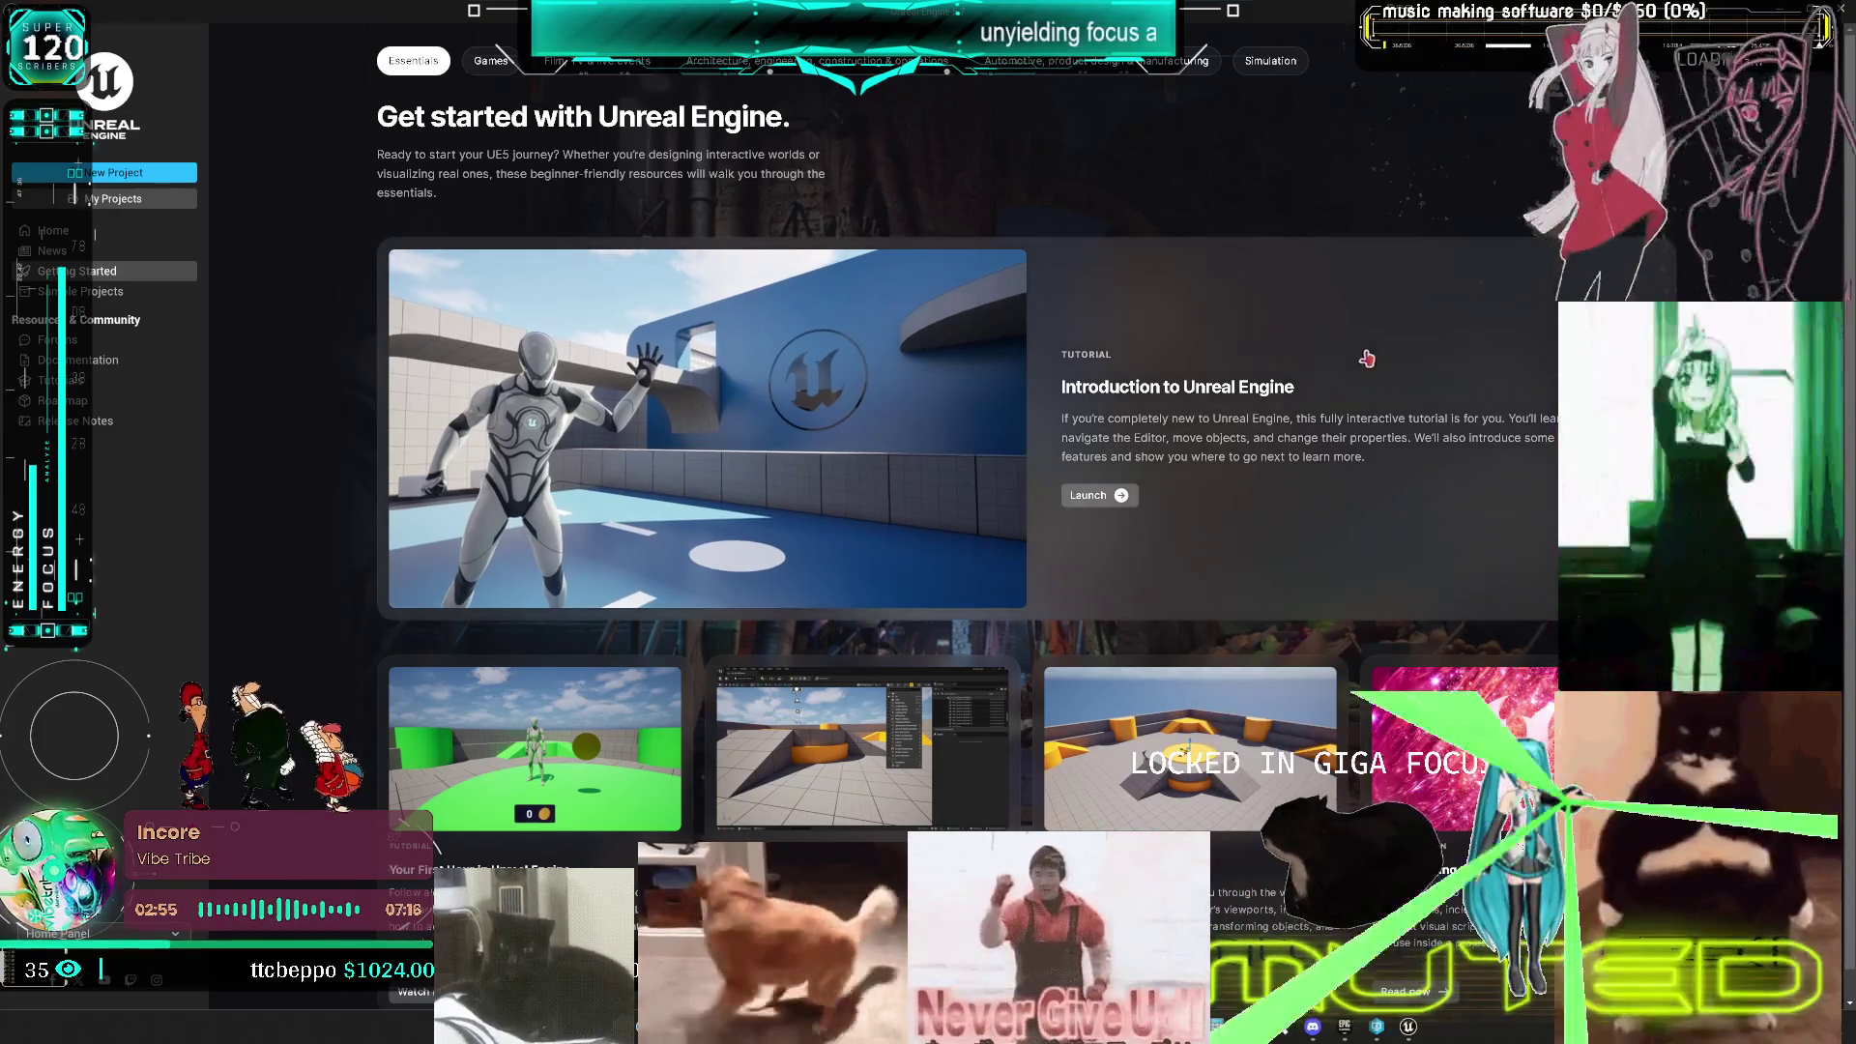
- Open Multiplayer.uproject from U:\P4\Multiplayer - Copy through My Projects > Browse
click(131, 203)
click(1209, 799)
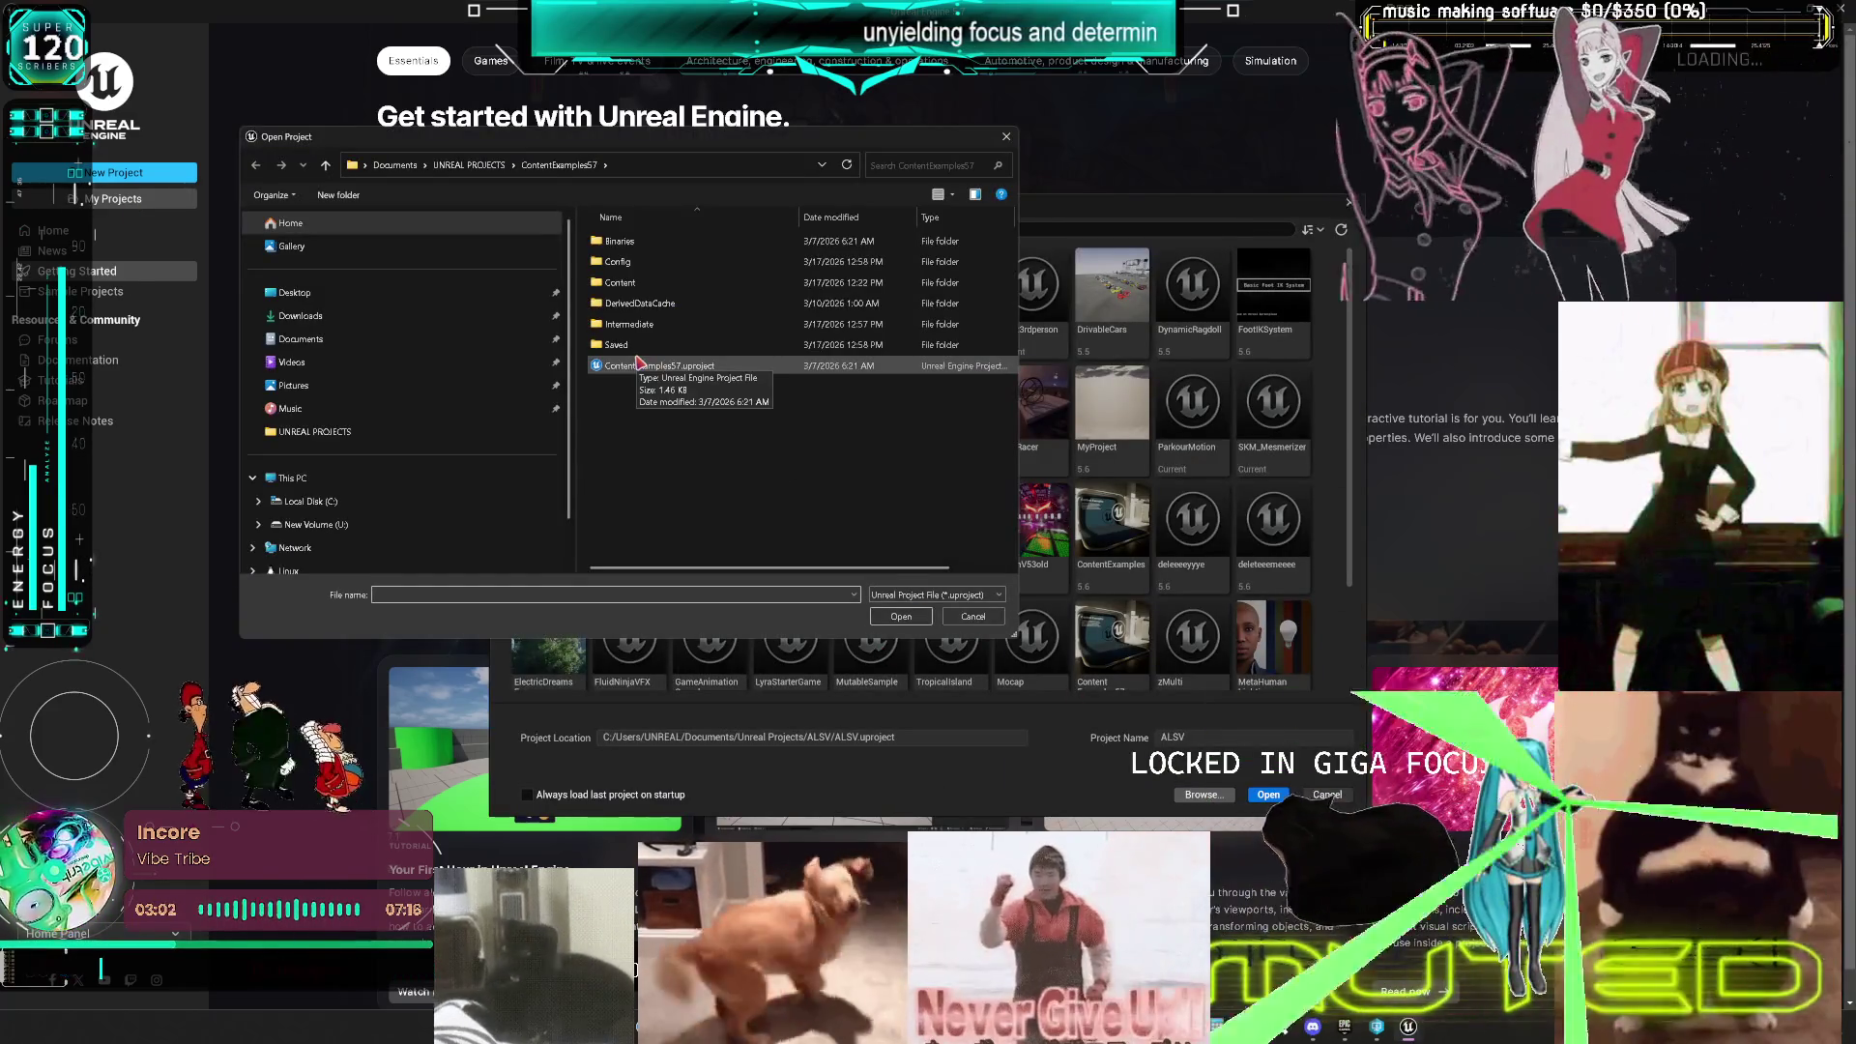
click(310, 524)
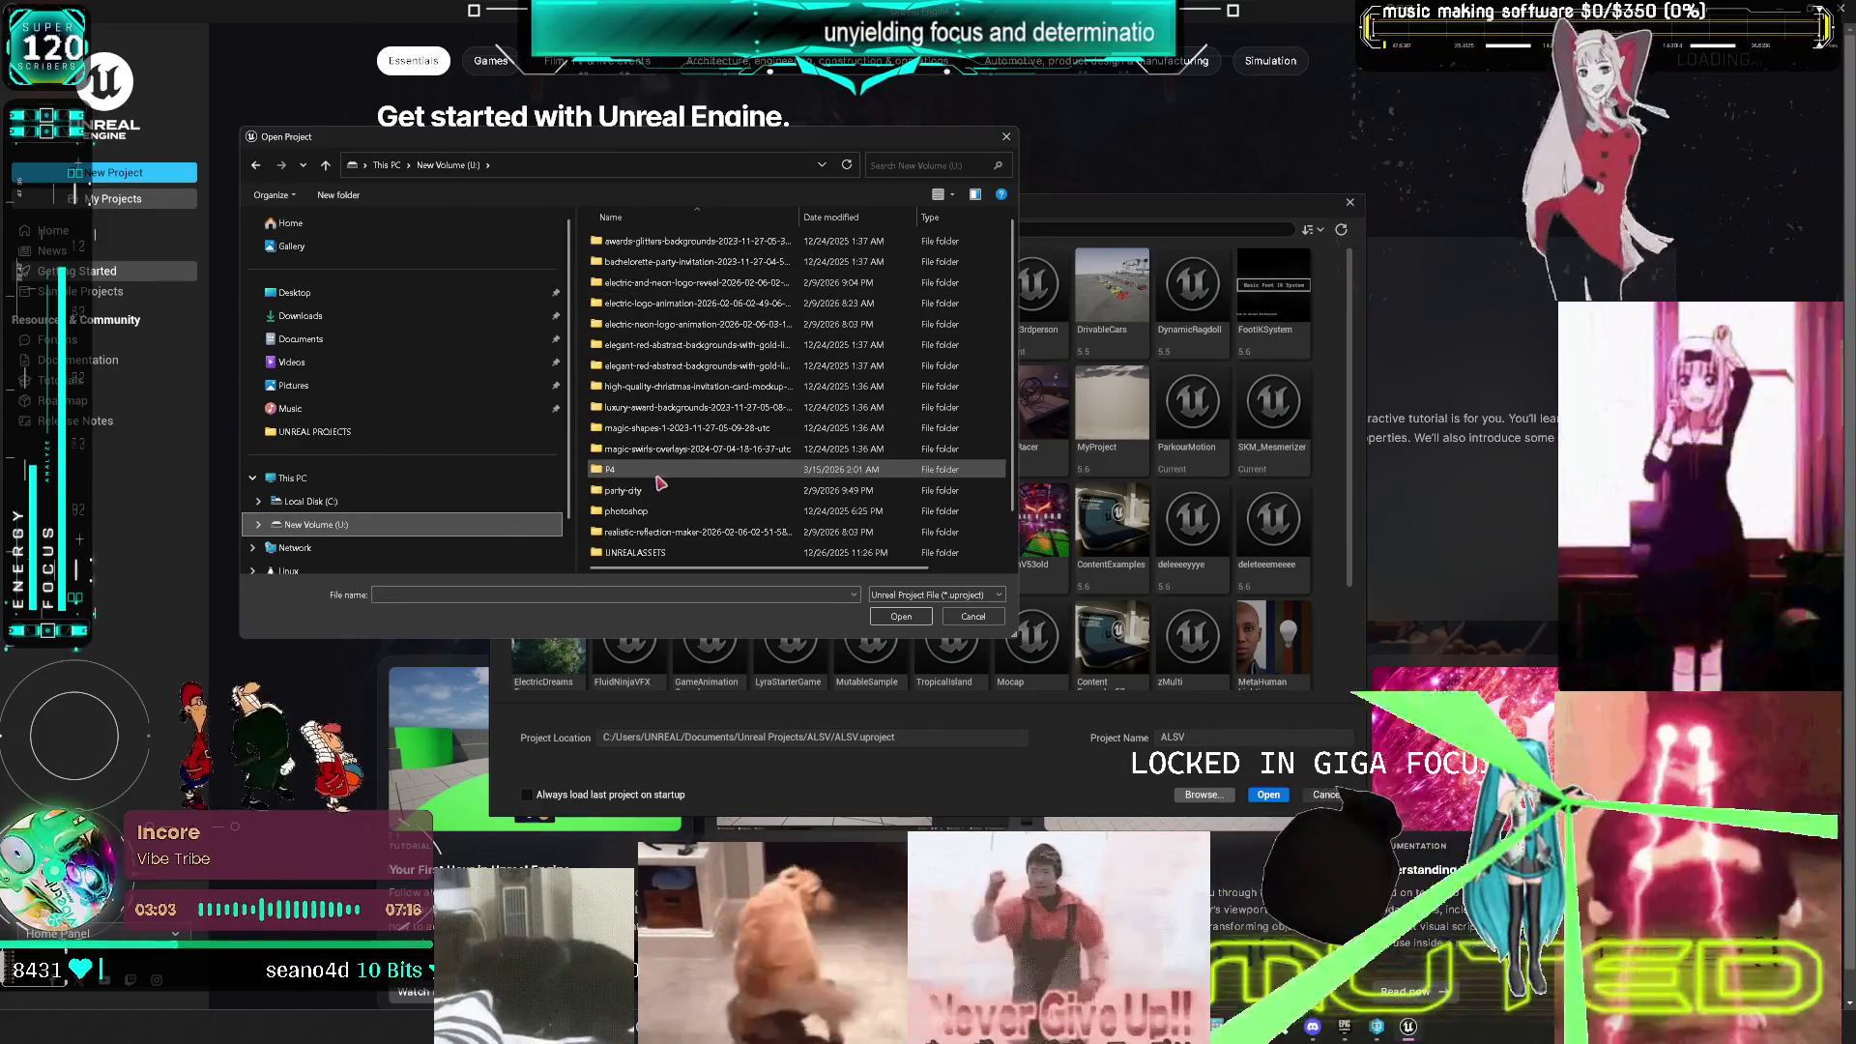
double_click(657, 471)
double_click(662, 284)
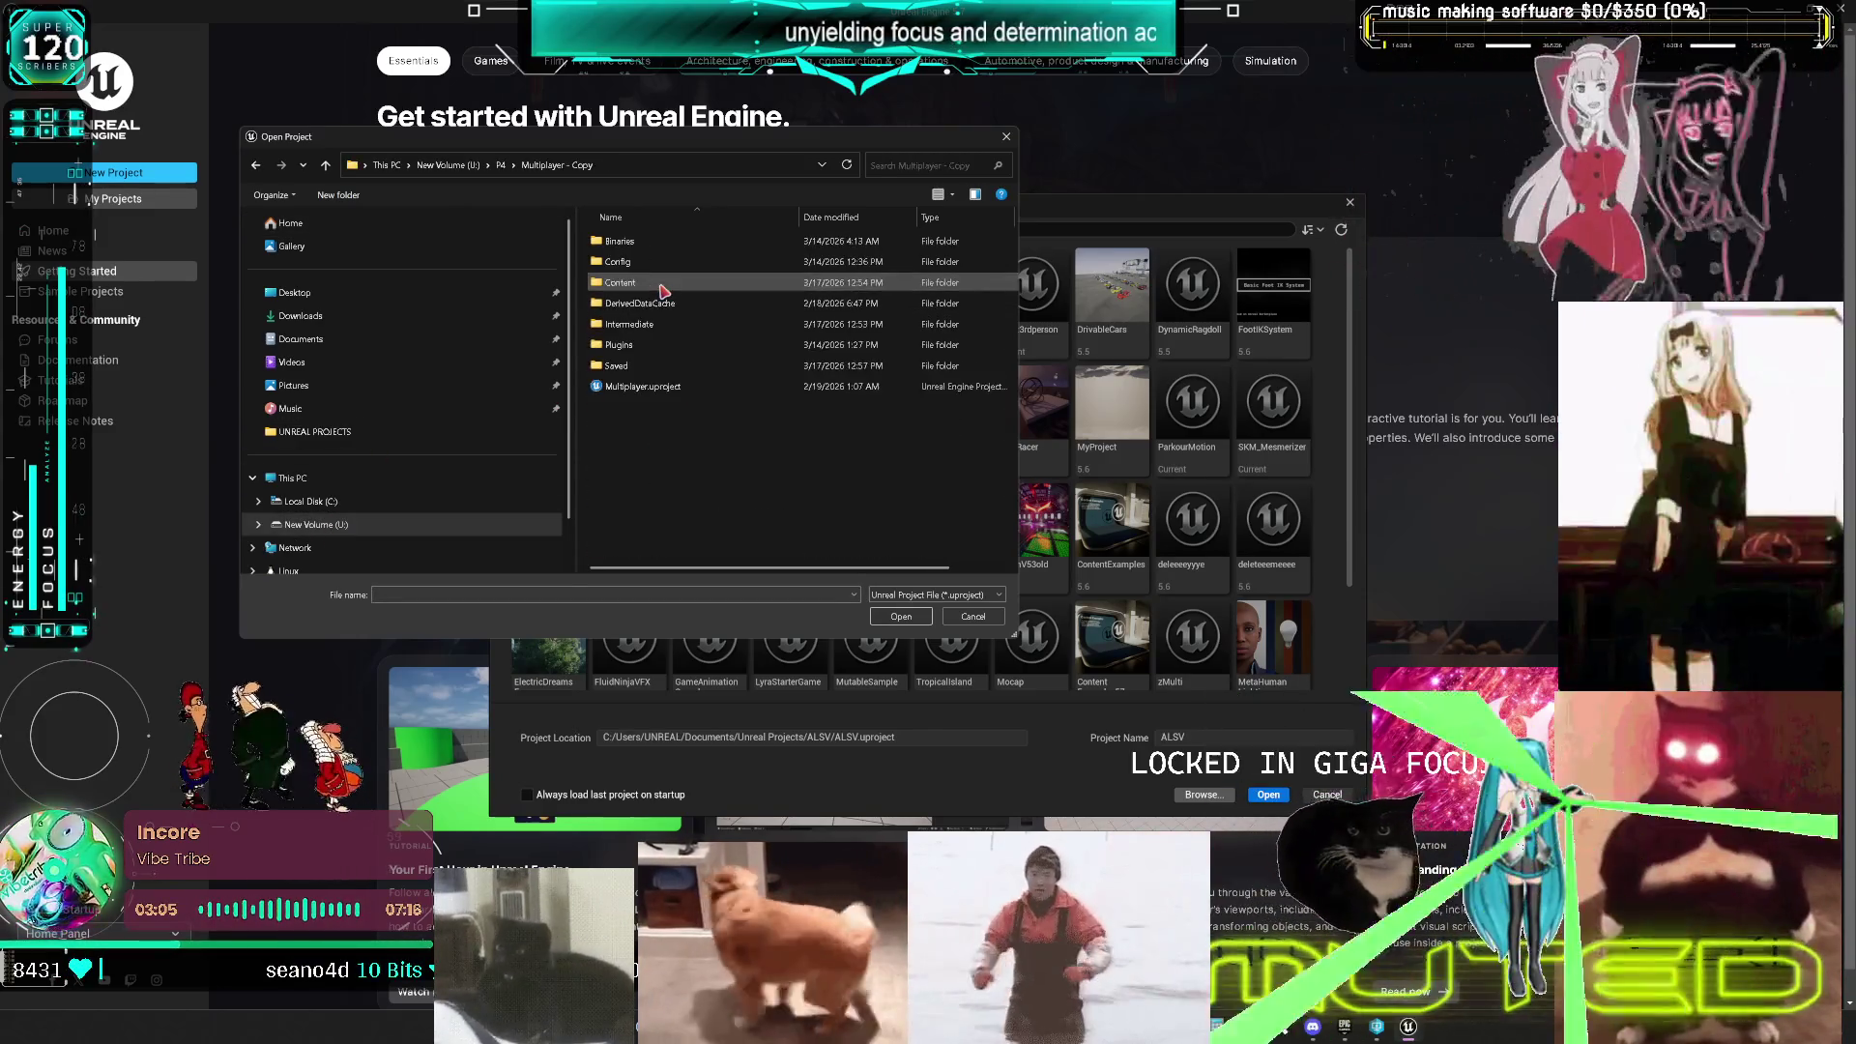
click(669, 388)
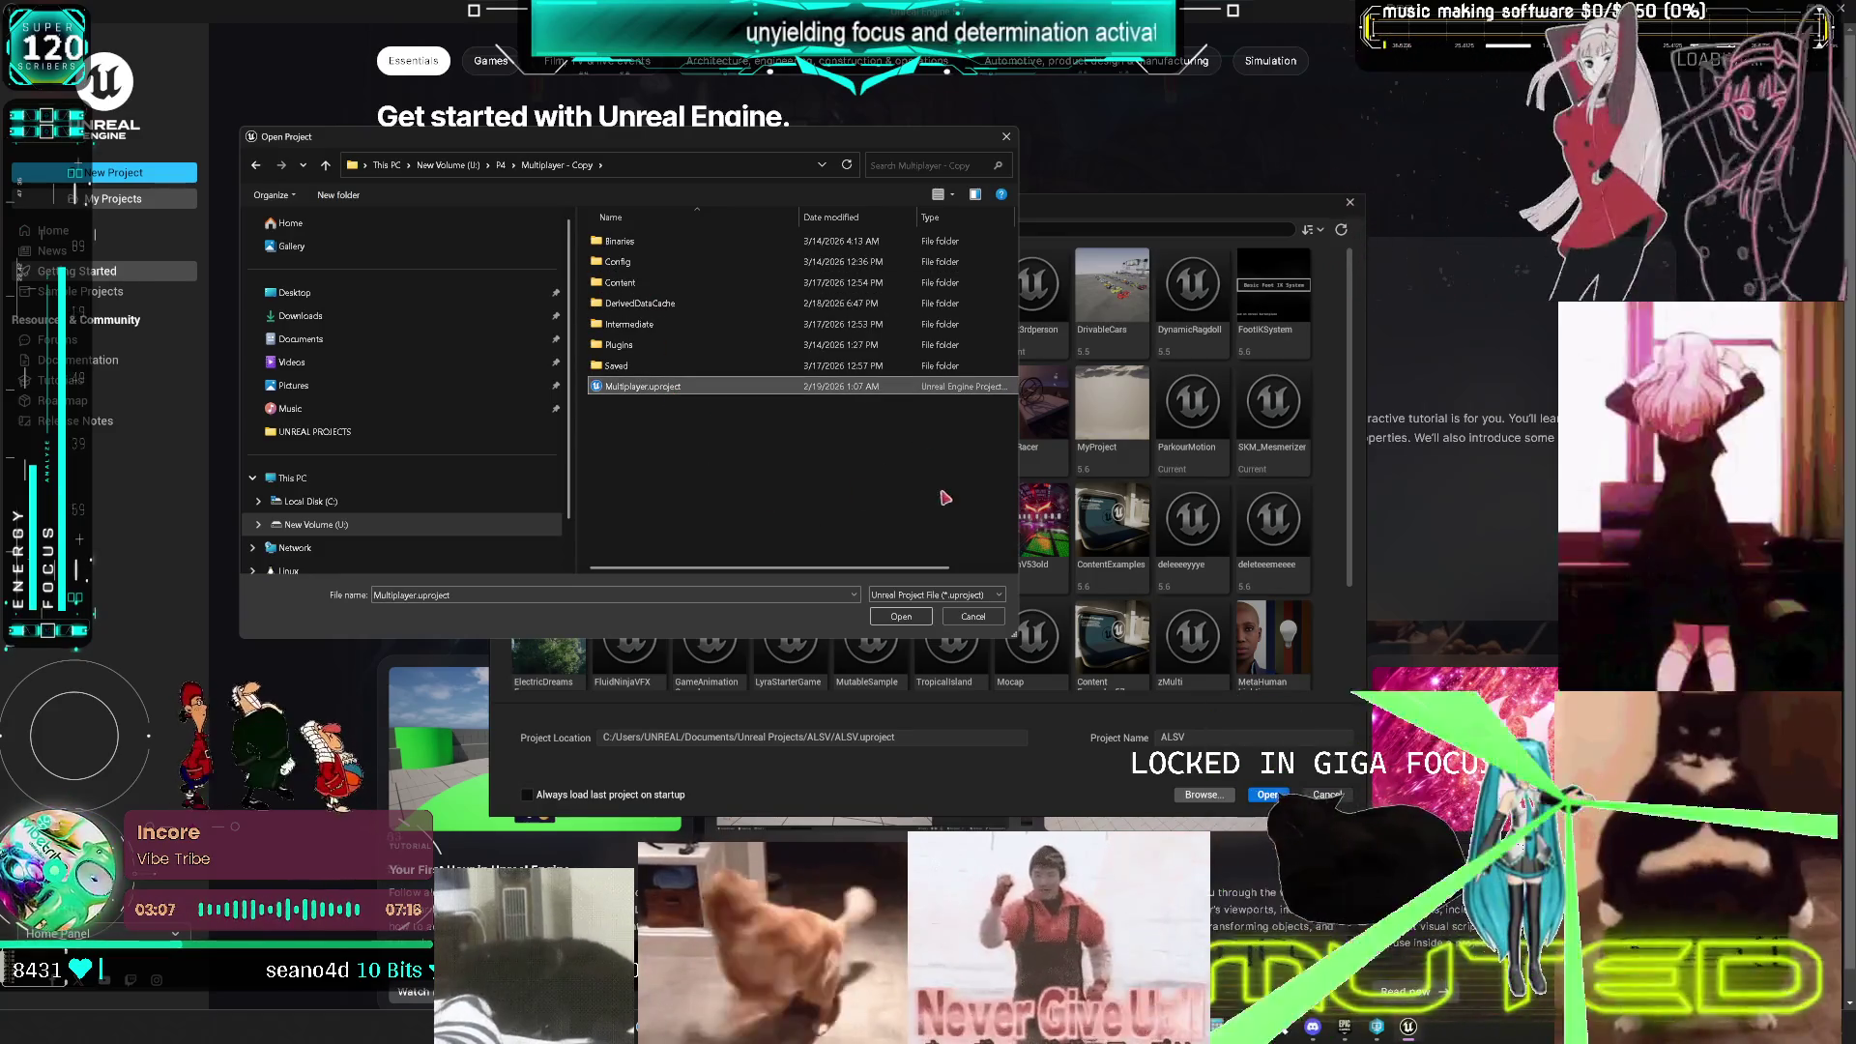
click(901, 618)
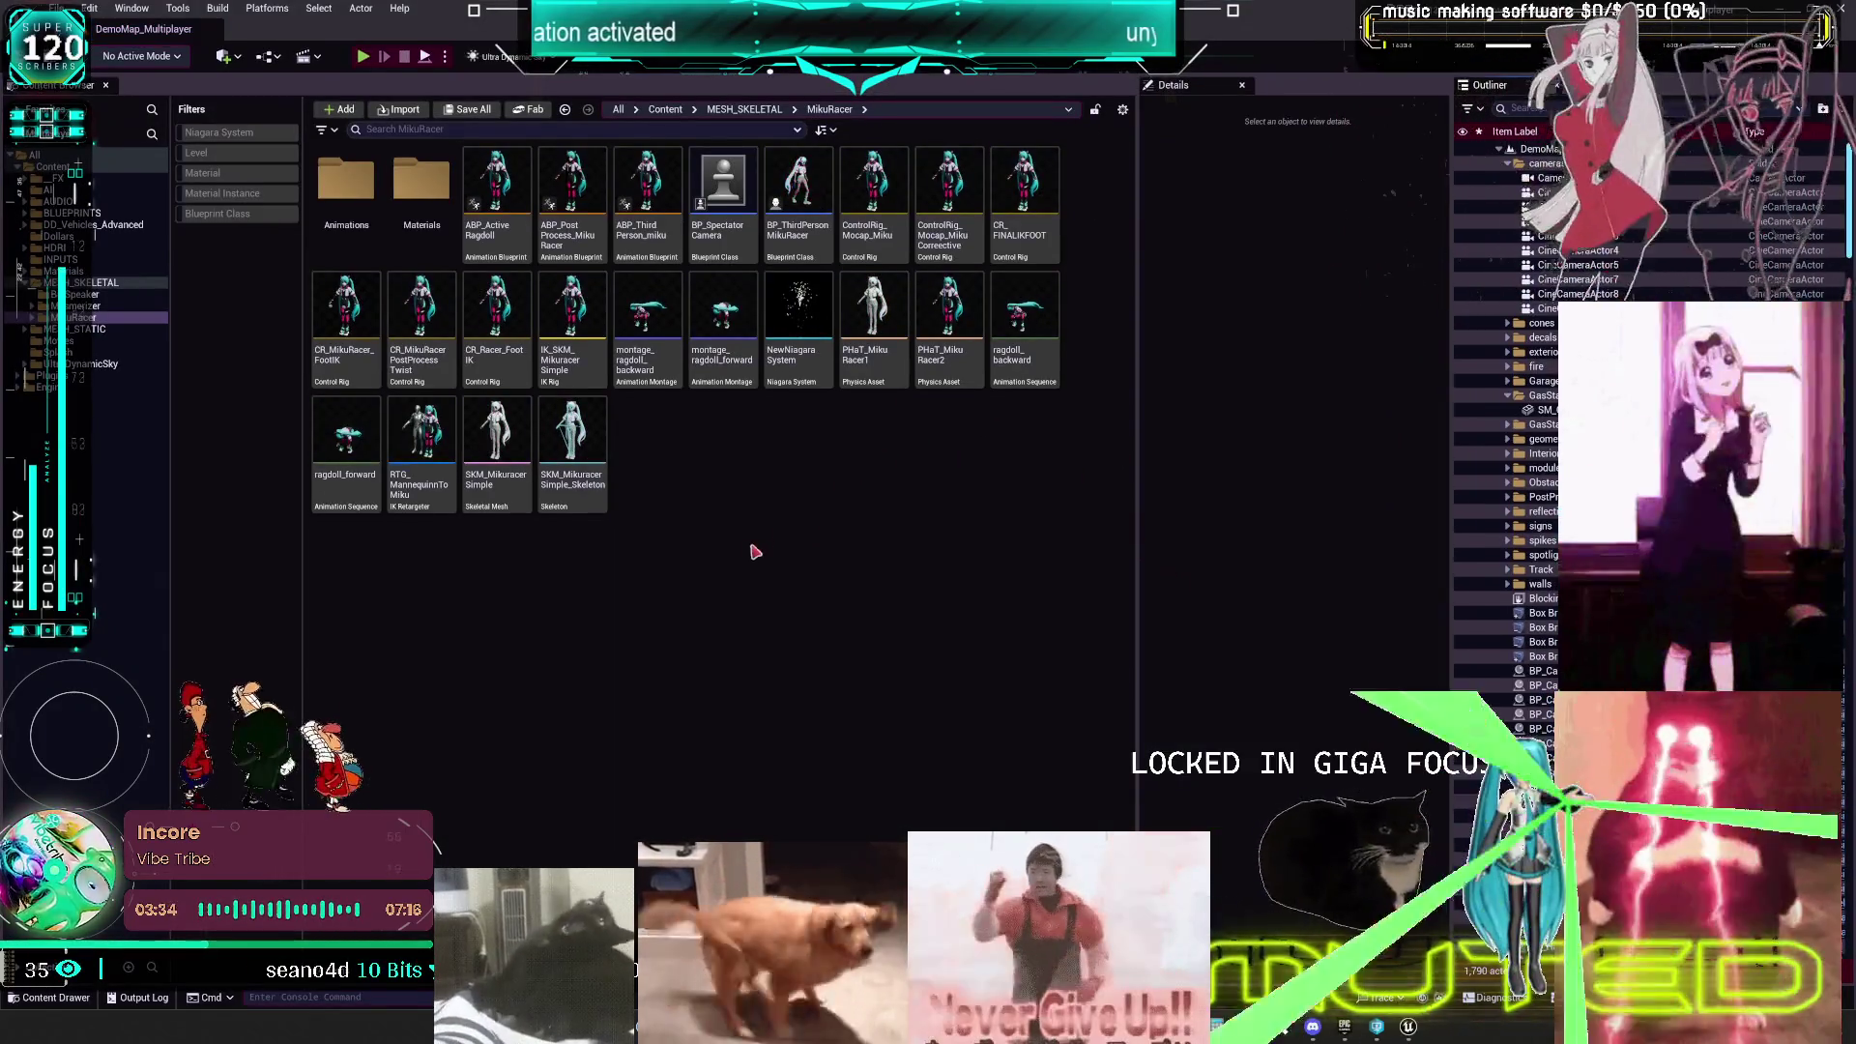
- Delete PHaT_MikuRacer1, redirect its references to PHaT_MikuRacer2, save, and begin renaming PHaT_MikuRacer2
key(Delete)
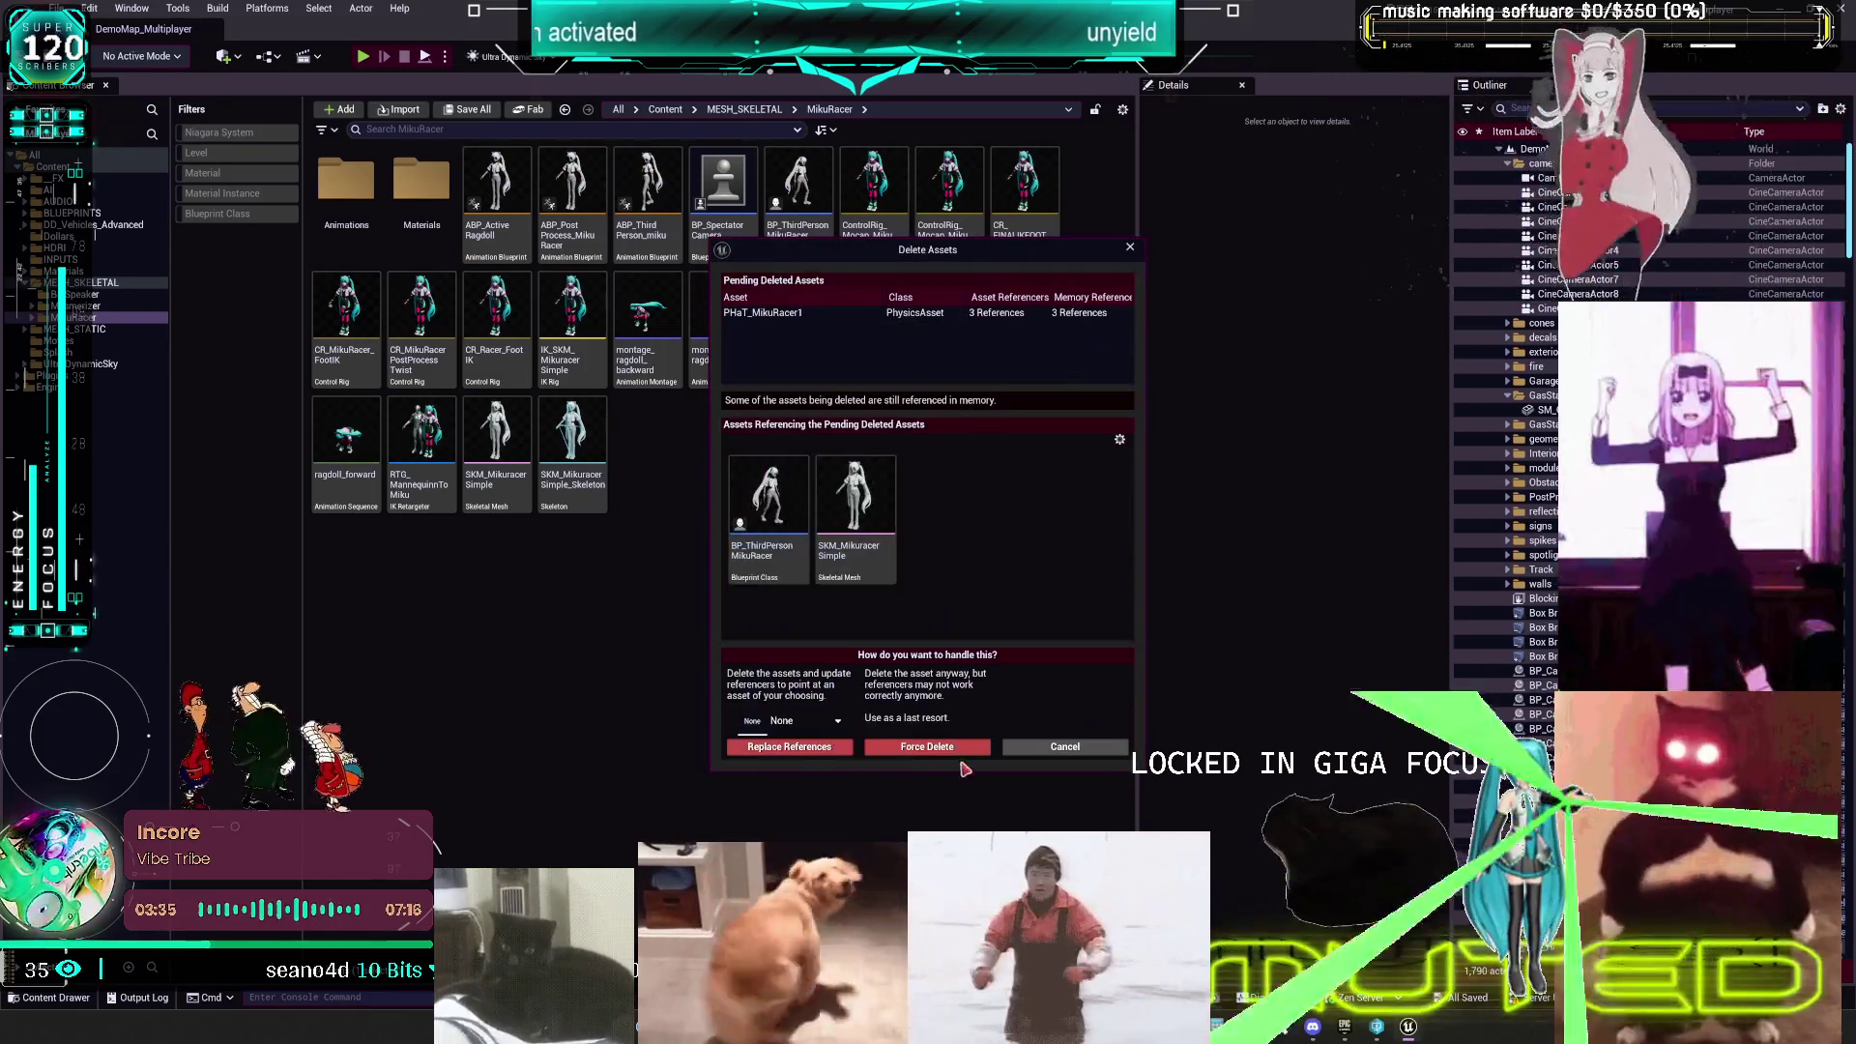
click(804, 714)
text(racer)
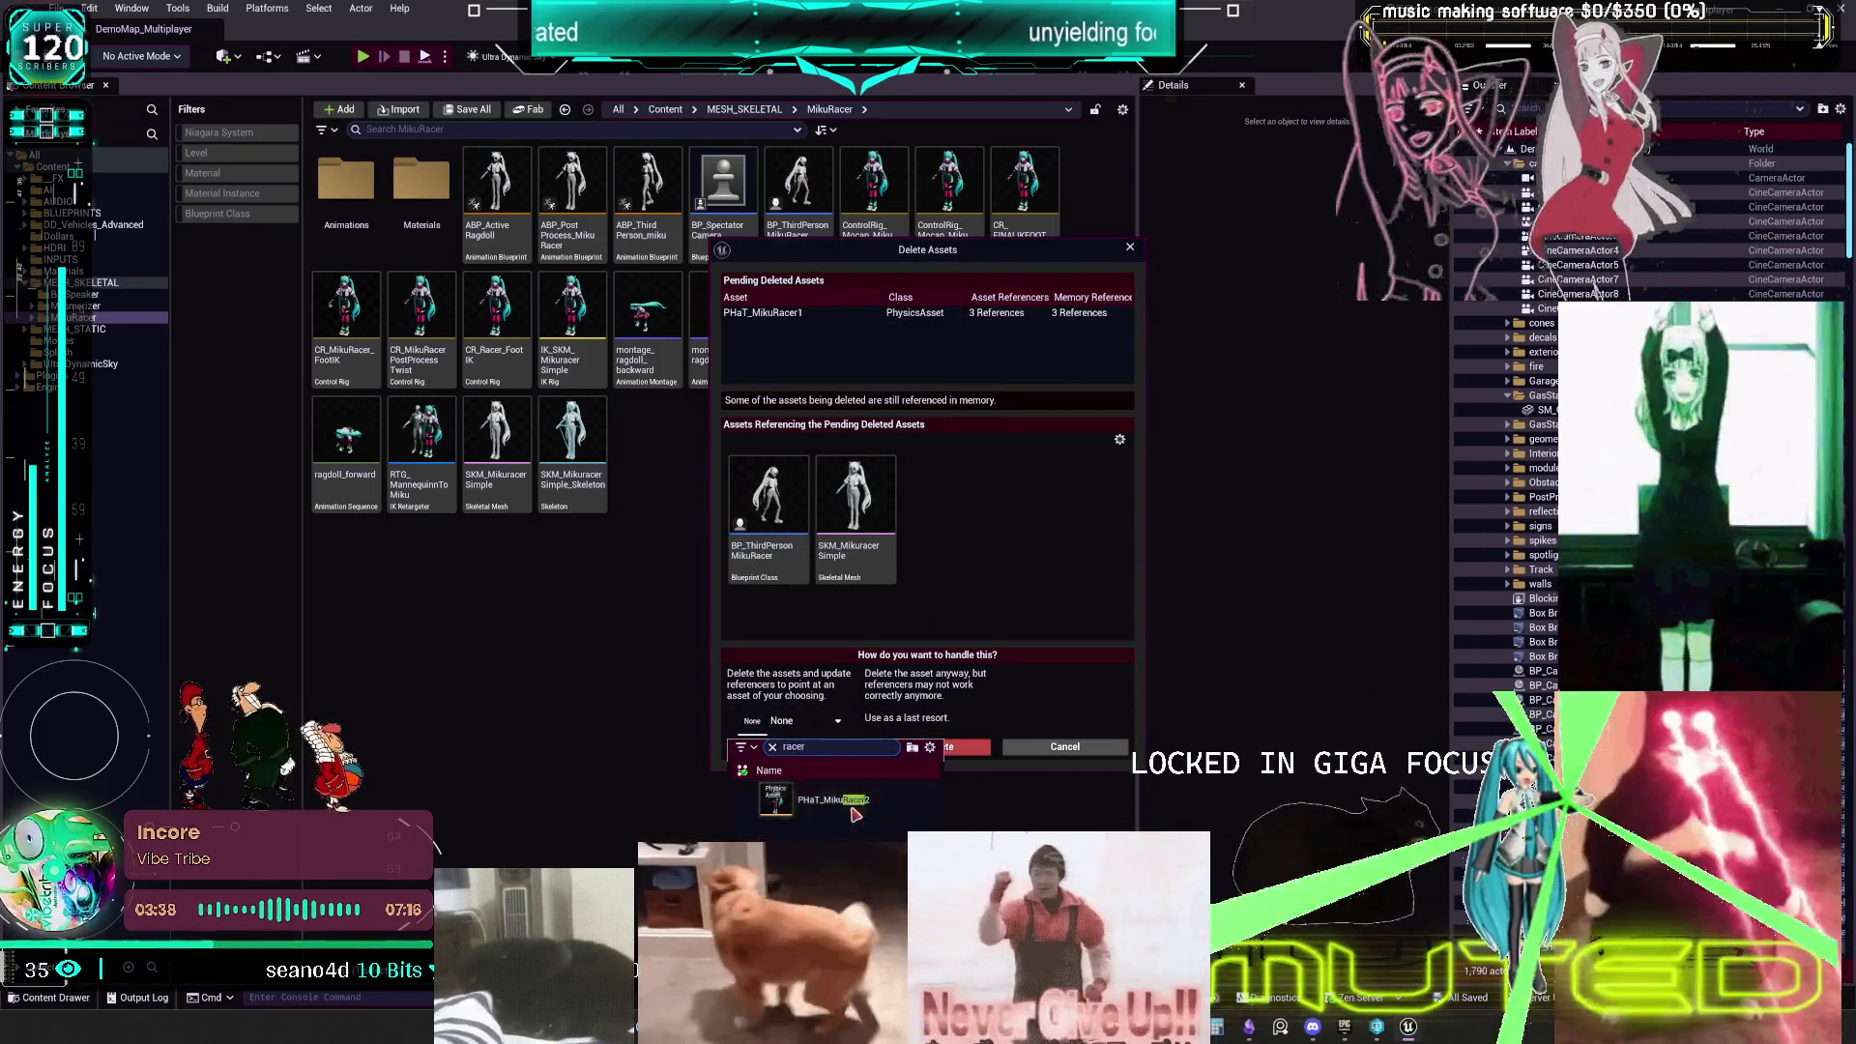
click(833, 800)
click(789, 746)
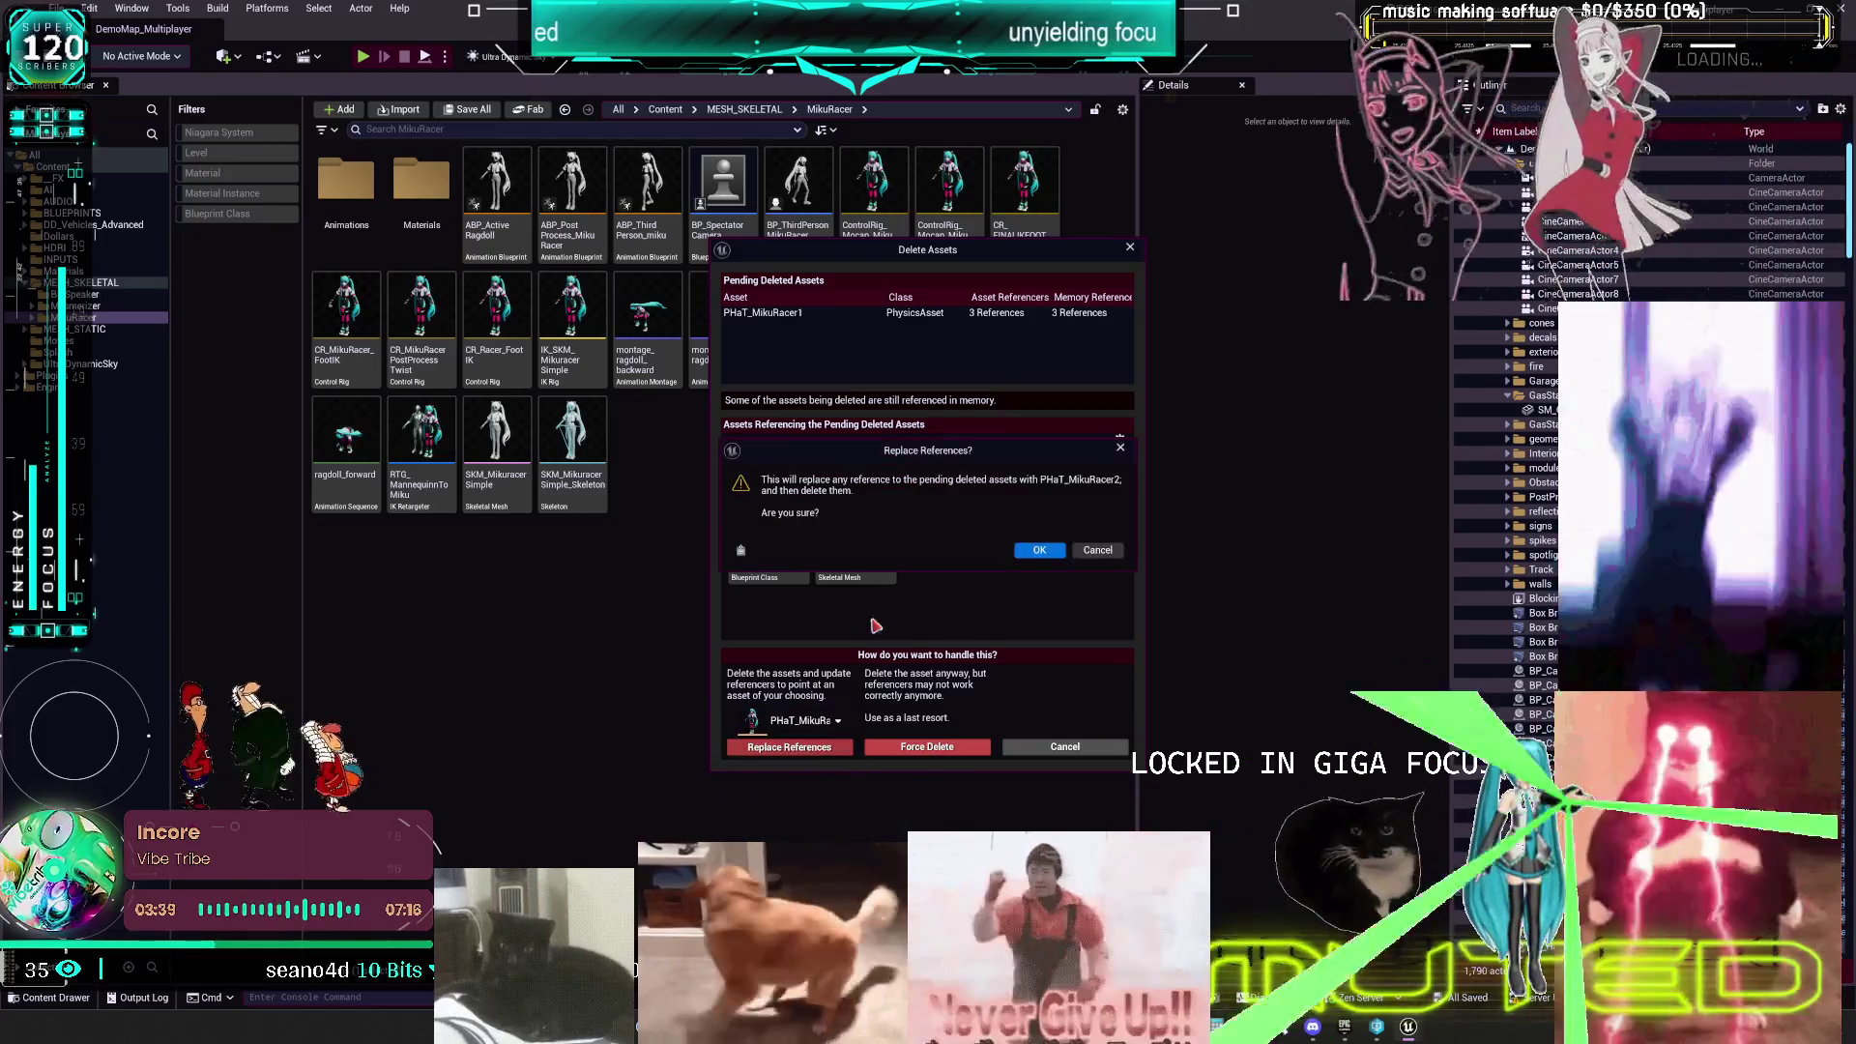
click(1039, 550)
click(968, 677)
key(F2)
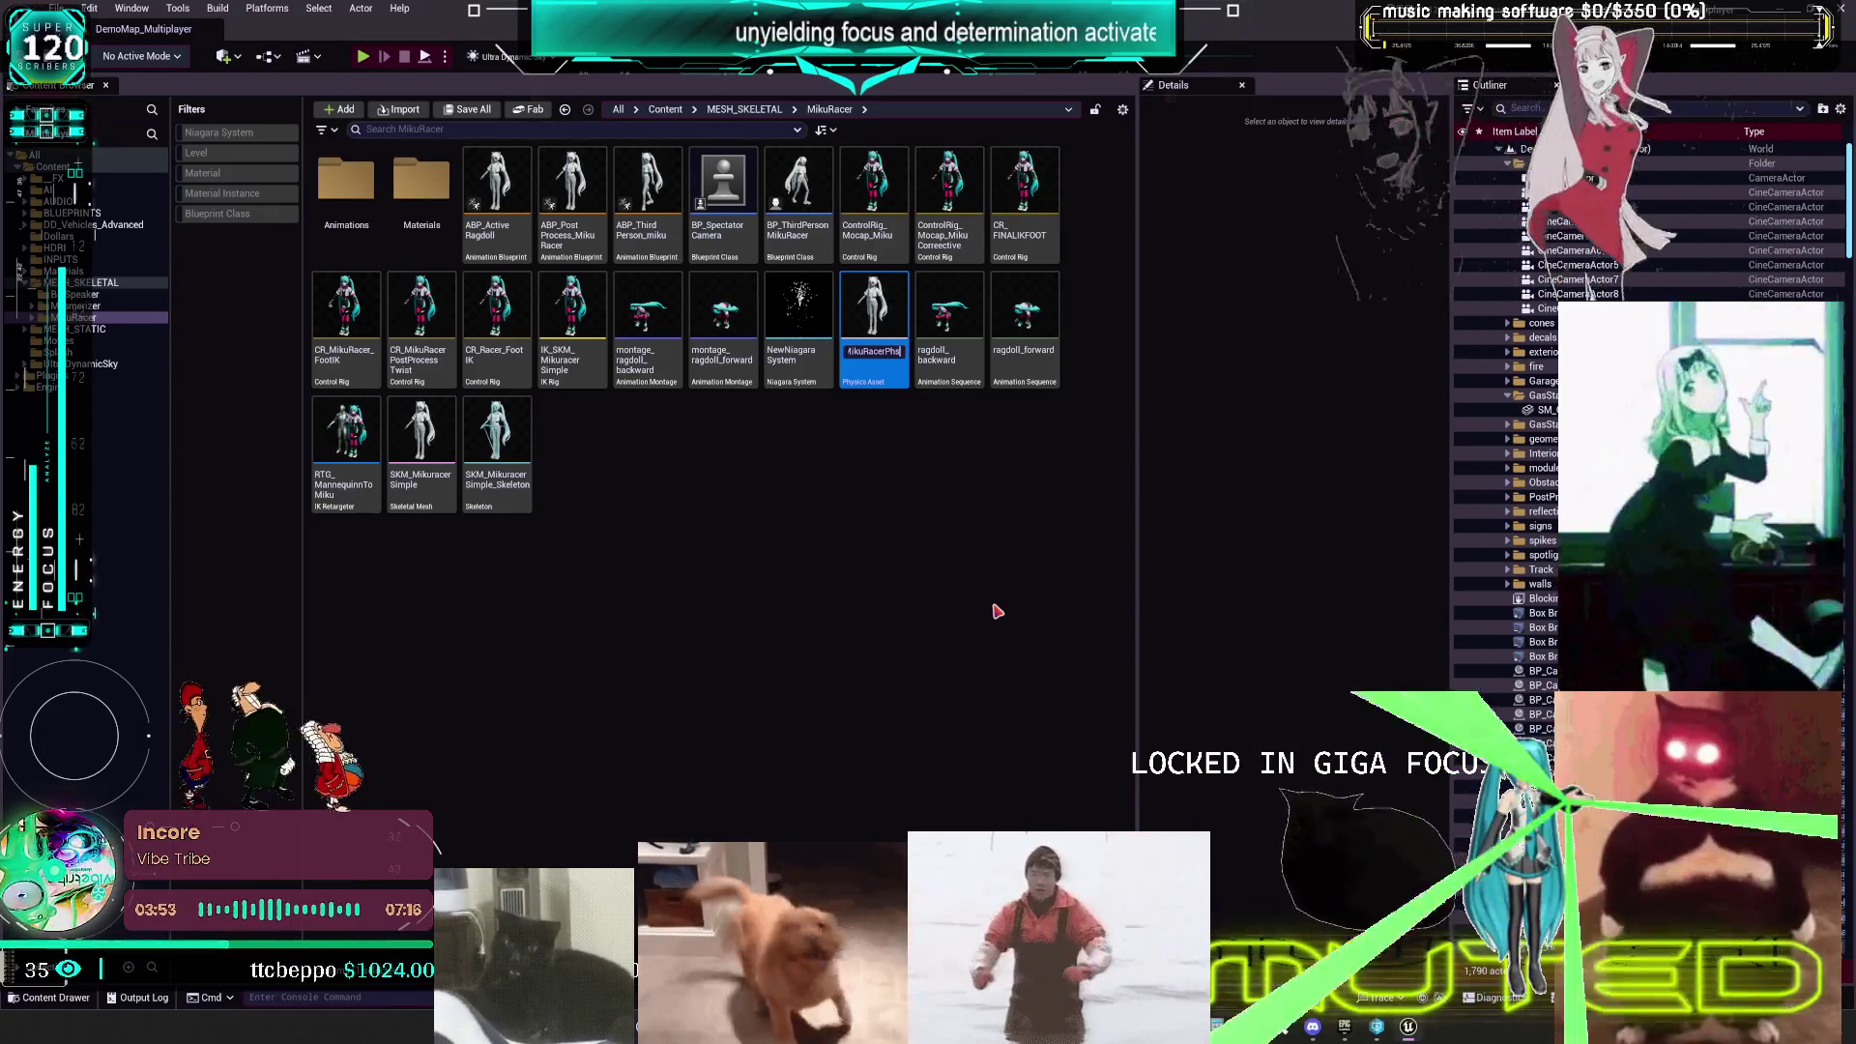
key(Return)
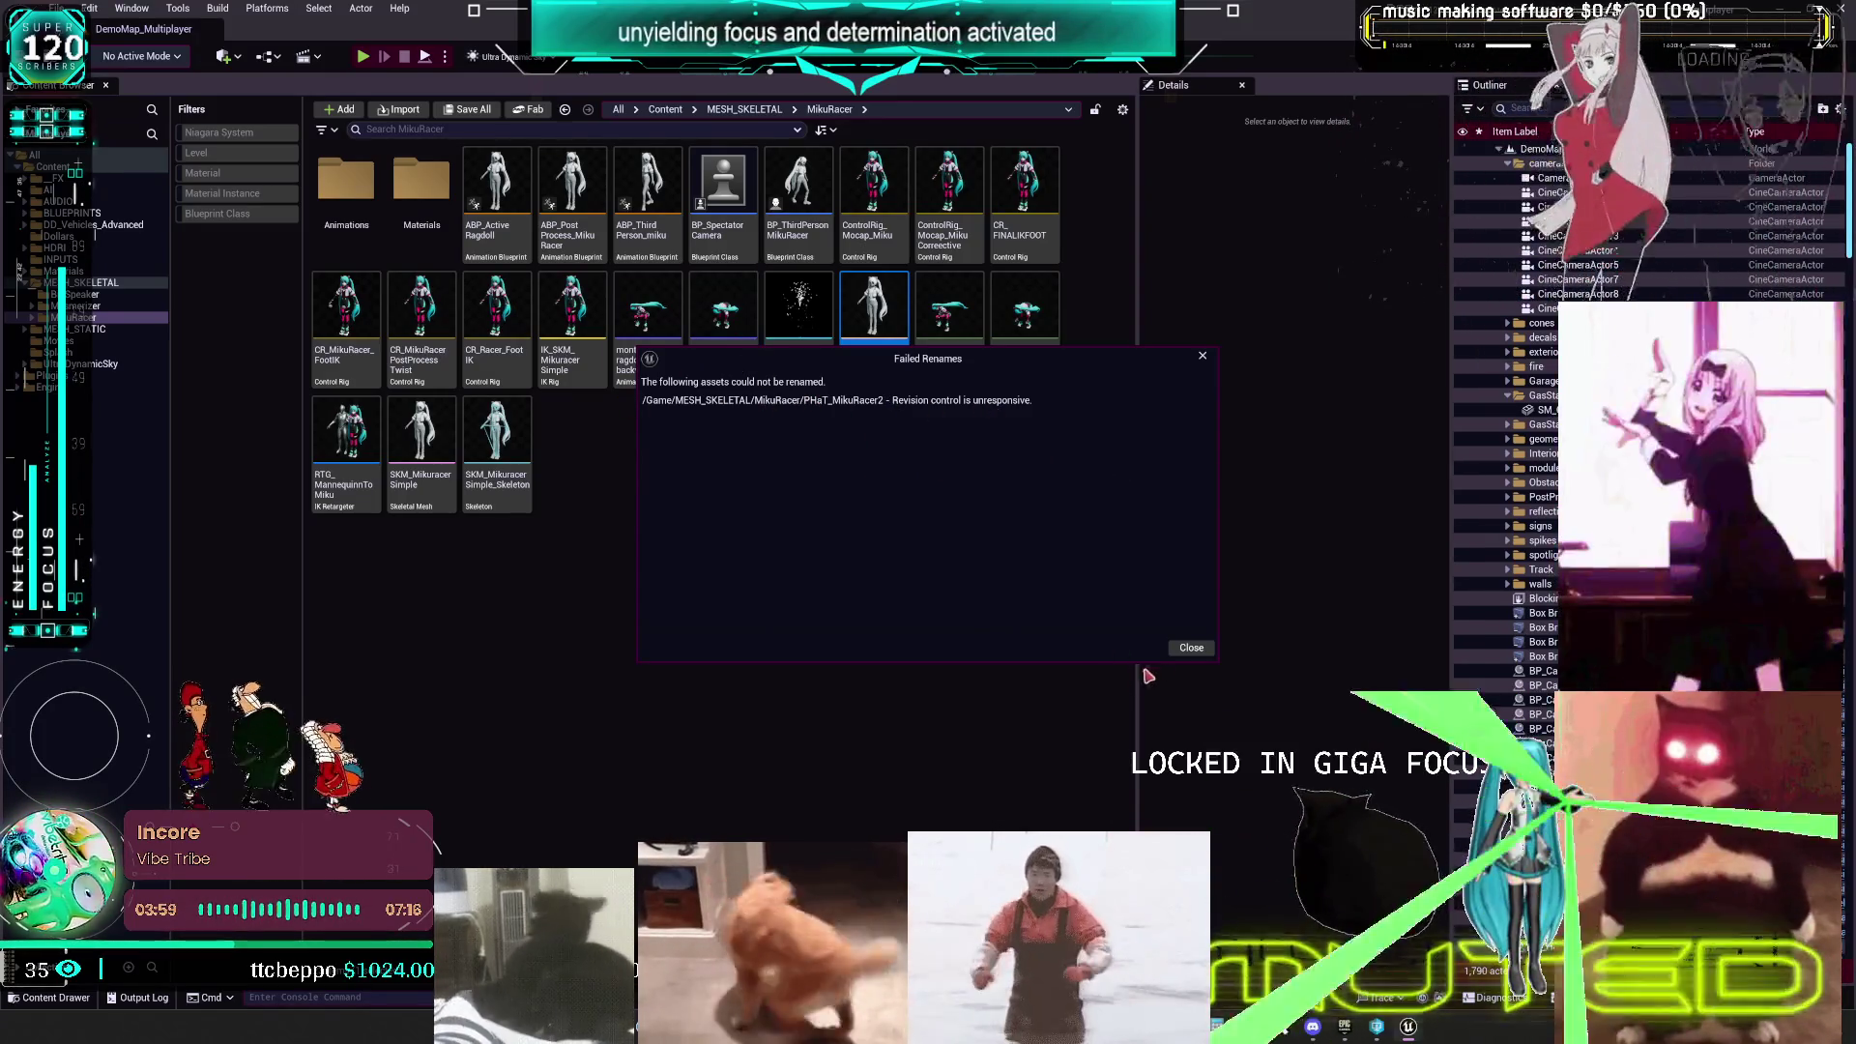
click(1191, 649)
click(720, 593)
click(875, 311)
right_click(876, 317)
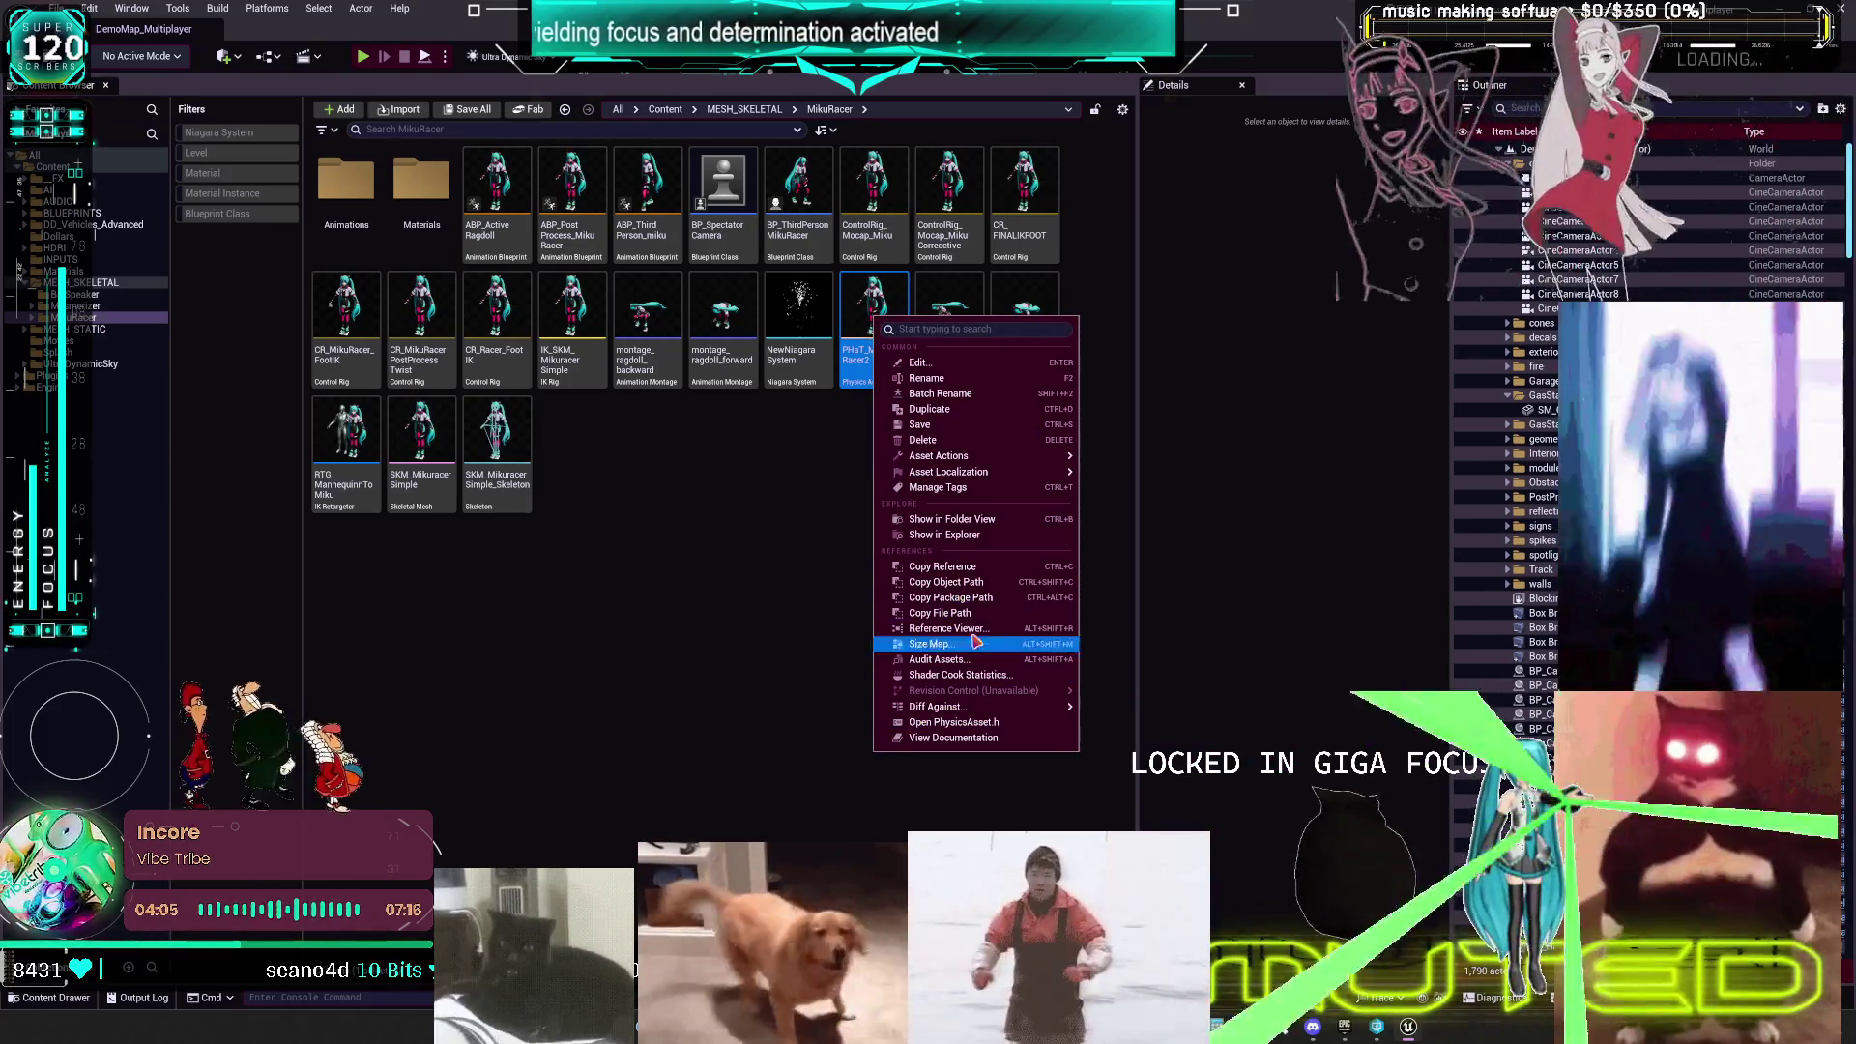
click(984, 534)
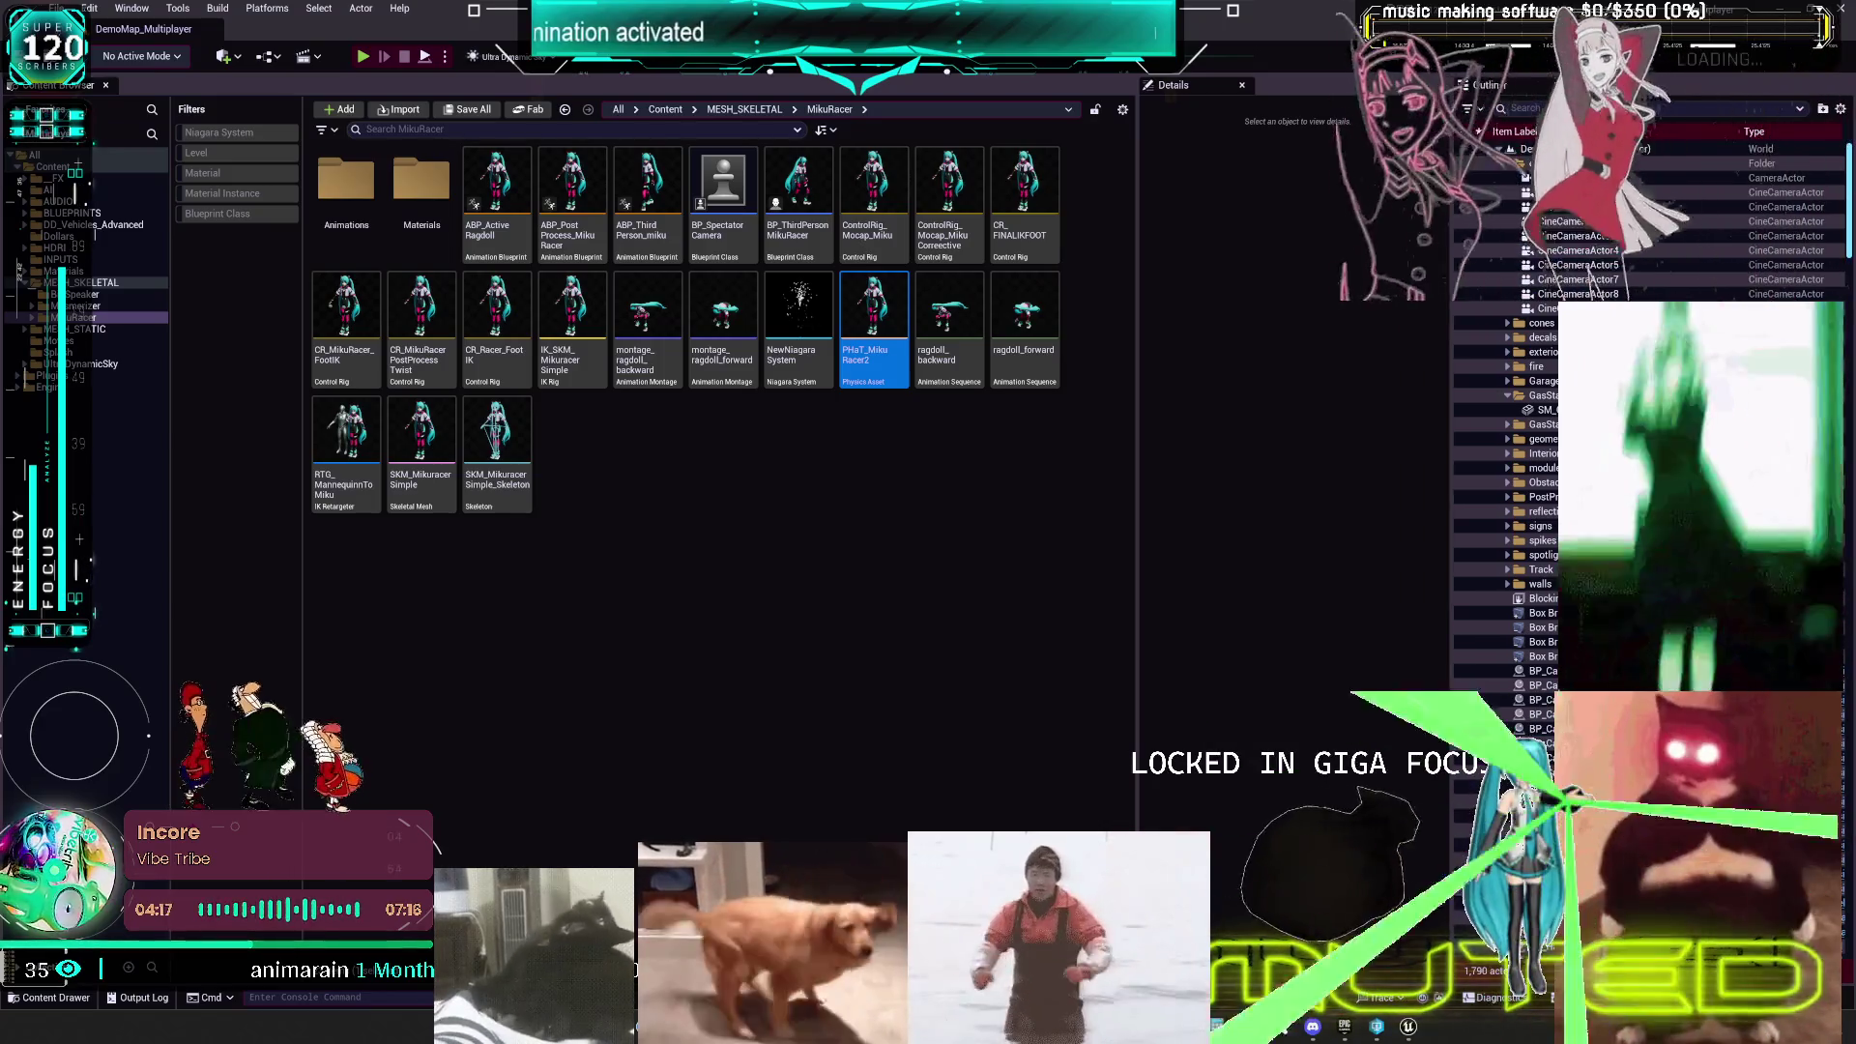
- Open PHaT_MikuRacer2 and switch its skeleton tree from showing bodies to showing constraints
double_click(874, 319)
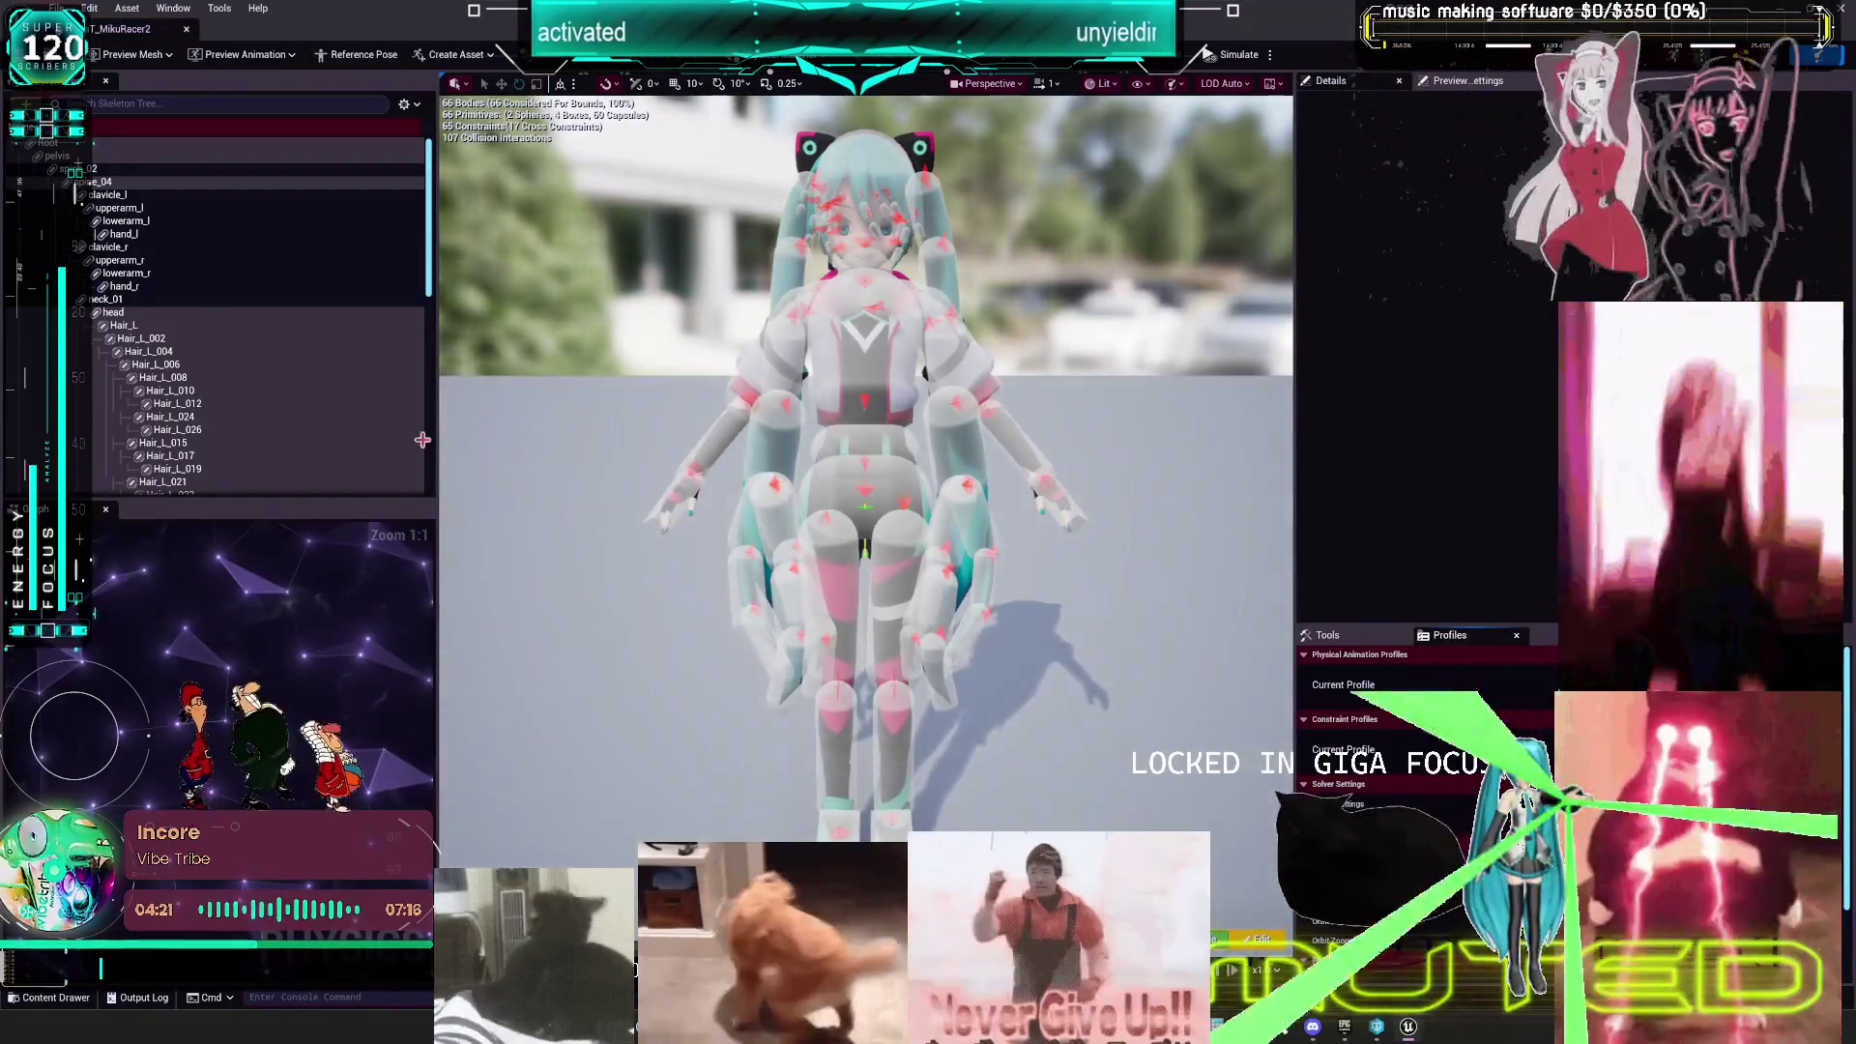
click(253, 350)
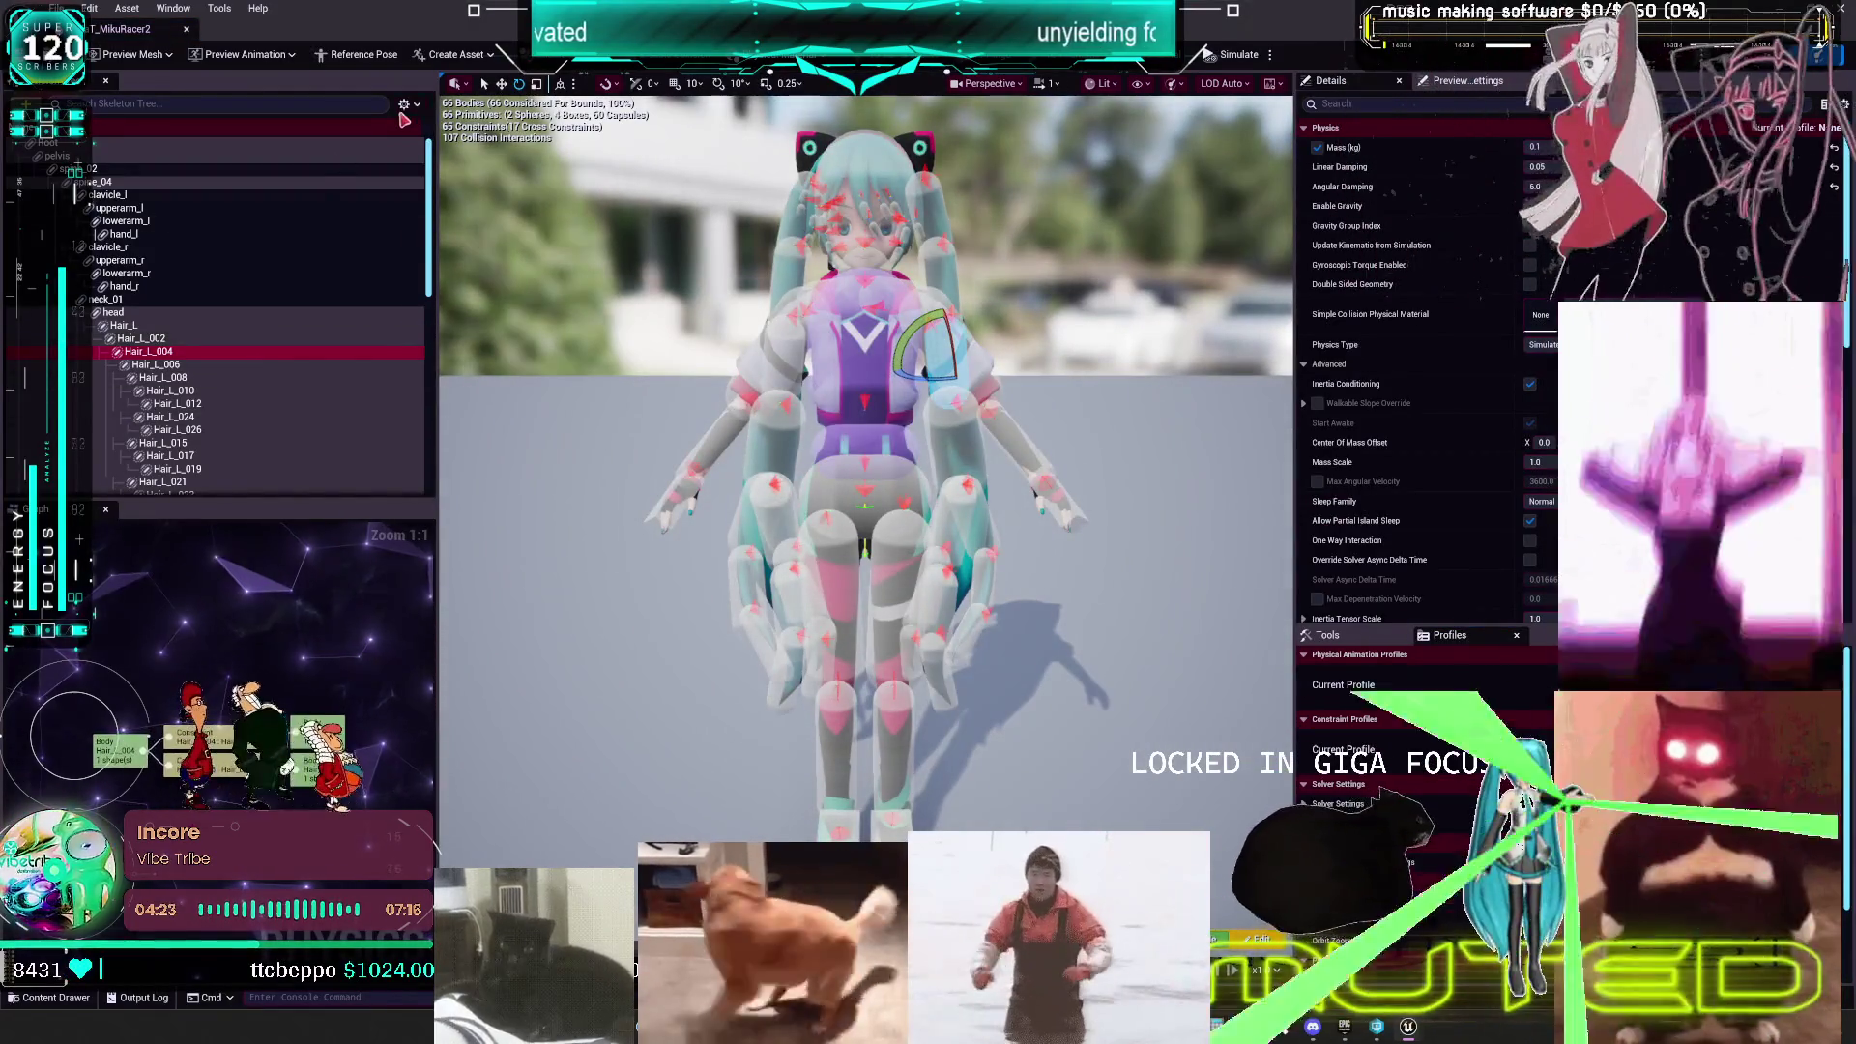
click(406, 103)
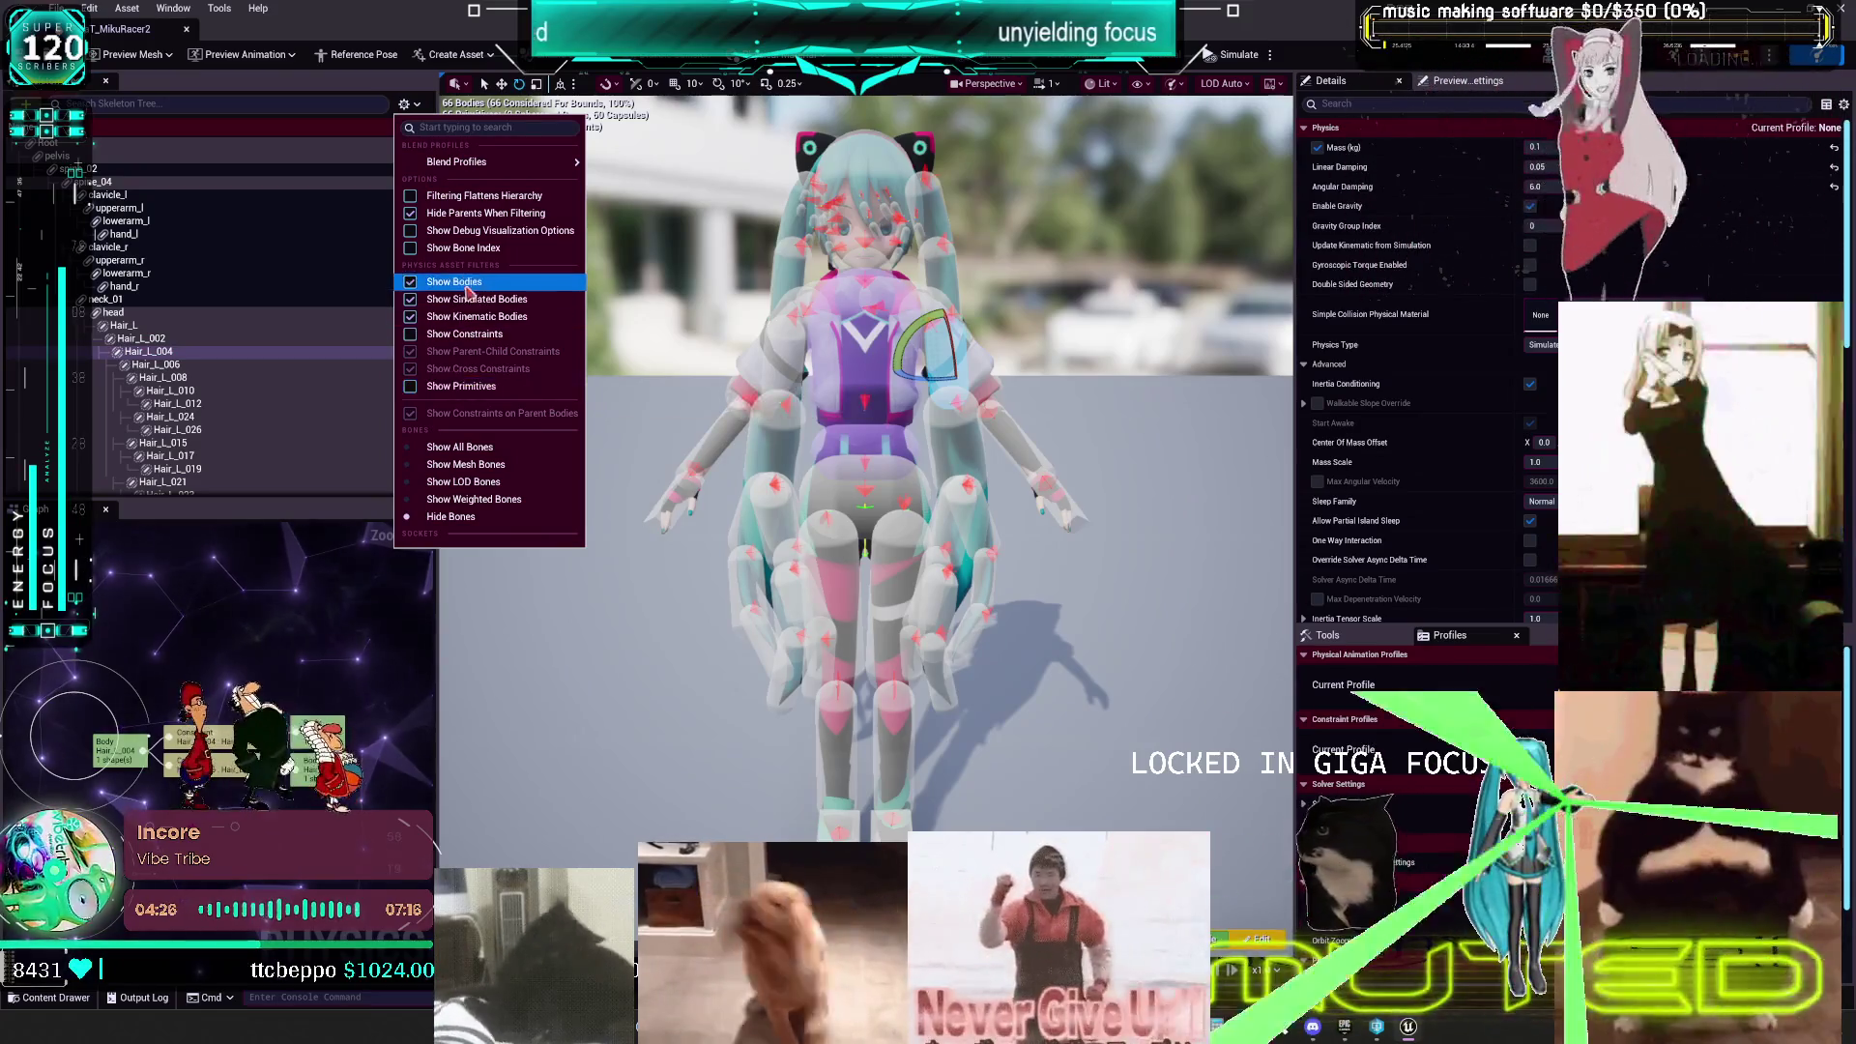
click(455, 281)
click(464, 334)
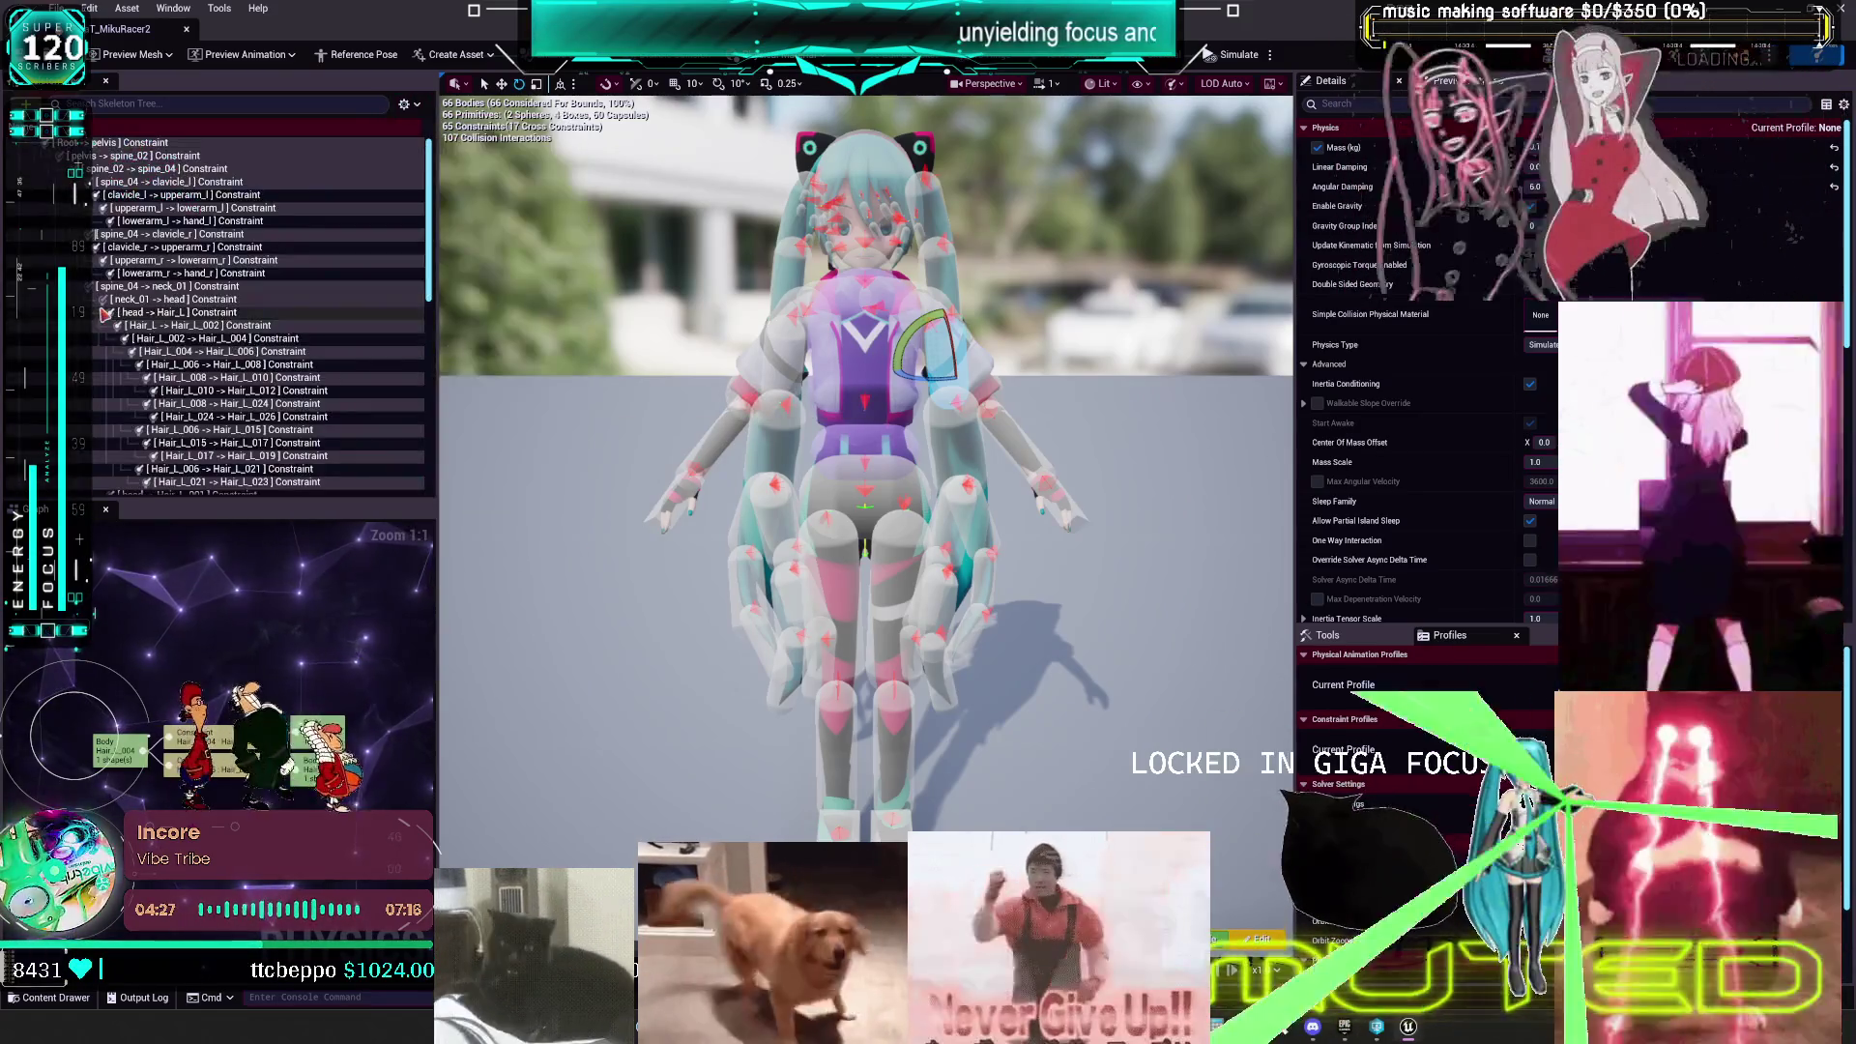
key(ctrl+a)
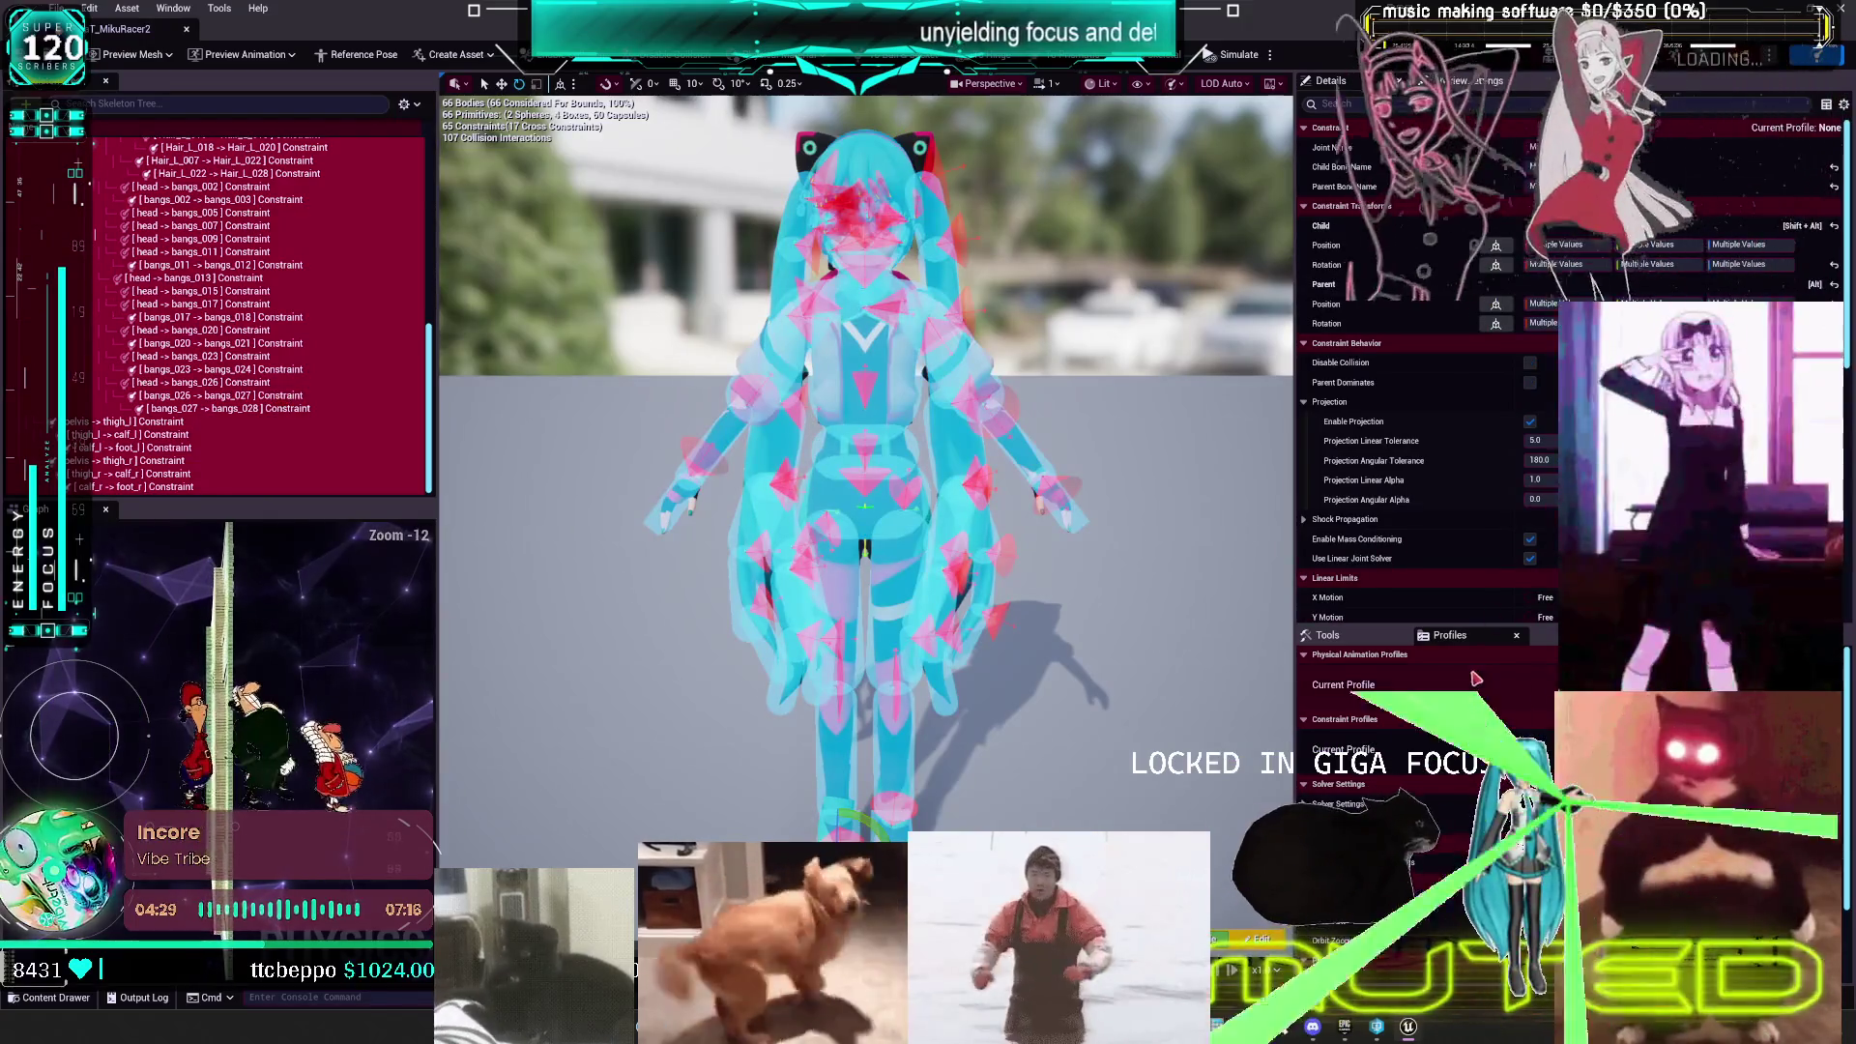
- Inspect the Hair_L_022 -> Hair_L_028 constraint, then all constraints, then pelvis -> thigh_l
scroll(283, 407, down, 10)
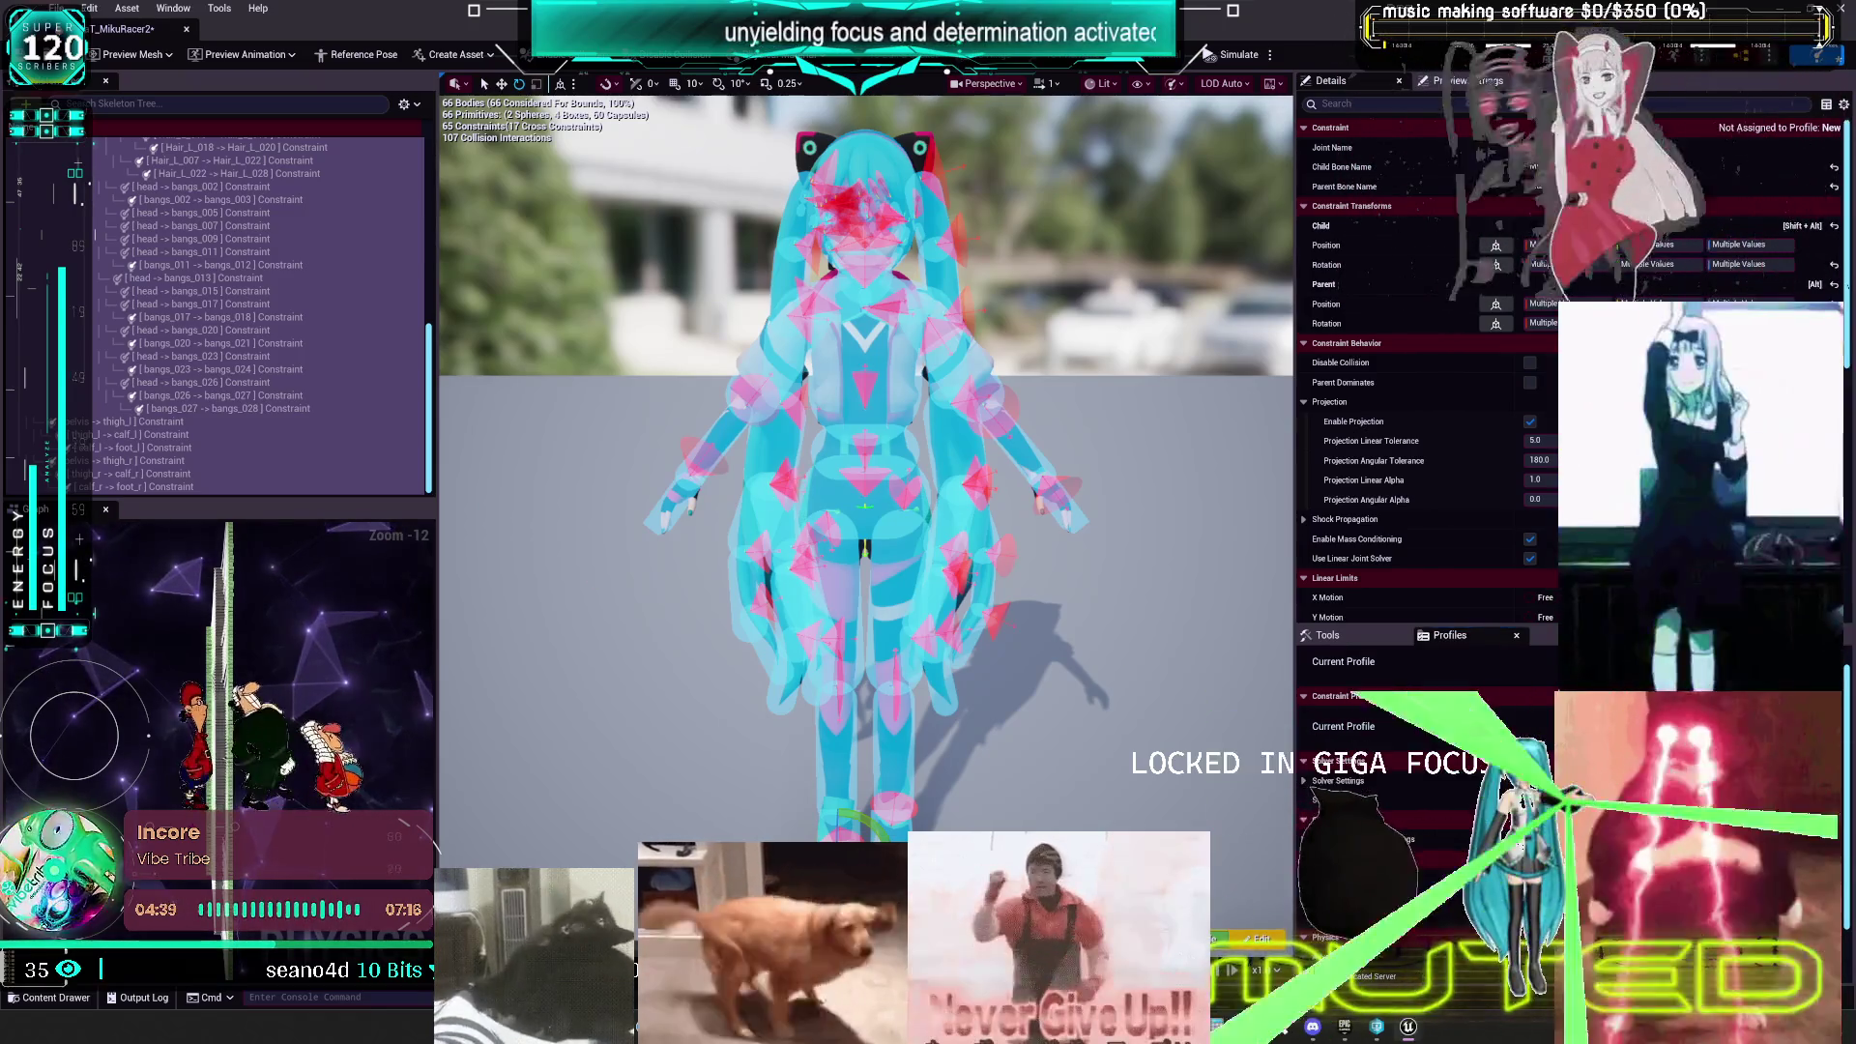
key(Escape)
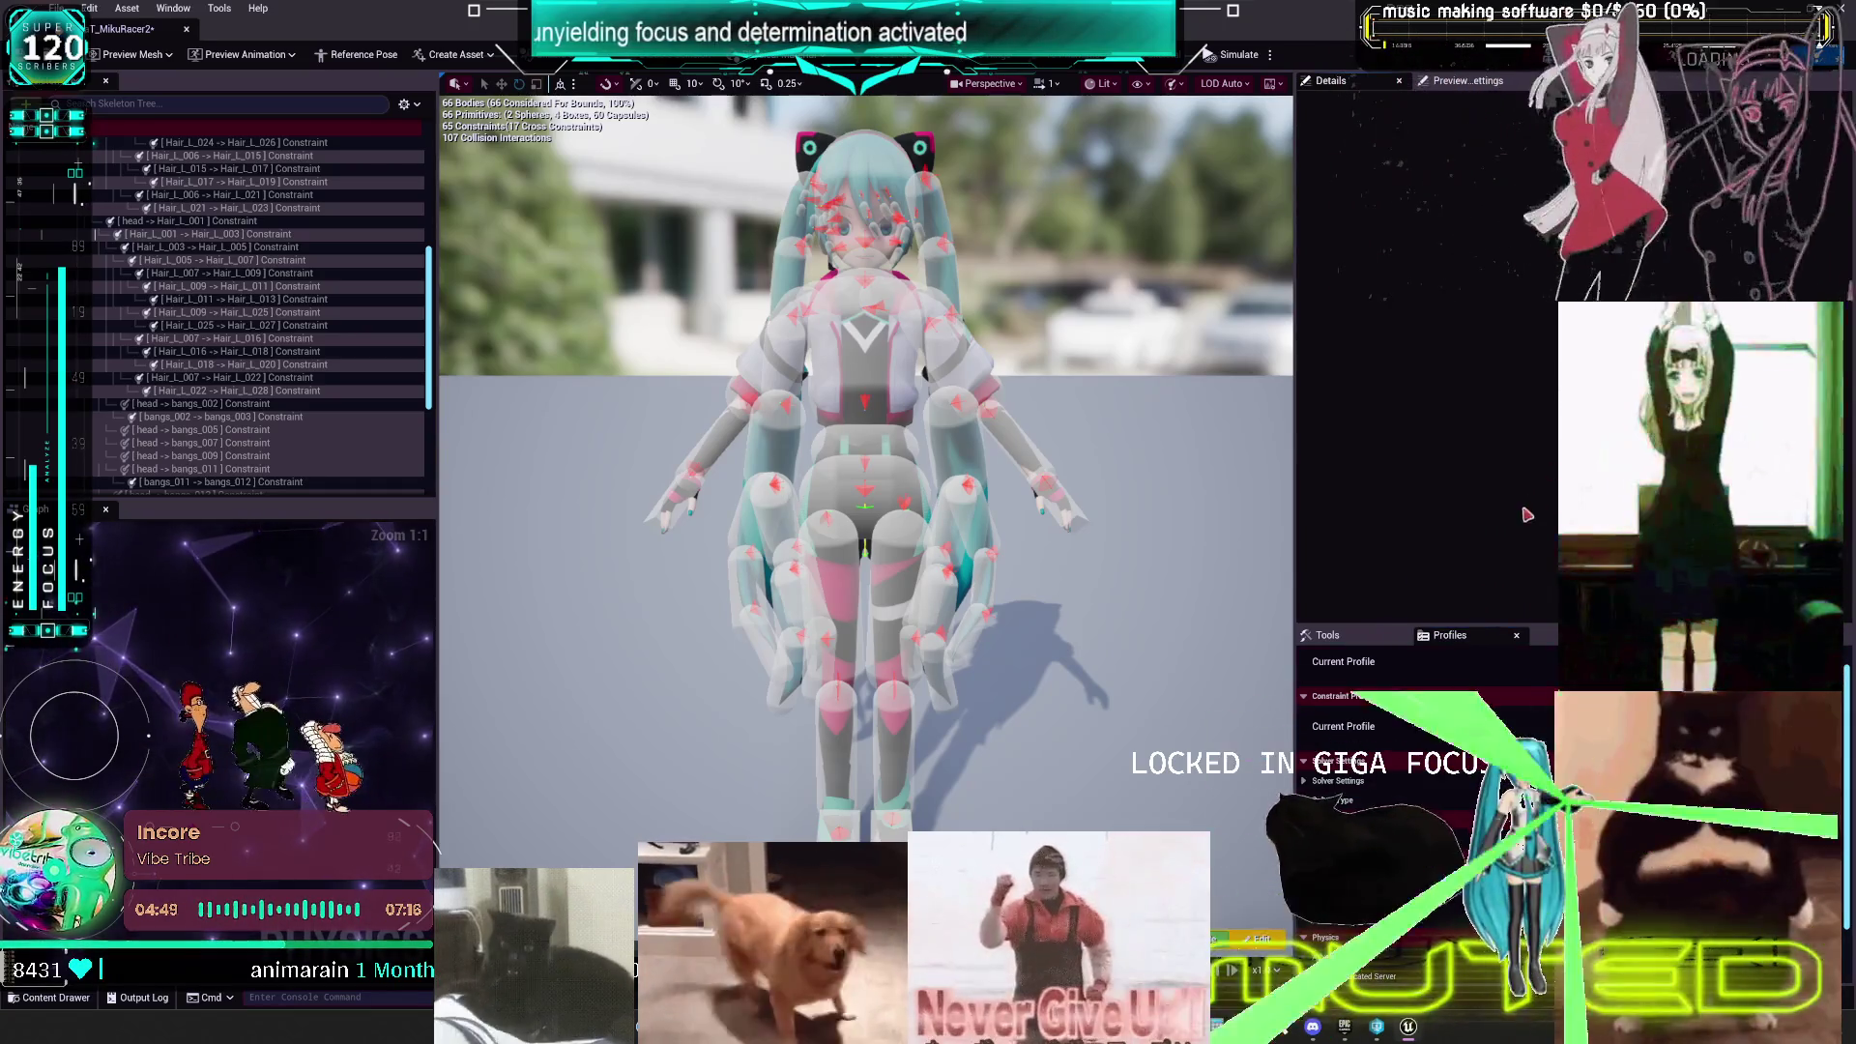
click(276, 391)
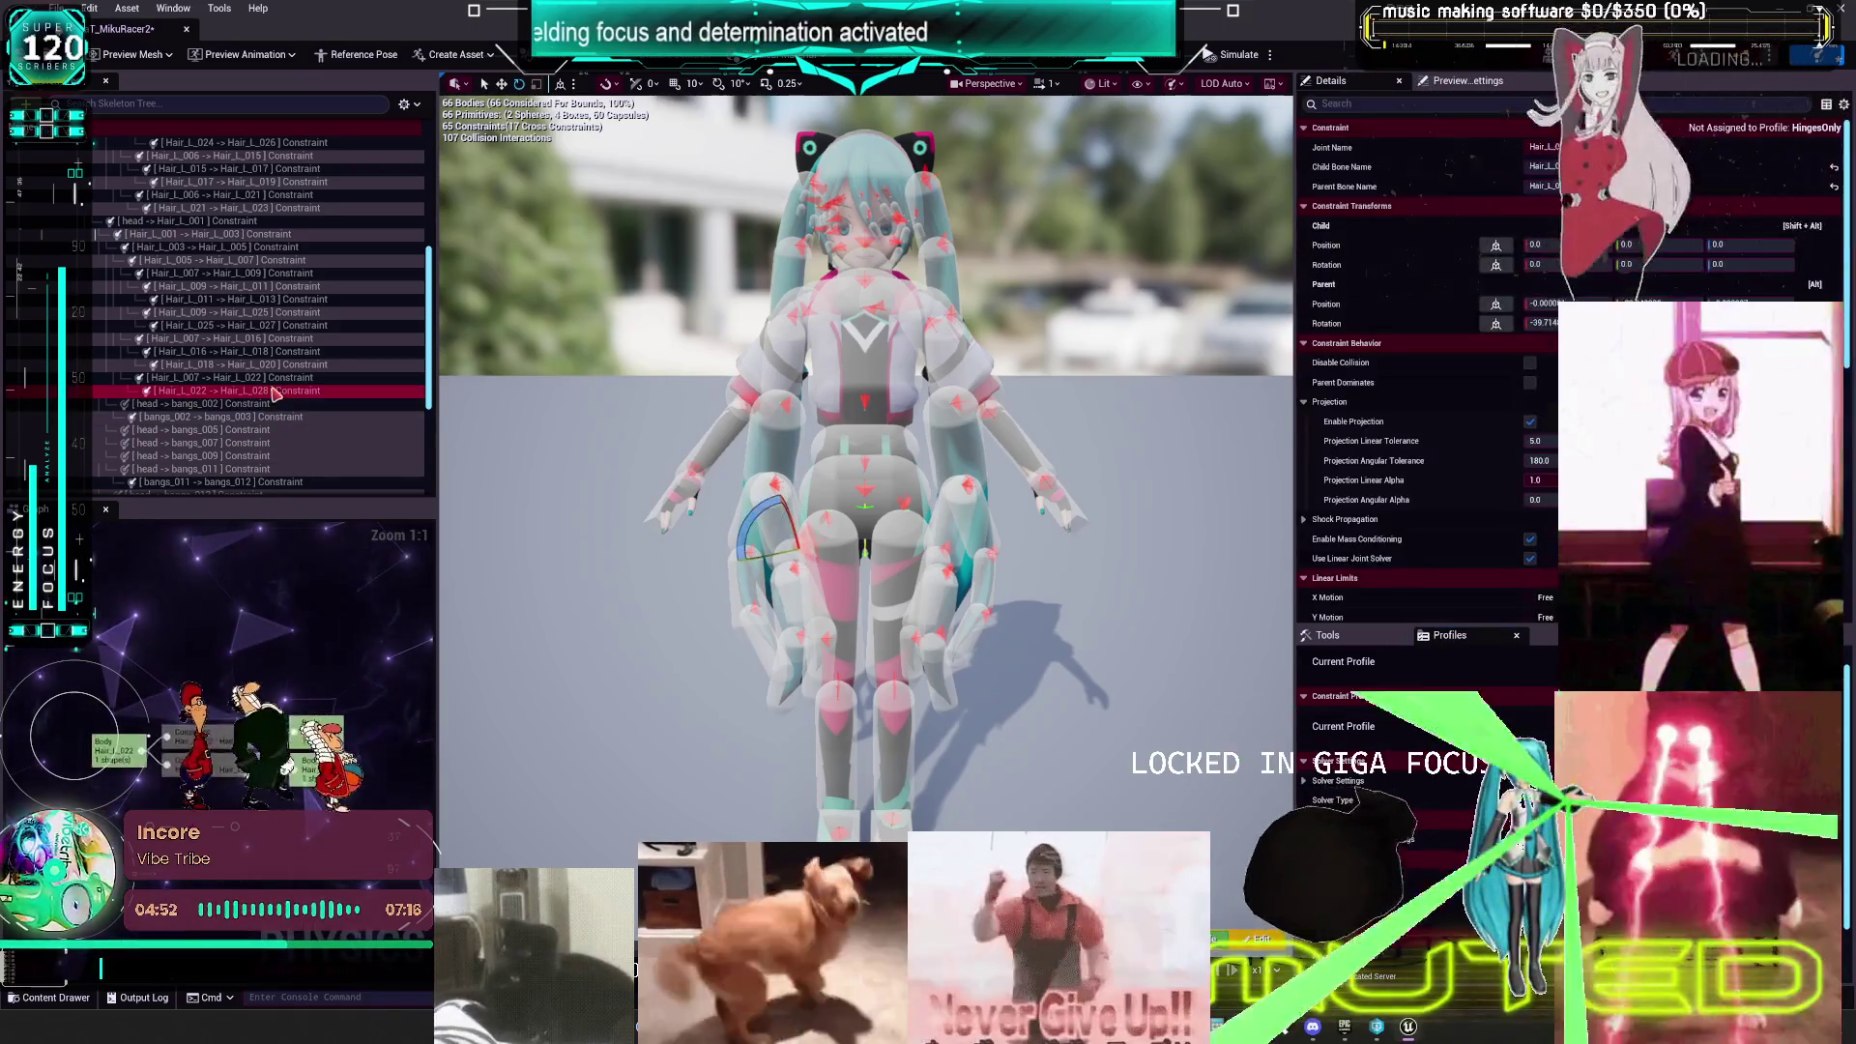
key(ctrl+a)
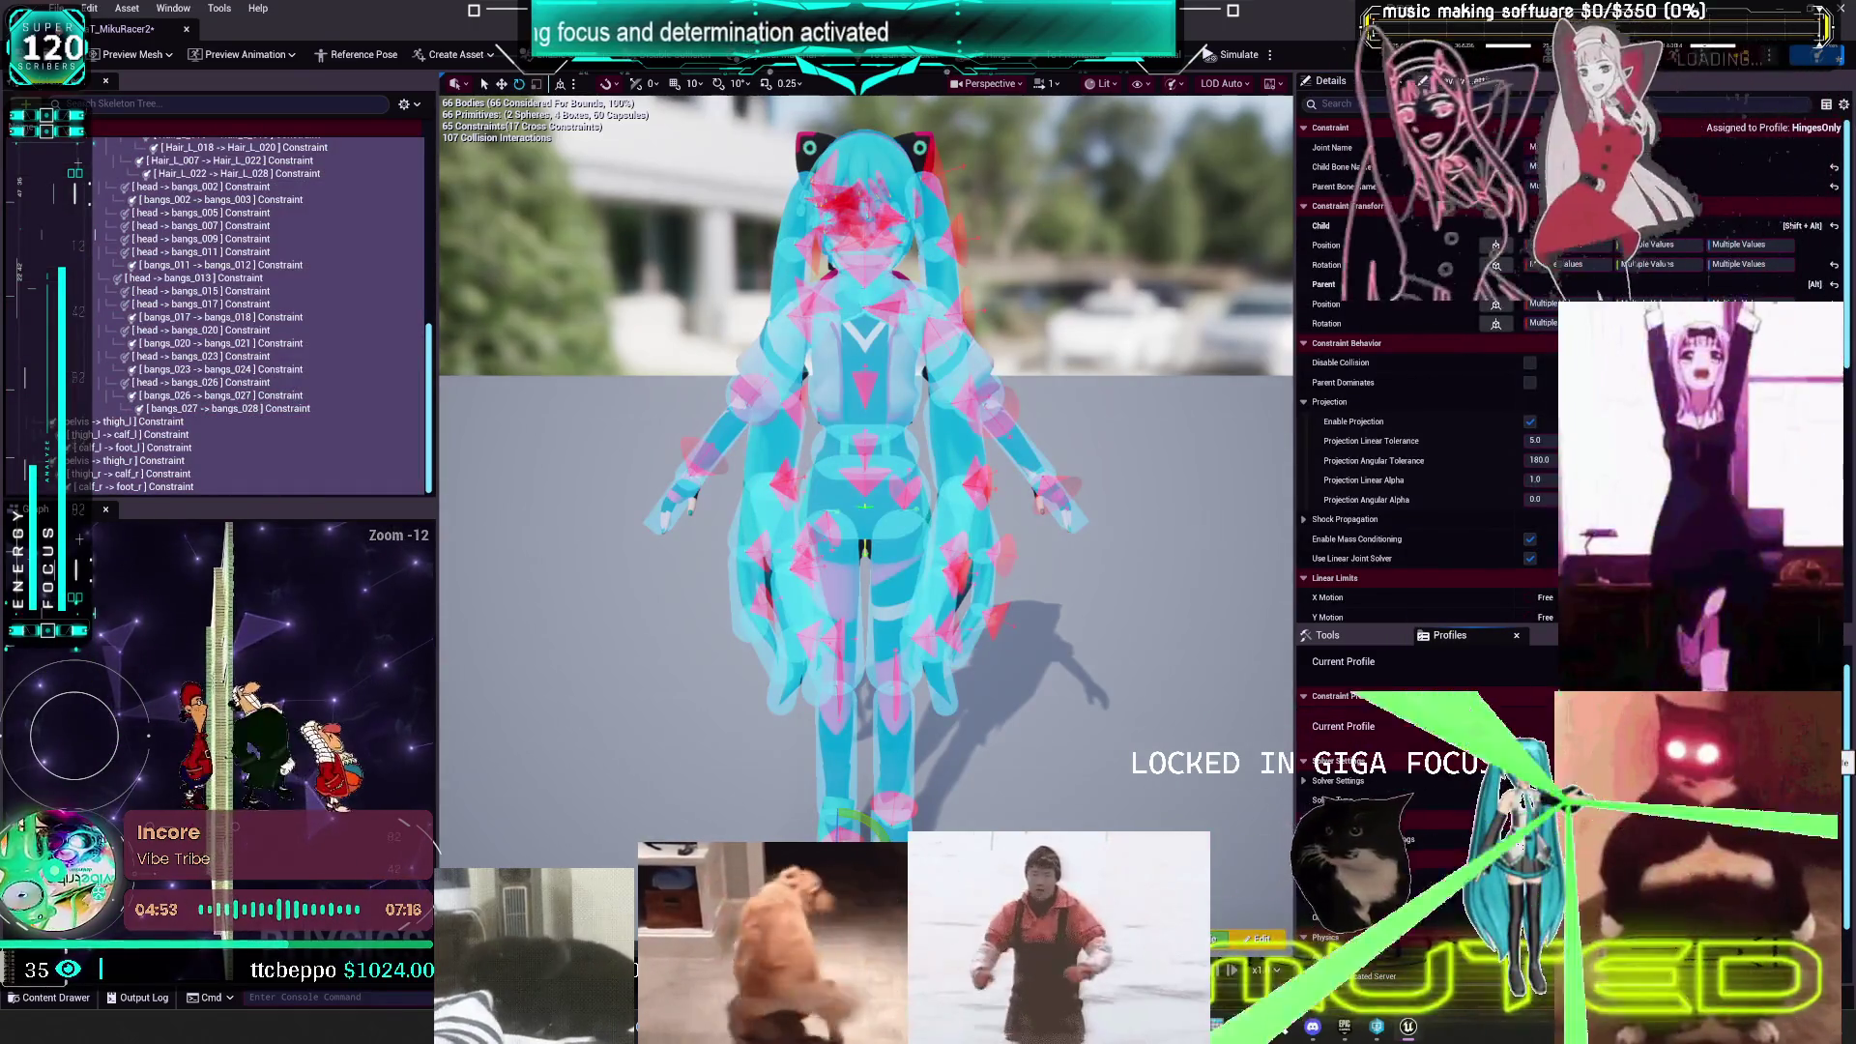
click(162, 425)
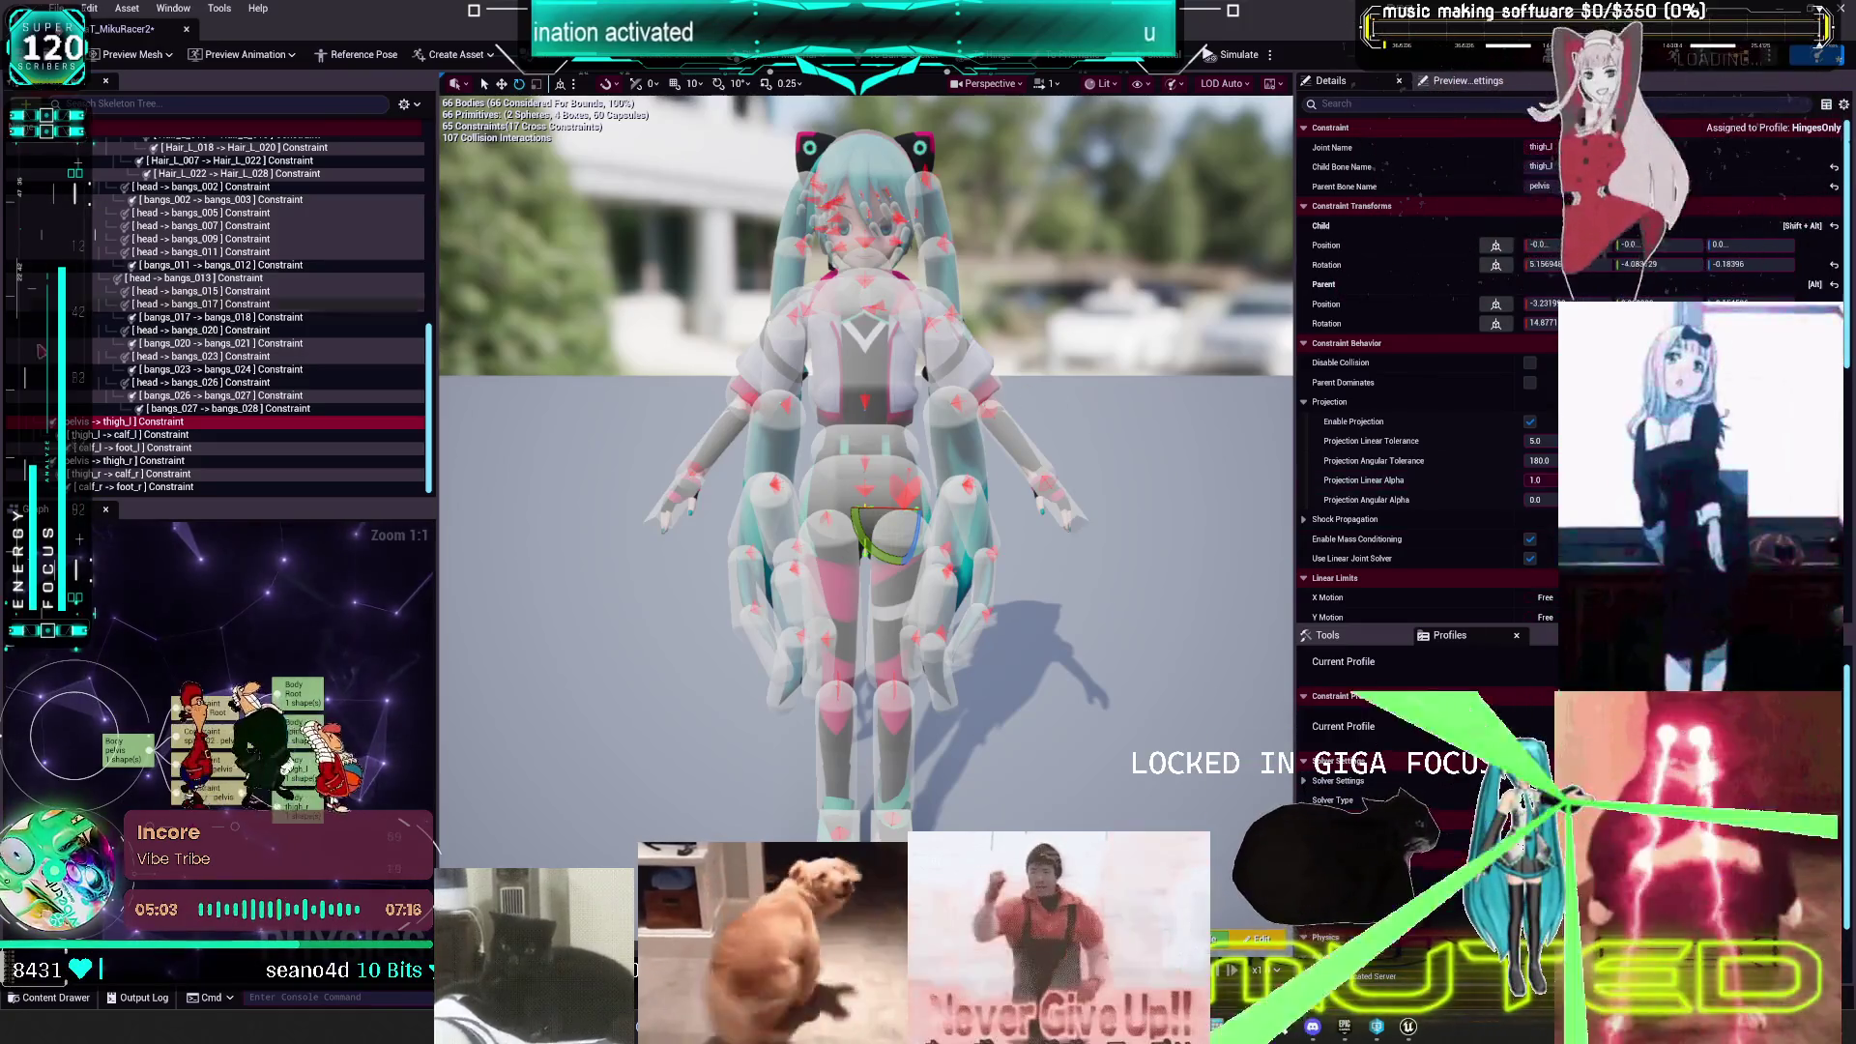
scroll(235, 391, up, 10)
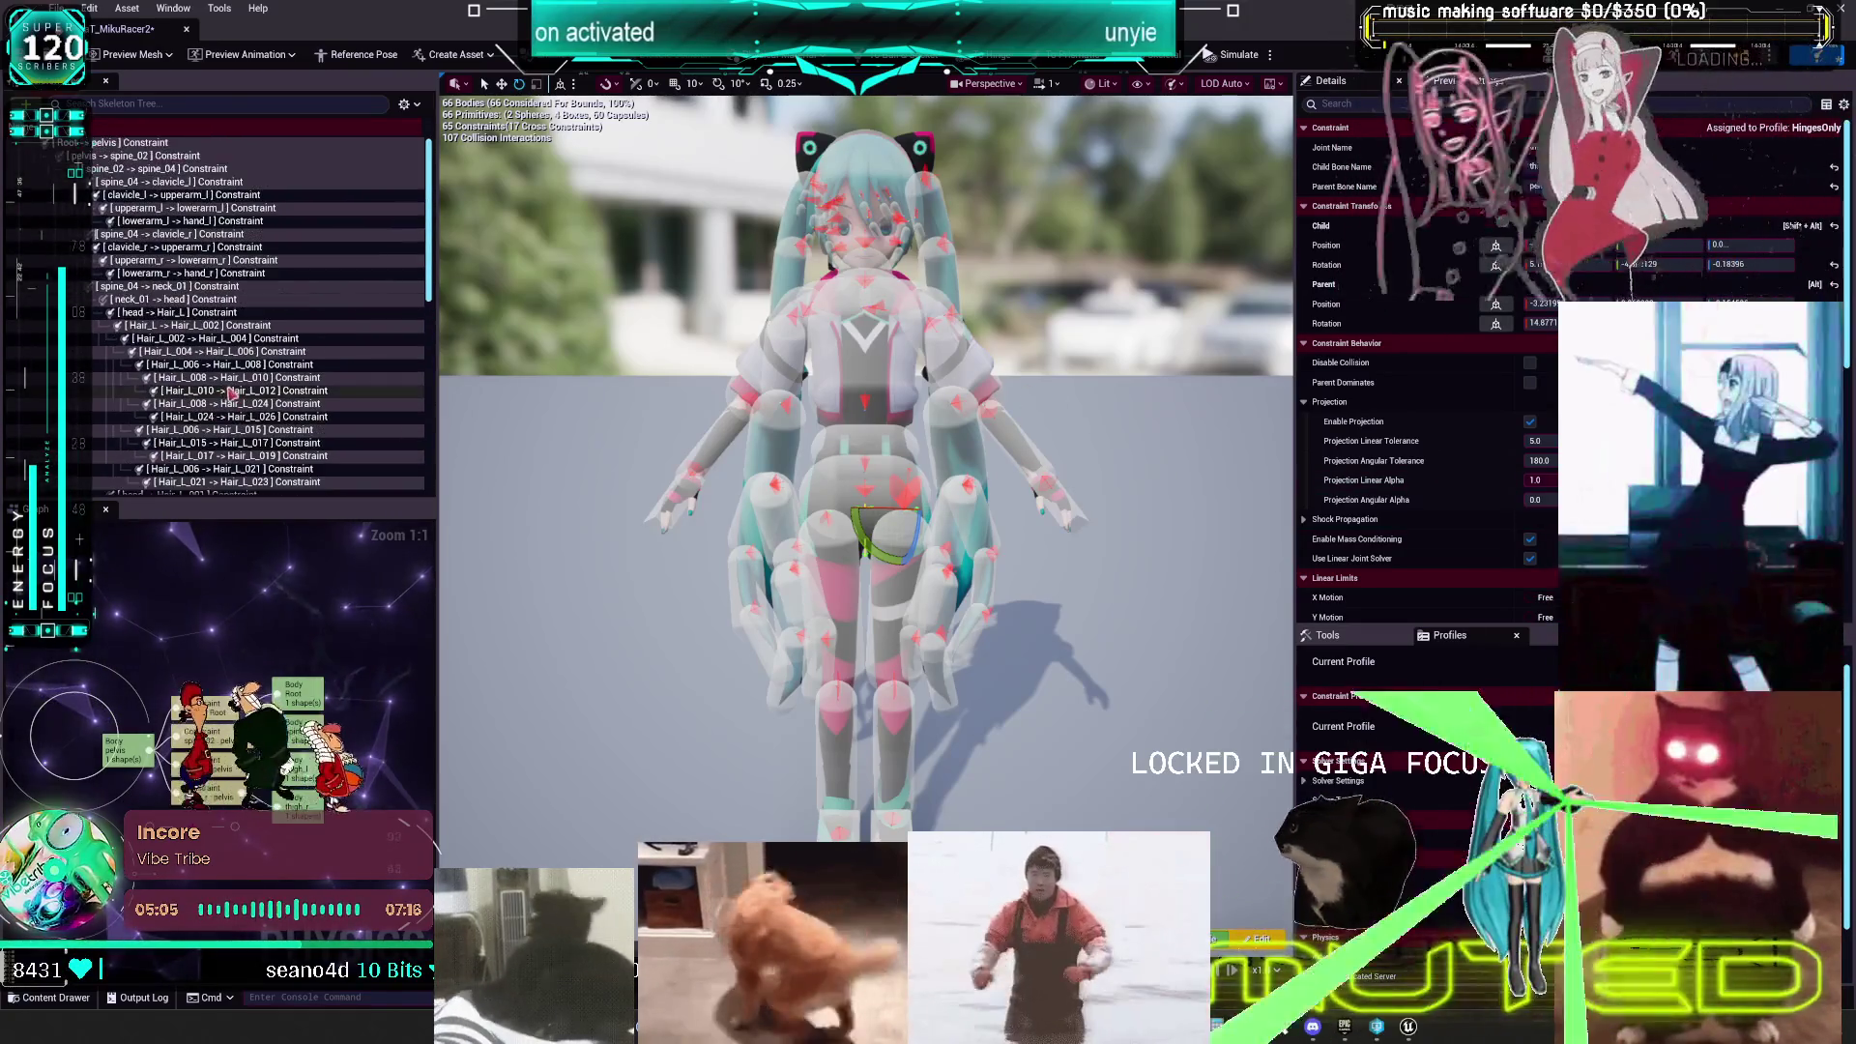
scroll(235, 391, down, 10)
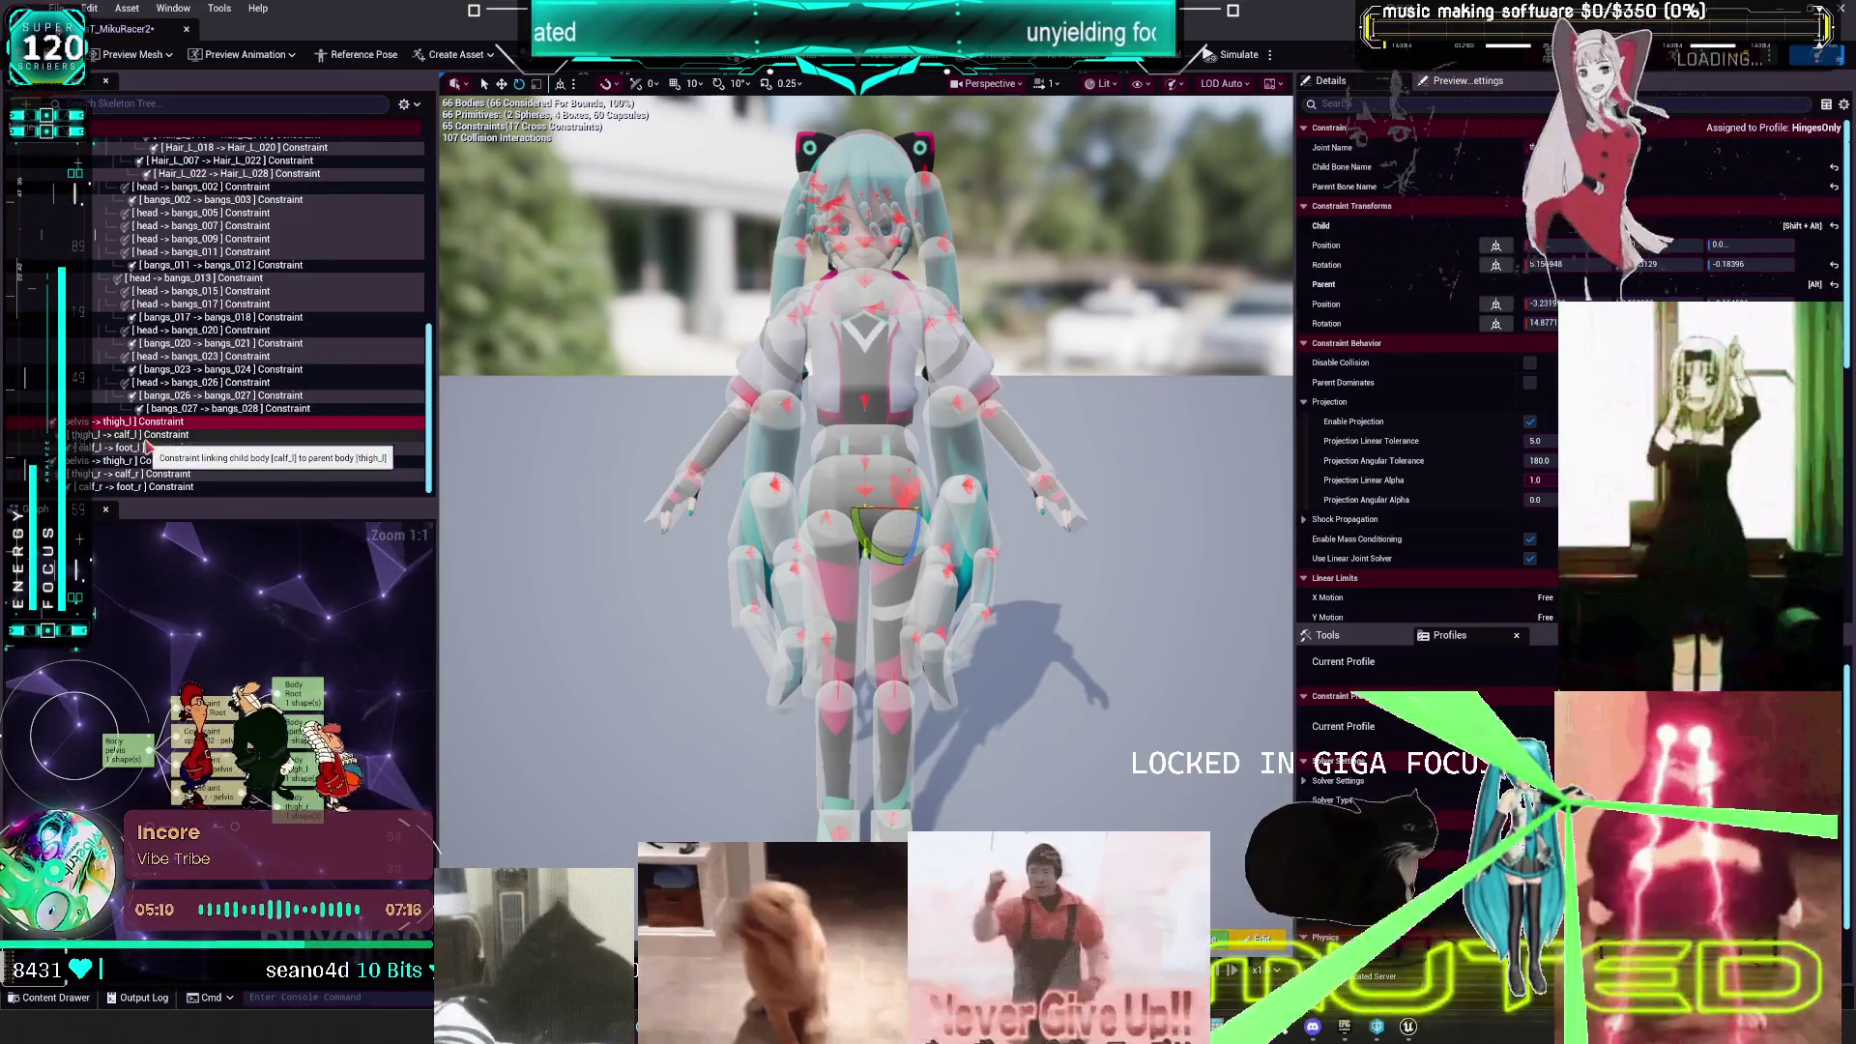
drag(616, 495, 754, 469)
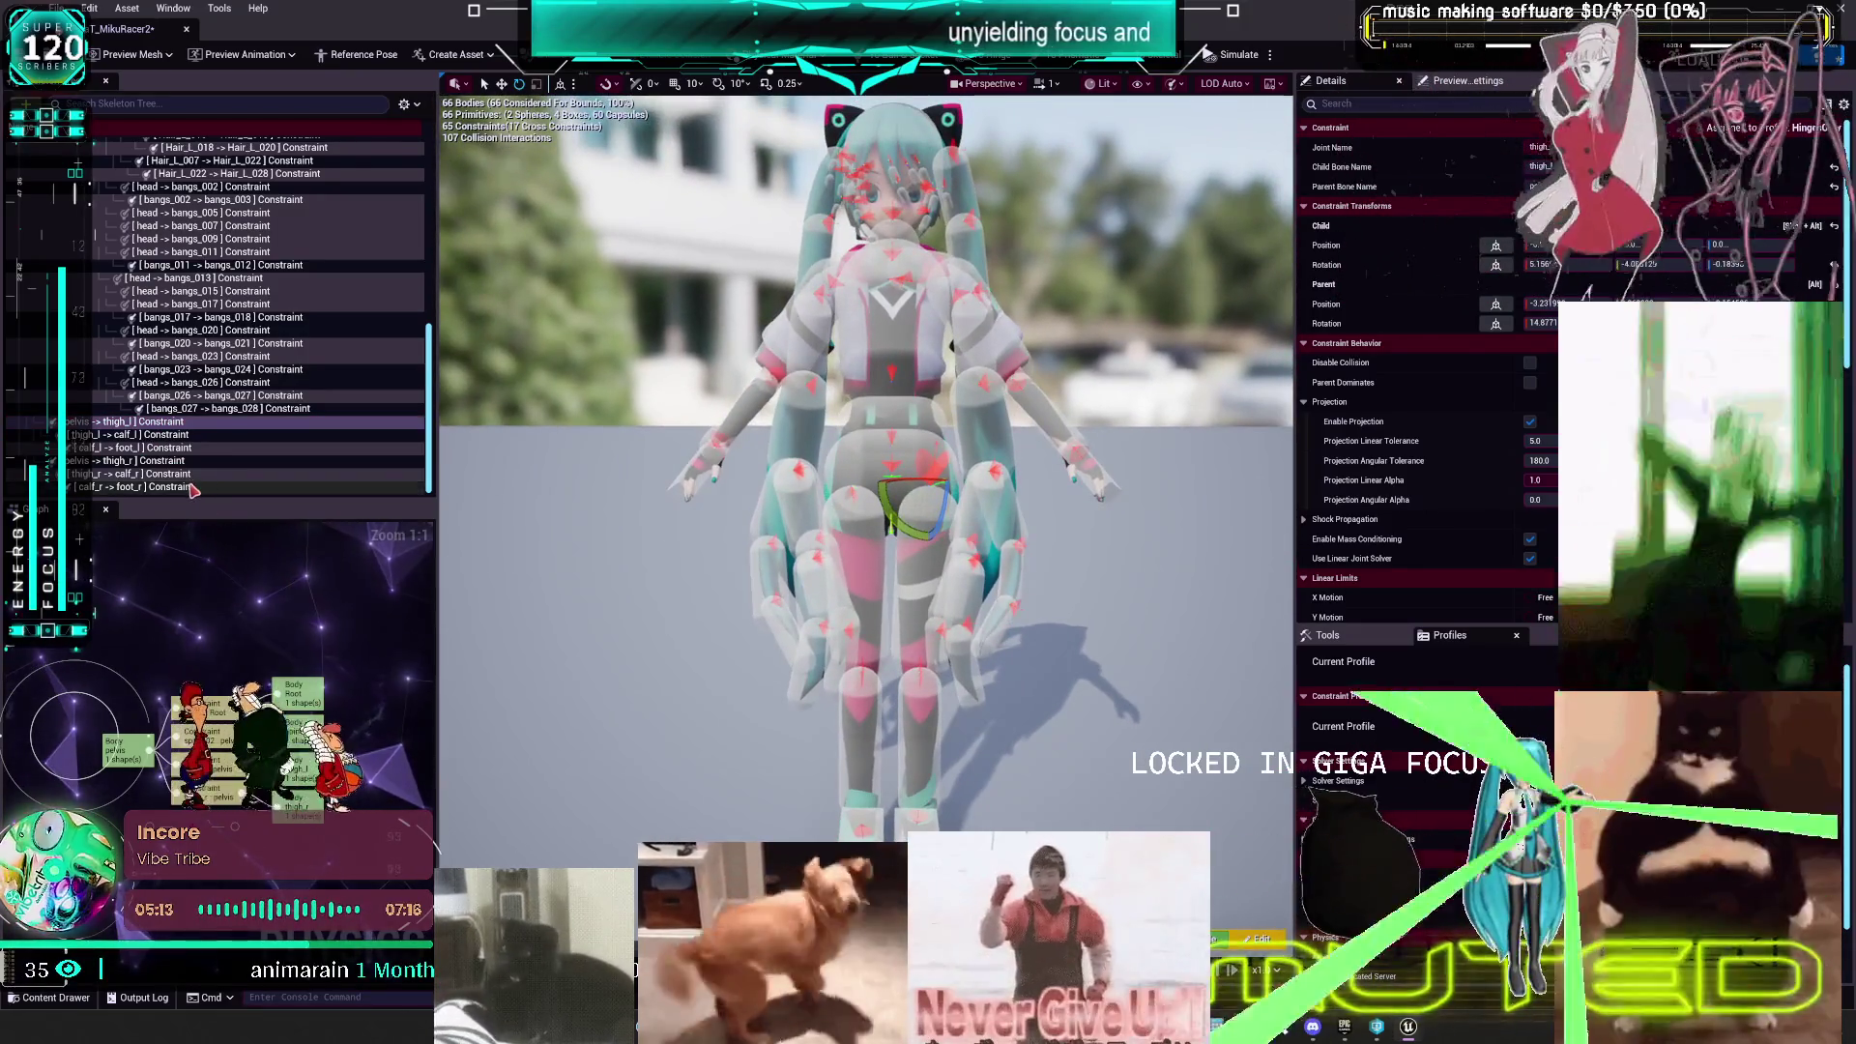
- Select the bangs constraints from bangs_027 -> bangs_028 through head -> bangs_013
click(232, 408)
scroll(261, 391, up, 5)
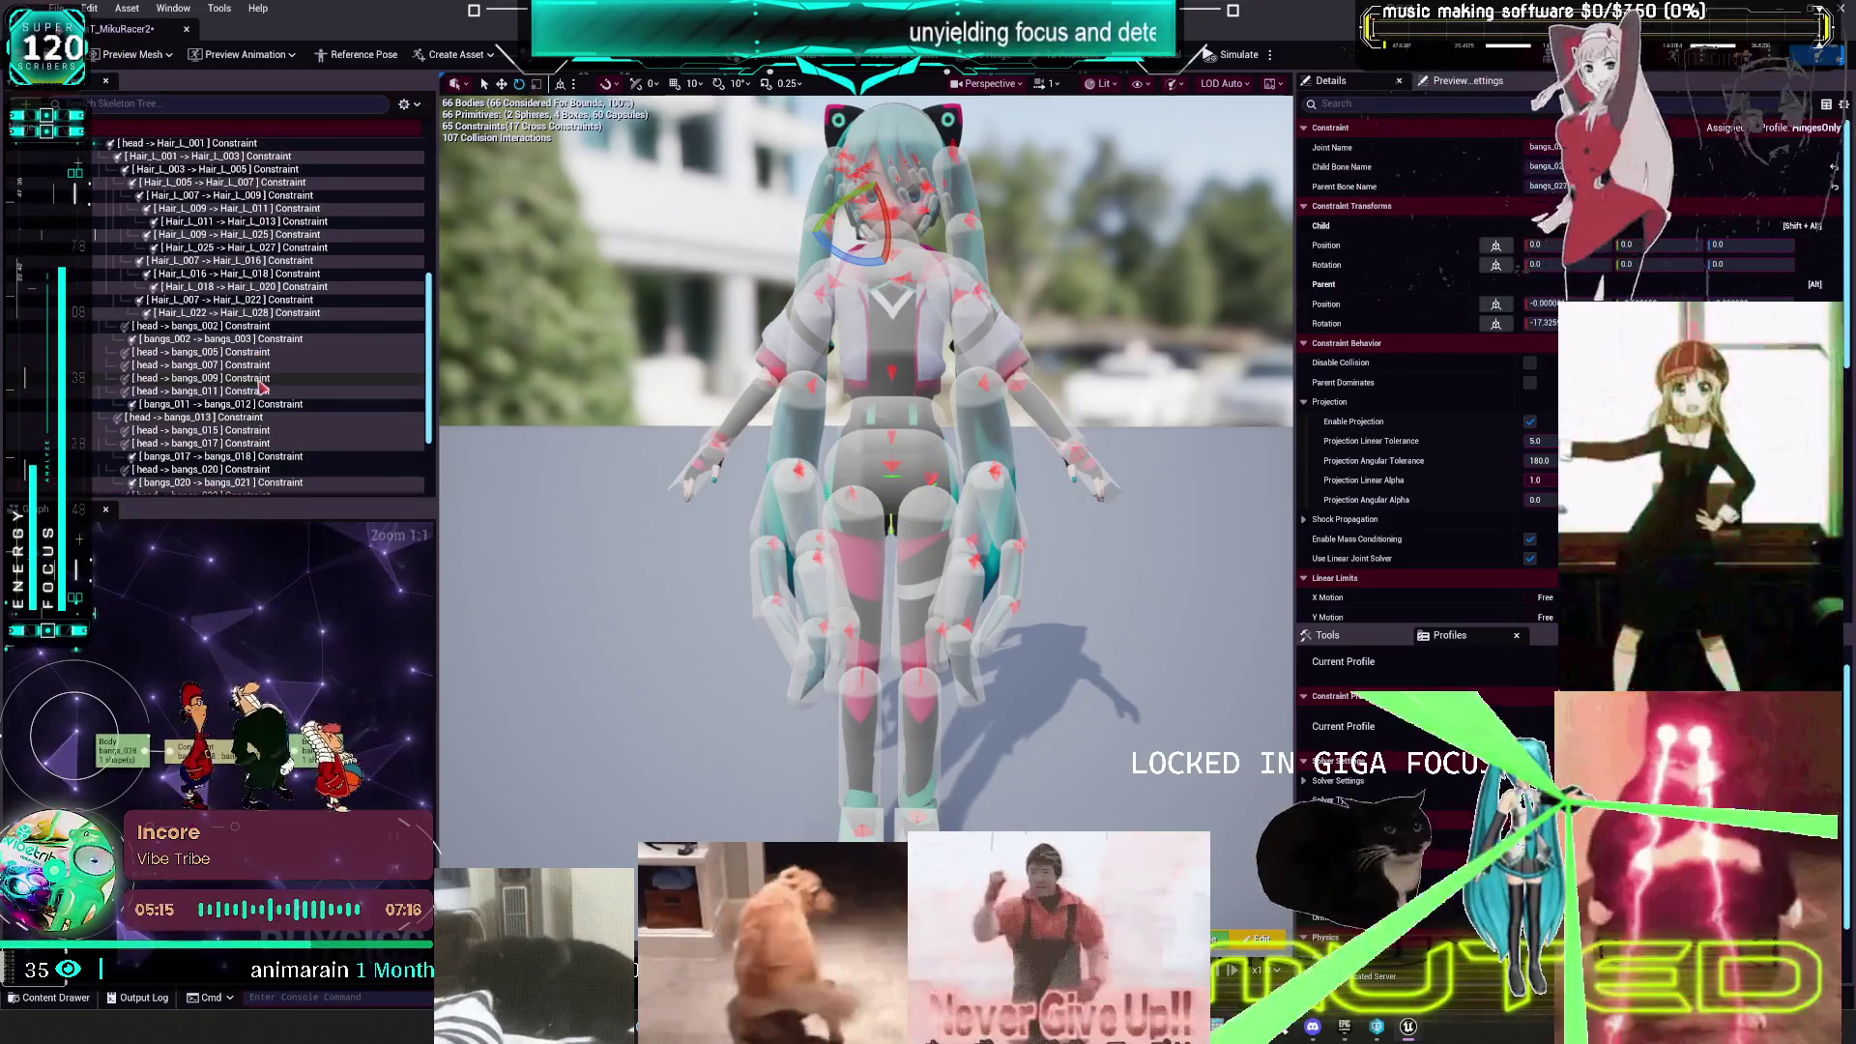
scroll(257, 385, down, 5)
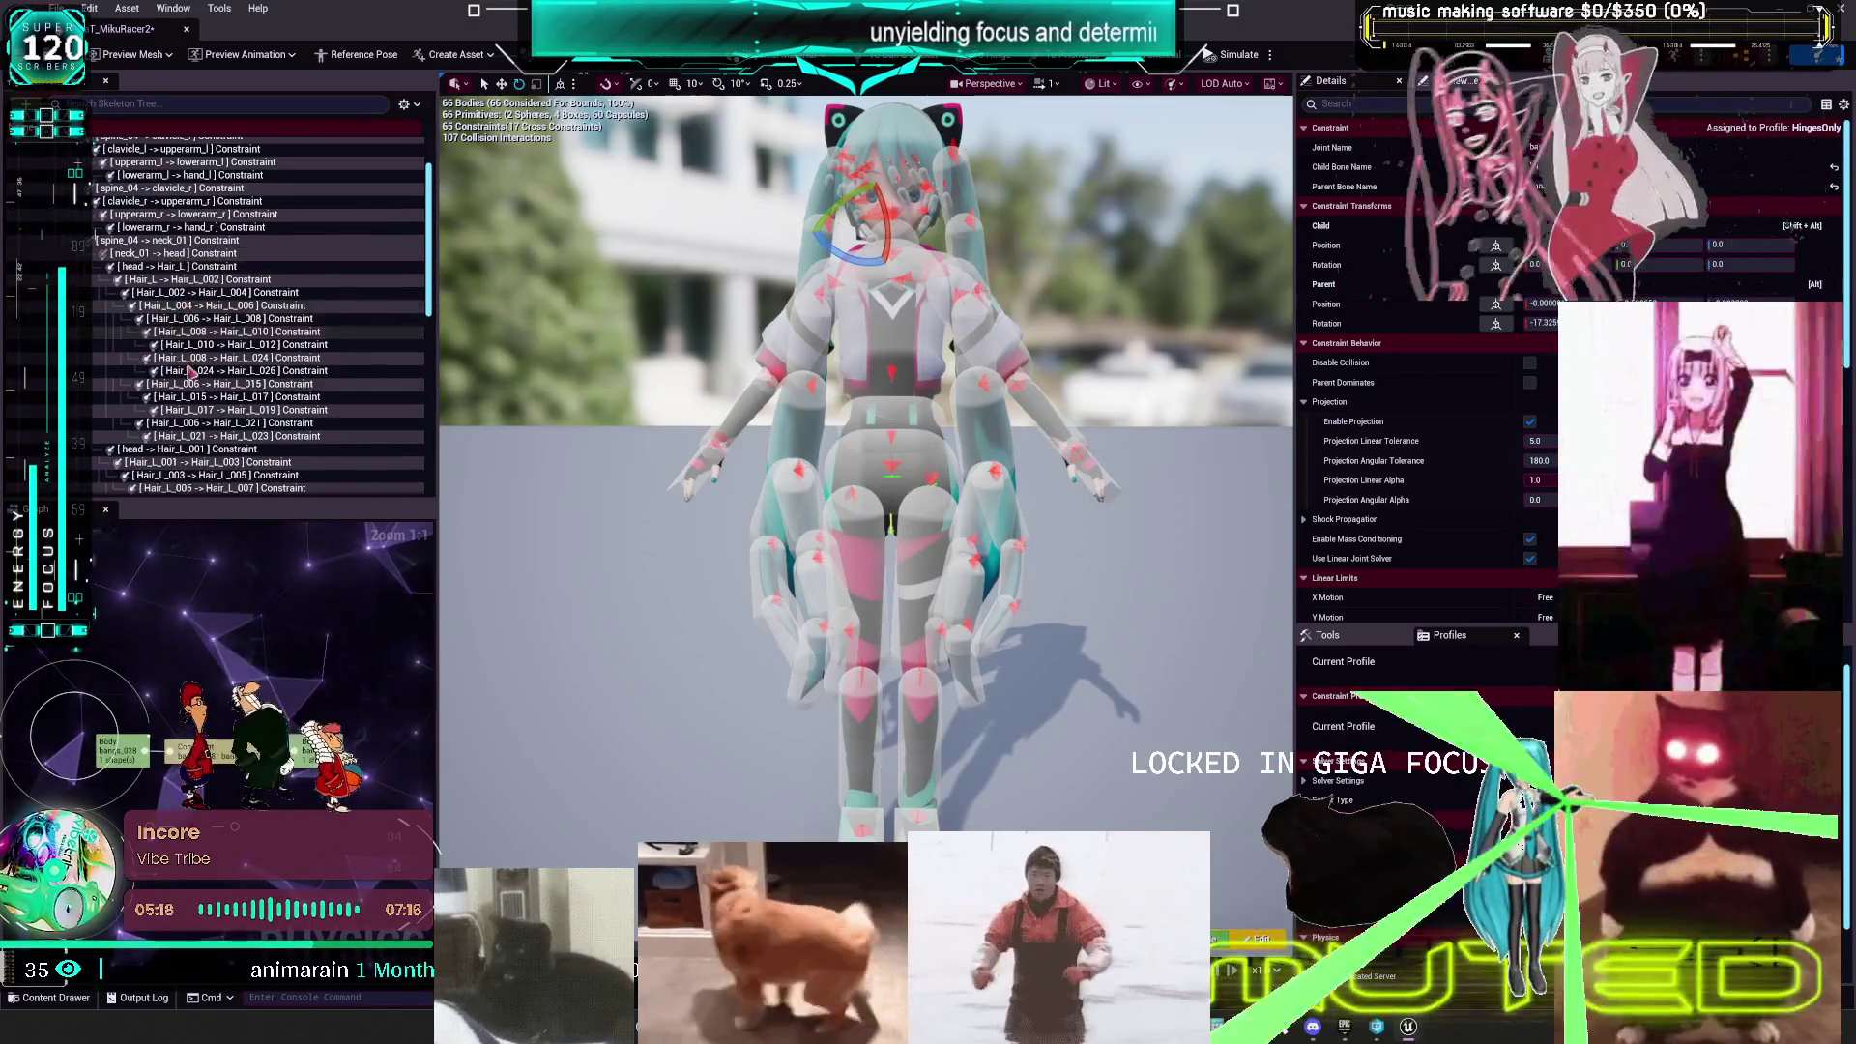
scroll(205, 388, down, 5)
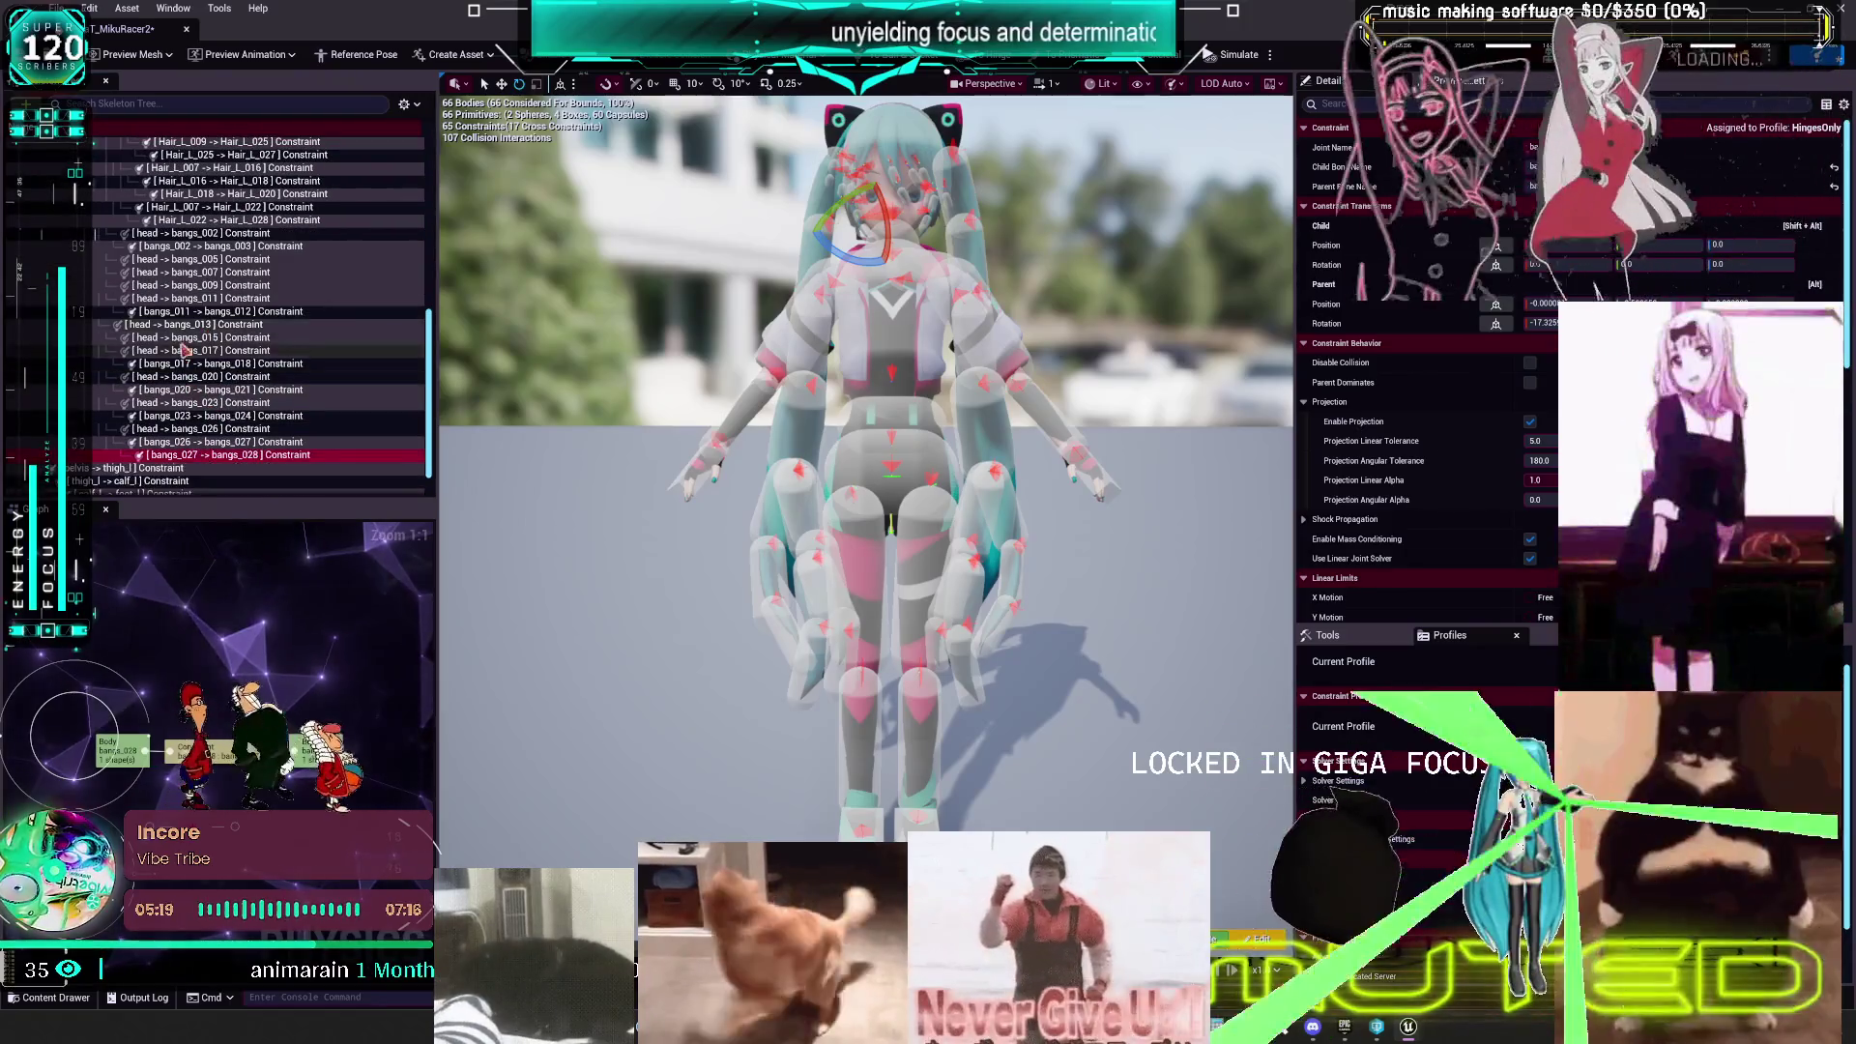
shift+click(177, 326)
scroll(1547, 430, down, 5)
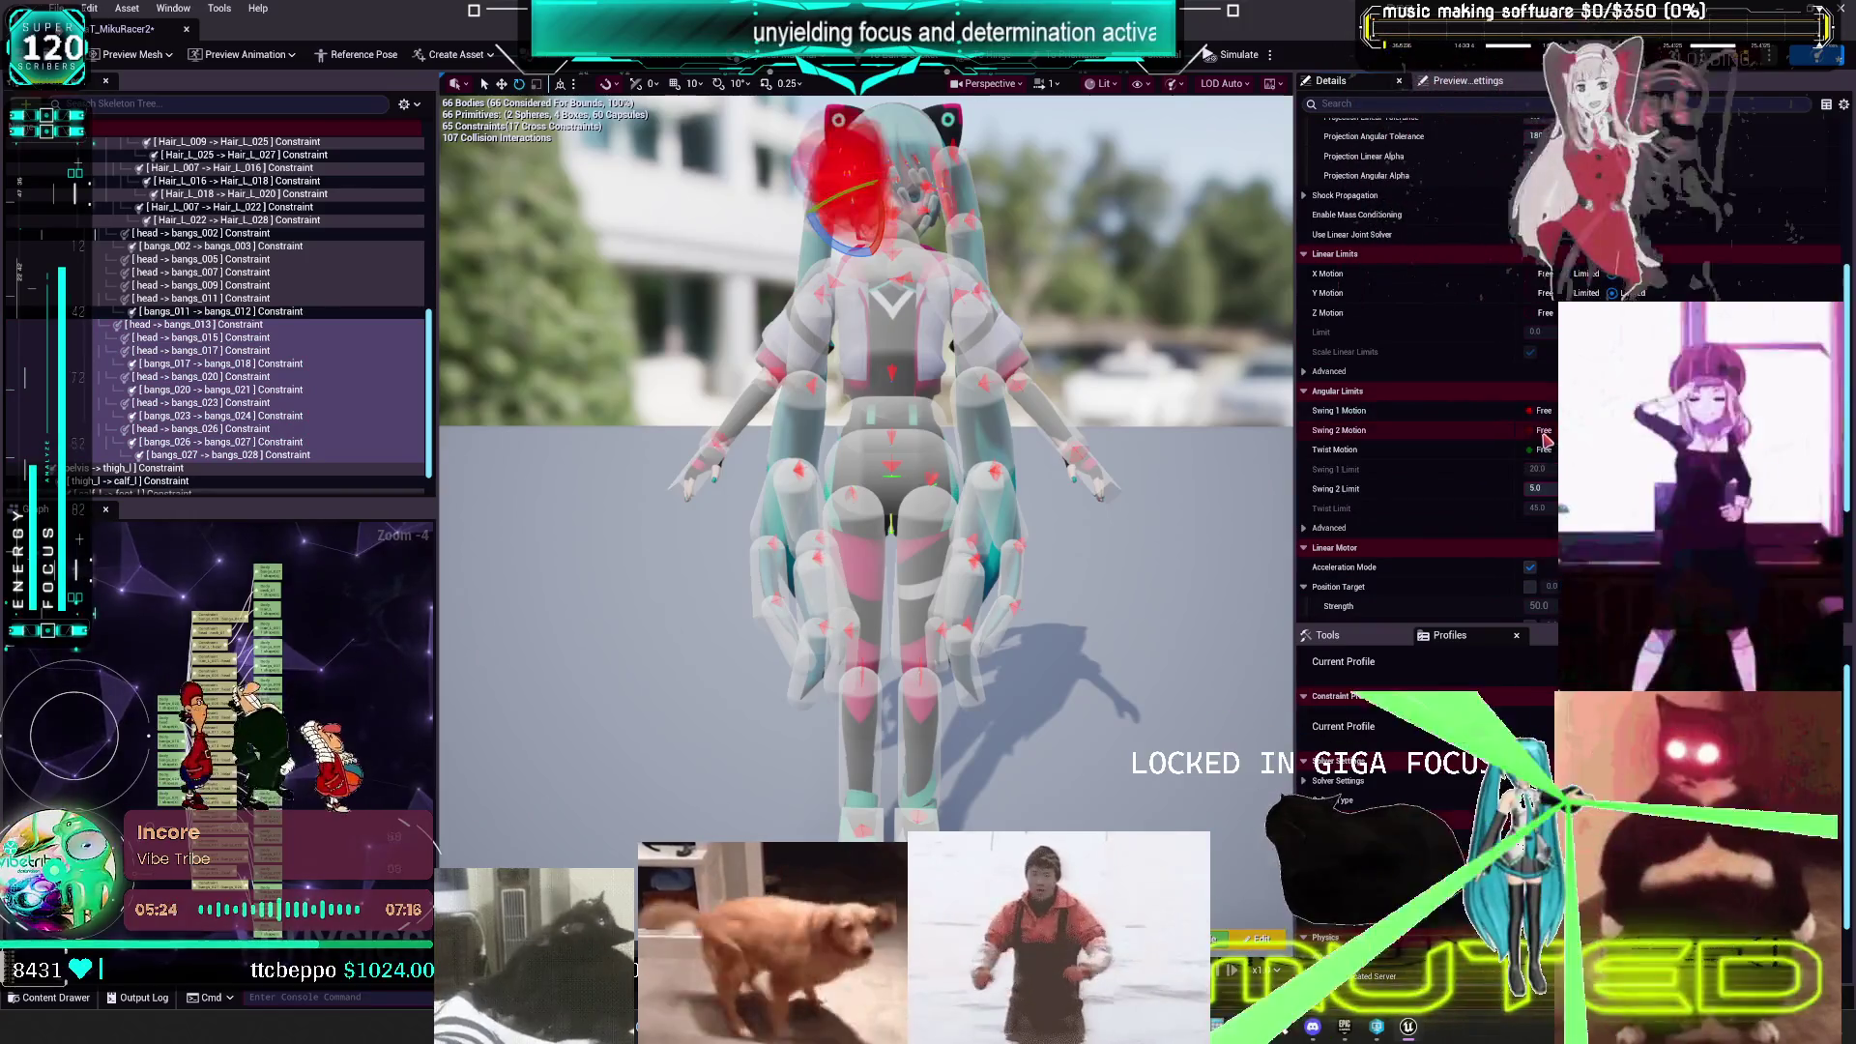
- Set Swing 1 Motion to Free on the bangs and hair constraints up to Hair_L_009 -> Hair_L_011
click(253, 311)
scroll(241, 300, up, 3)
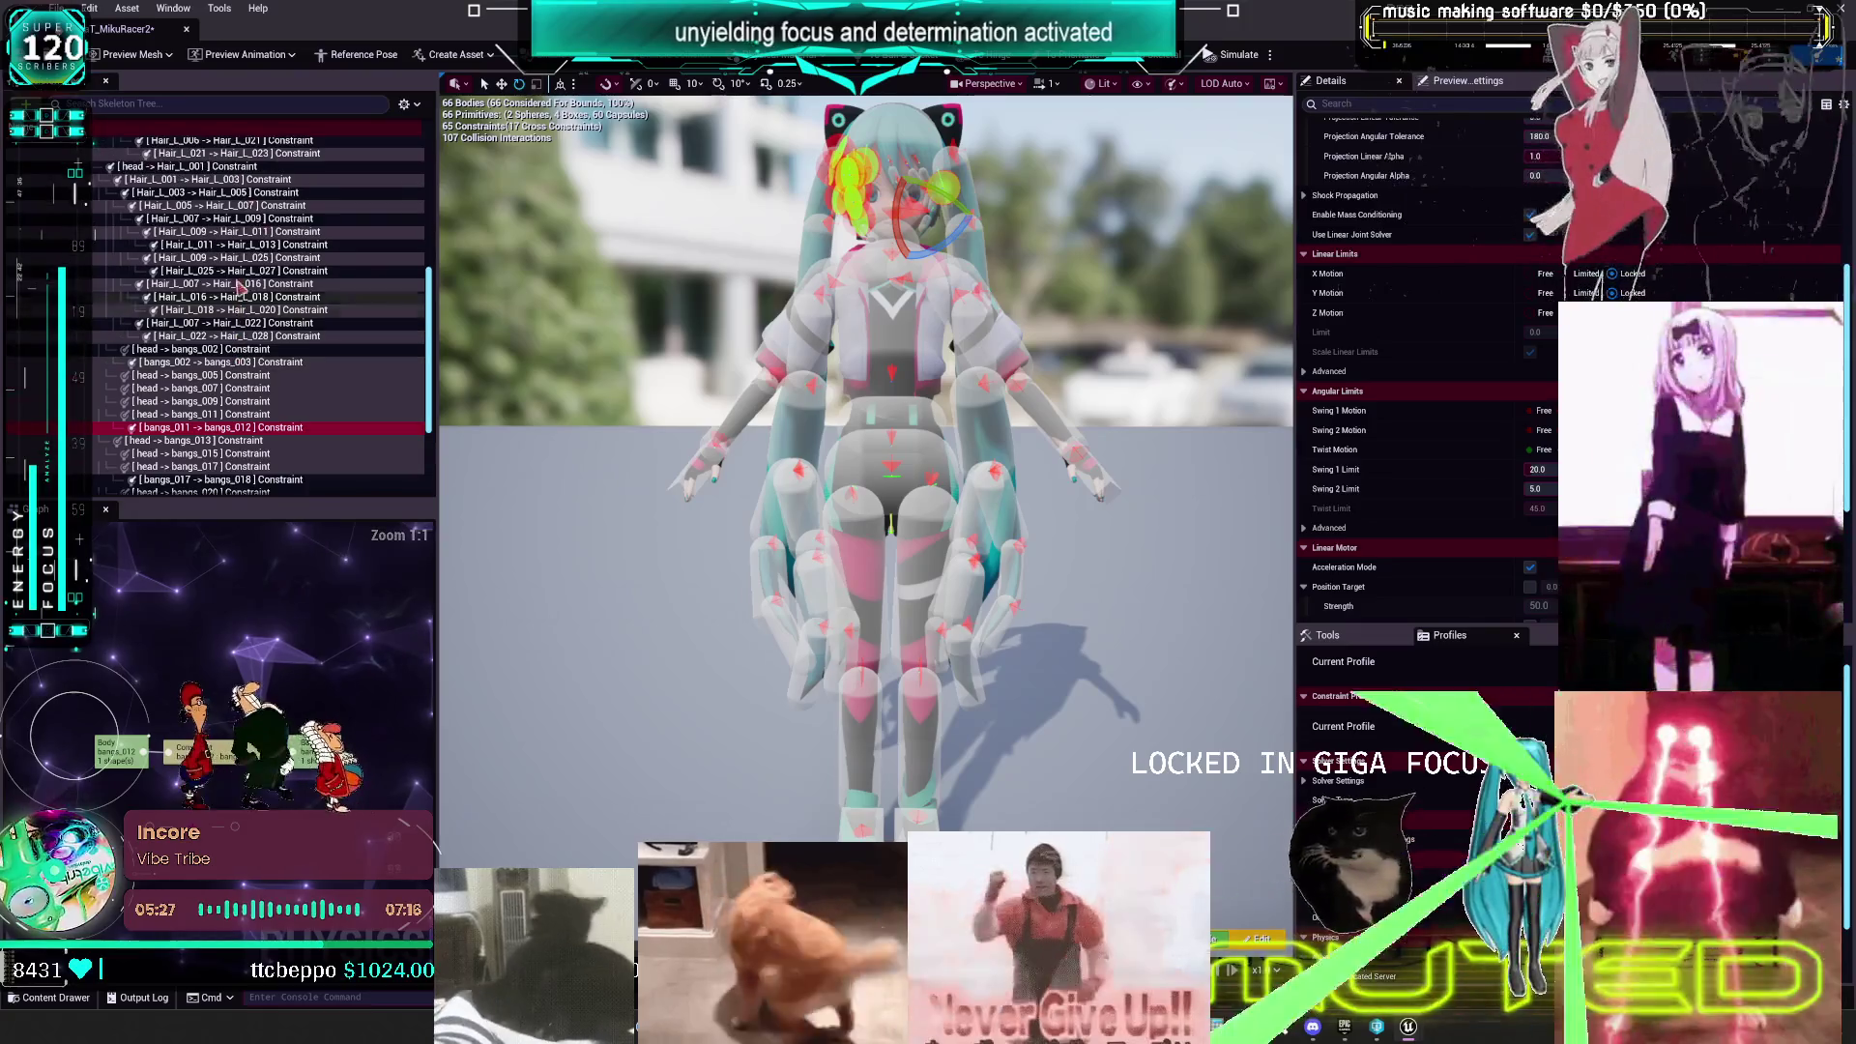
shift+click(232, 235)
click(1544, 412)
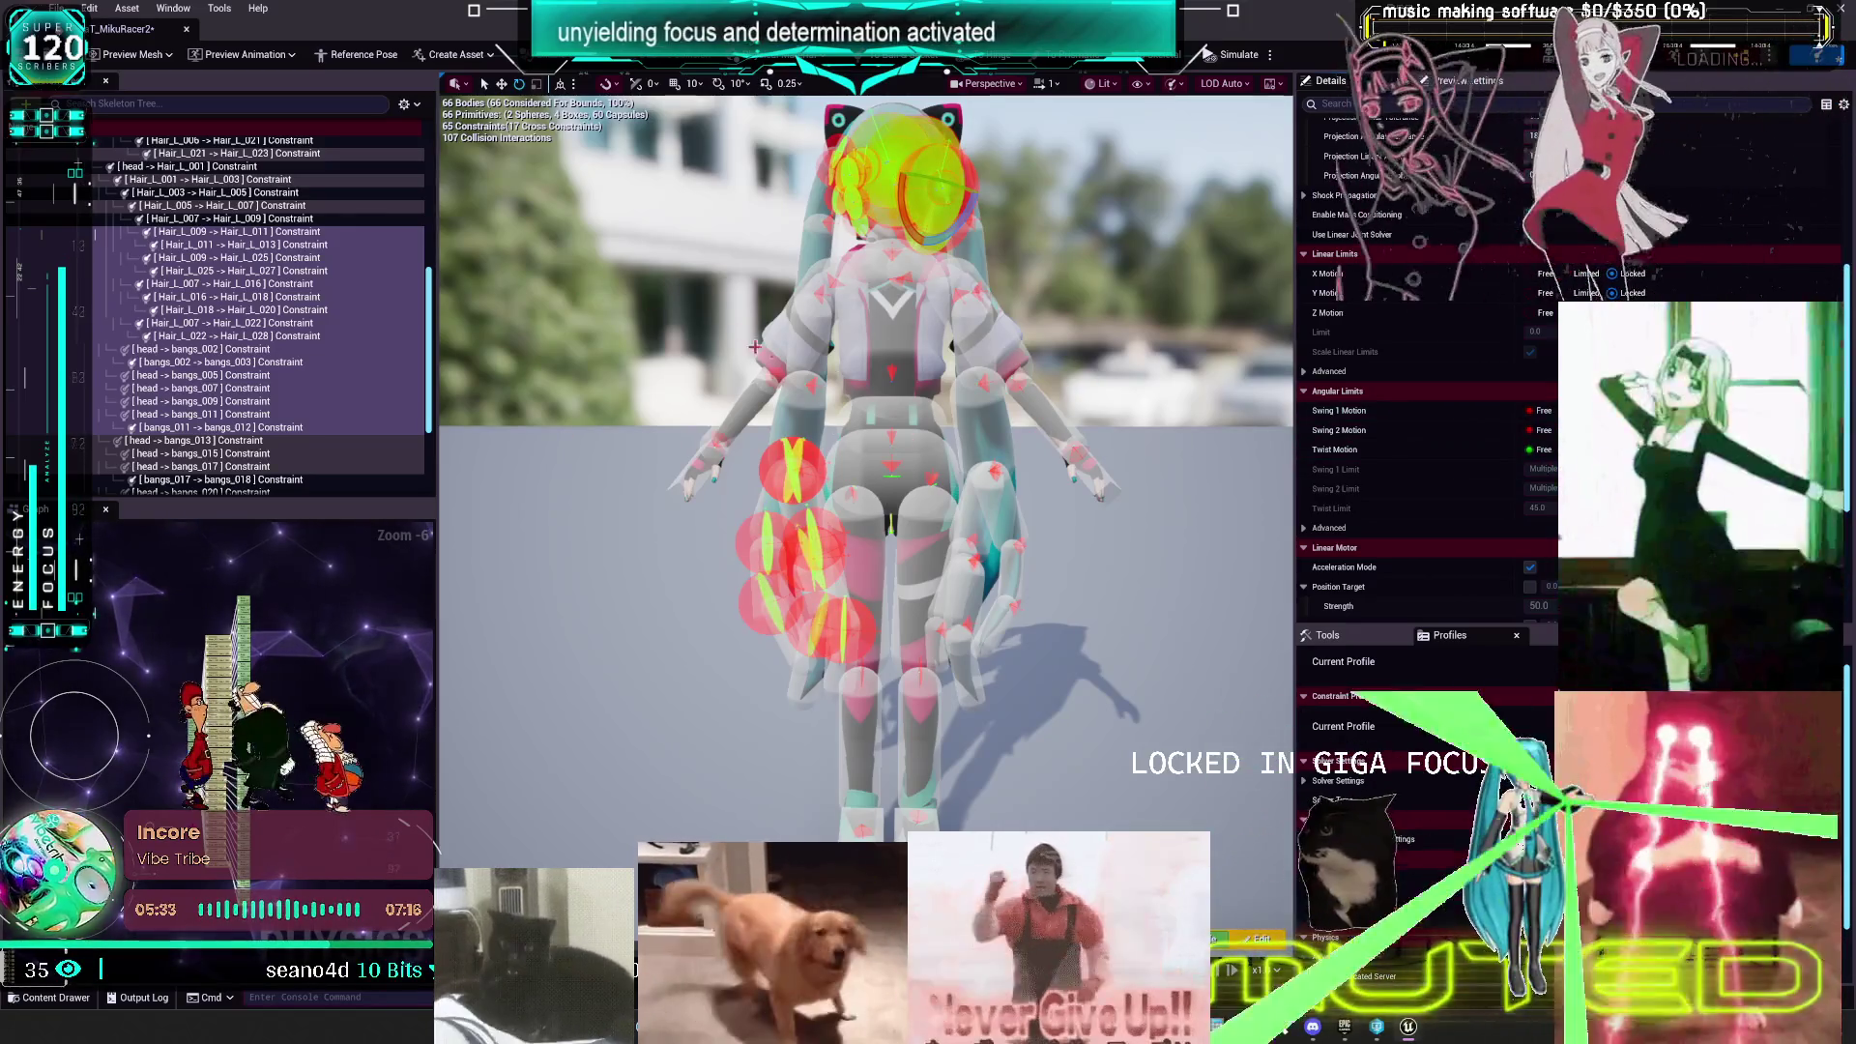
- Set Twist, Swing 2 and Swing 1 Motion to Free on the neck and hair constraints
scroll(213, 386, up, 8)
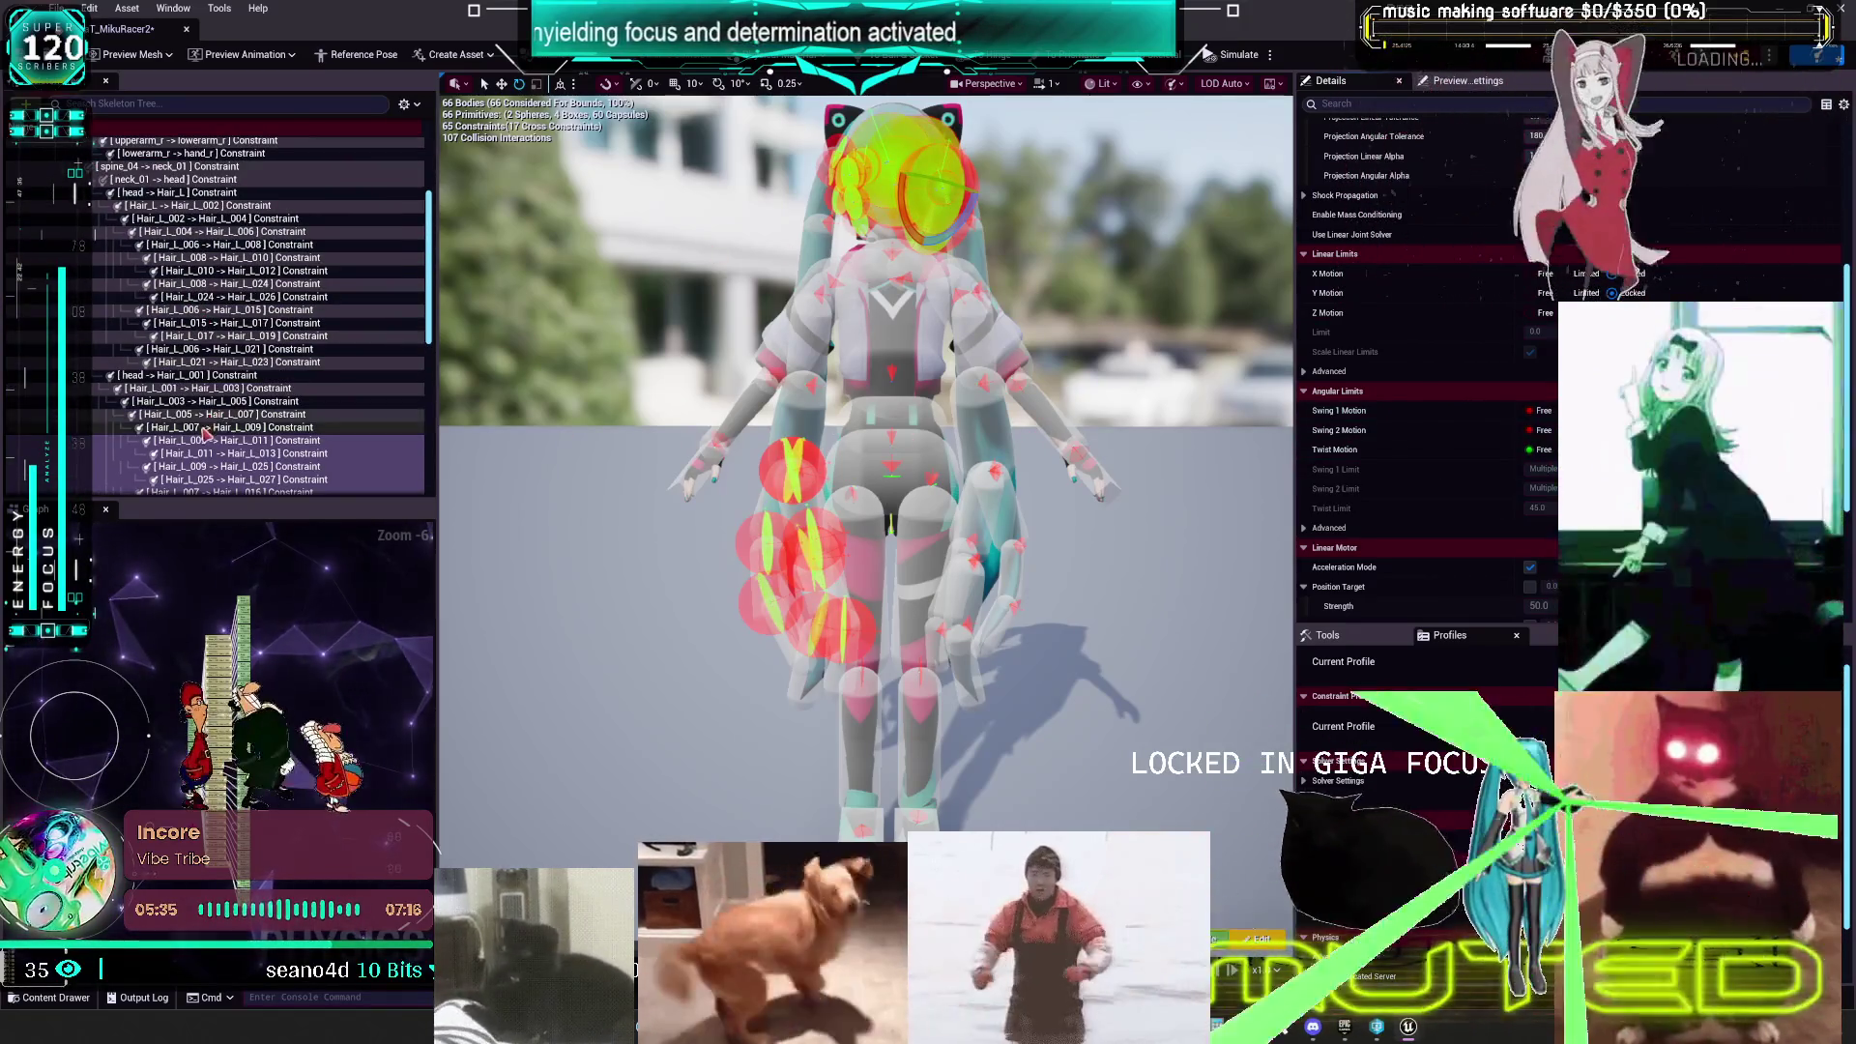
click(203, 404)
scroll(184, 348, up, 1)
shift+click(171, 290)
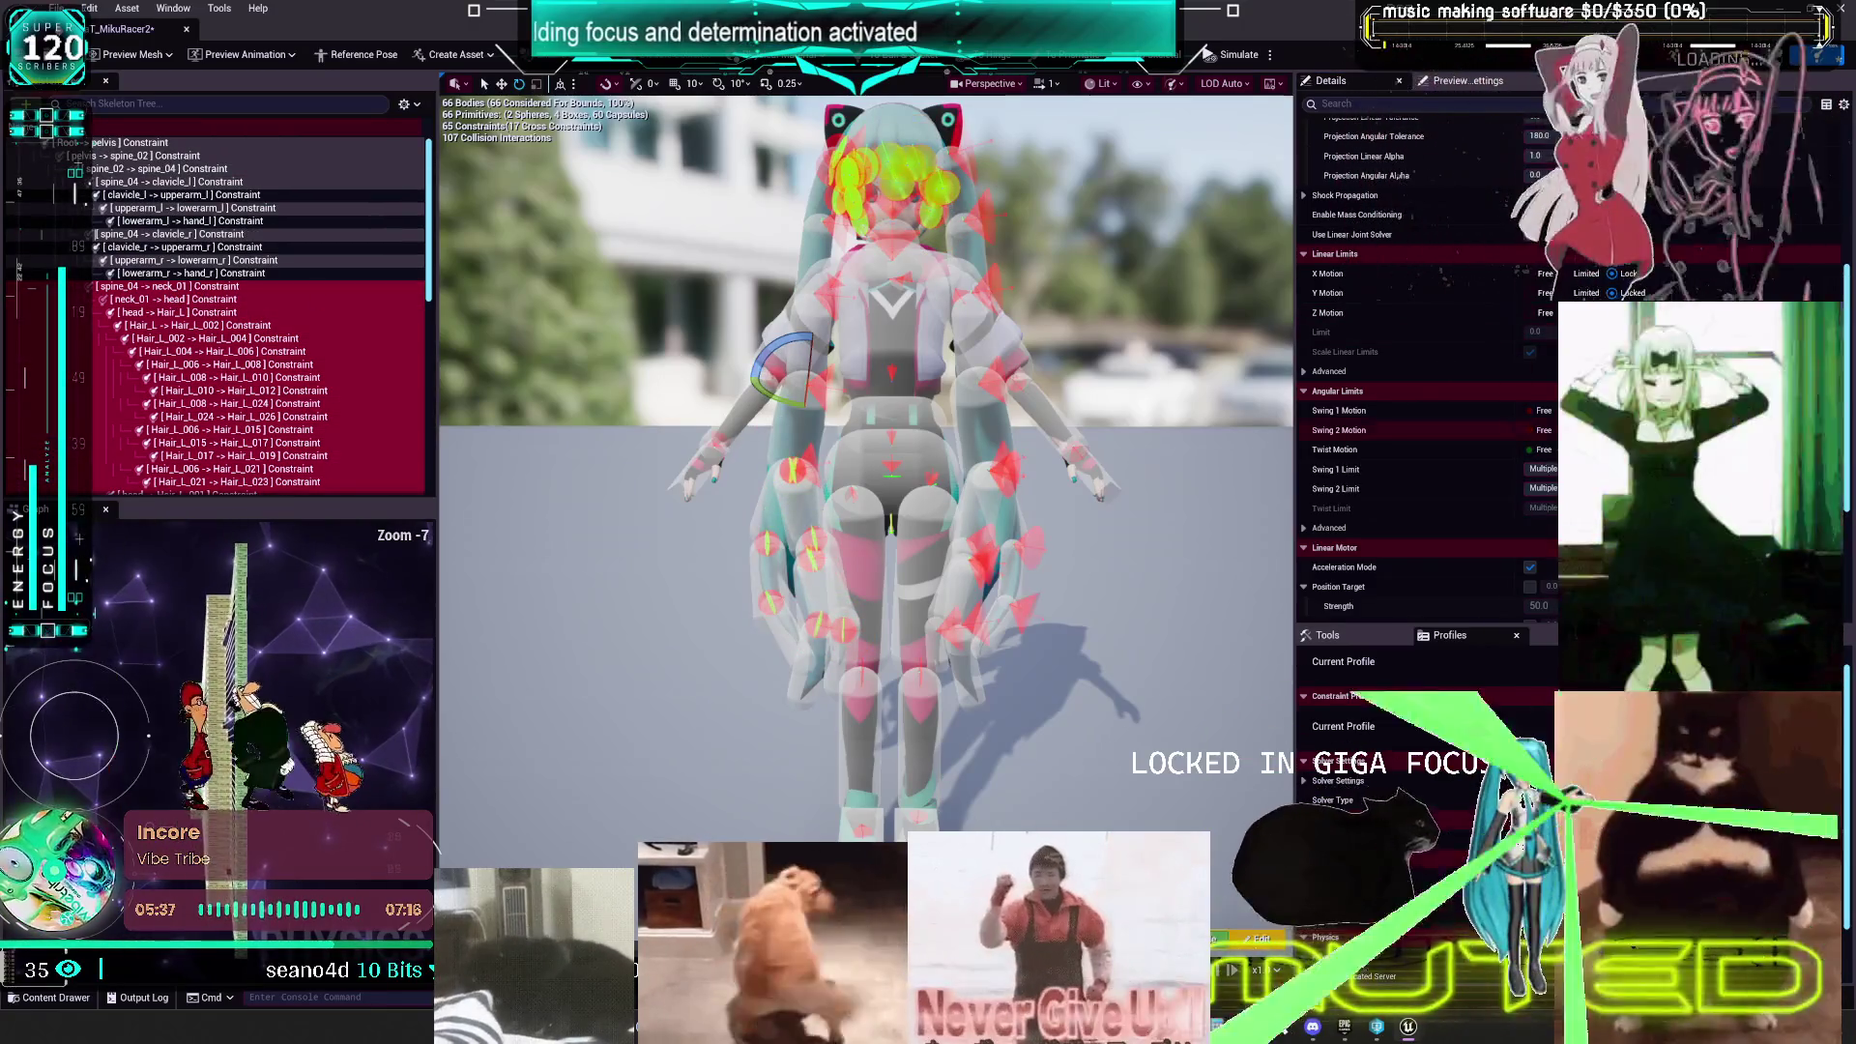
click(1545, 452)
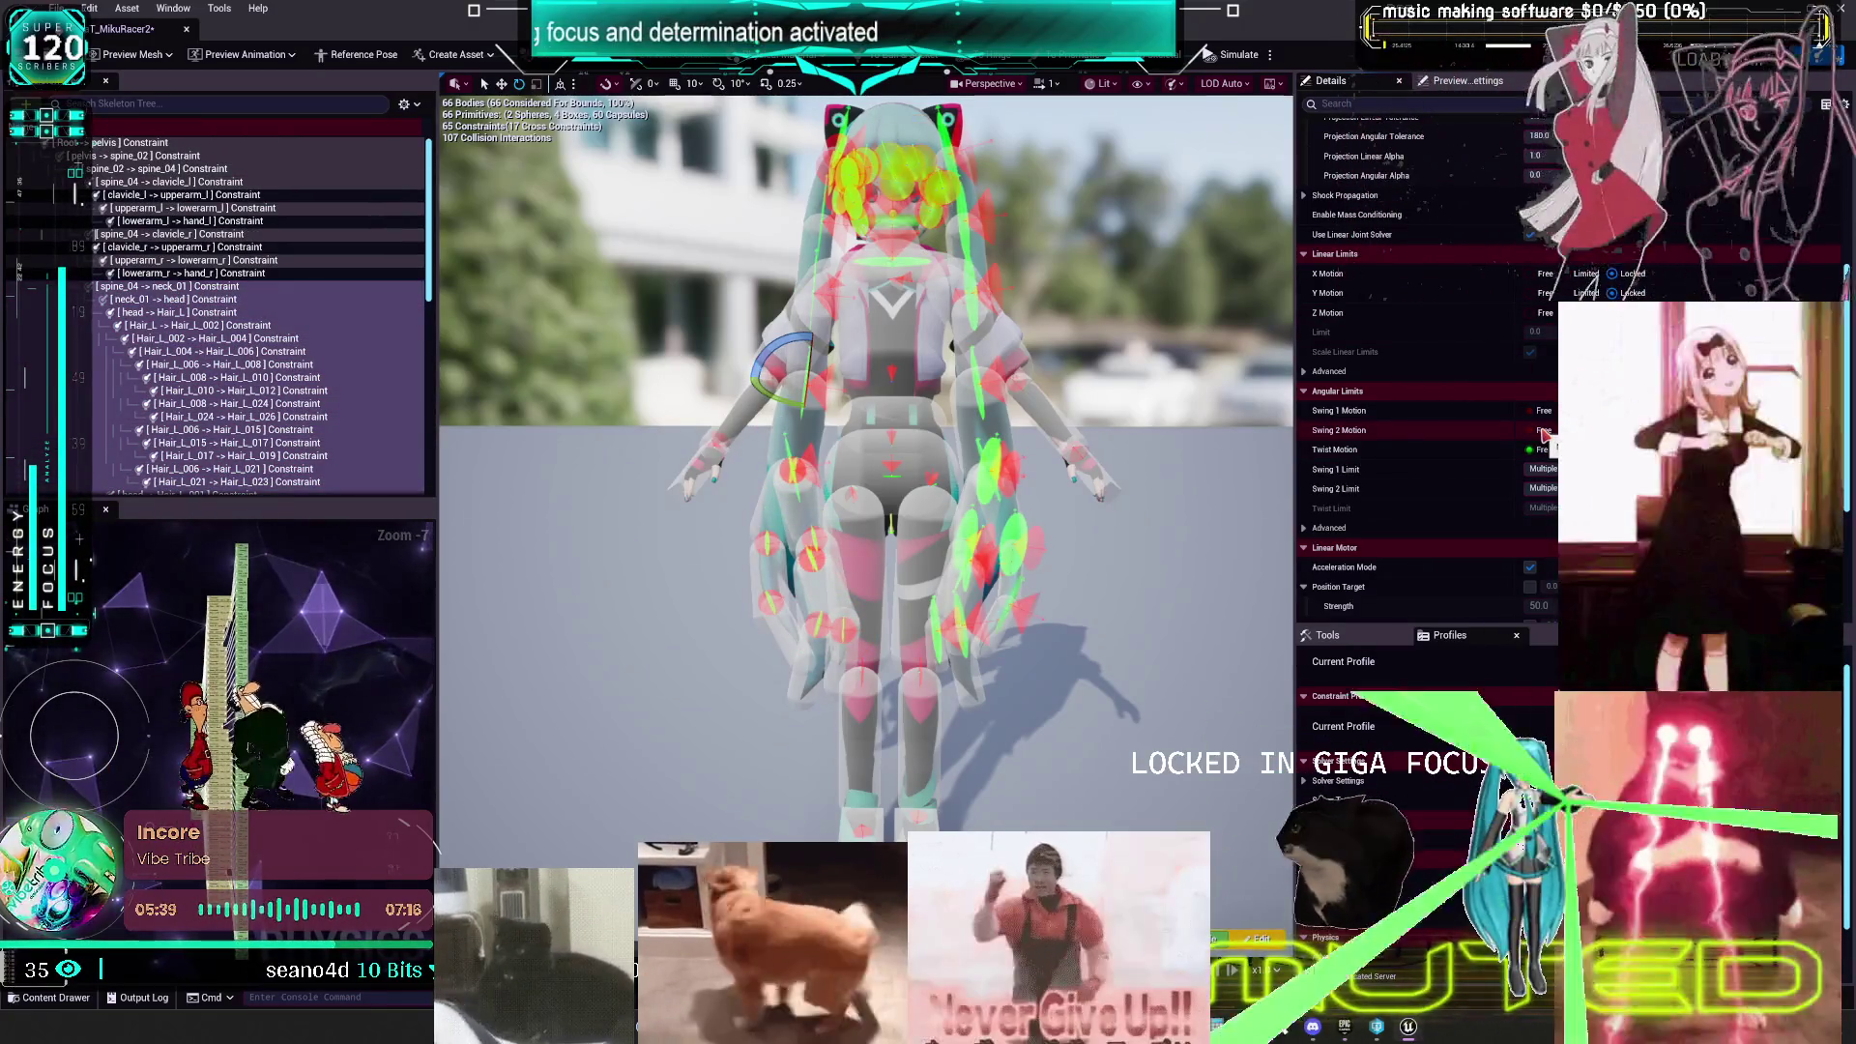
click(1545, 433)
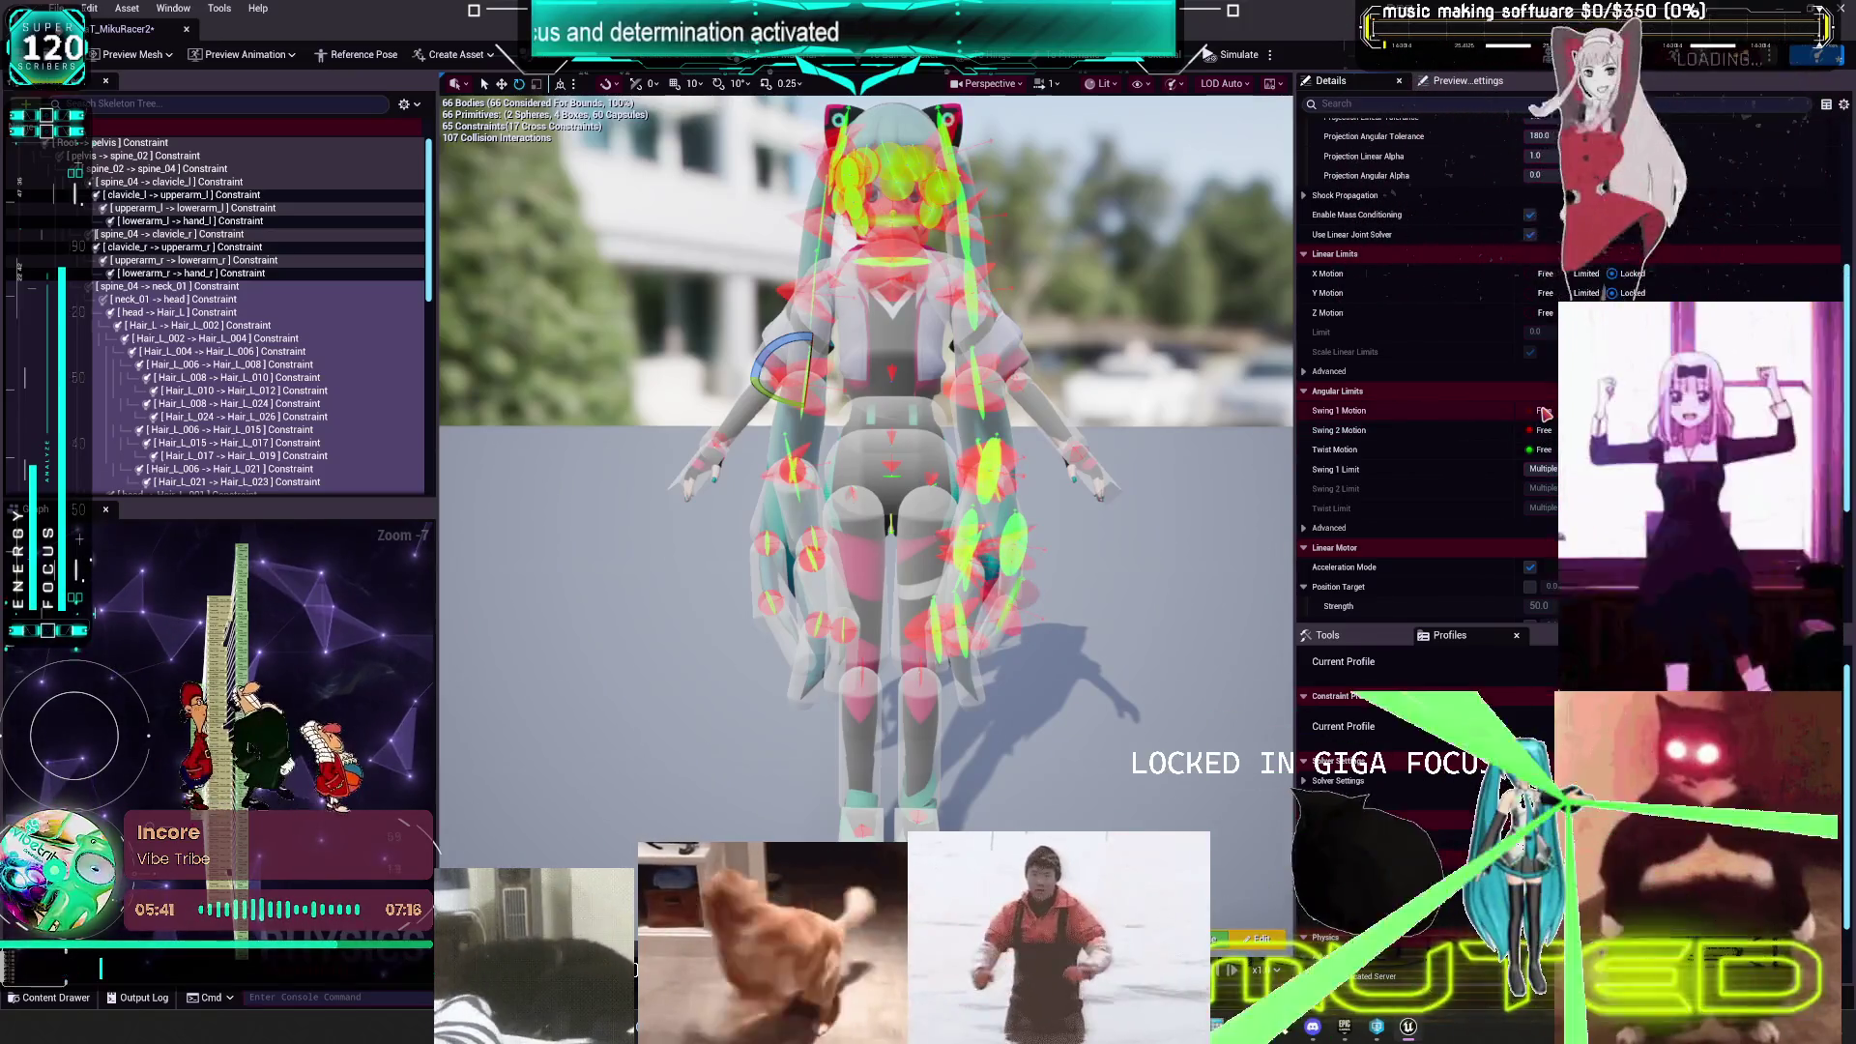
click(1545, 413)
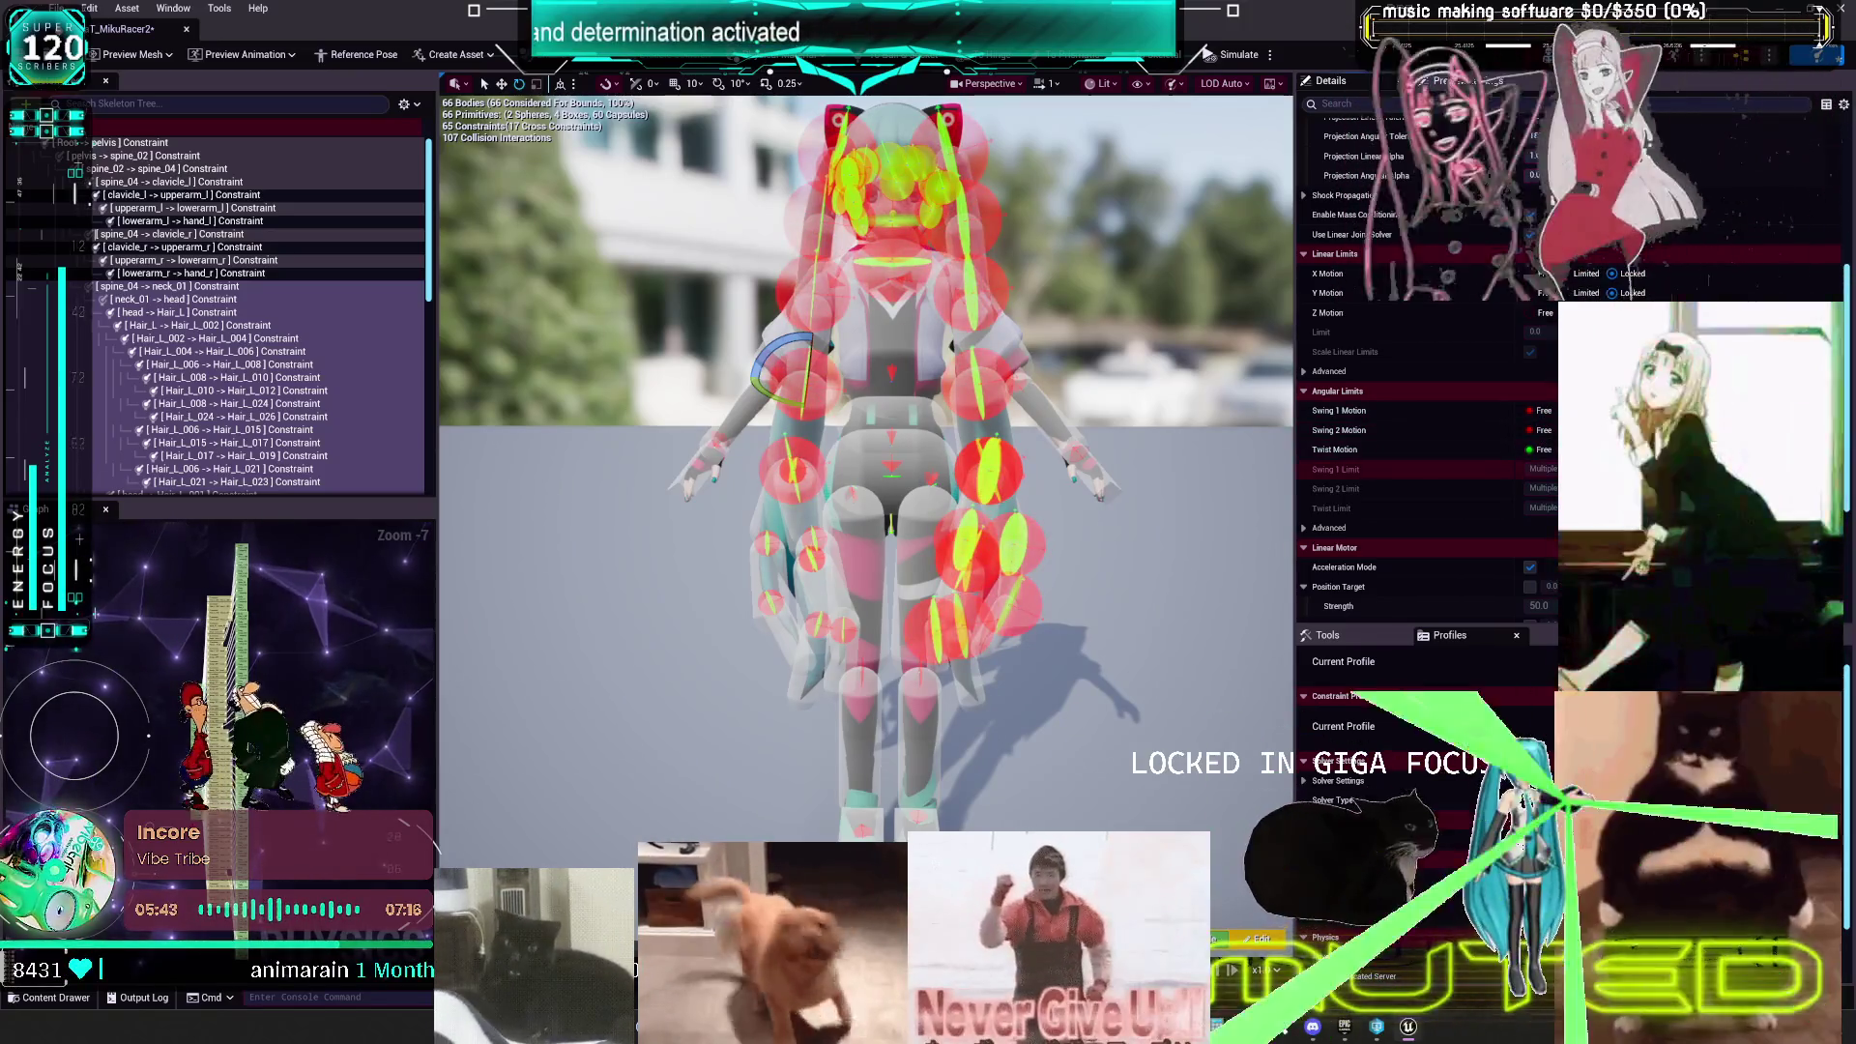
- Free Swing 1, Swing 2 and Twist Motion on the body constraints from pelvis through hand_r
click(212, 273)
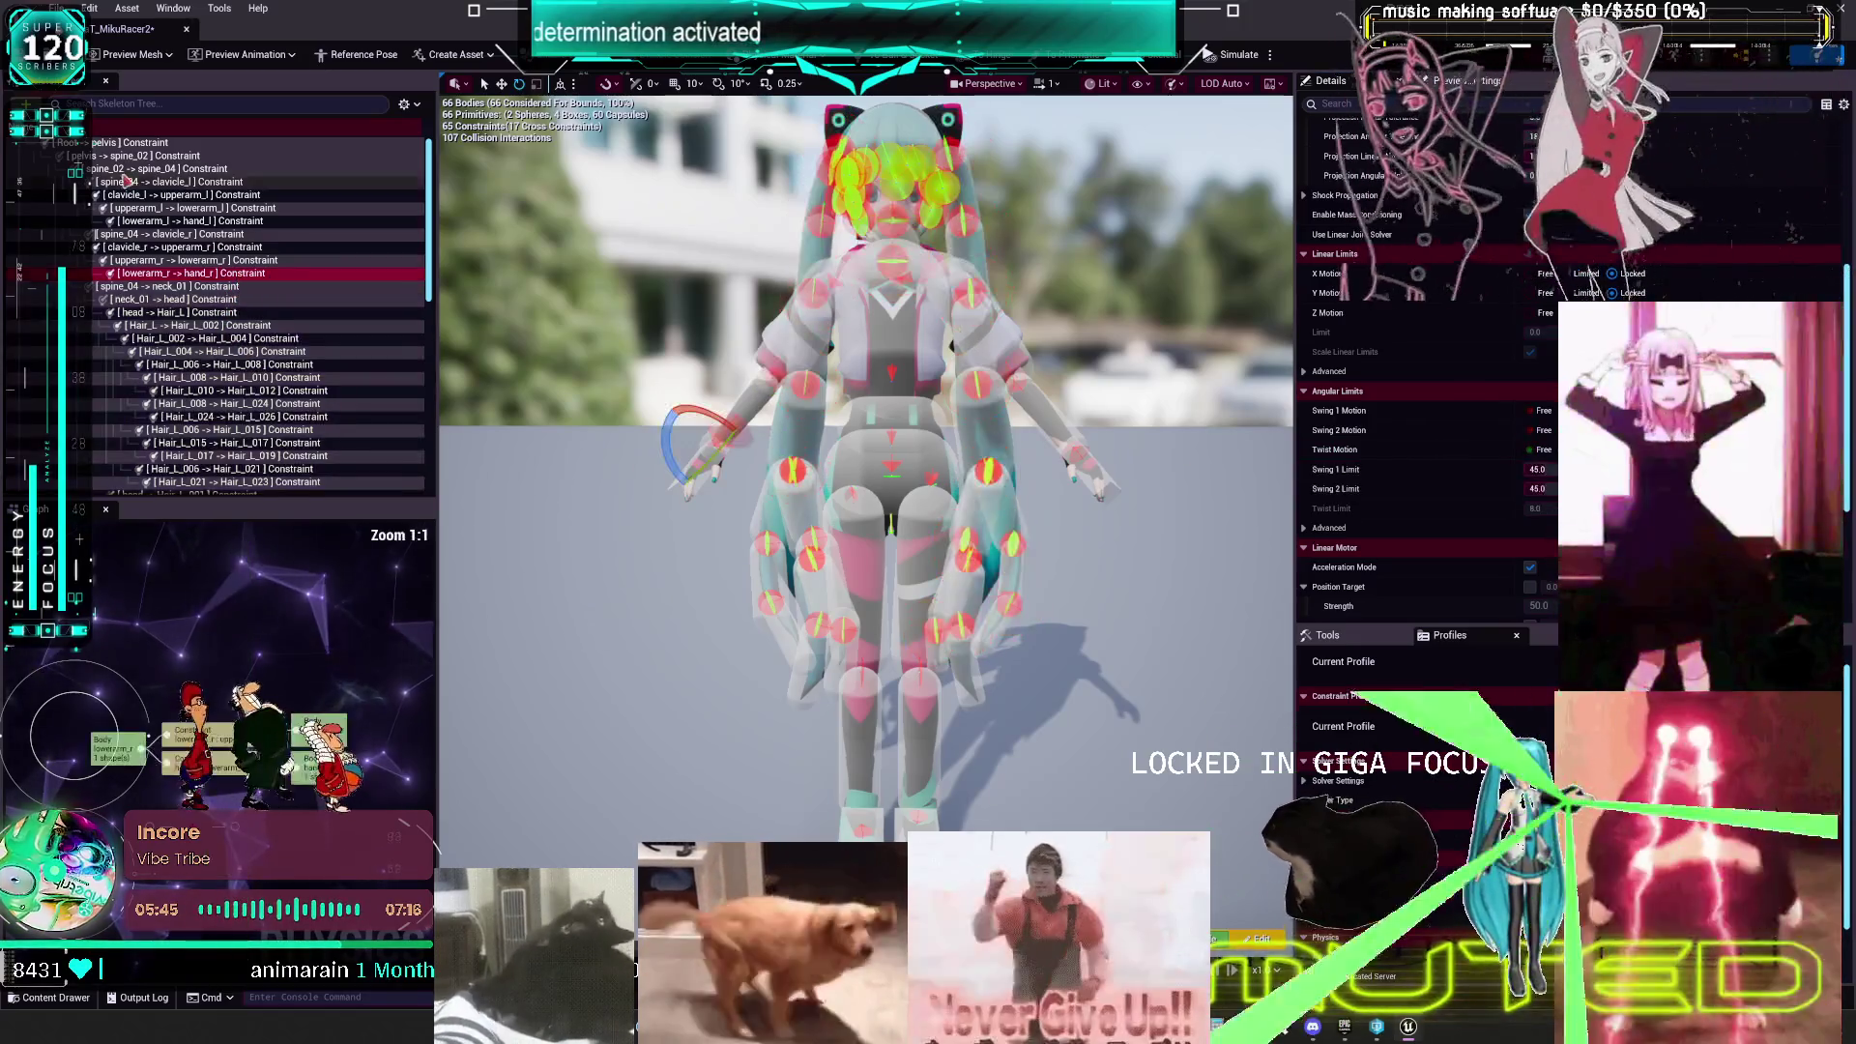
shift+click(145, 143)
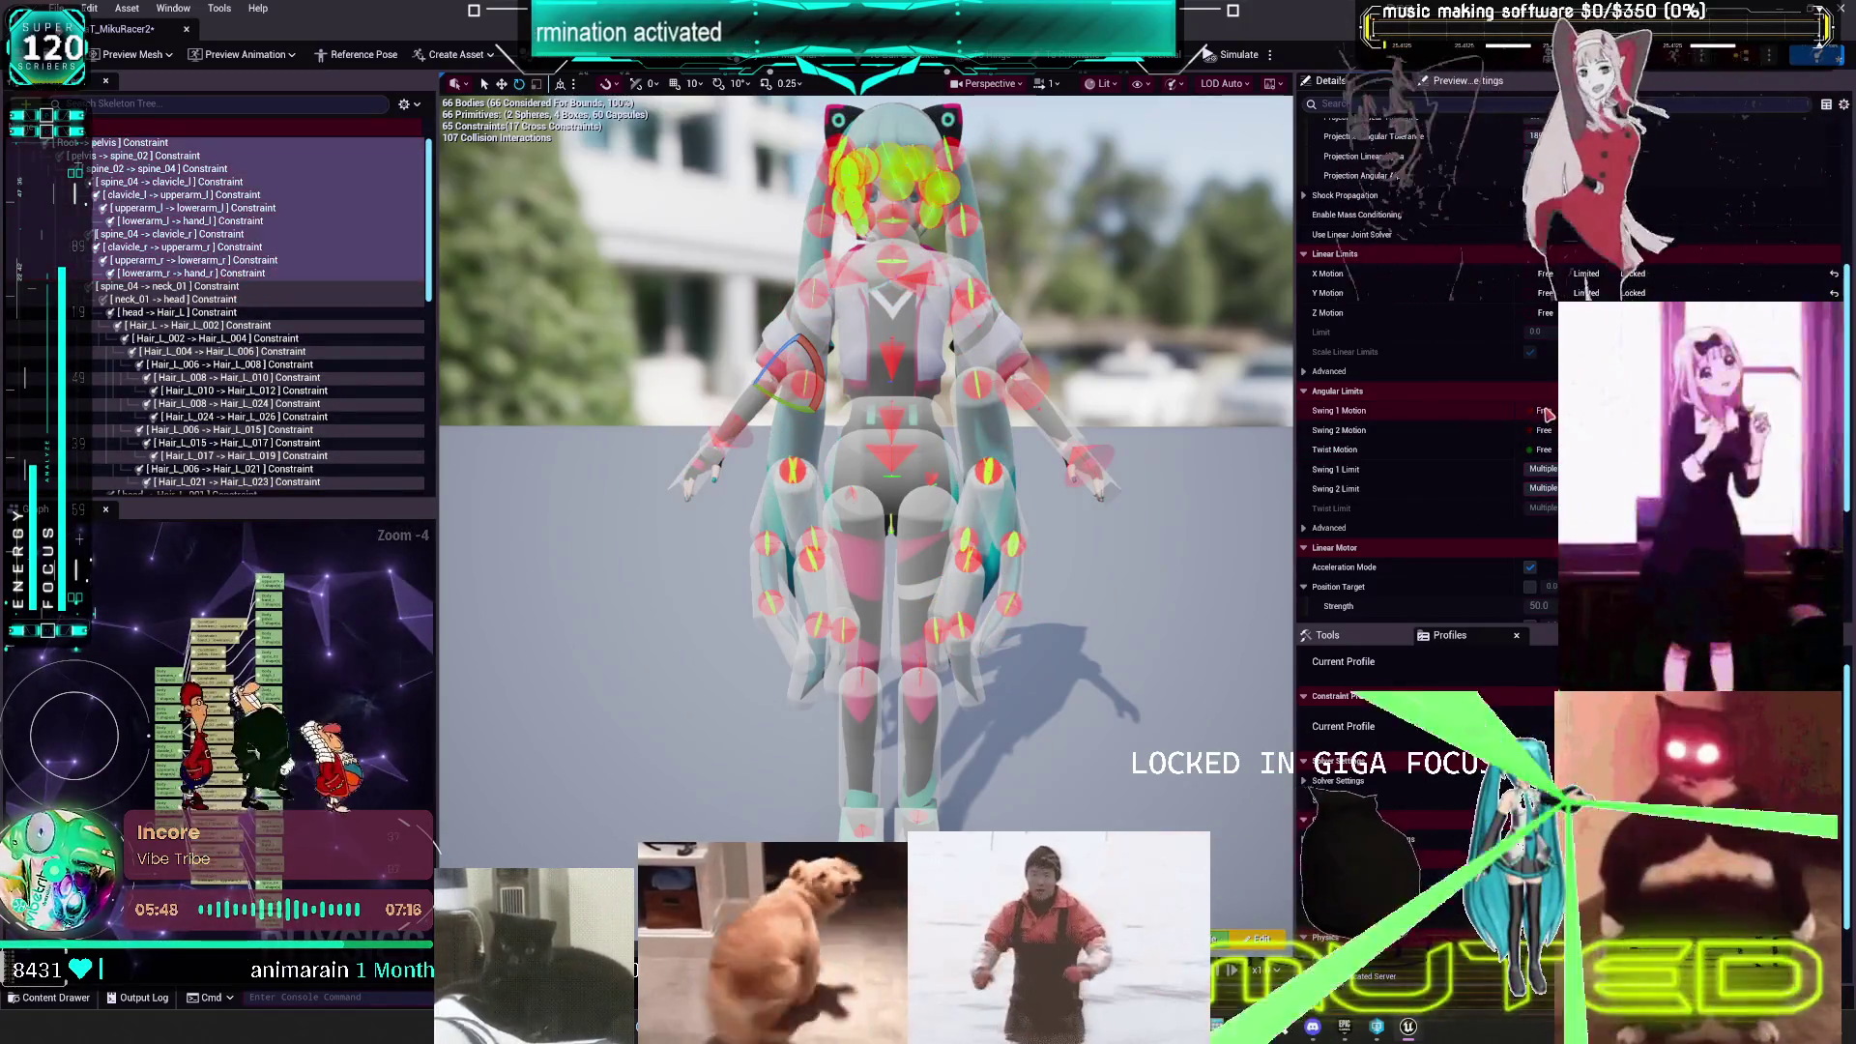
click(1543, 410)
click(1543, 433)
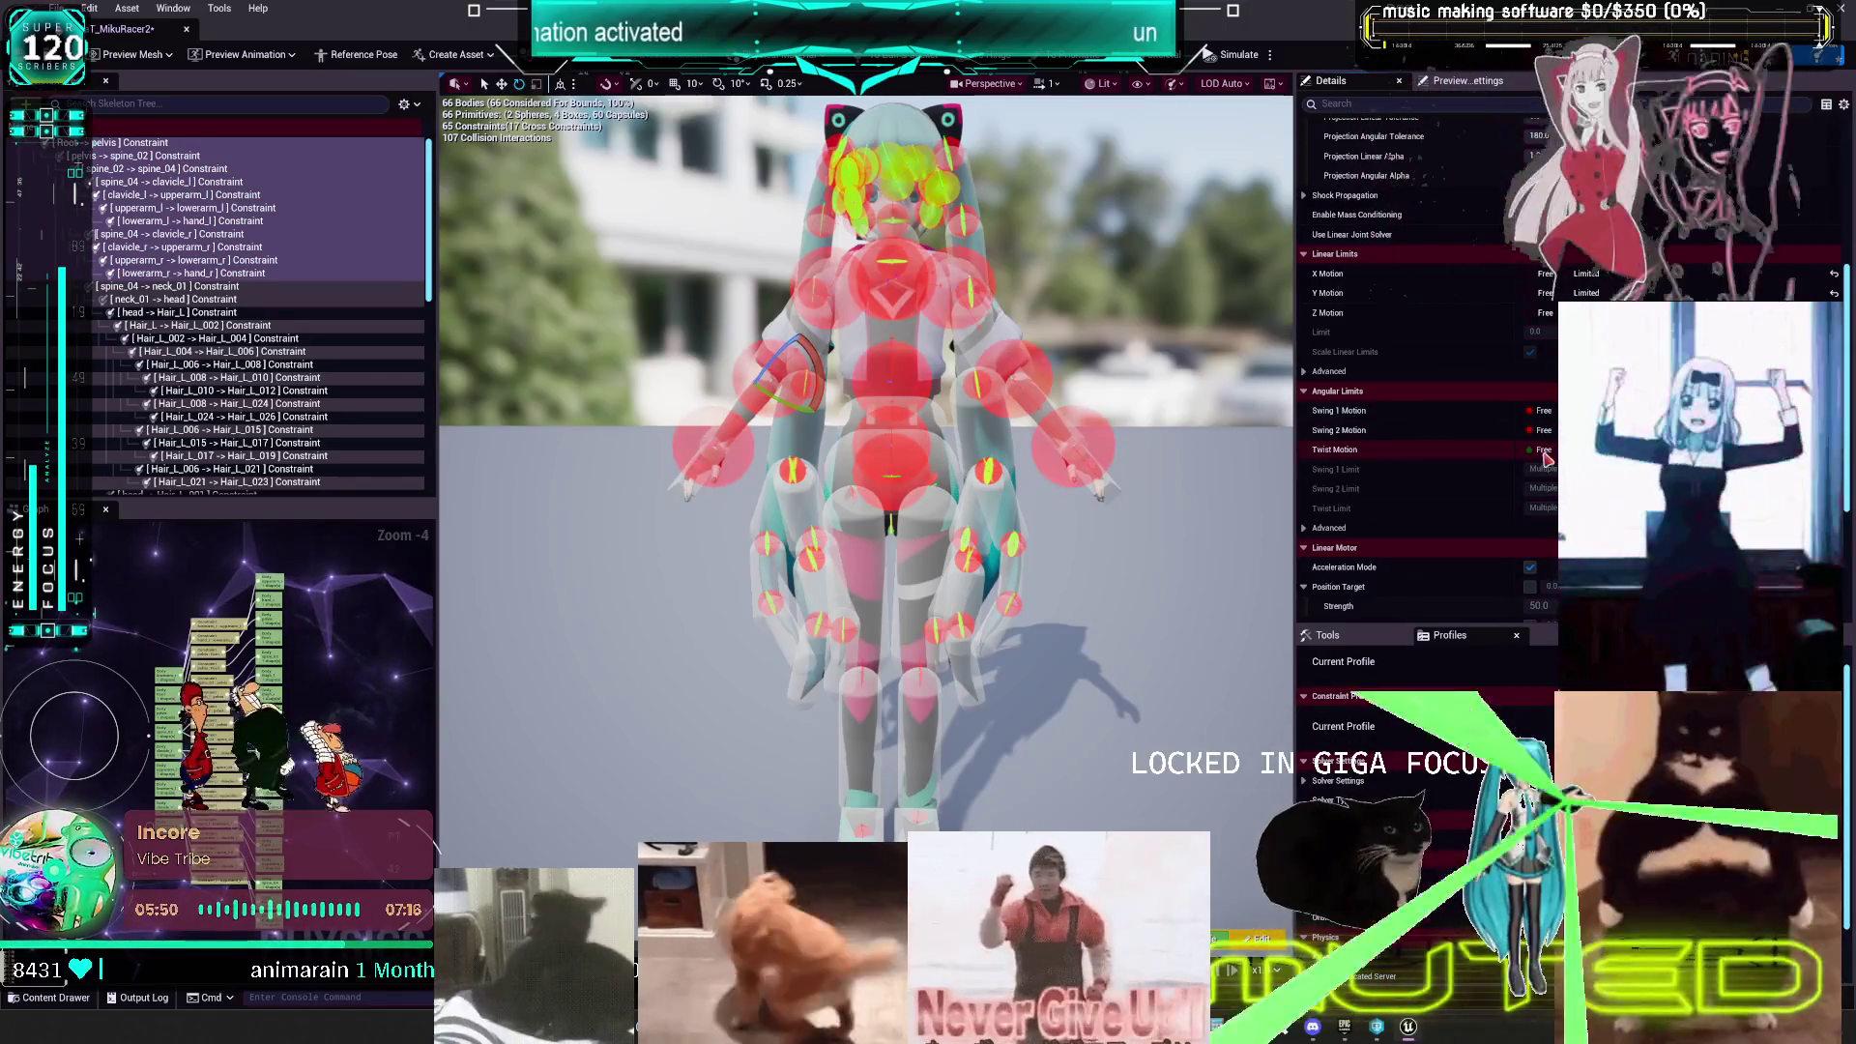
click(1544, 453)
- Change the Twist Motion of the leg constraints starting at pelvis -> thigh_l
scroll(193, 319, down, 9)
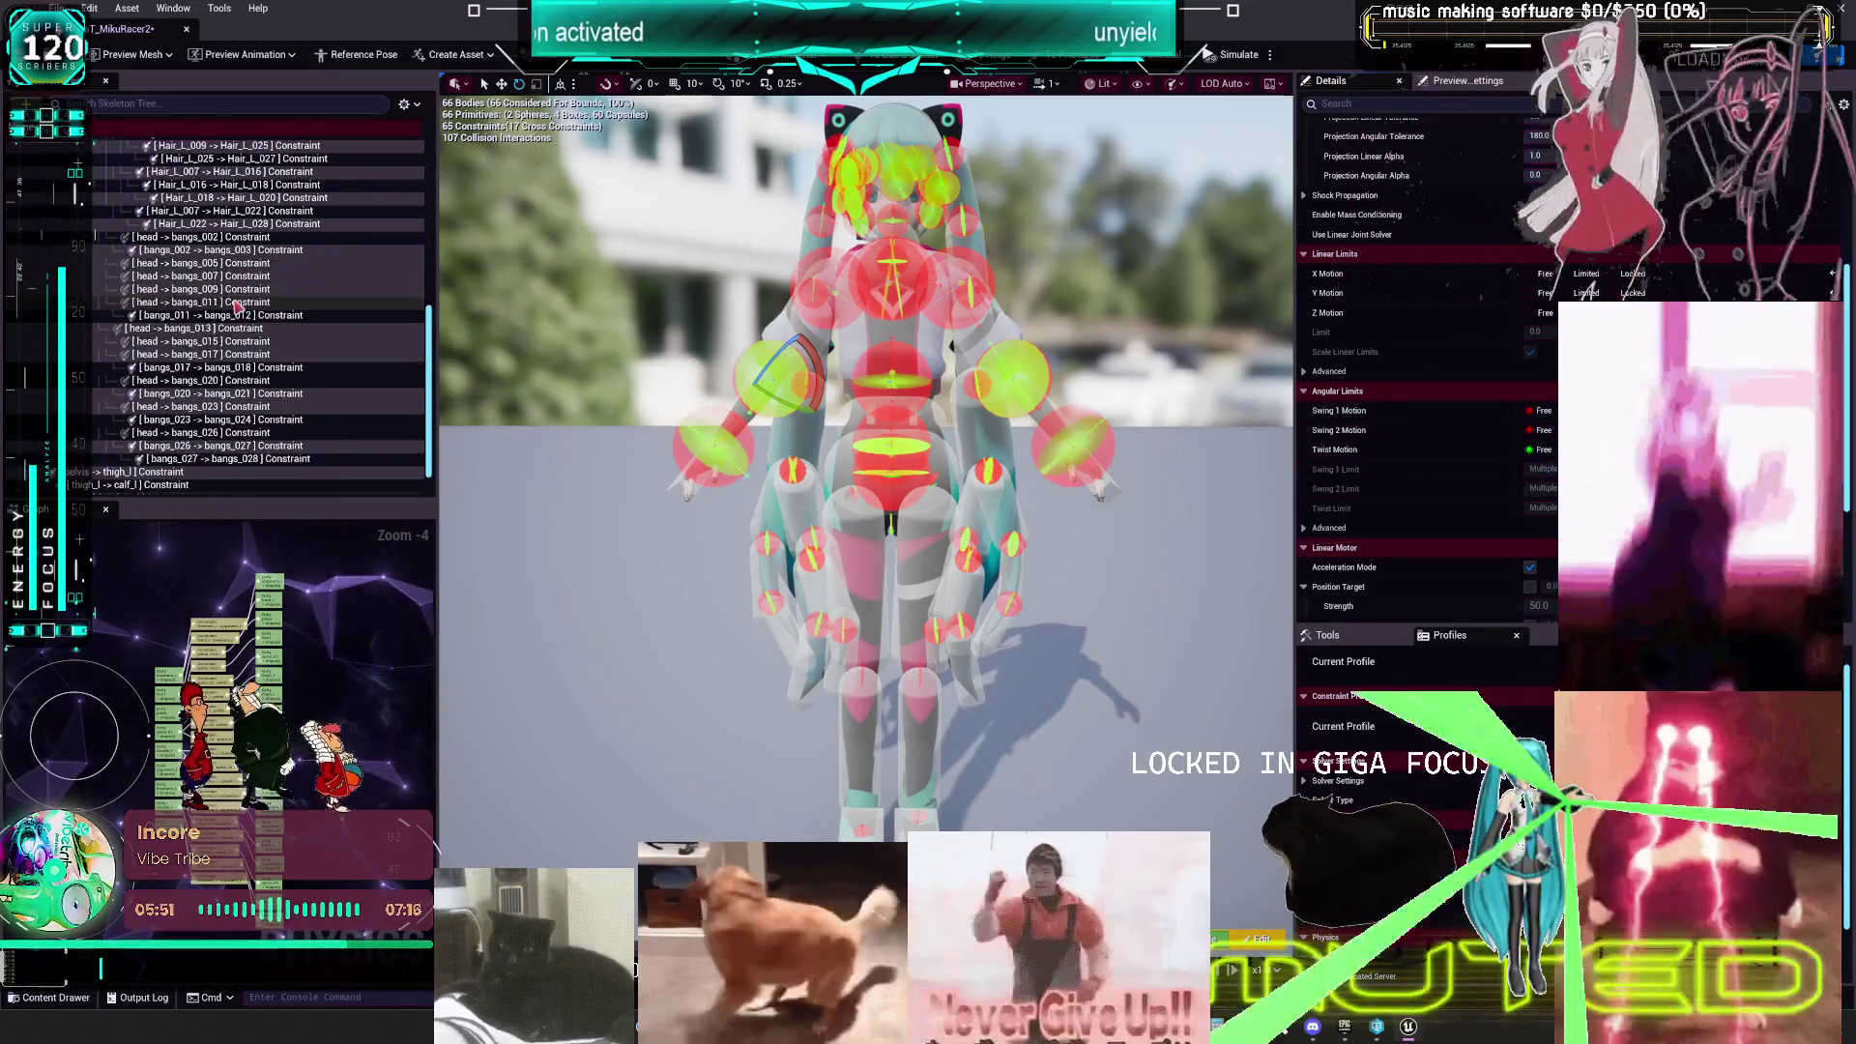
click(142, 423)
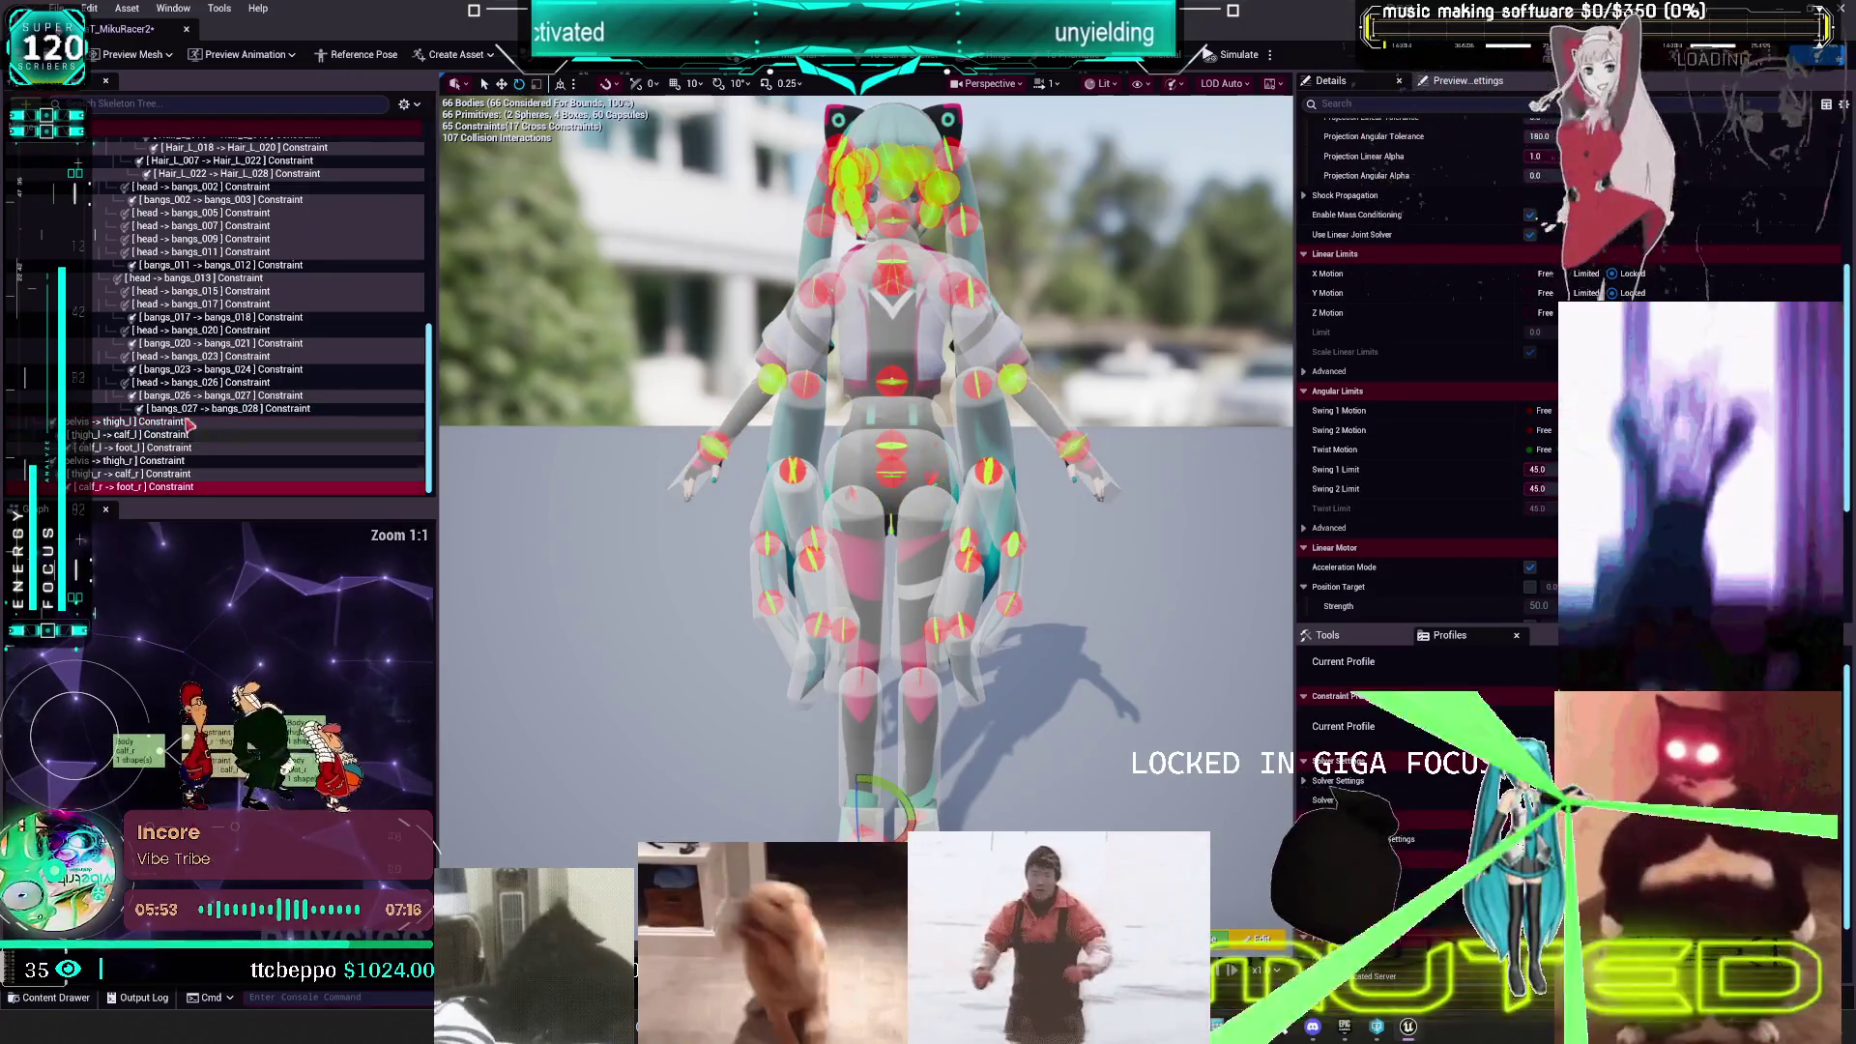
shift+click(223, 317)
click(1544, 453)
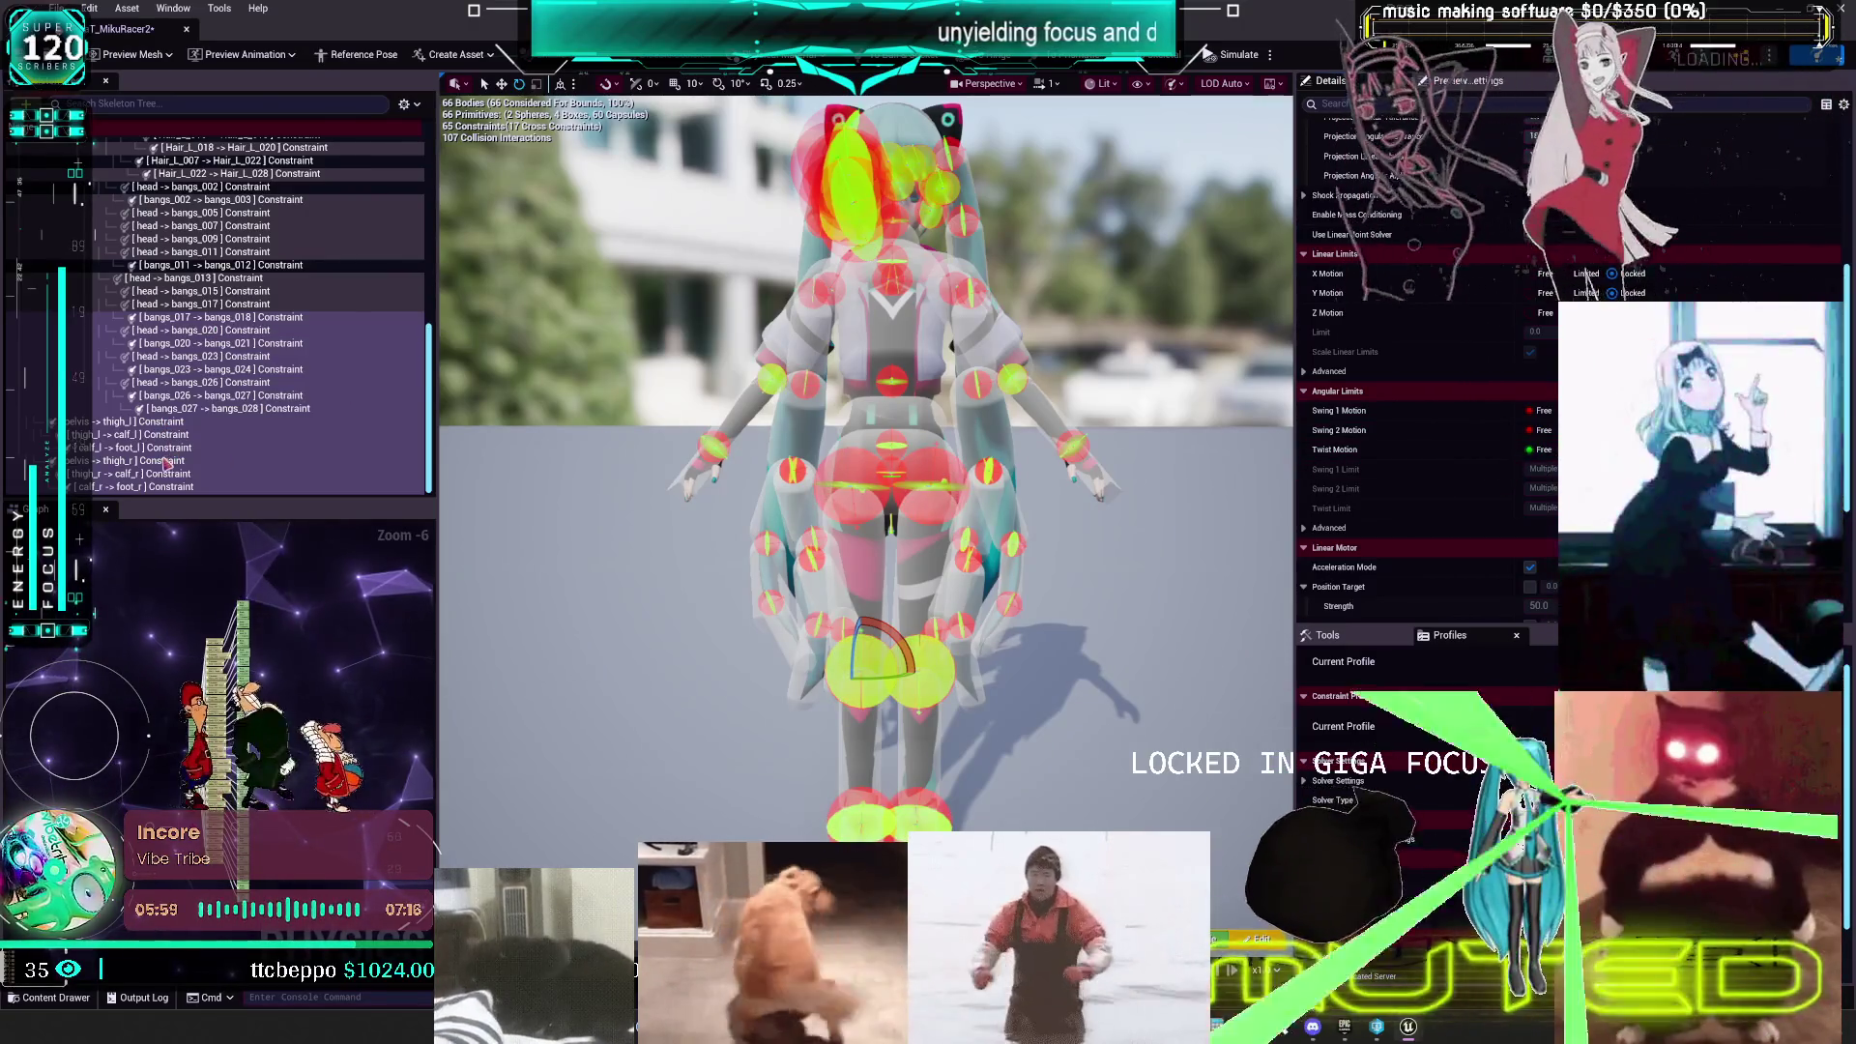
- Give both upperarm -> lowerarm constraints a Swing 1 Limit of 5
click(139, 437)
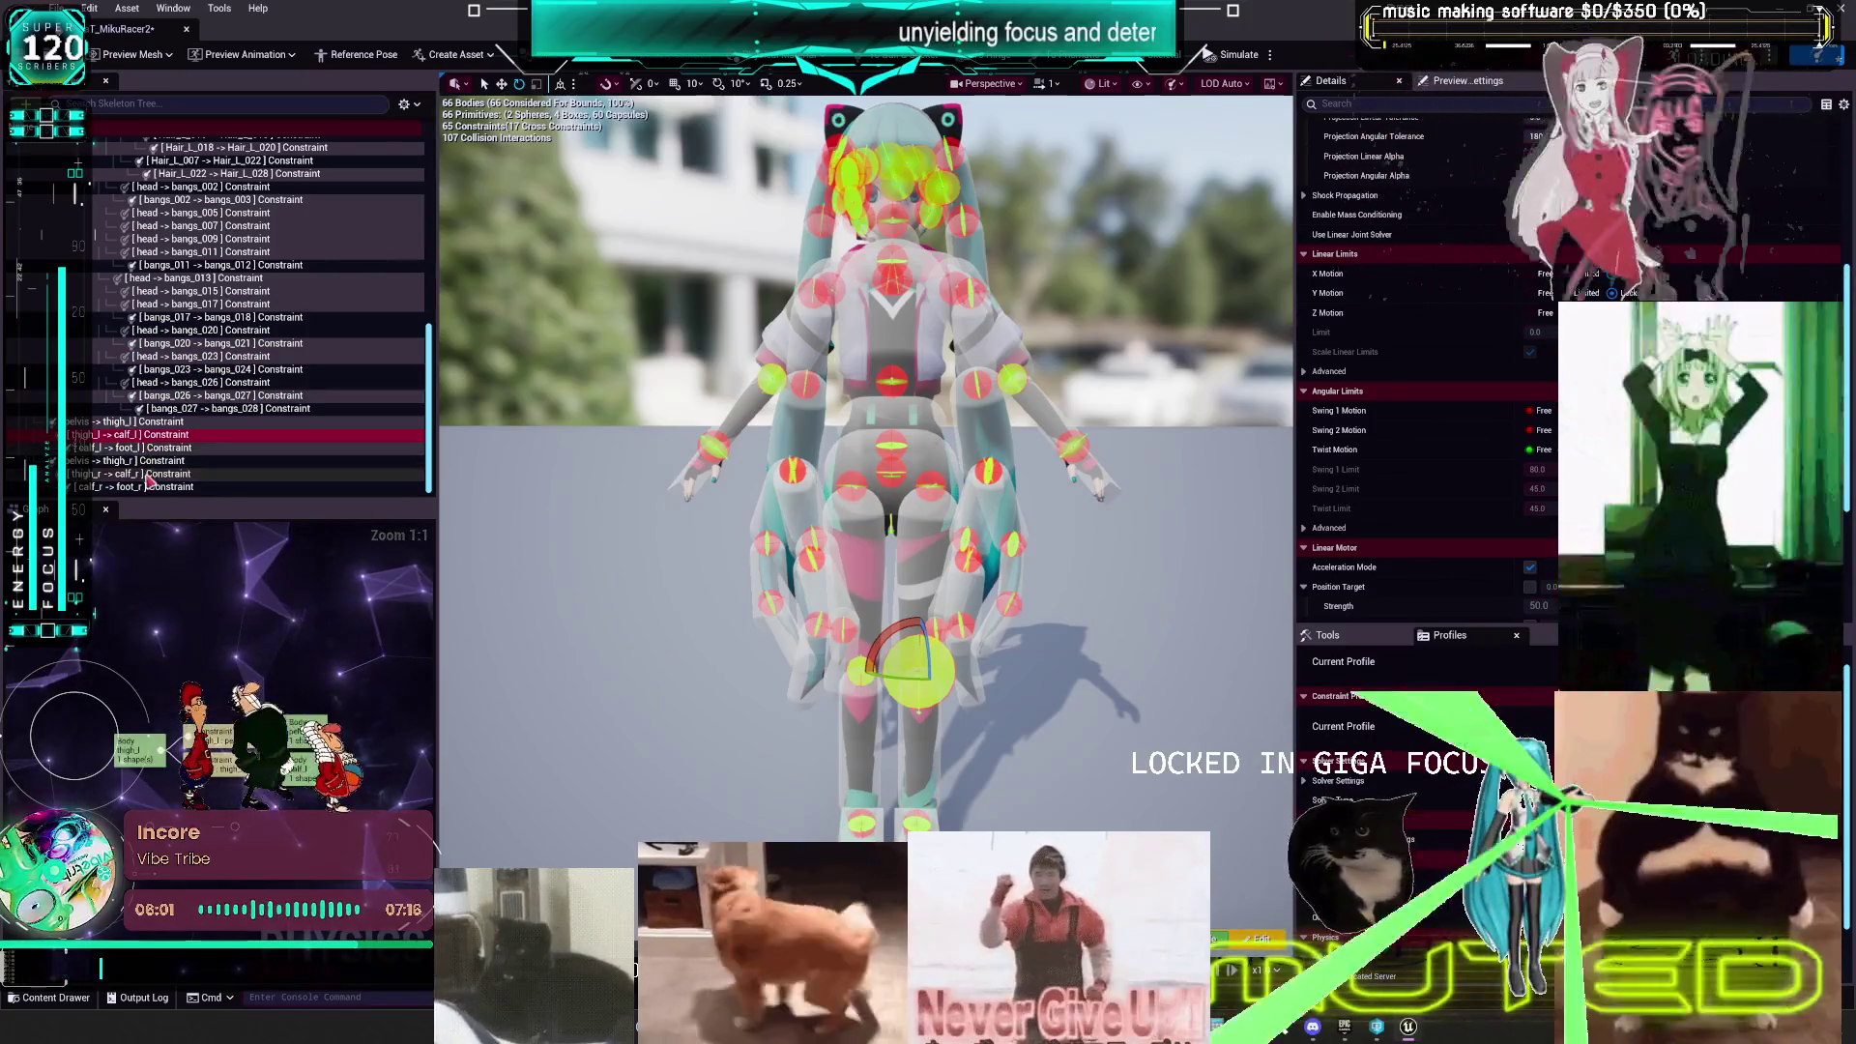
scroll(222, 386, up, 15)
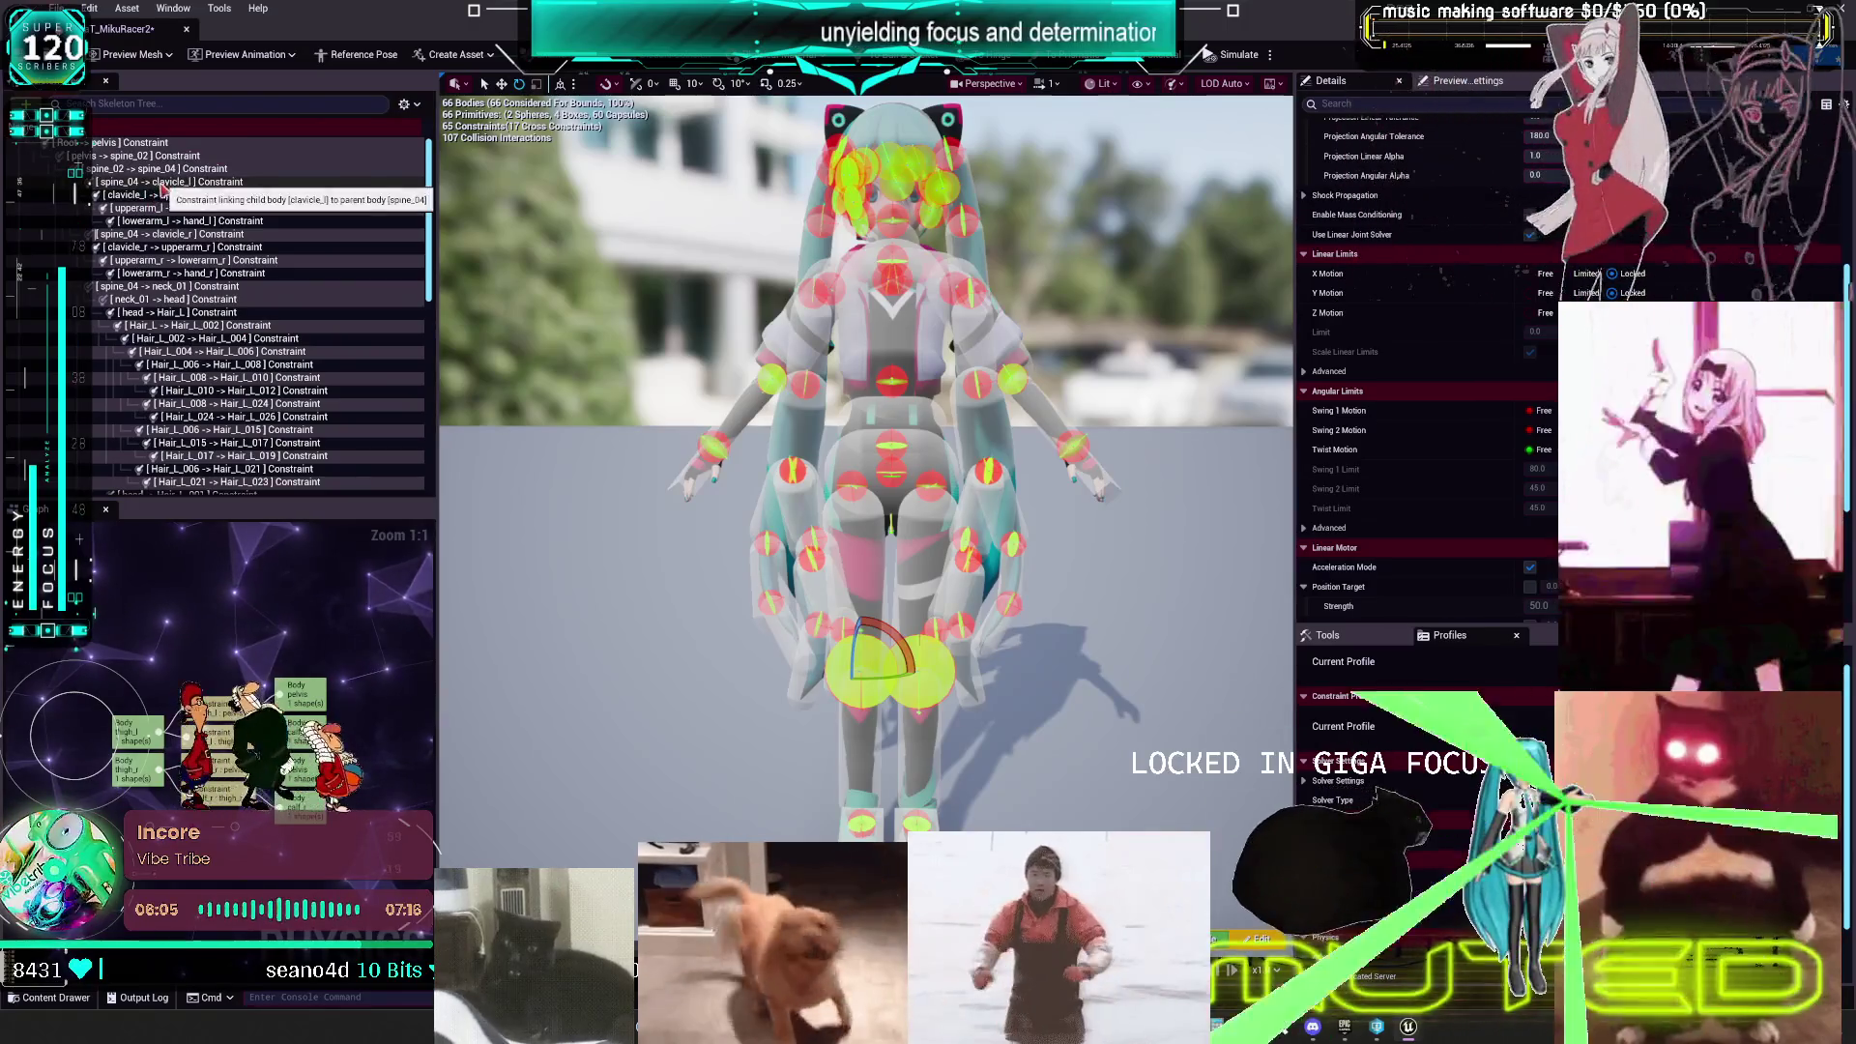
click(154, 260)
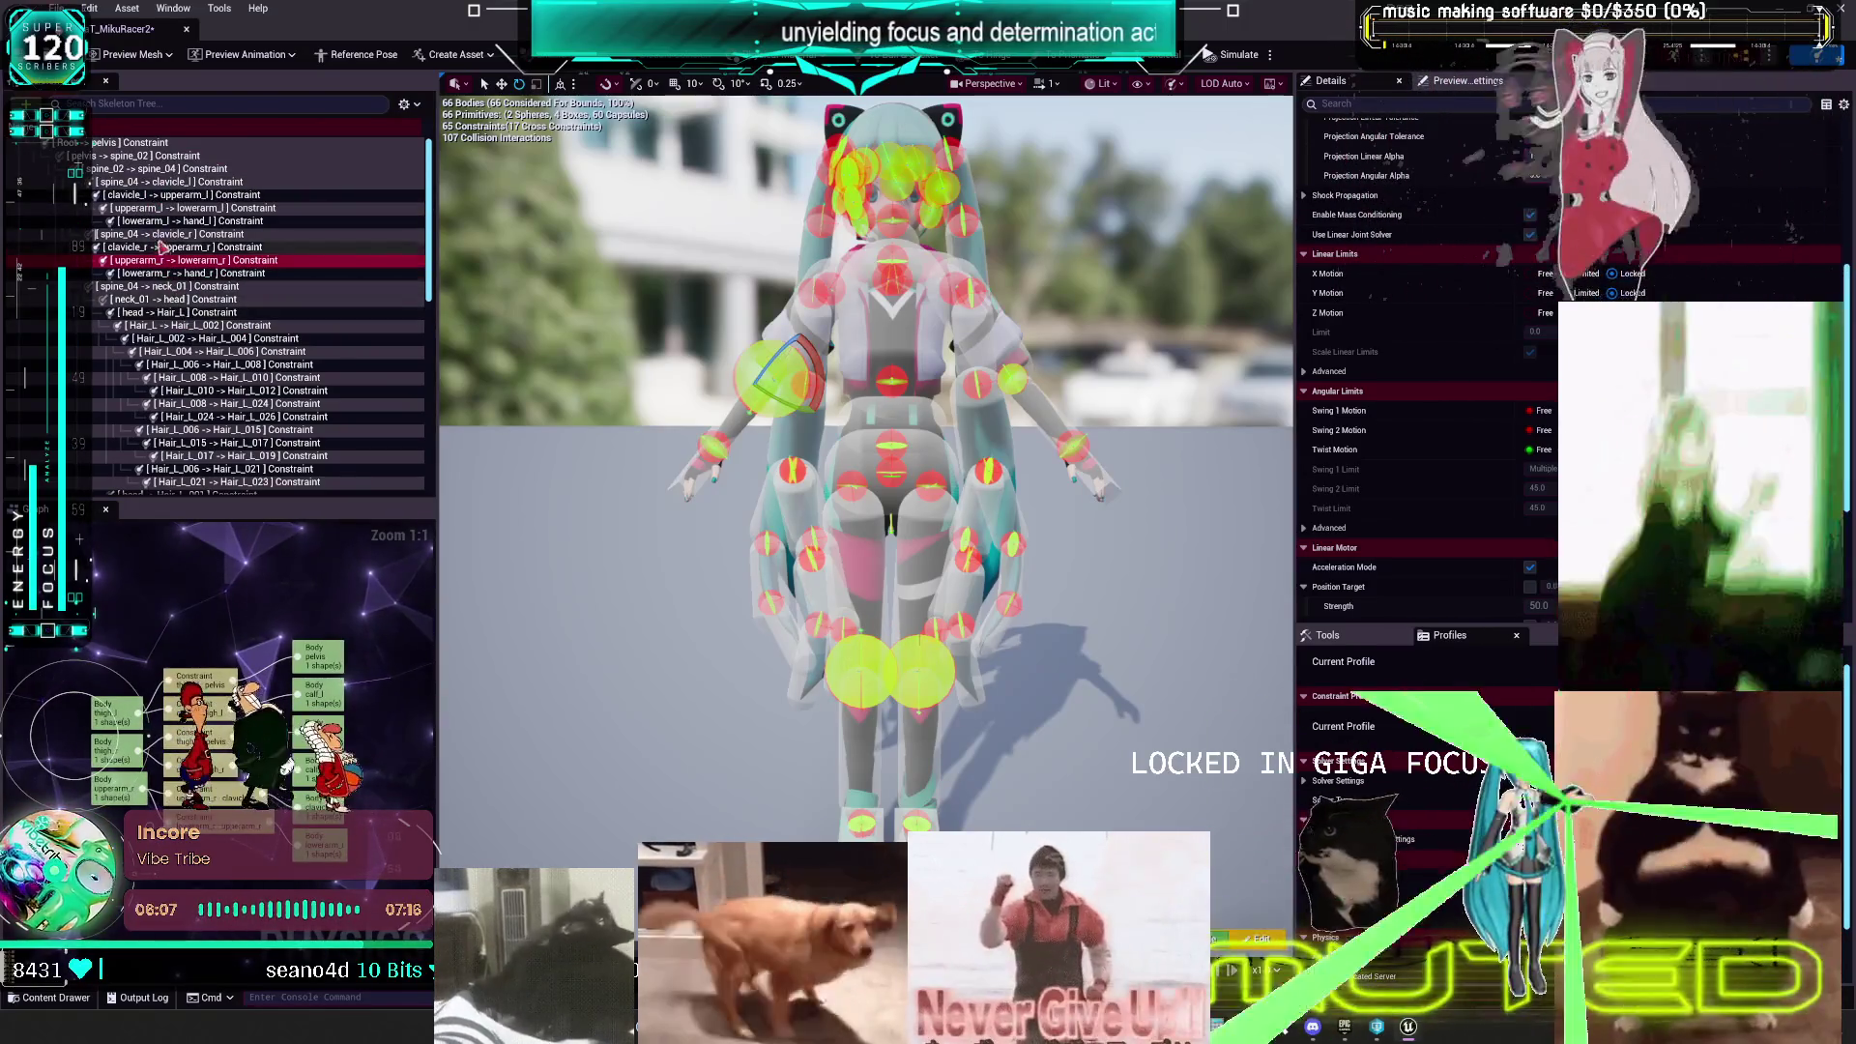
ctrl+click(165, 209)
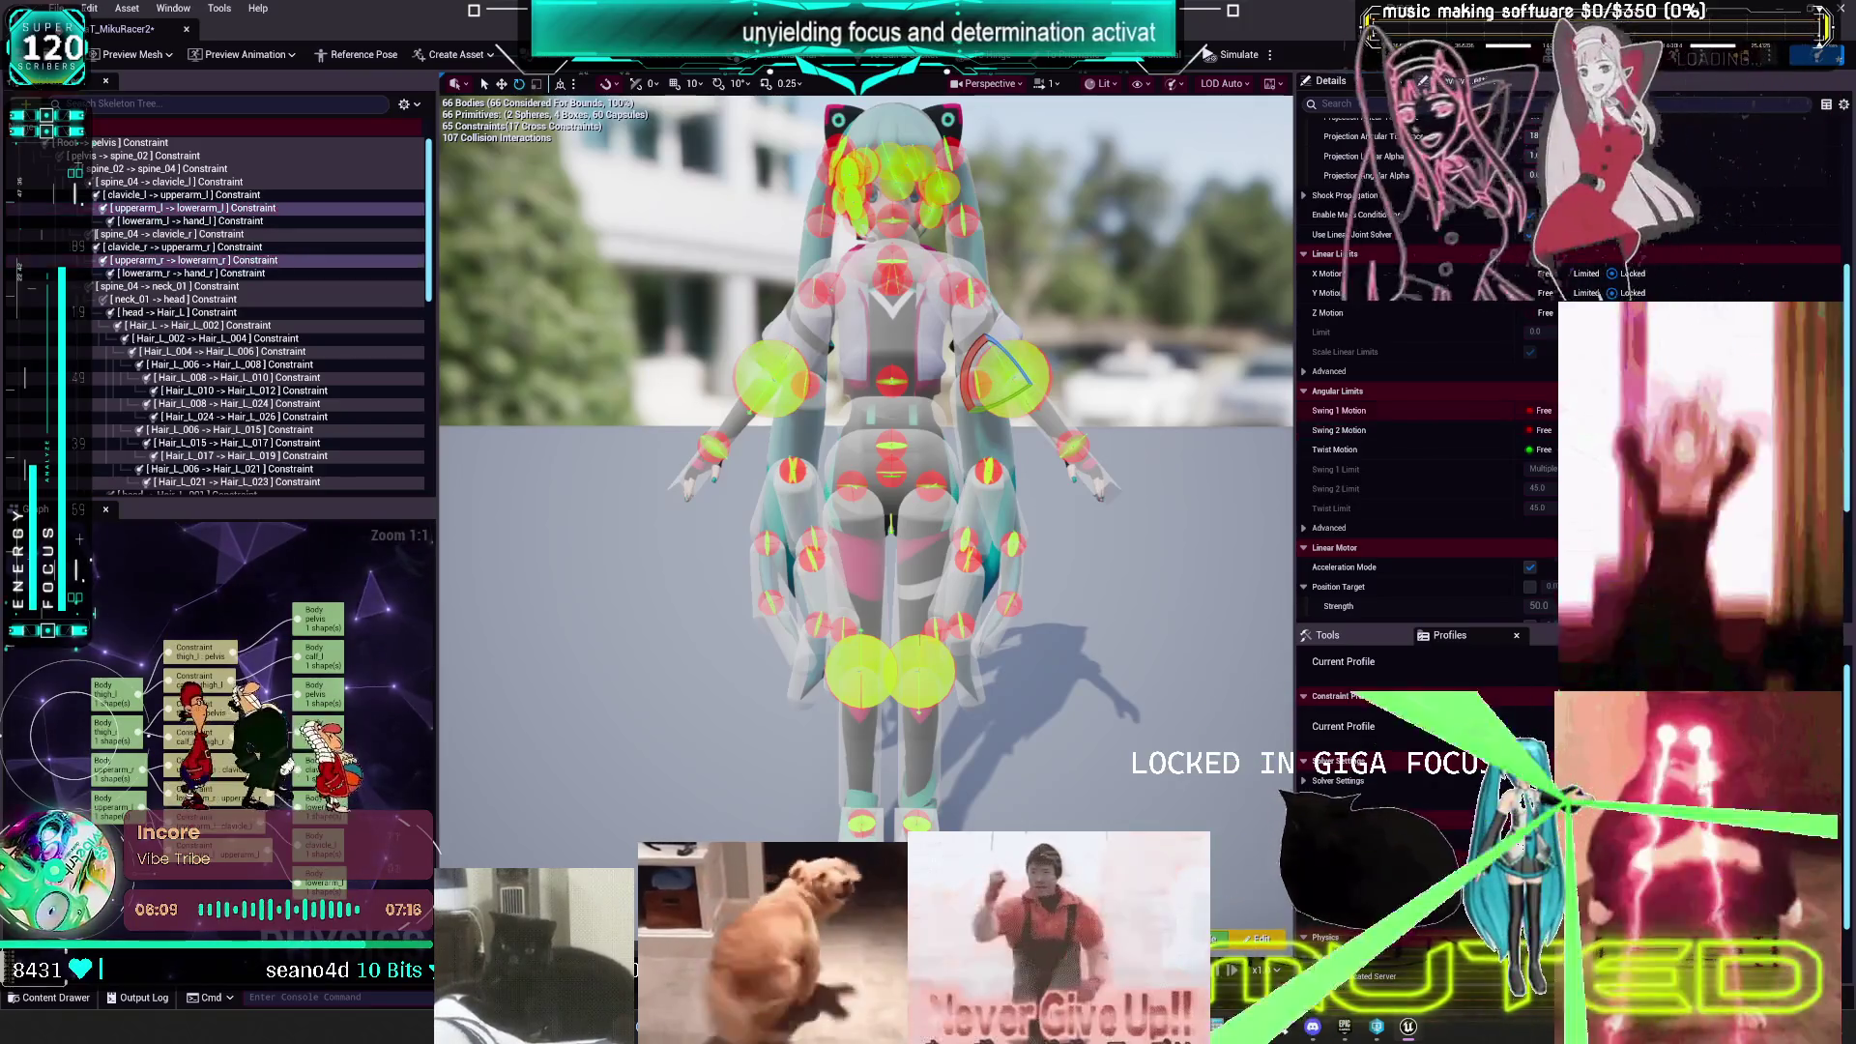
click(1536, 469)
text(5)
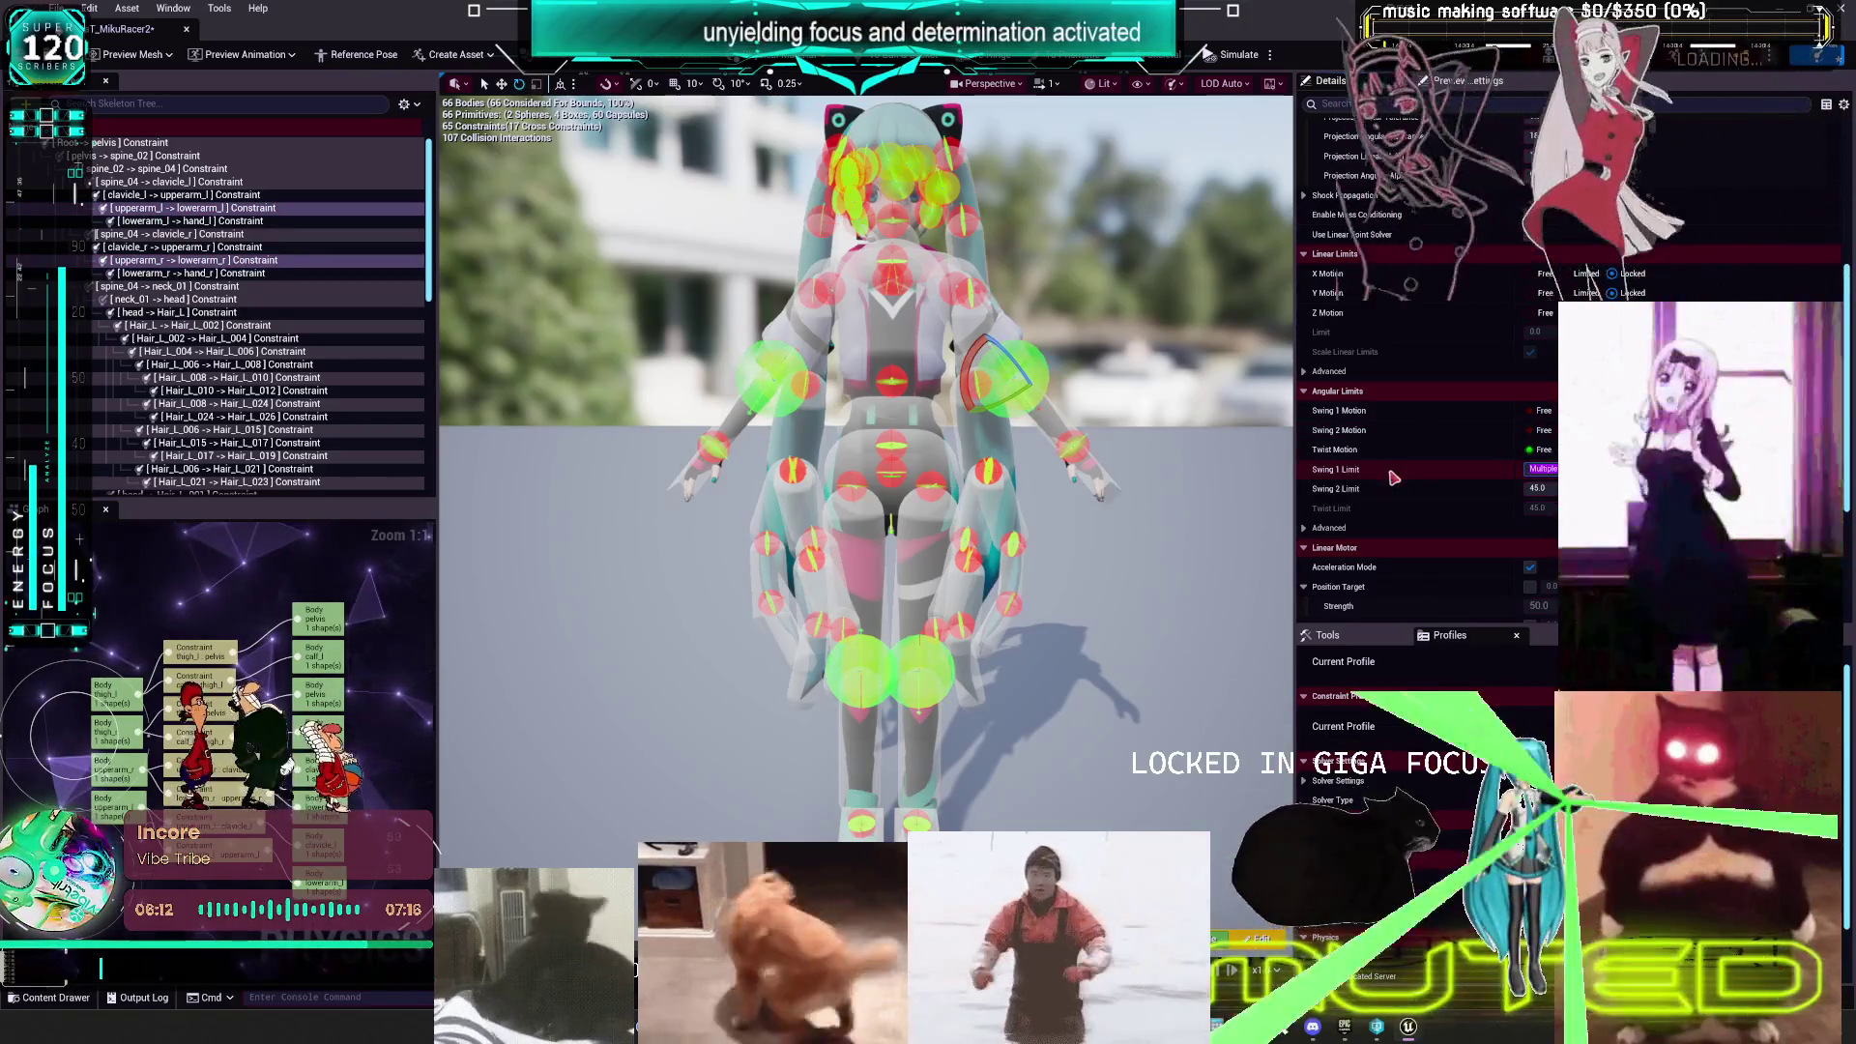
key(Tab)
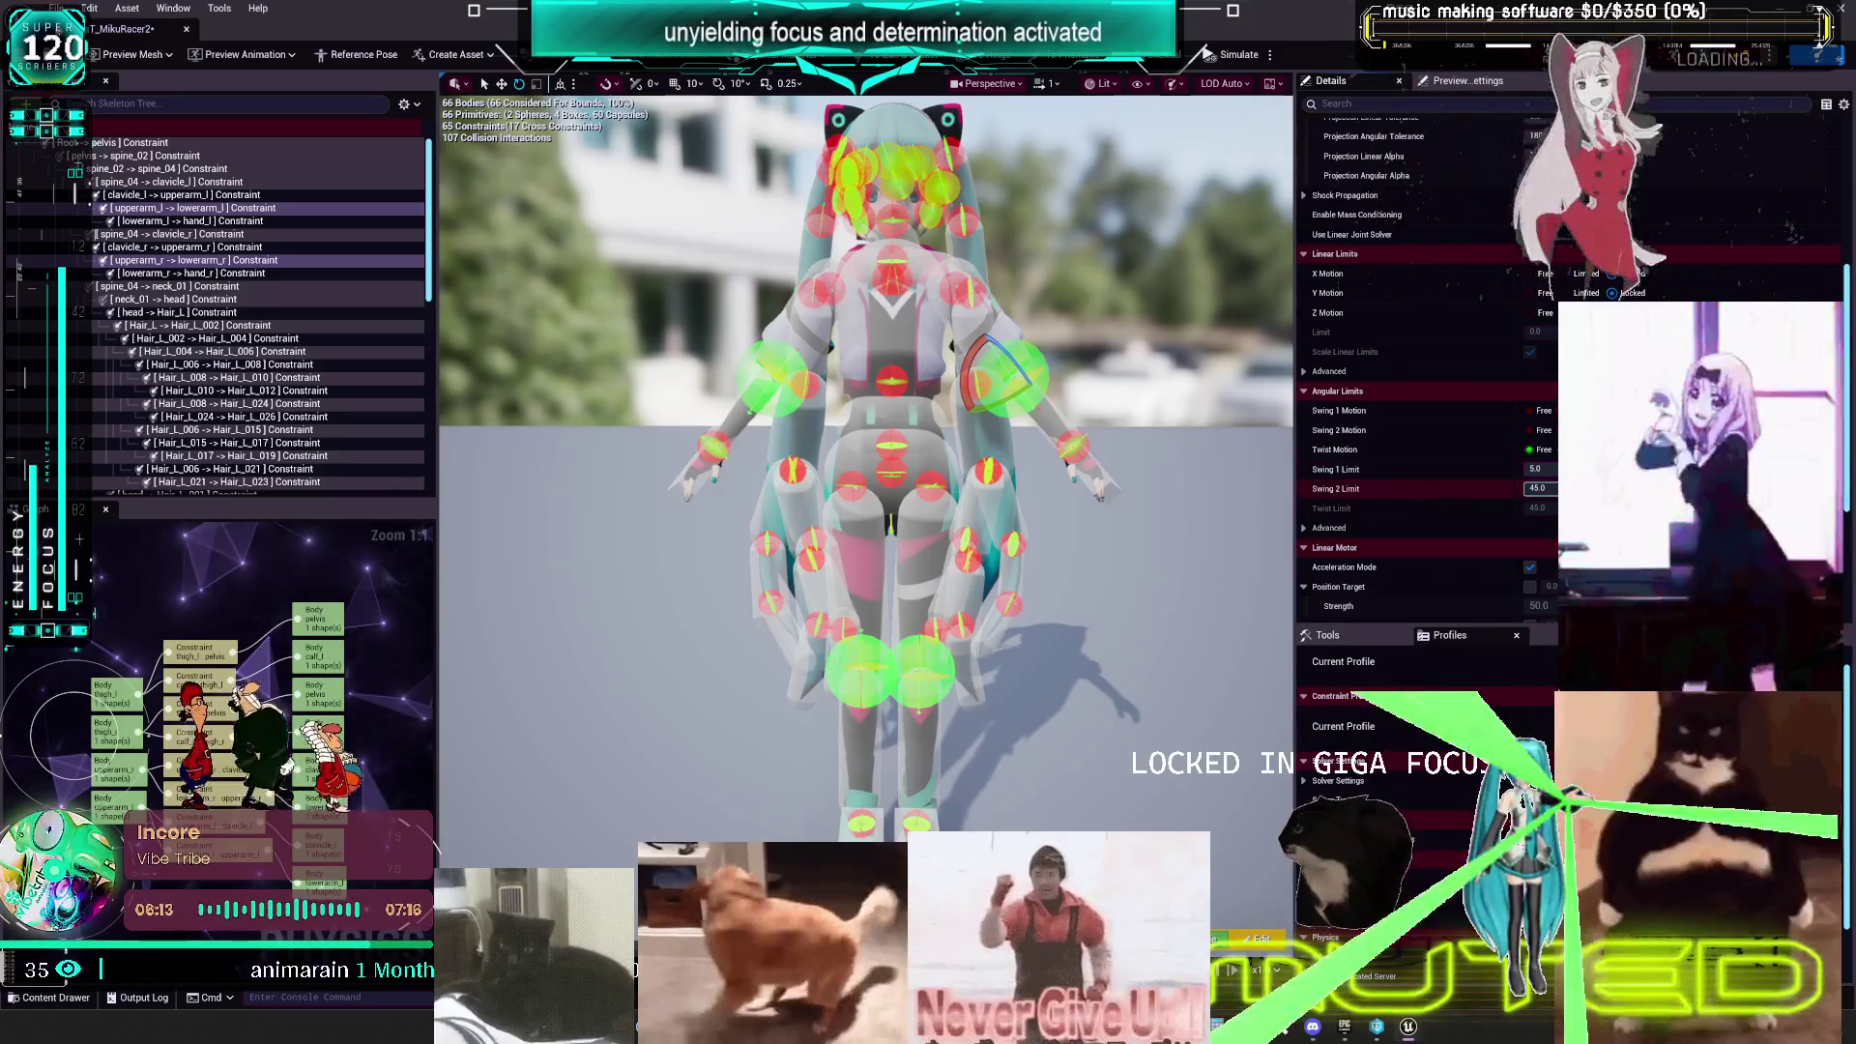
text(5)
- Select all constraints from Hair_L_010 -> Hair_L_012 onward
click(235, 392)
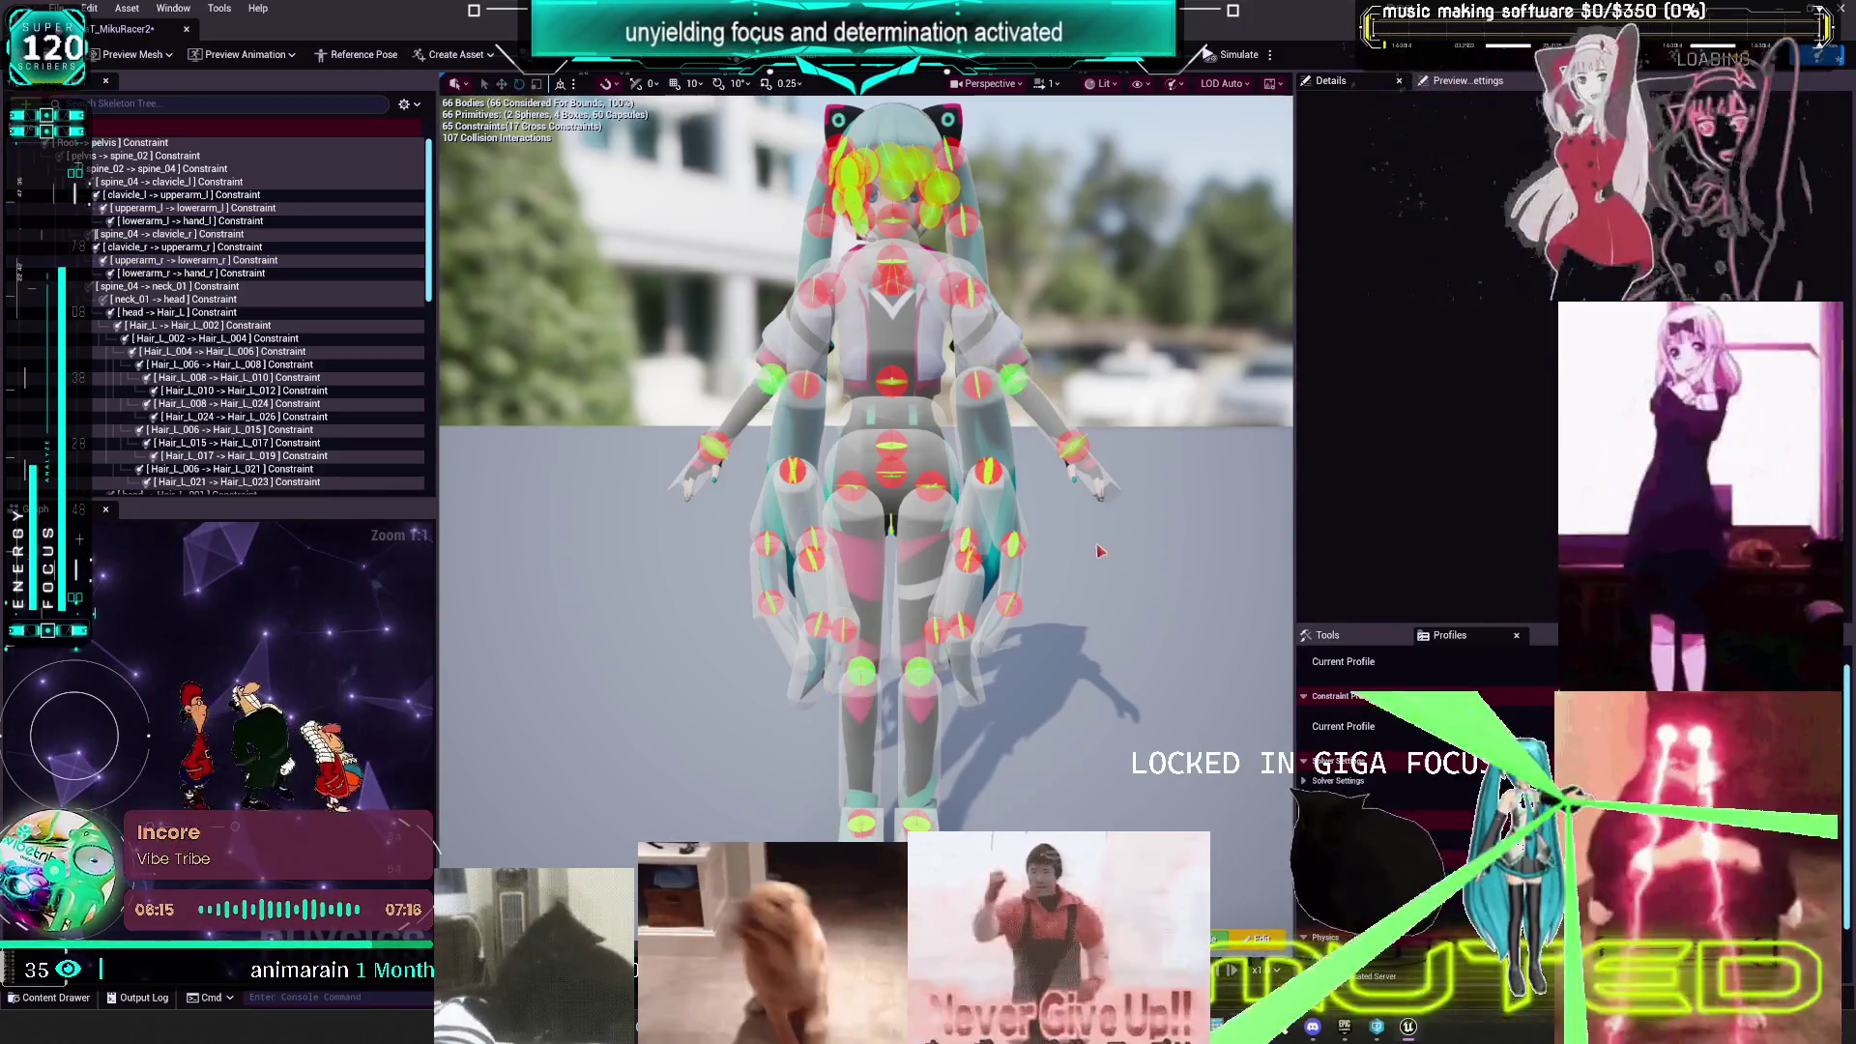
scroll(235, 396, down, 10)
shift+click(165, 487)
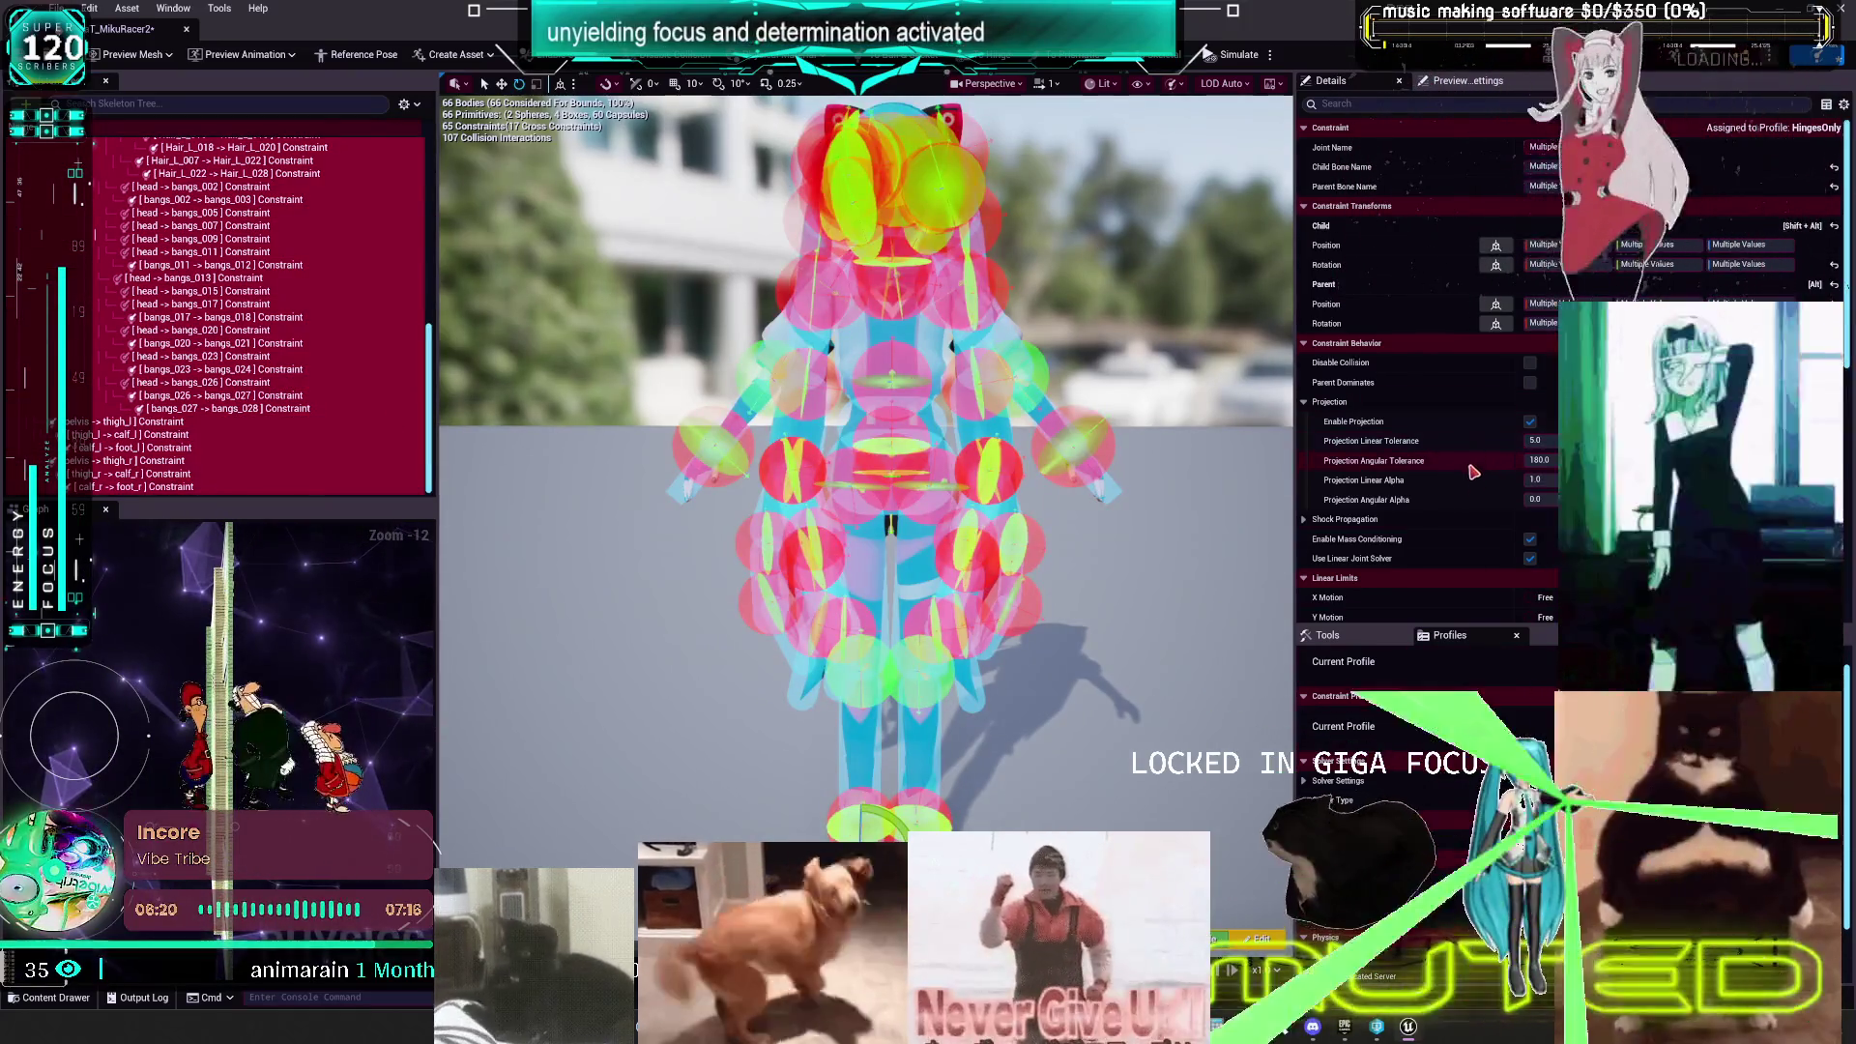
- Save the PHaT_MikuRacer2 constraint changes and return to the main level editor
click(1153, 377)
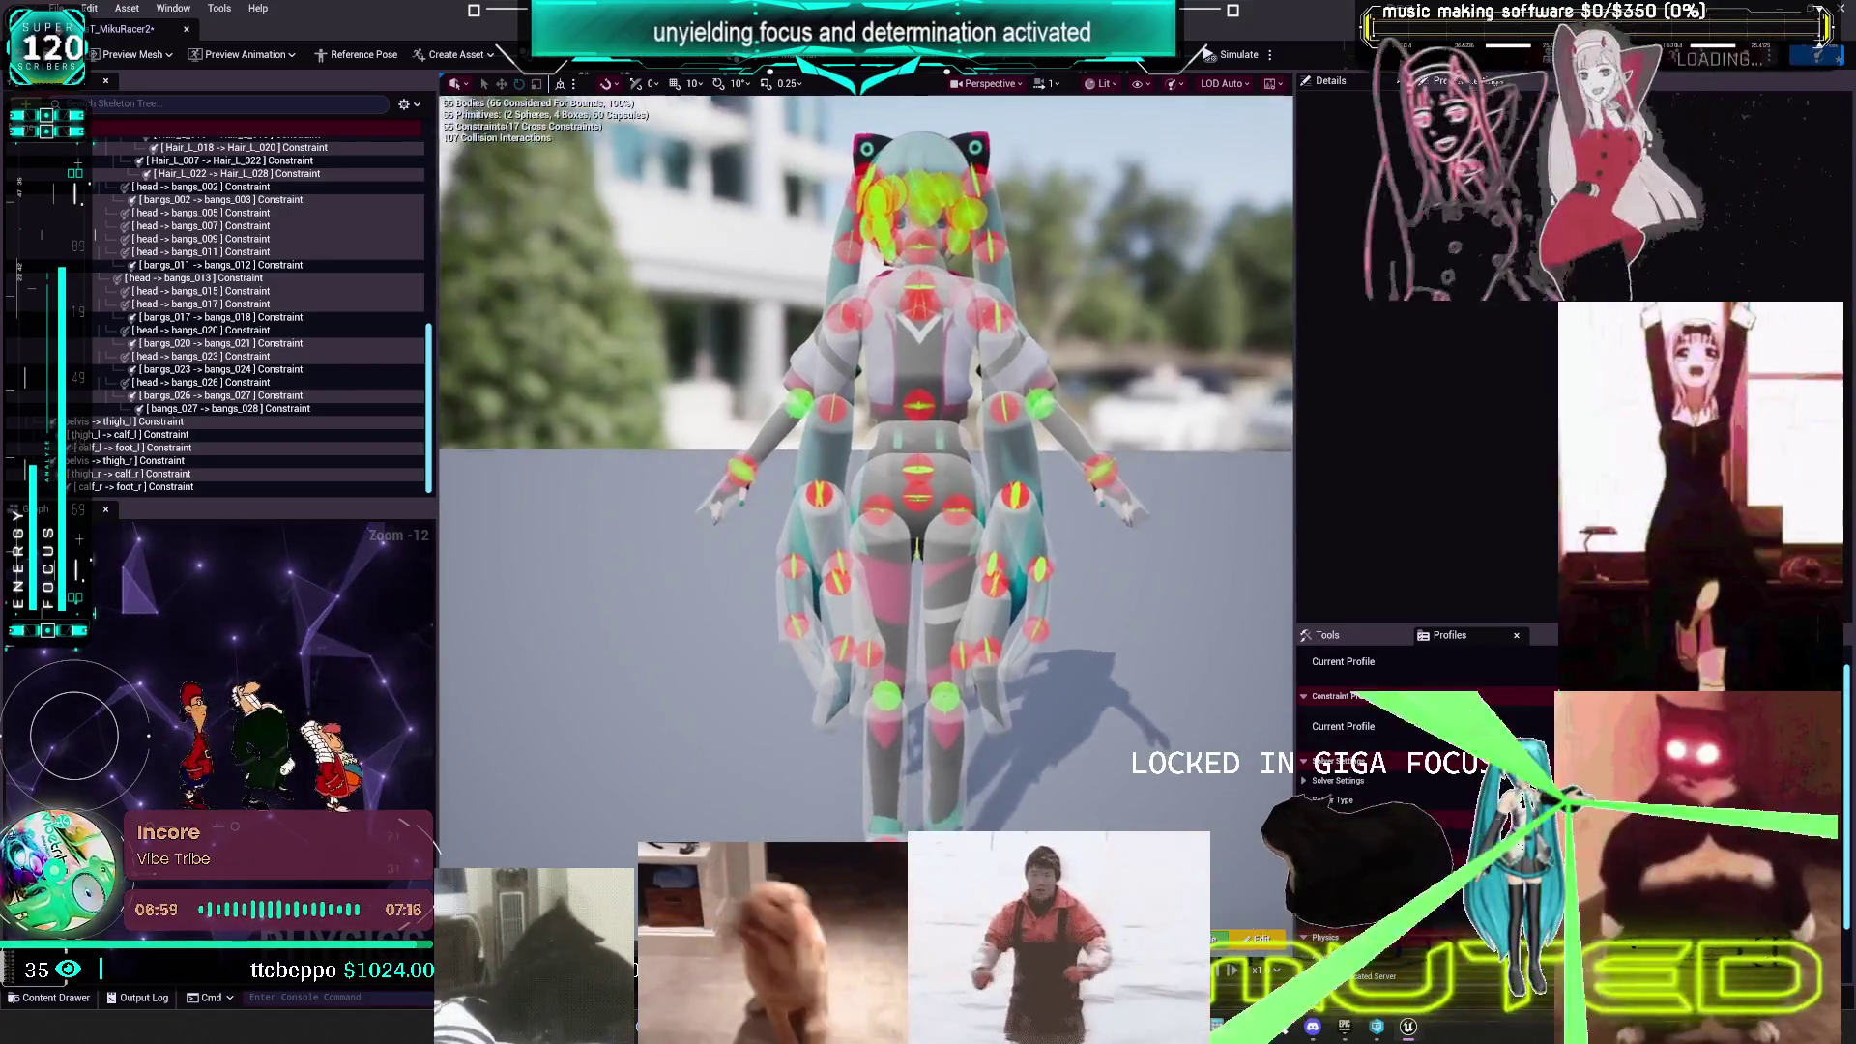
key(ctrl+s)
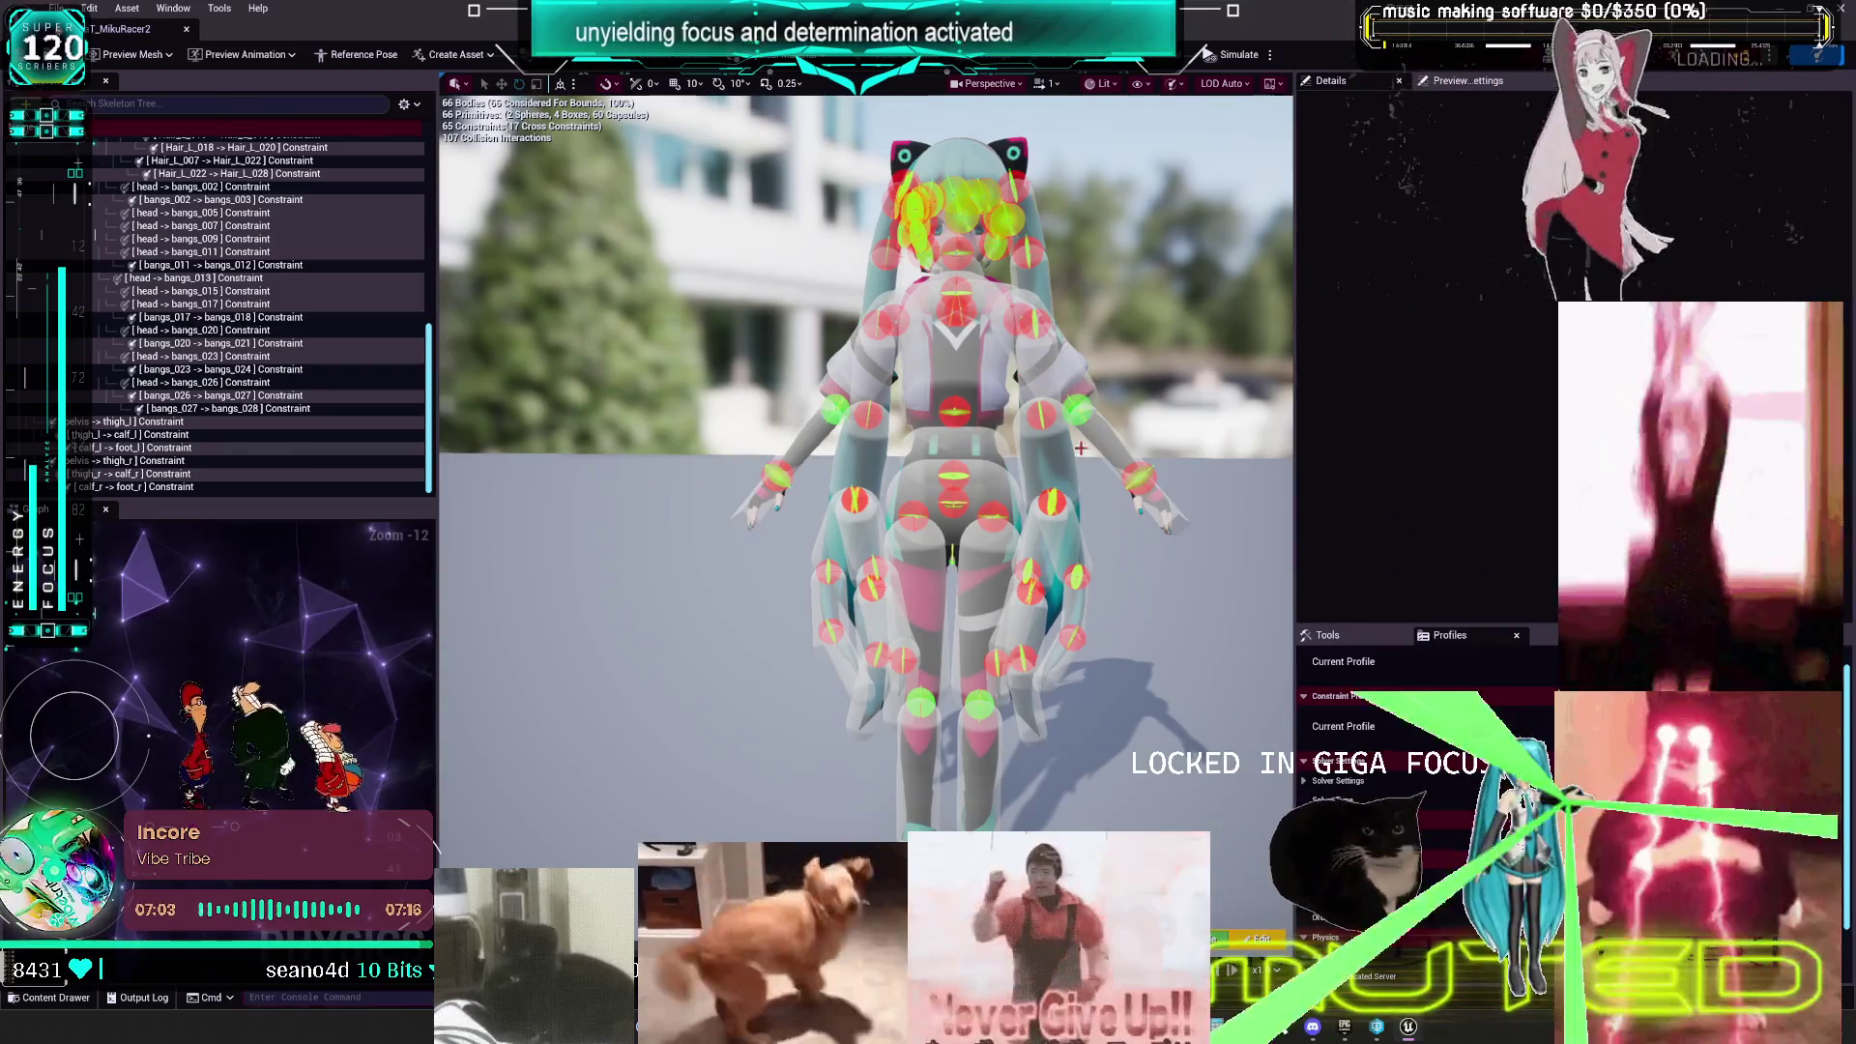
click(933, 387)
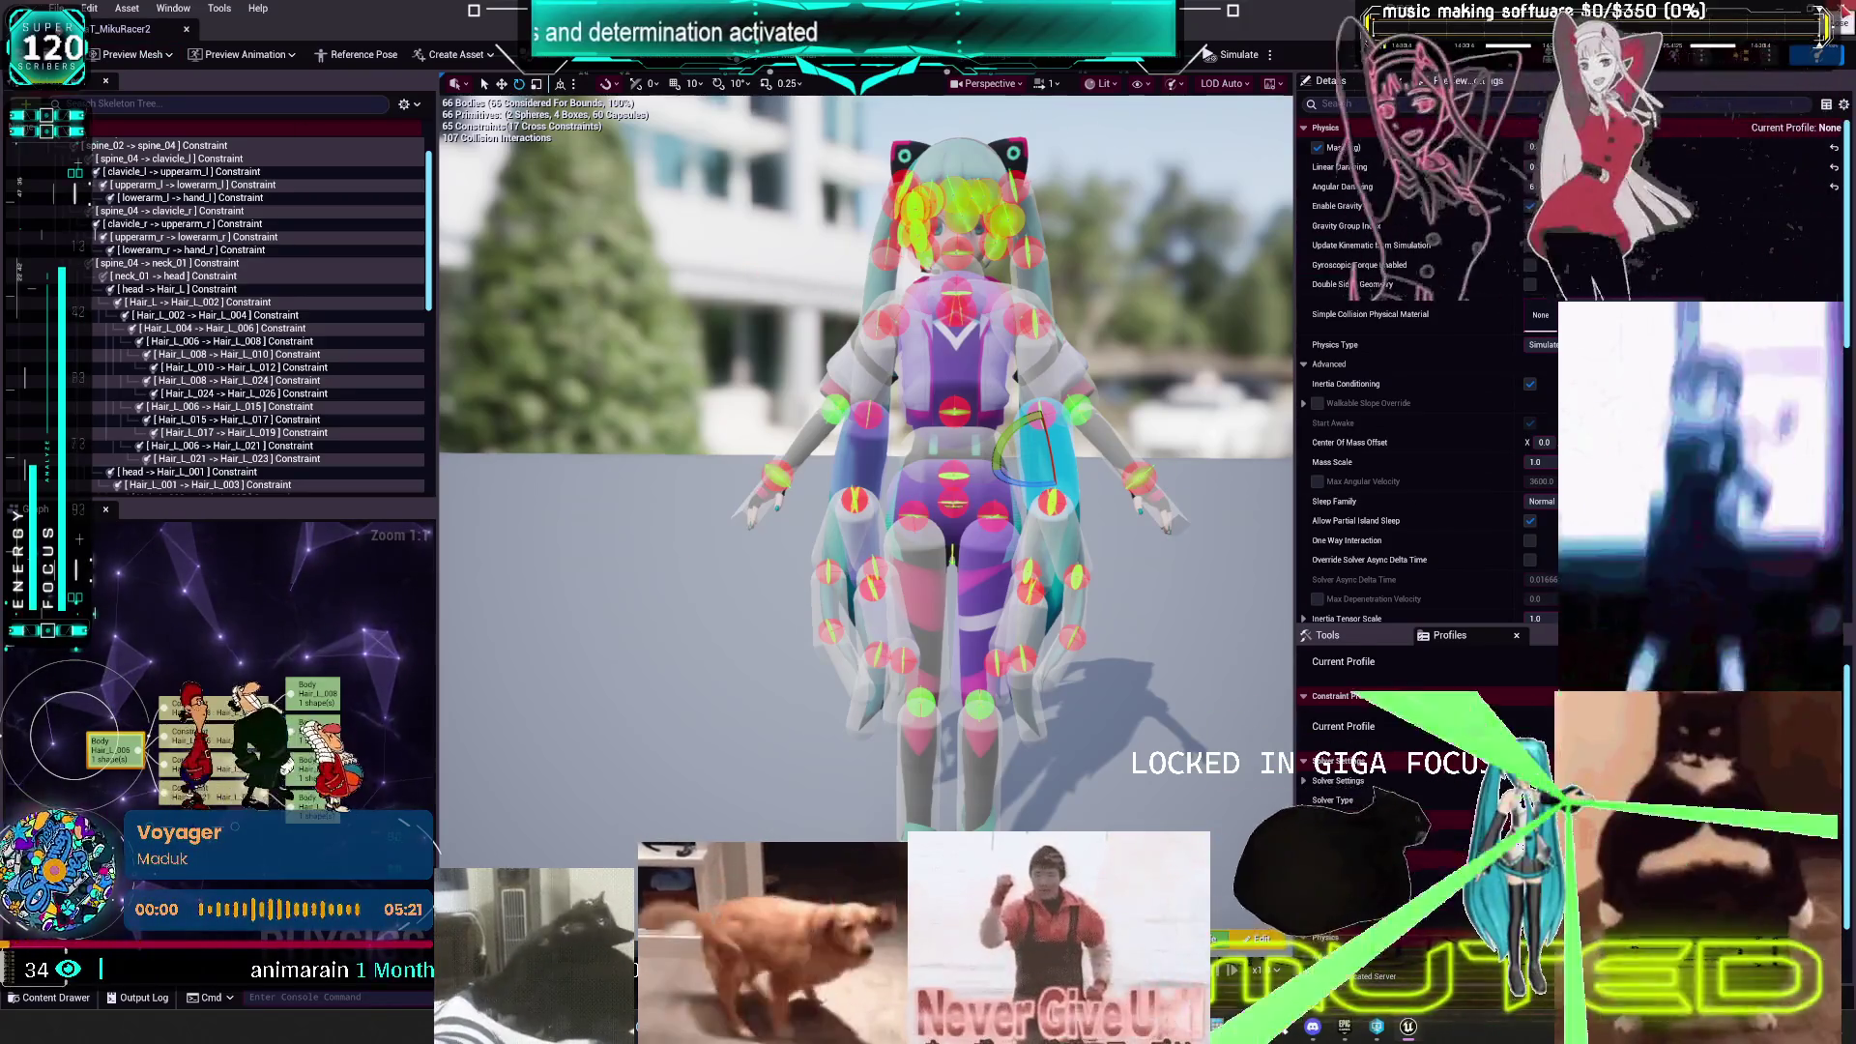
key(alt+Tab)
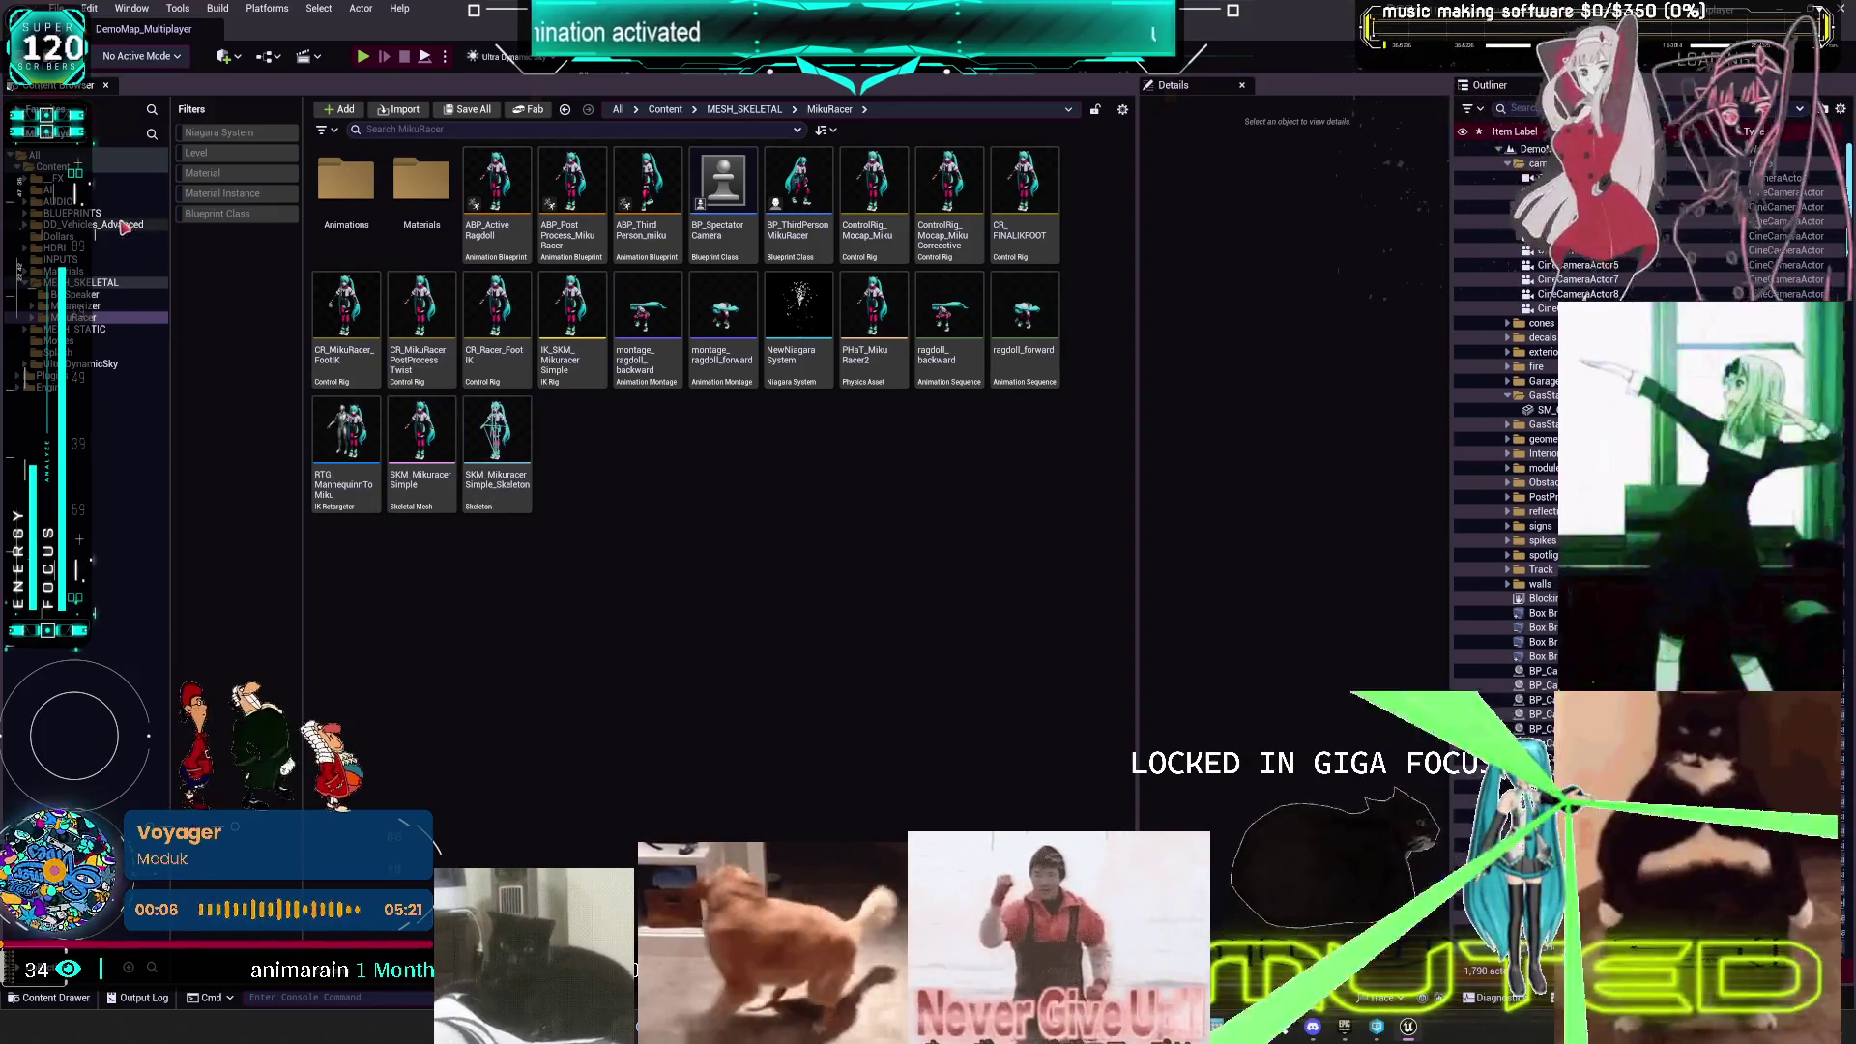
- Select the BP_ThirdPerson MikuRacer blueprint in the Content Browser
click(797, 184)
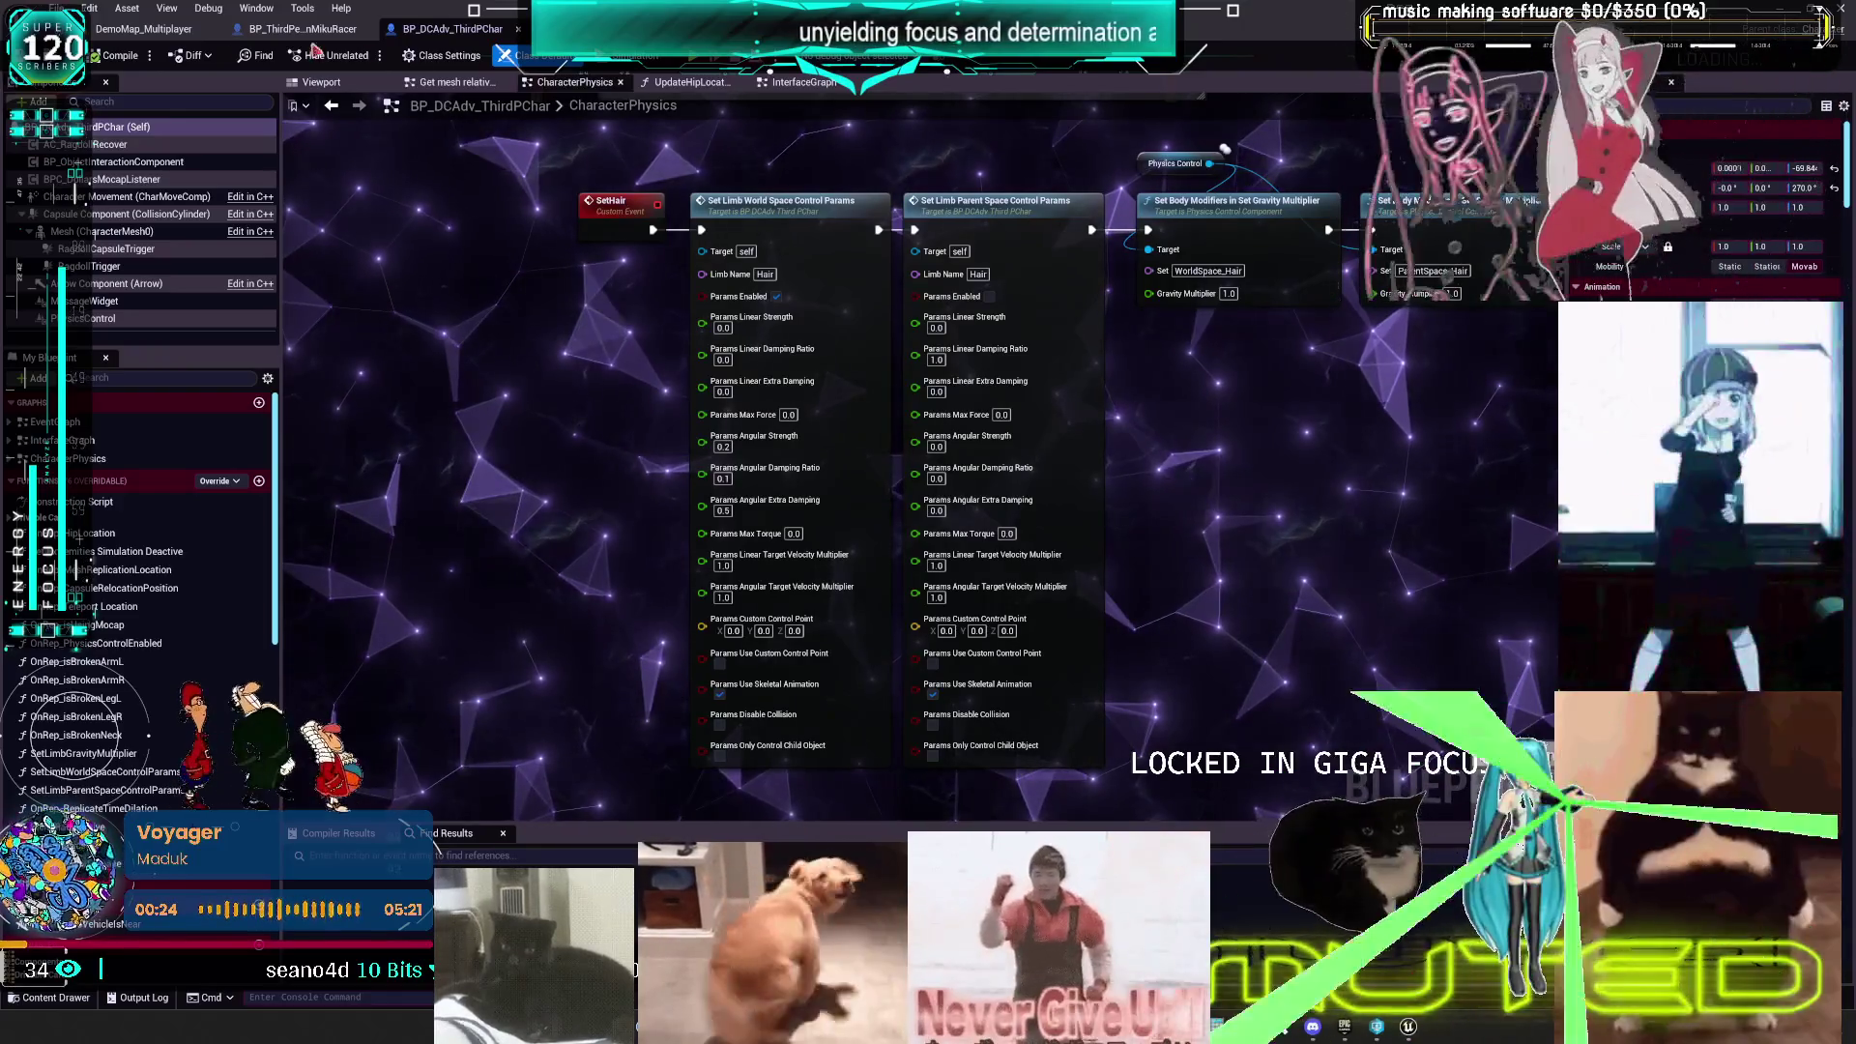
- Copy and paste the Physics Control node and the Mesh getter node
scroll(884, 304, down, 2)
scroll(826, 285, up, 2)
click(899, 394)
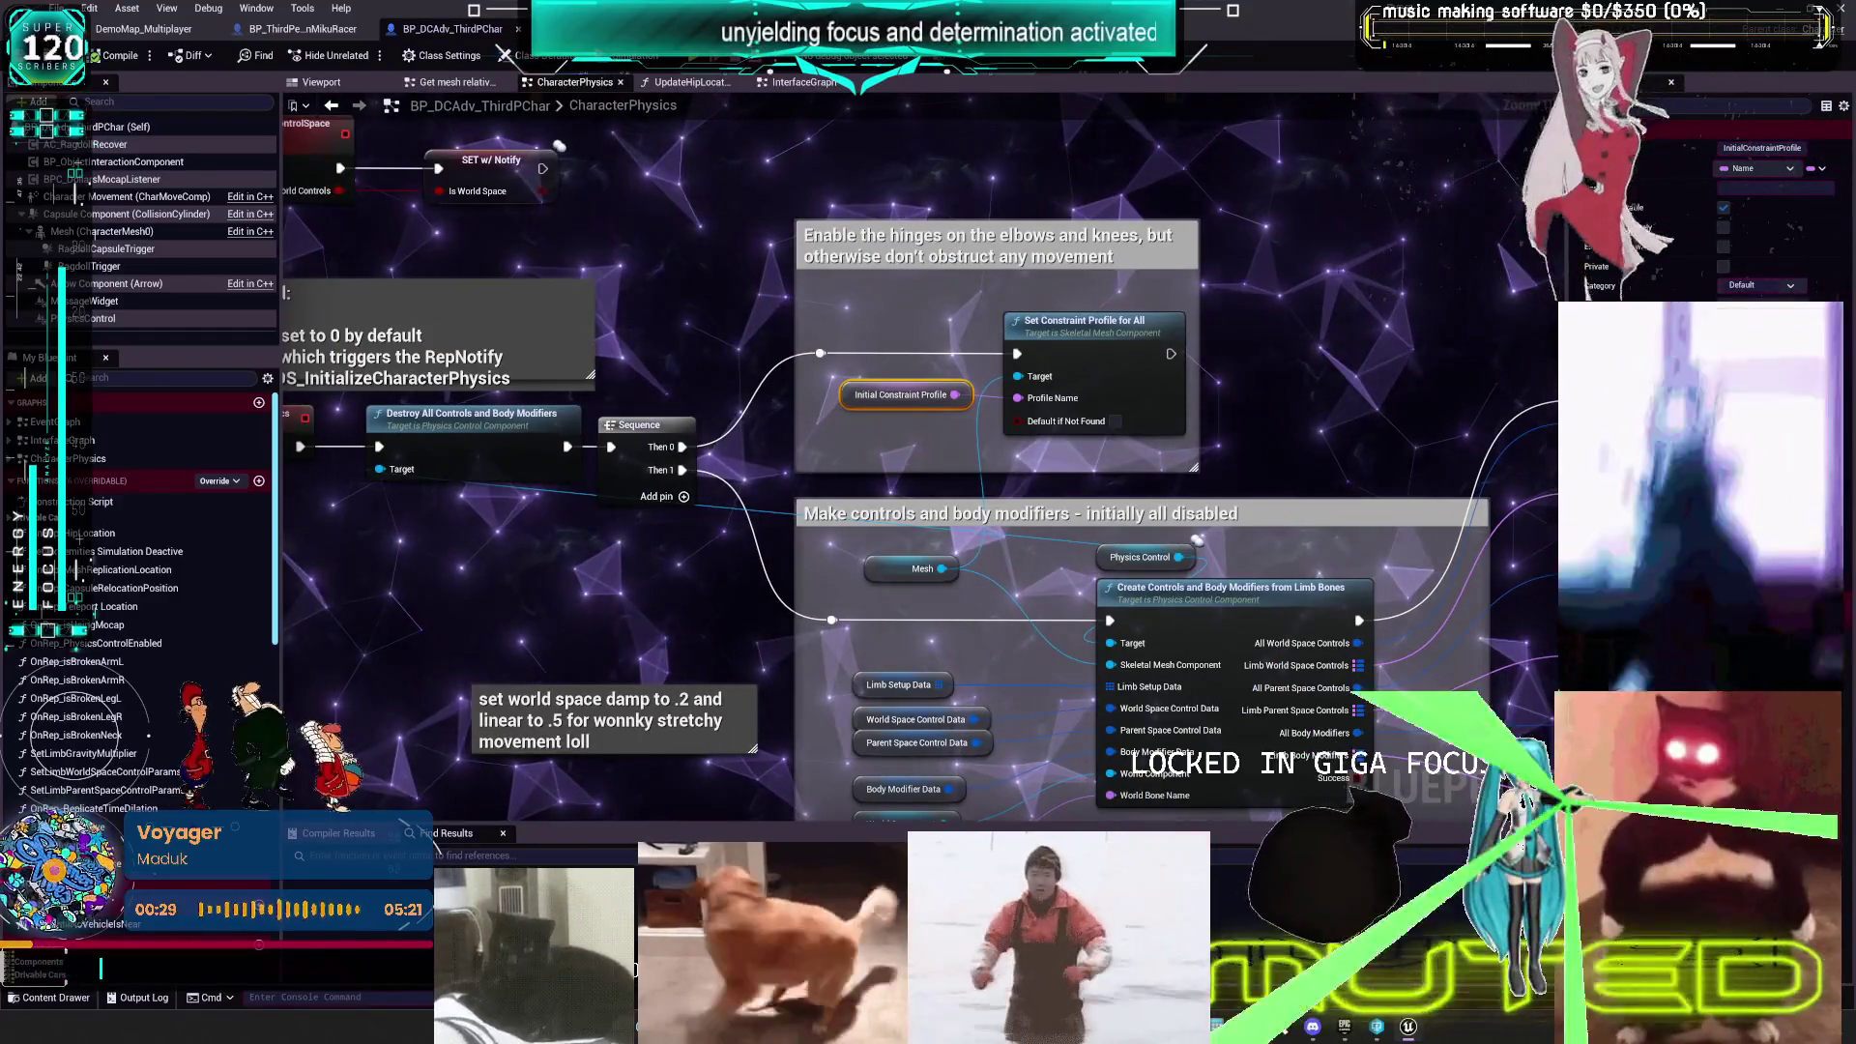
drag(1284, 372, 1207, 219)
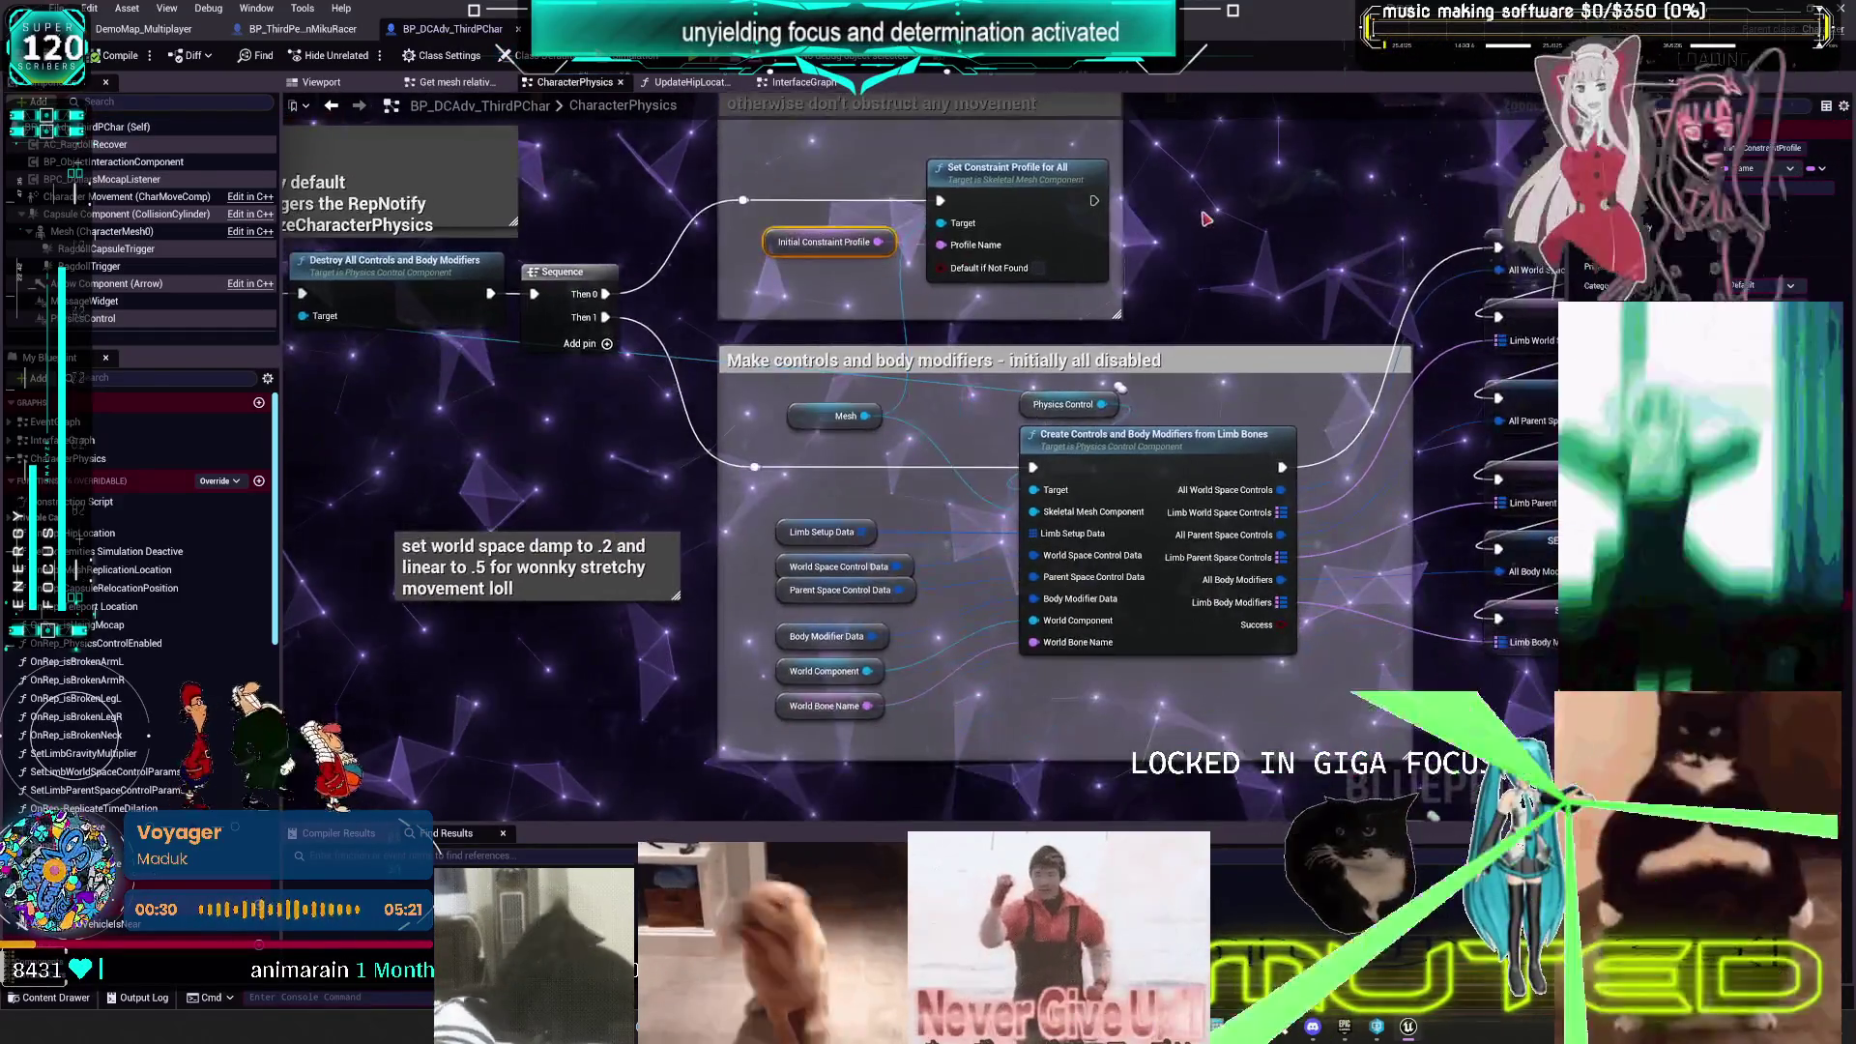
scroll(532, 429, down, 2)
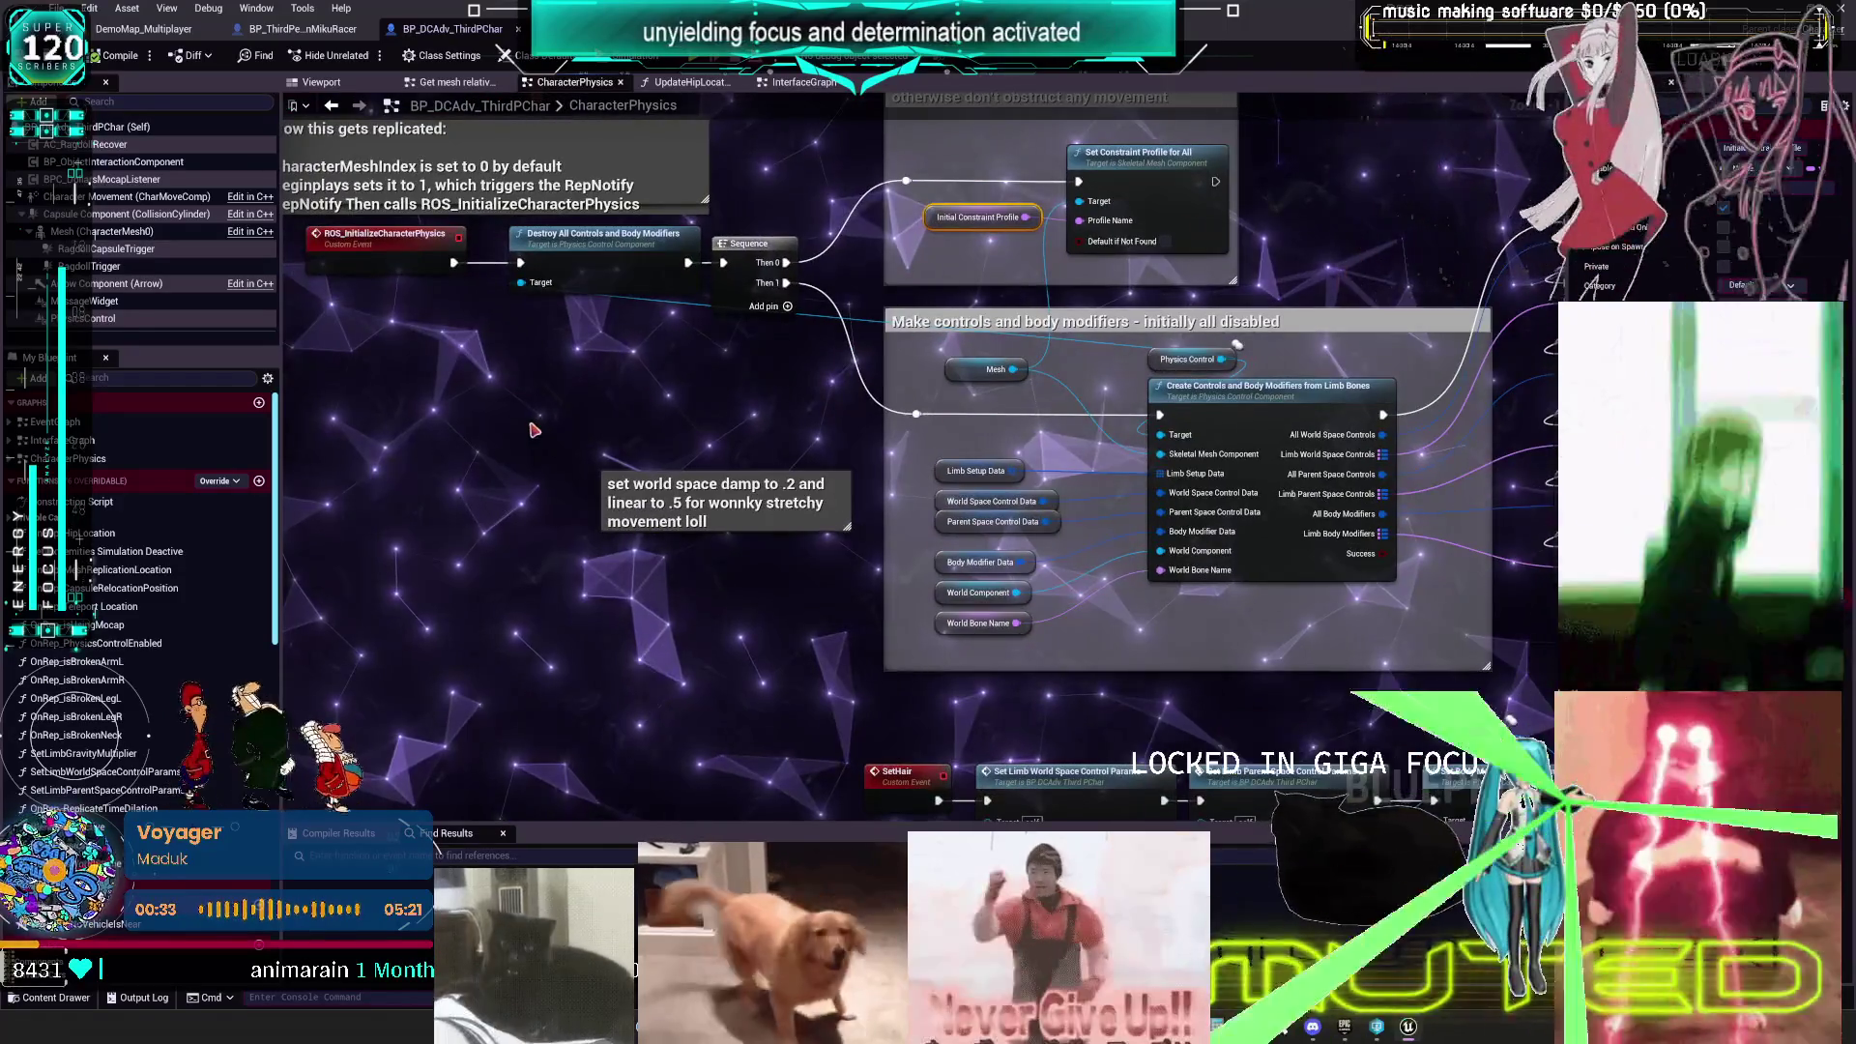
click(1188, 358)
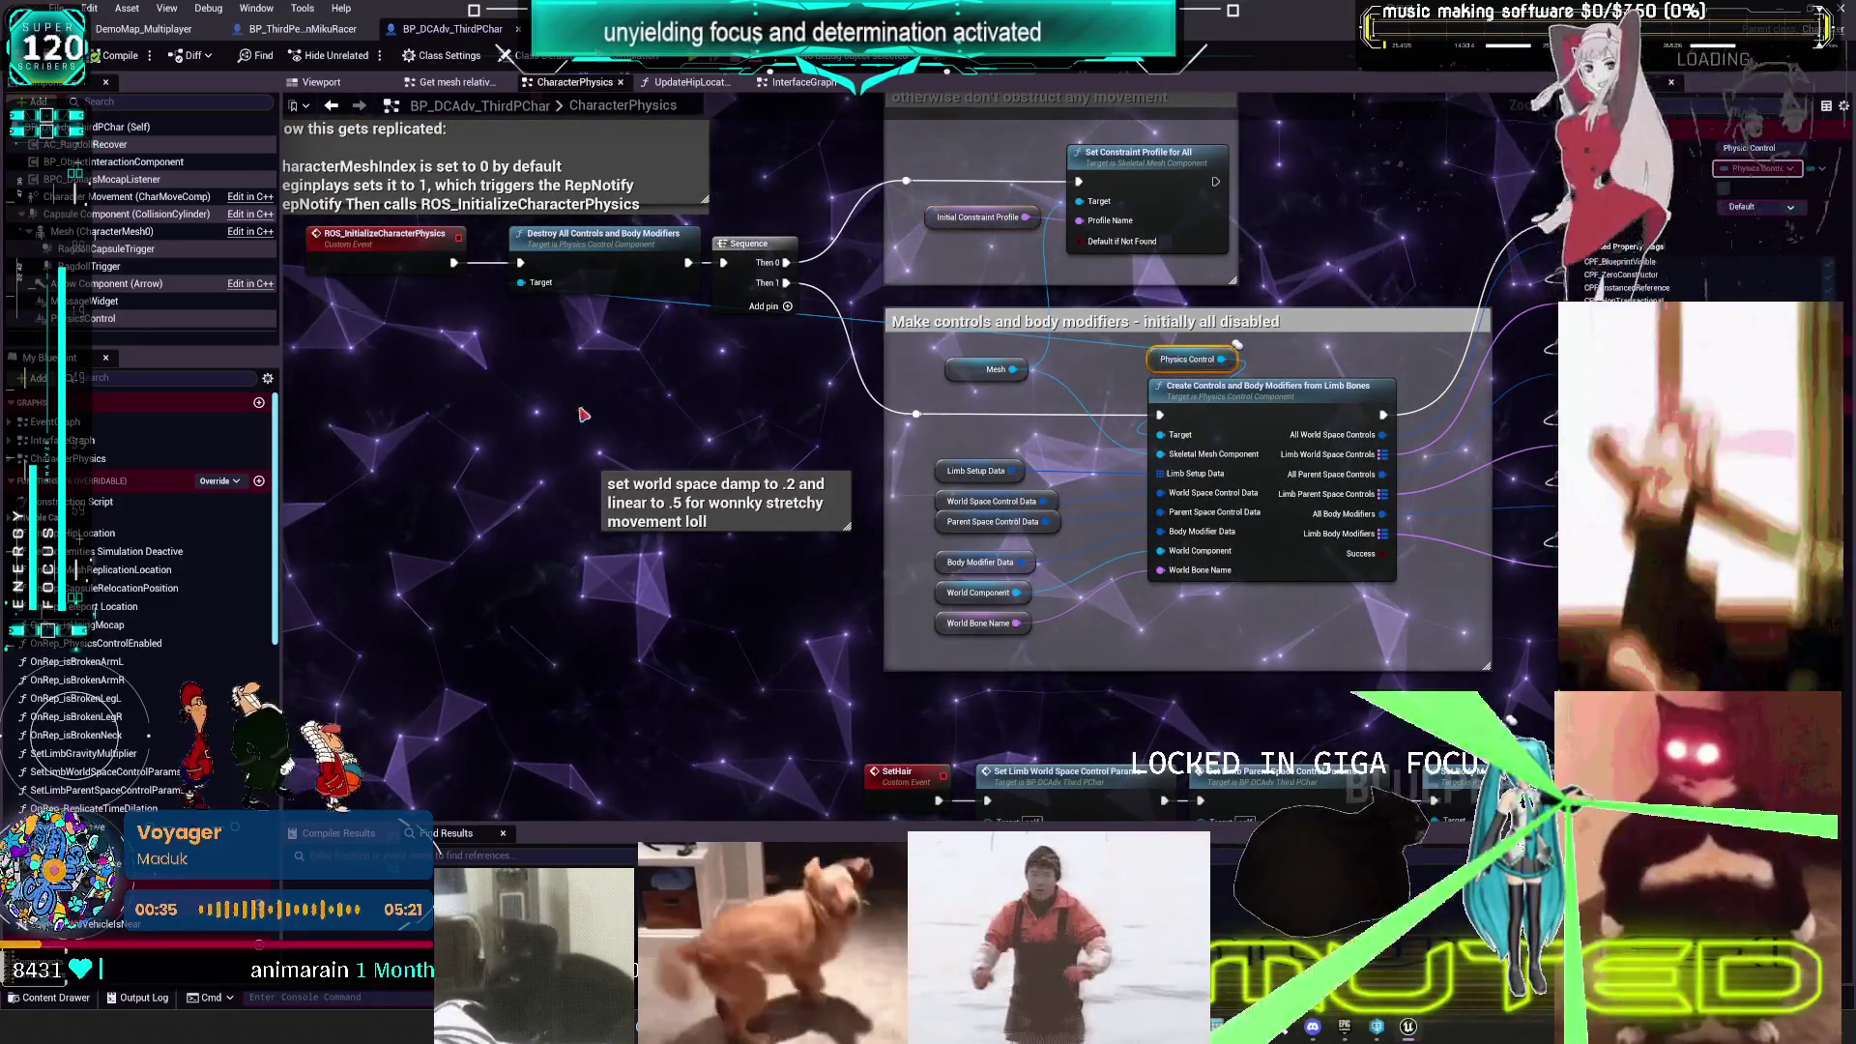
key(ctrl+c)
key(ctrl+v)
click(953, 368)
key(ctrl+c)
key(ctrl+v)
- Place a Set Constraint Profile for All node, delete the extra Physics Control copy, and wire in Mesh
scroll(754, 350, up, 1)
drag(753, 350, 739, 400)
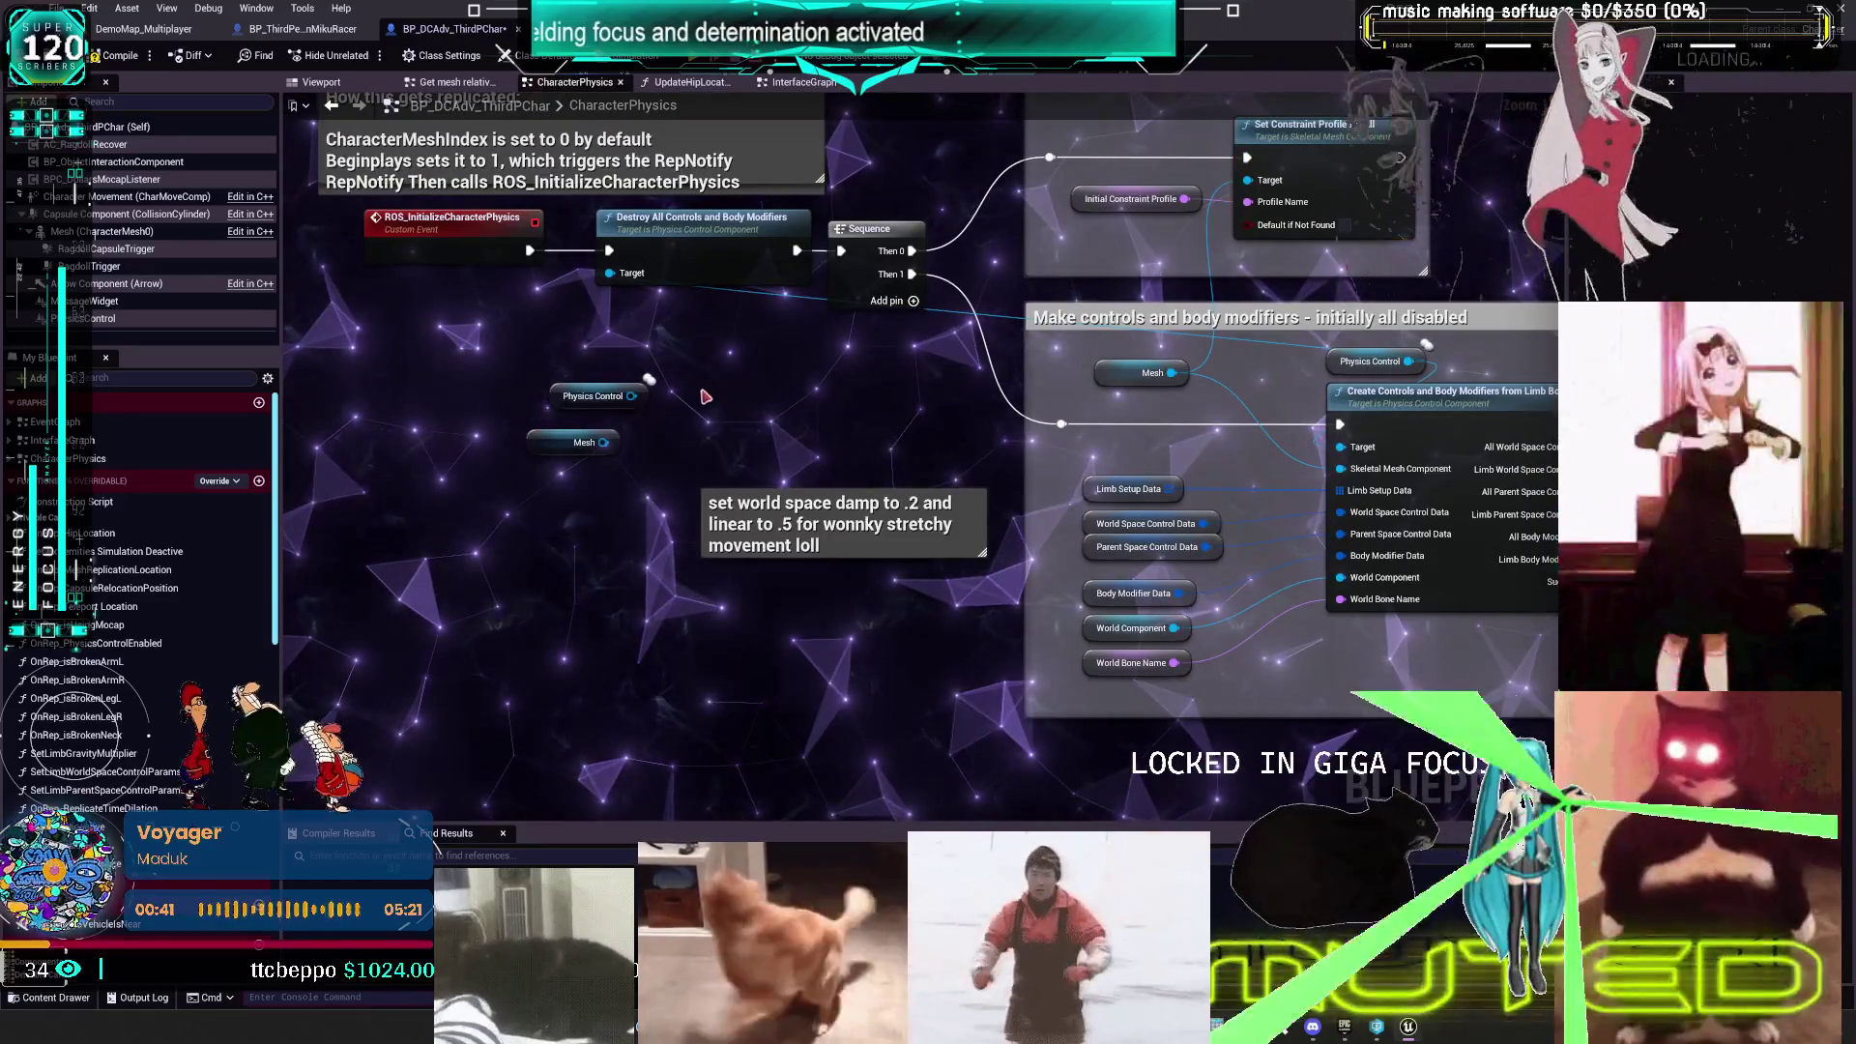
key(ctrl+v)
click(592, 396)
key(Delete)
drag(604, 442, 747, 423)
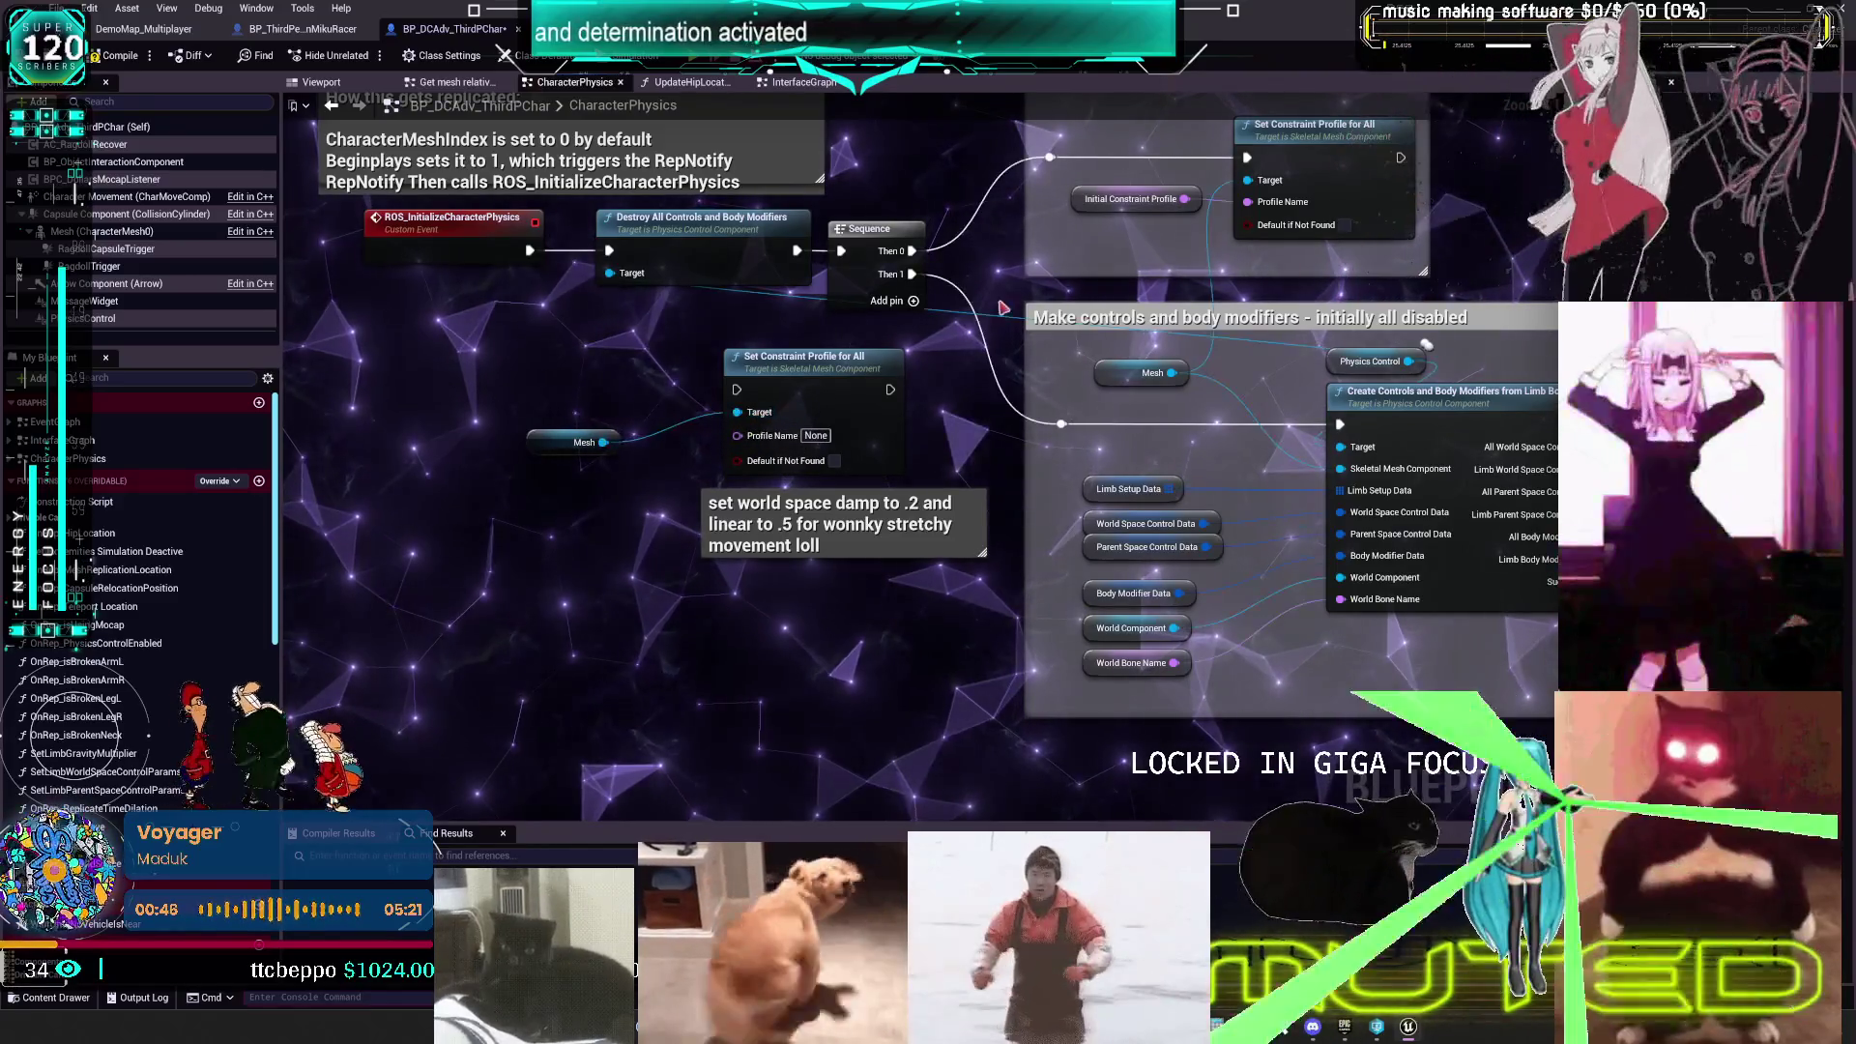
- Add a Select Name node feeding the constraint node's Profile Name
click(1131, 198)
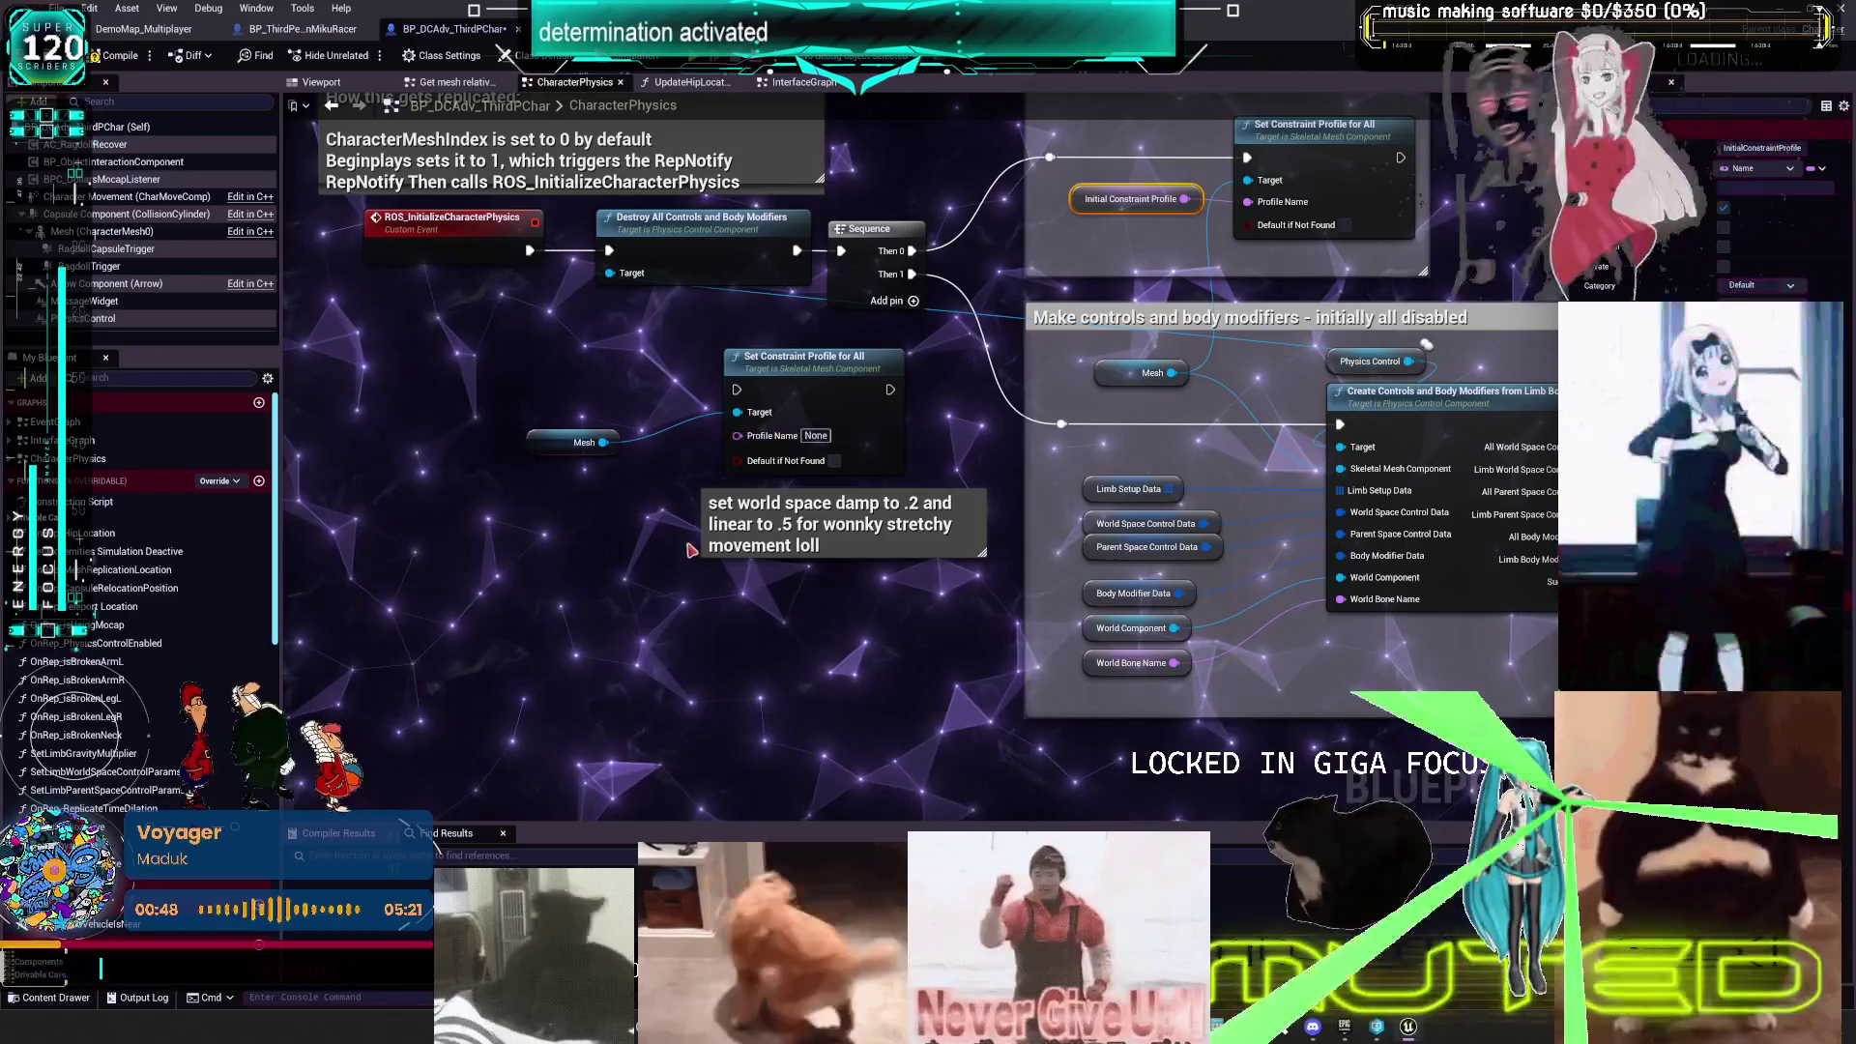
mouse_move(554, 554)
mouse_down()
mouse_move(708, 495)
mouse_move(648, 479)
mouse_move(634, 498)
mouse_up()
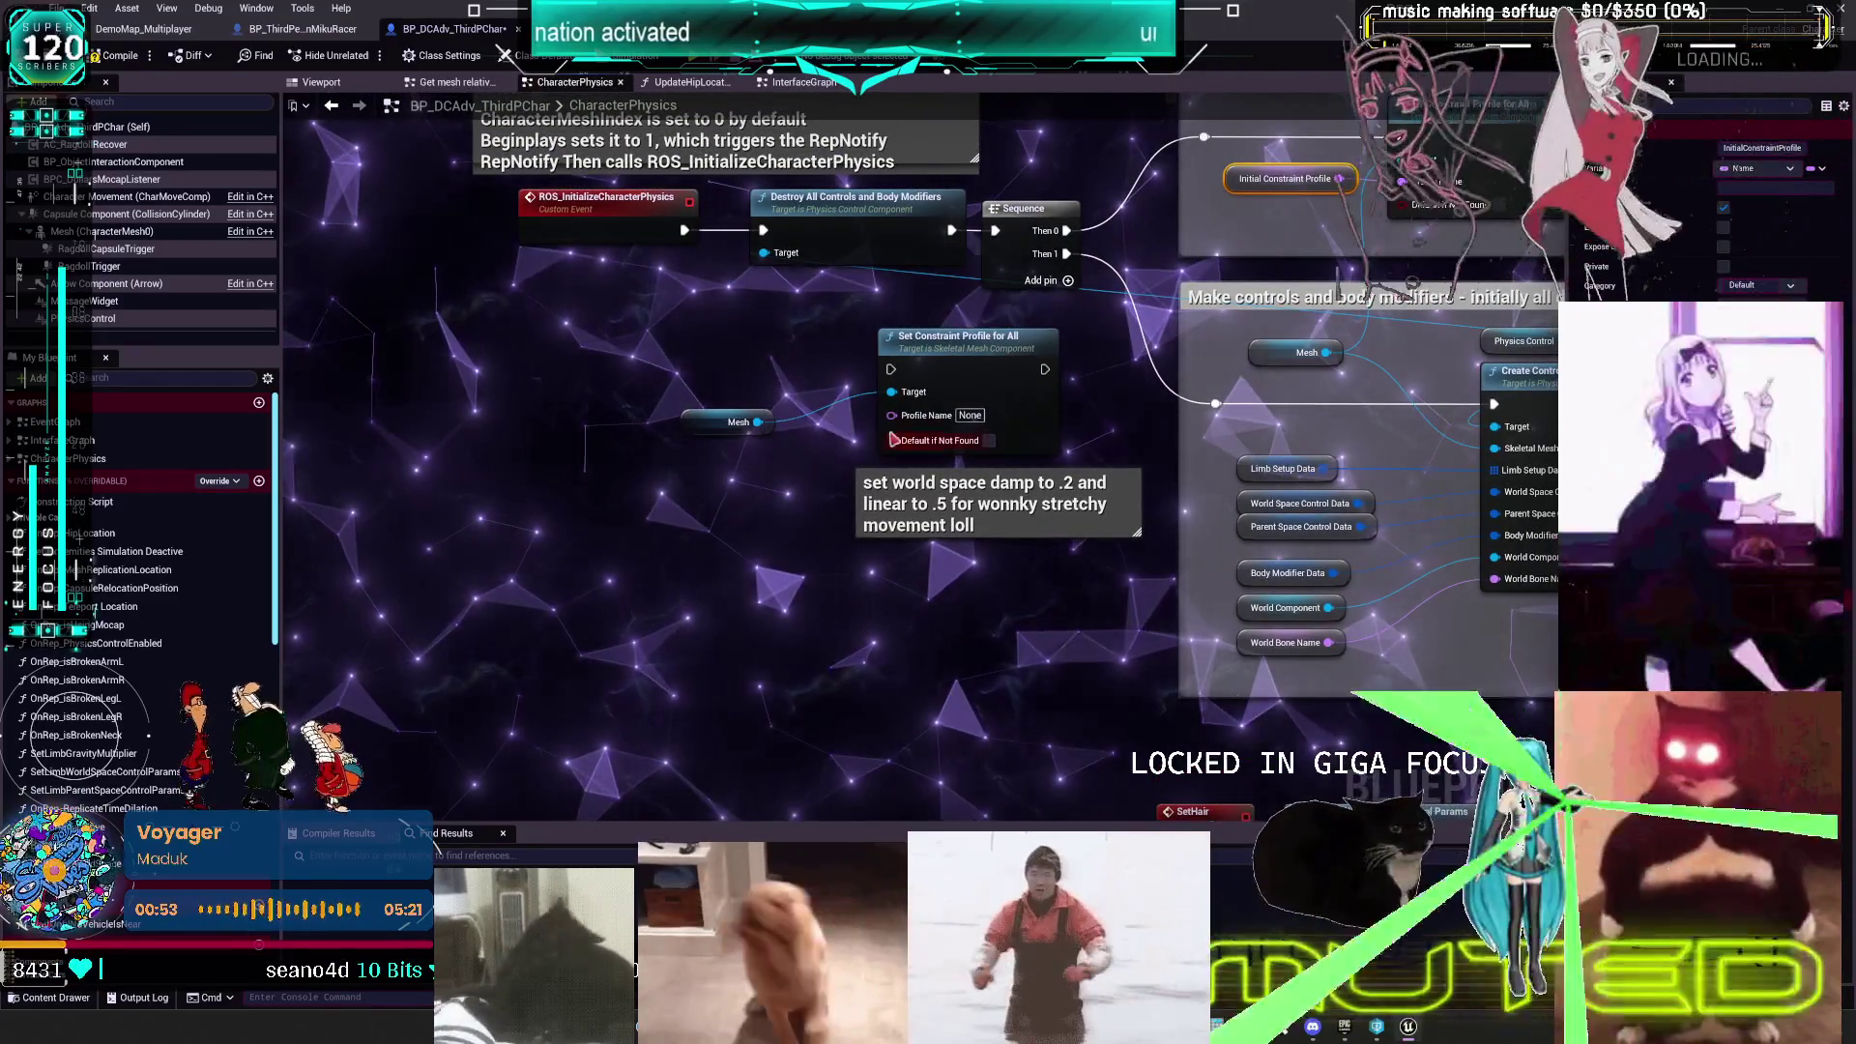
drag(891, 415, 757, 532)
text(select)
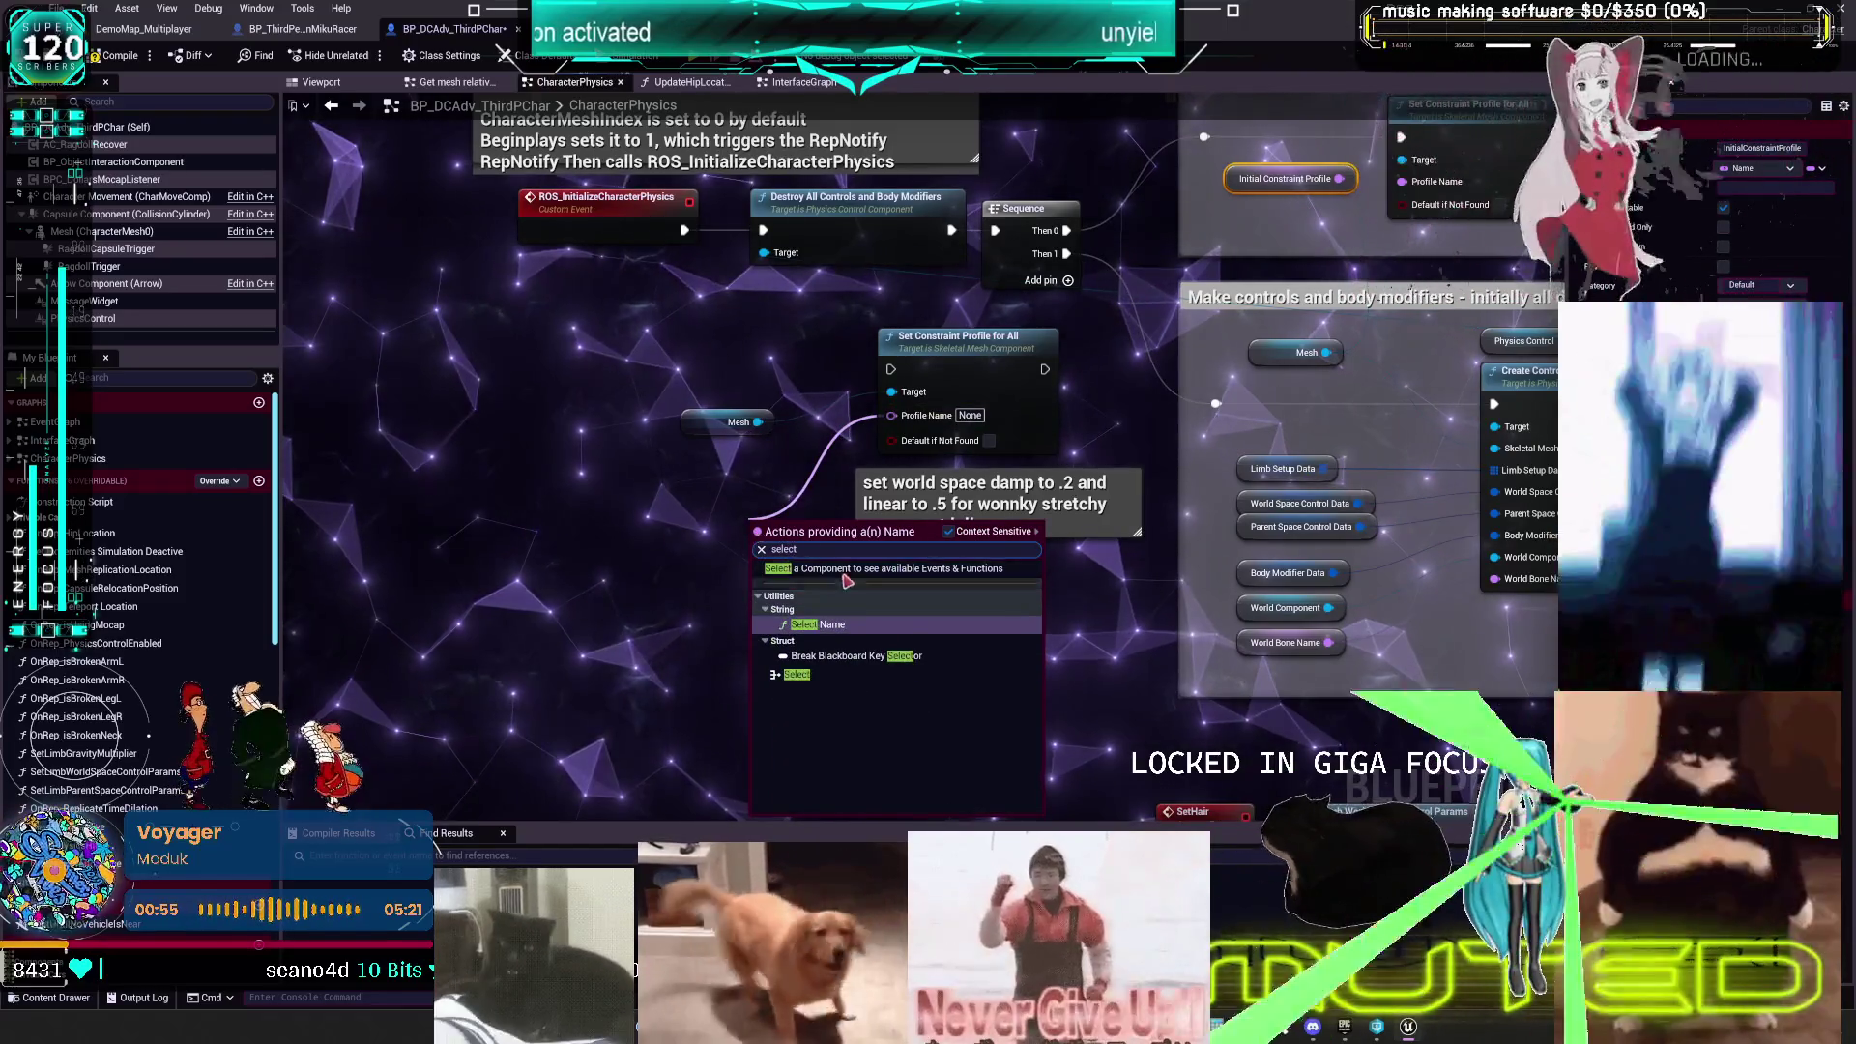
key(Return)
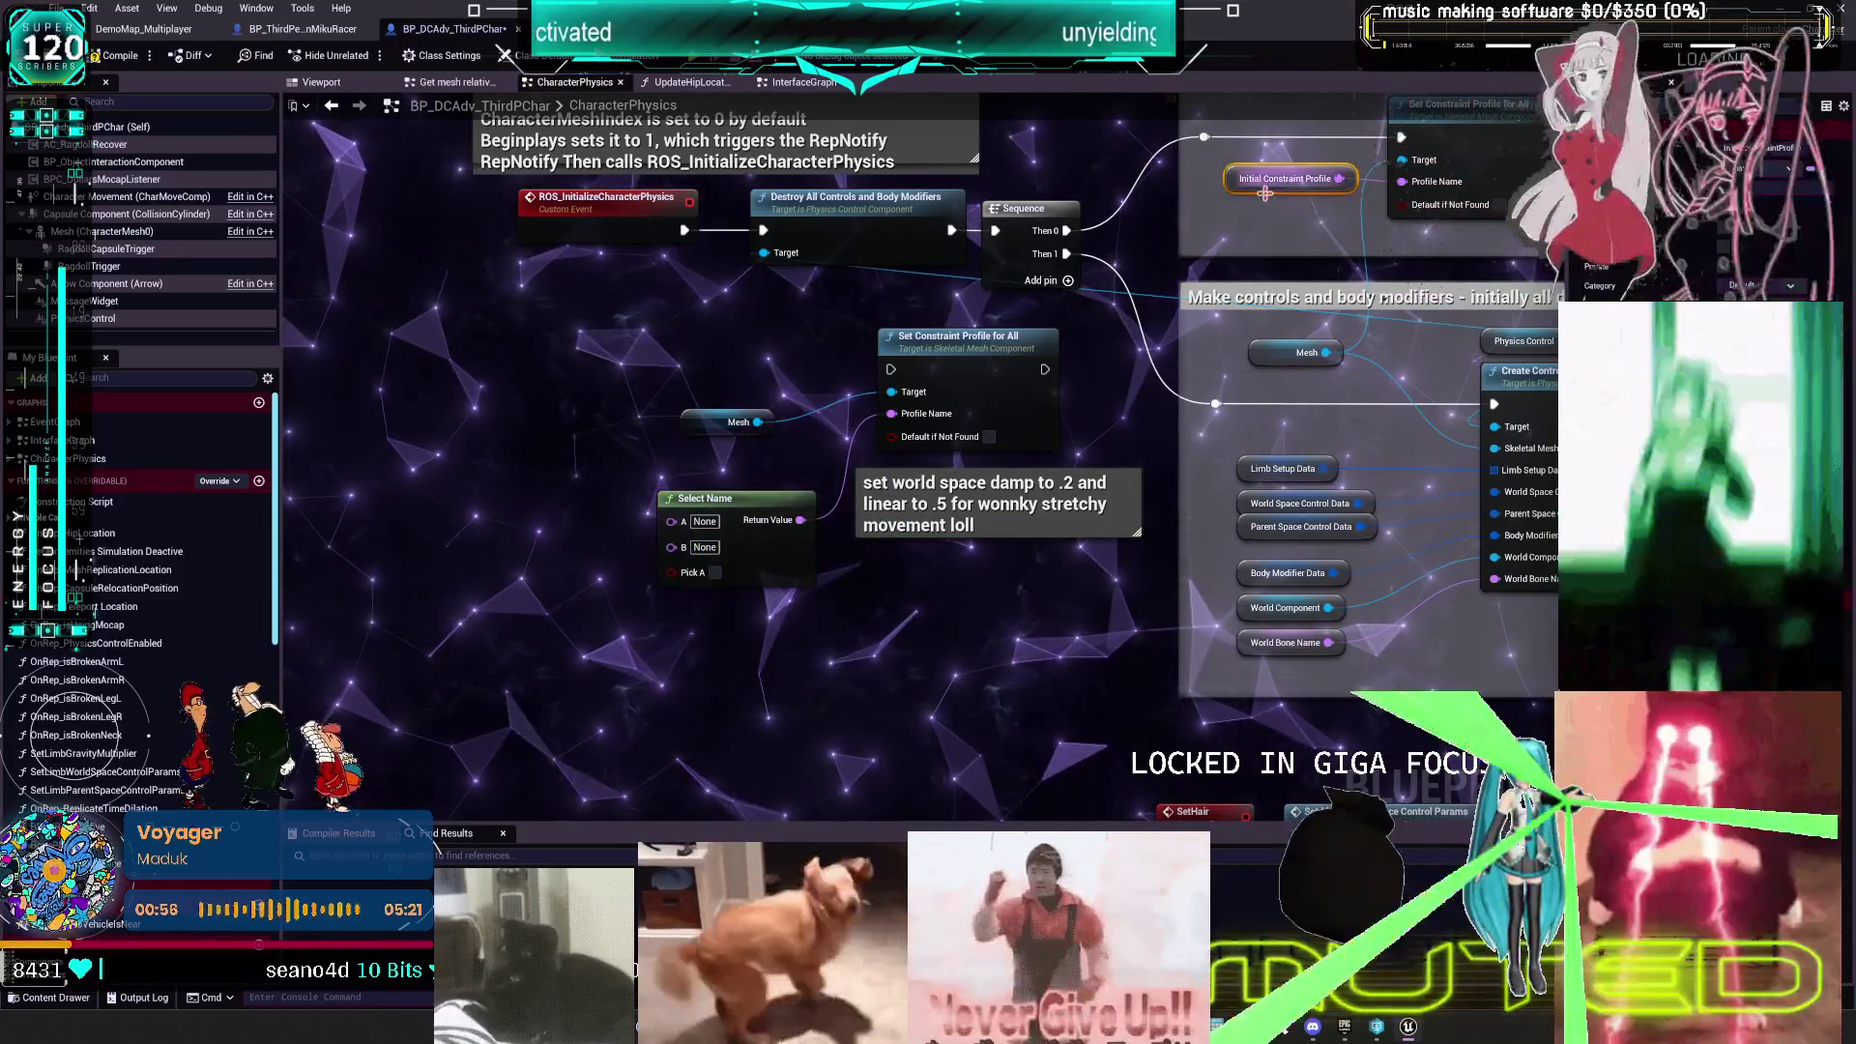
- Set Select Name's A to Ragdoll and B to HingesOnly, then promote Pick A to a variable
click(1285, 178)
click(705, 547)
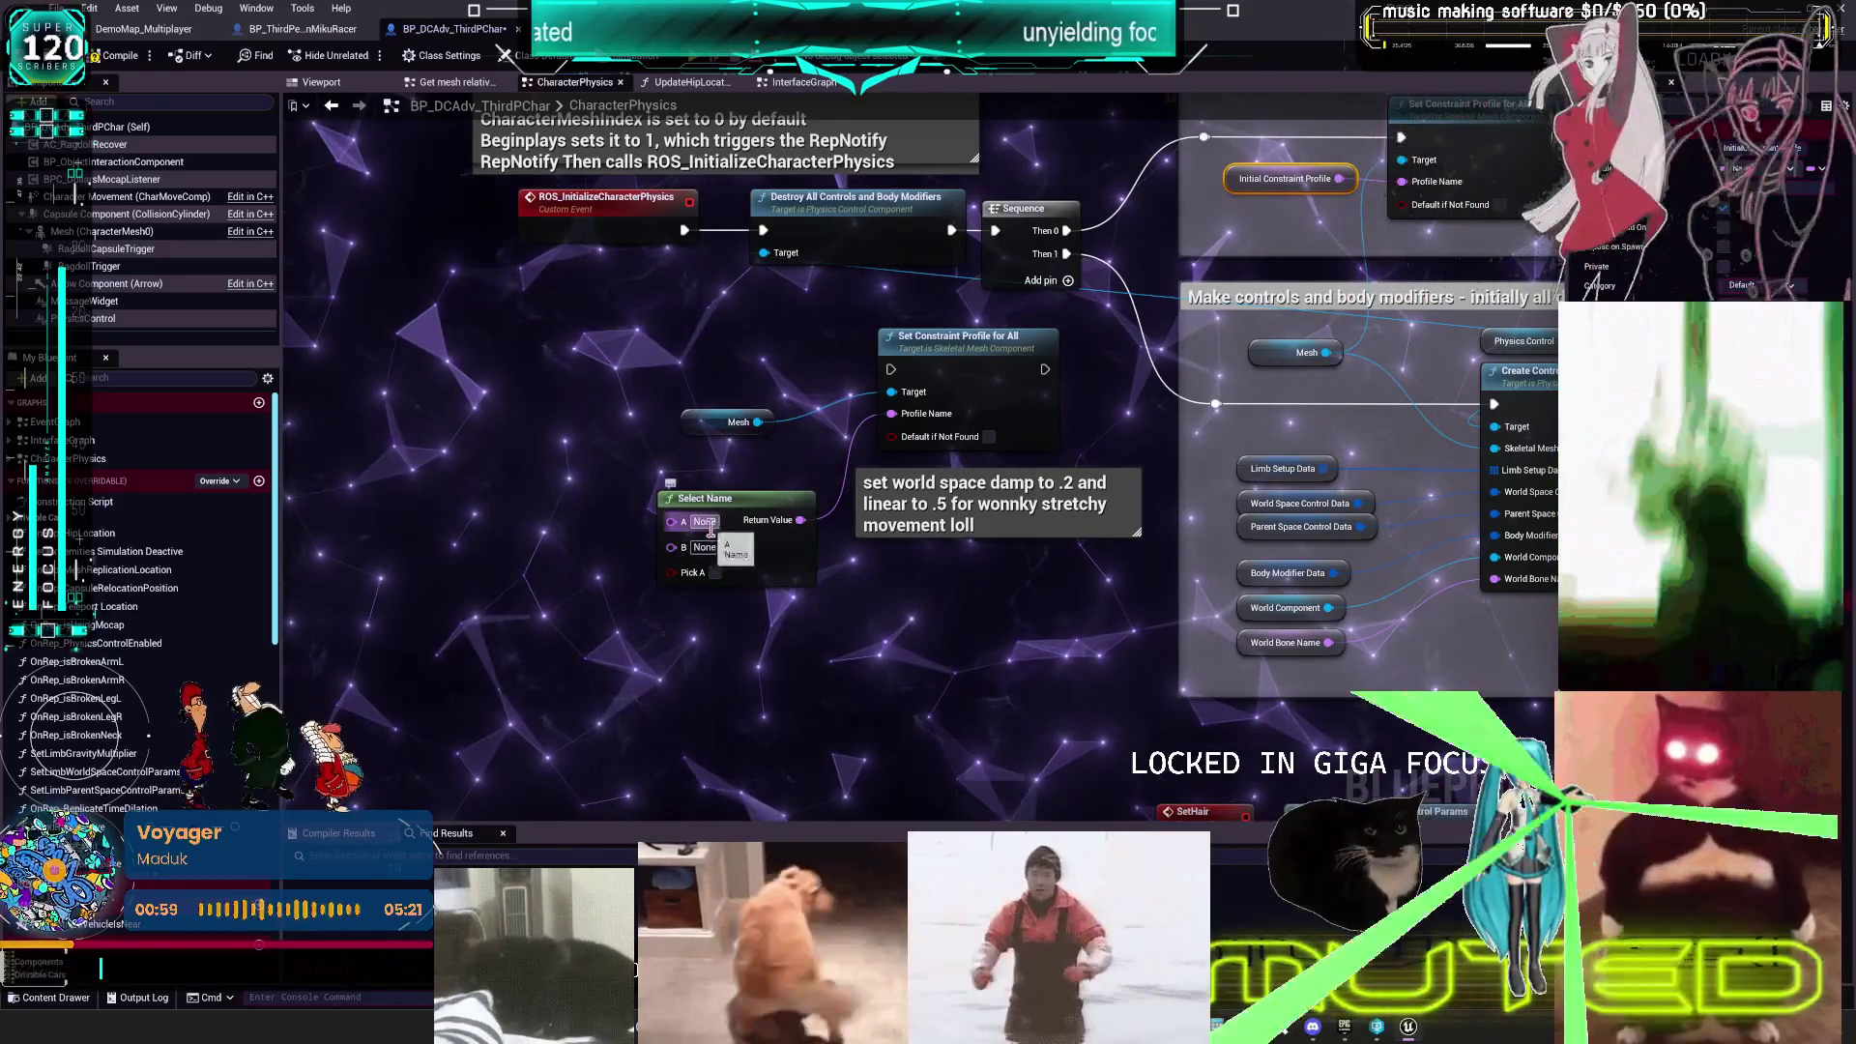
text(HingesOnly)
click(706, 522)
text(Ragdol)
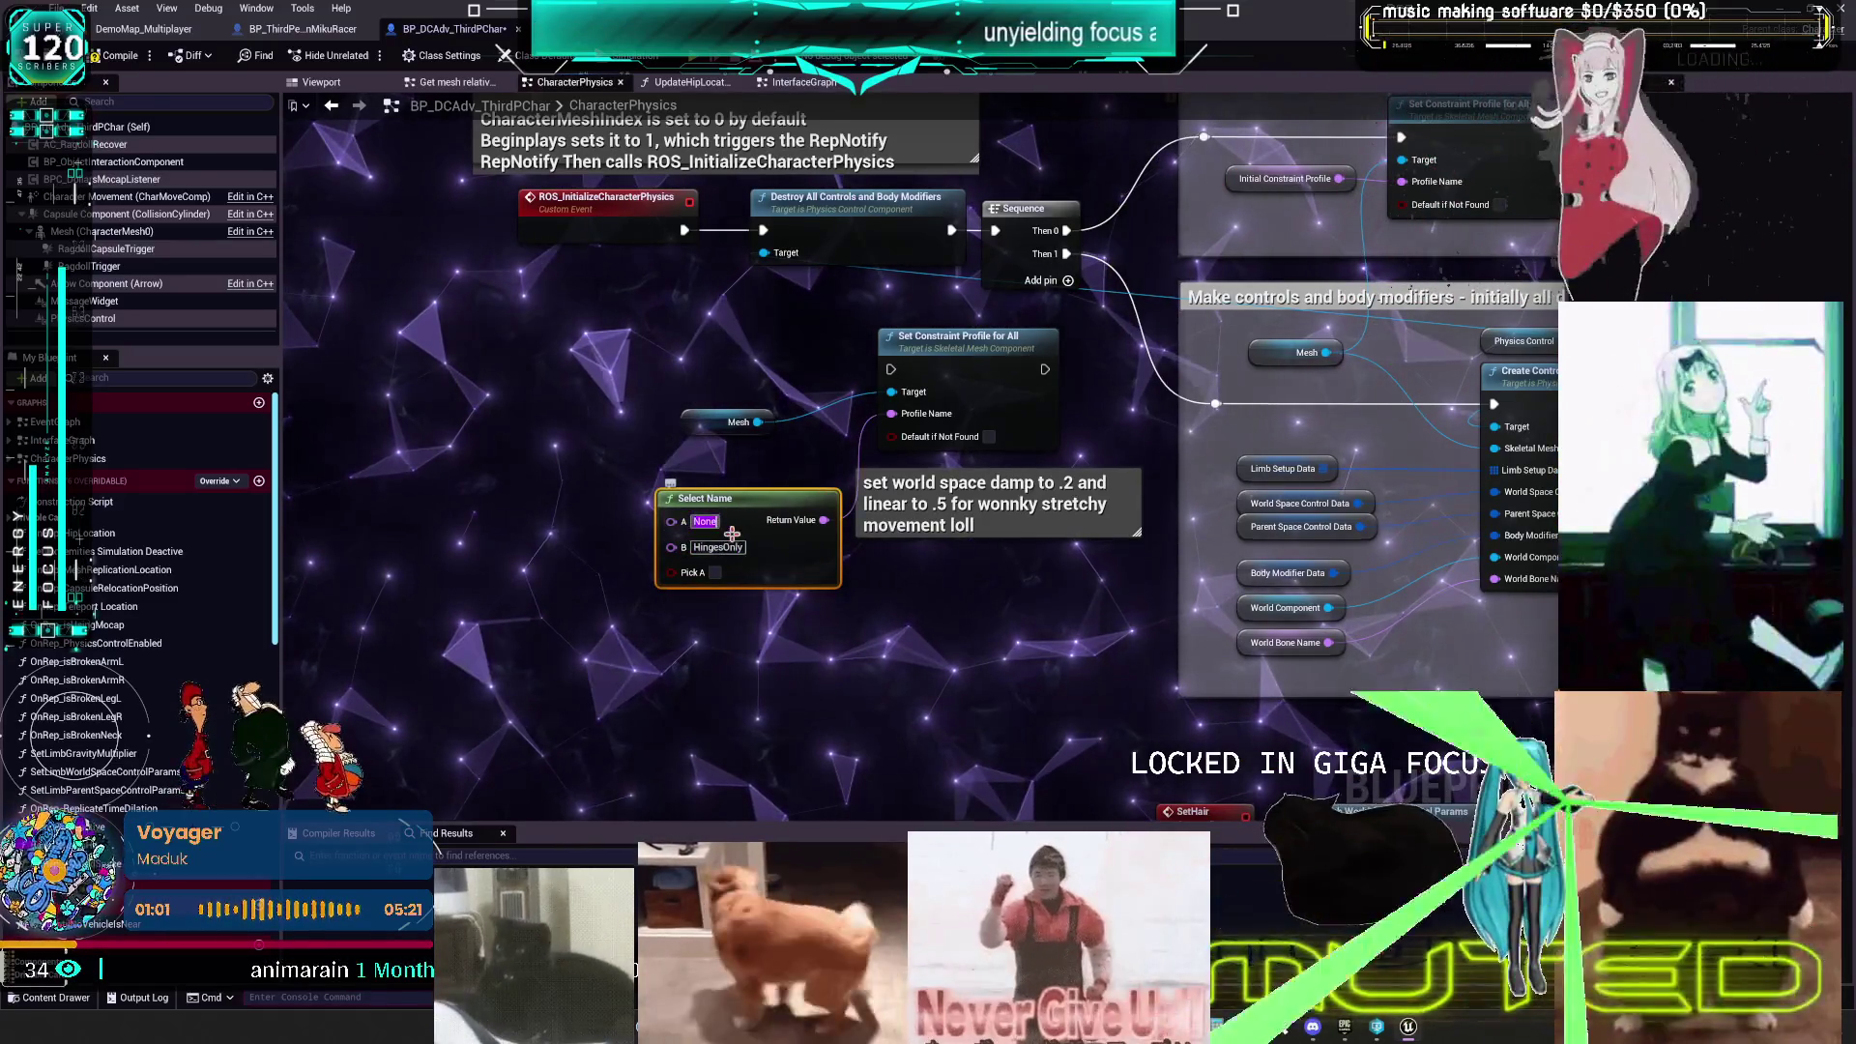
text(l)
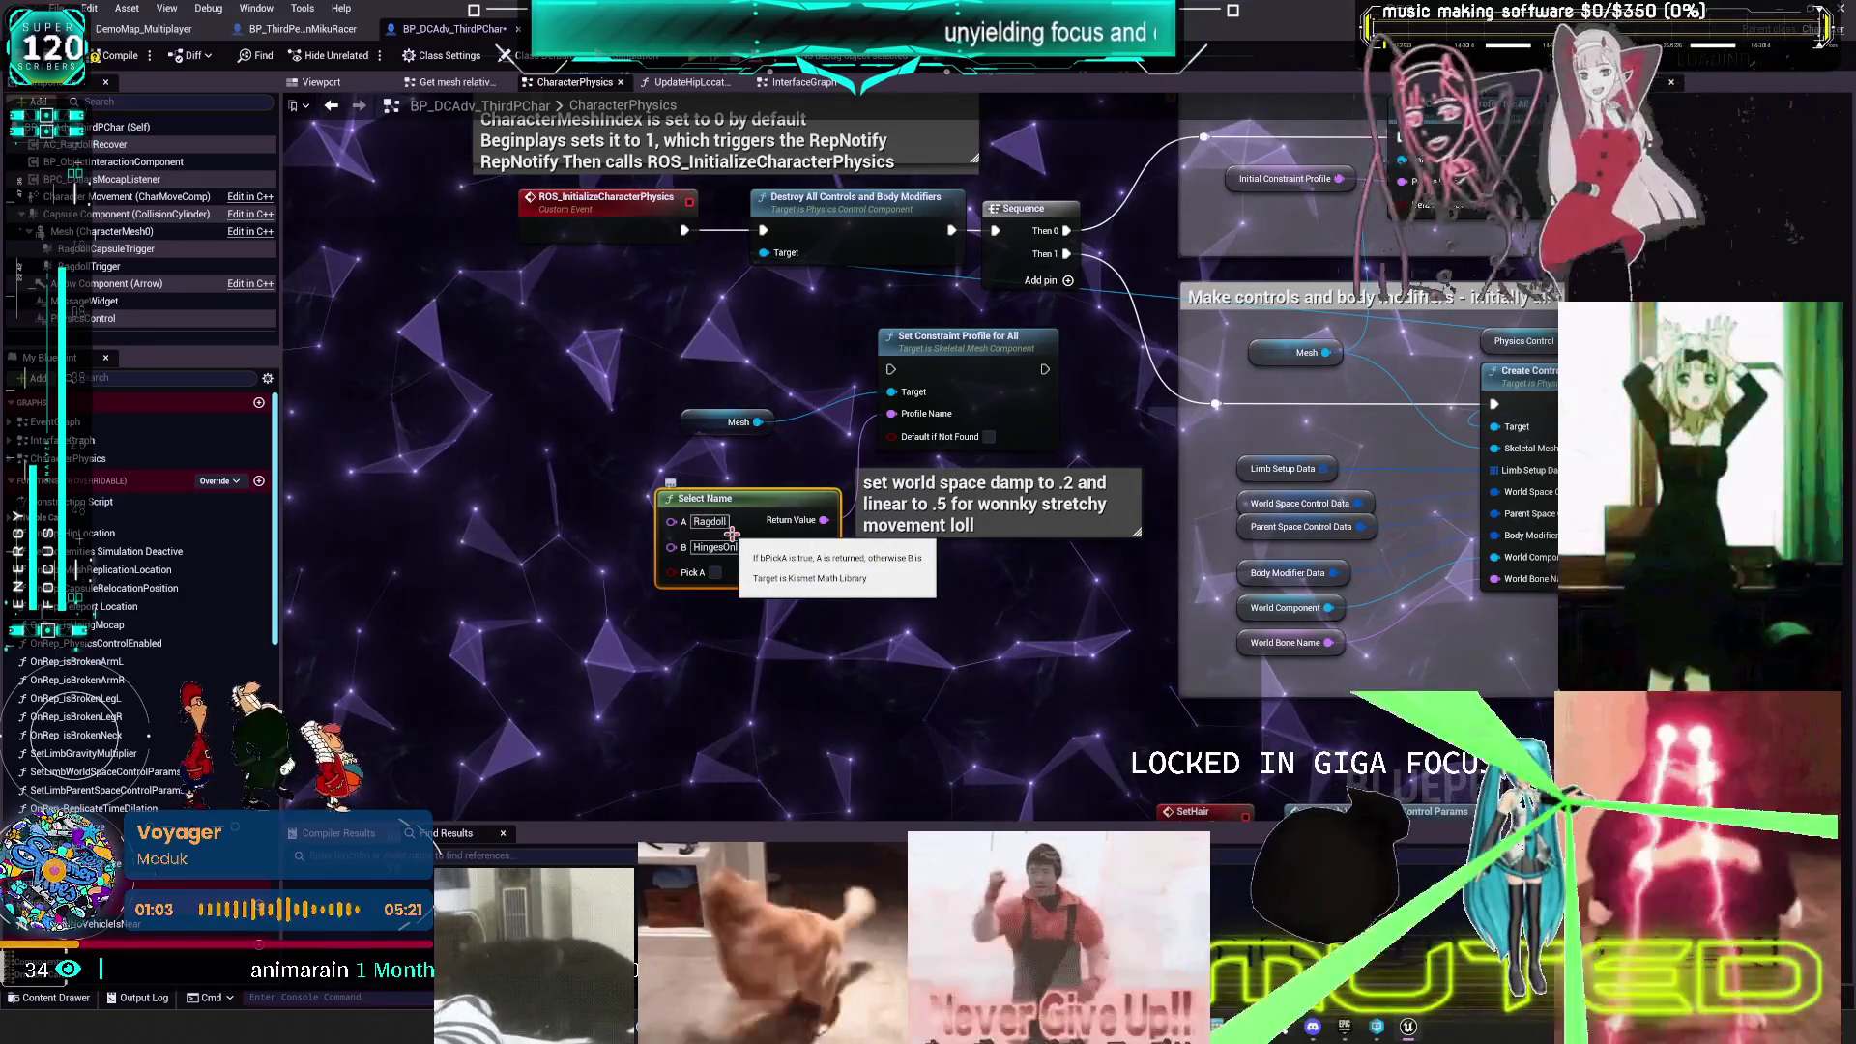
drag(716, 444, 846, 391)
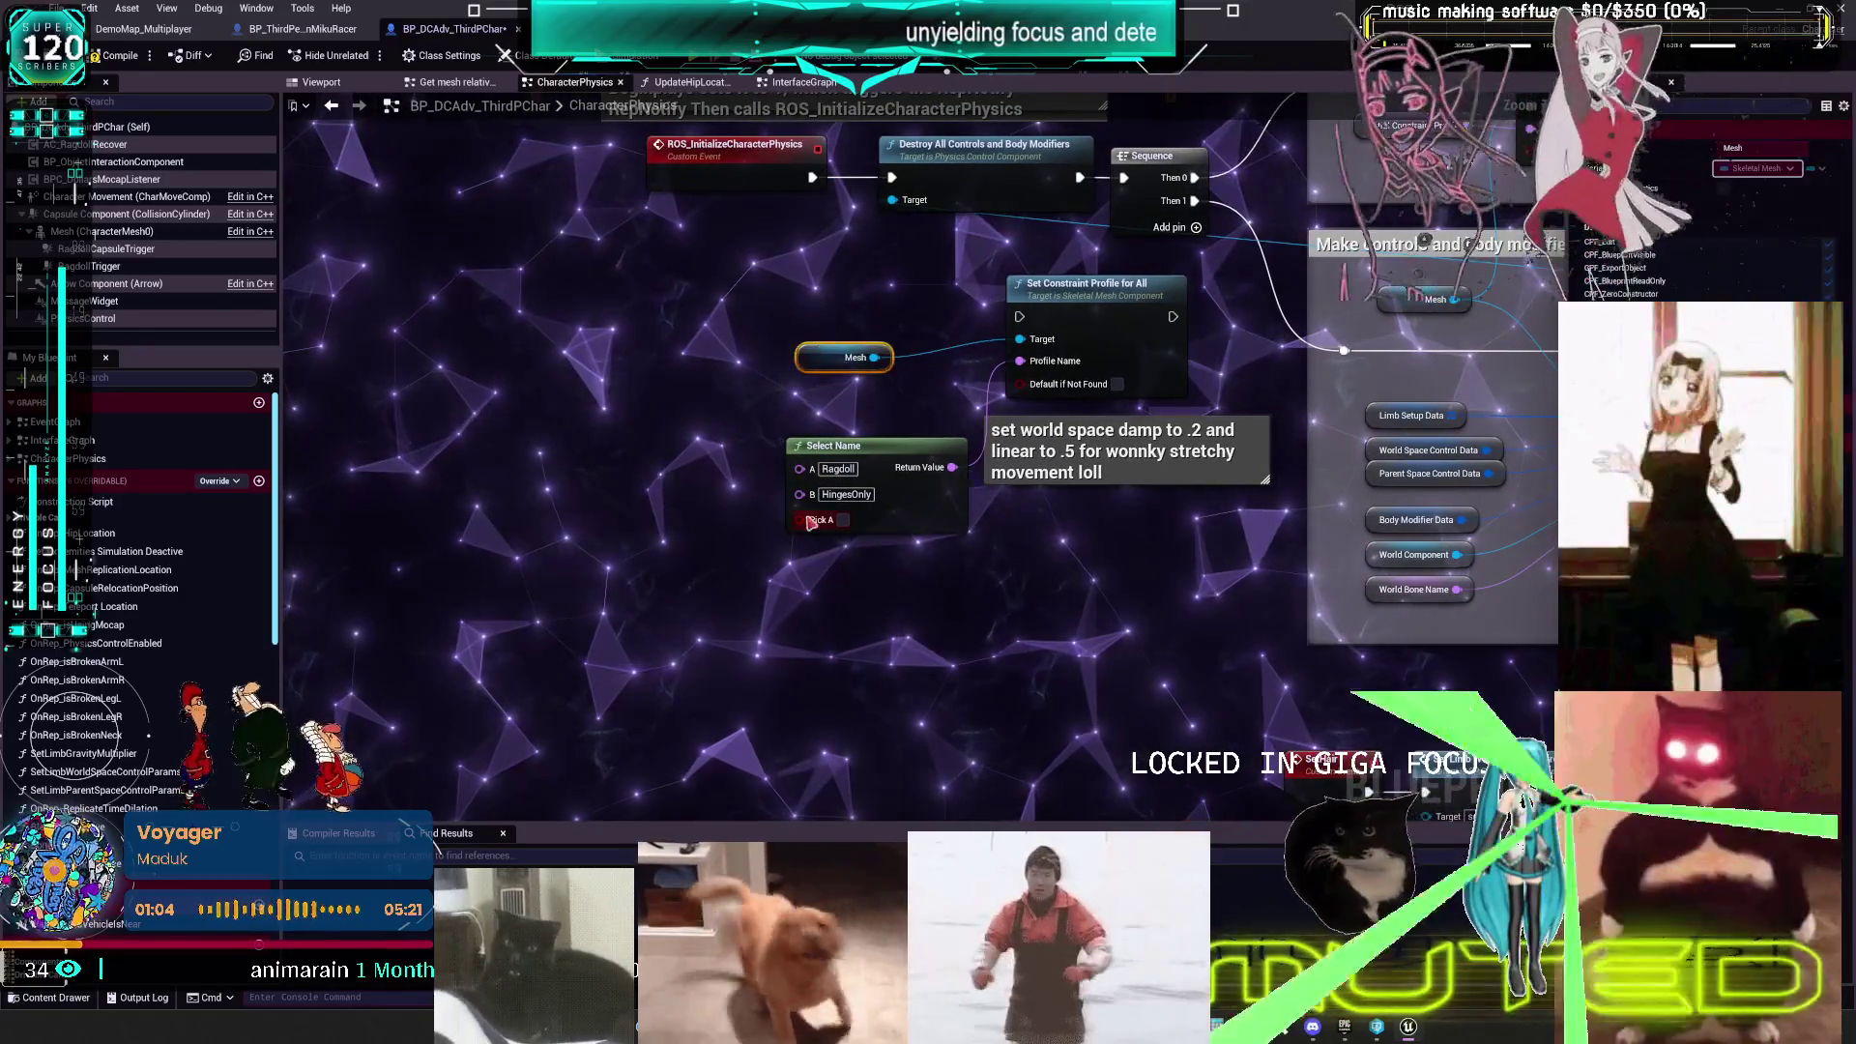
right_click(800, 519)
click(851, 474)
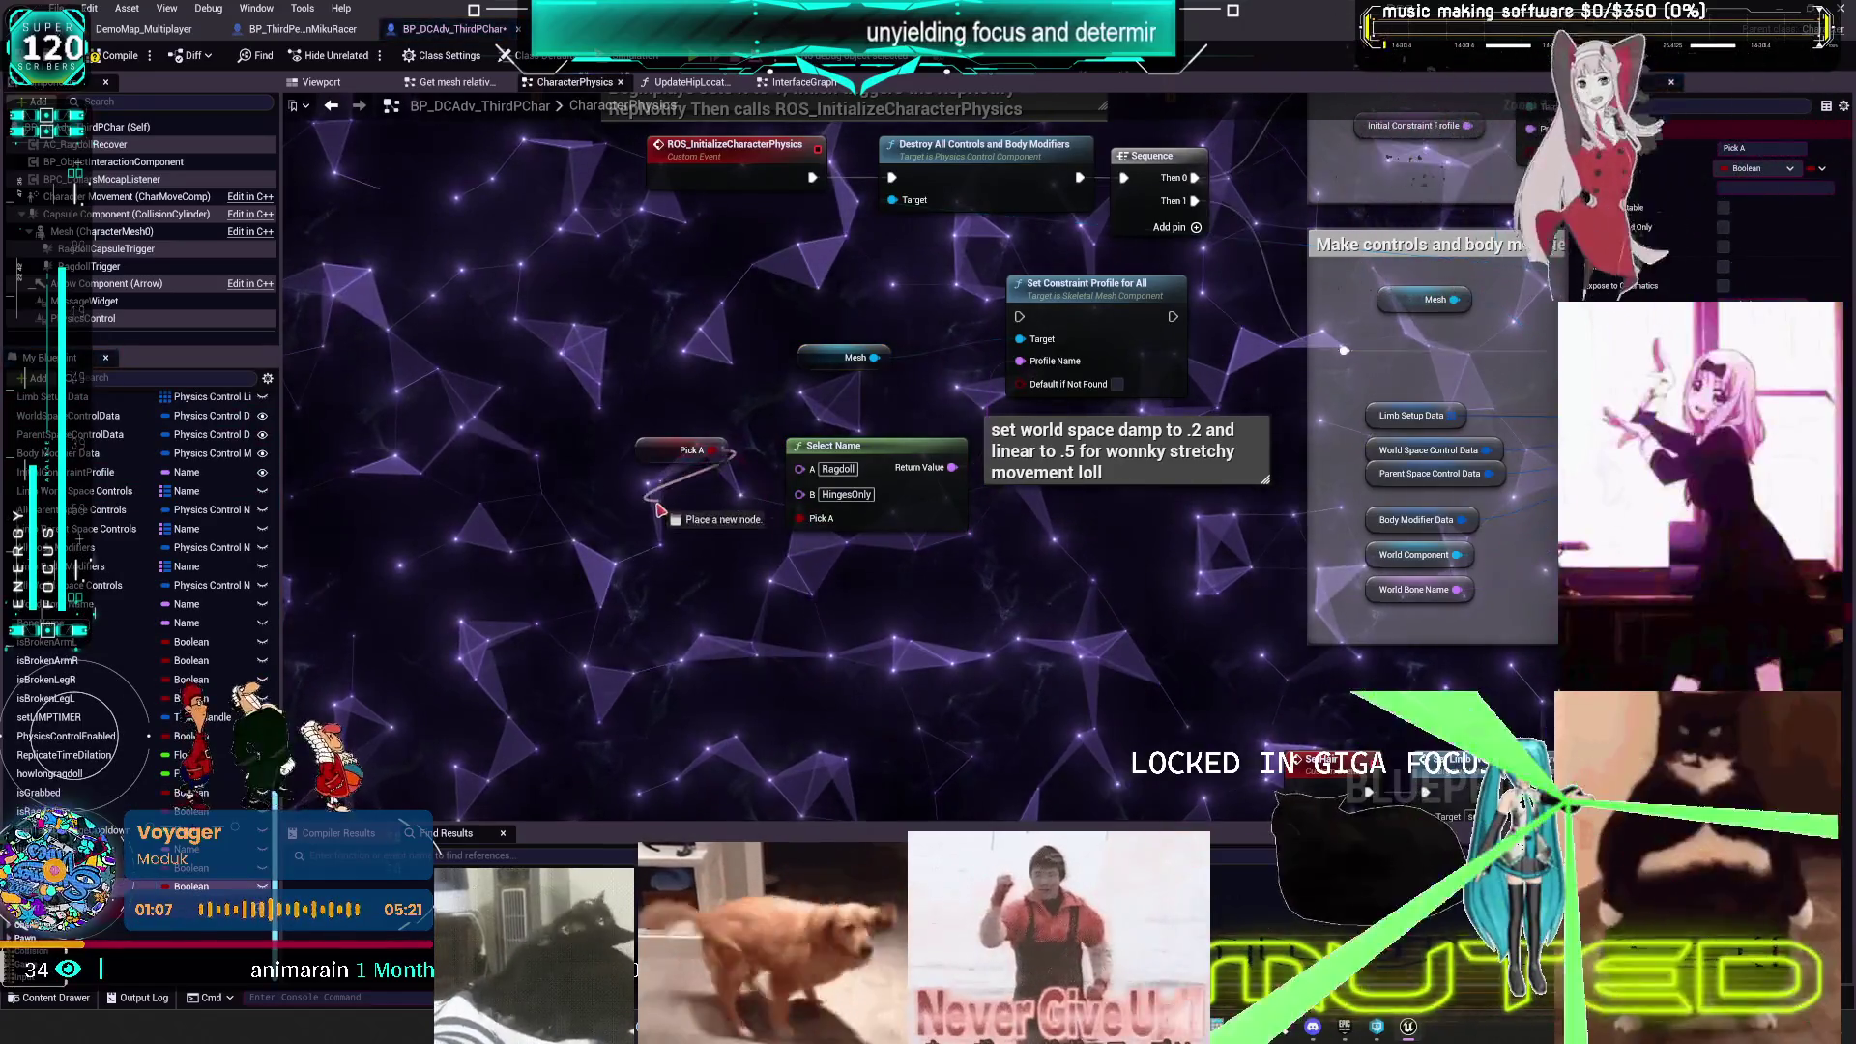
- Name the promoted Pick A boolean variable PhysicsControlSetup
drag(652, 493, 641, 516)
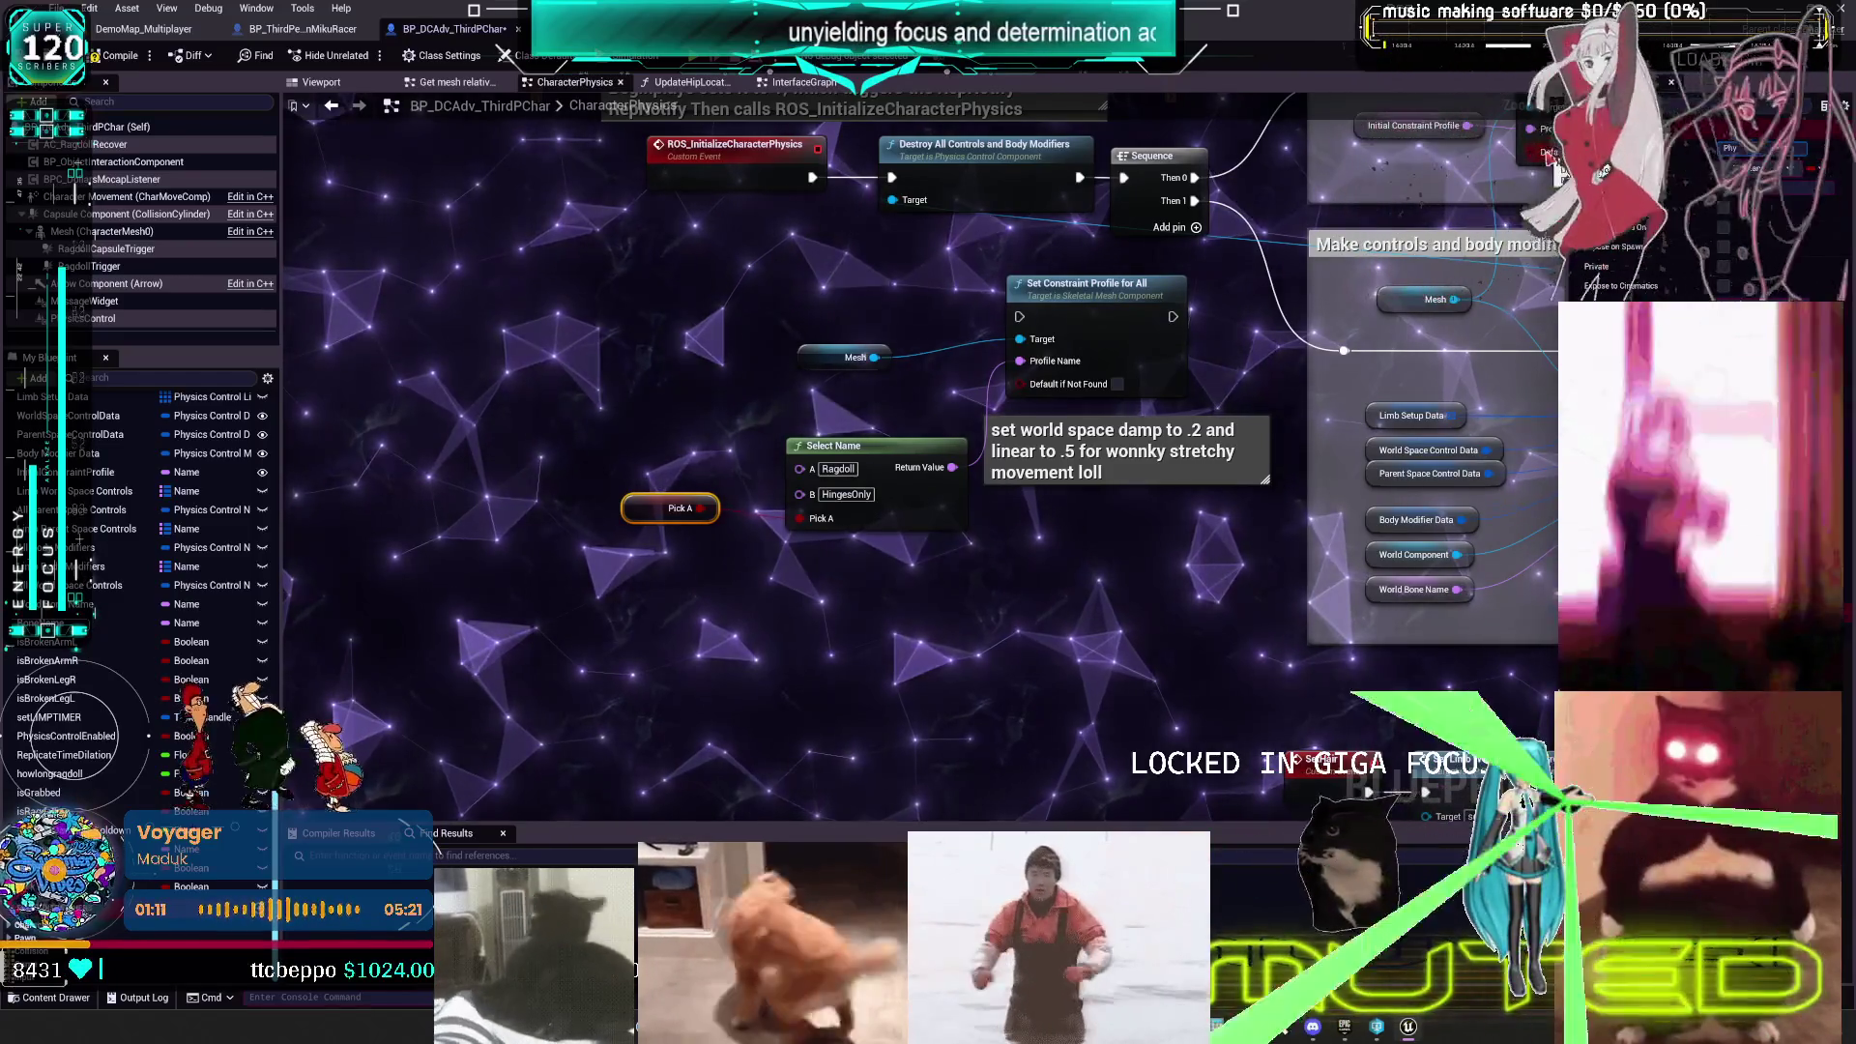
text(P)
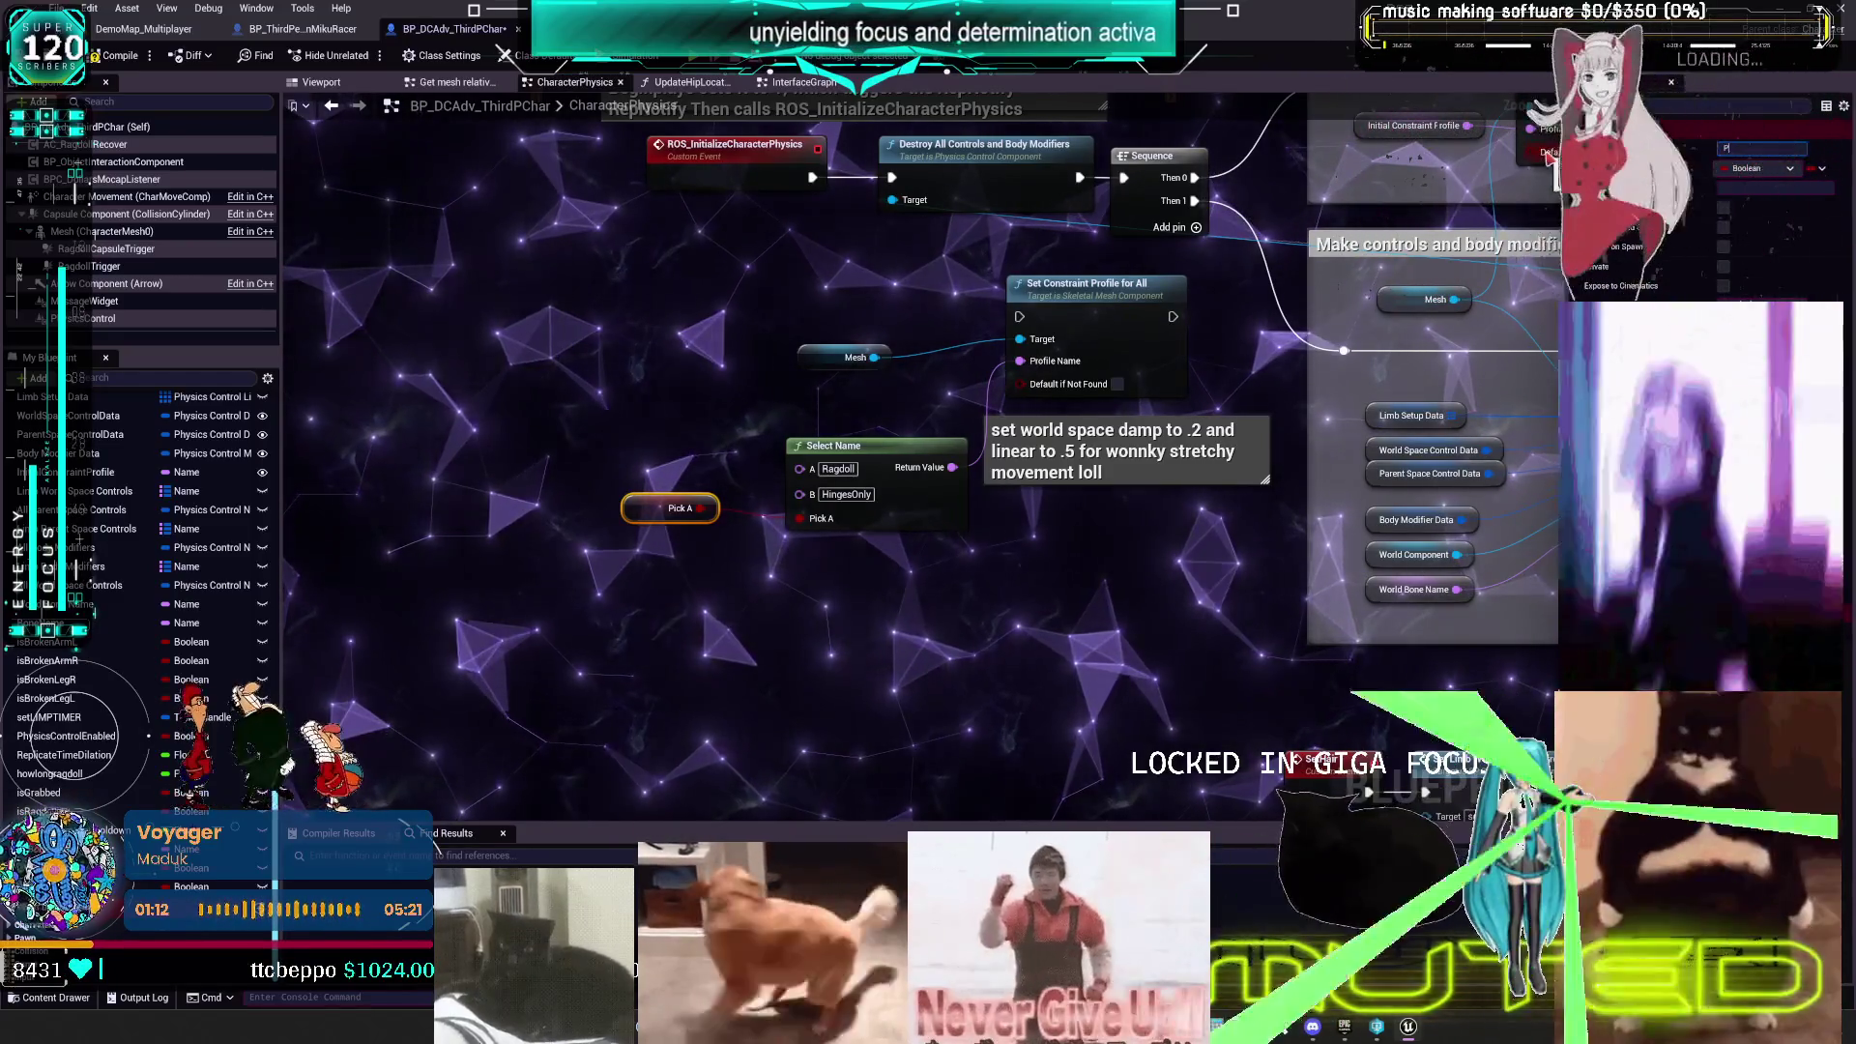
text(hysi)
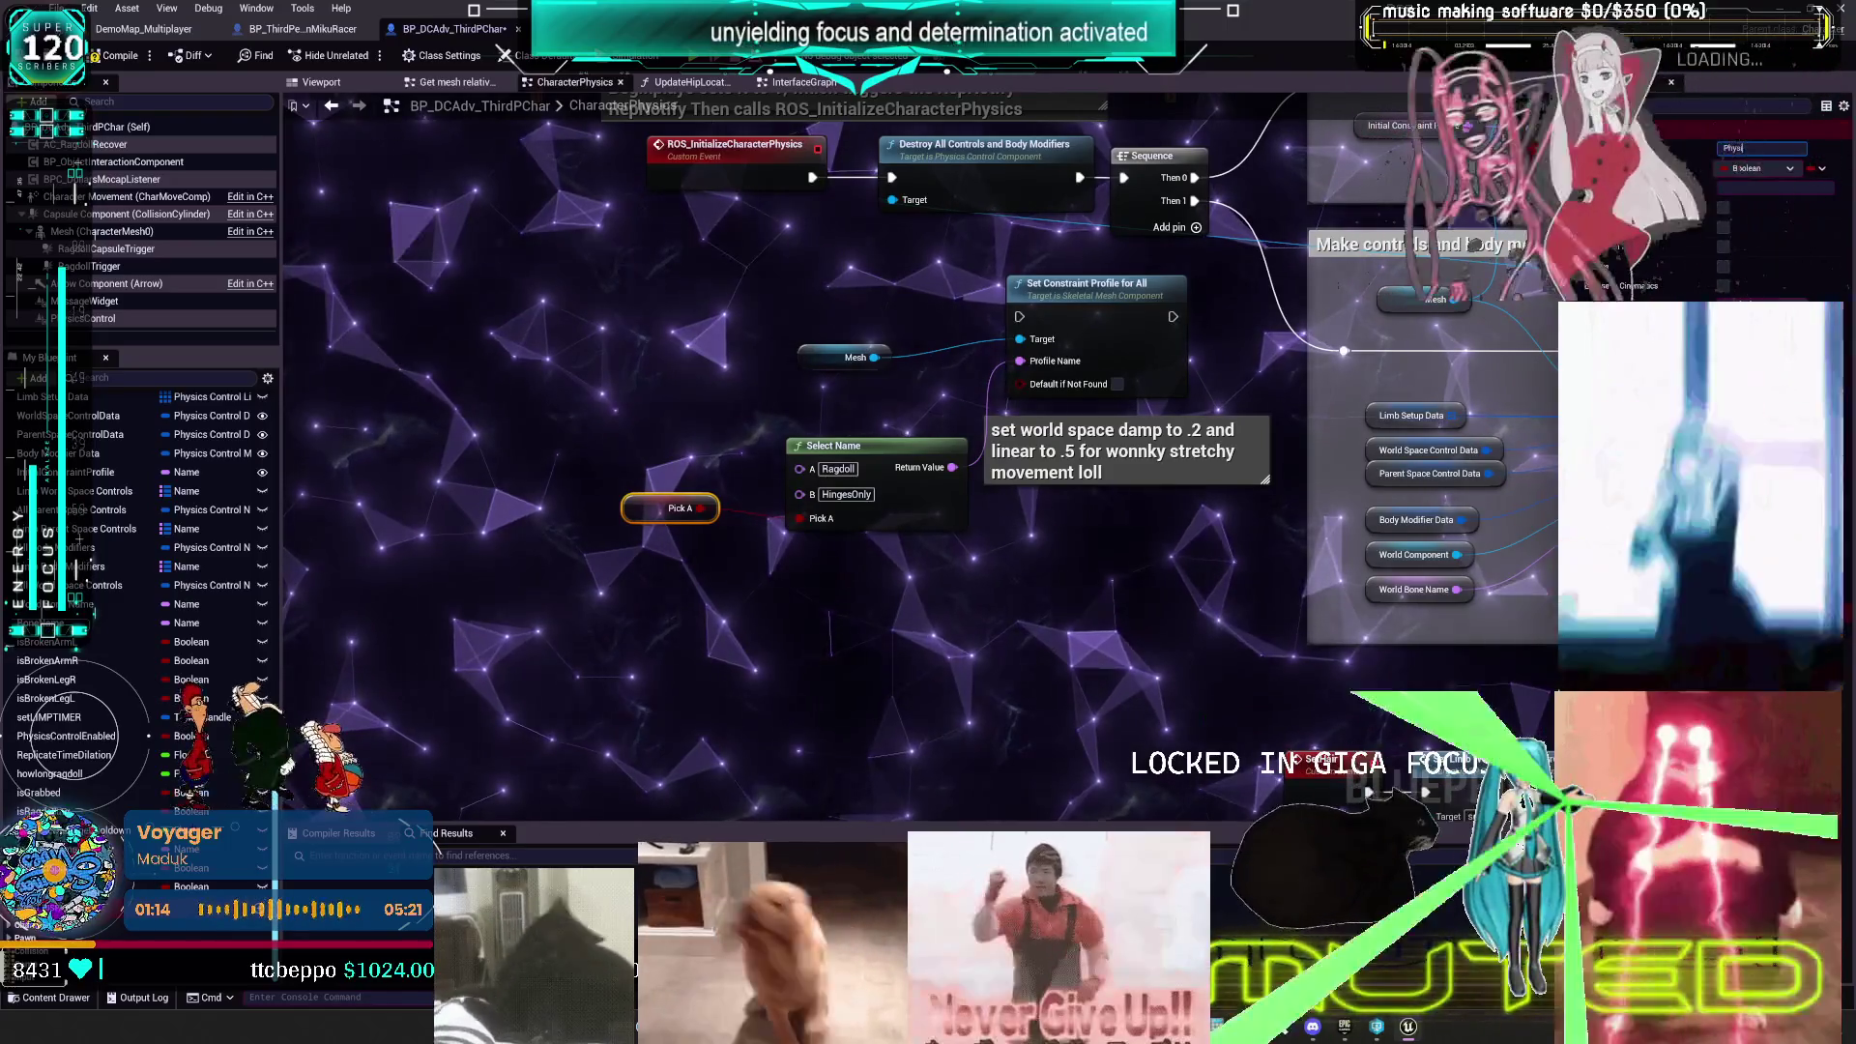
text(Se)
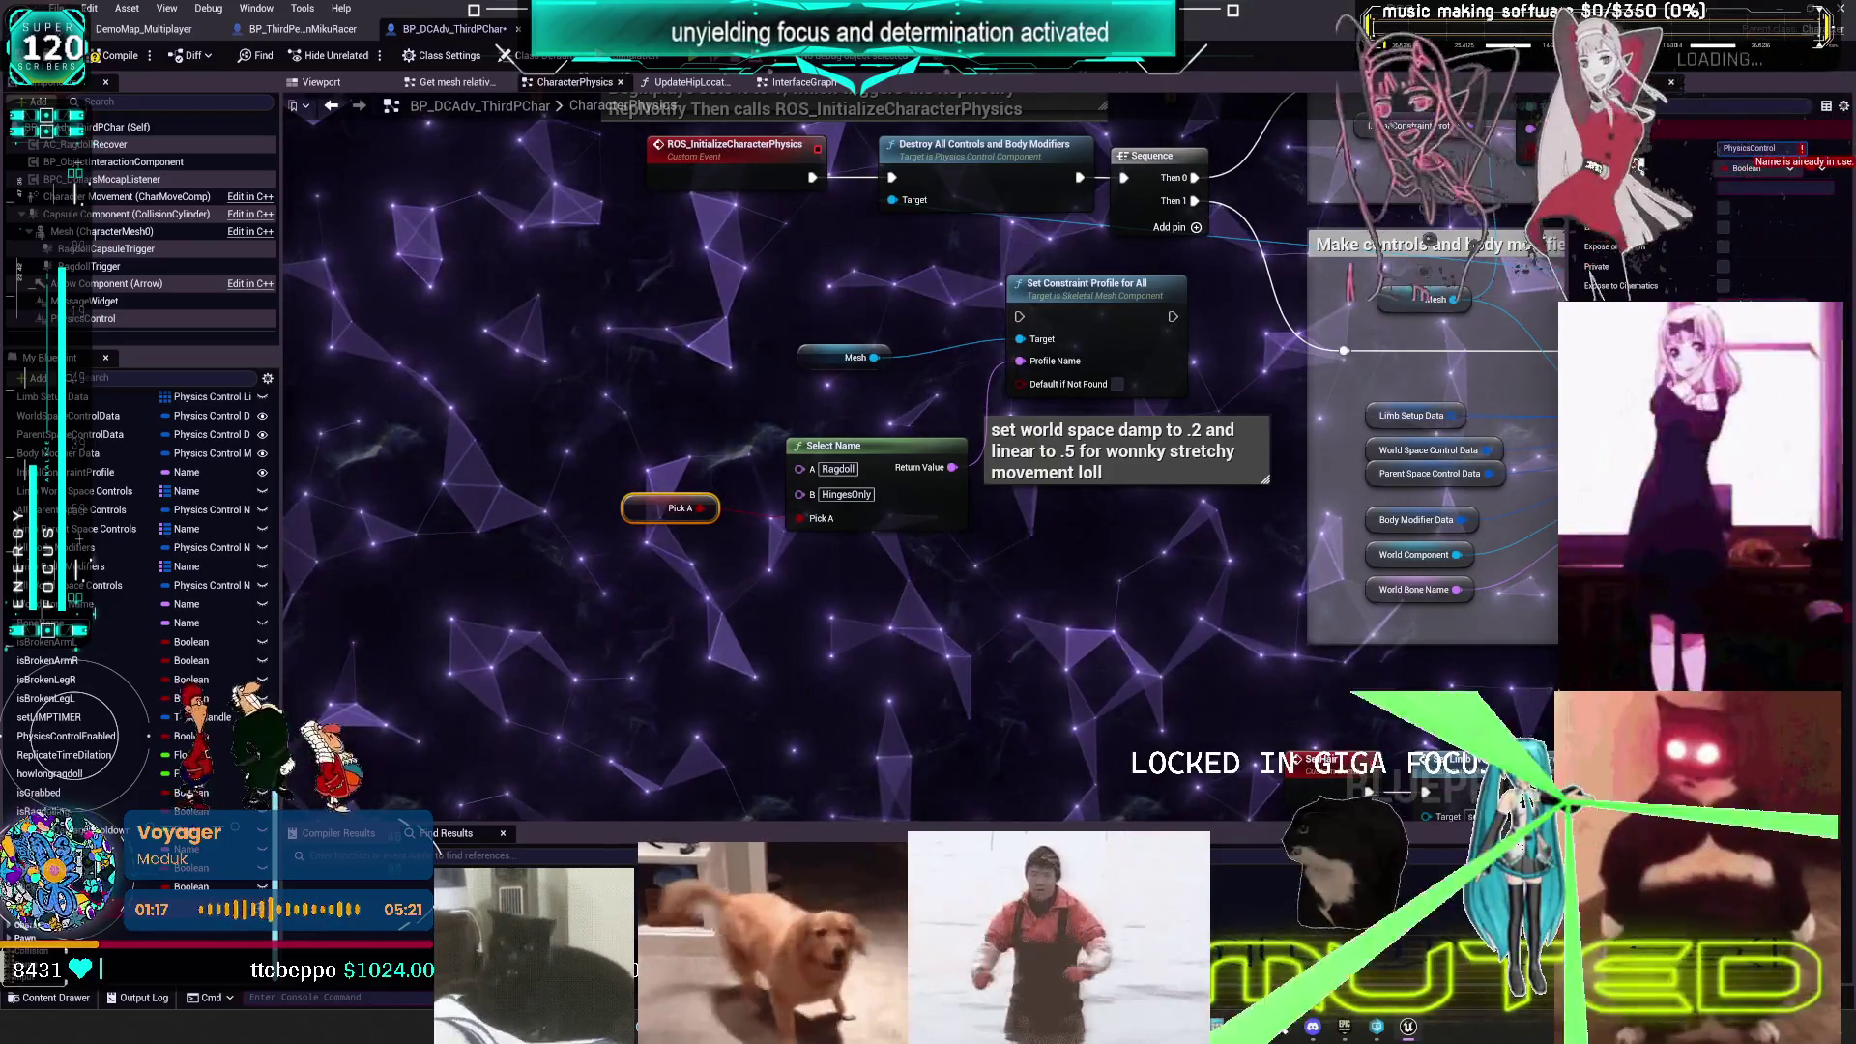
text(p)
key(Return)
scroll(958, 483, down, 2)
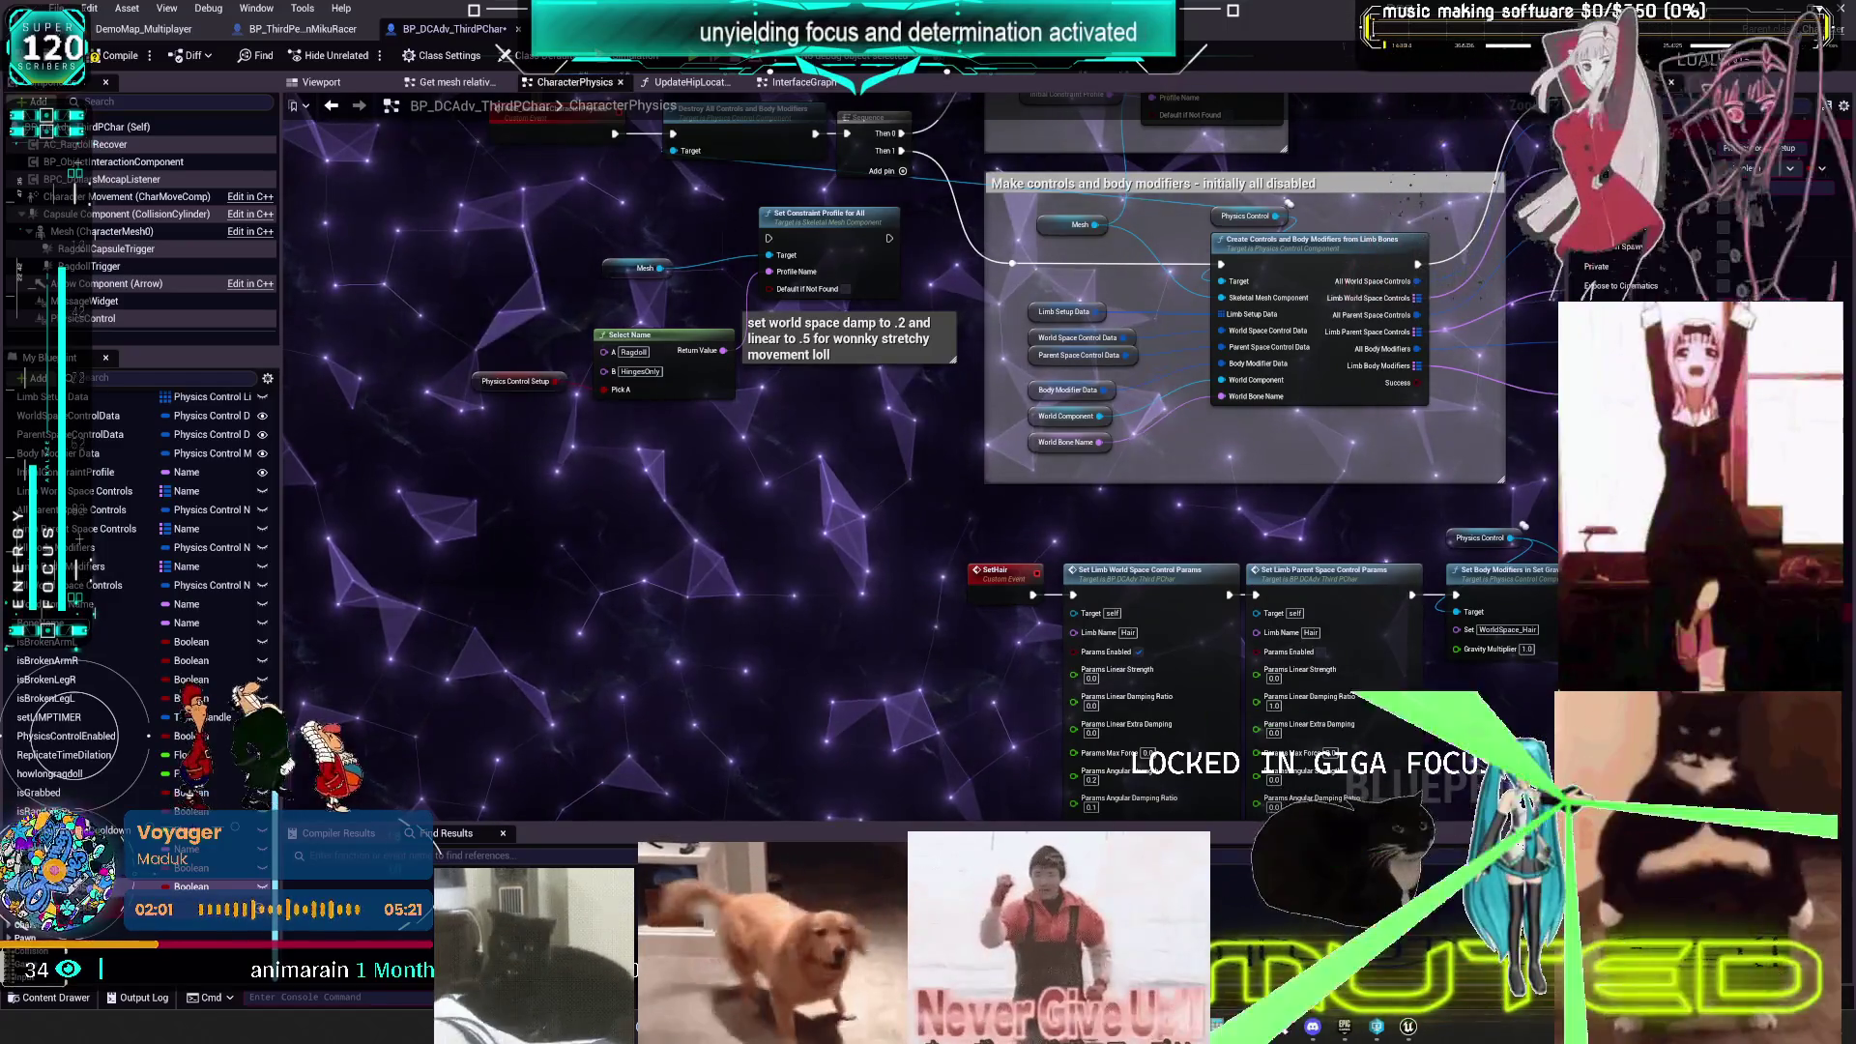
- Move the Set Constraint Profile for All and Select Name nodes below the comment
drag(885, 508, 594, 303)
drag(766, 401, 846, 504)
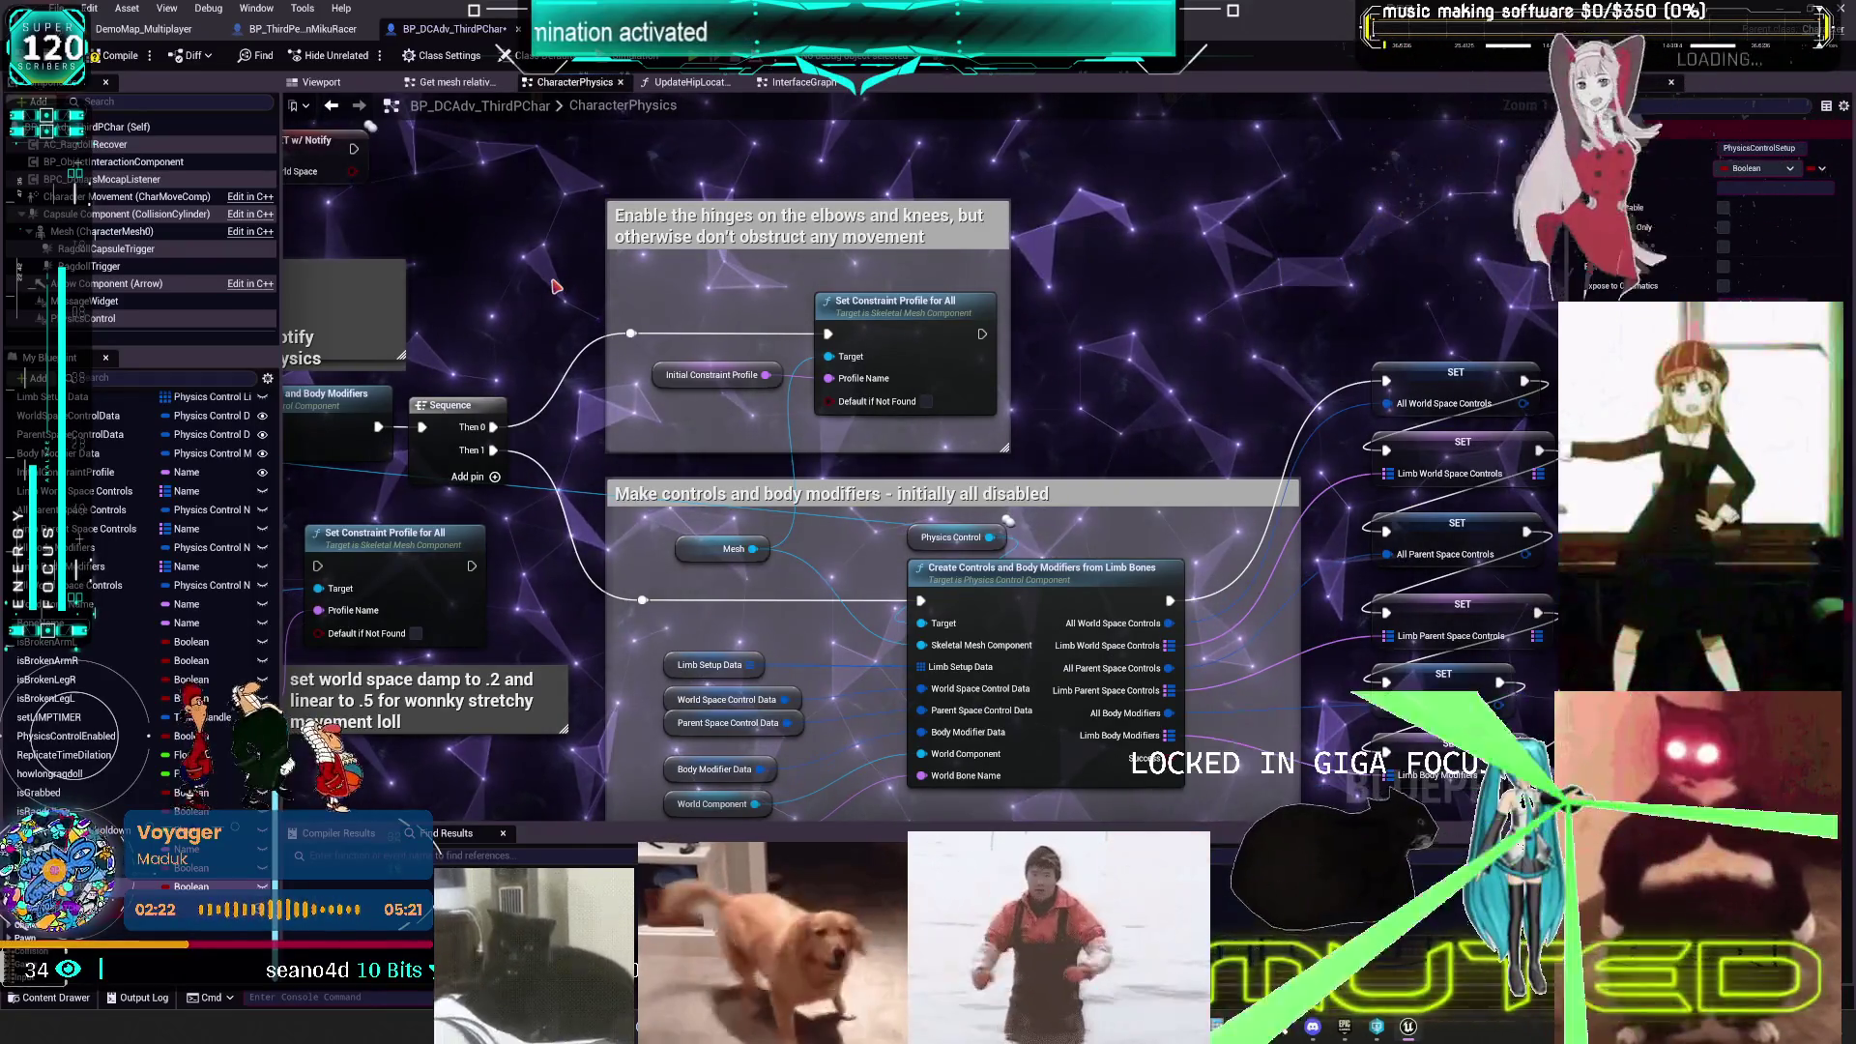
drag(556, 287, 1009, 250)
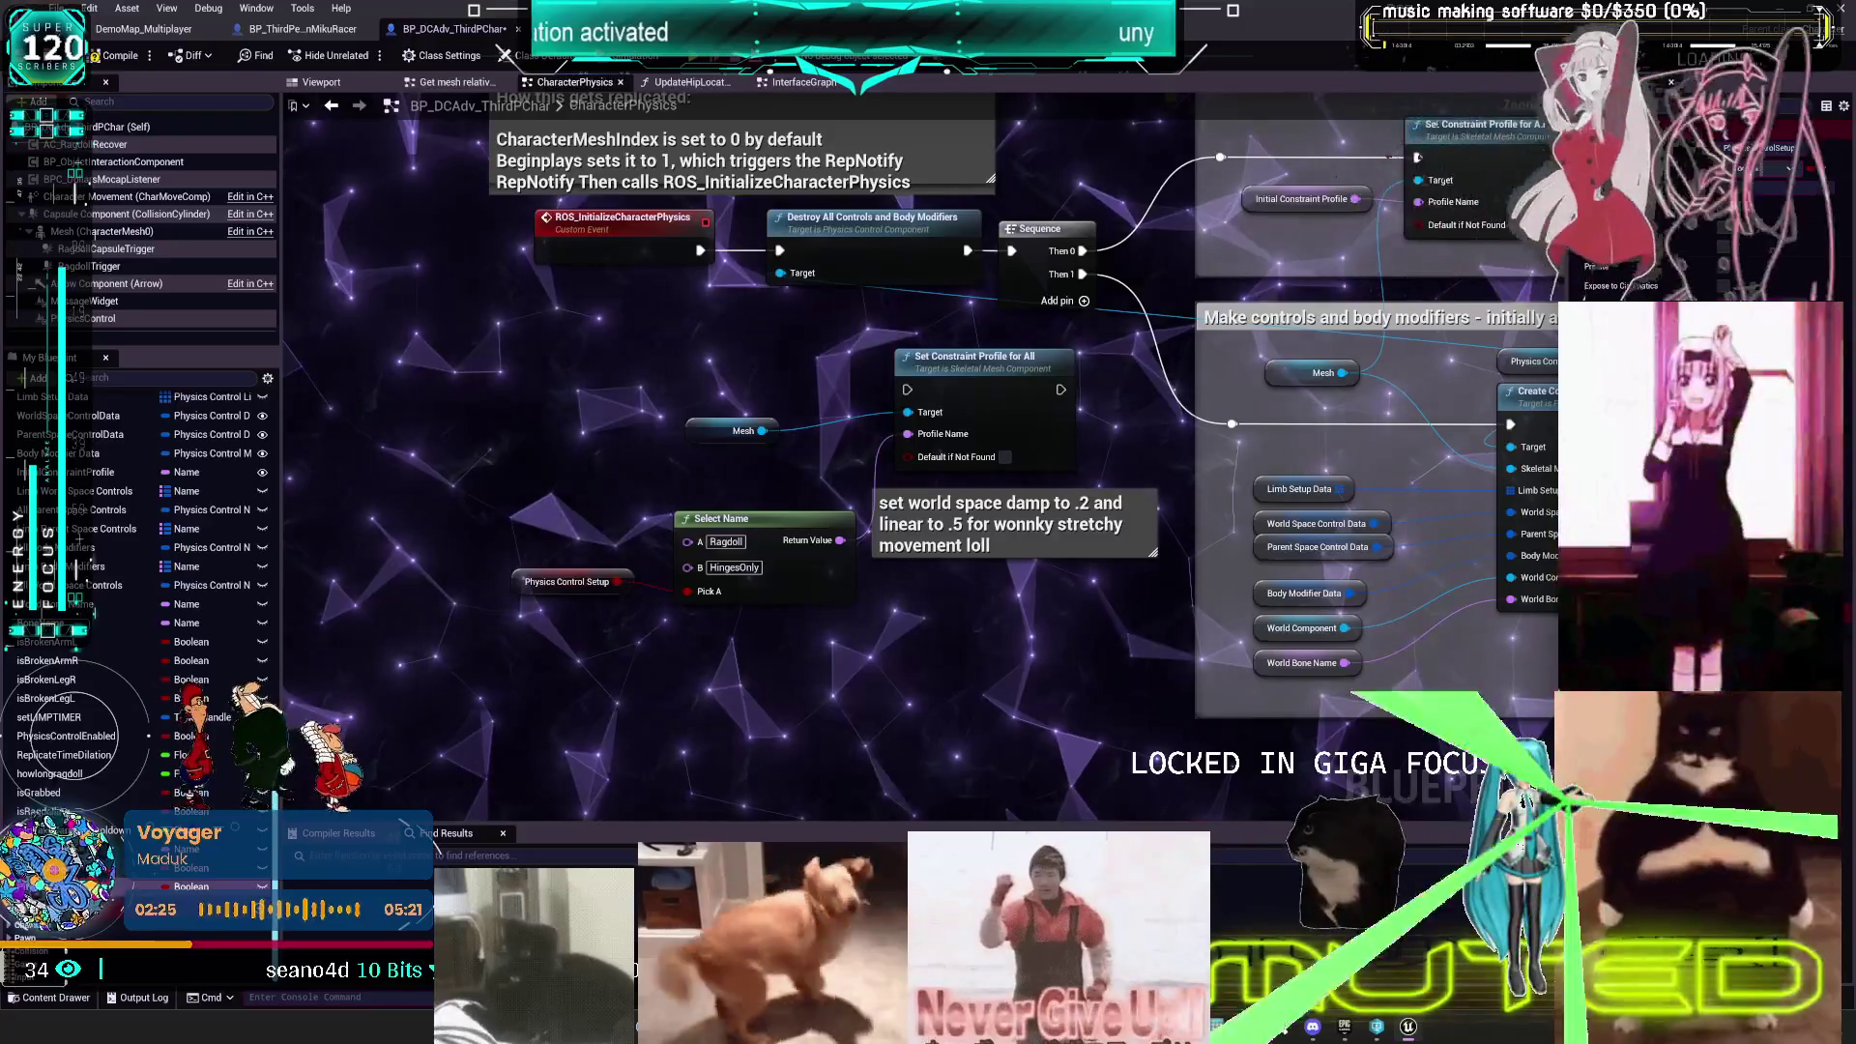
drag(785, 499, 950, 445)
drag(741, 553, 664, 597)
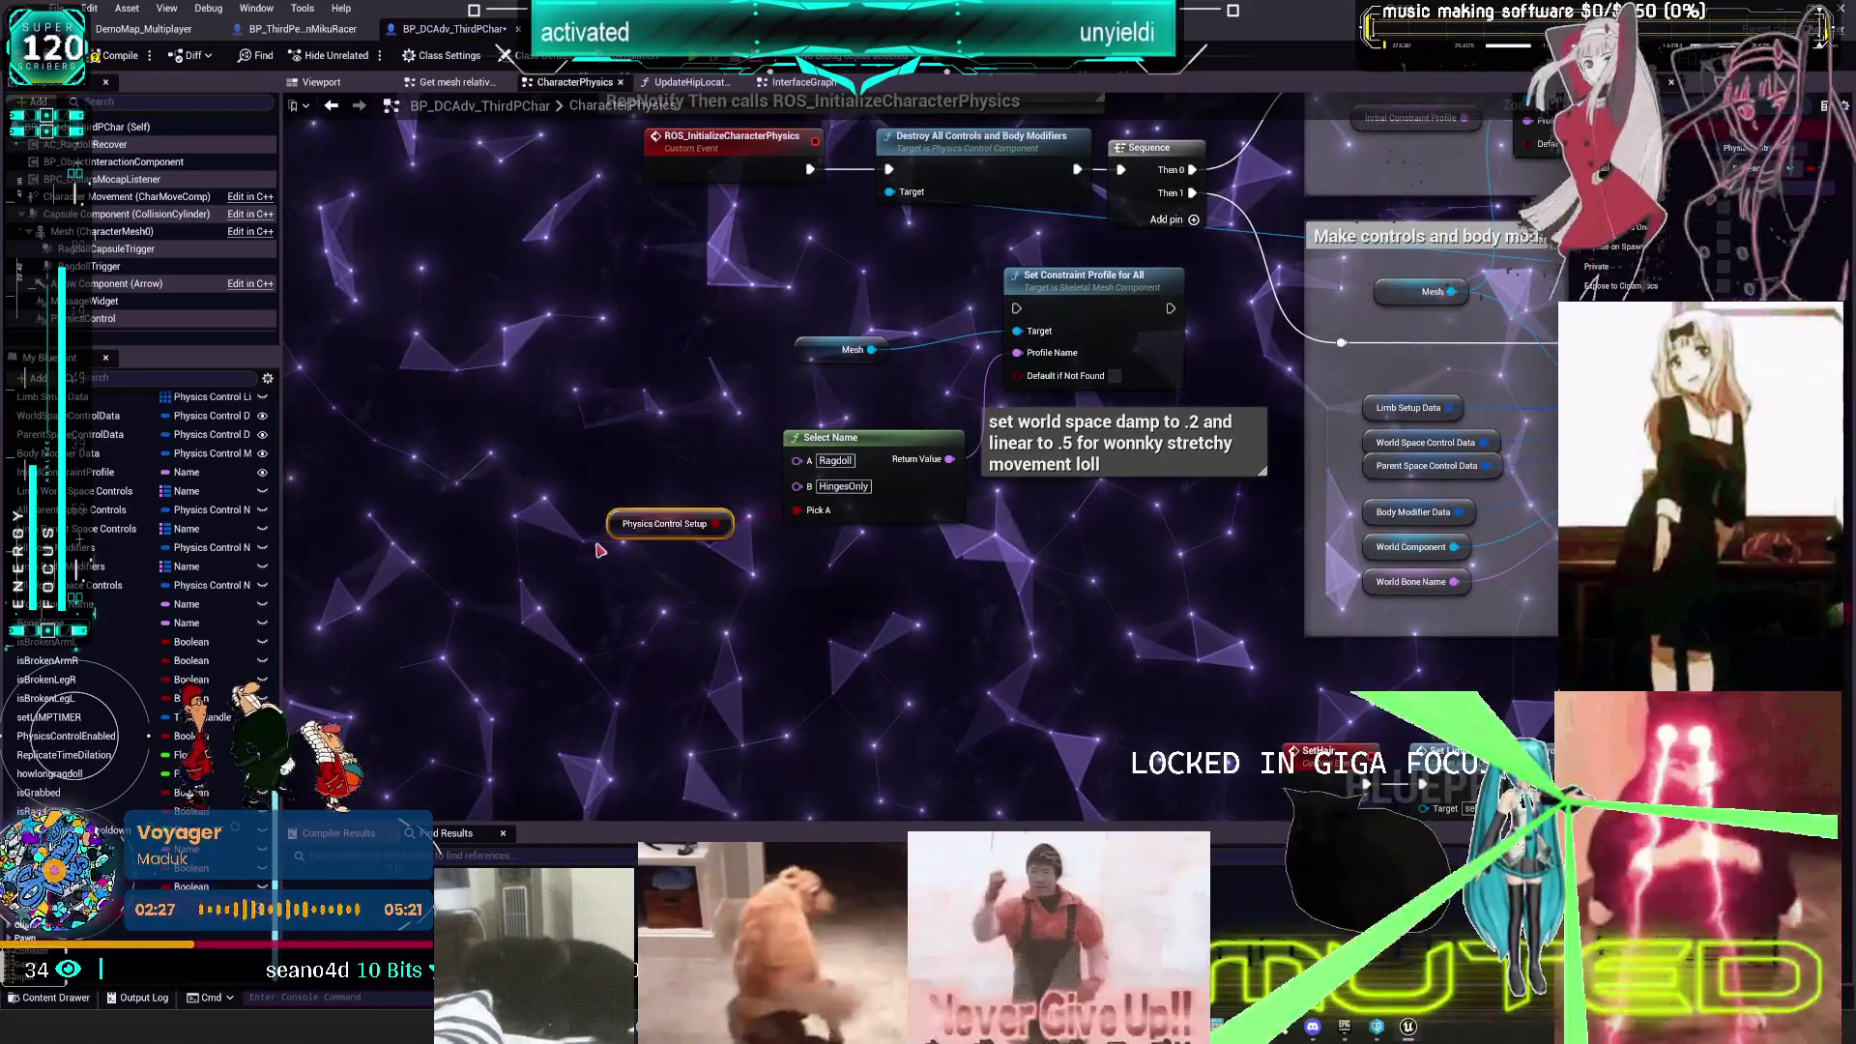
drag(907, 553, 897, 565)
drag(1119, 318, 1105, 572)
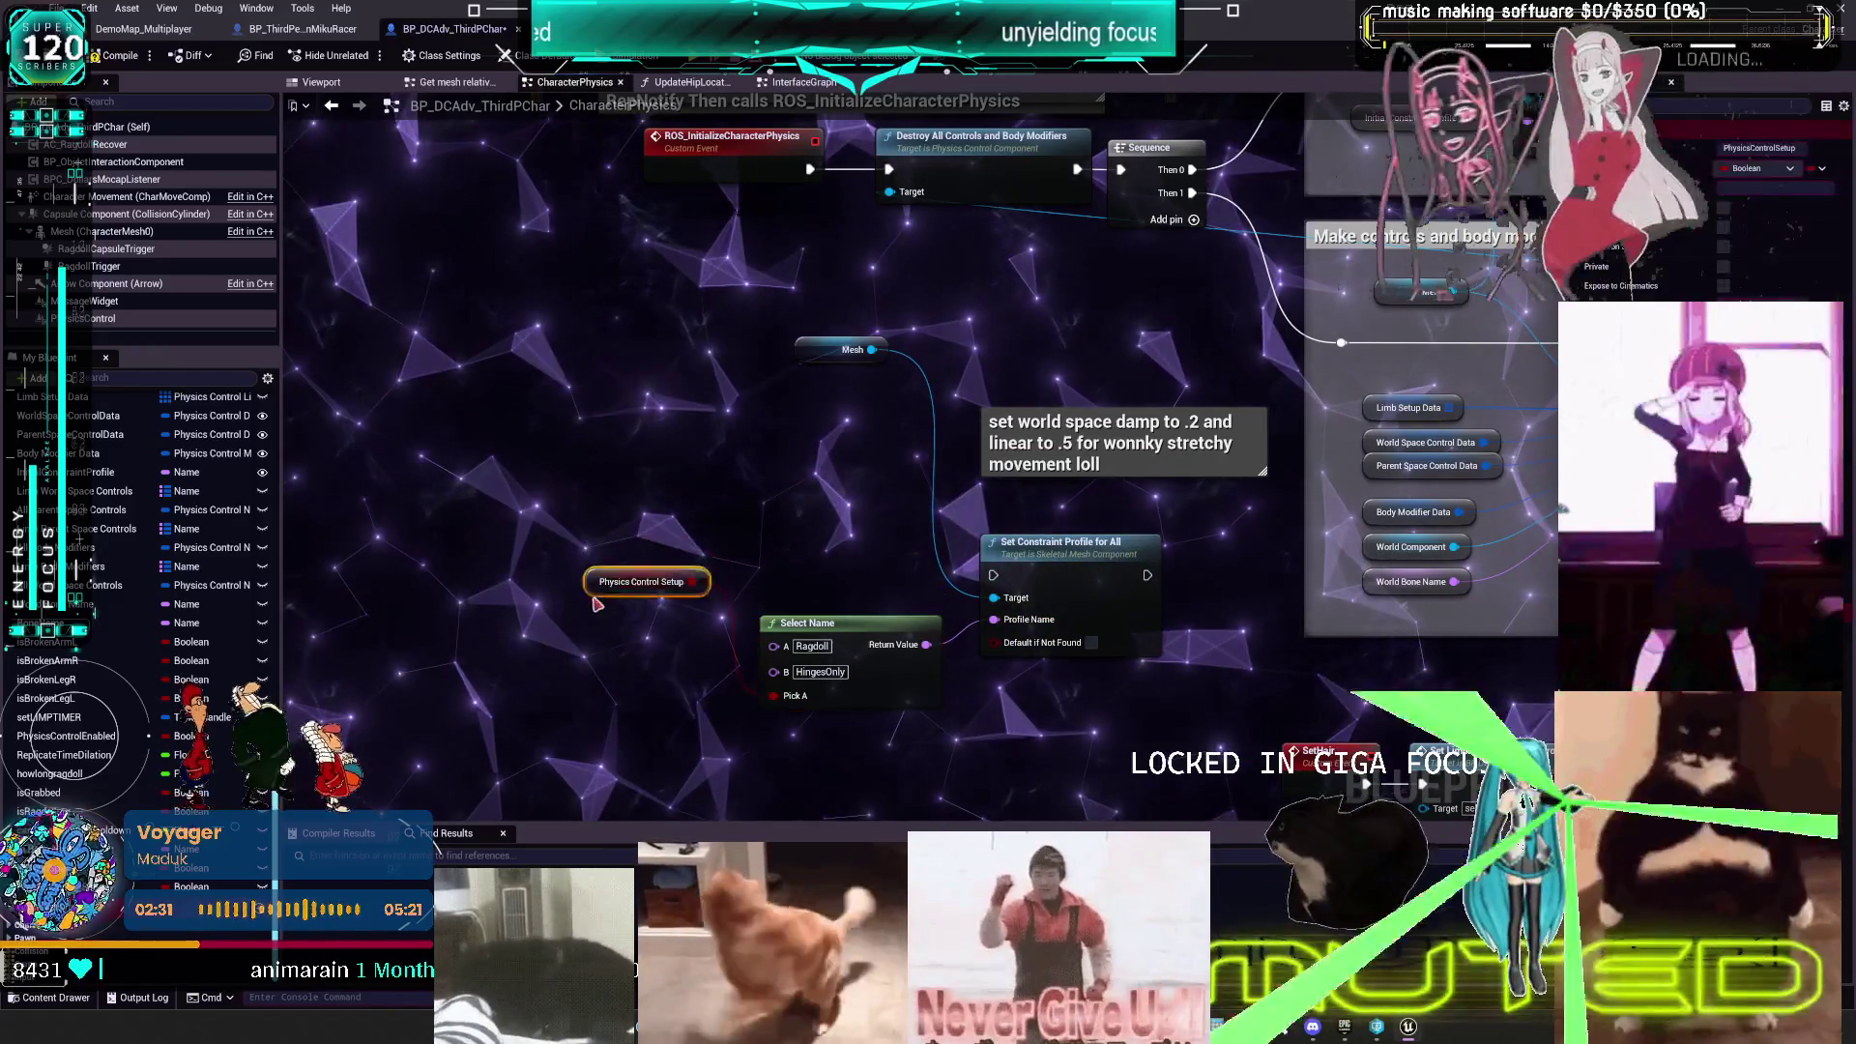
drag(598, 555, 580, 448)
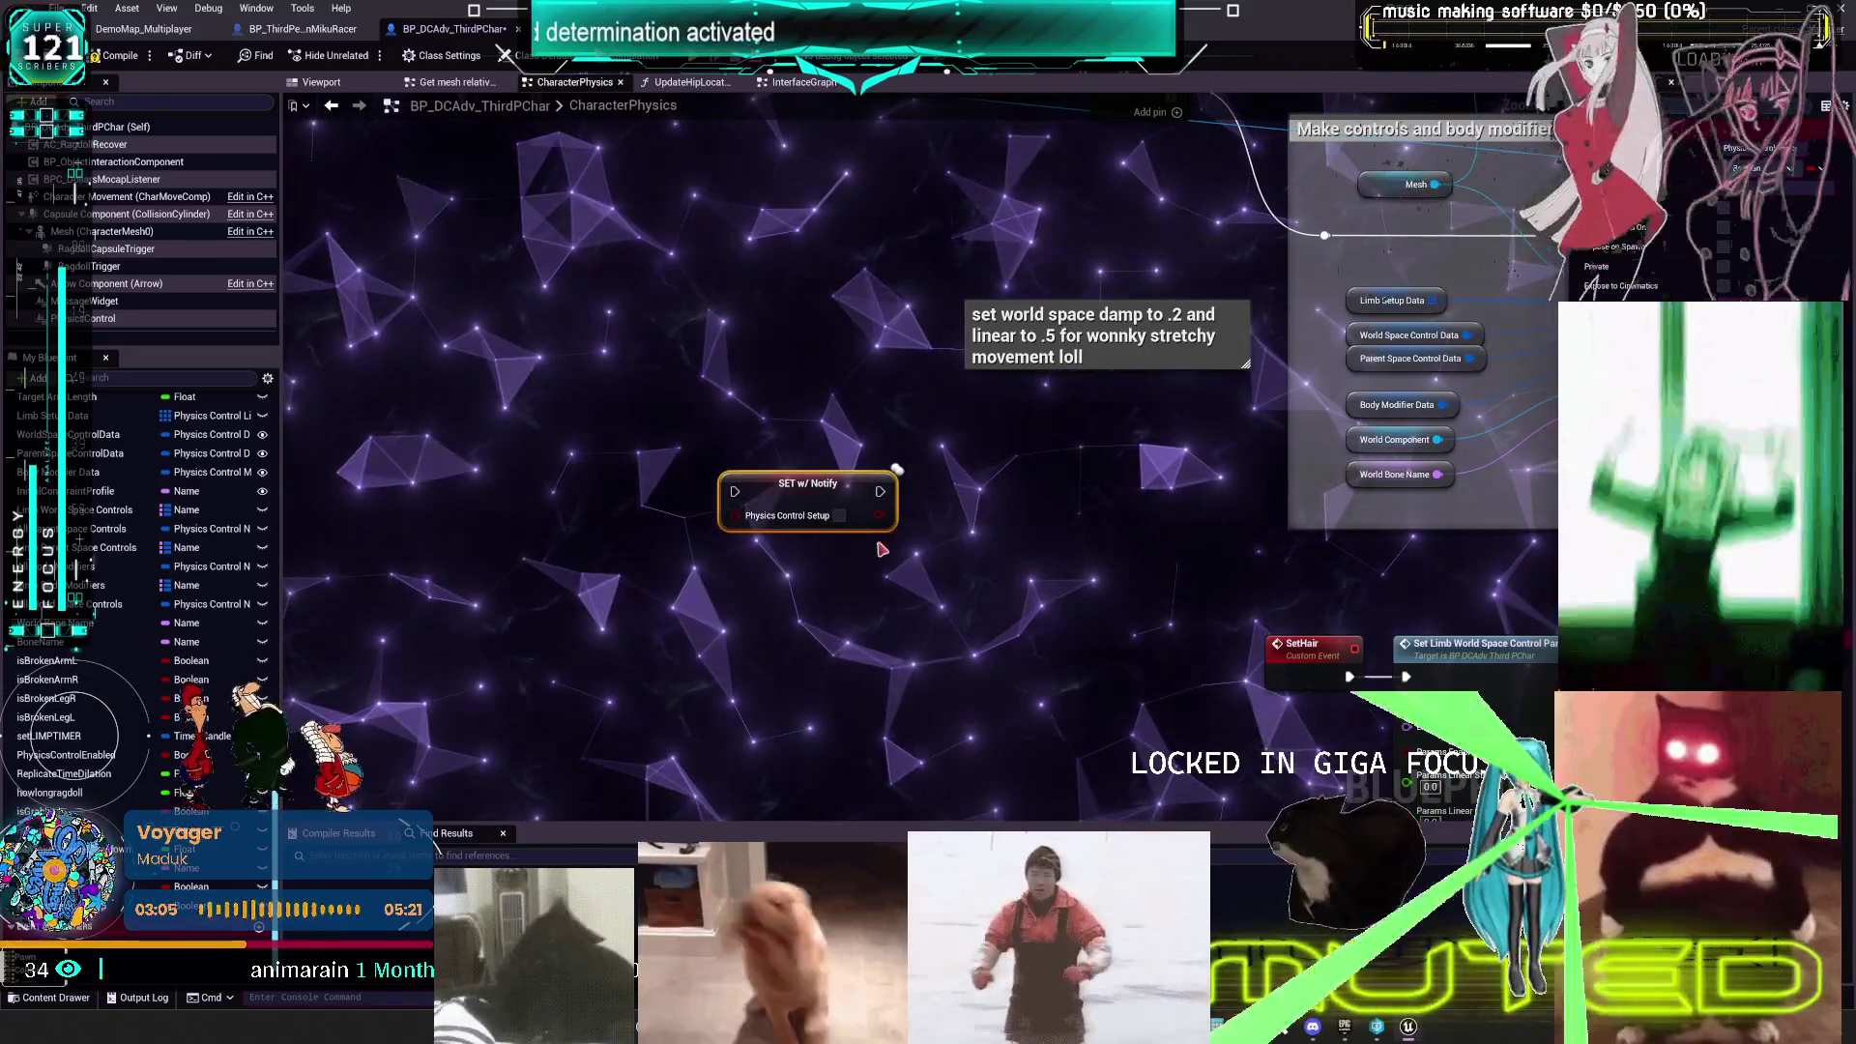
- In OnRep_PhysicsControlSetup, place Mesh beside the constraint call's Target, then switch to BP_ThirdPersonMikuRacer
scroll(114, 579, up, 8)
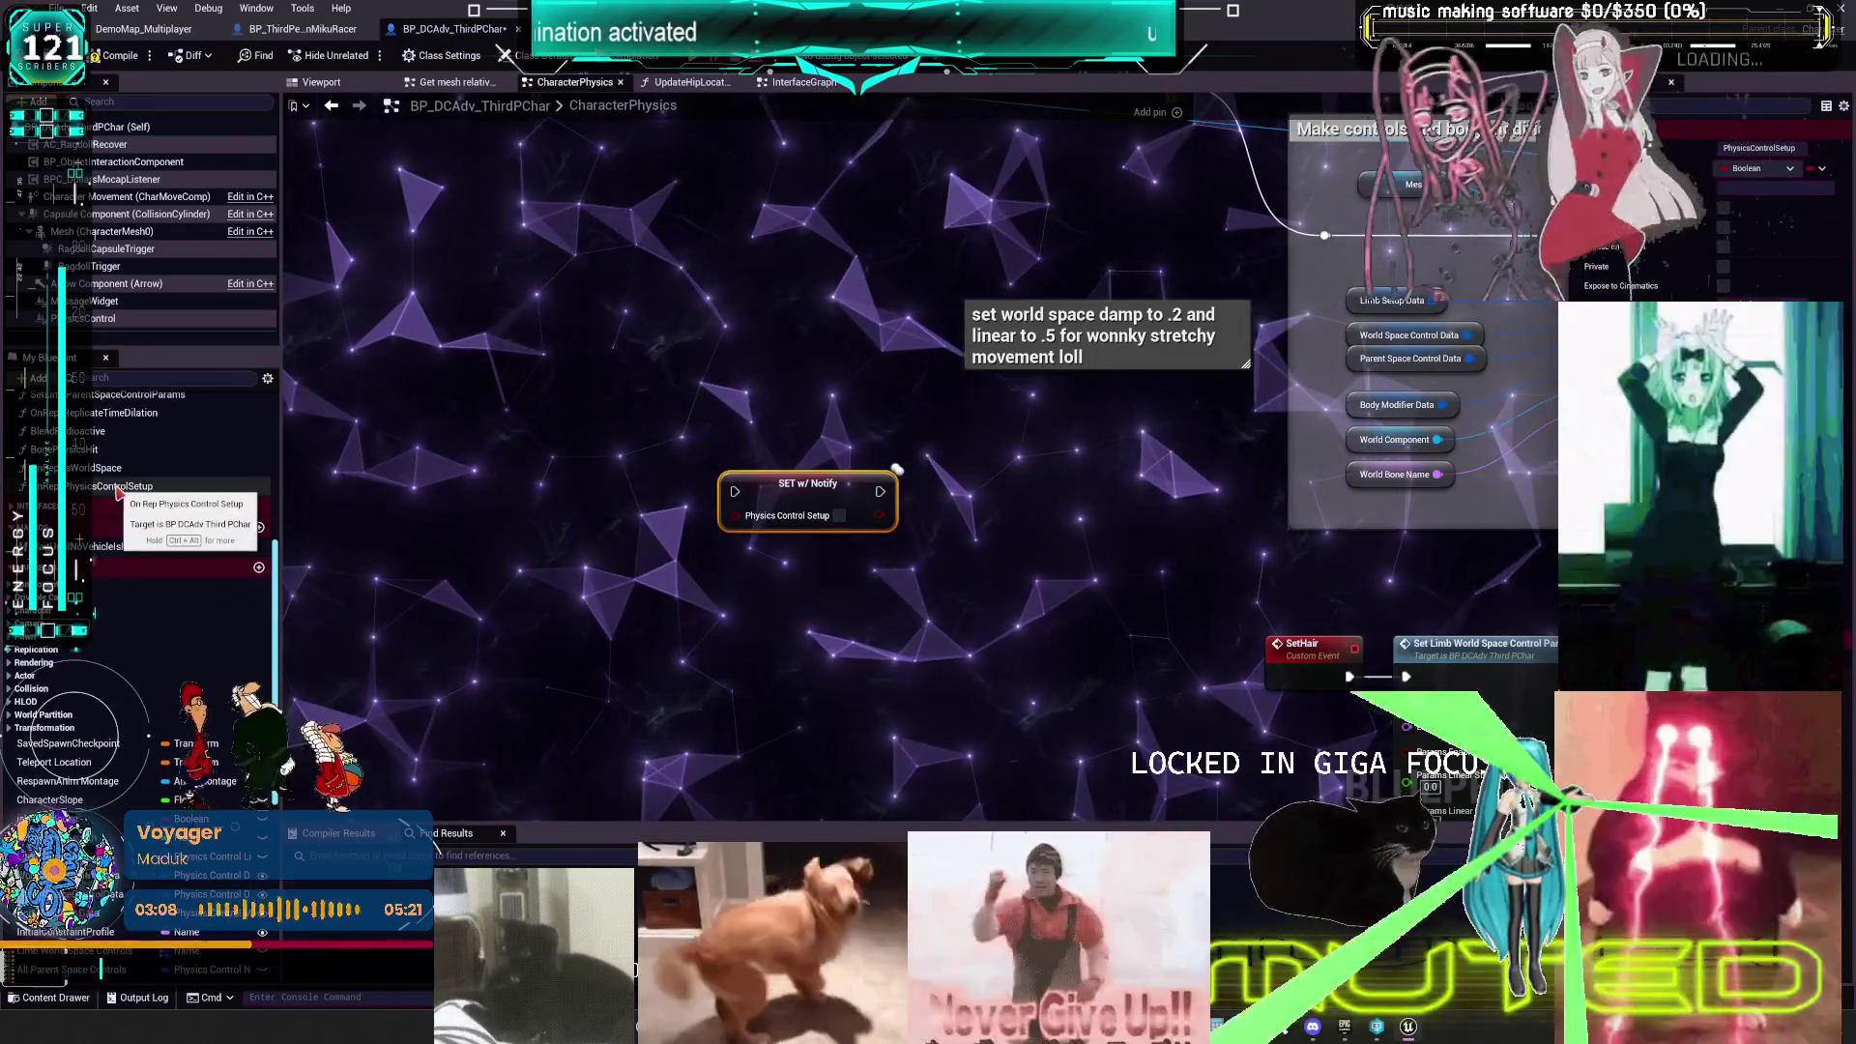
scroll(136, 591, up, 3)
double_click(124, 603)
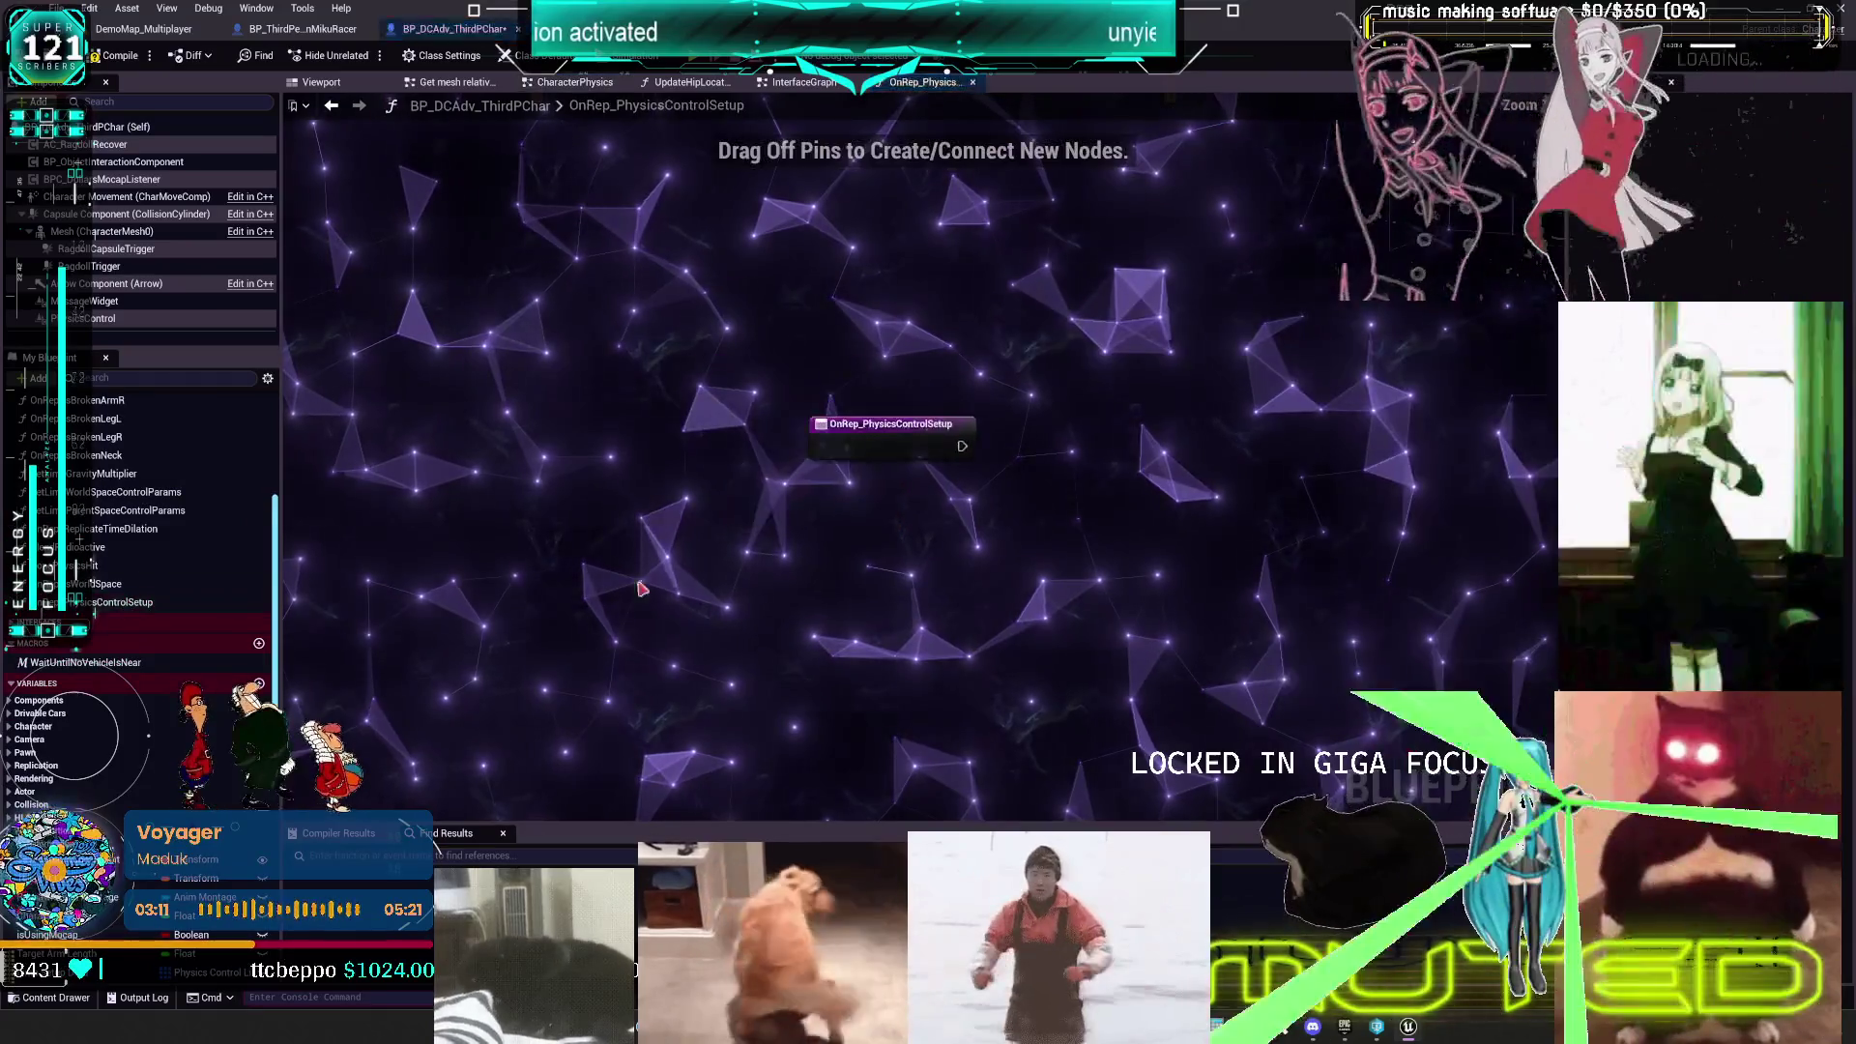
drag(1123, 551, 1108, 562)
mouse_move(723, 366)
mouse_down()
mouse_move(708, 490)
mouse_move(734, 494)
mouse_up()
drag(930, 309, 1116, 472)
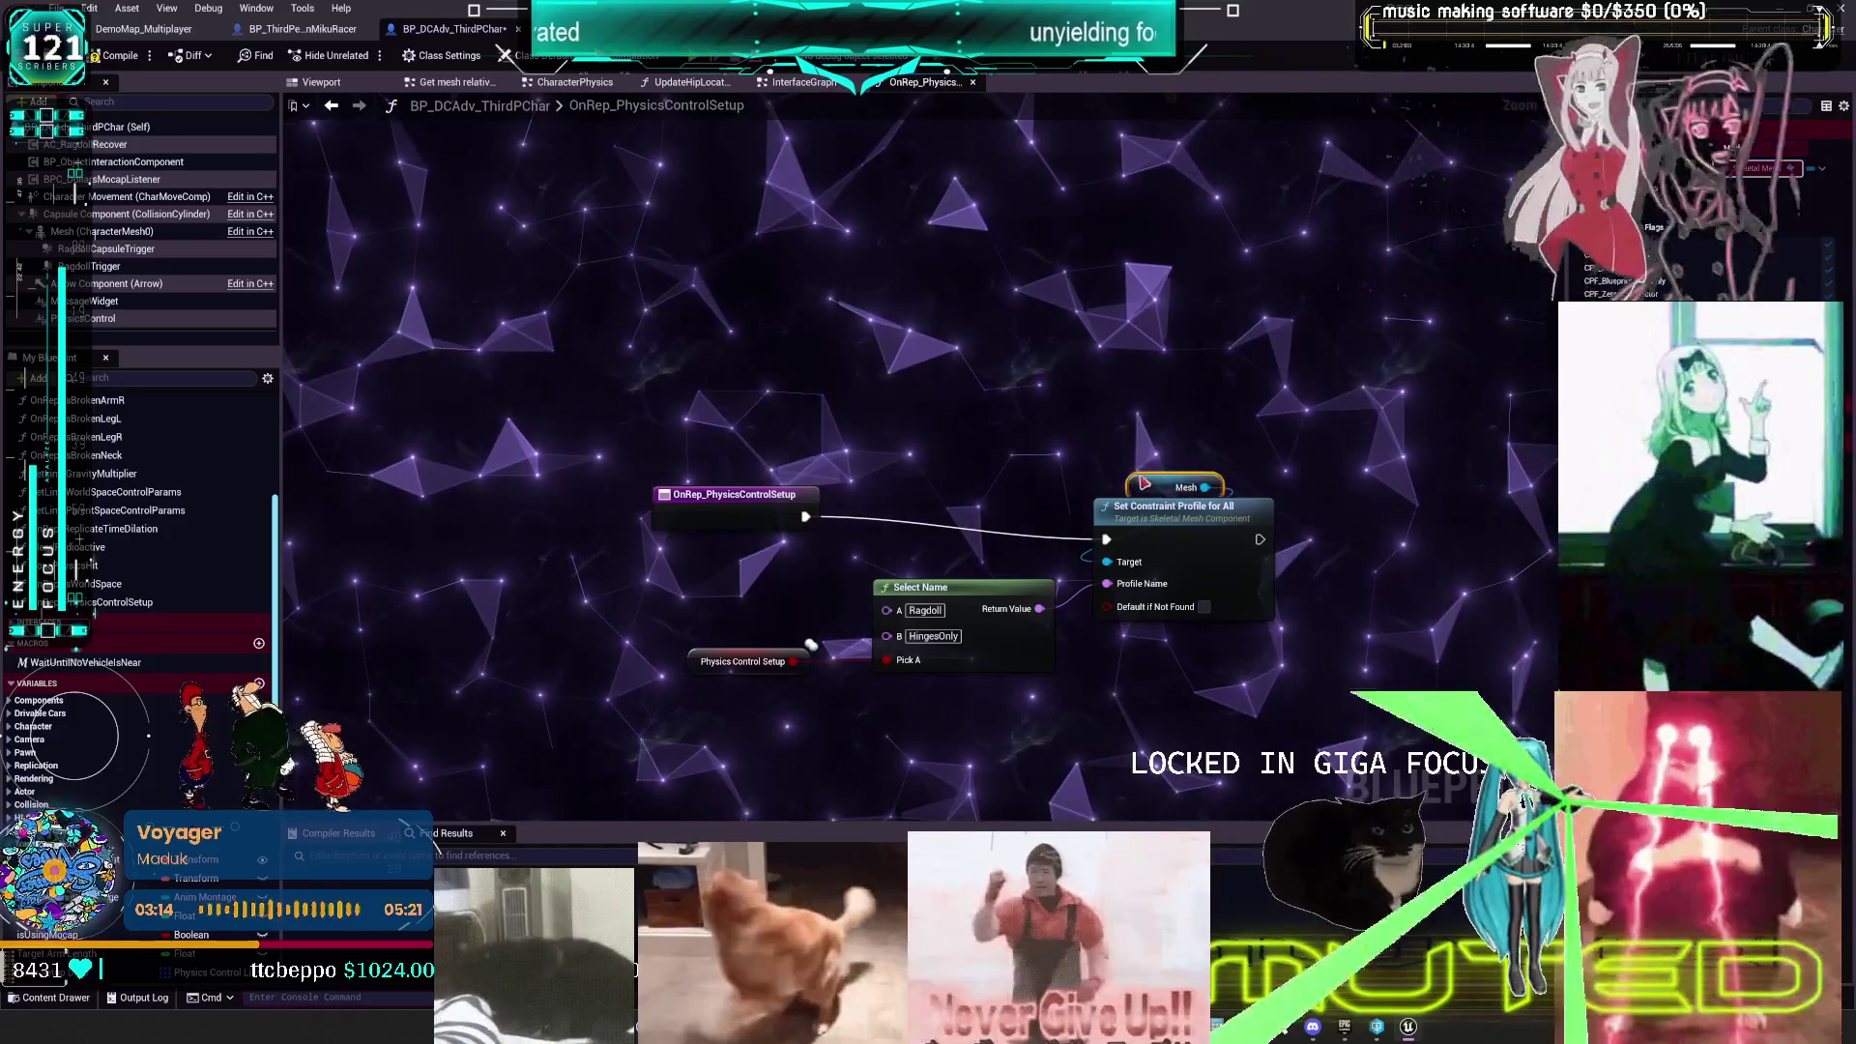
drag(747, 515, 747, 538)
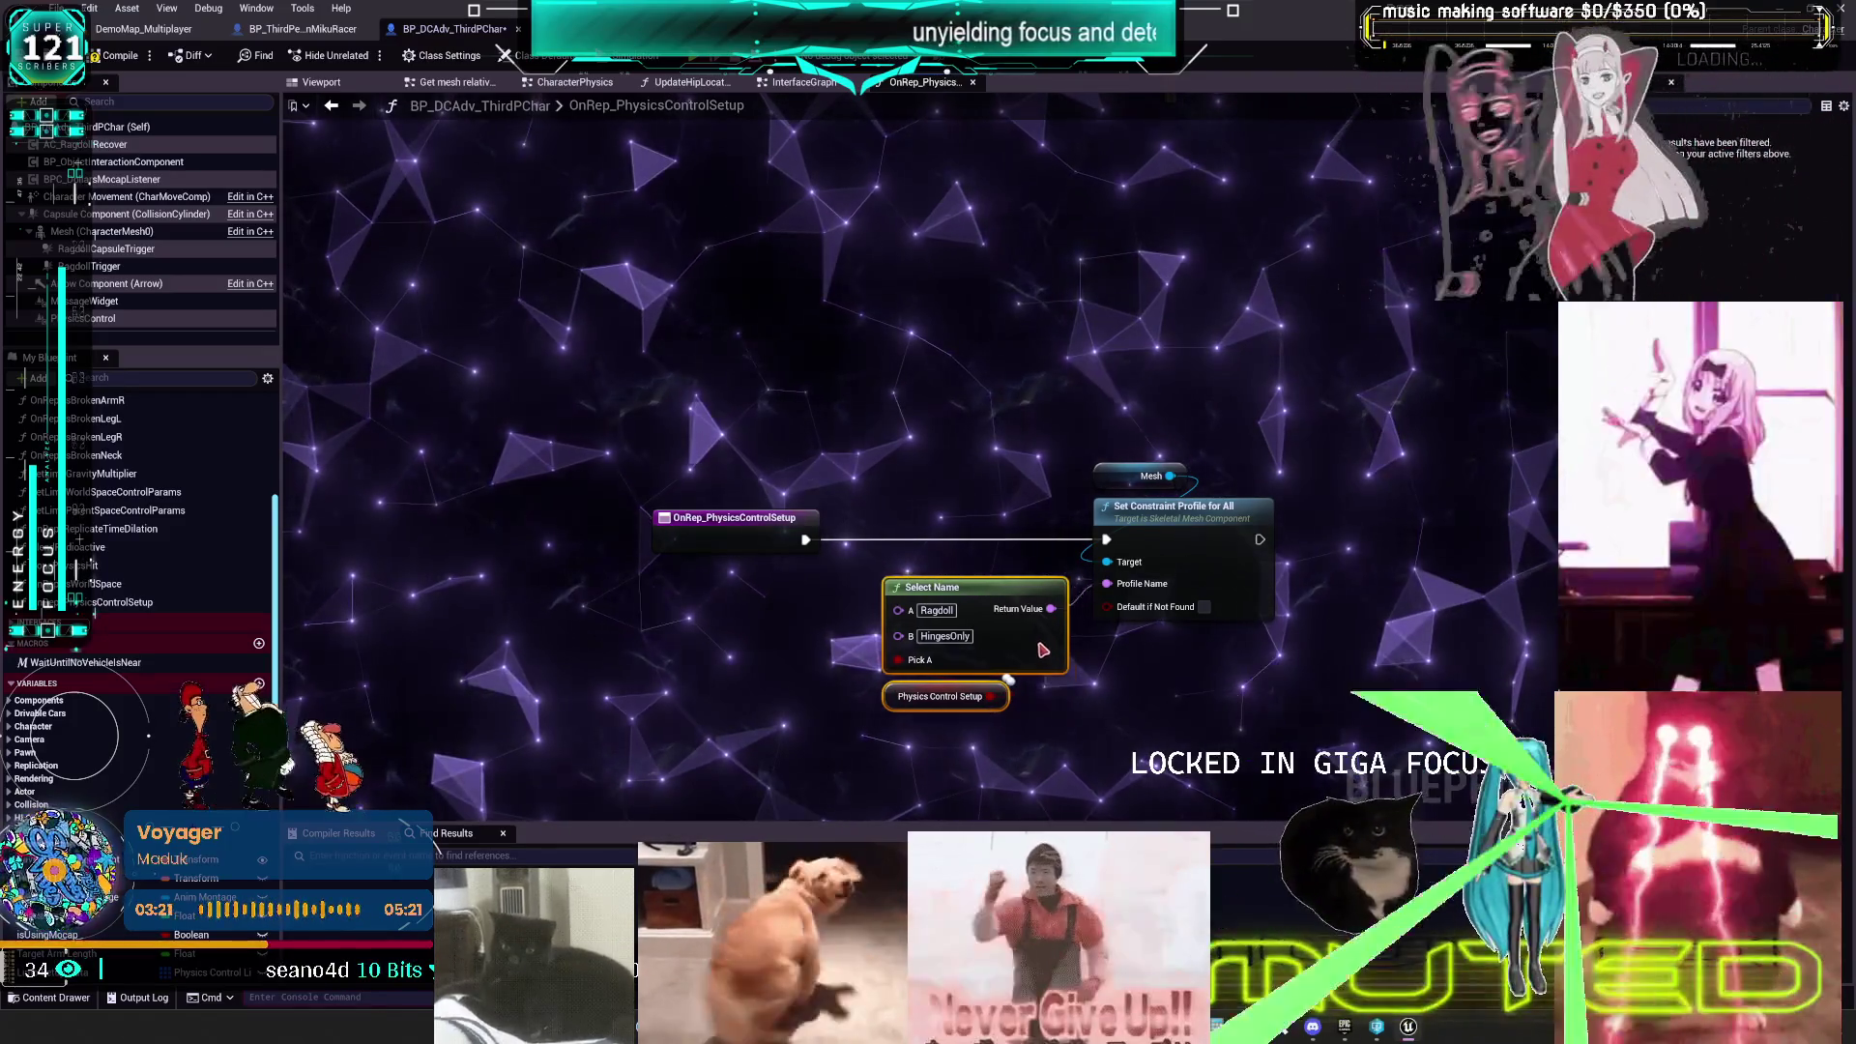
click(803, 604)
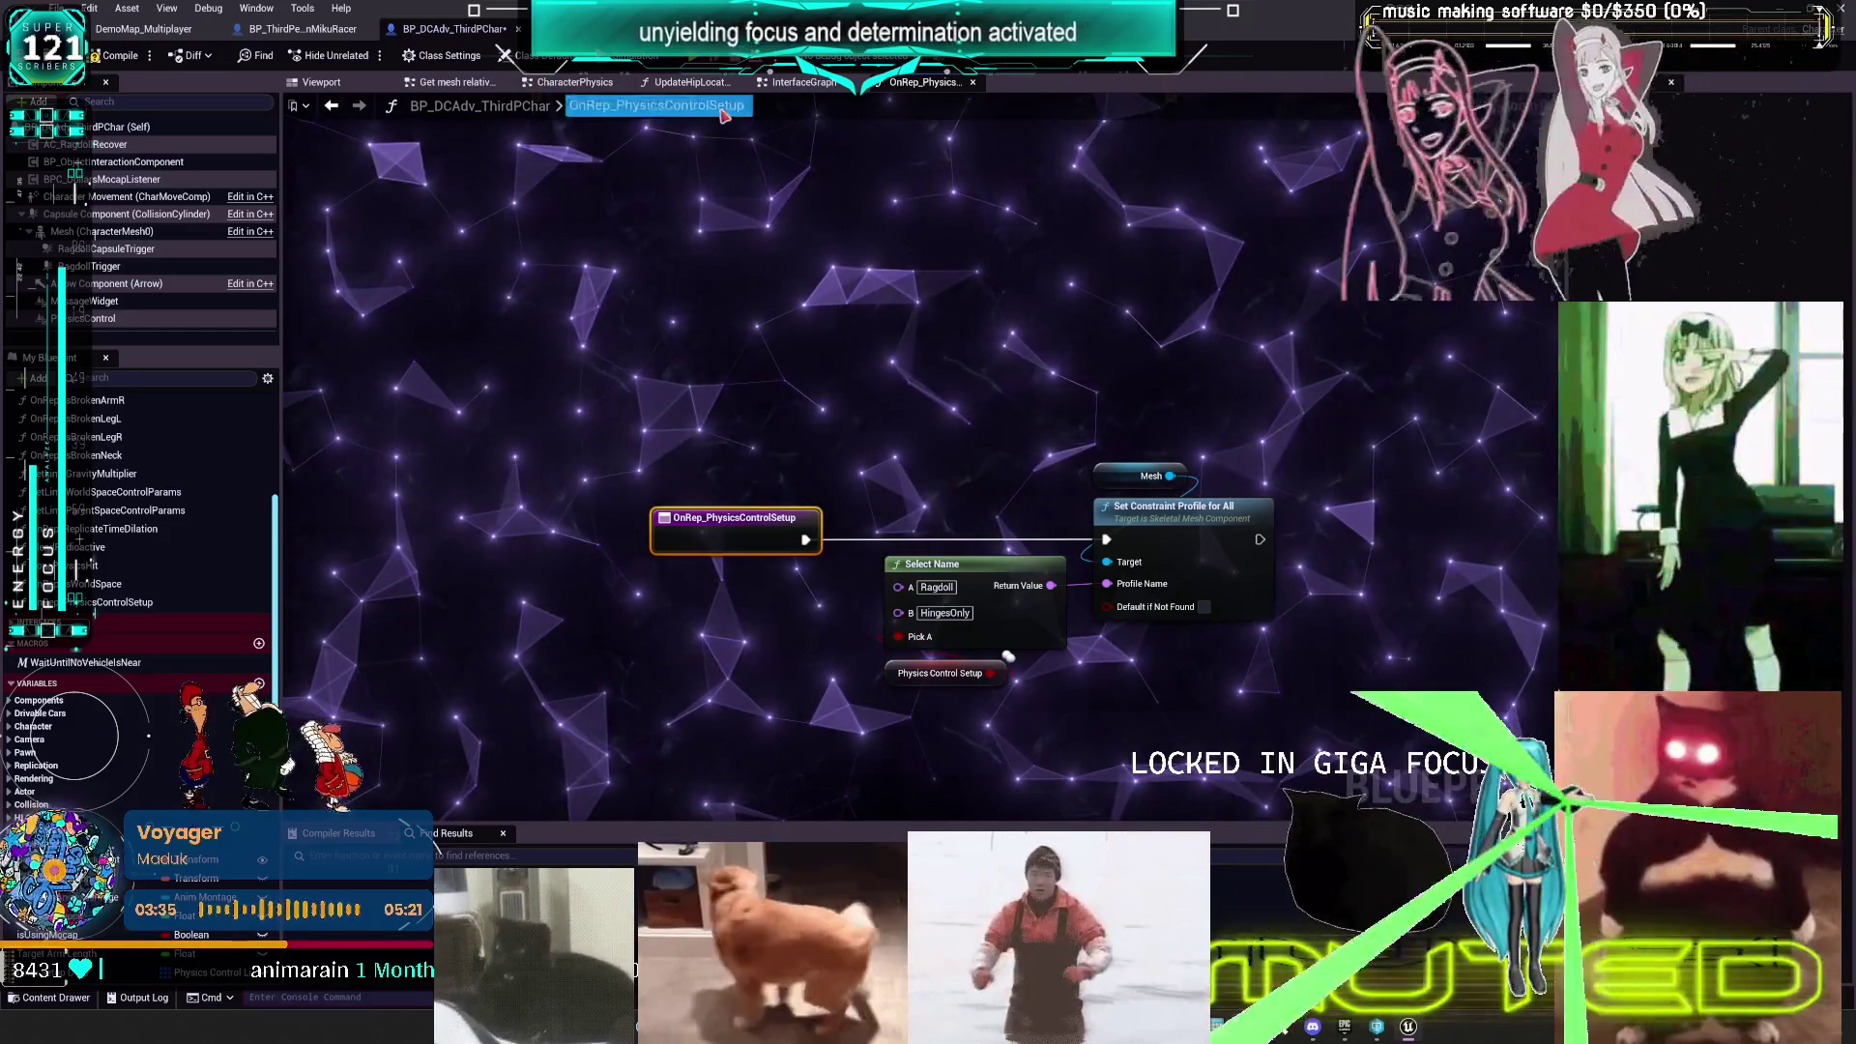
click(303, 28)
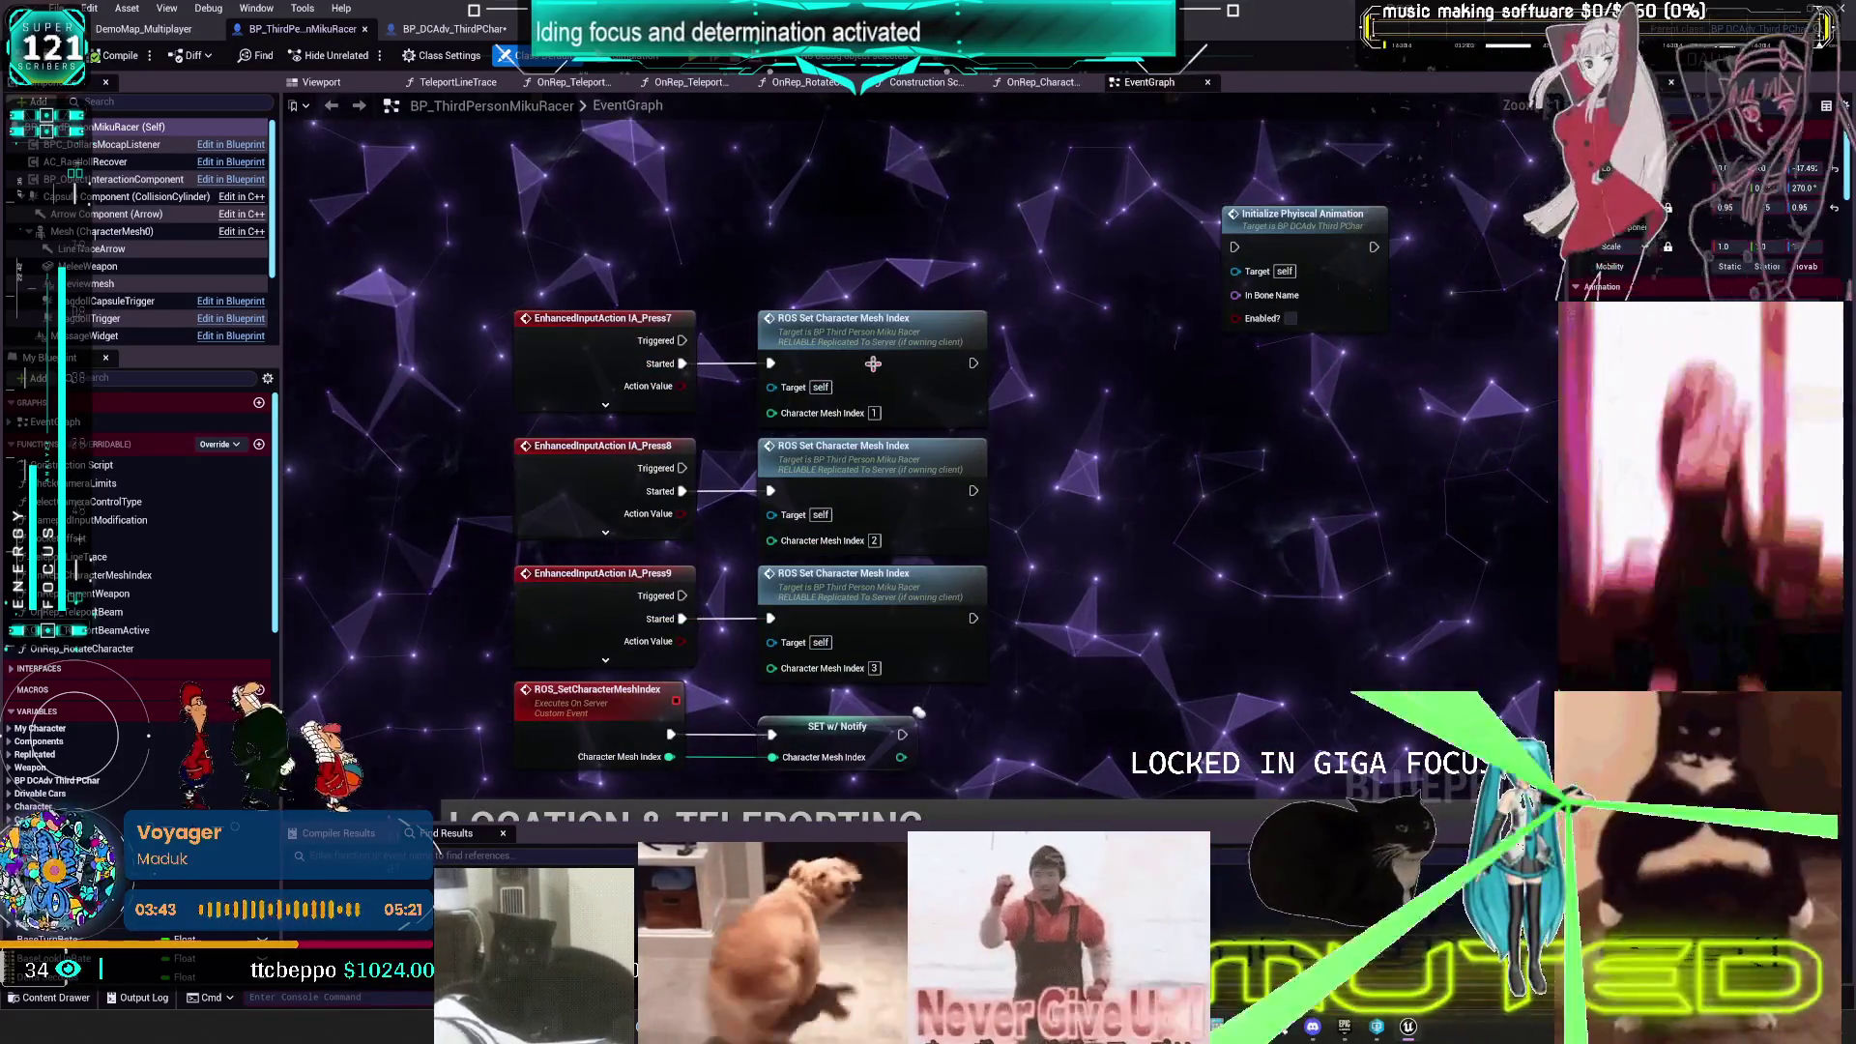
- Review ROS_SetCharacterMeshIndex and OnRep_CharacterMeshIndex, then return to BP_DCAdv_ThirdPChar
click(606, 733)
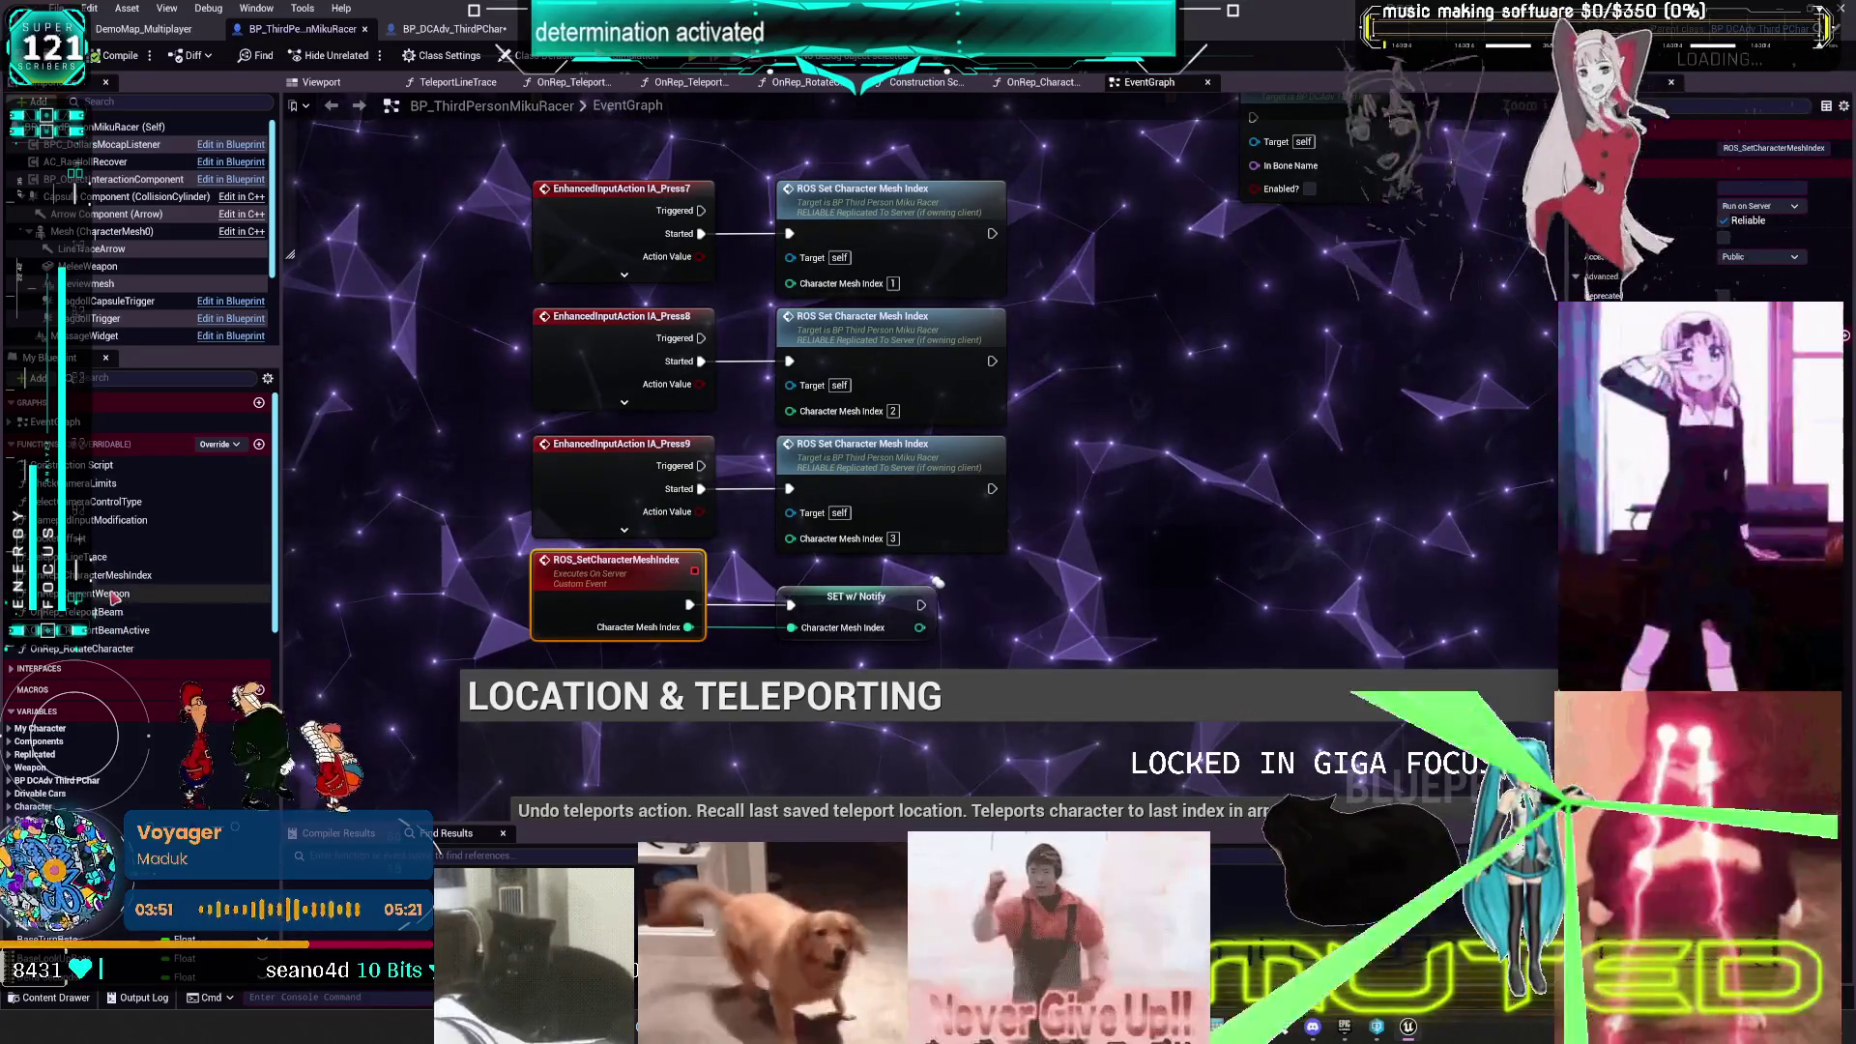
click(113, 578)
double_click(113, 580)
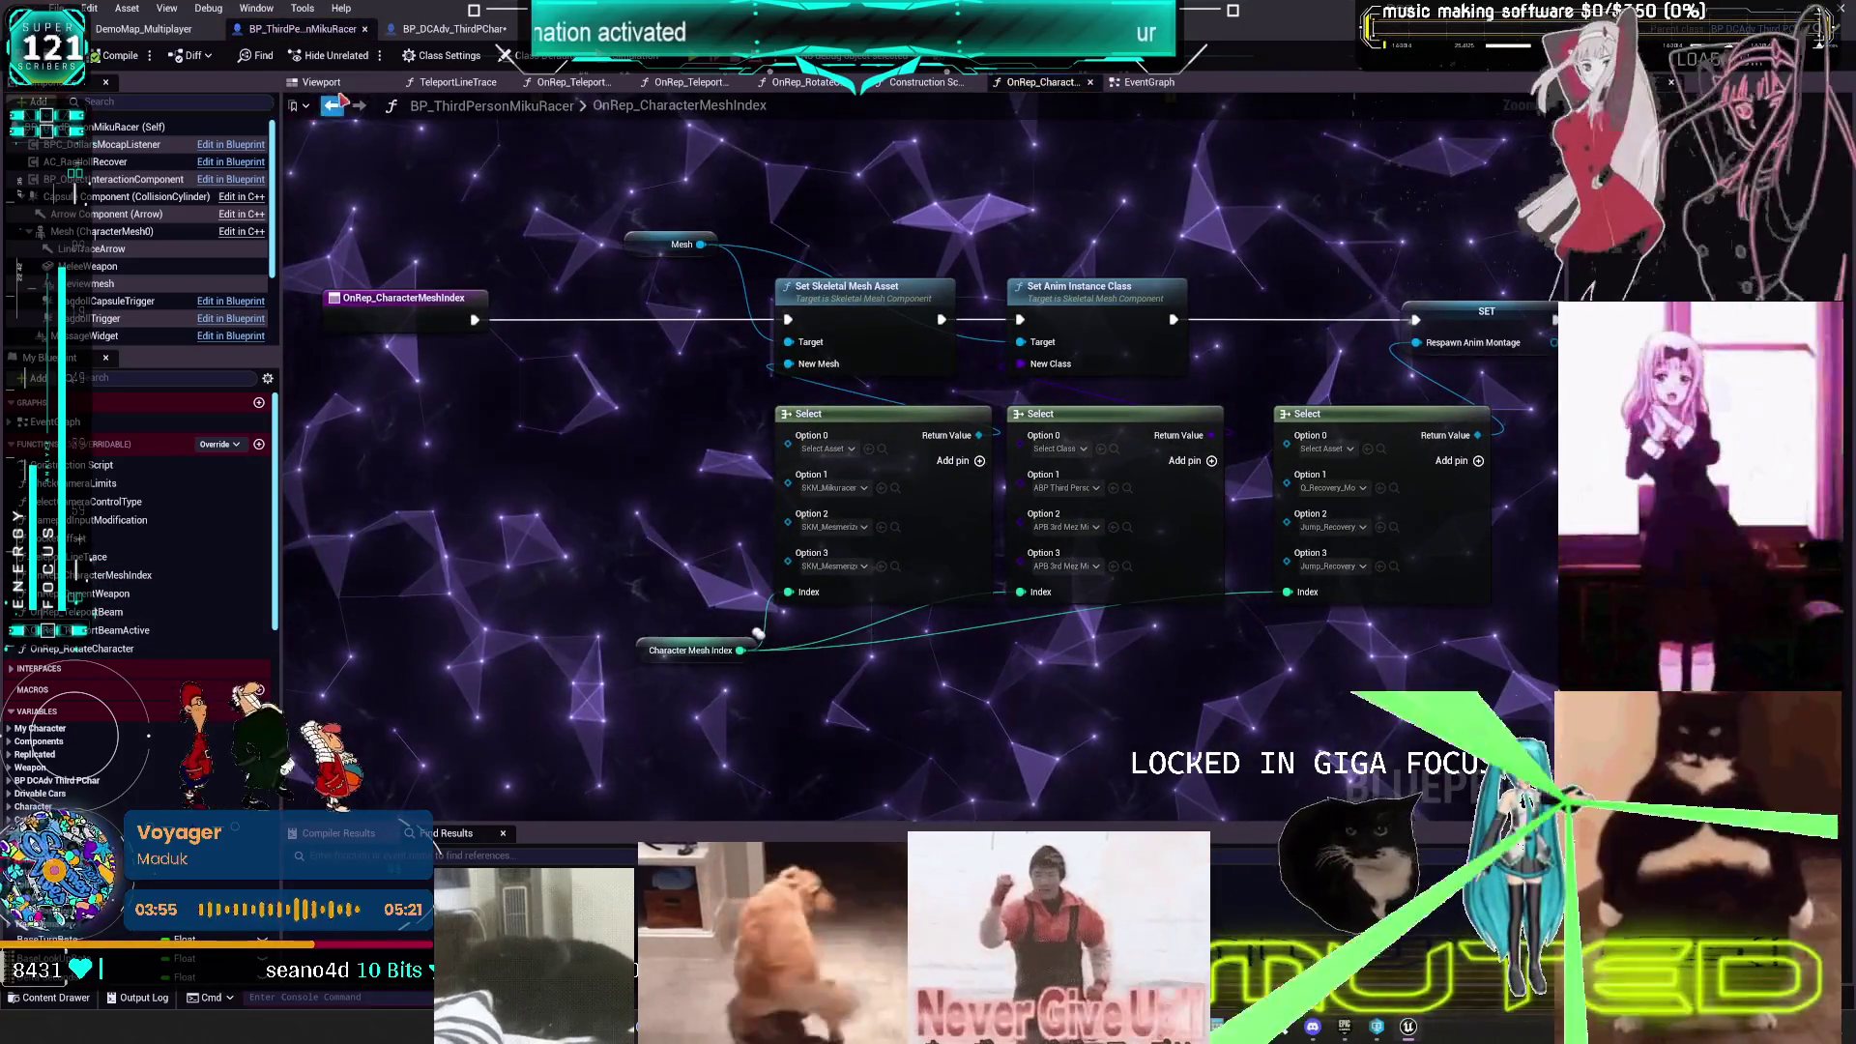
click(447, 29)
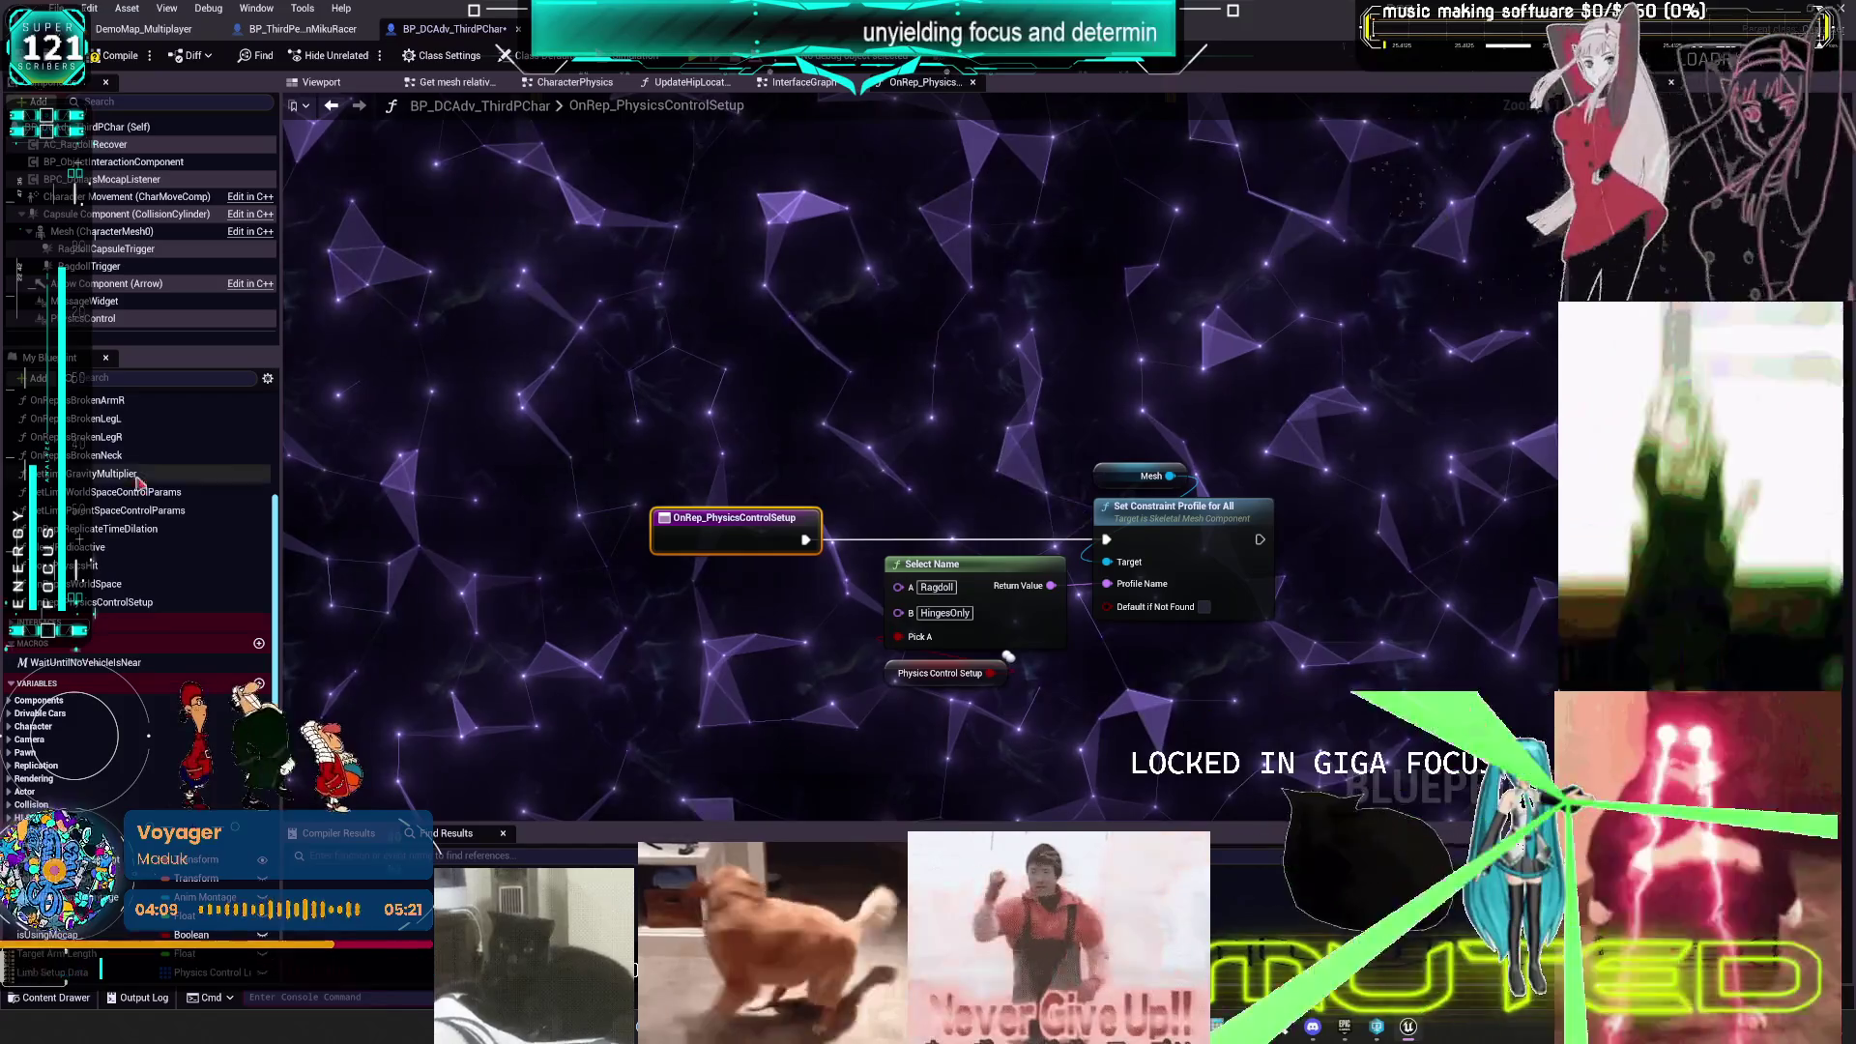
- Open CharacterPhysics, check ROS TogglePhysicsControlSpace, and view the empty area below the comment
scroll(97, 479, up, 5)
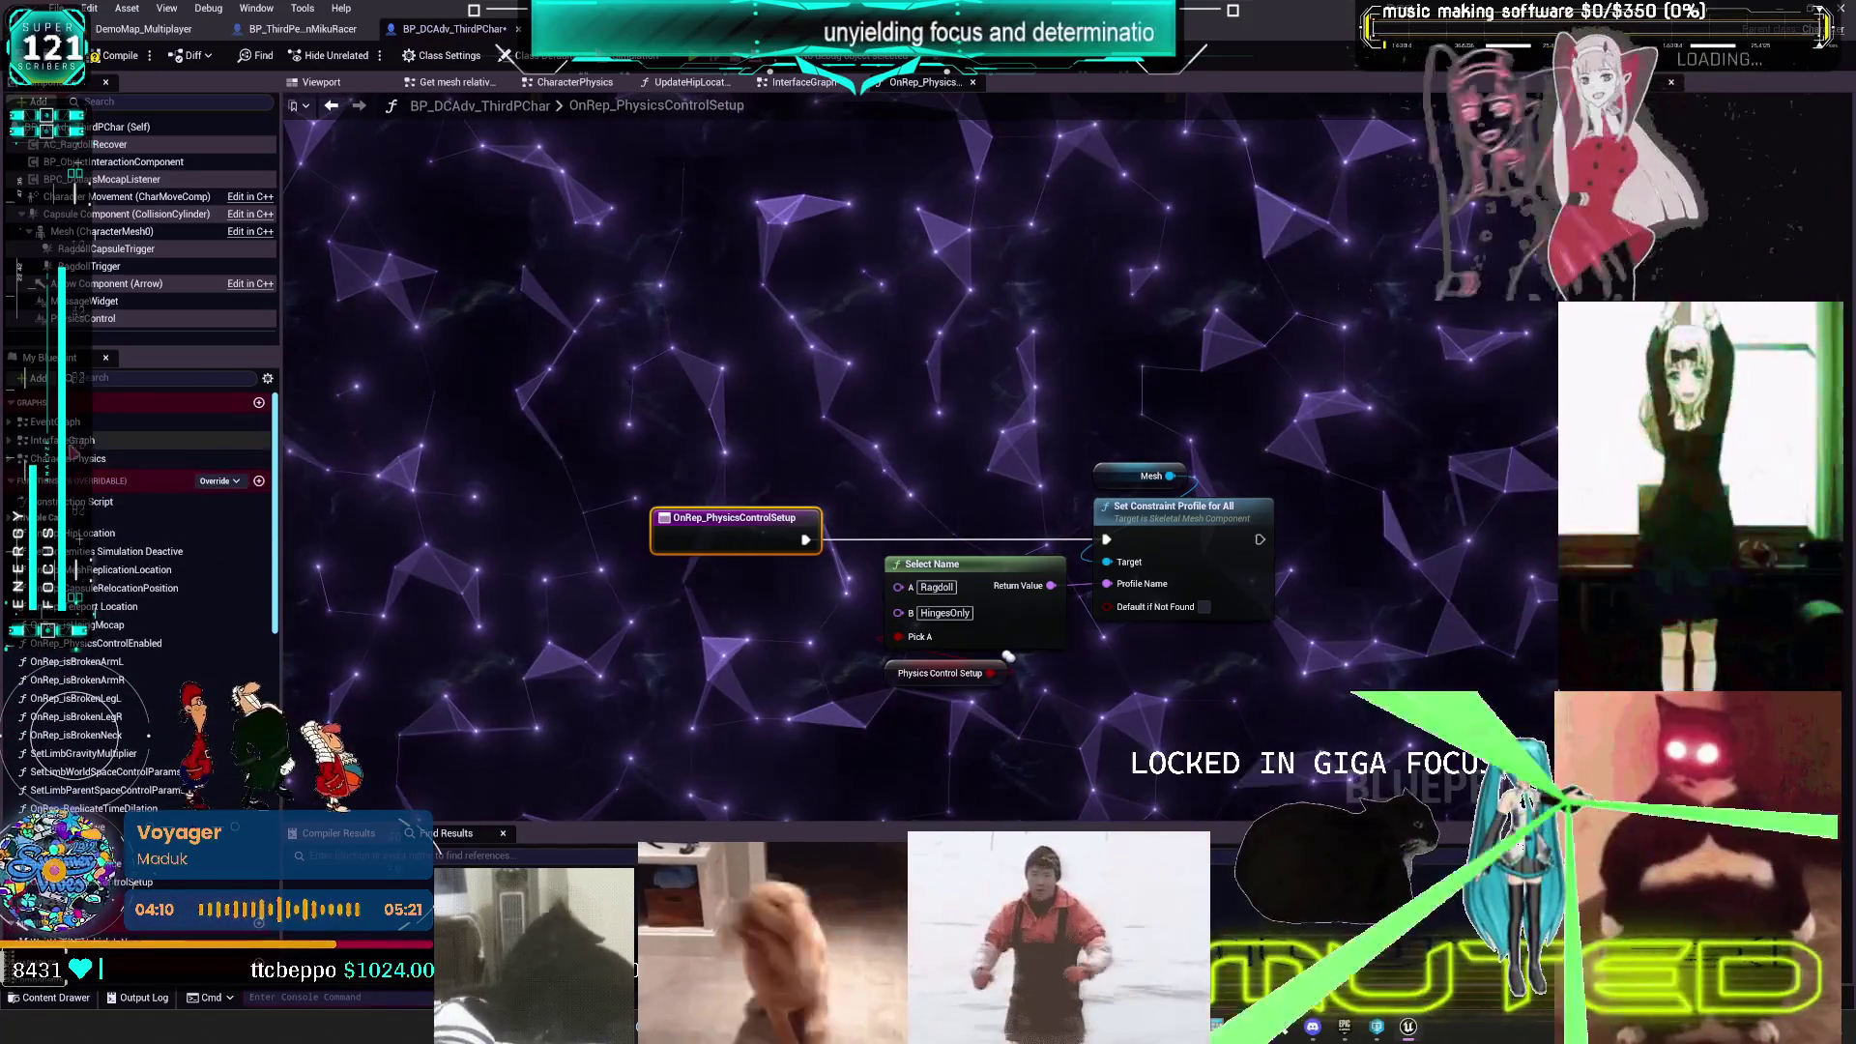
double_click(69, 460)
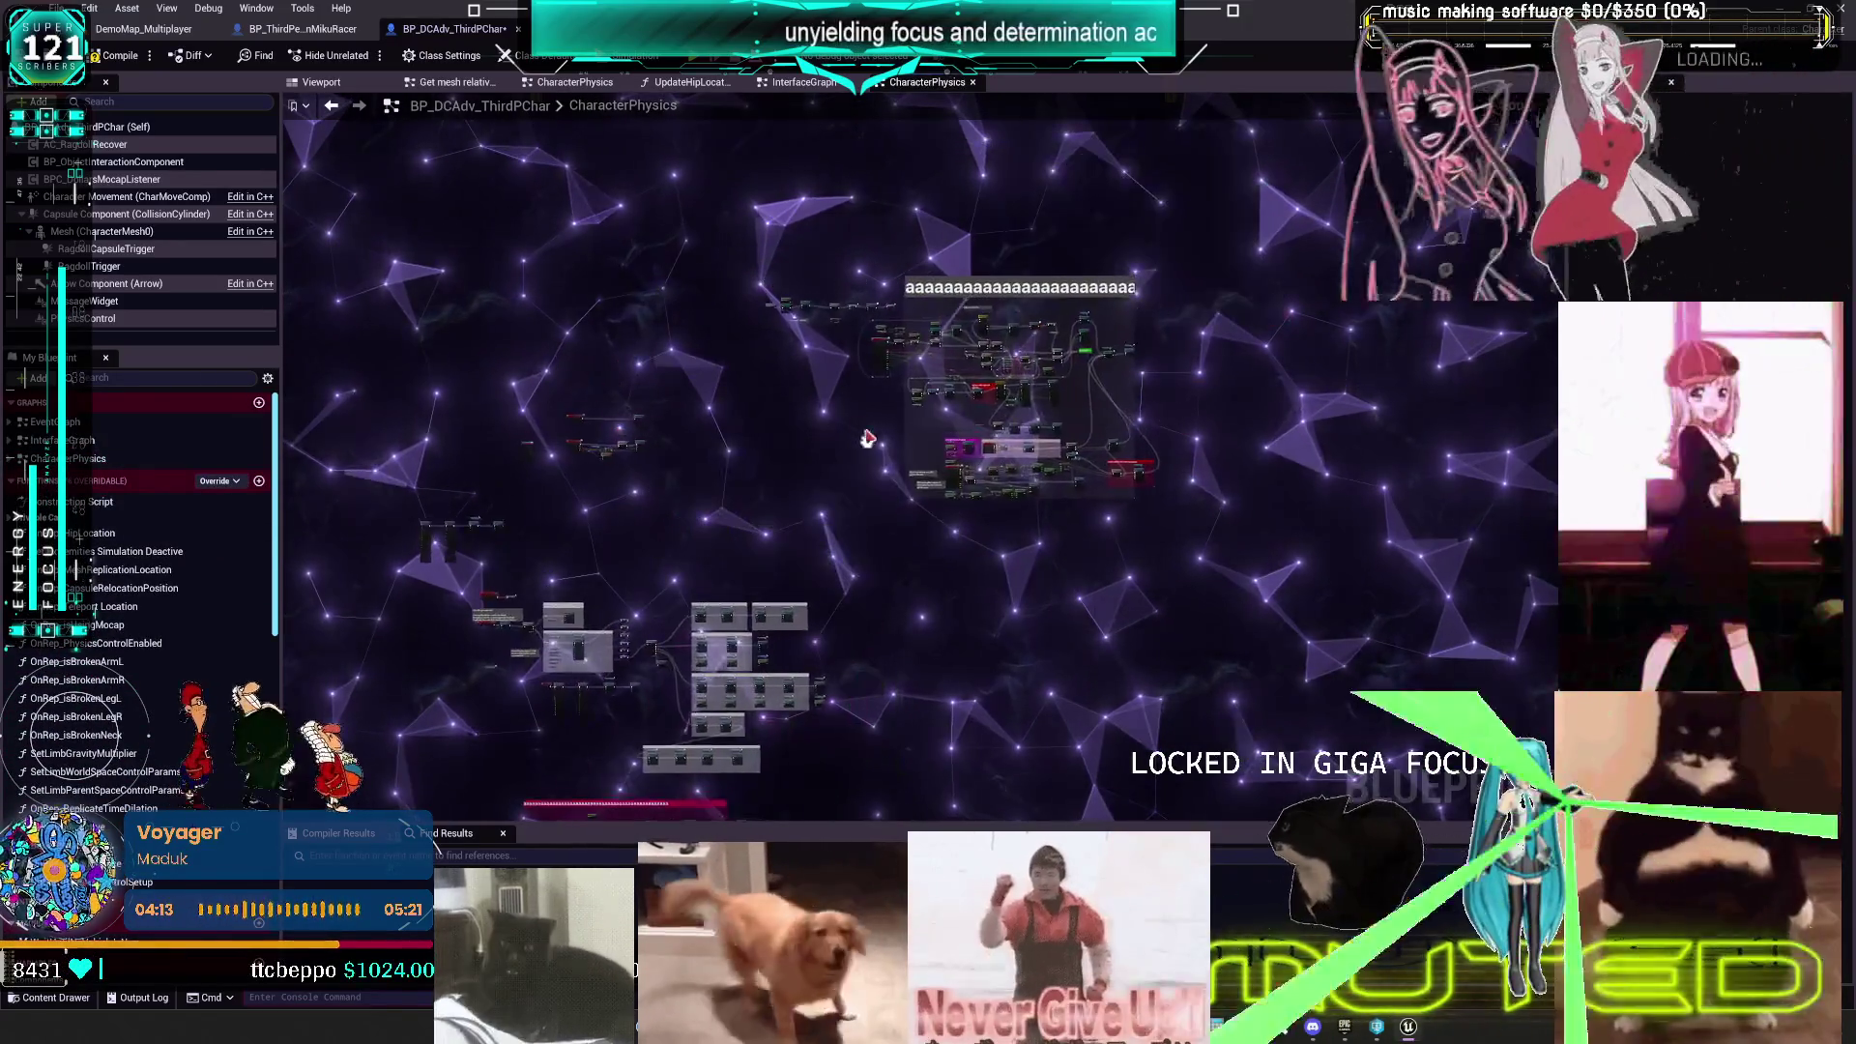
scroll(855, 451, up, 3)
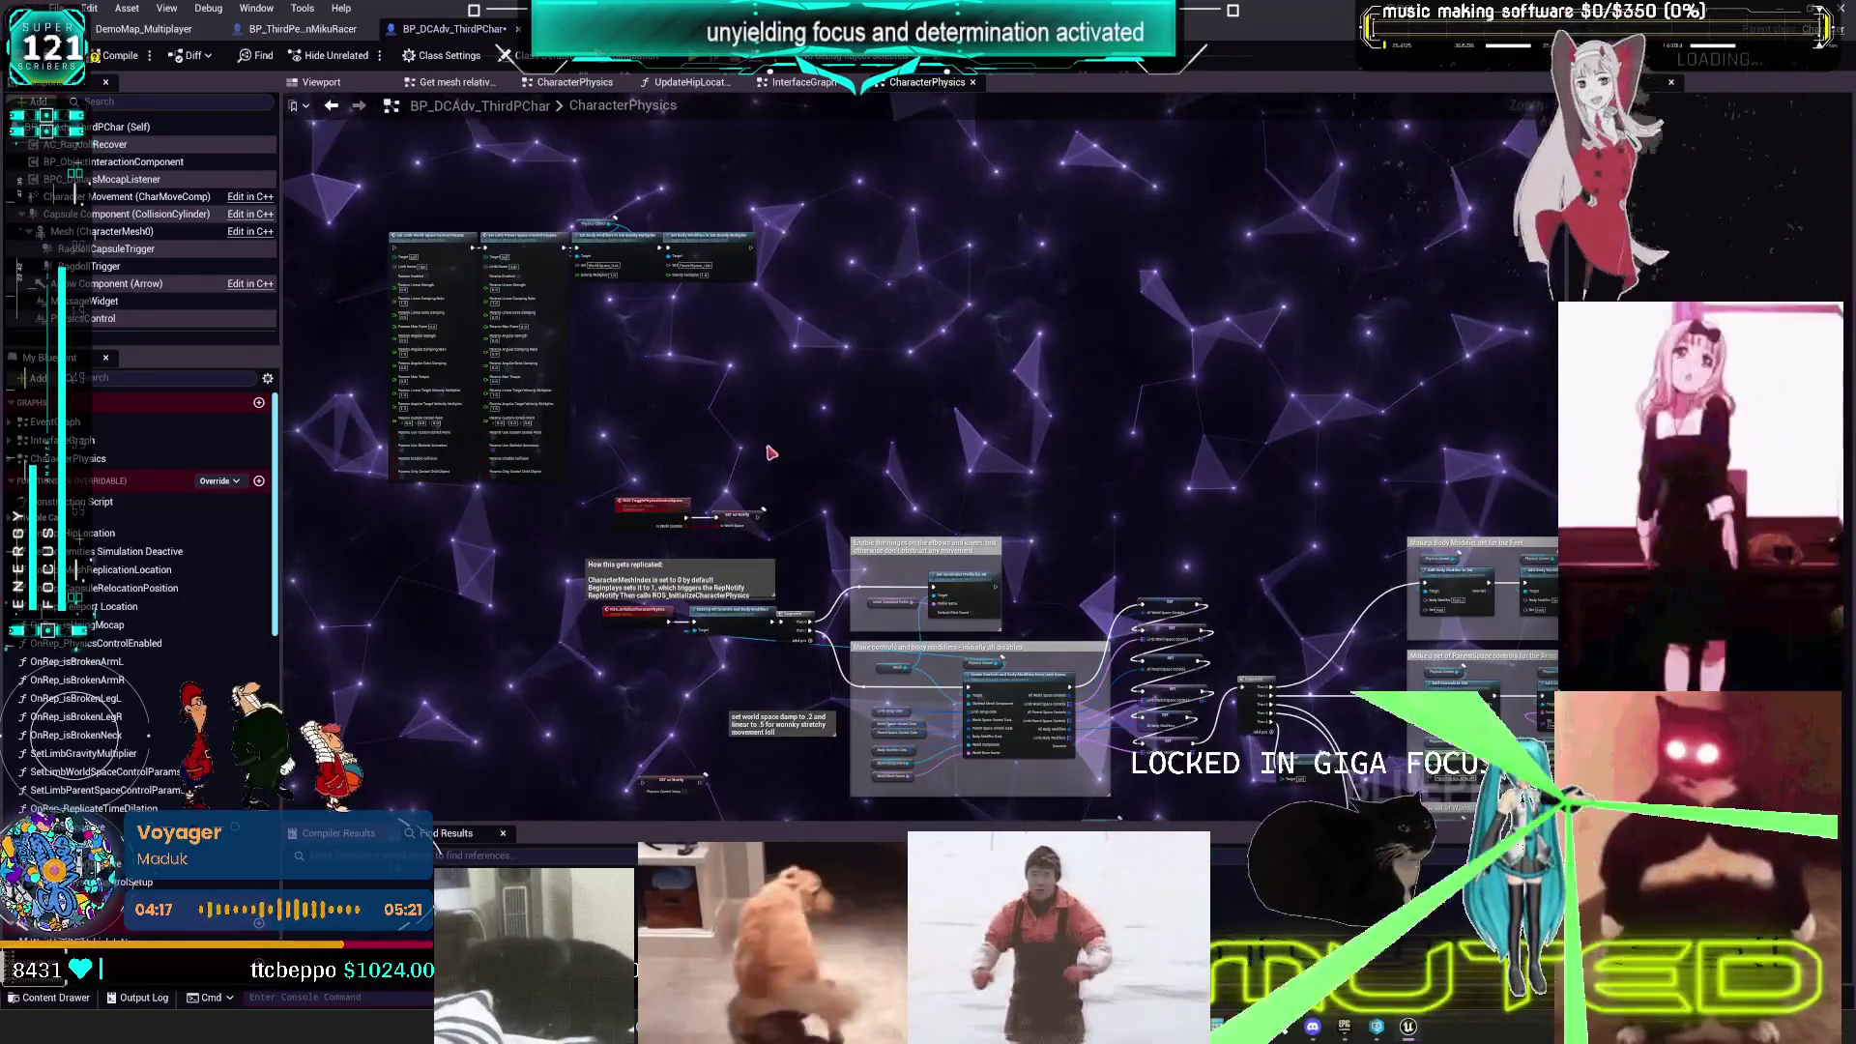
drag(1168, 247, 1164, 244)
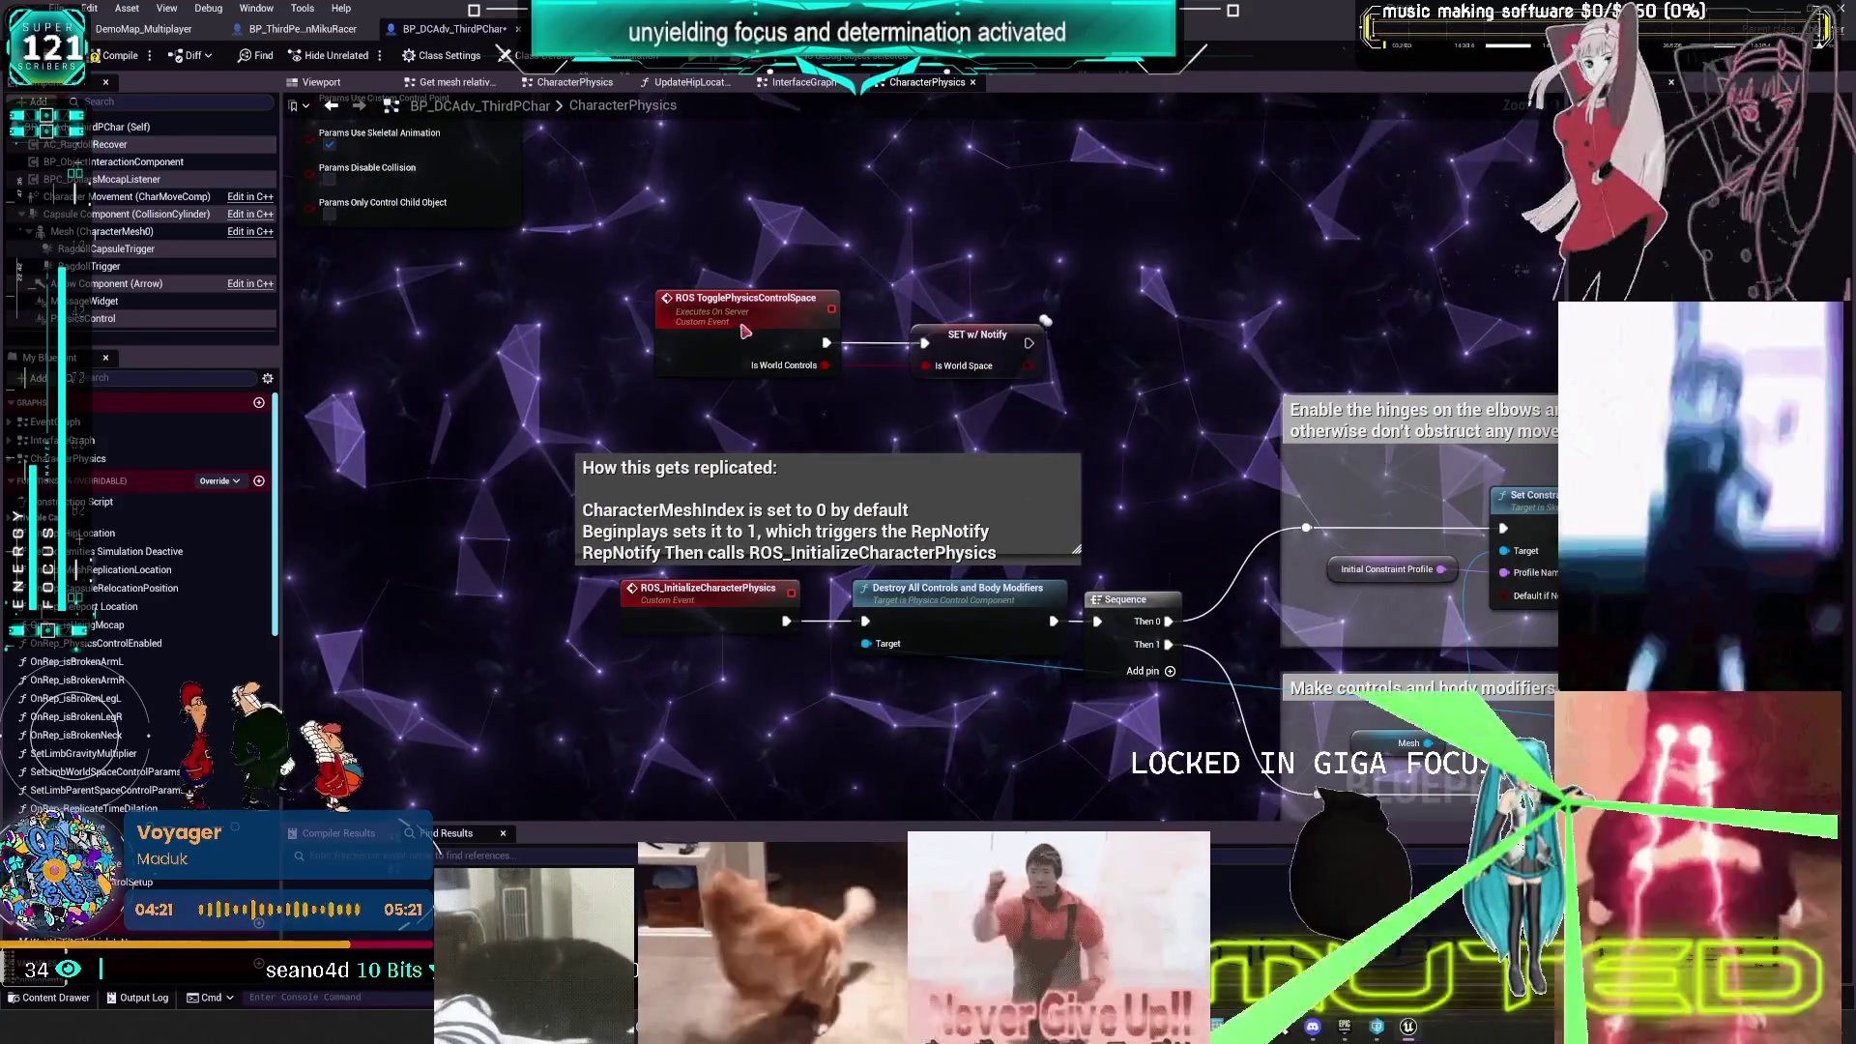
click(745, 332)
drag(1126, 498, 1054, 348)
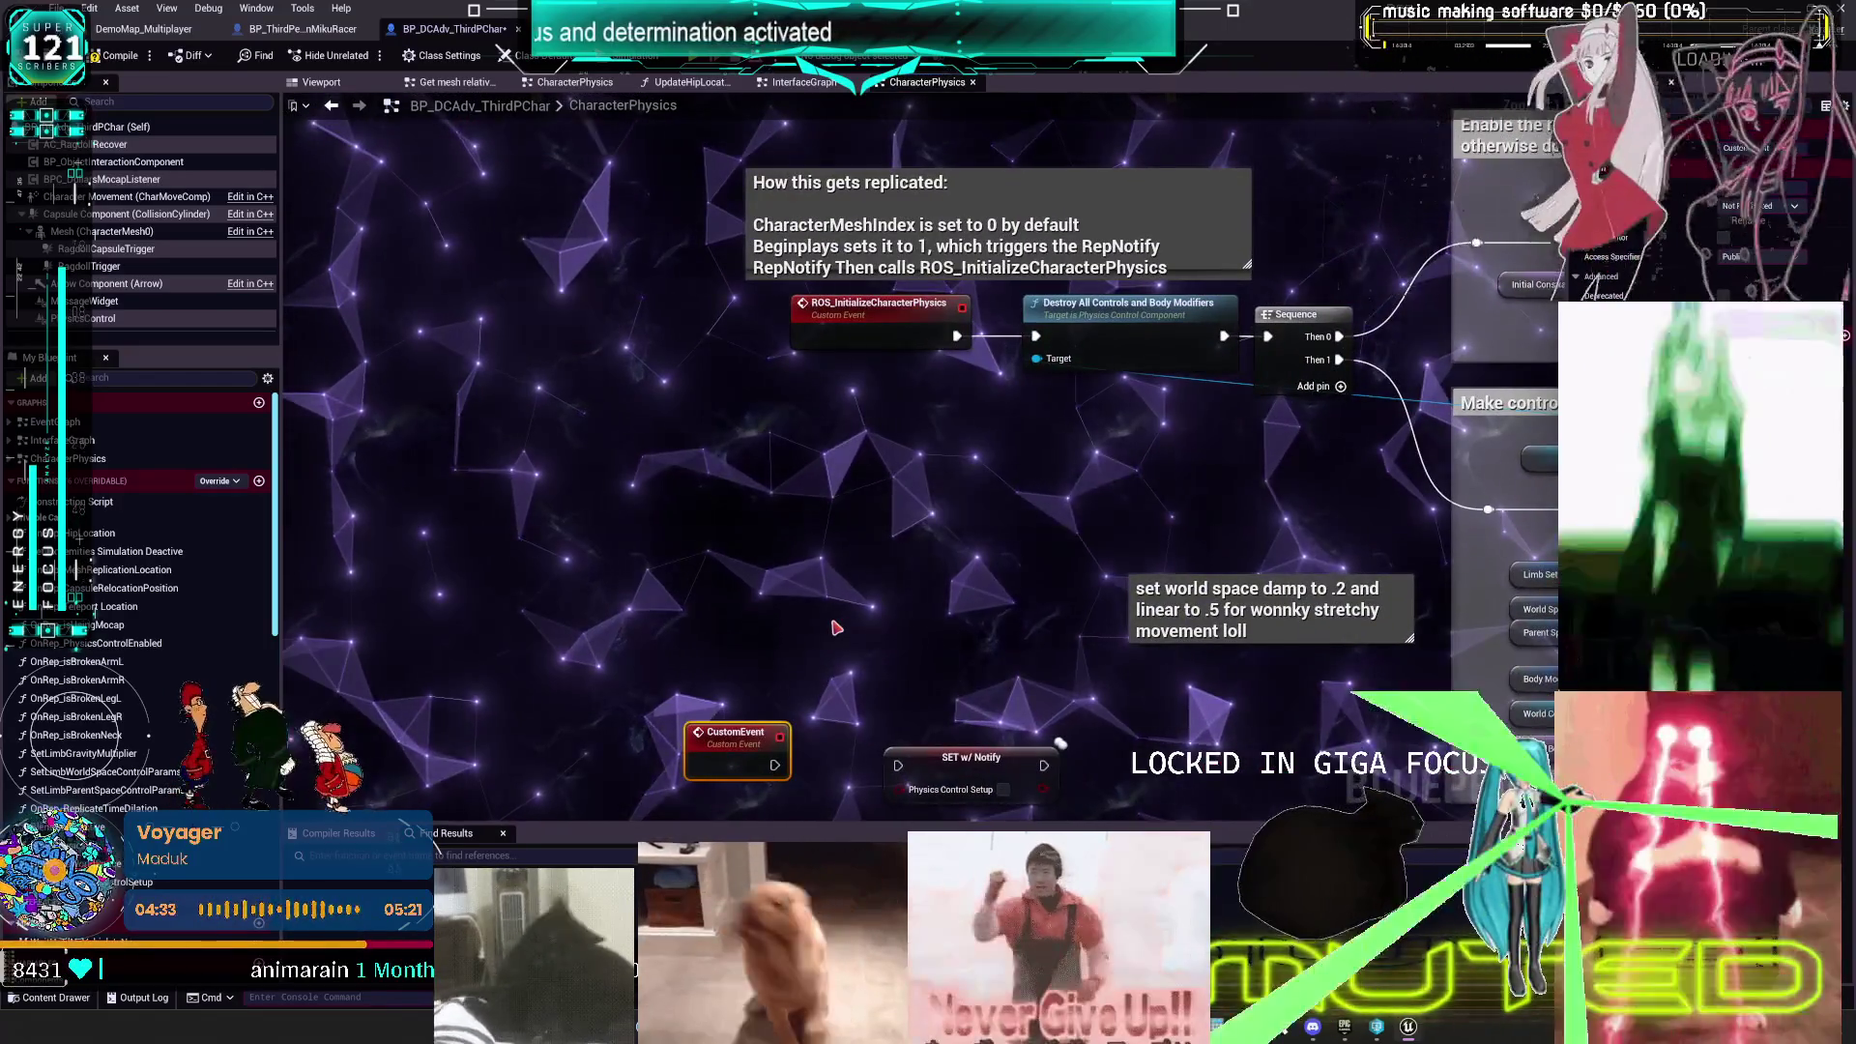
- Rename the custom event ROSPhysicsControlSetup and place it with its setter above the toggle event
double_click(736, 558)
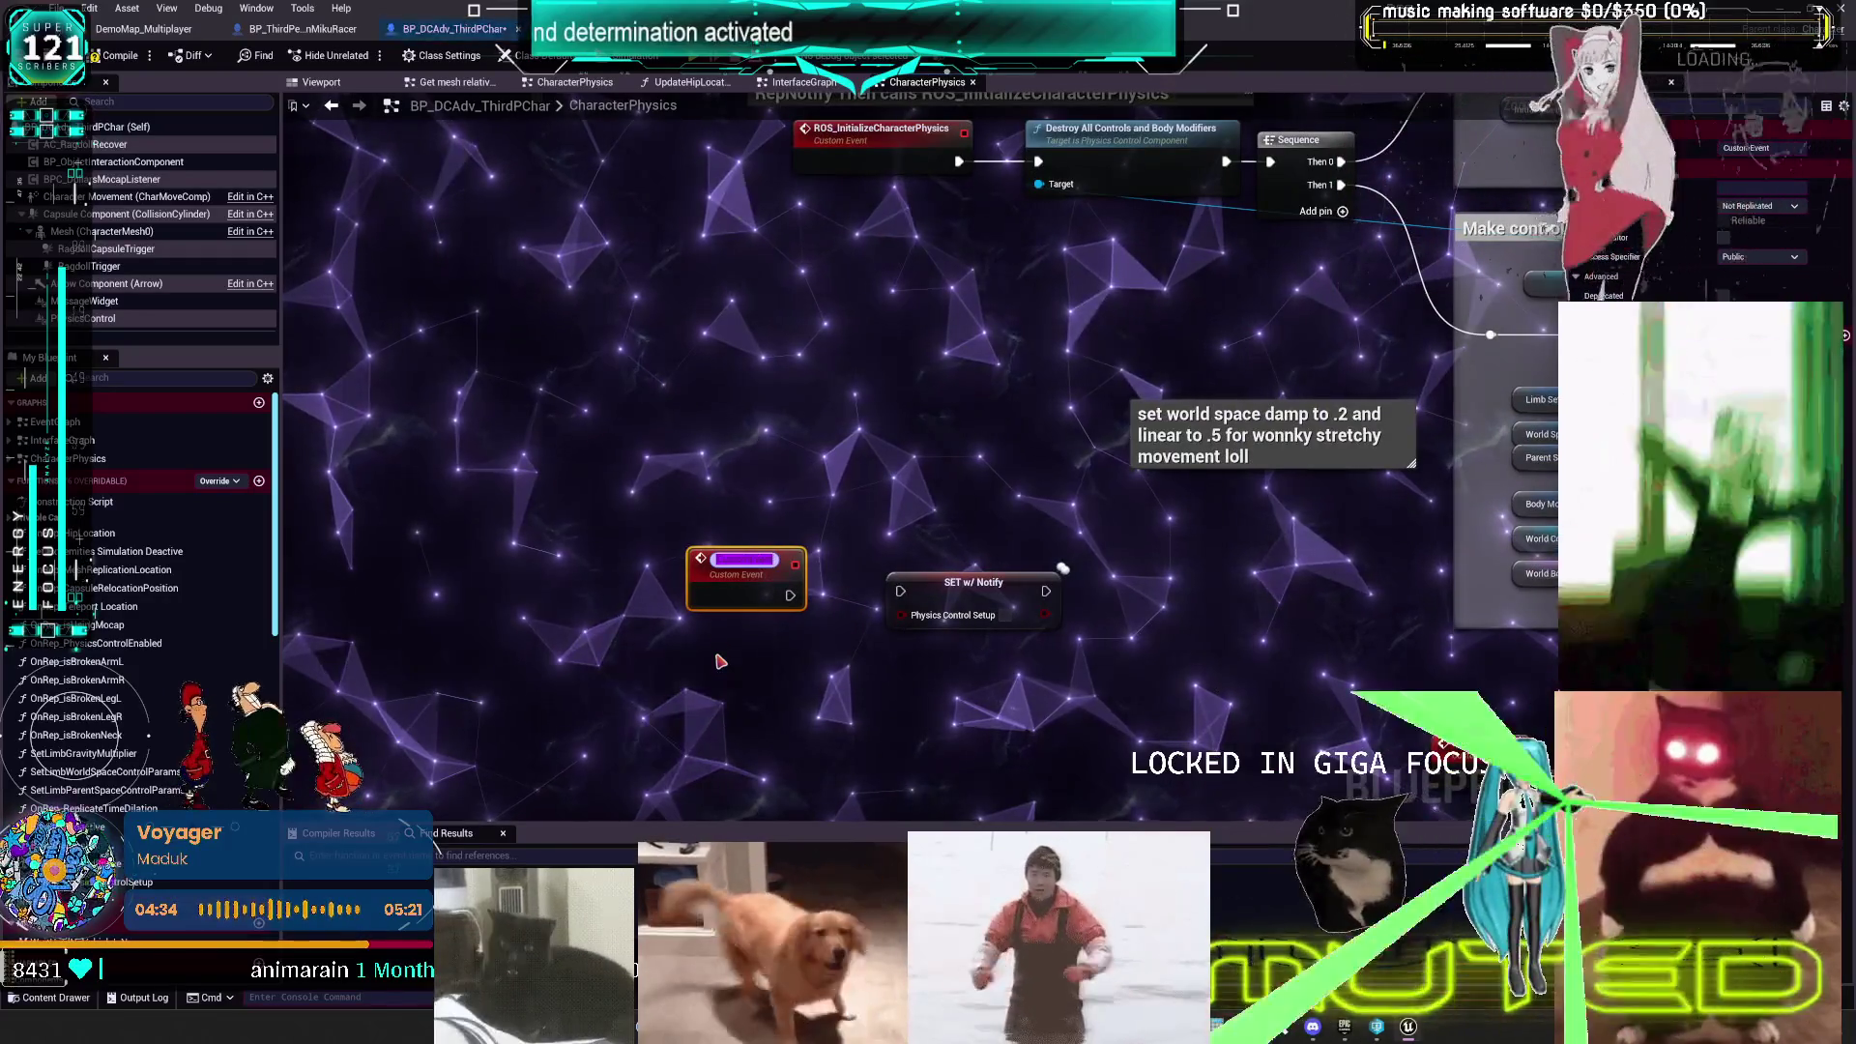
text(ros)
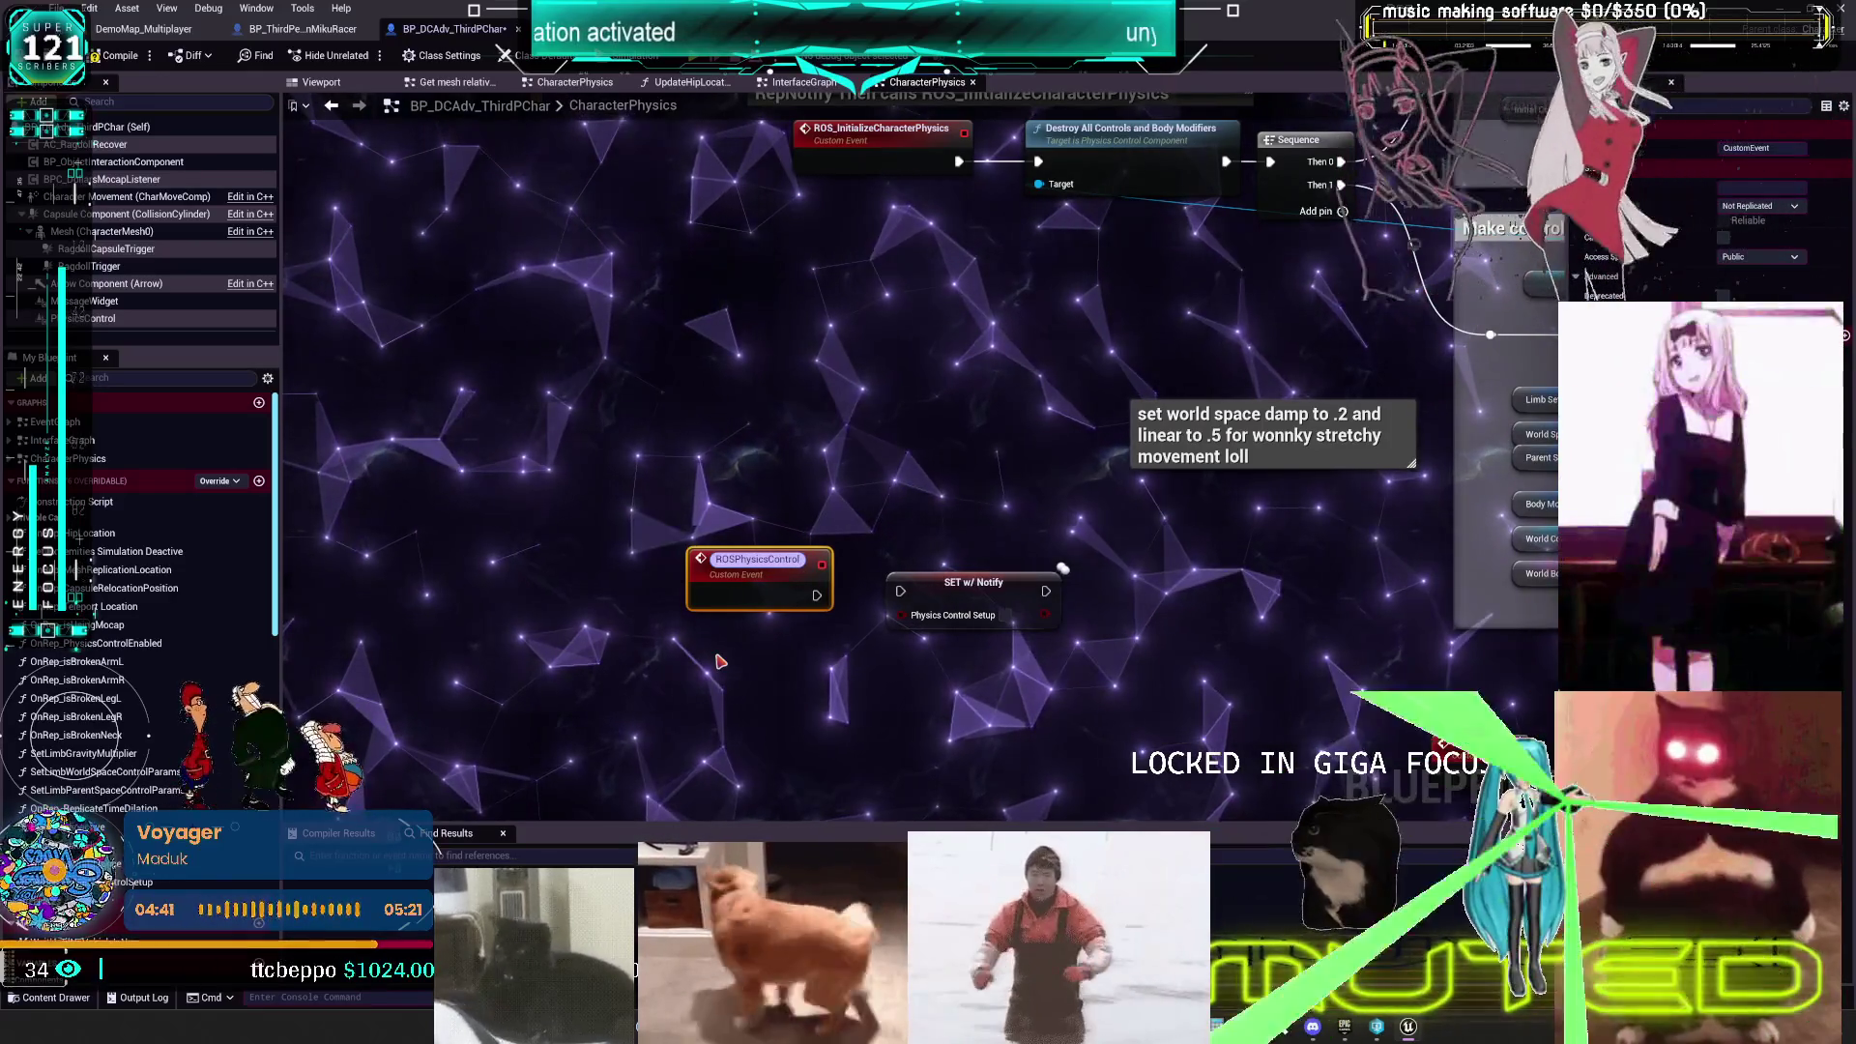
key(Return)
double_click(754, 560)
text(Setup)
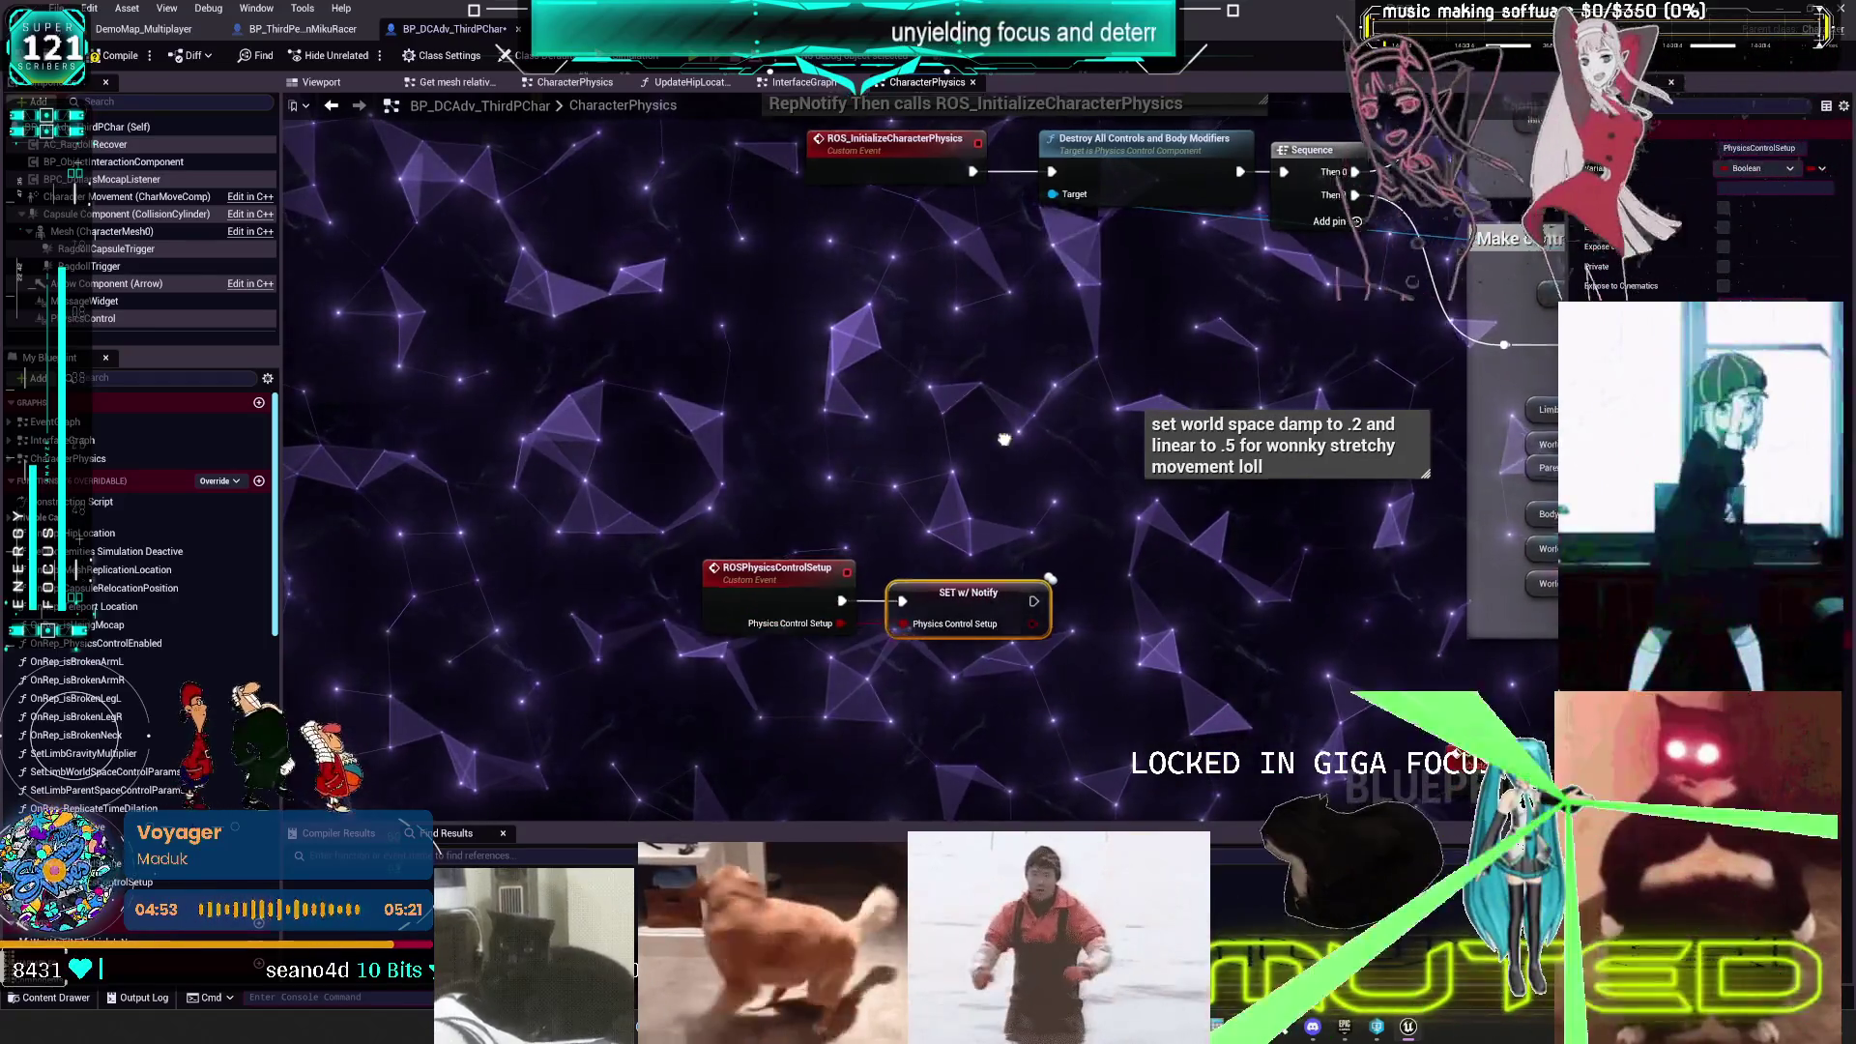
mouse_move(801, 629)
mouse_down()
mouse_move(831, 580)
mouse_move(966, 541)
mouse_move(1087, 469)
mouse_move(943, 445)
mouse_up()
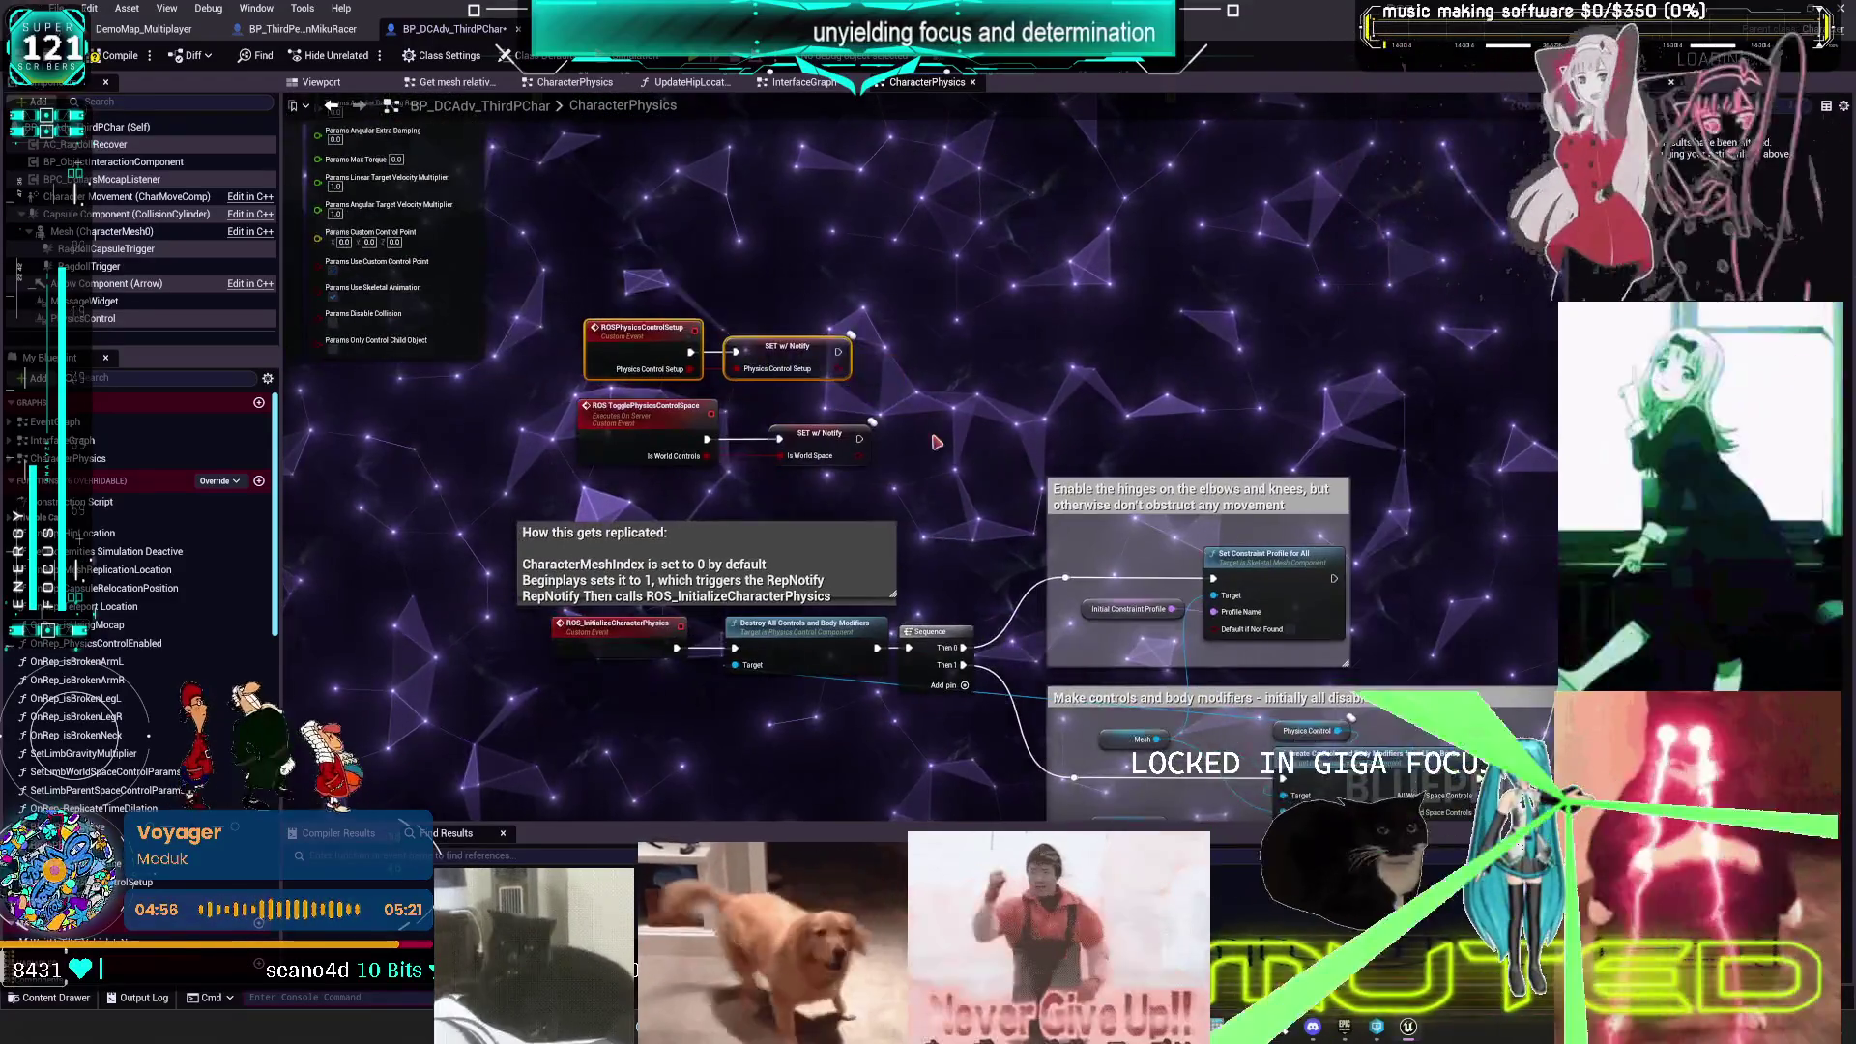
drag(723, 334, 696, 350)
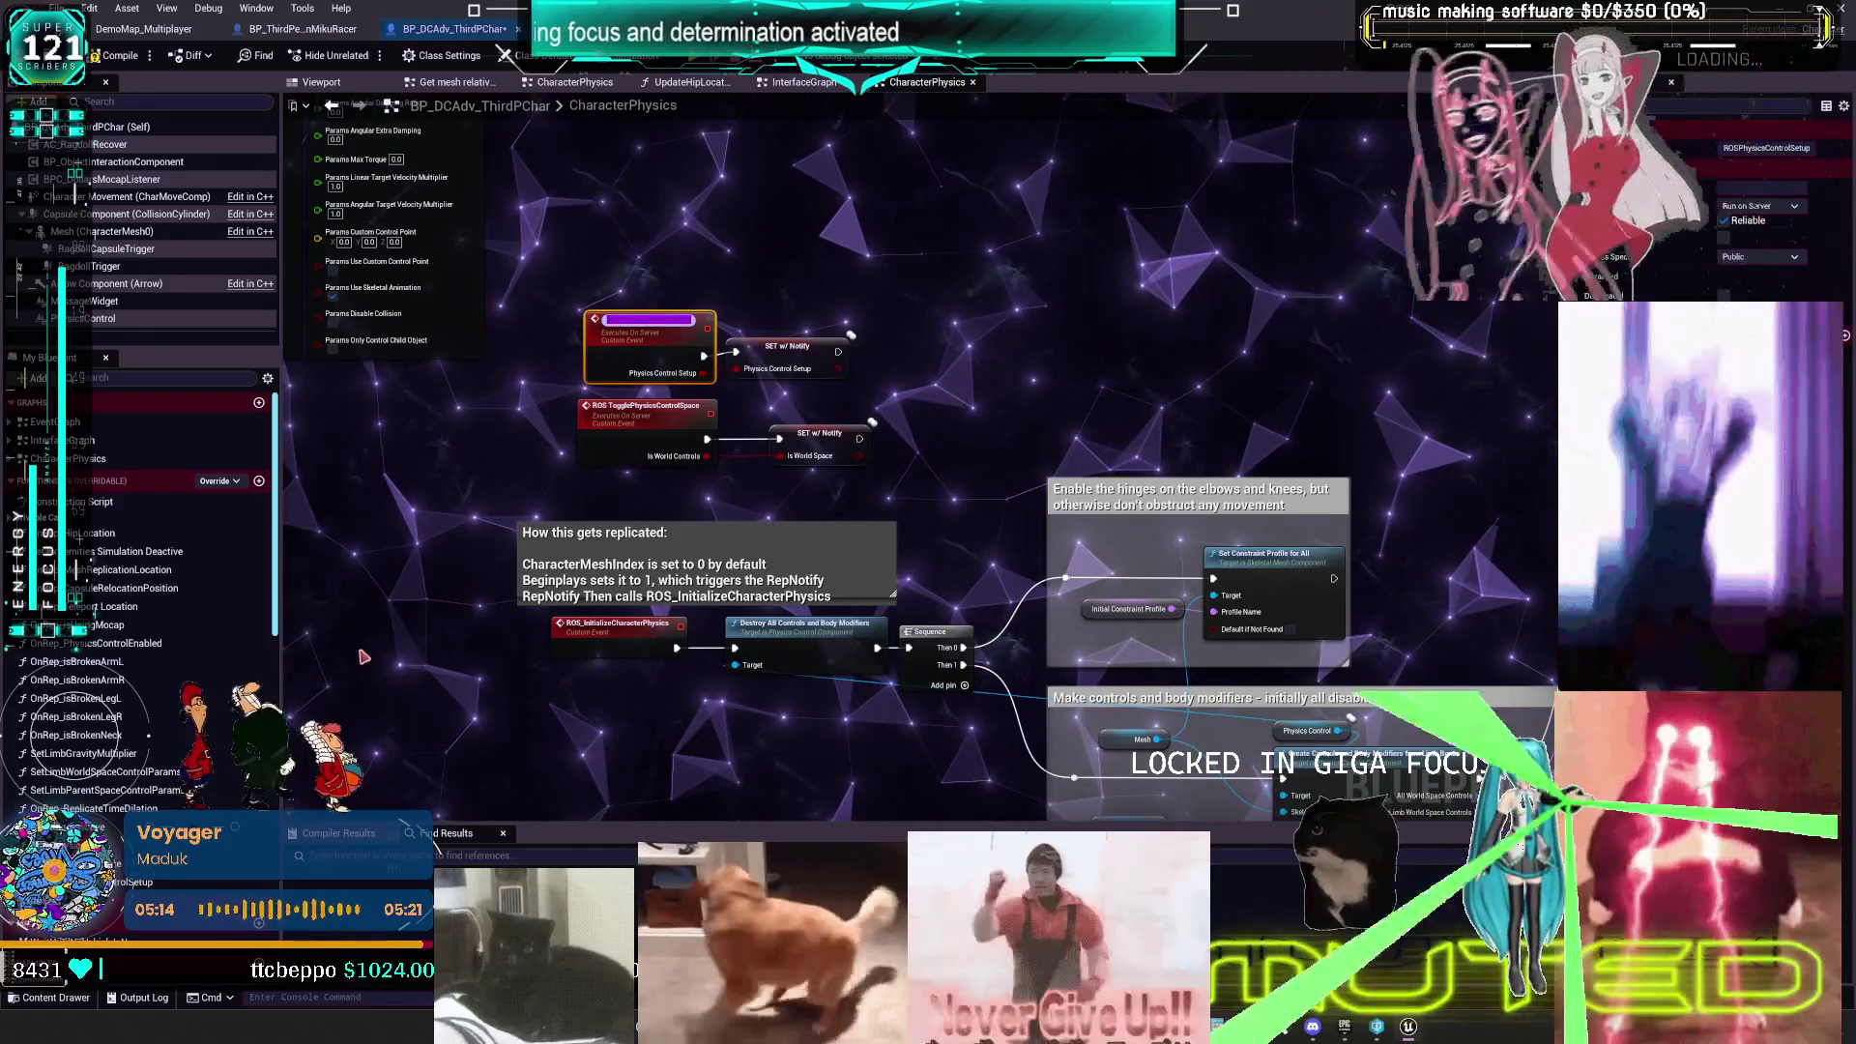
- Deselect the nodes and switch to the character's EventGraph
click(867, 500)
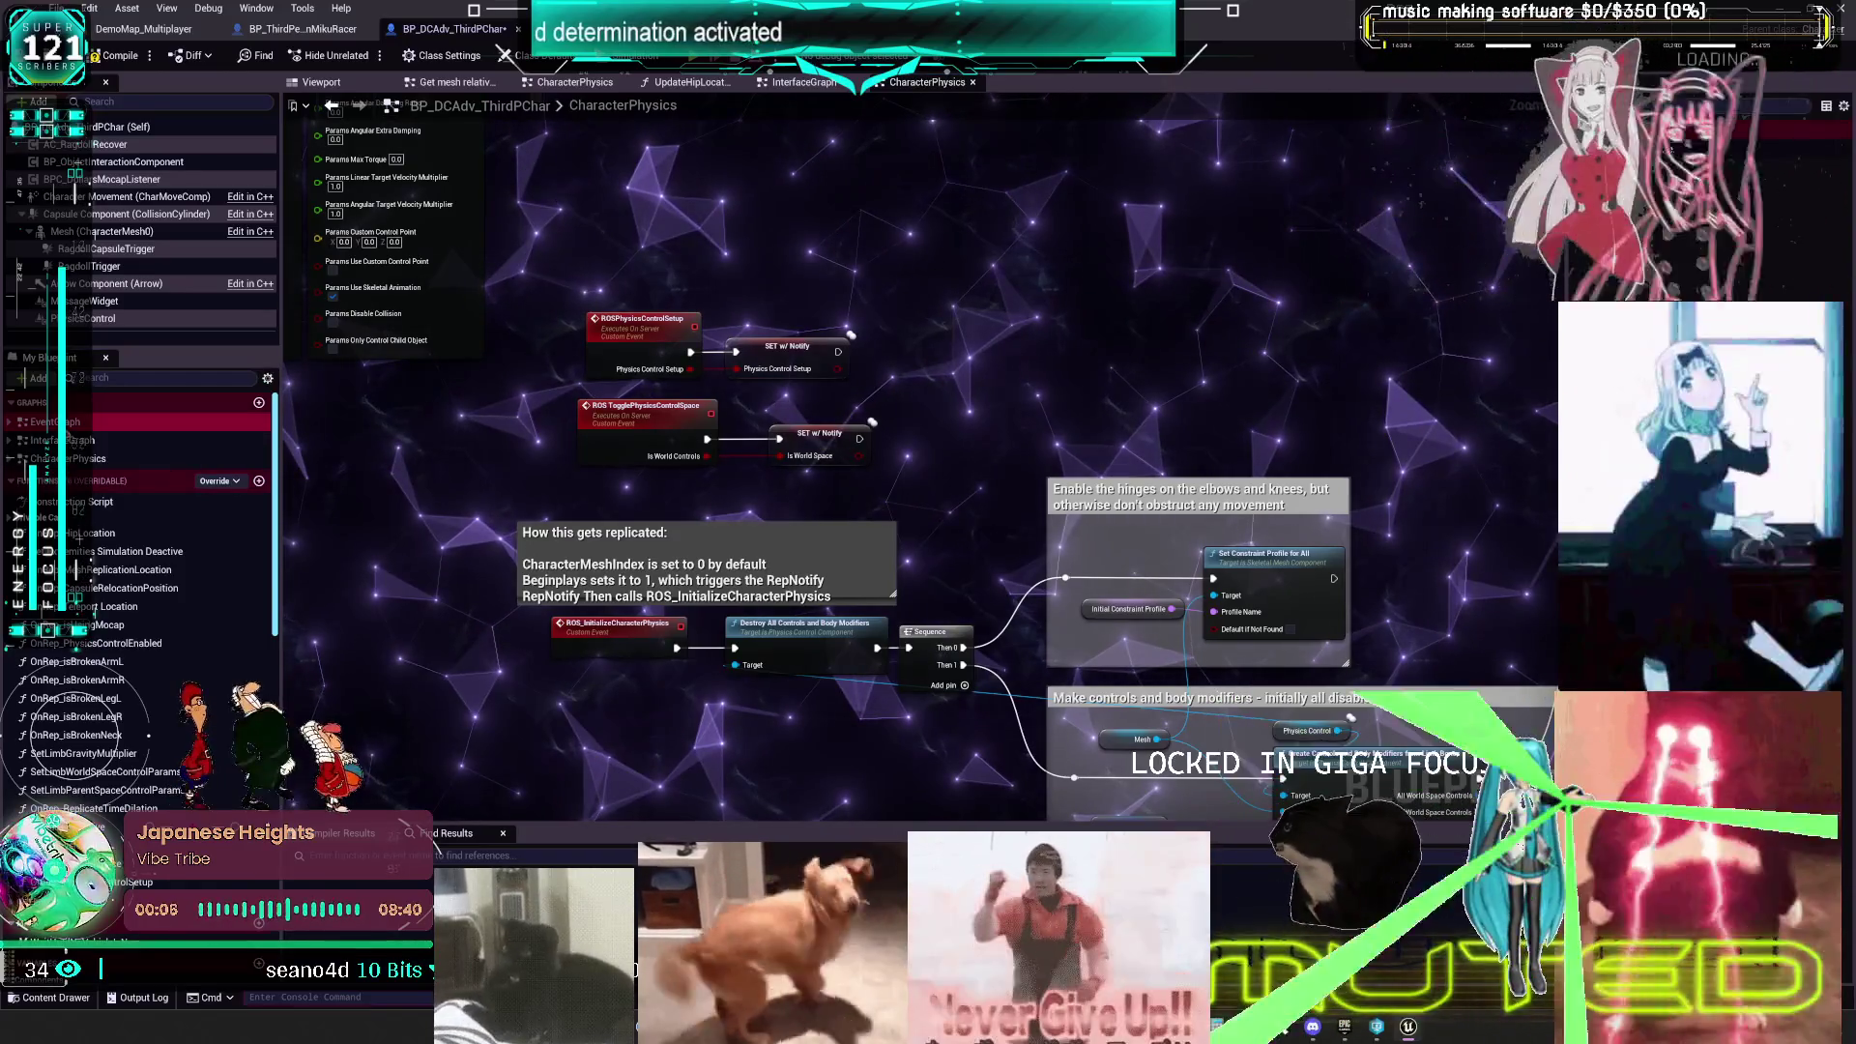
double_click(101, 422)
scroll(842, 580, up, 5)
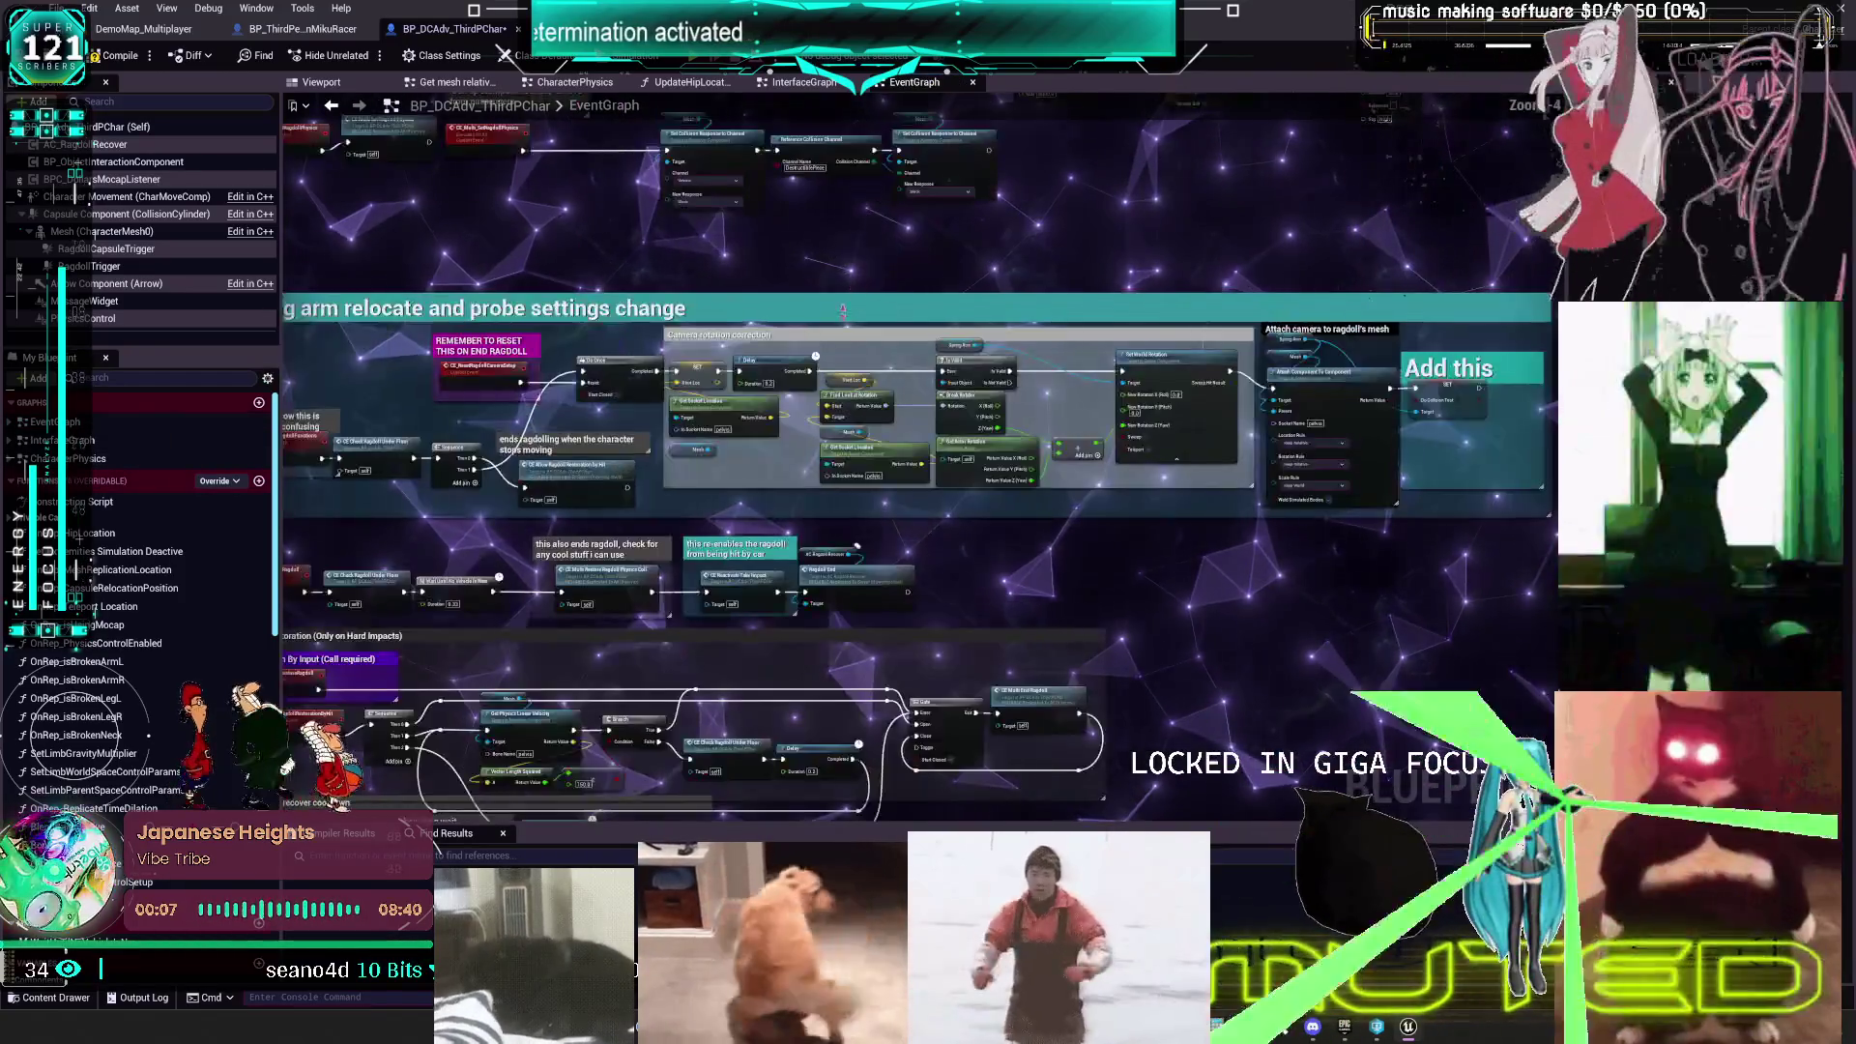
scroll(887, 313, up, 2)
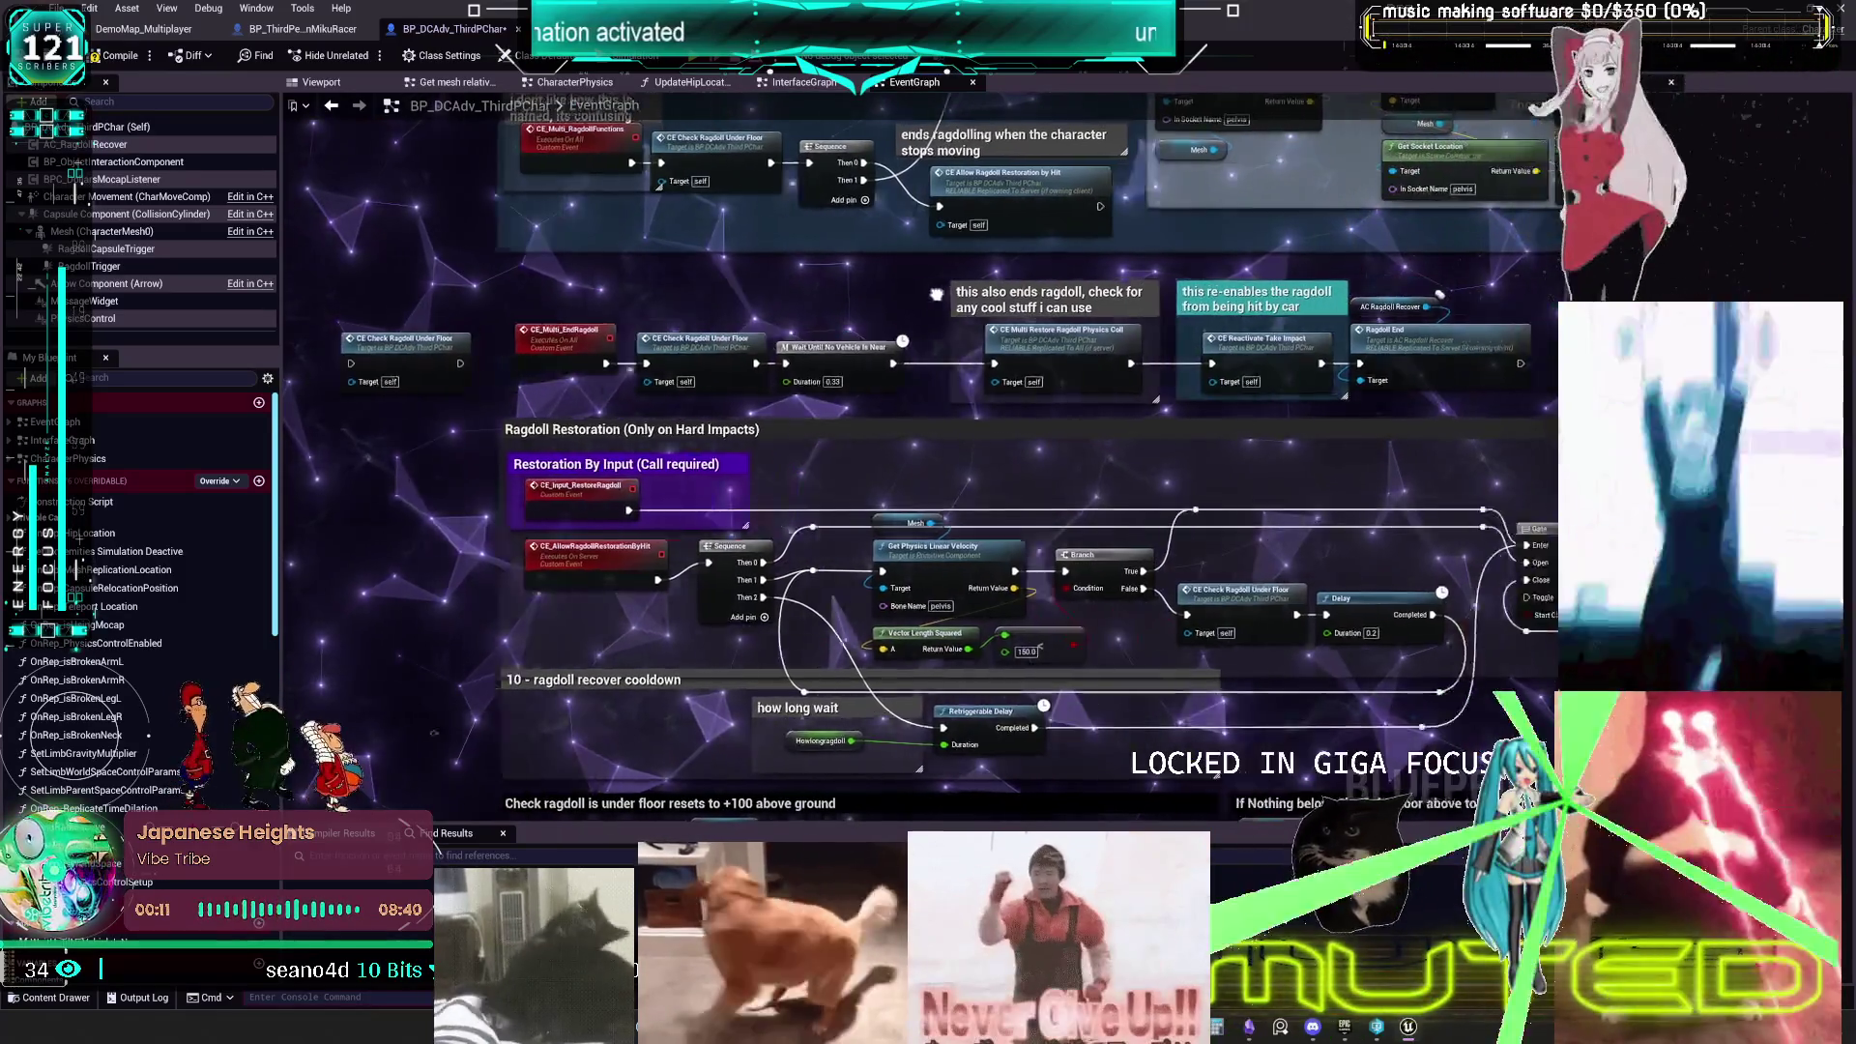
- Open the Ragdoll End event in AC_RagdollRecover and locate its RagdollEnd node chain
drag(935, 293, 636, 277)
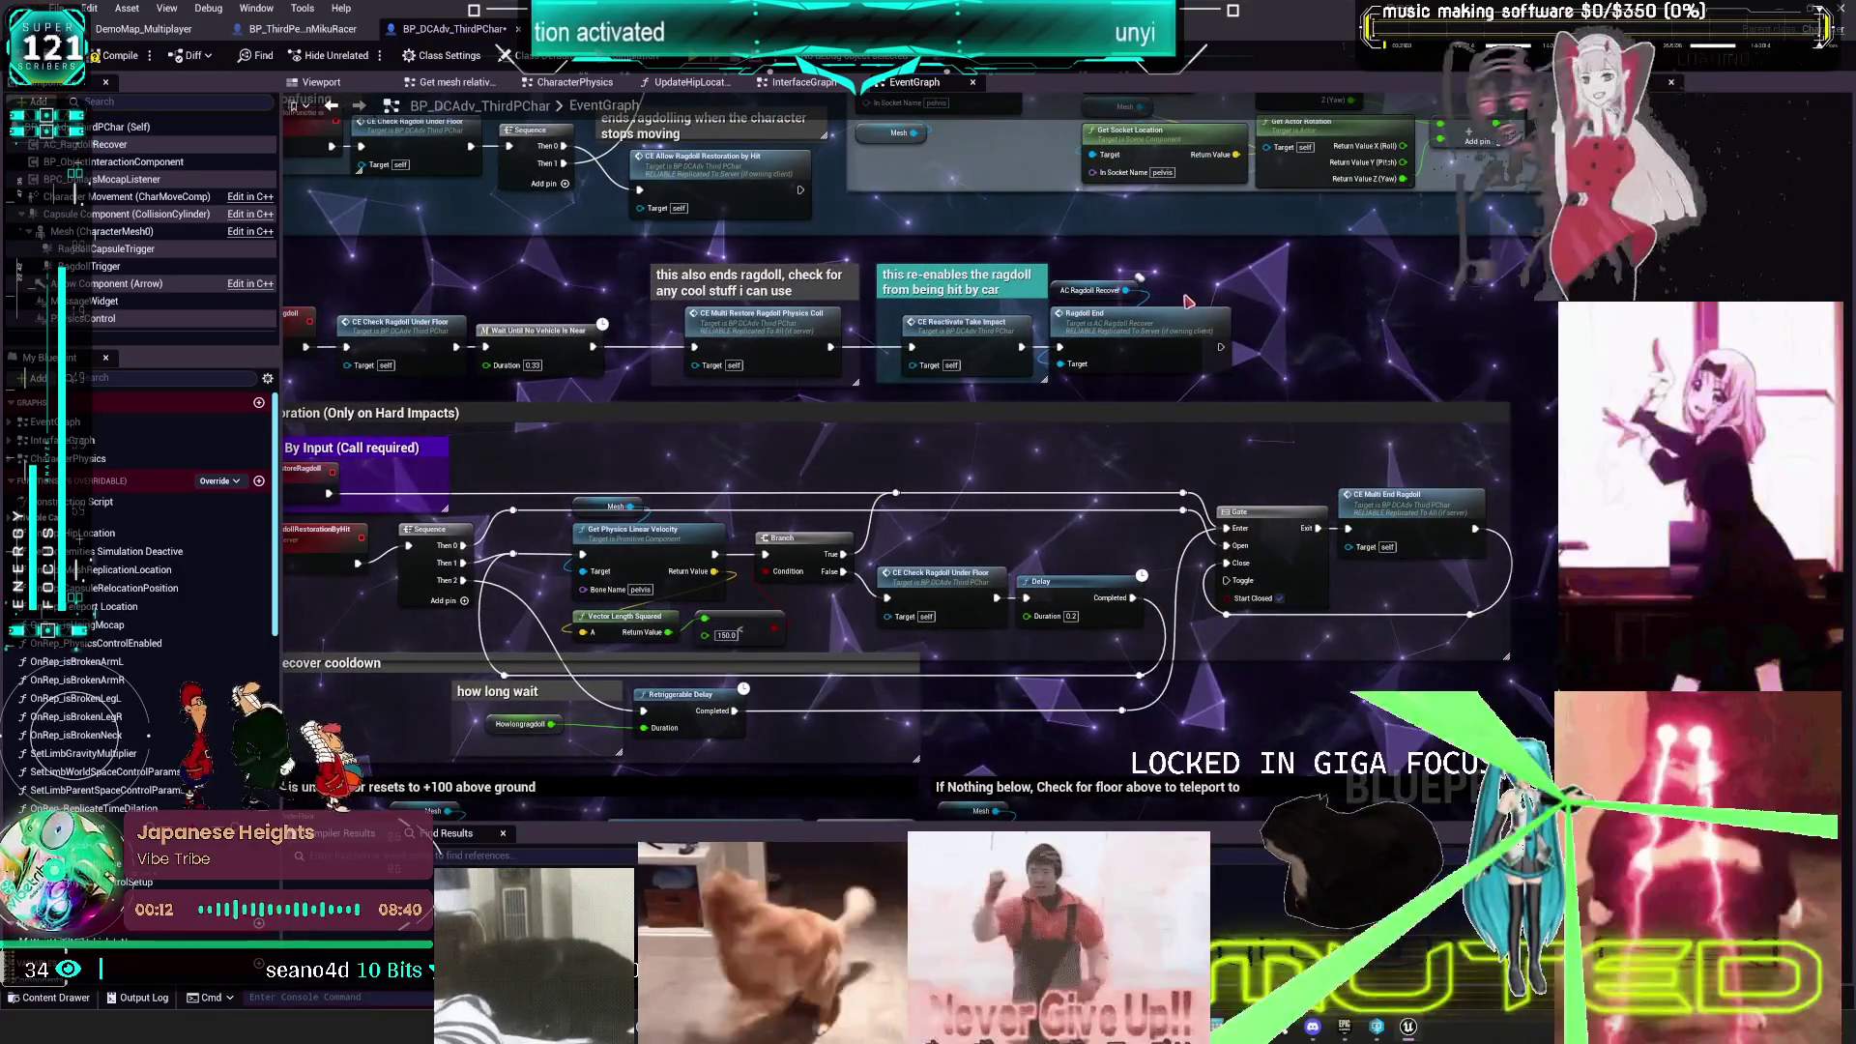
click(1165, 325)
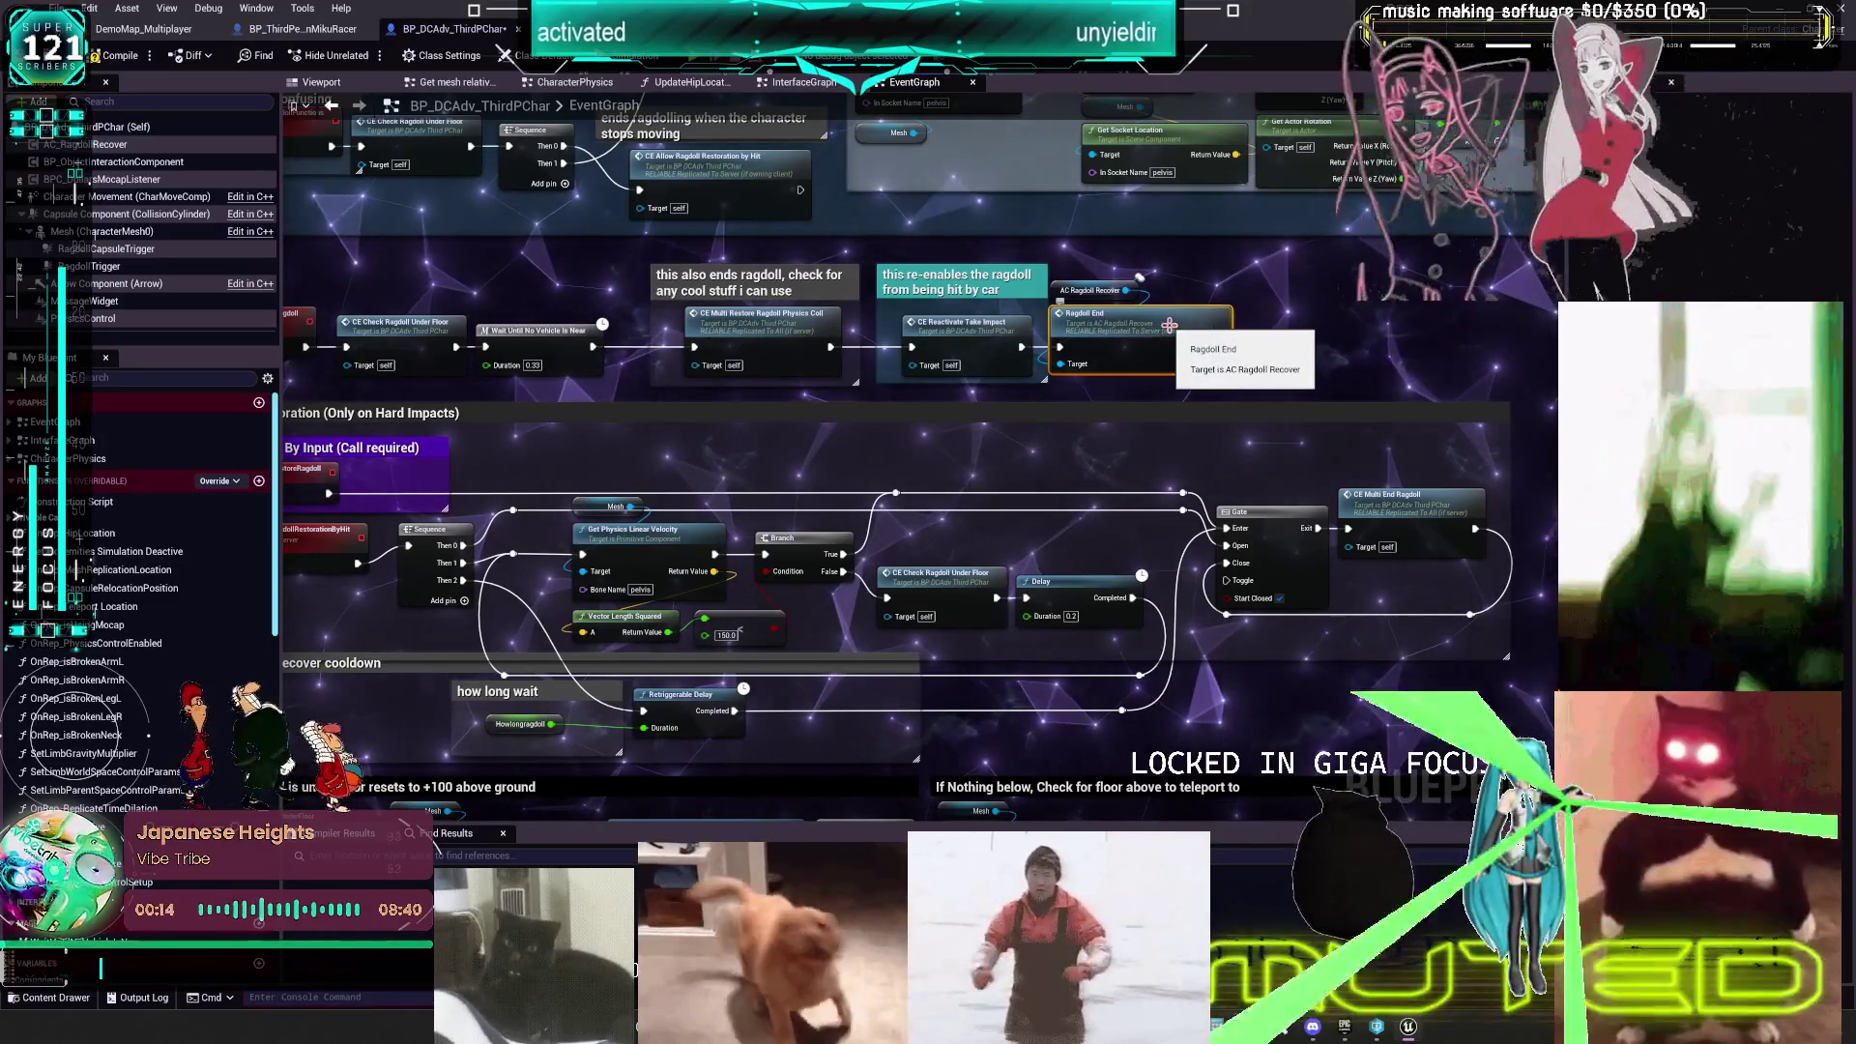
double_click(1170, 331)
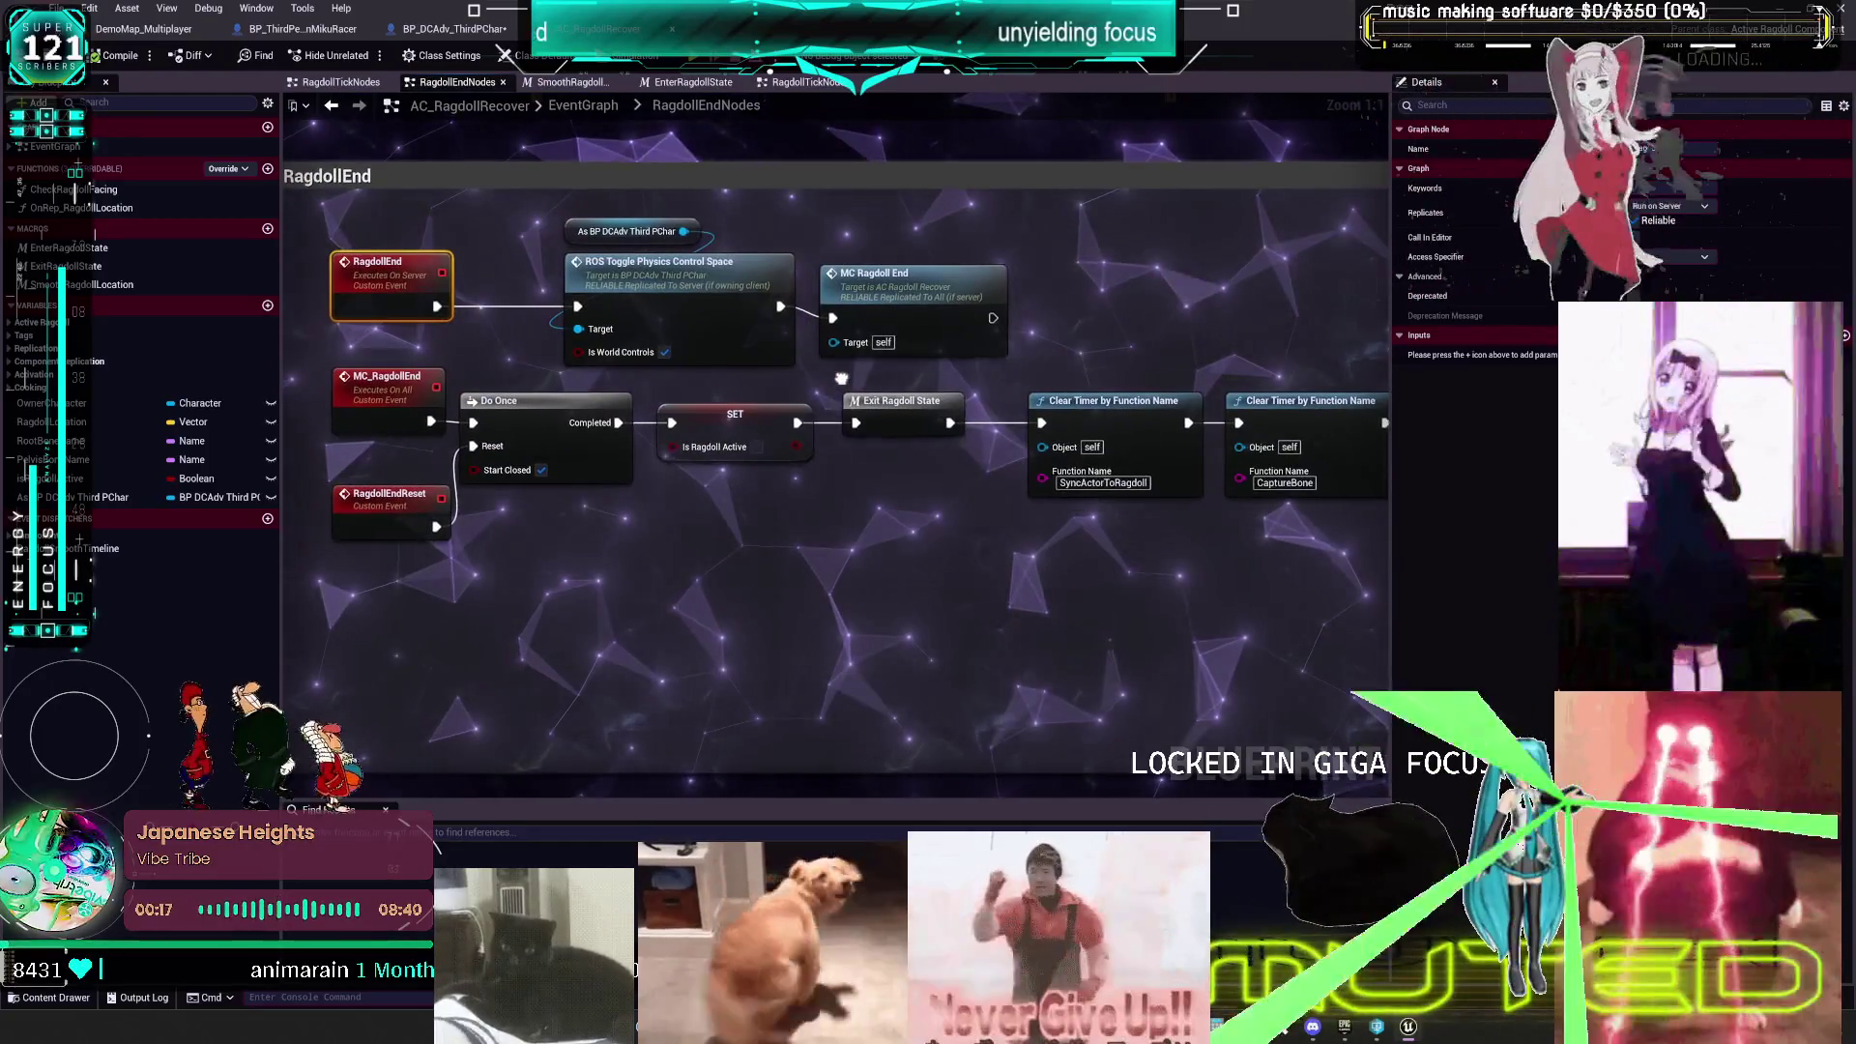
mouse_move(841, 378)
mouse_down()
mouse_move(1197, 274)
mouse_move(643, 268)
mouse_up()
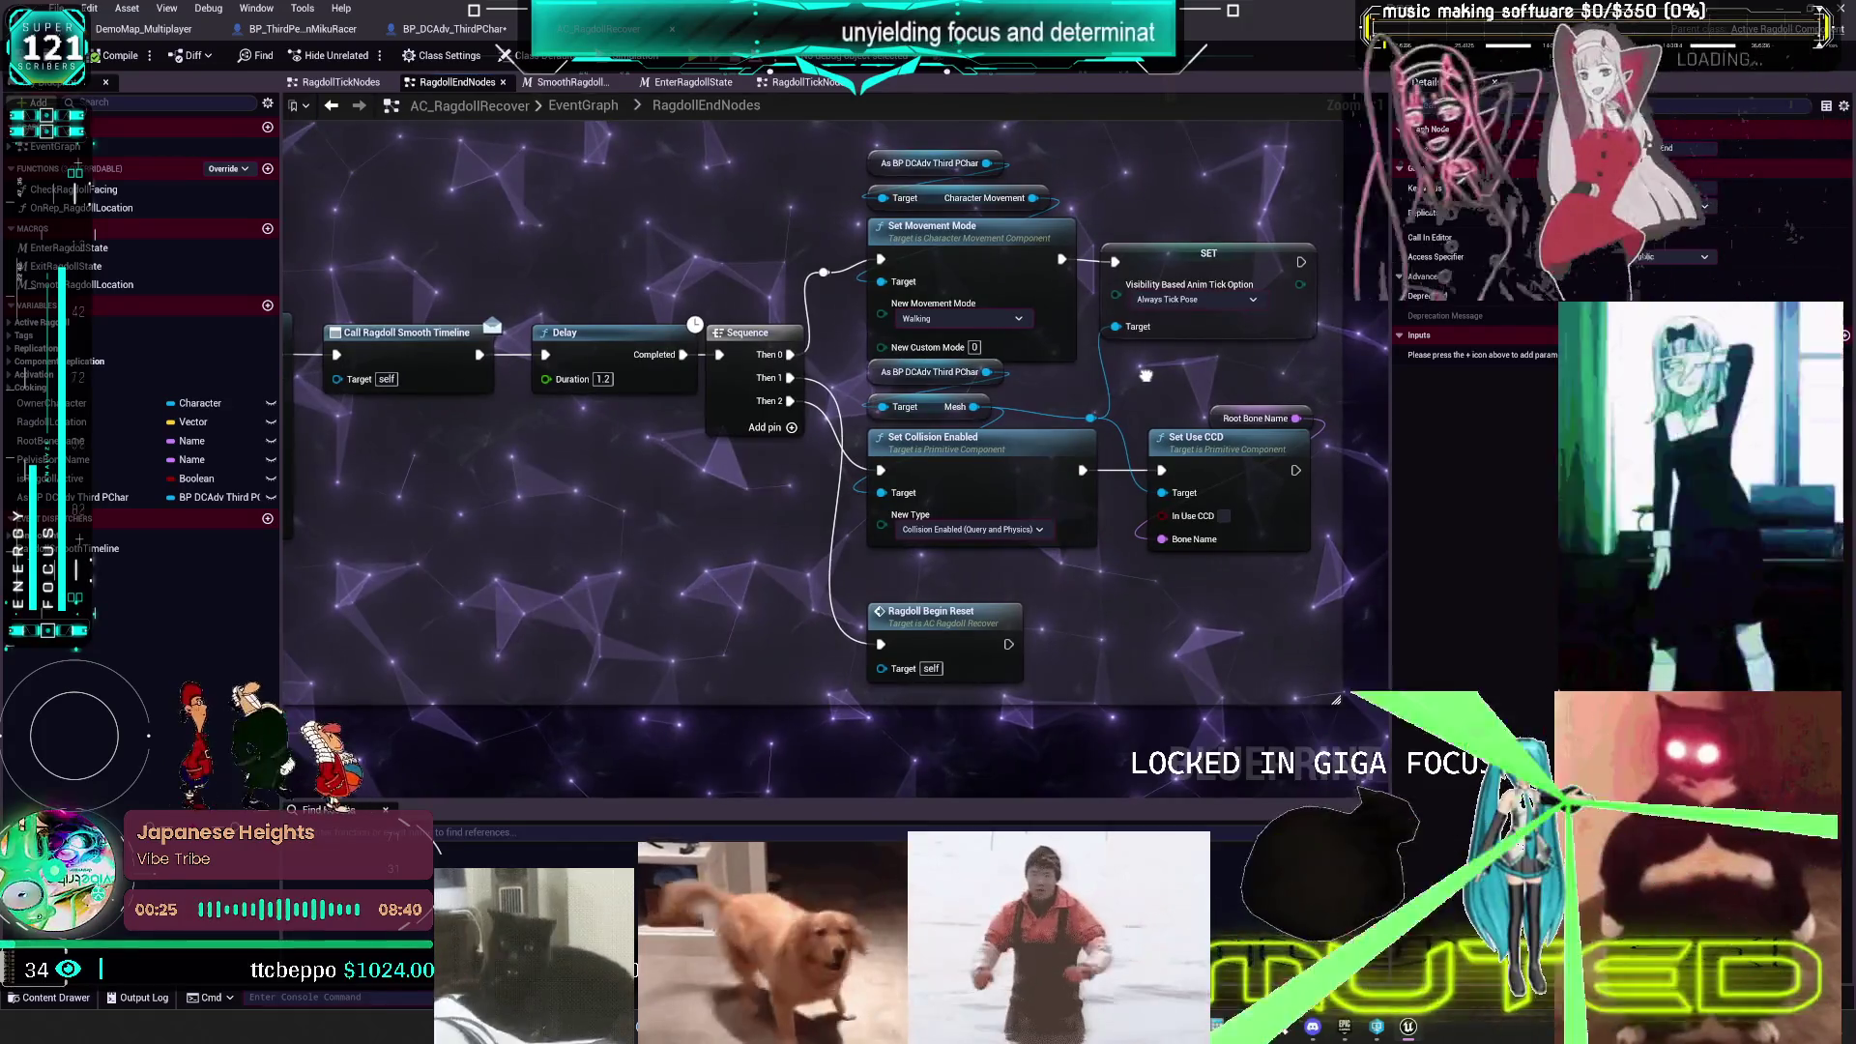
mouse_move(606, 451)
mouse_down()
mouse_move(837, 408)
mouse_move(810, 478)
mouse_up()
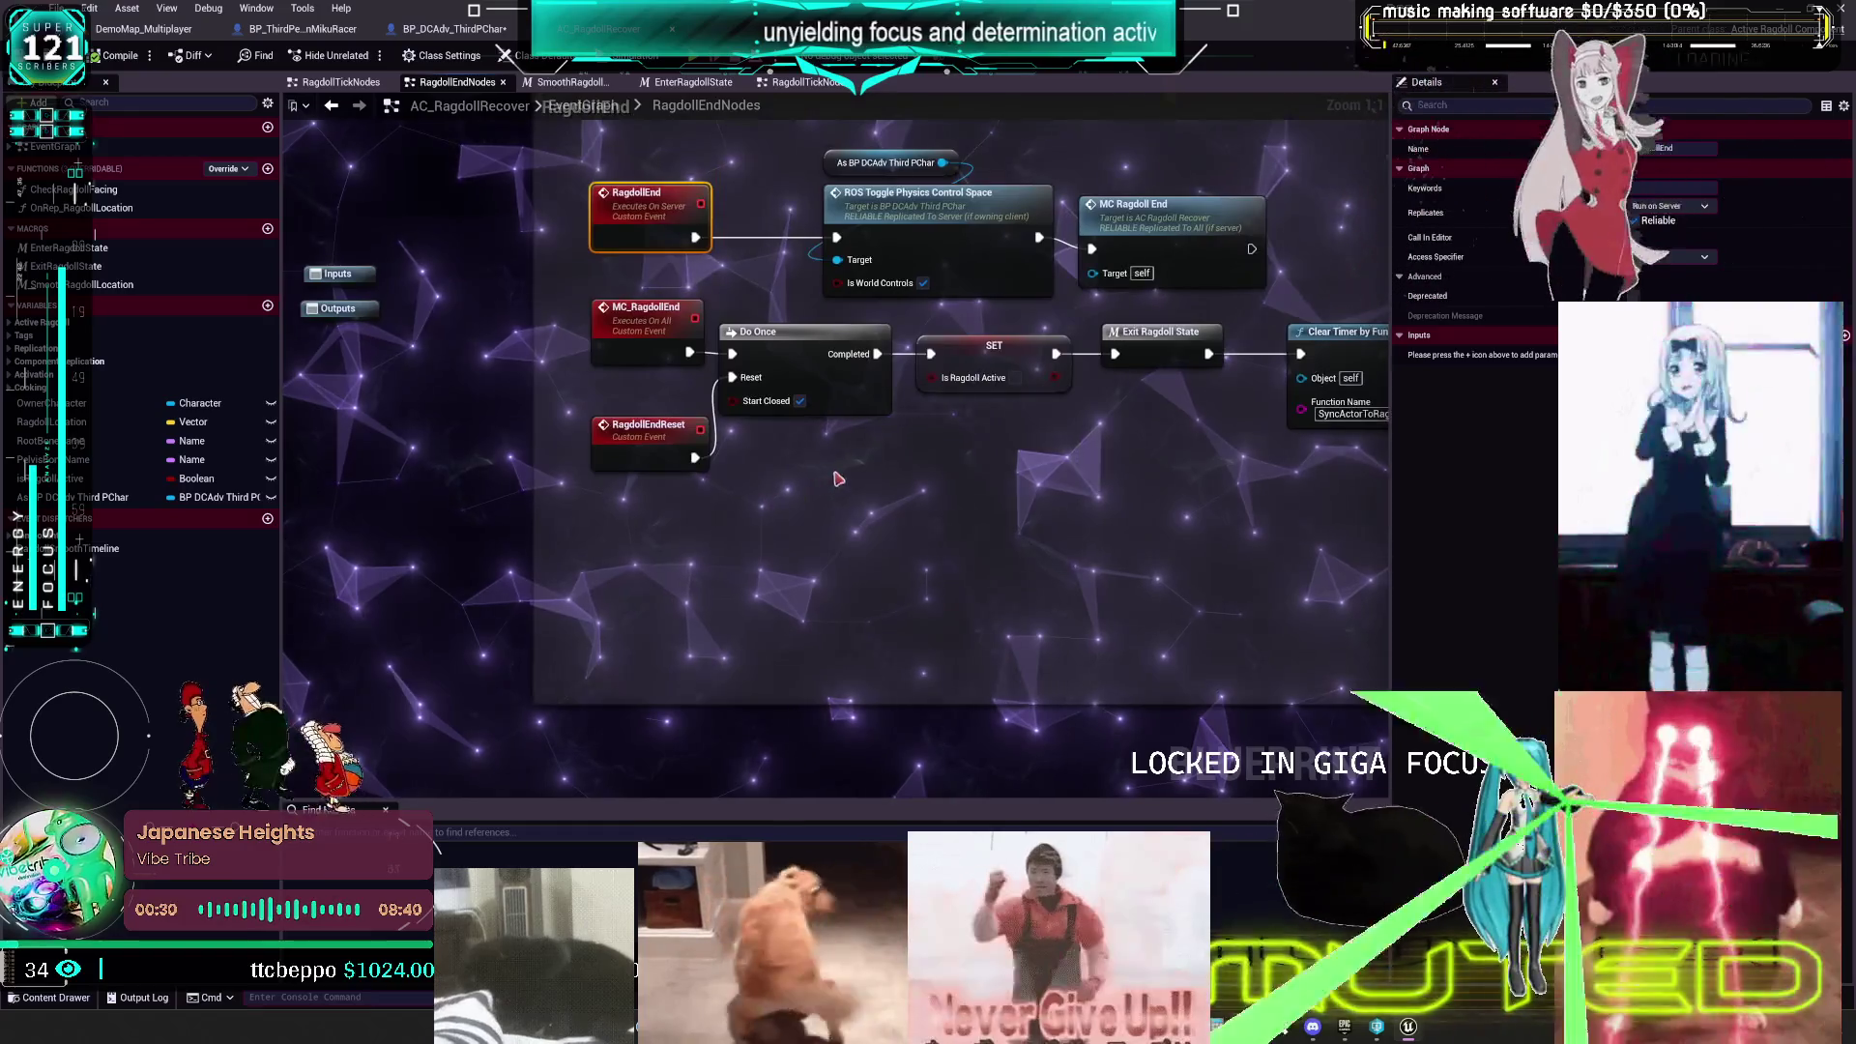
click(781, 479)
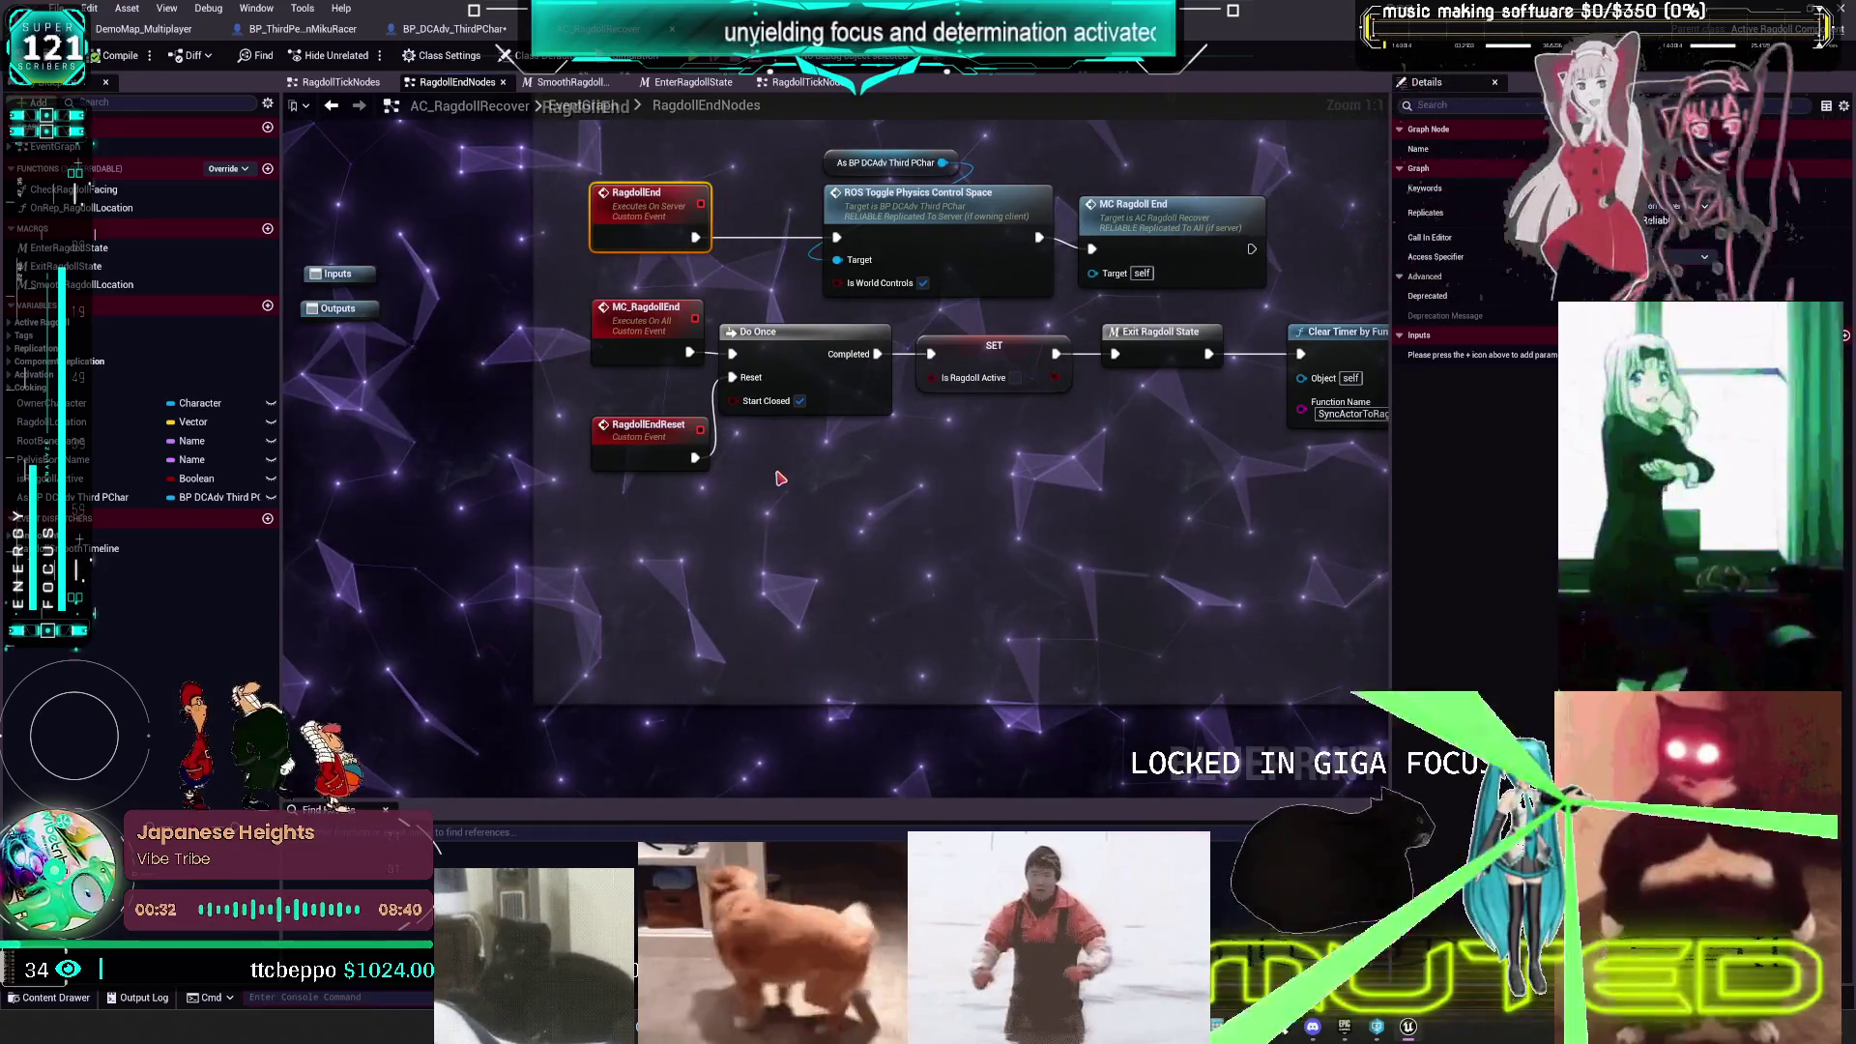
- Add a ROSPhysicsControlSetup call wired from the As BP DCAdv Third PChar cast output
right_click(781, 475)
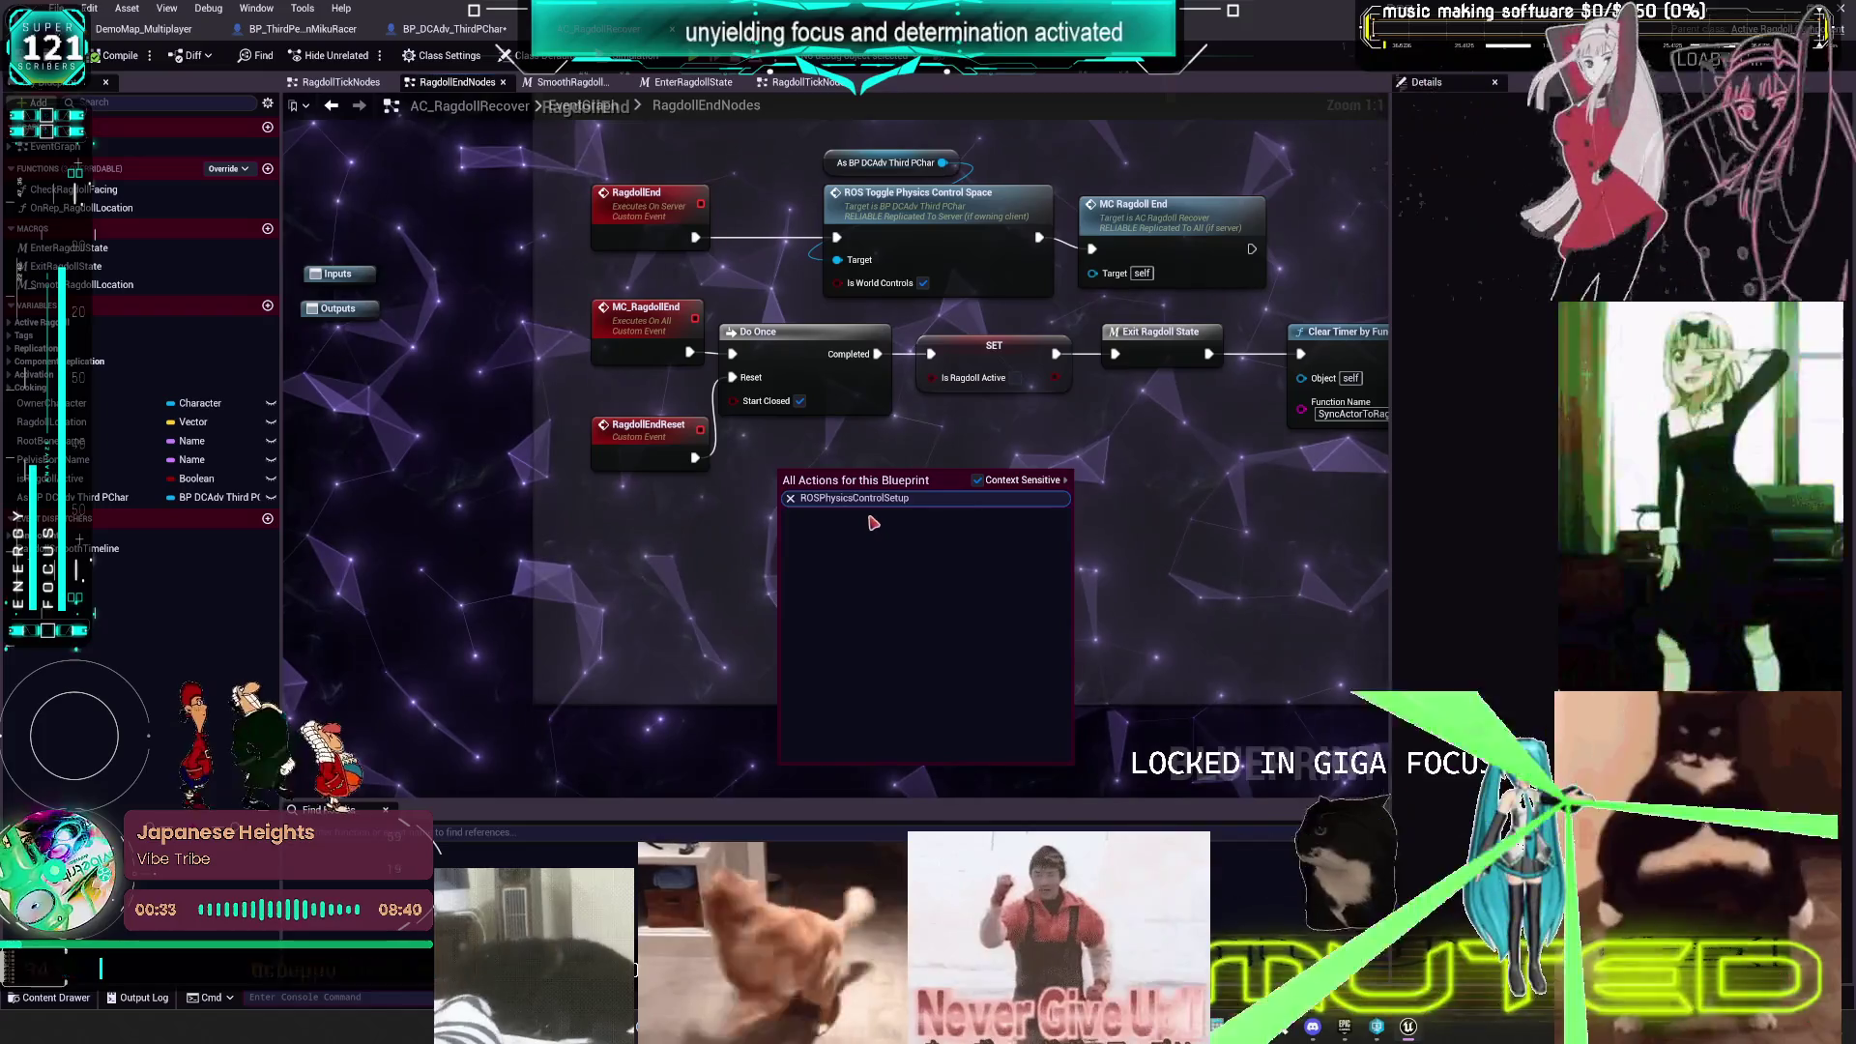
key(Escape)
mouse_move(942, 163)
mouse_down()
mouse_move(875, 522)
mouse_move(831, 546)
mouse_up()
text(ROSPhysicsControlSetup)
click(926, 630)
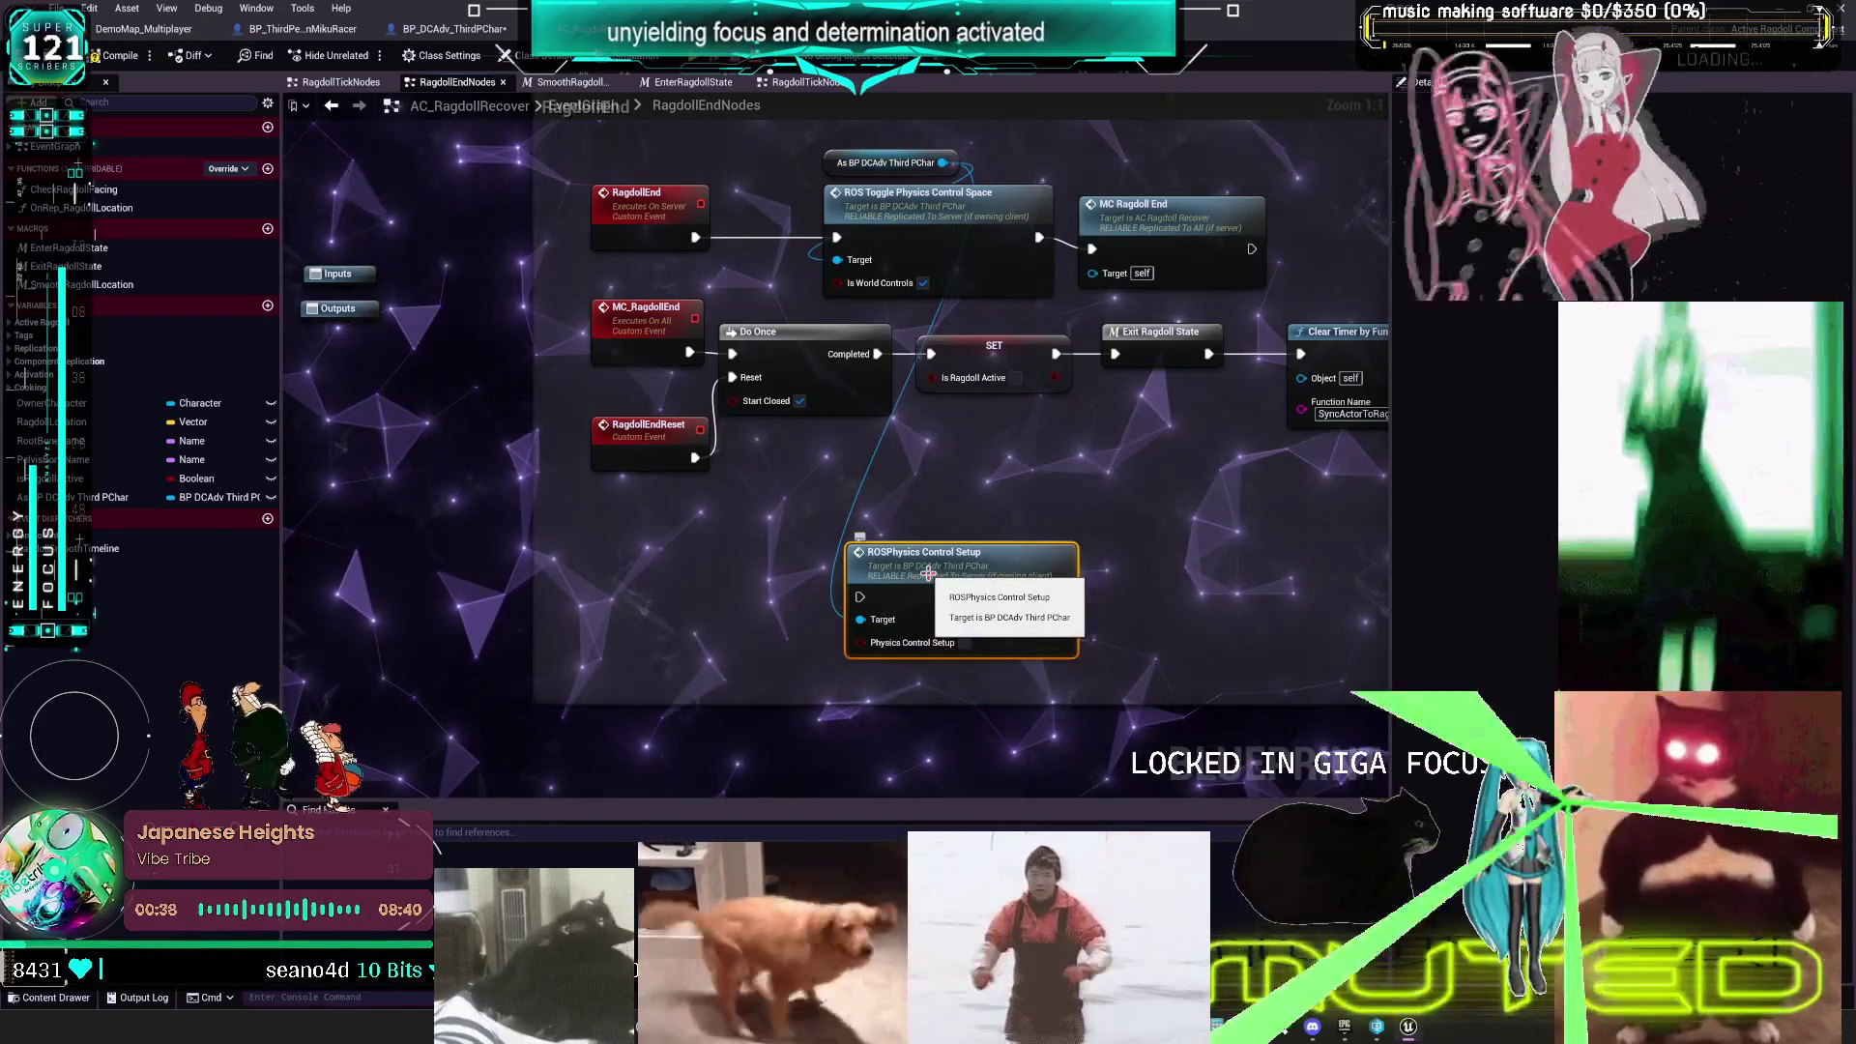
mouse_move(686, 468)
mouse_down()
mouse_move(597, 556)
mouse_move(1150, 527)
mouse_up()
scroll(667, 552, down, 1)
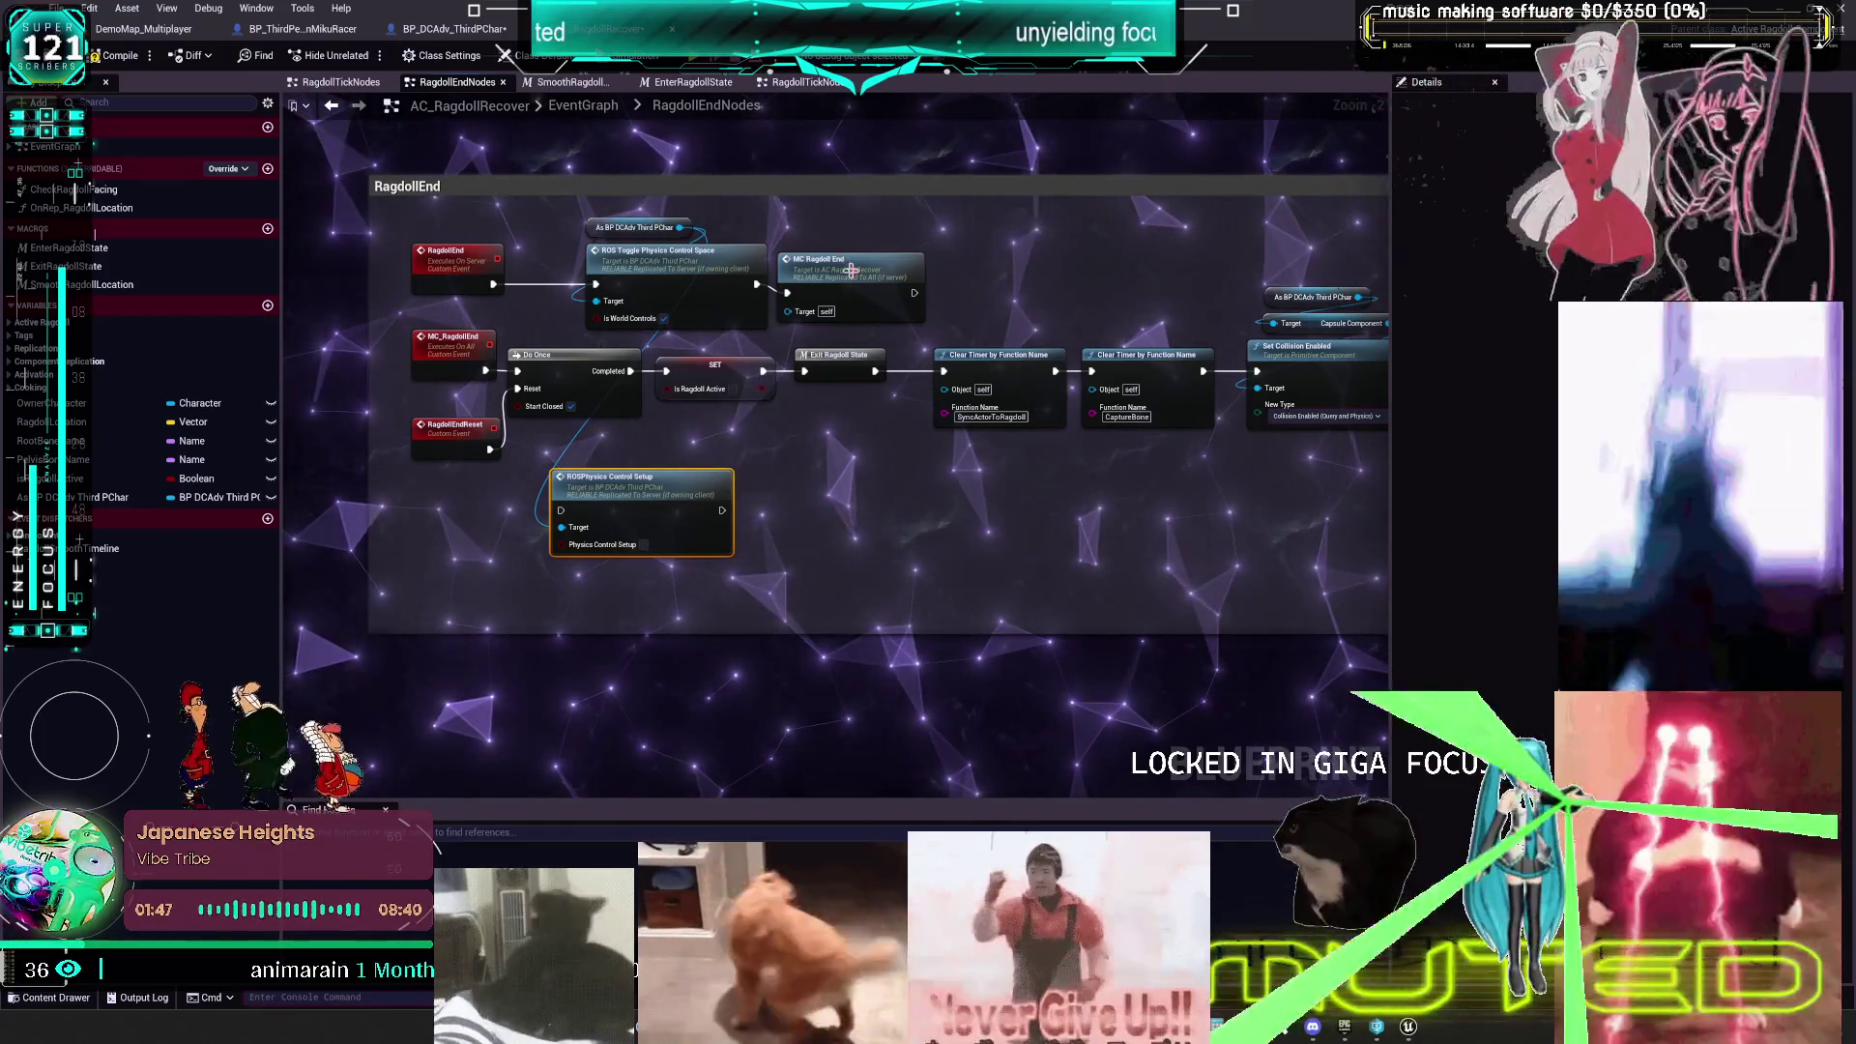
double_click(721, 272)
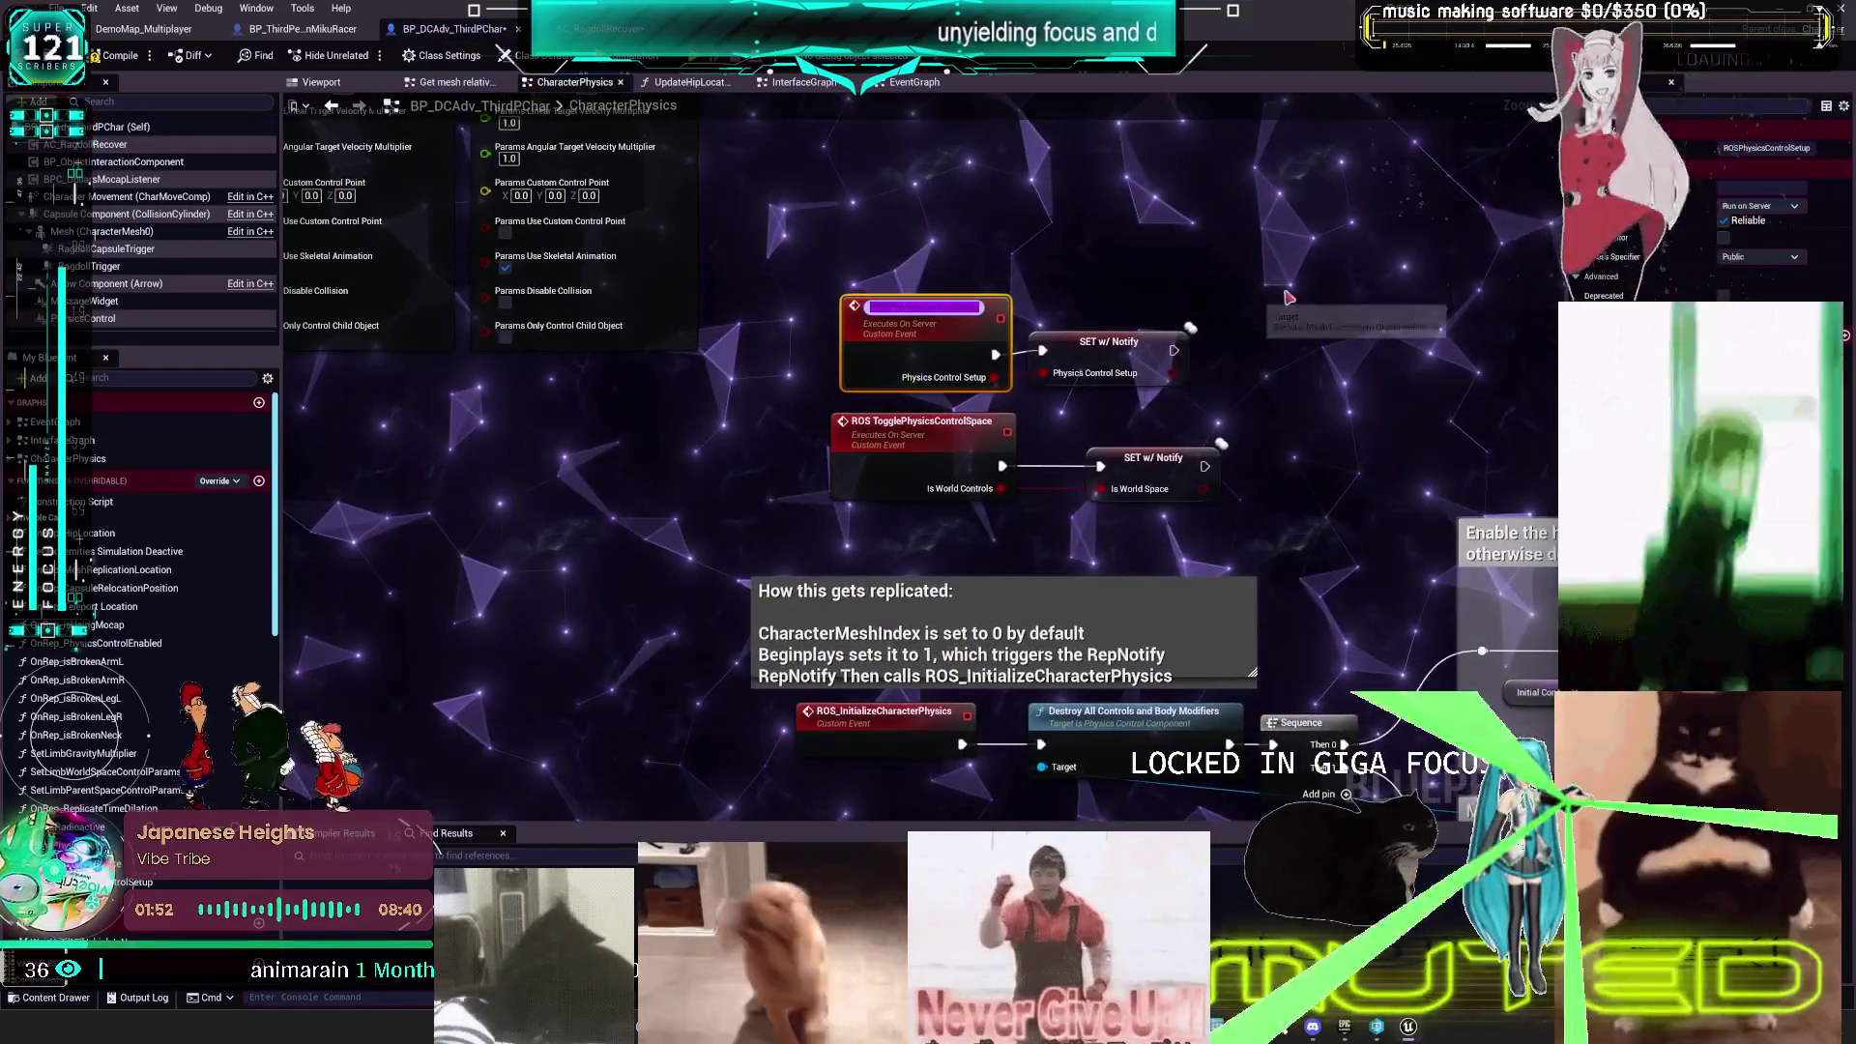
click(1111, 348)
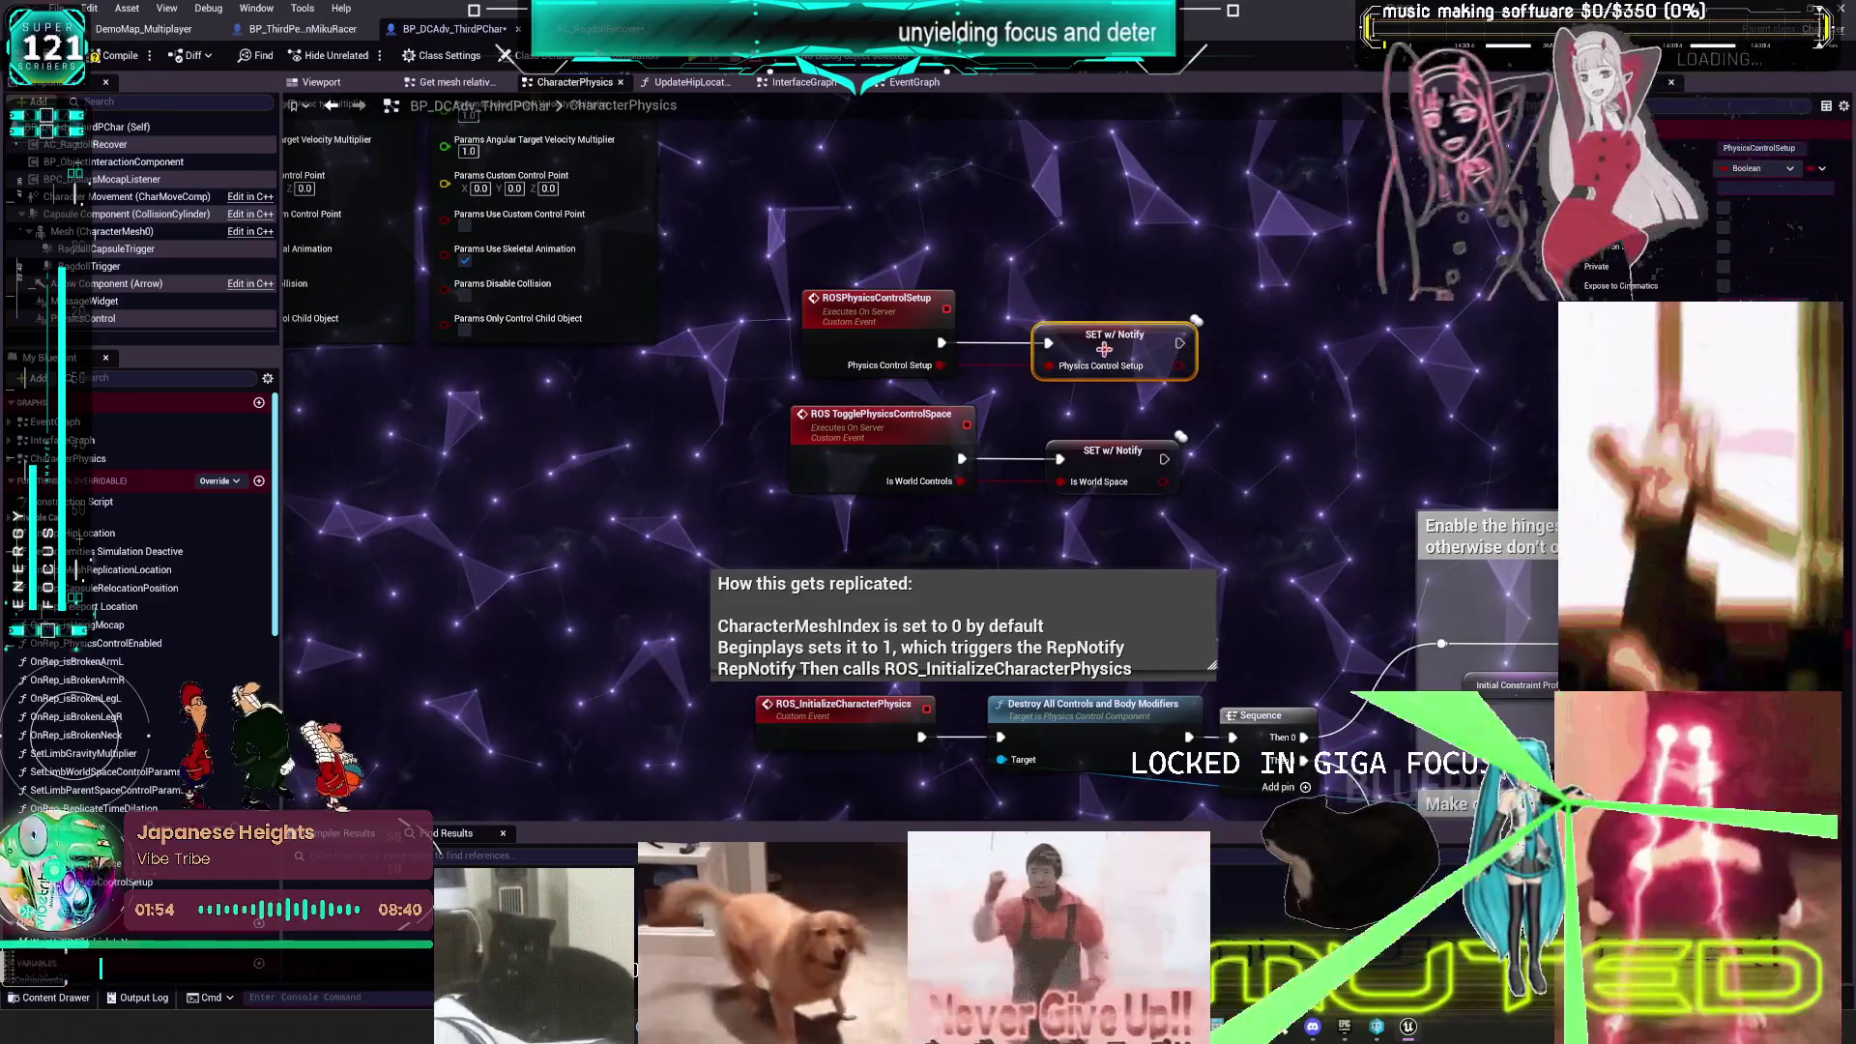
scroll(860, 233, down, 5)
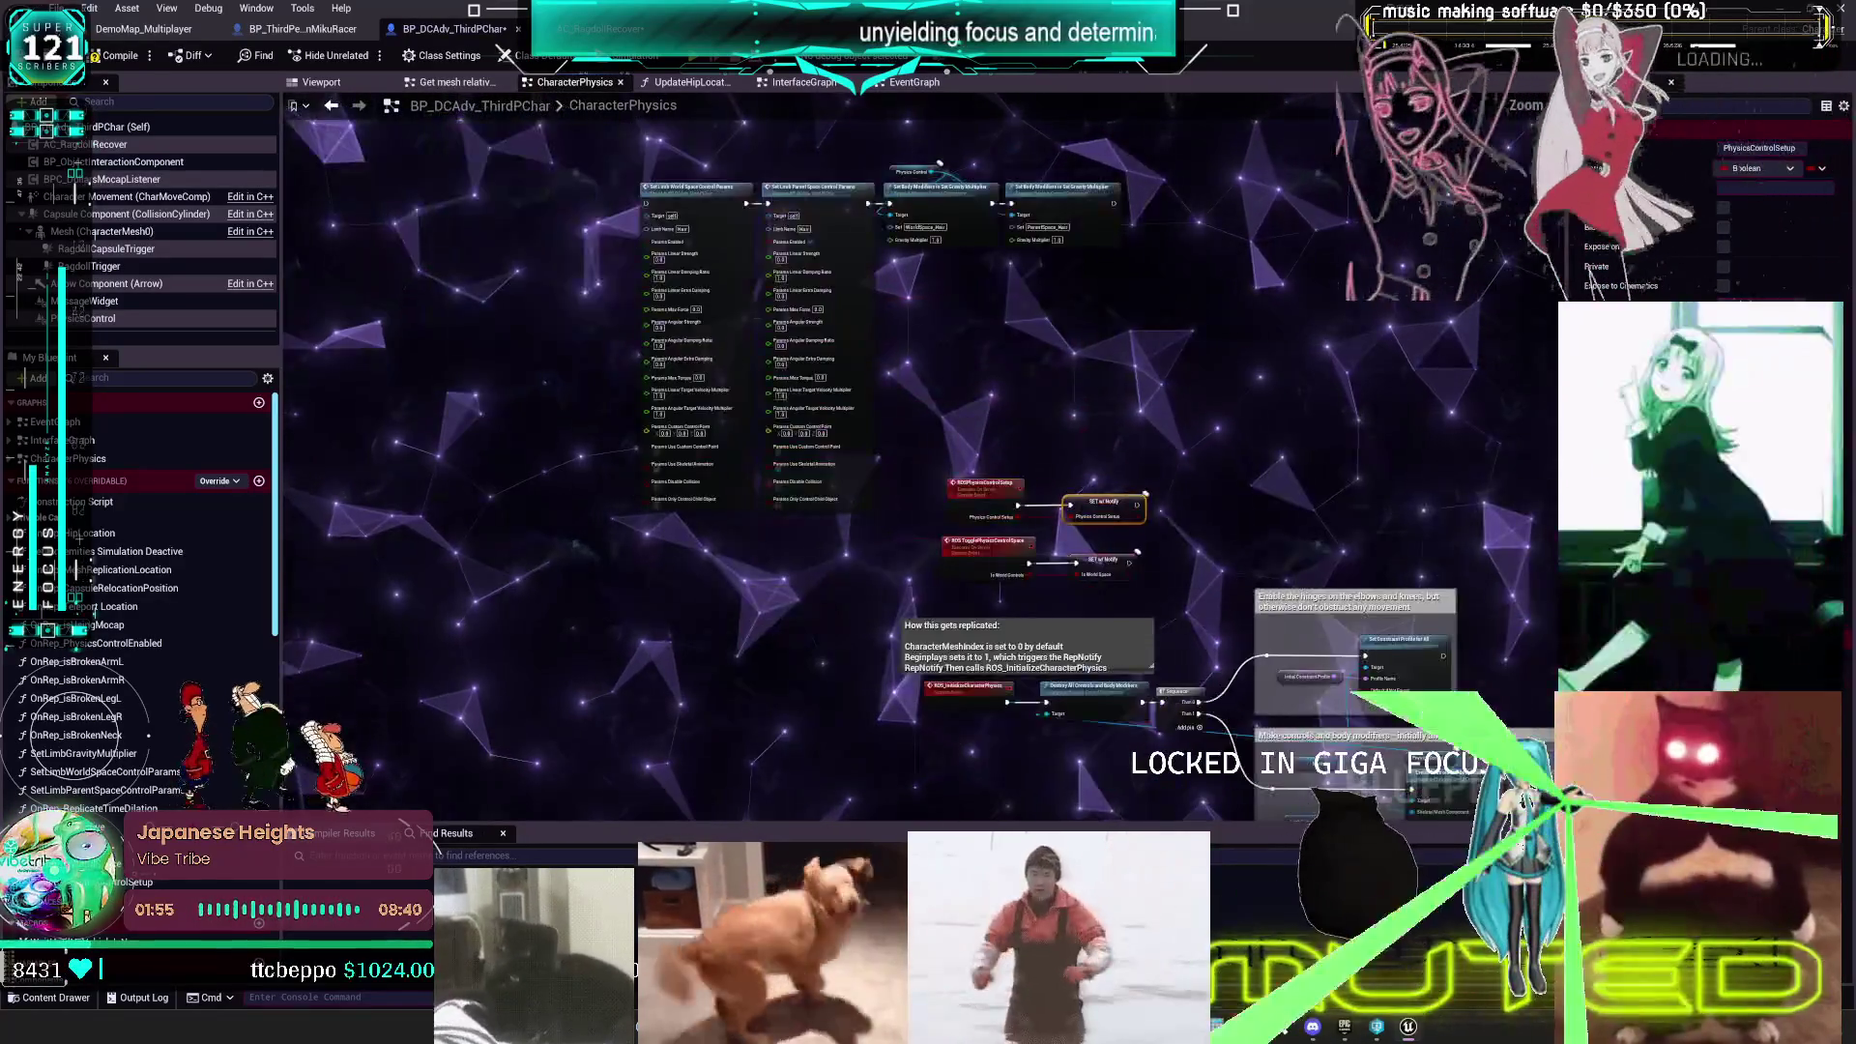
drag(860, 233, 759, 175)
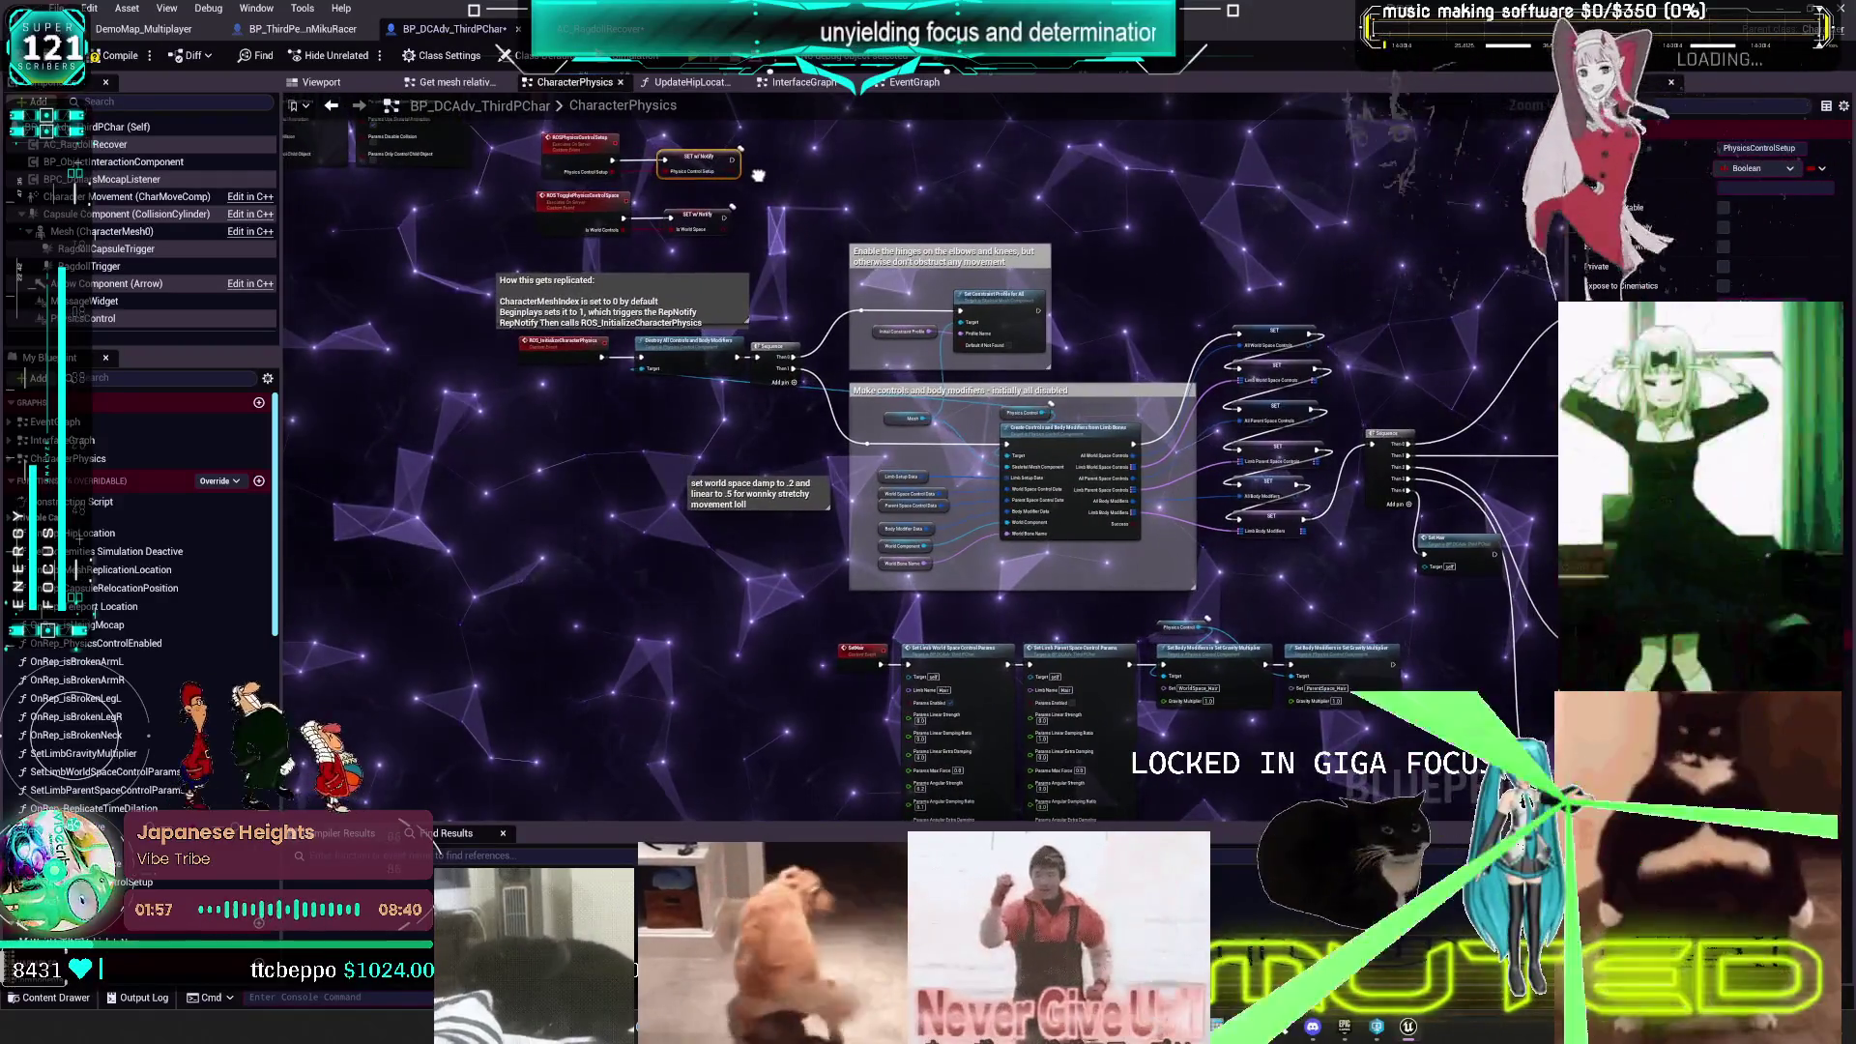
scroll(948, 419, up, 3)
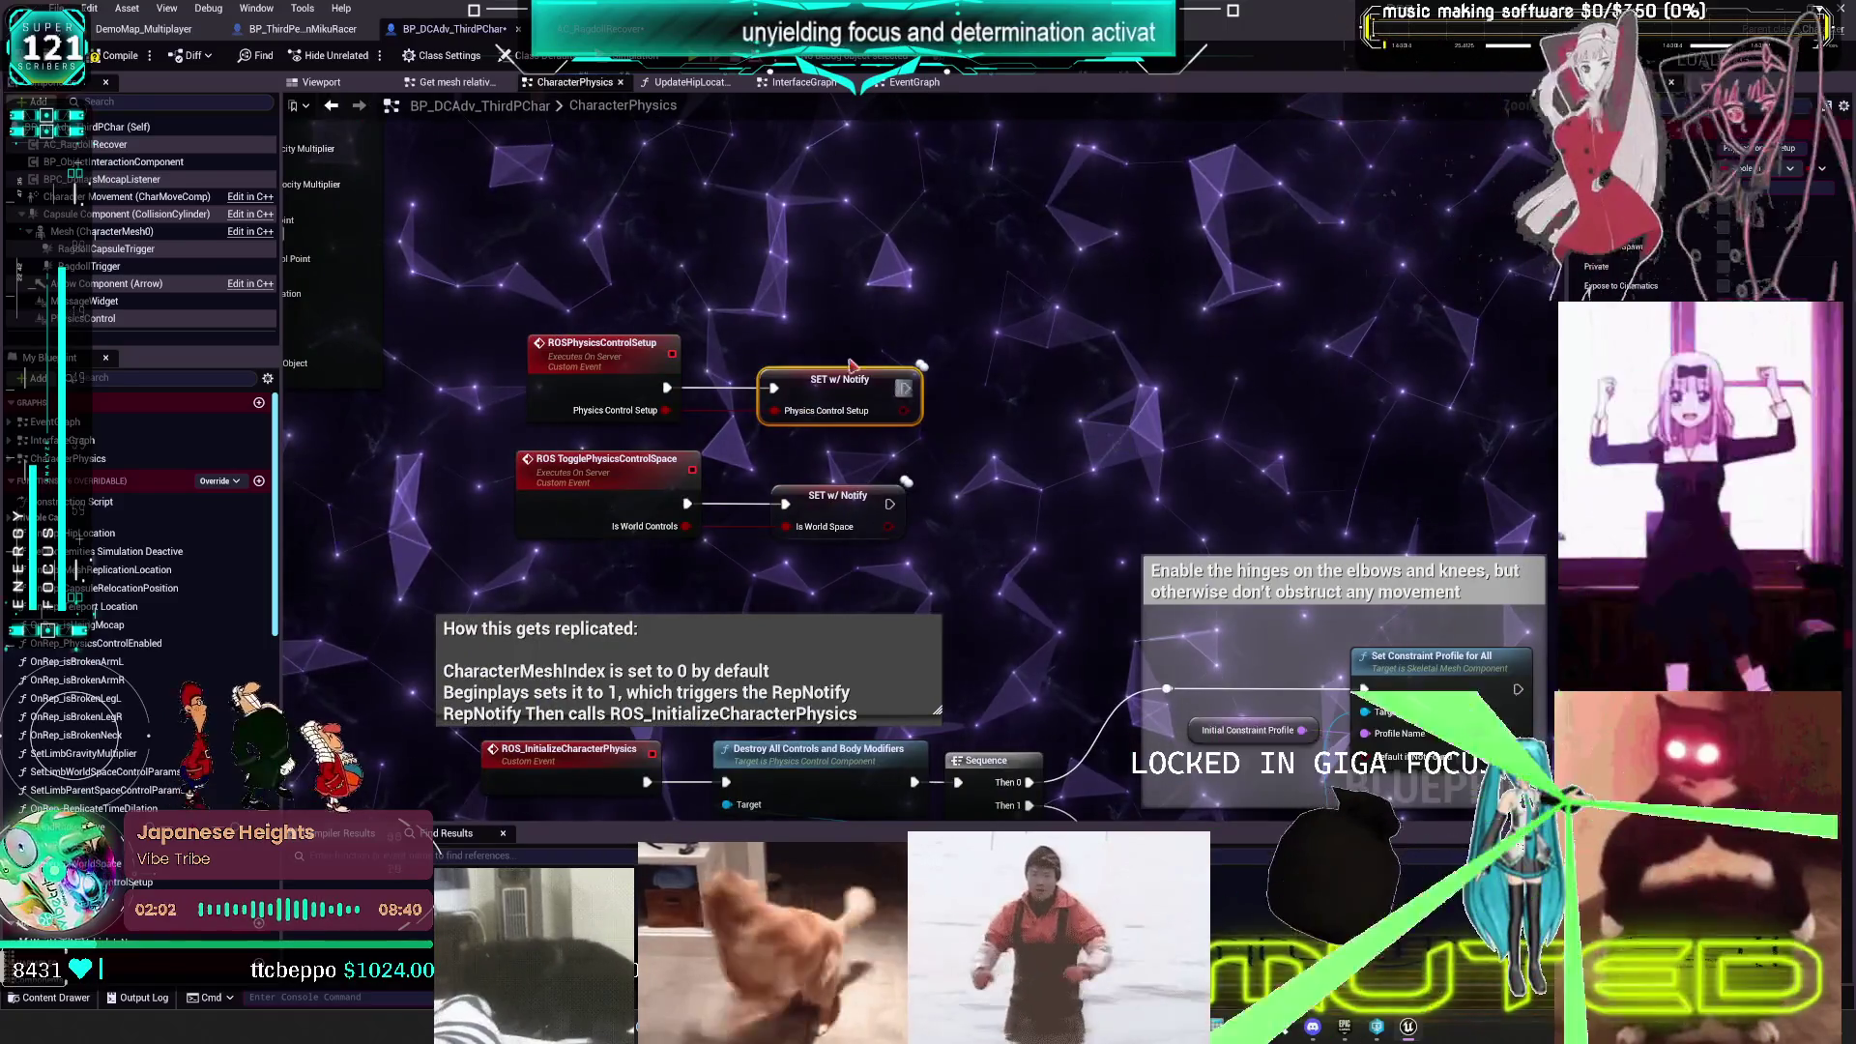
click(331, 106)
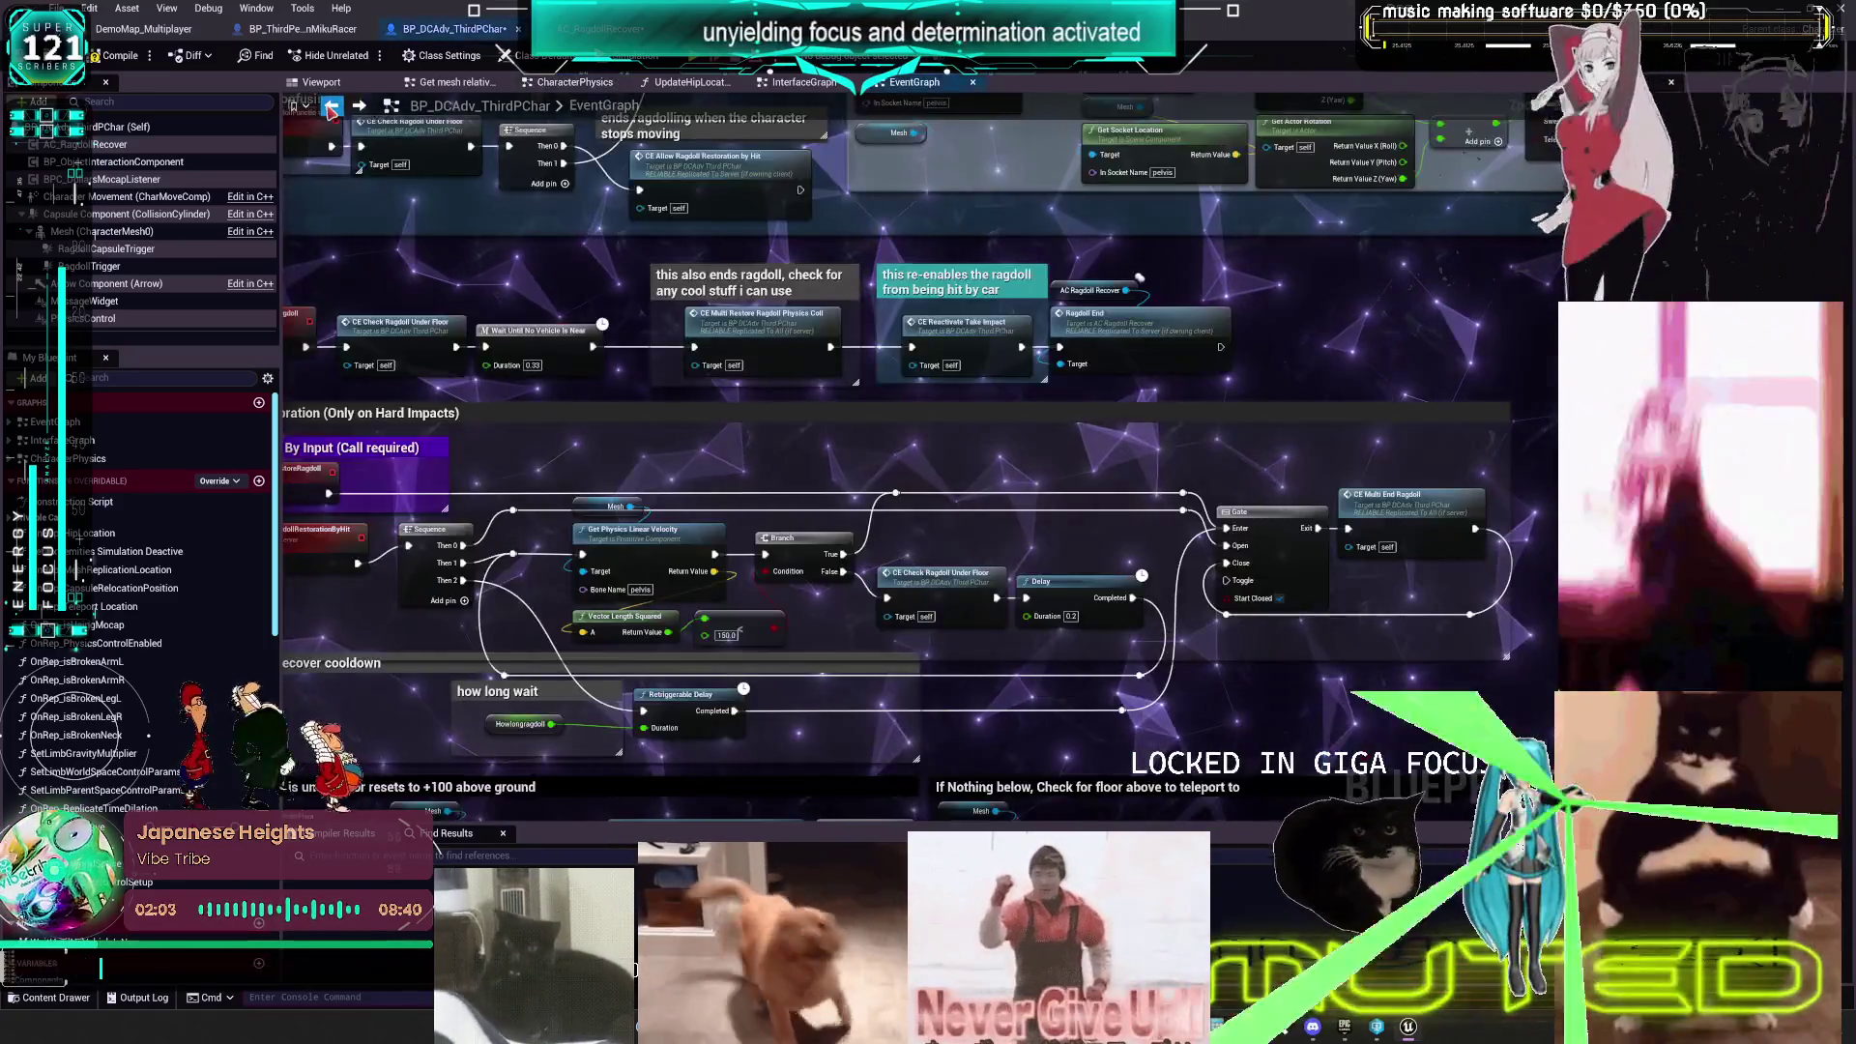
click(369, 110)
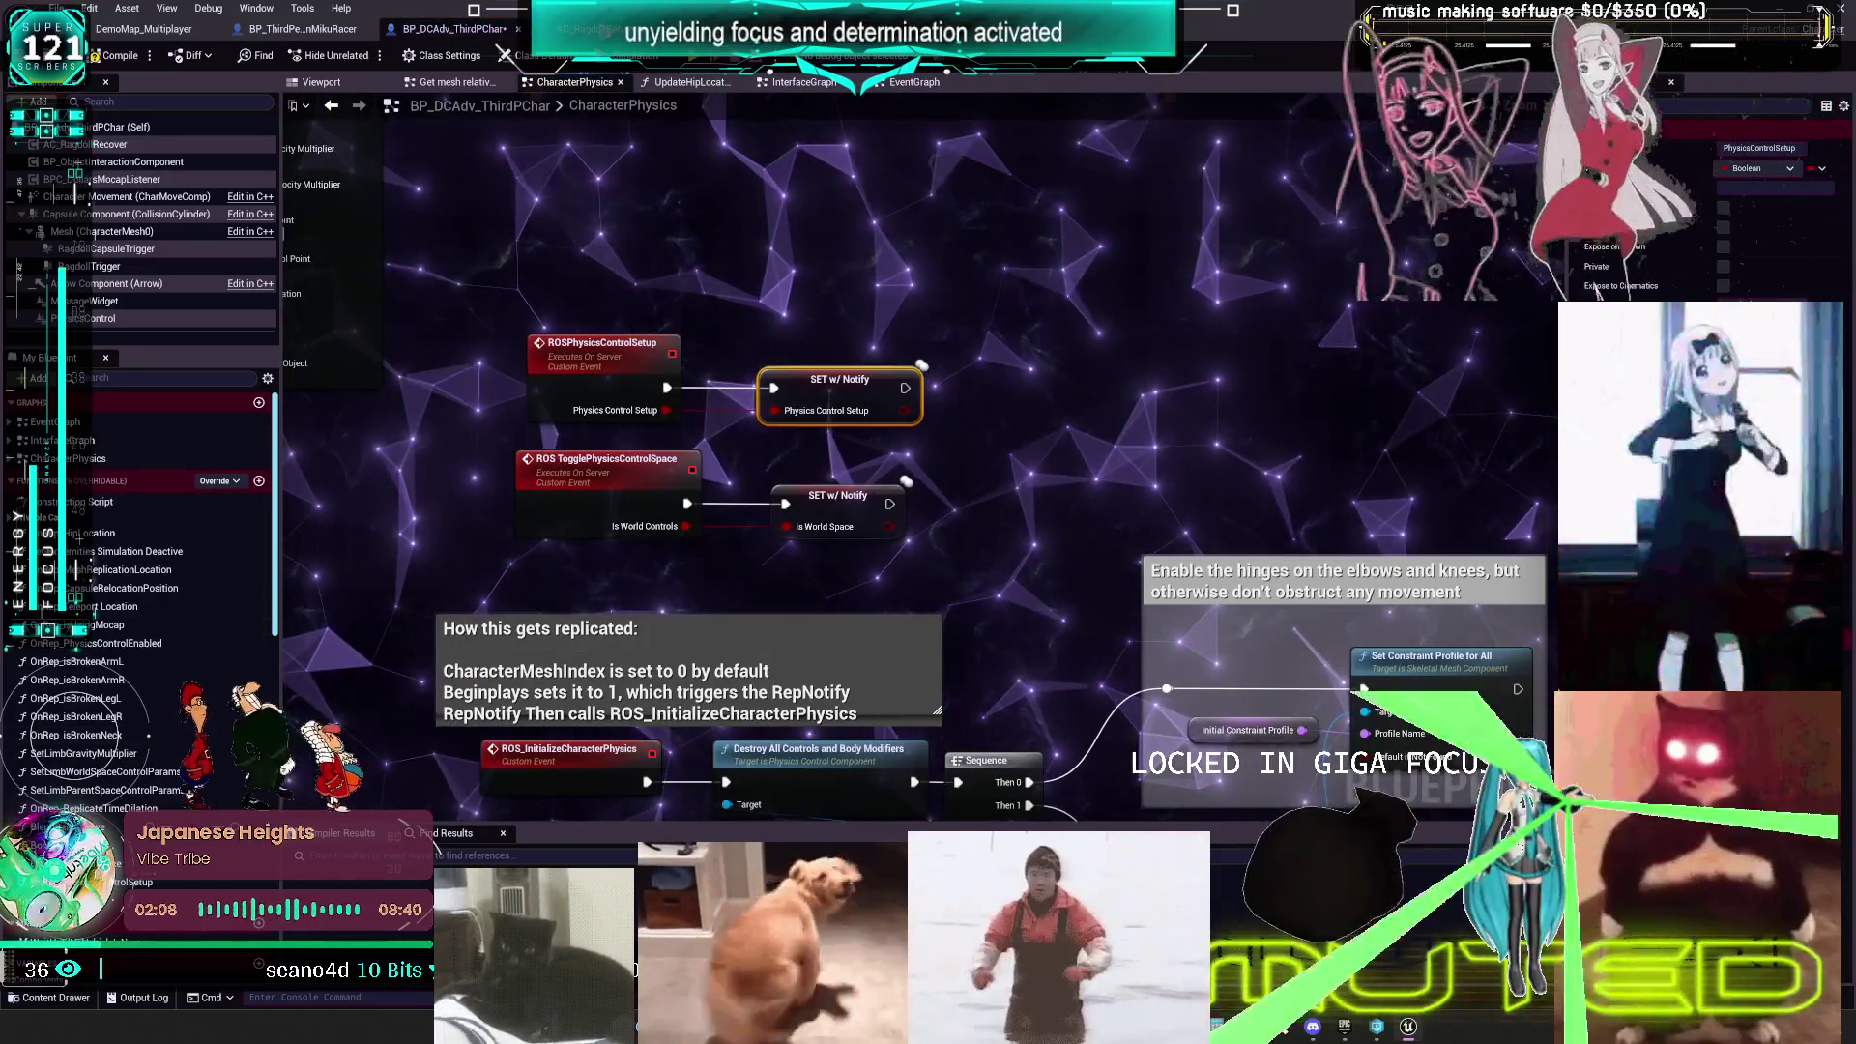
click(590, 28)
click(662, 513)
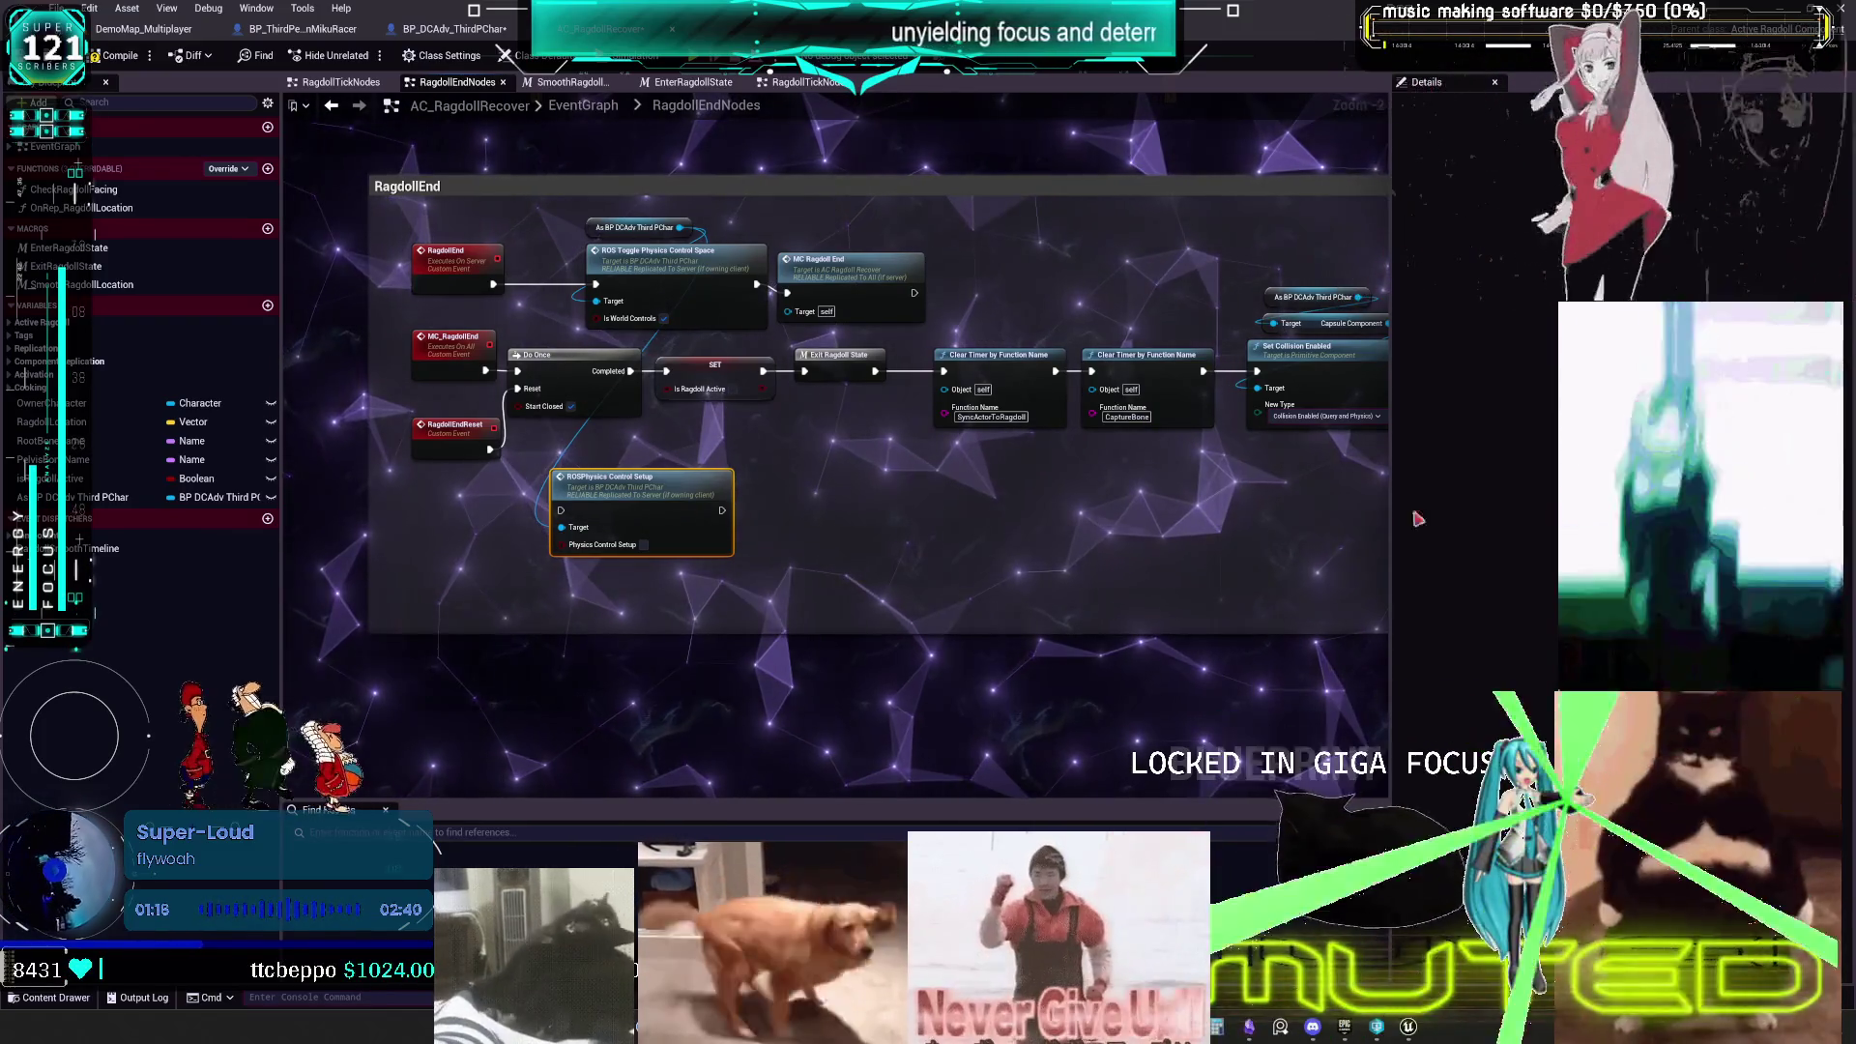
- Jump from MC Ragdoll End to the ROS TogglePhysicsControlSpace definition in CharacterPhysics
scroll(797, 560, up, 2)
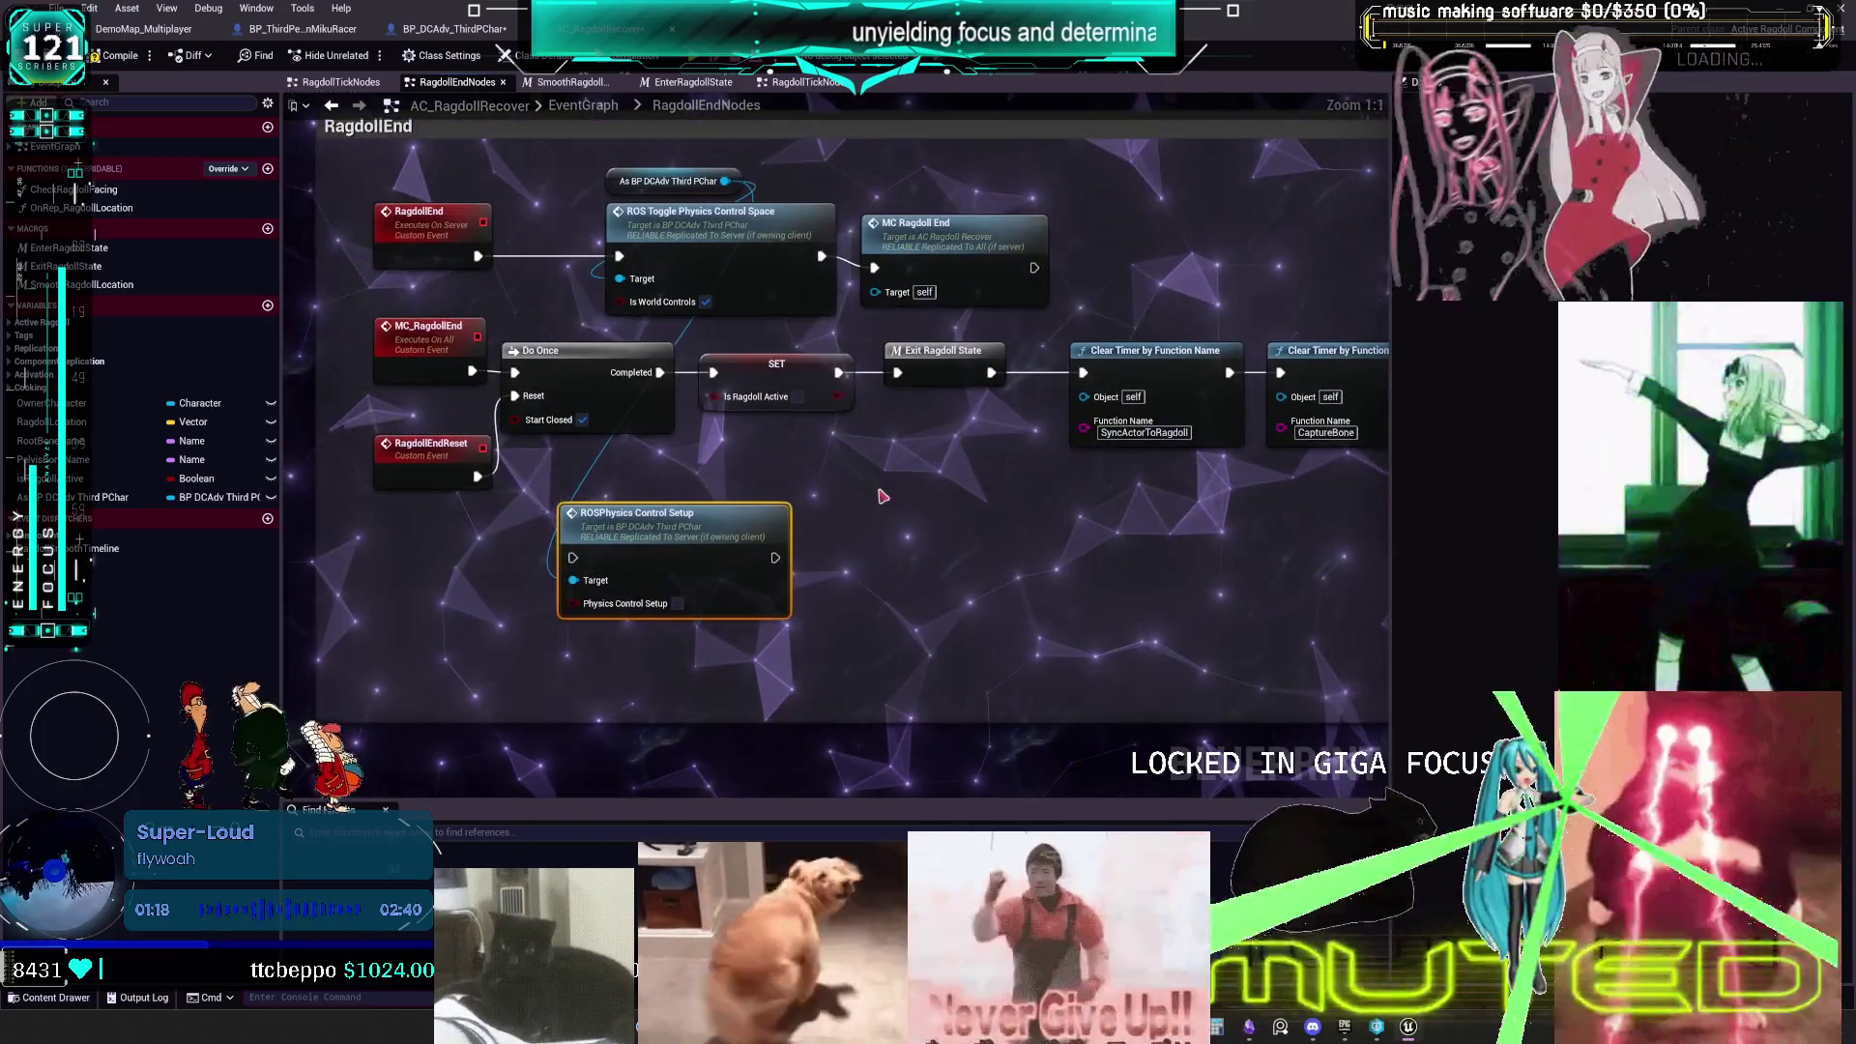
double_click(964, 235)
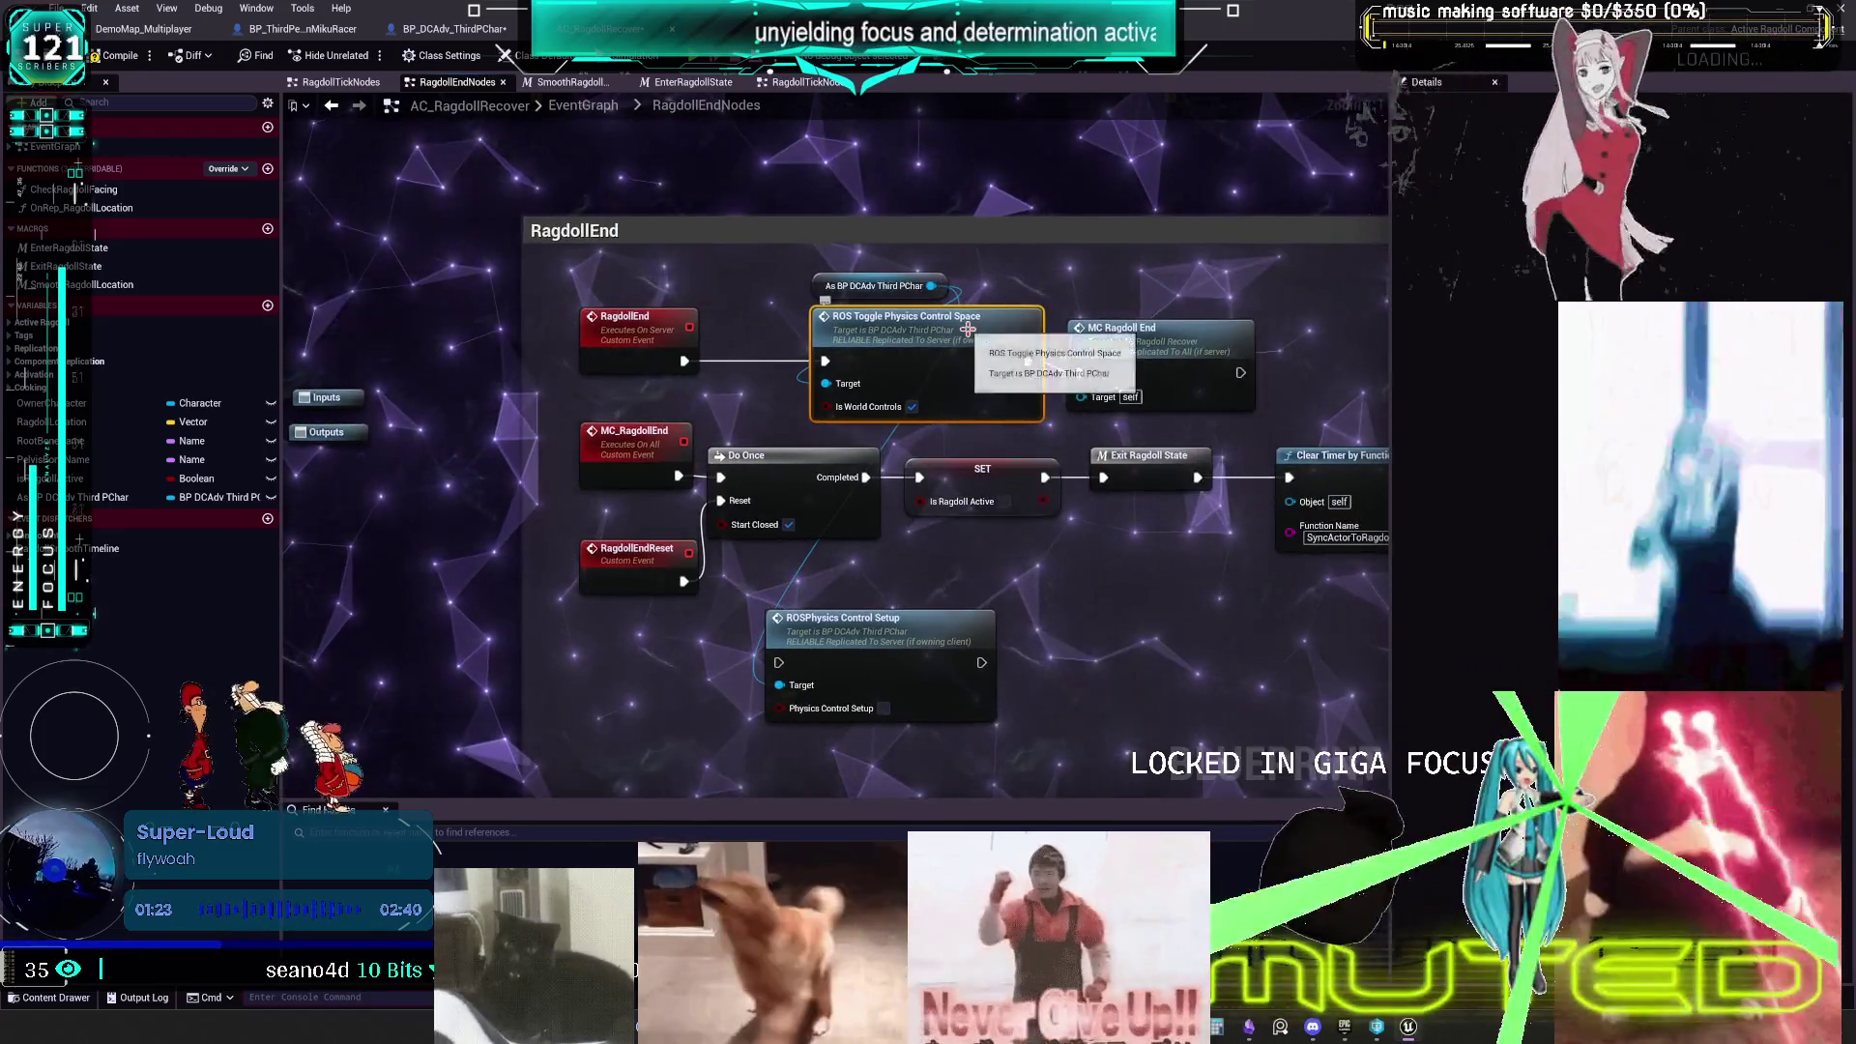
double_click(967, 329)
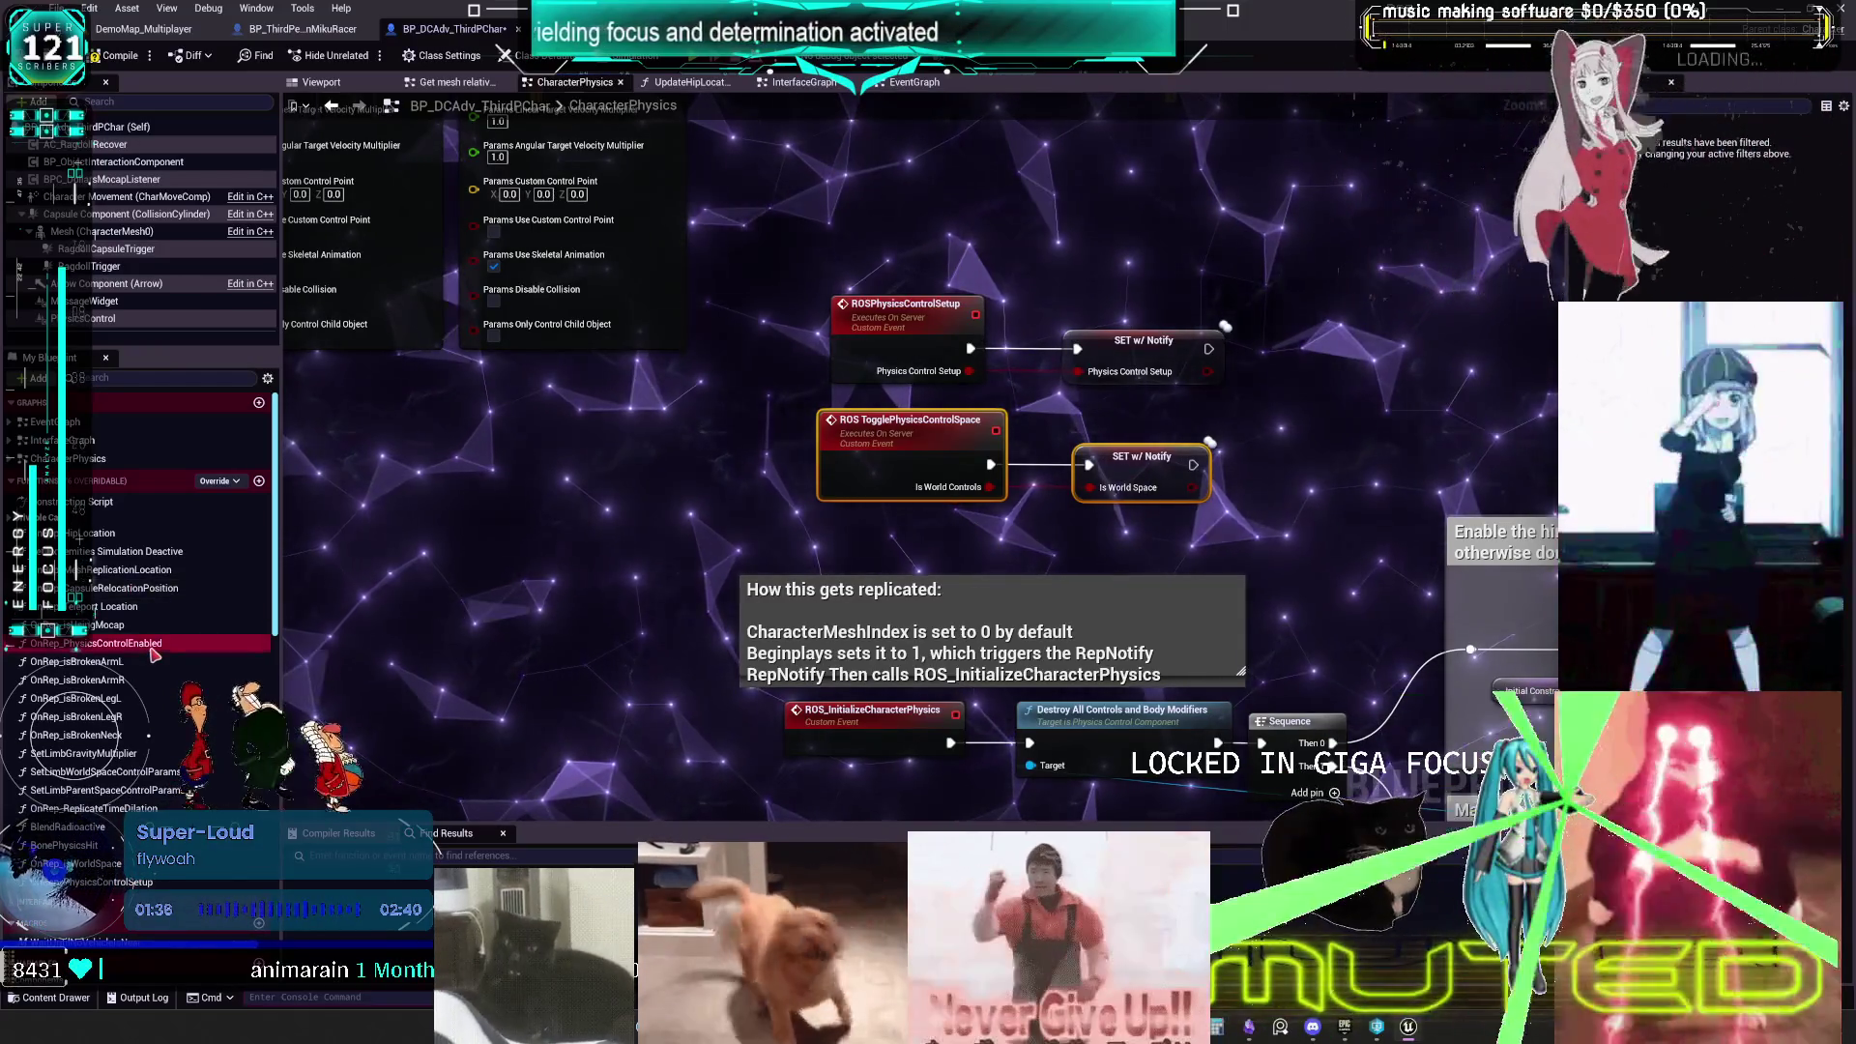
- Open the OnRep_PhysicsControlEnabled graph and find its references by name
double_click(96, 643)
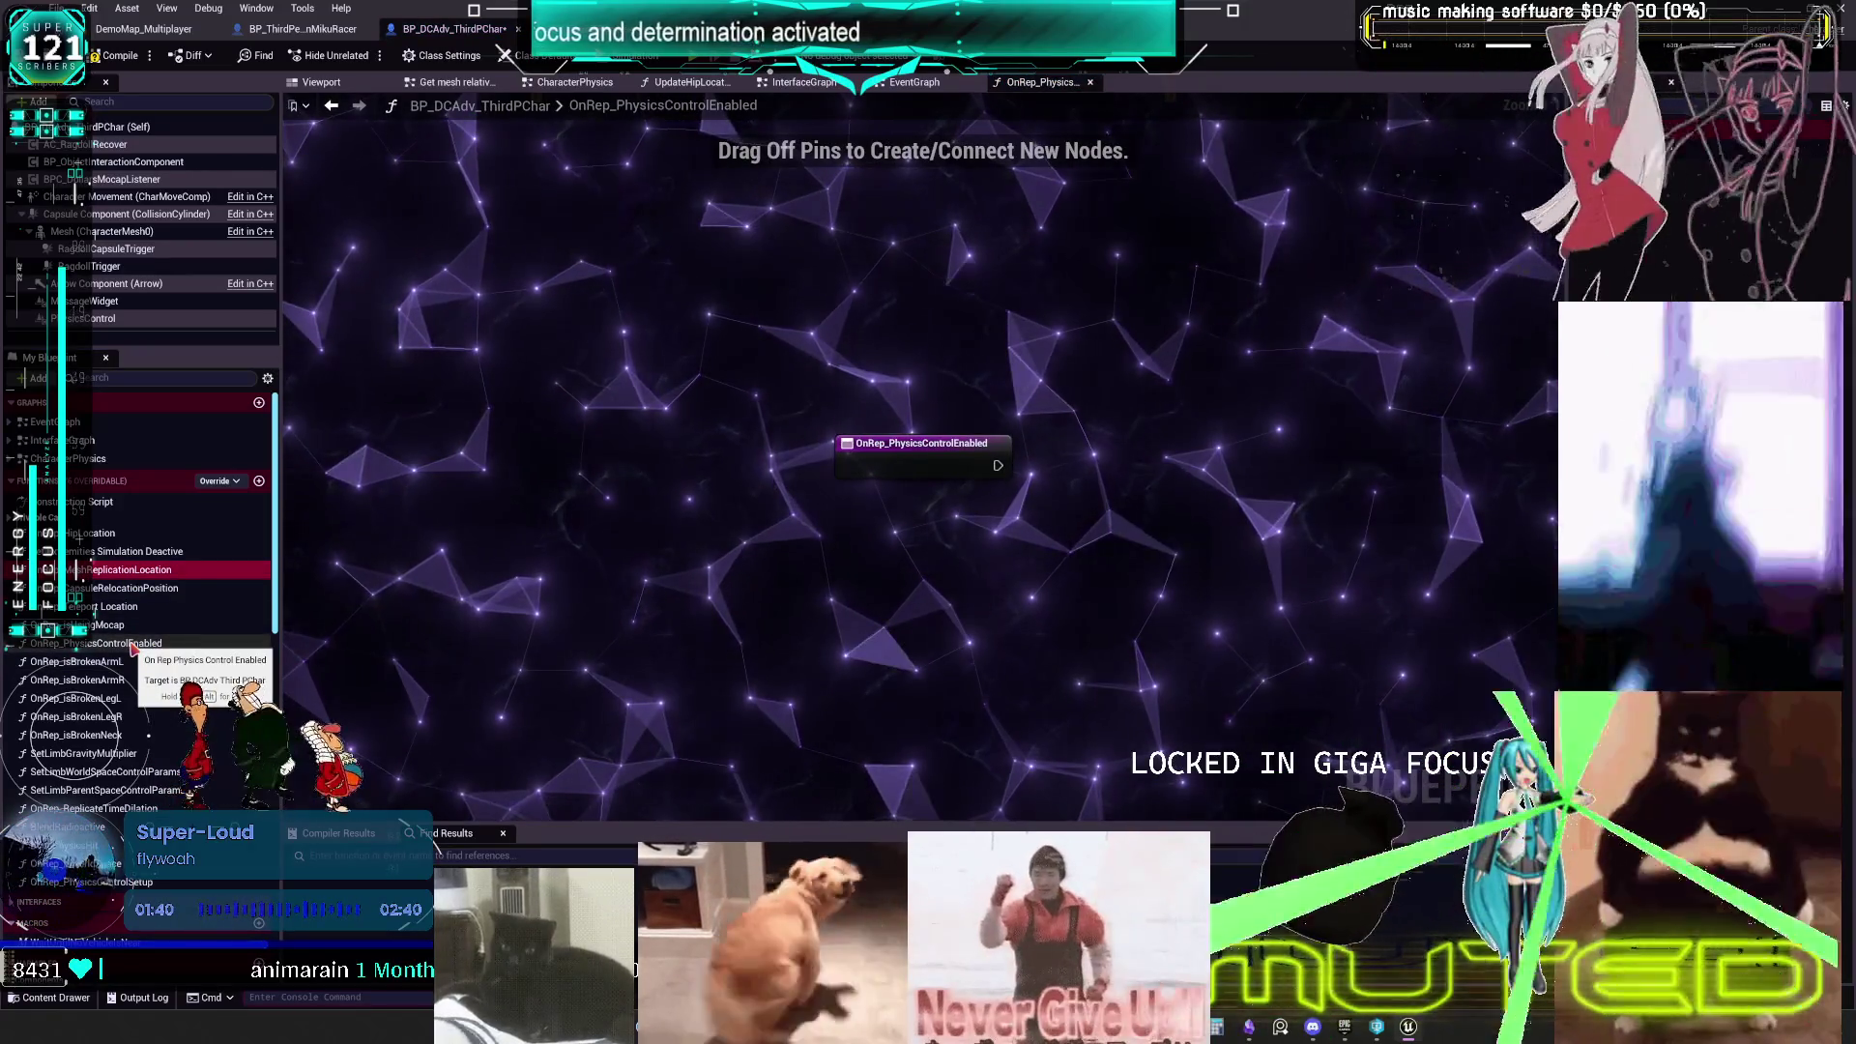
right_click(136, 644)
mouse_move(226, 727)
key(Escape)
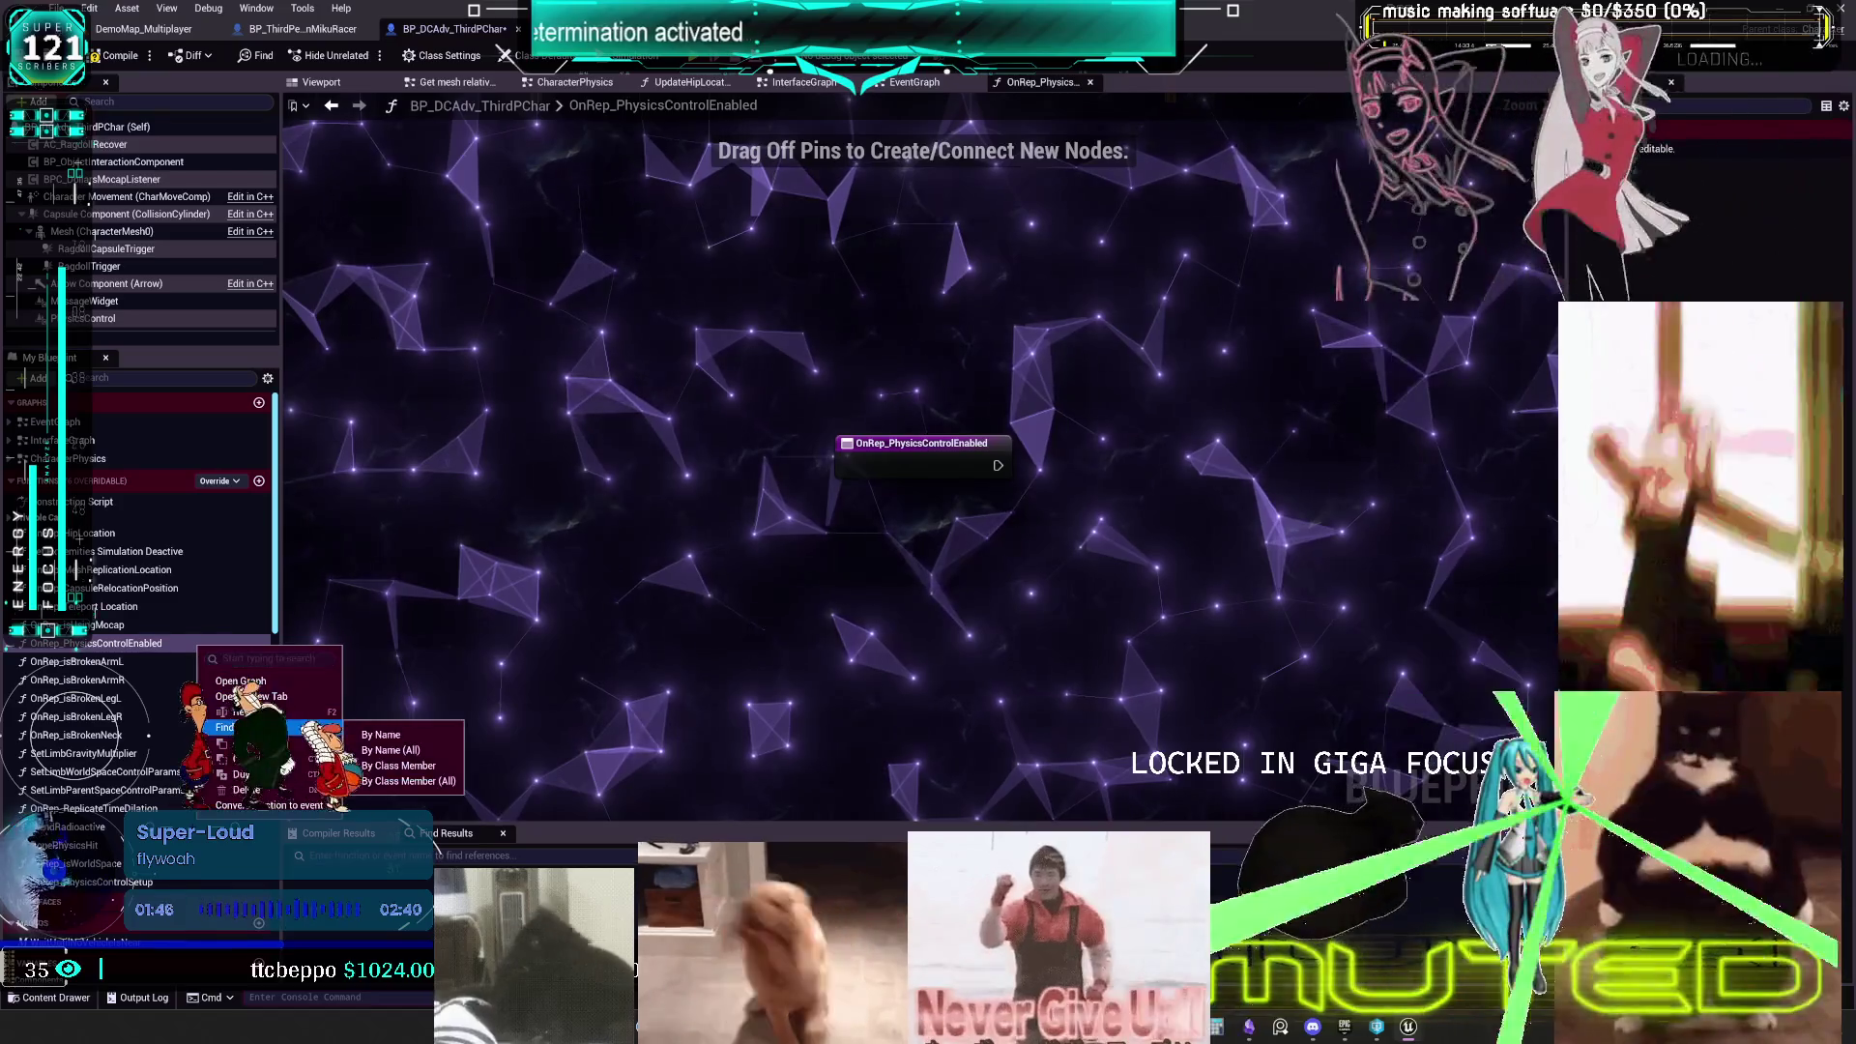
right_click(199, 645)
mouse_move(232, 727)
click(380, 734)
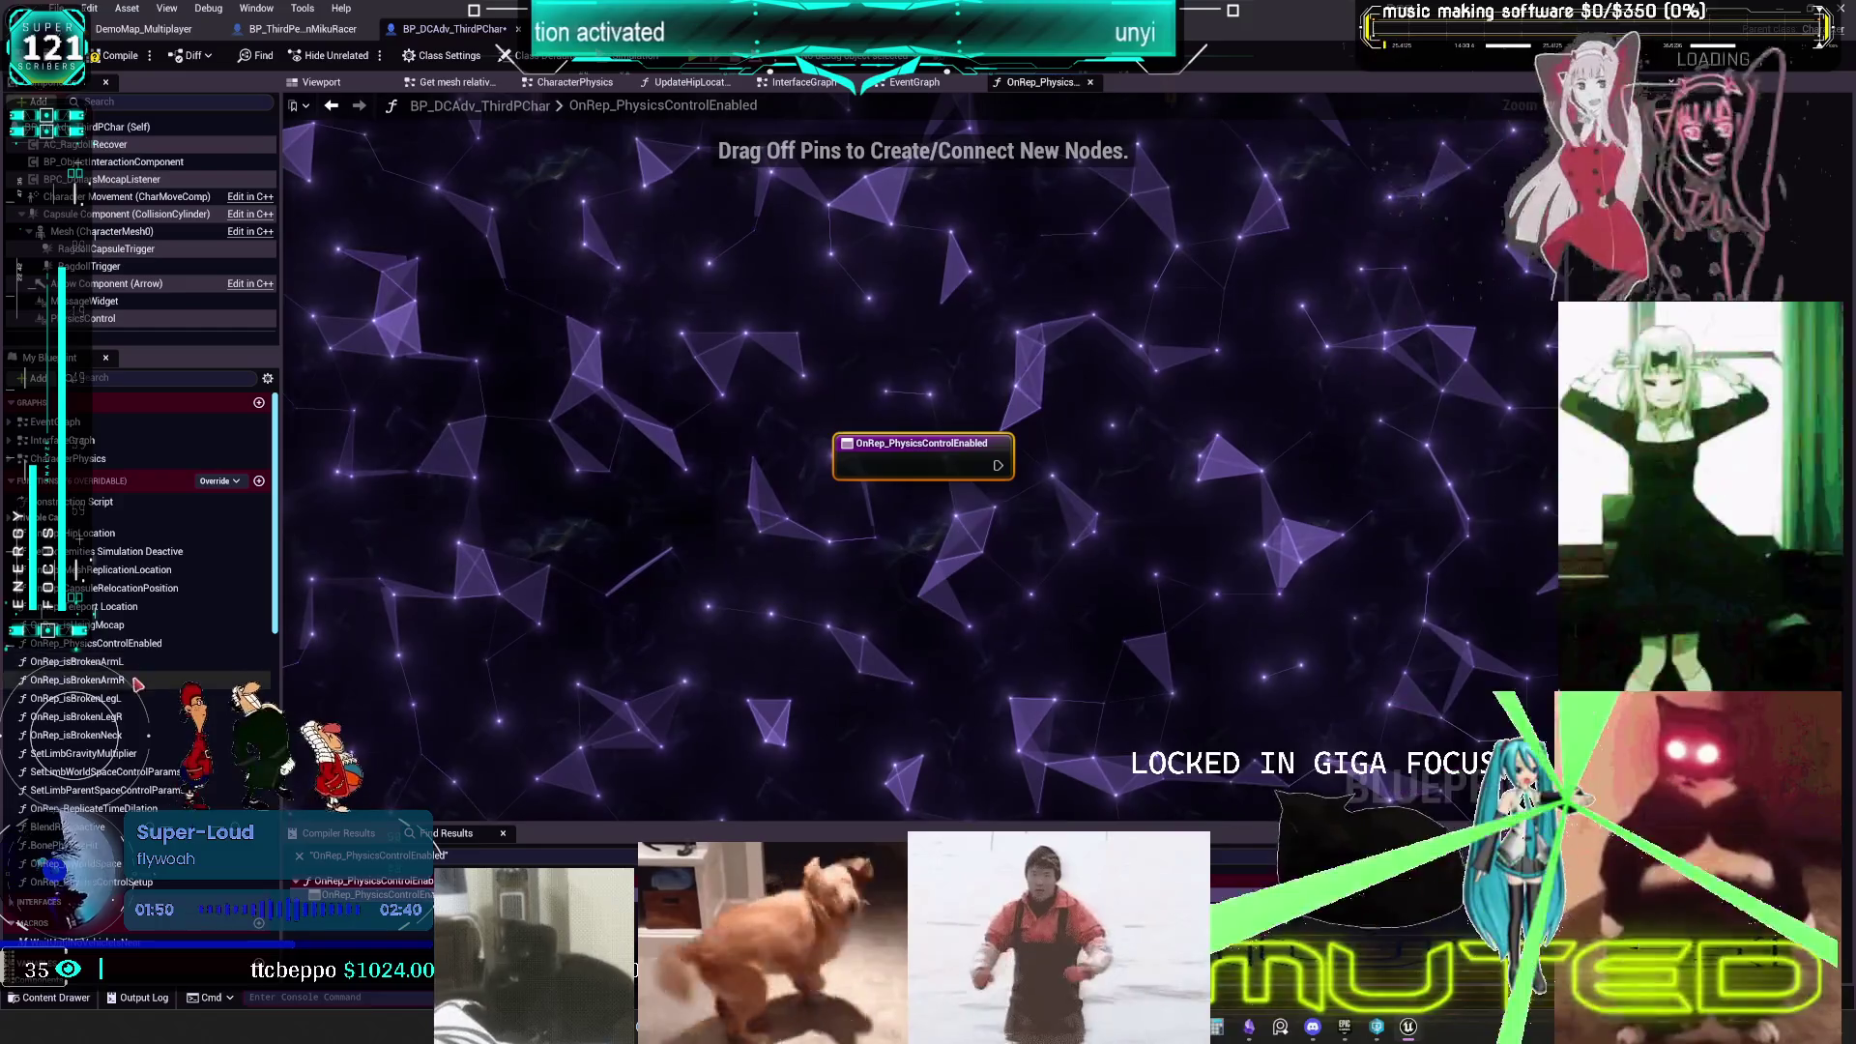
- Switch to the OnRep_isWorldSpace function graph
click(142, 645)
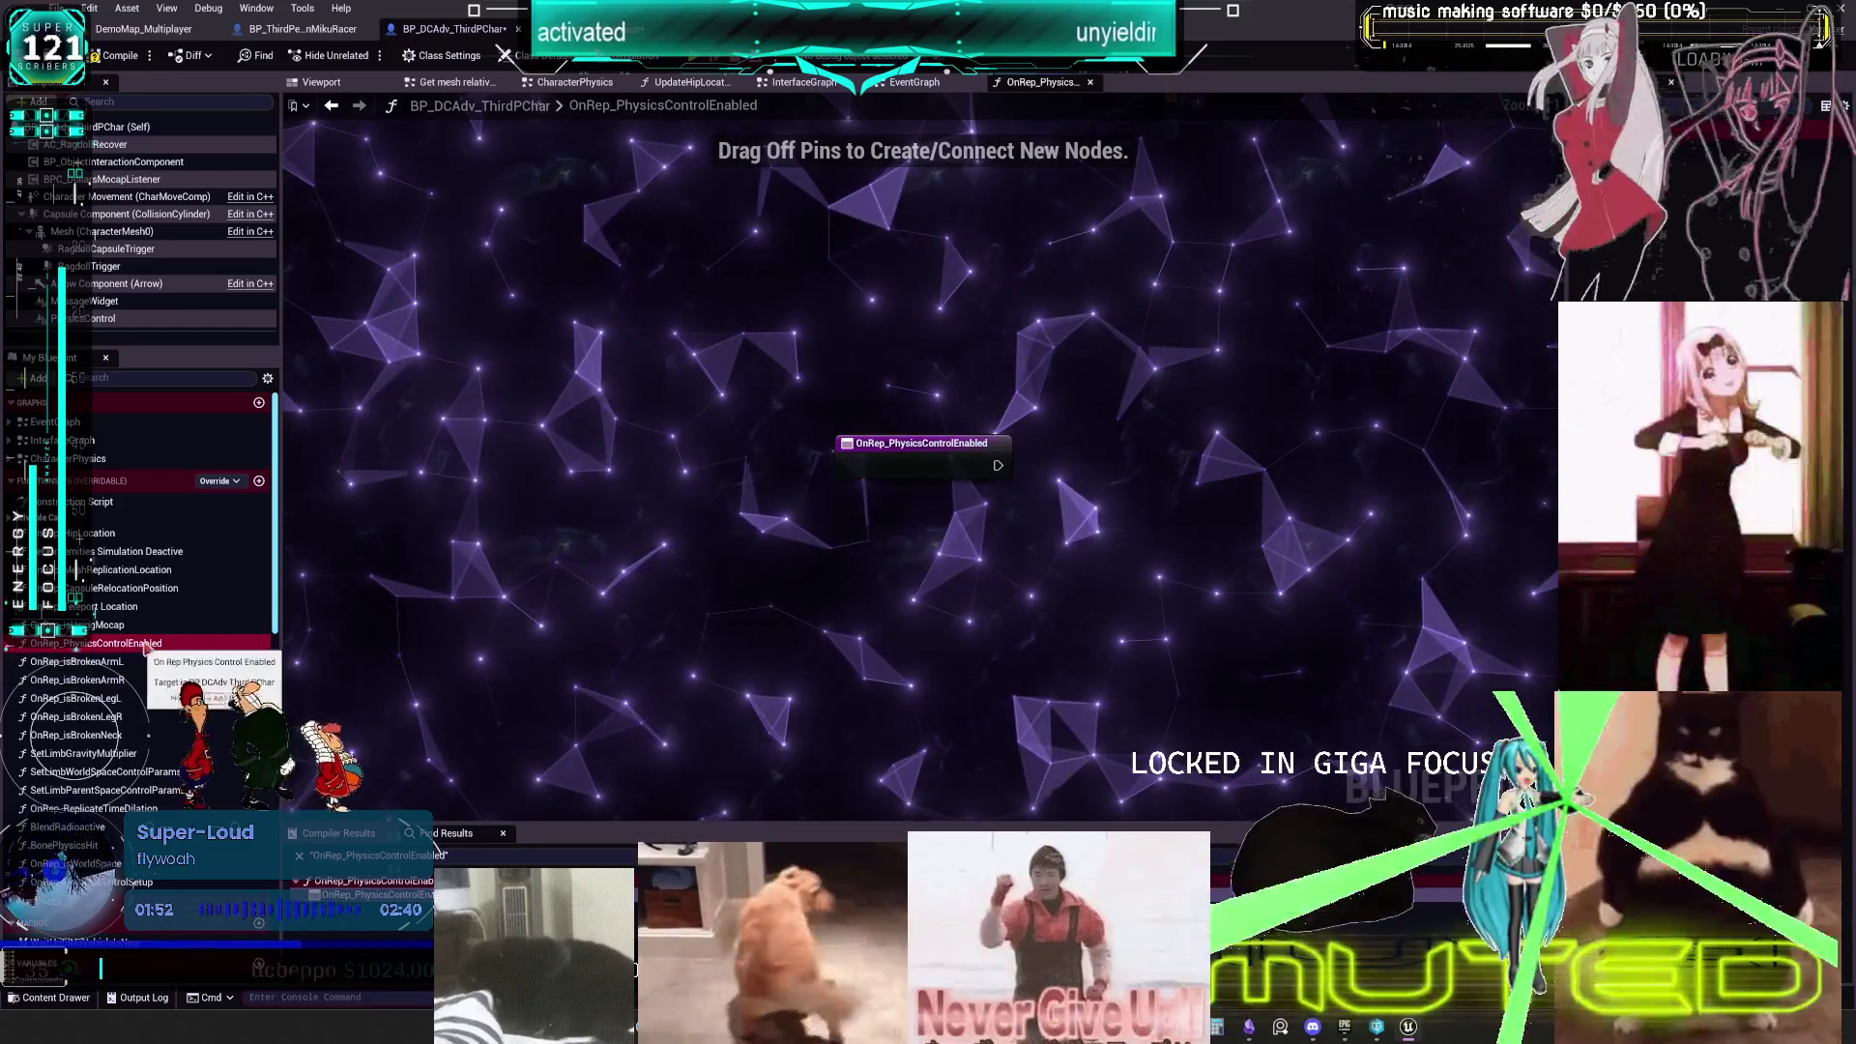
click(143, 519)
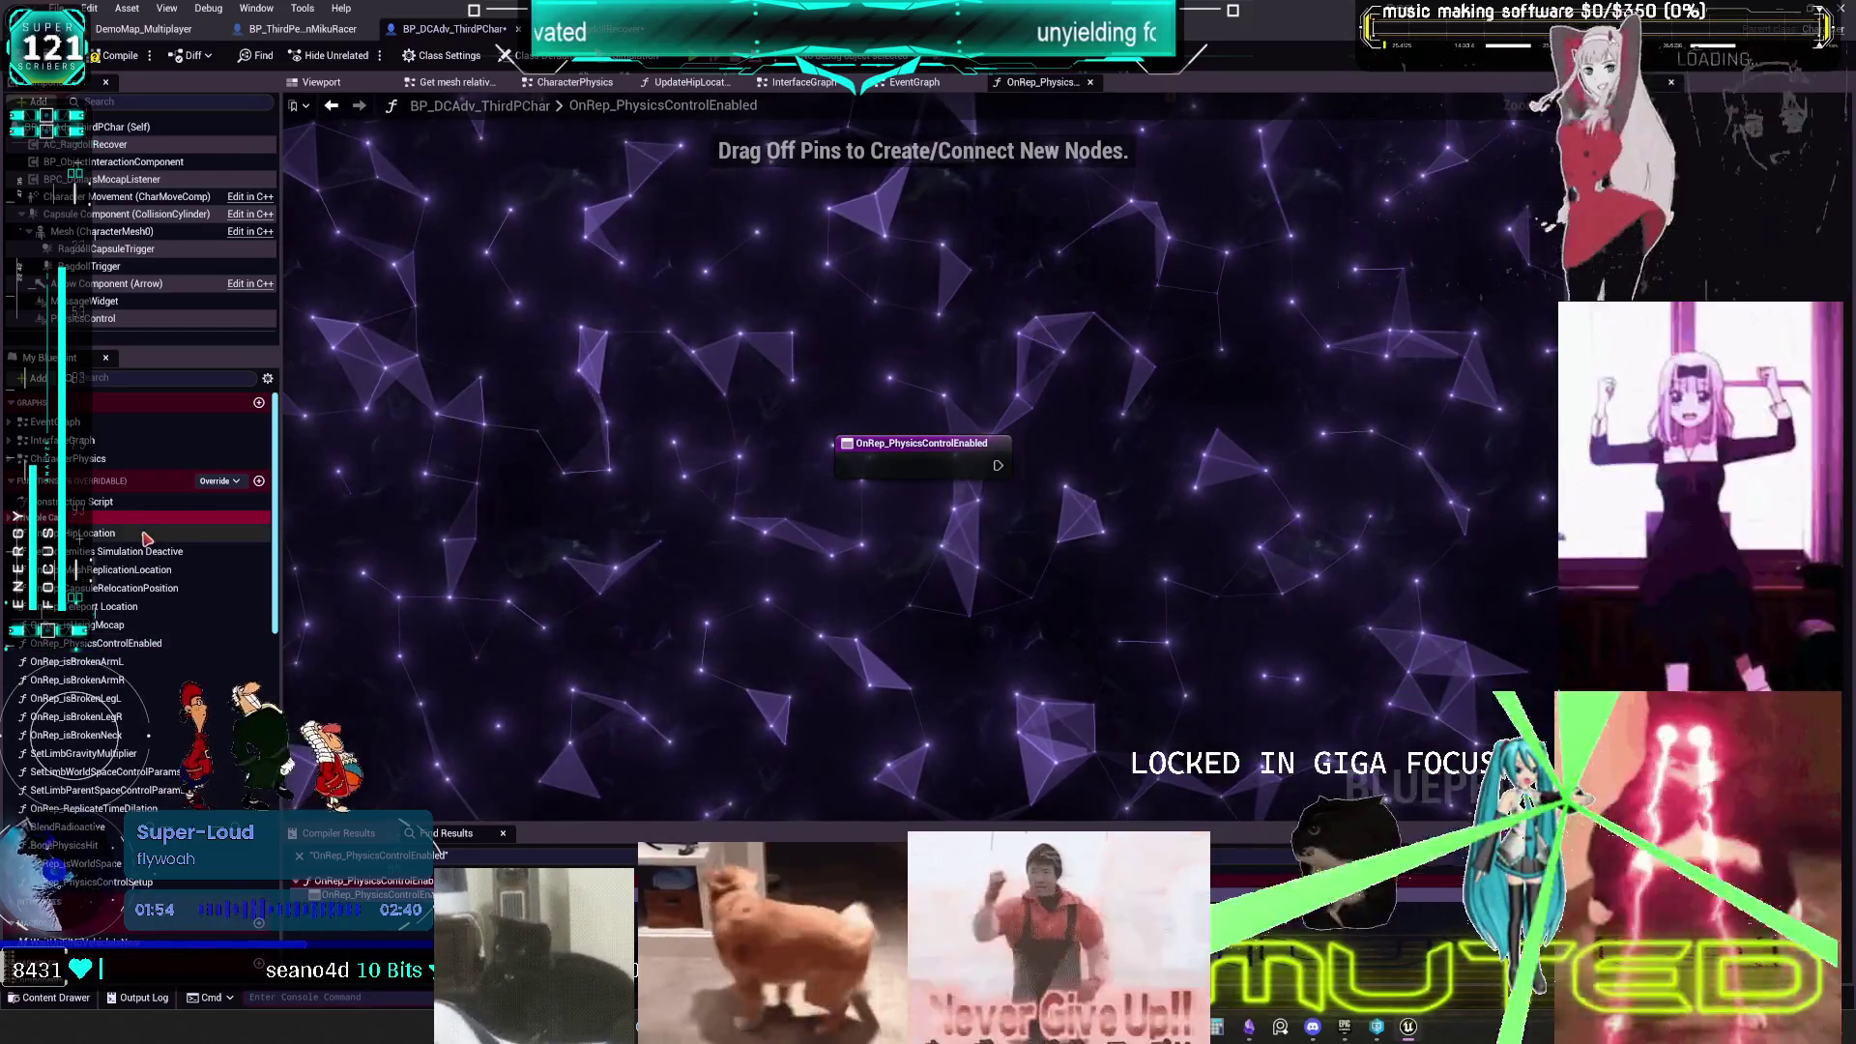
double_click(124, 882)
double_click(120, 867)
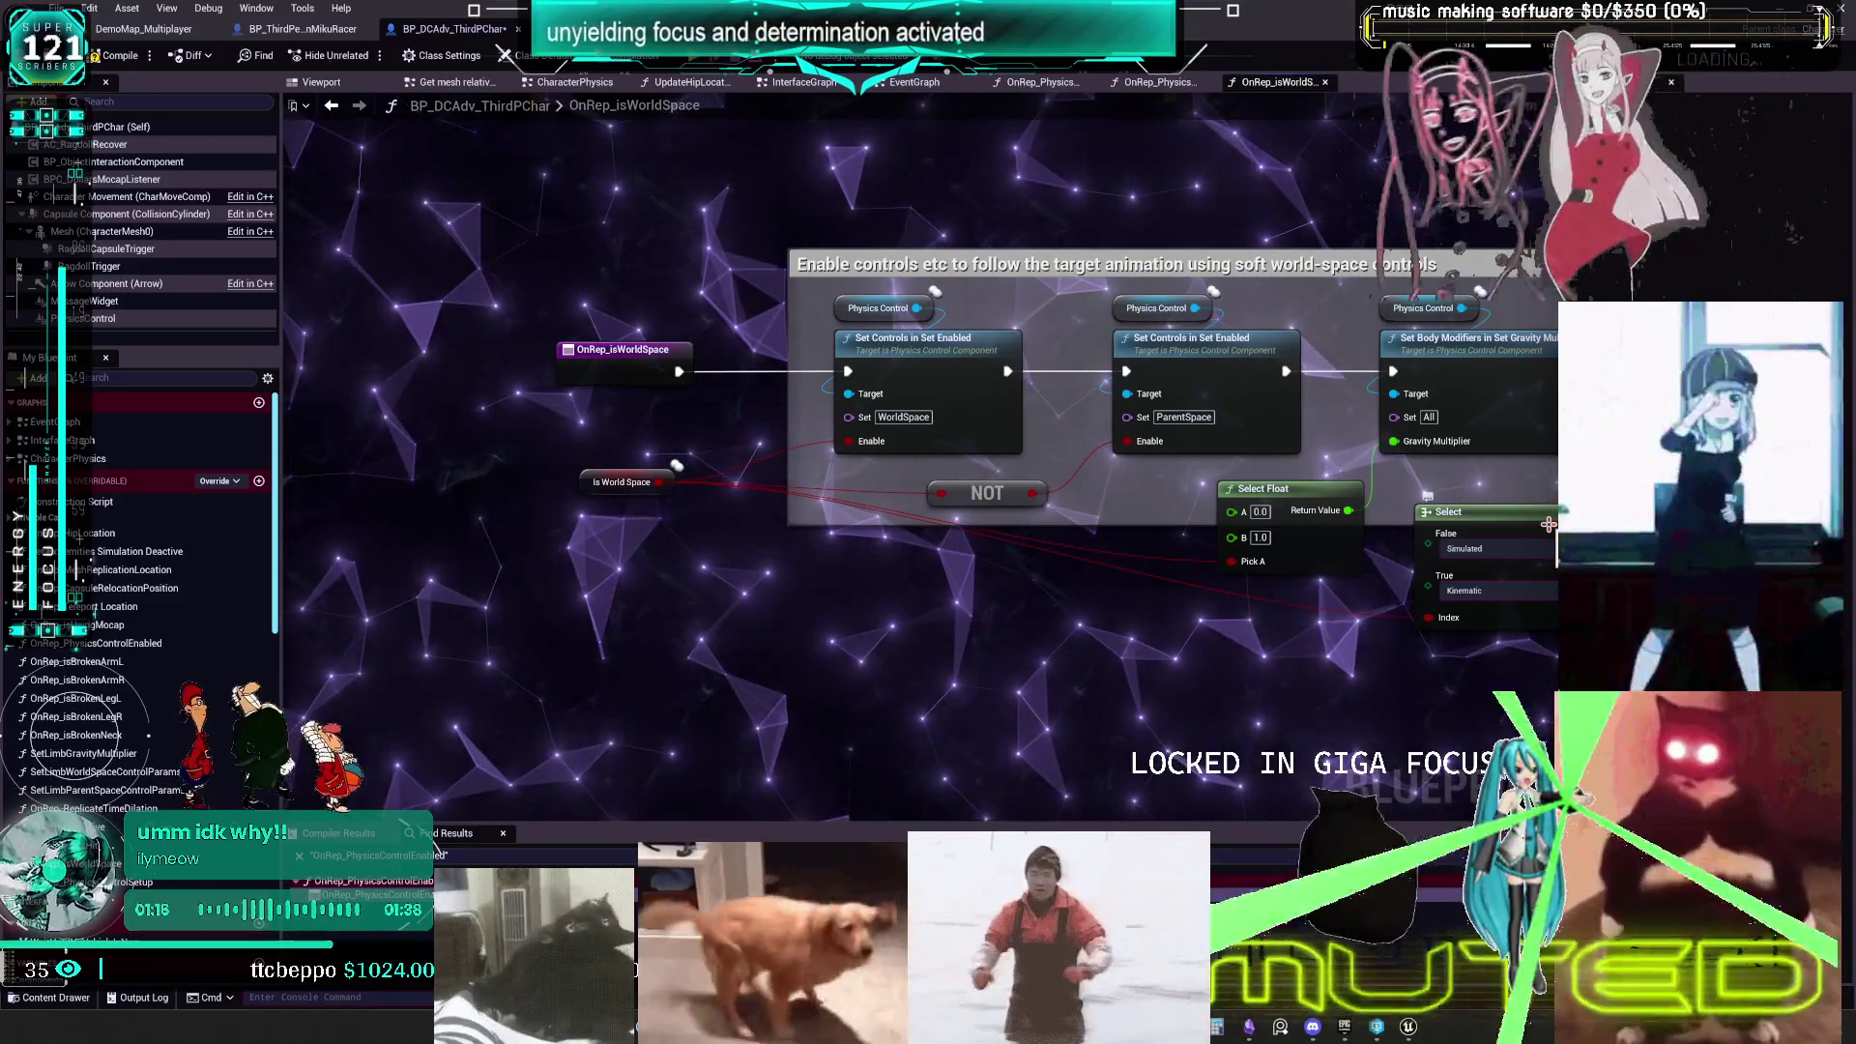
scroll(1257, 503, down, 1)
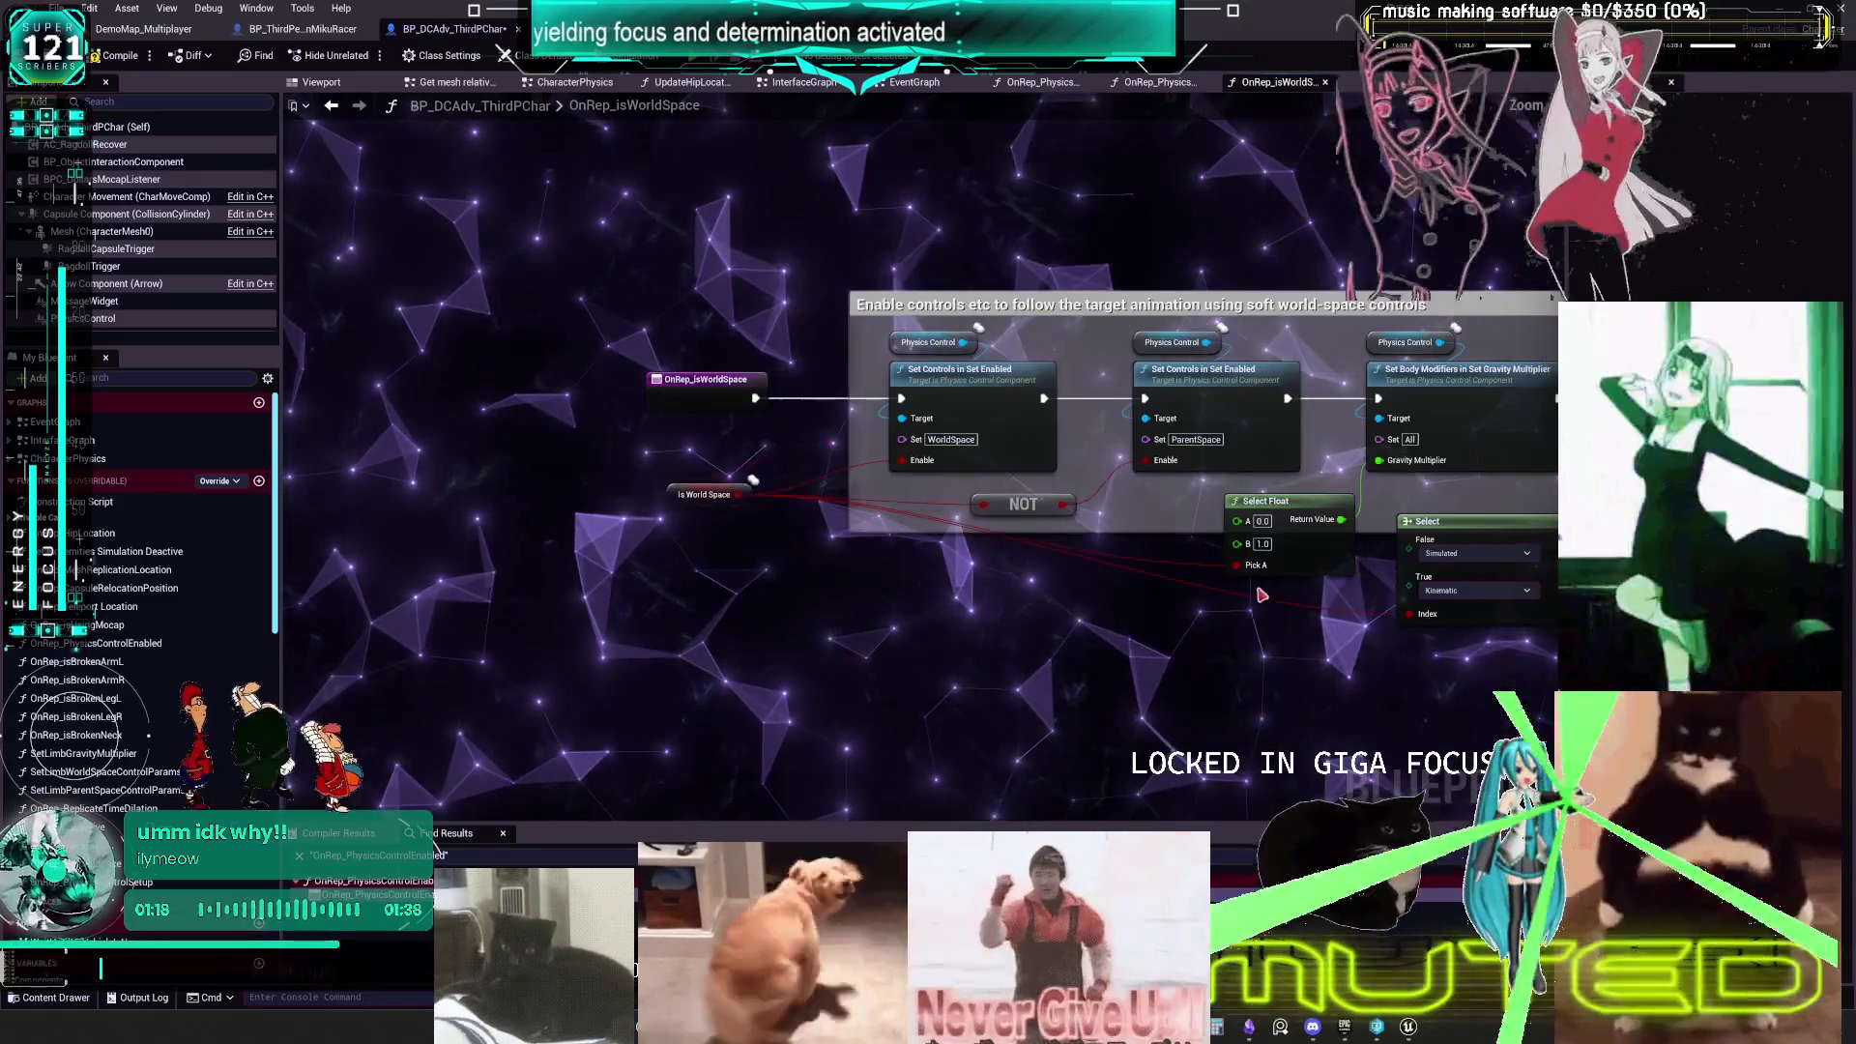
drag(1245, 580, 988, 573)
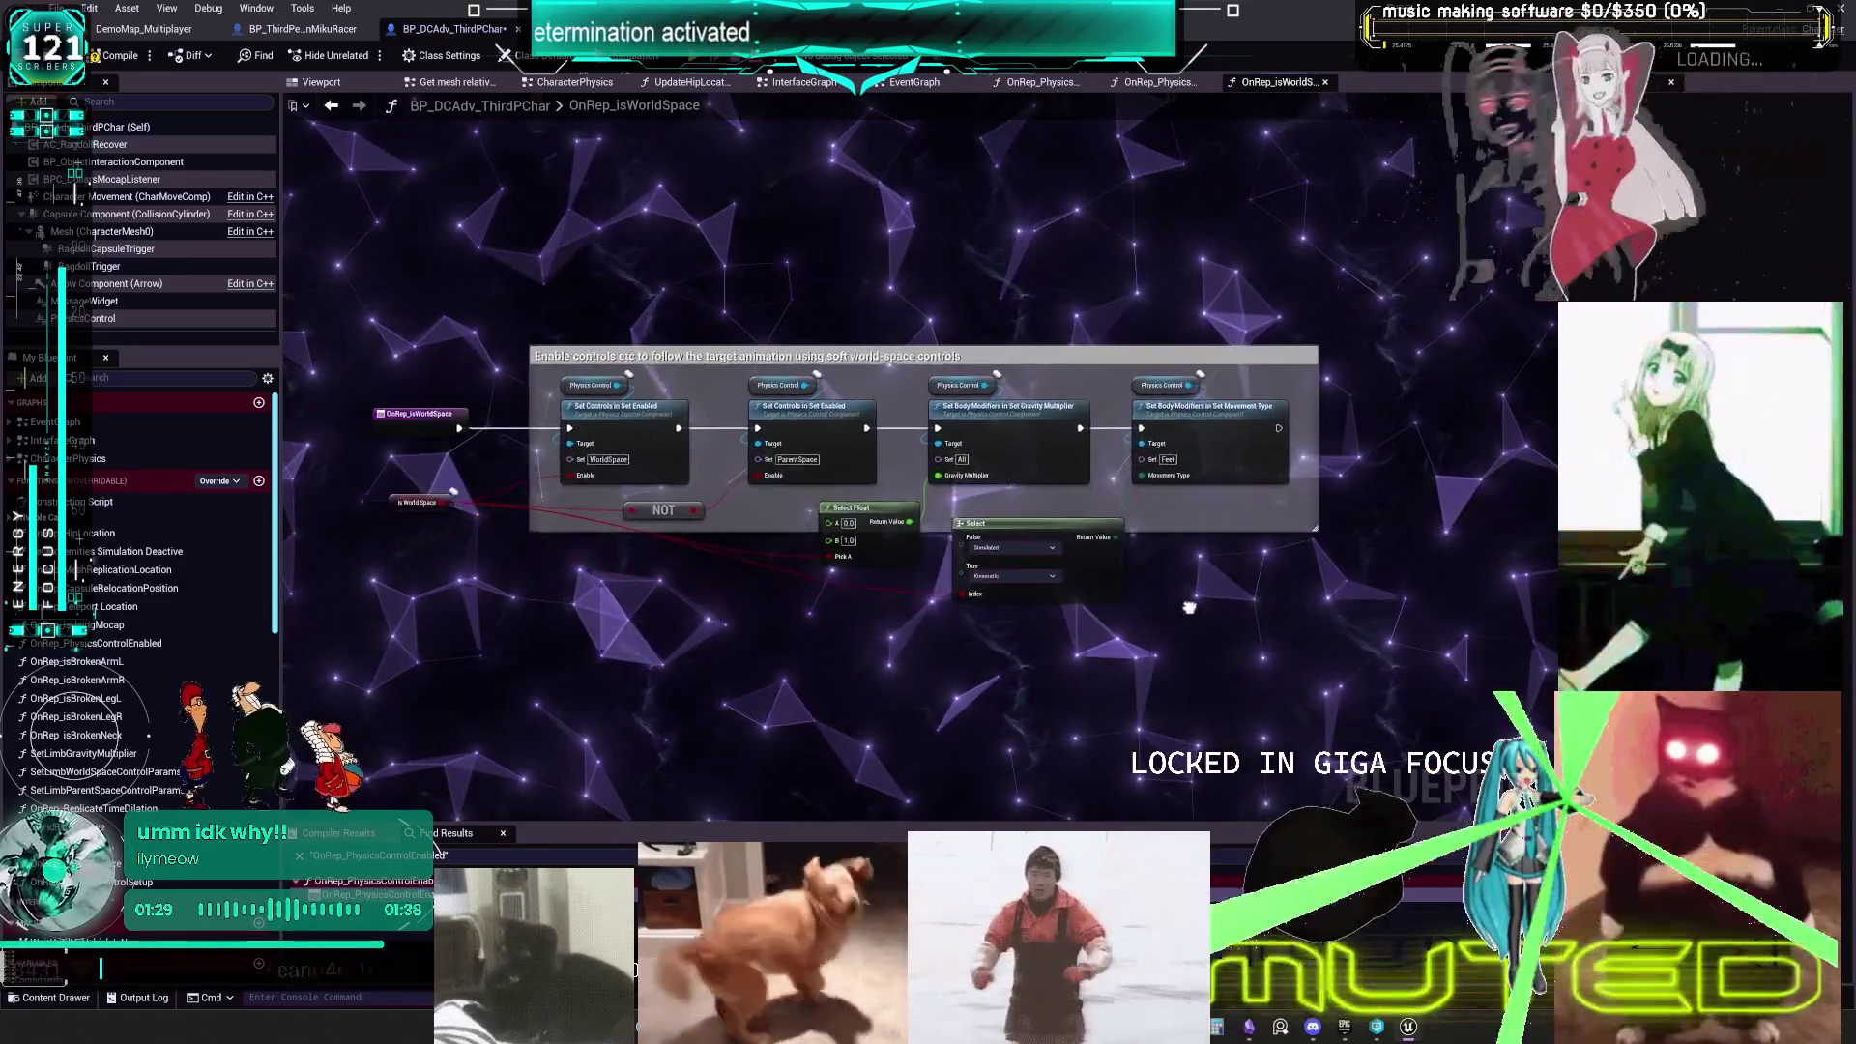
mouse_move(1105, 626)
mouse_down()
mouse_move(1128, 606)
mouse_move(1219, 614)
mouse_move(1115, 602)
mouse_move(1191, 605)
mouse_move(1139, 605)
mouse_up()
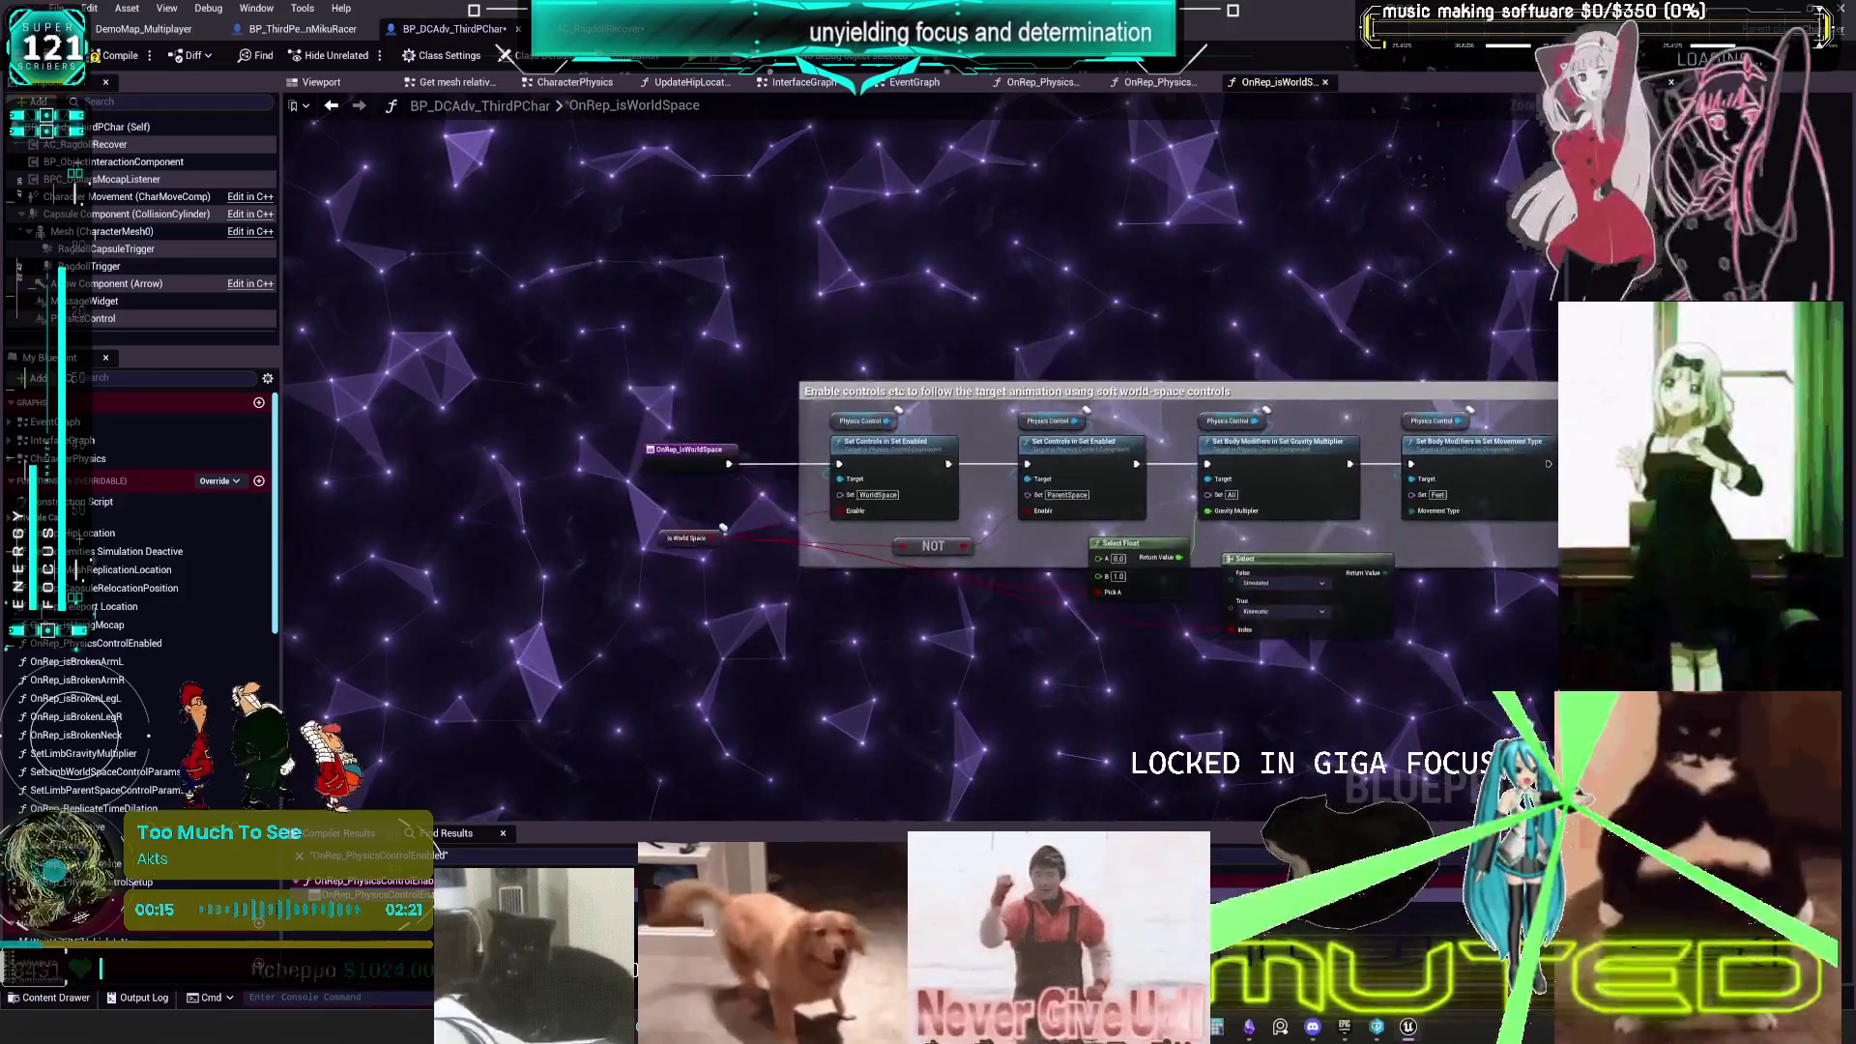
drag(1241, 645, 1601, 714)
drag(1183, 673, 1404, 684)
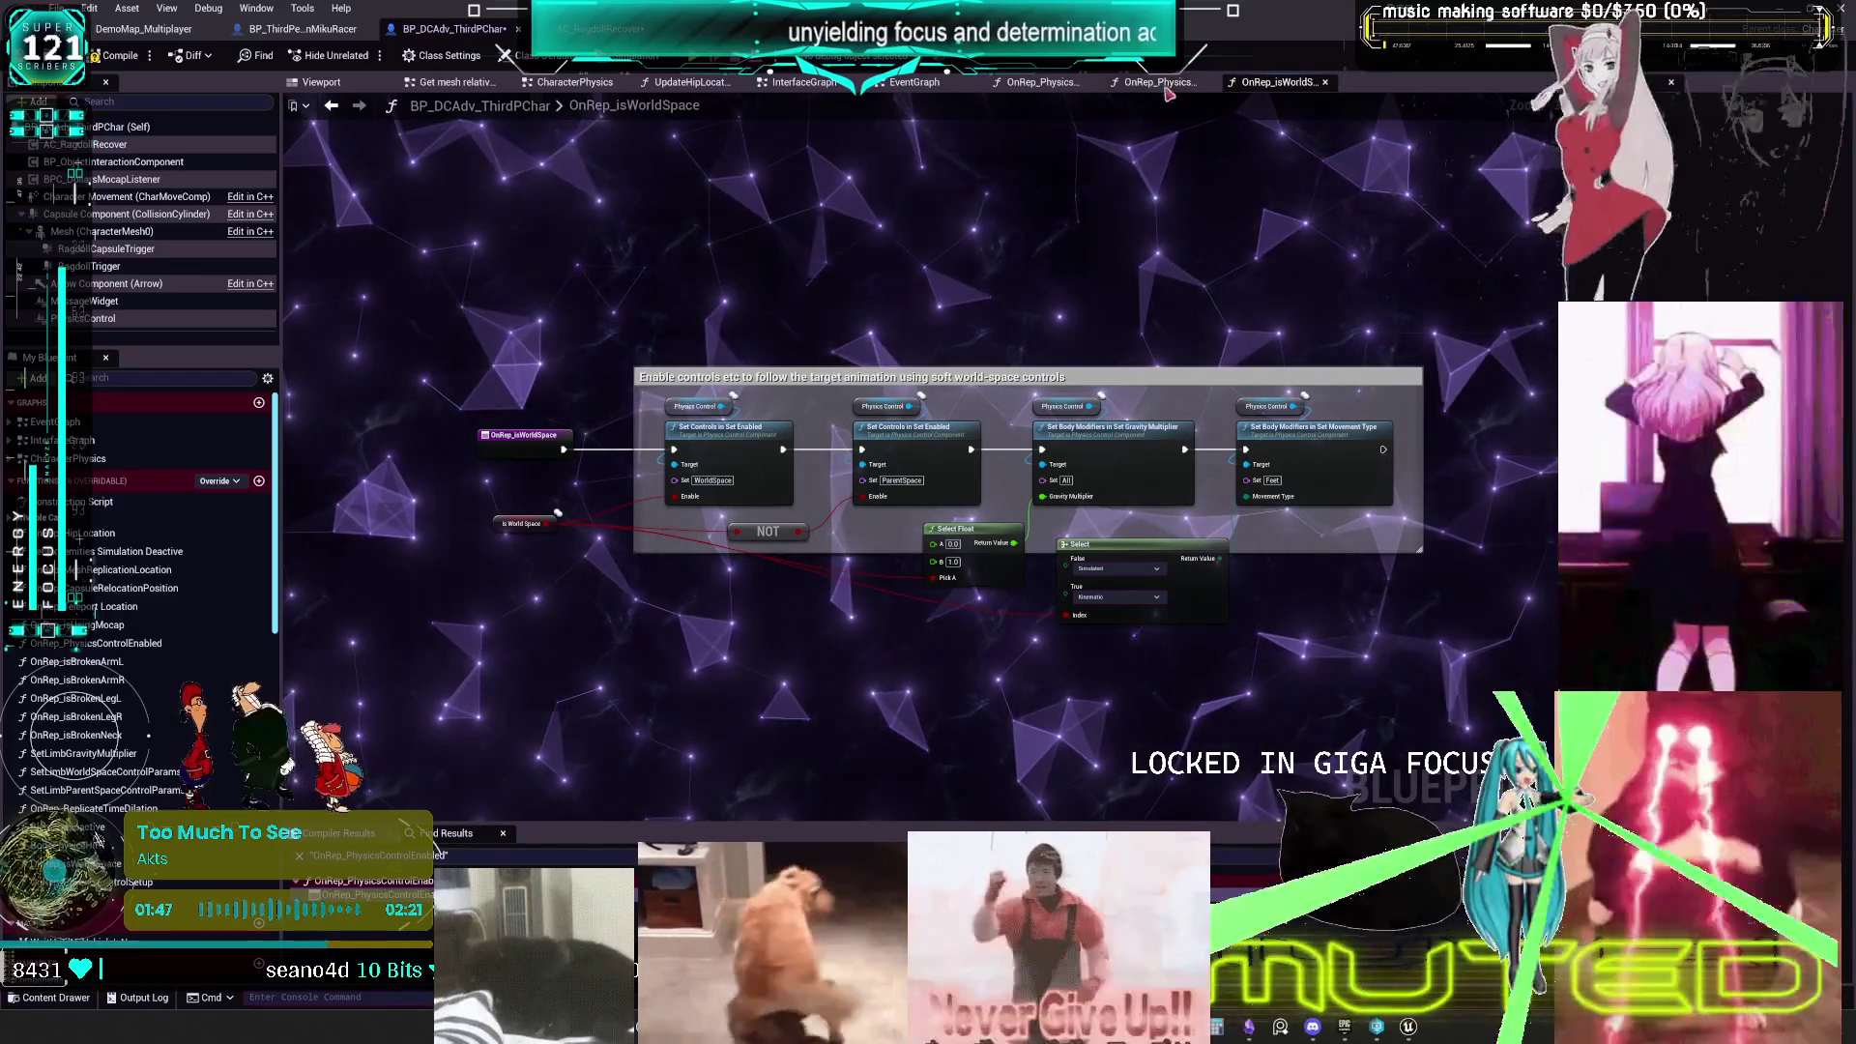
- Delete the unneeded Physics Control Setup getter and gather the constraint profile nodes
drag(1249, 655, 914, 312)
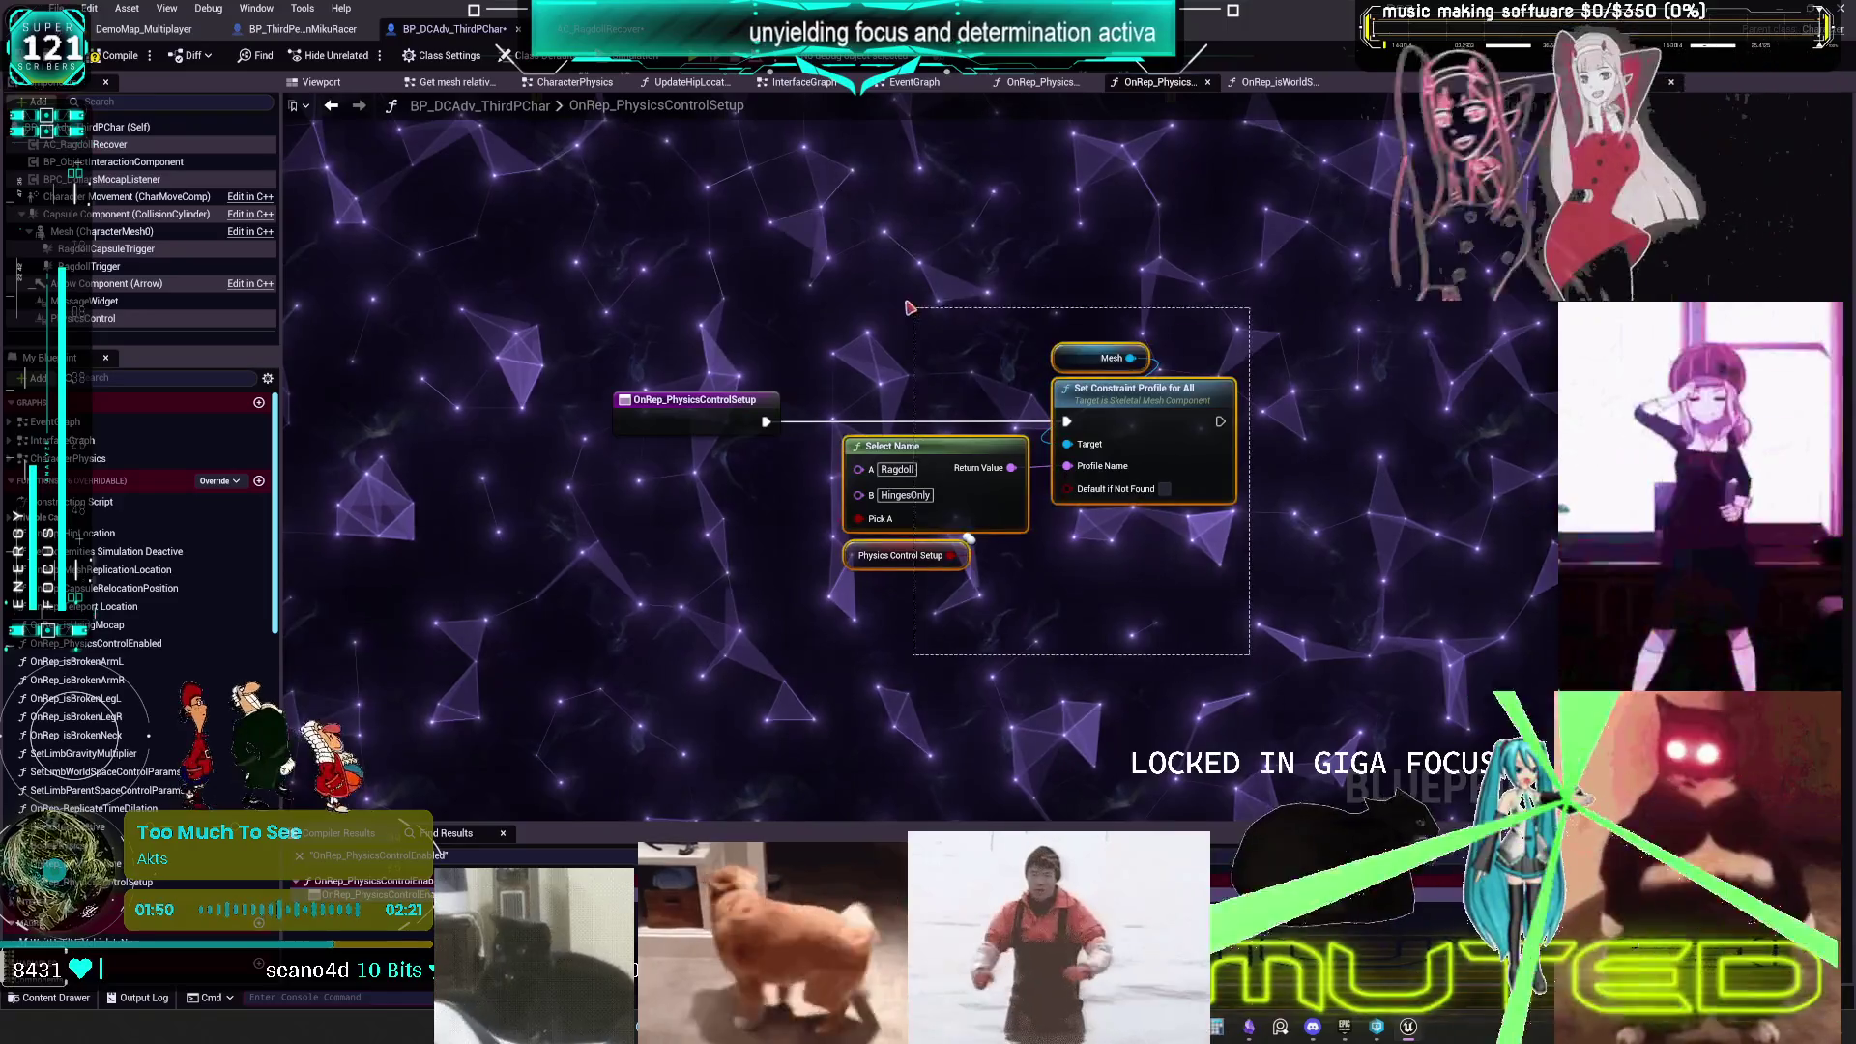
click(330, 105)
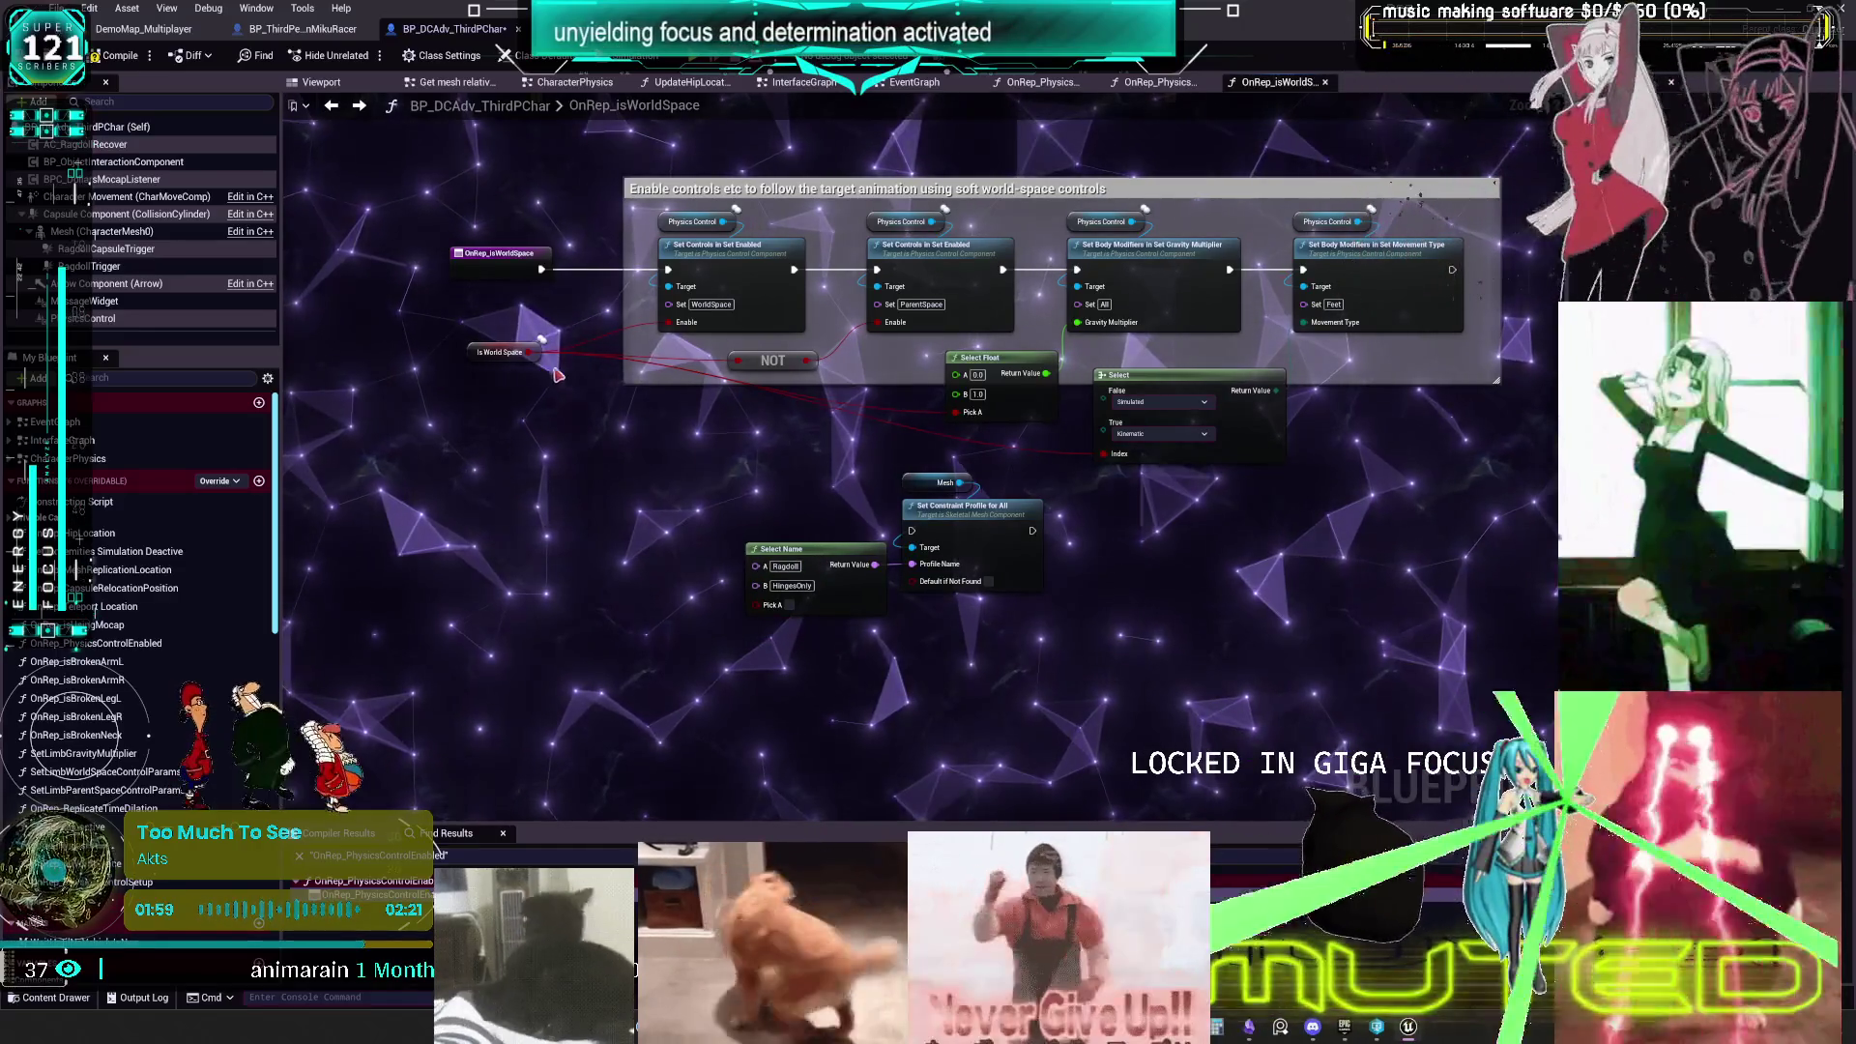
key(Delete)
scroll(809, 611, up, 2)
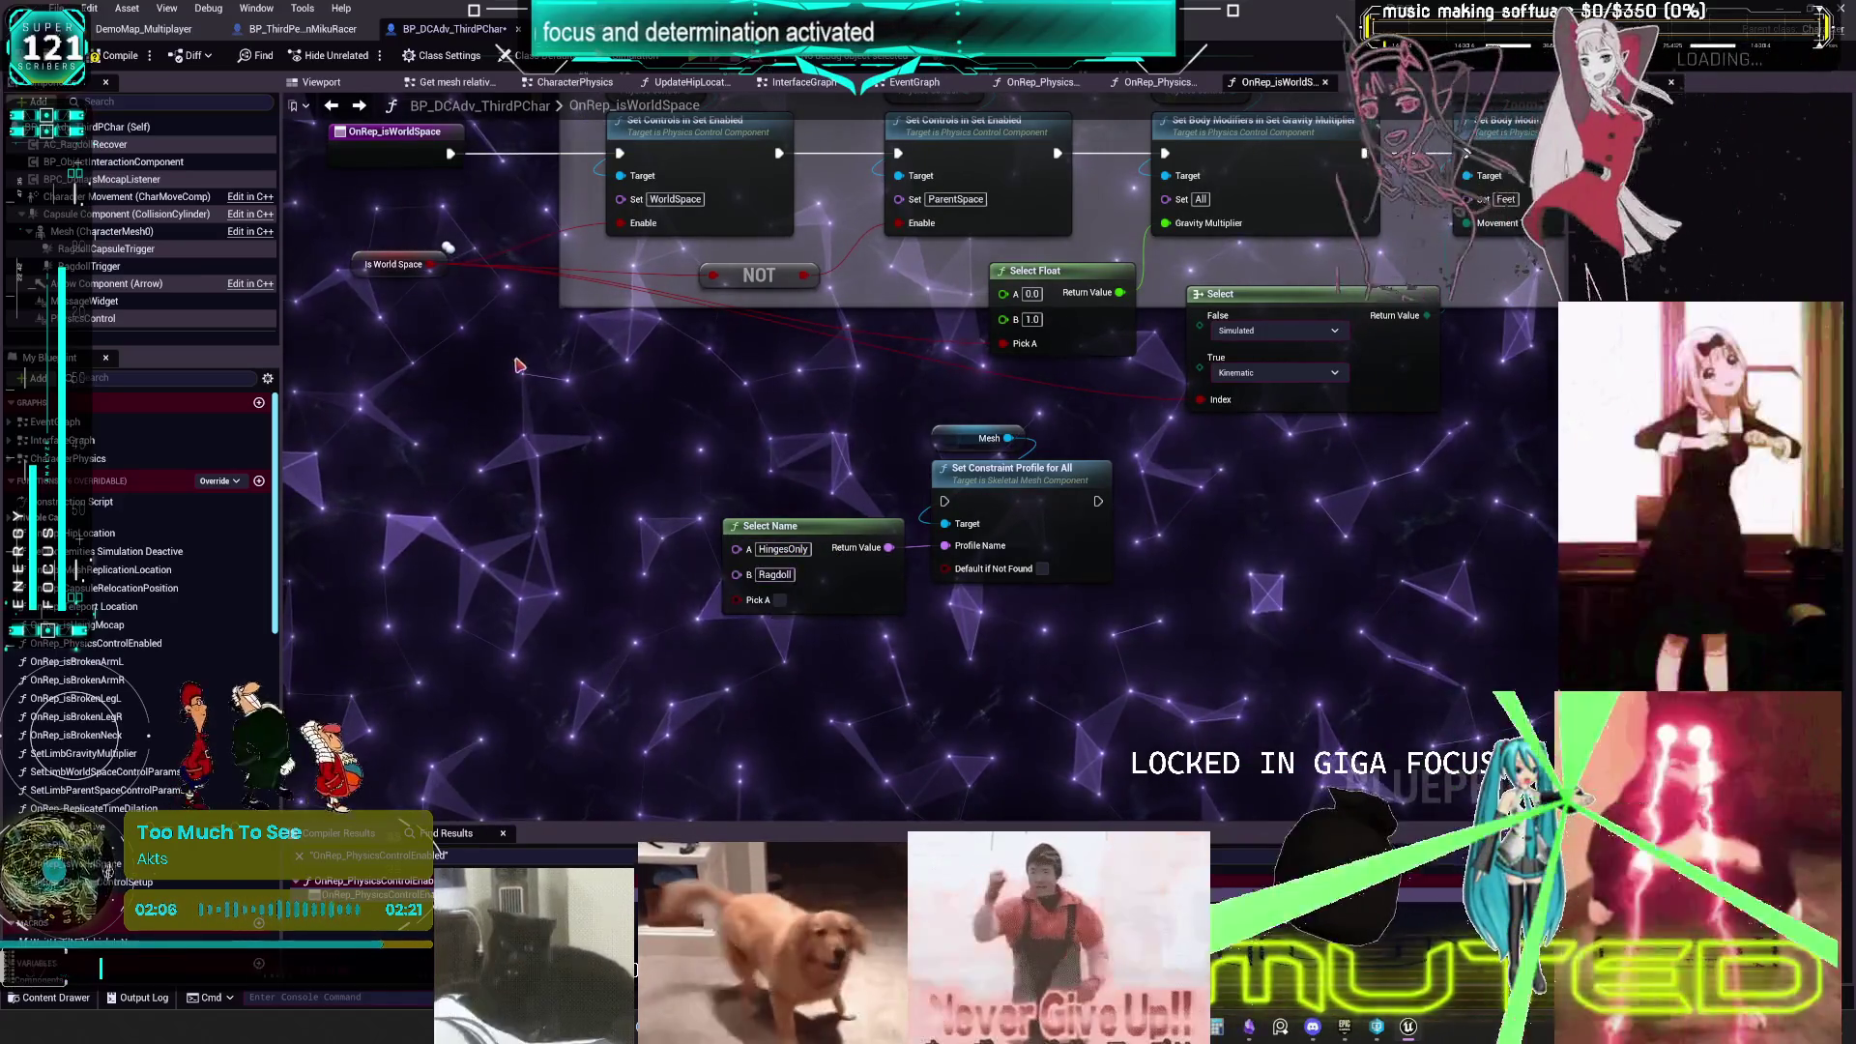
mouse_move(432, 264)
mouse_down()
mouse_move(684, 596)
mouse_move(739, 601)
mouse_up()
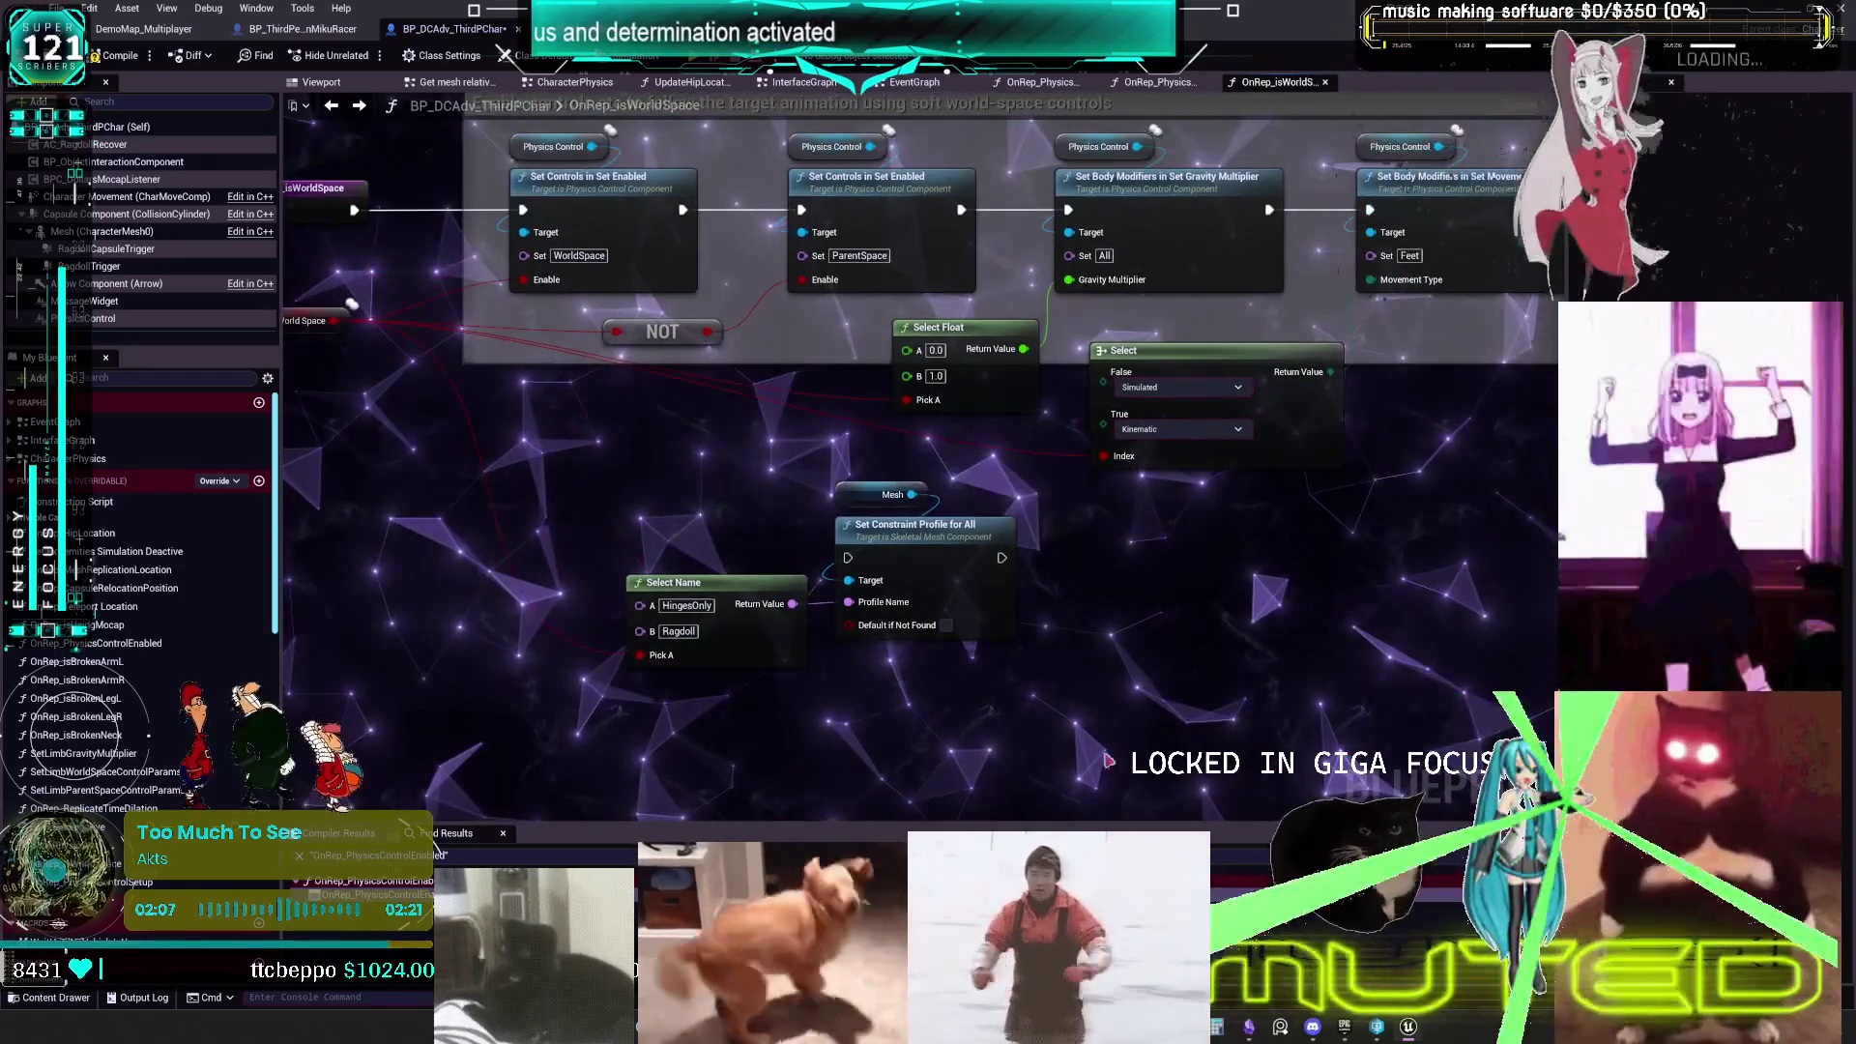
drag(1470, 577, 1019, 264)
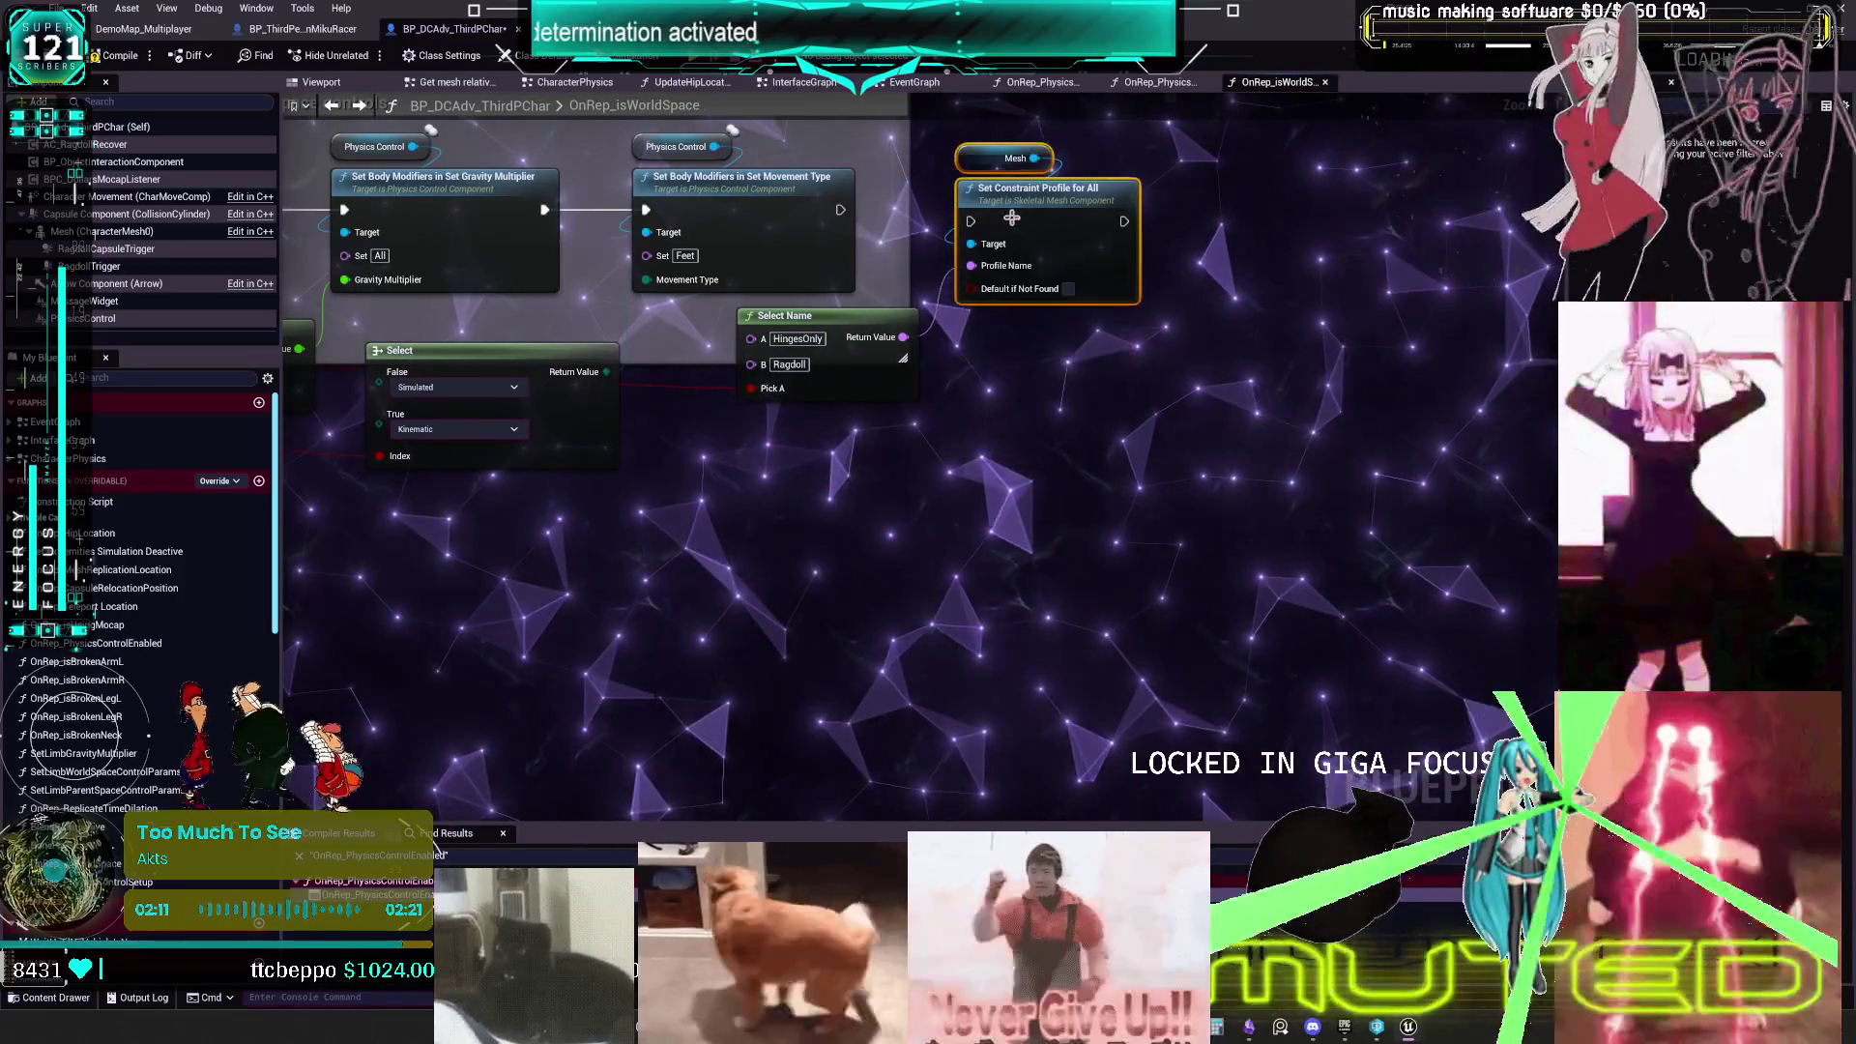
drag(976, 234, 1110, 445)
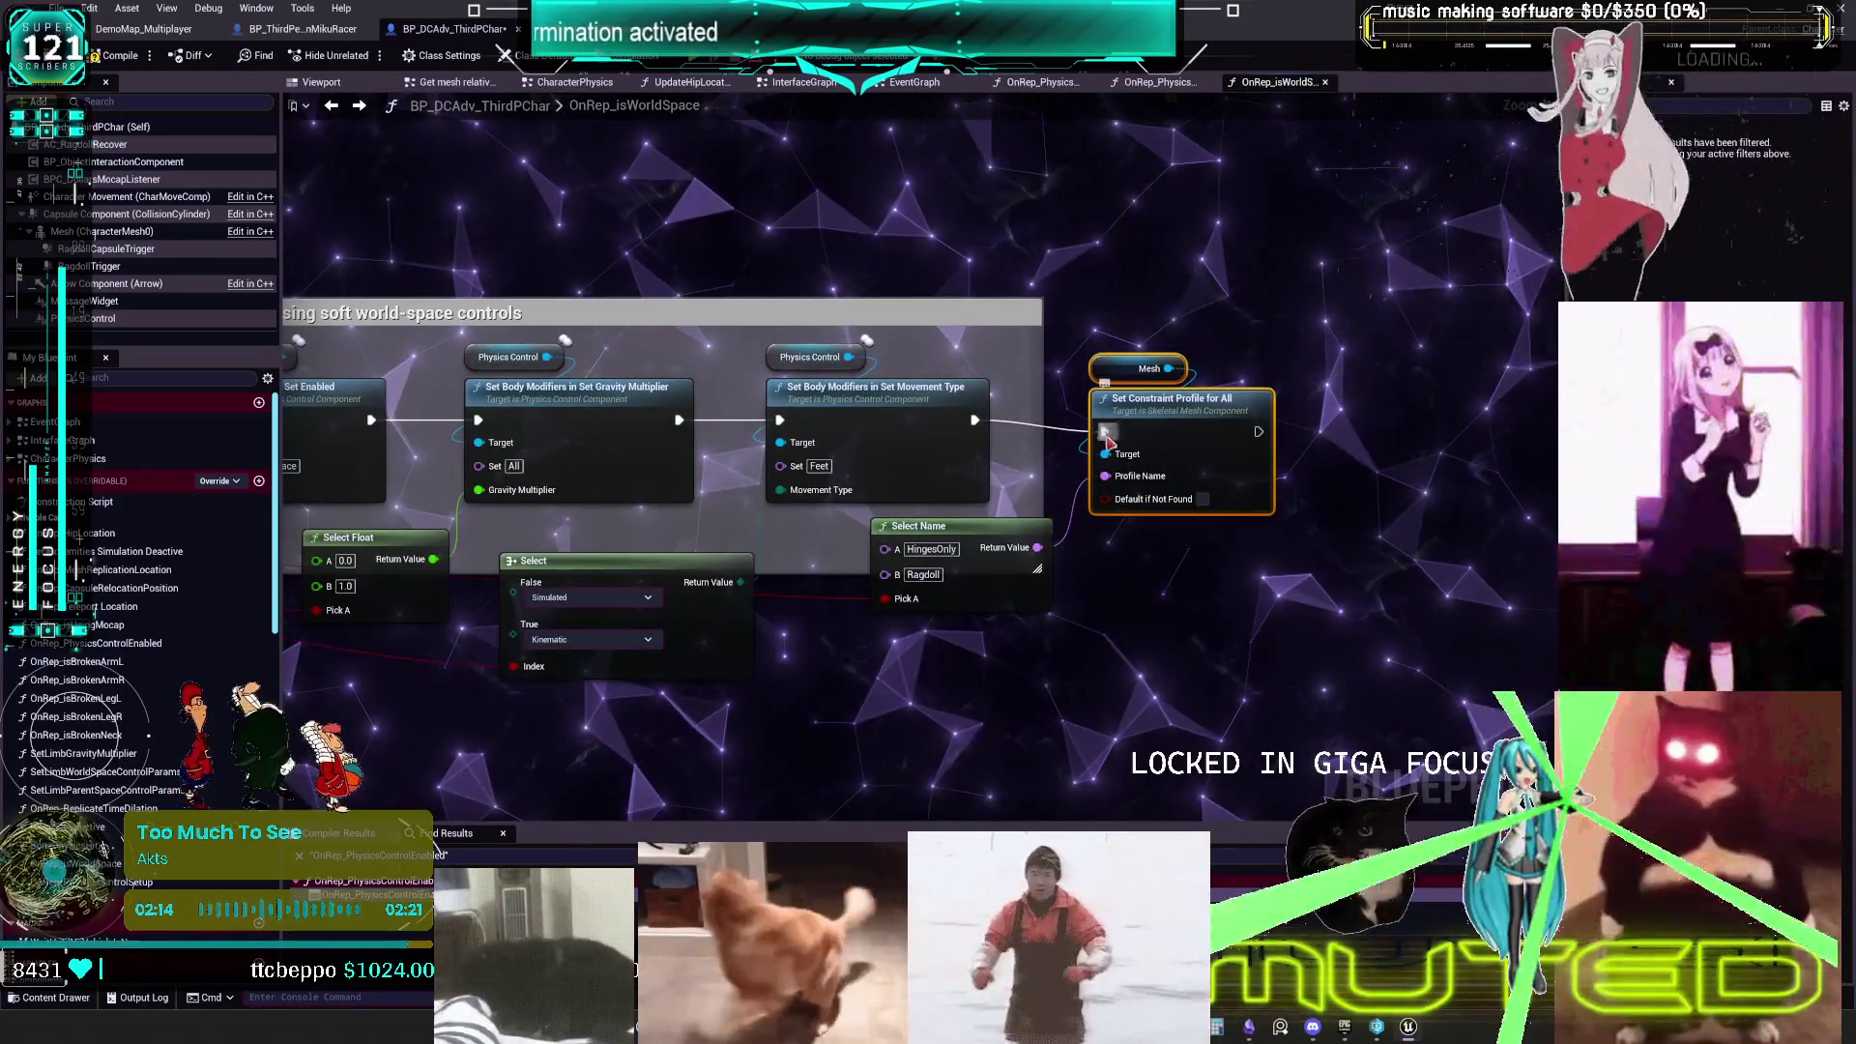
drag(1078, 348, 1190, 393)
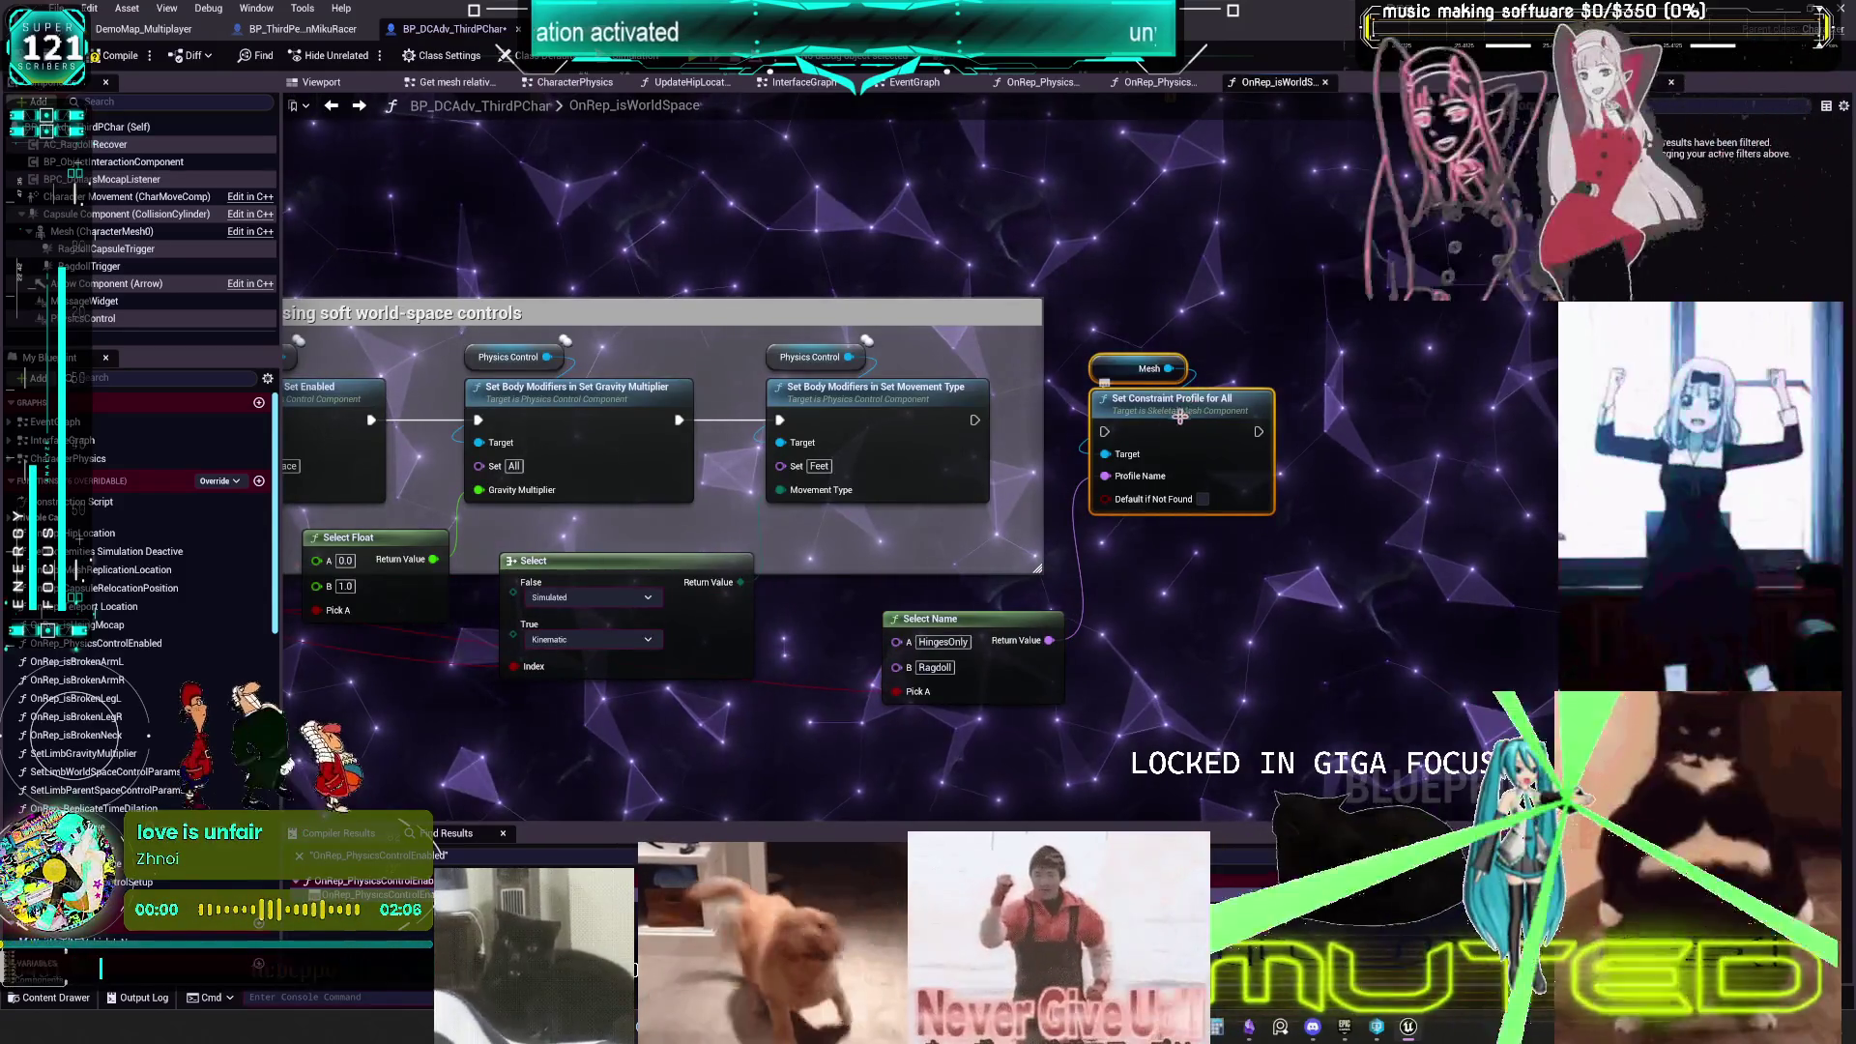
drag(1257, 702, 1078, 331)
key(ctrl+z)
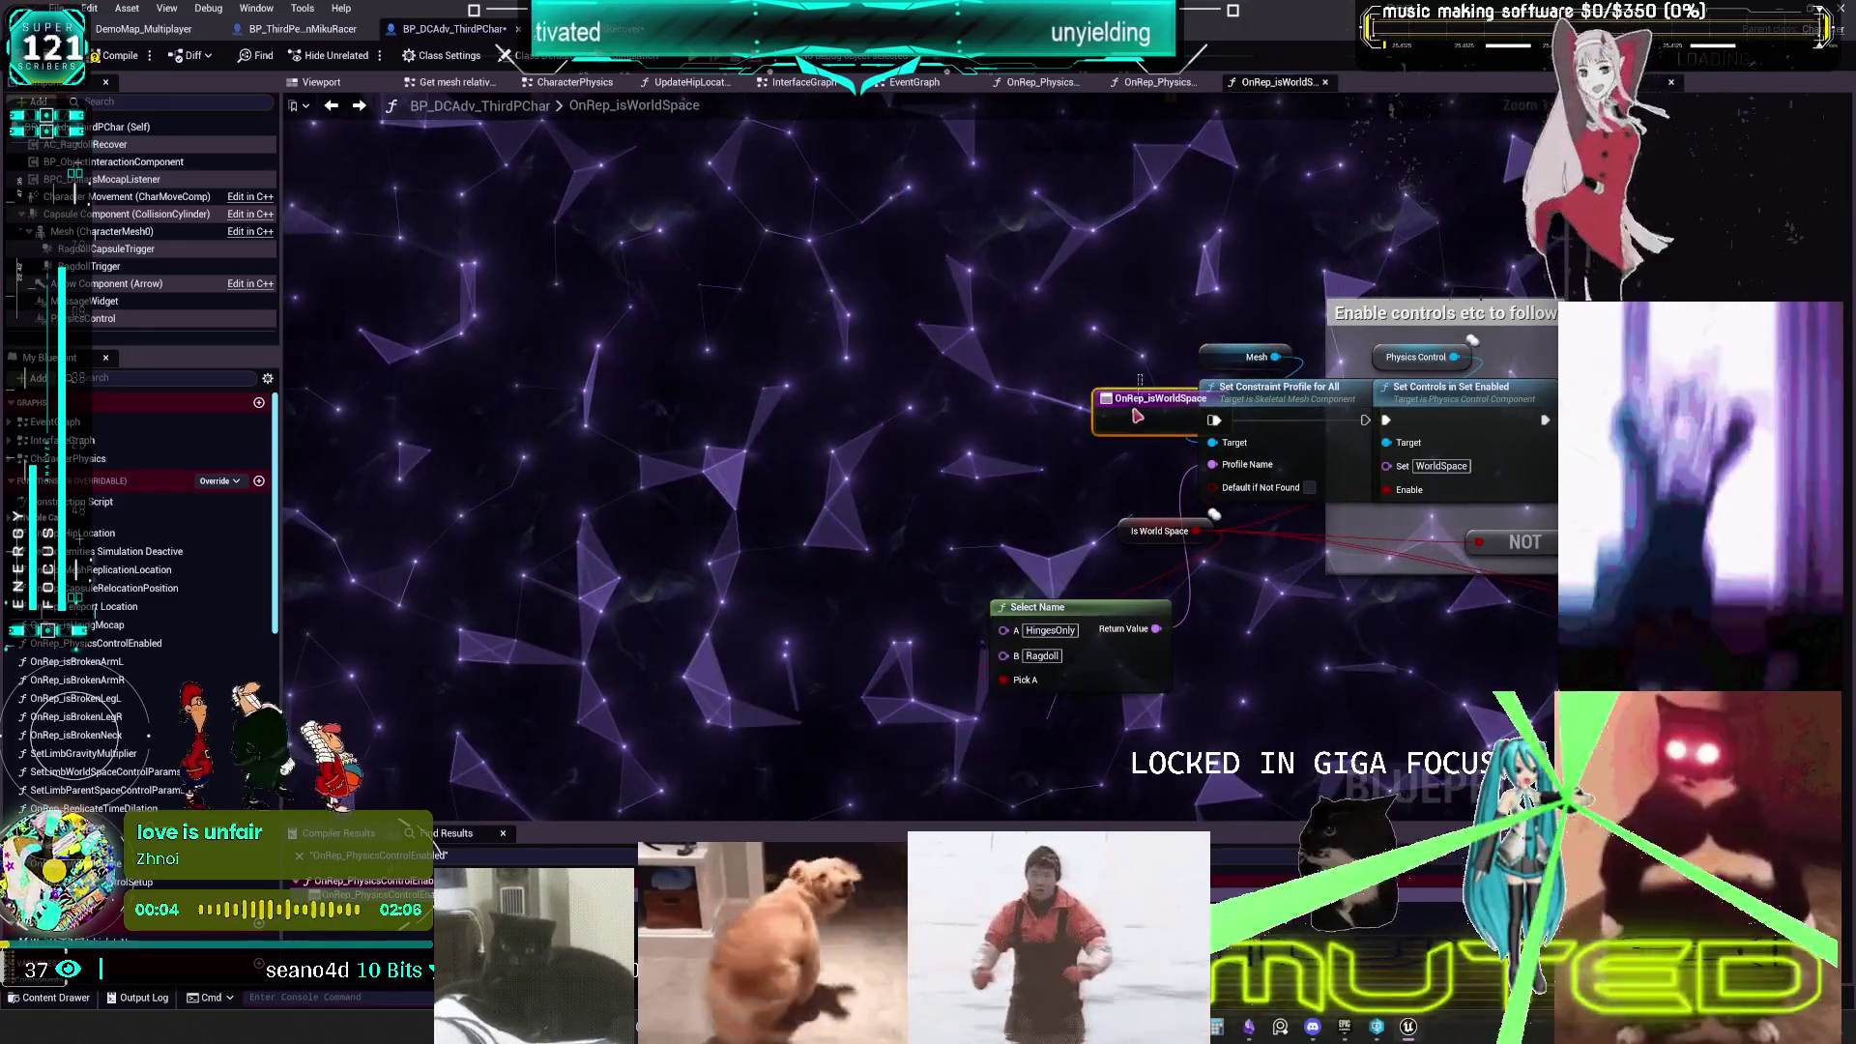
- Chain the OnRep_isWorldSpace event through Set Constraint Profile for All into Set Controls, with Select Name beneath
click(1139, 408)
drag(940, 402, 829, 396)
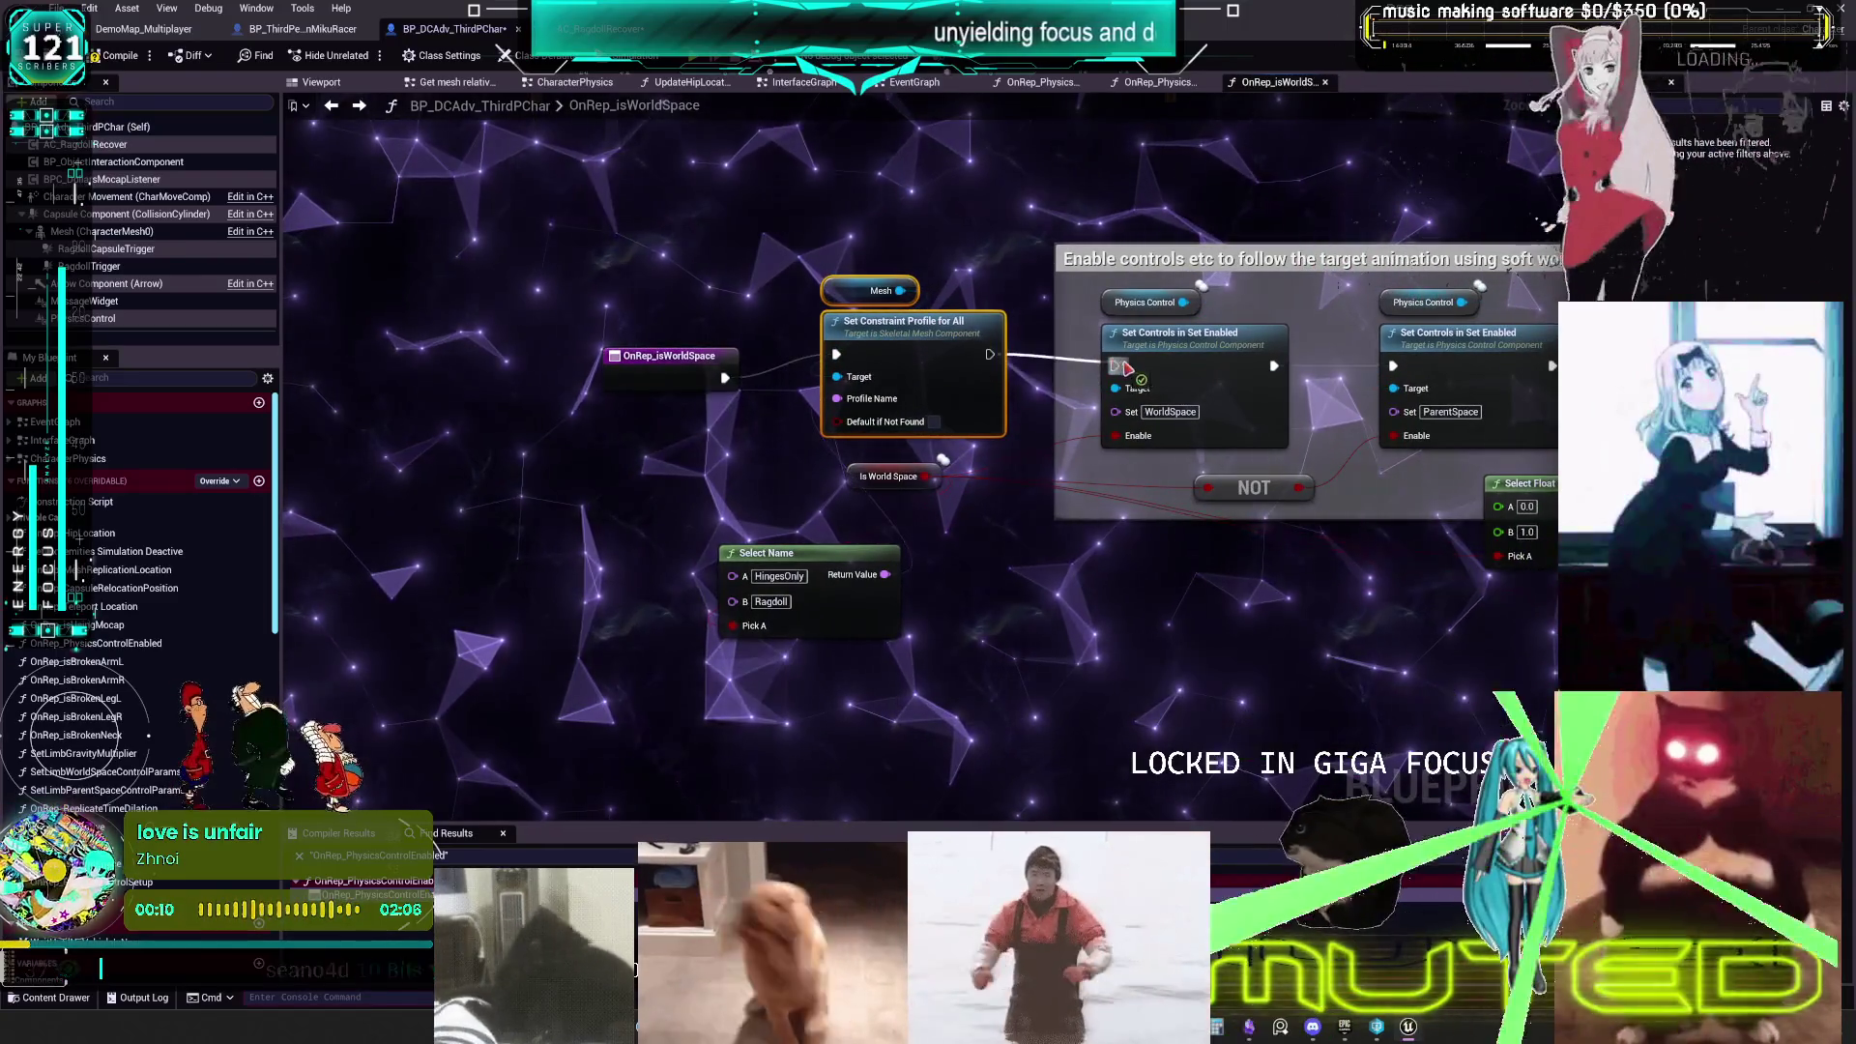
drag(1126, 368, 1116, 366)
drag(845, 552, 833, 529)
drag(820, 690, 739, 691)
mouse_move(779, 593)
mouse_down()
mouse_move(894, 547)
mouse_move(902, 522)
mouse_up()
- Reposition the profile-setting nodes so the whole chain sits neatly in view
drag(738, 485, 669, 343)
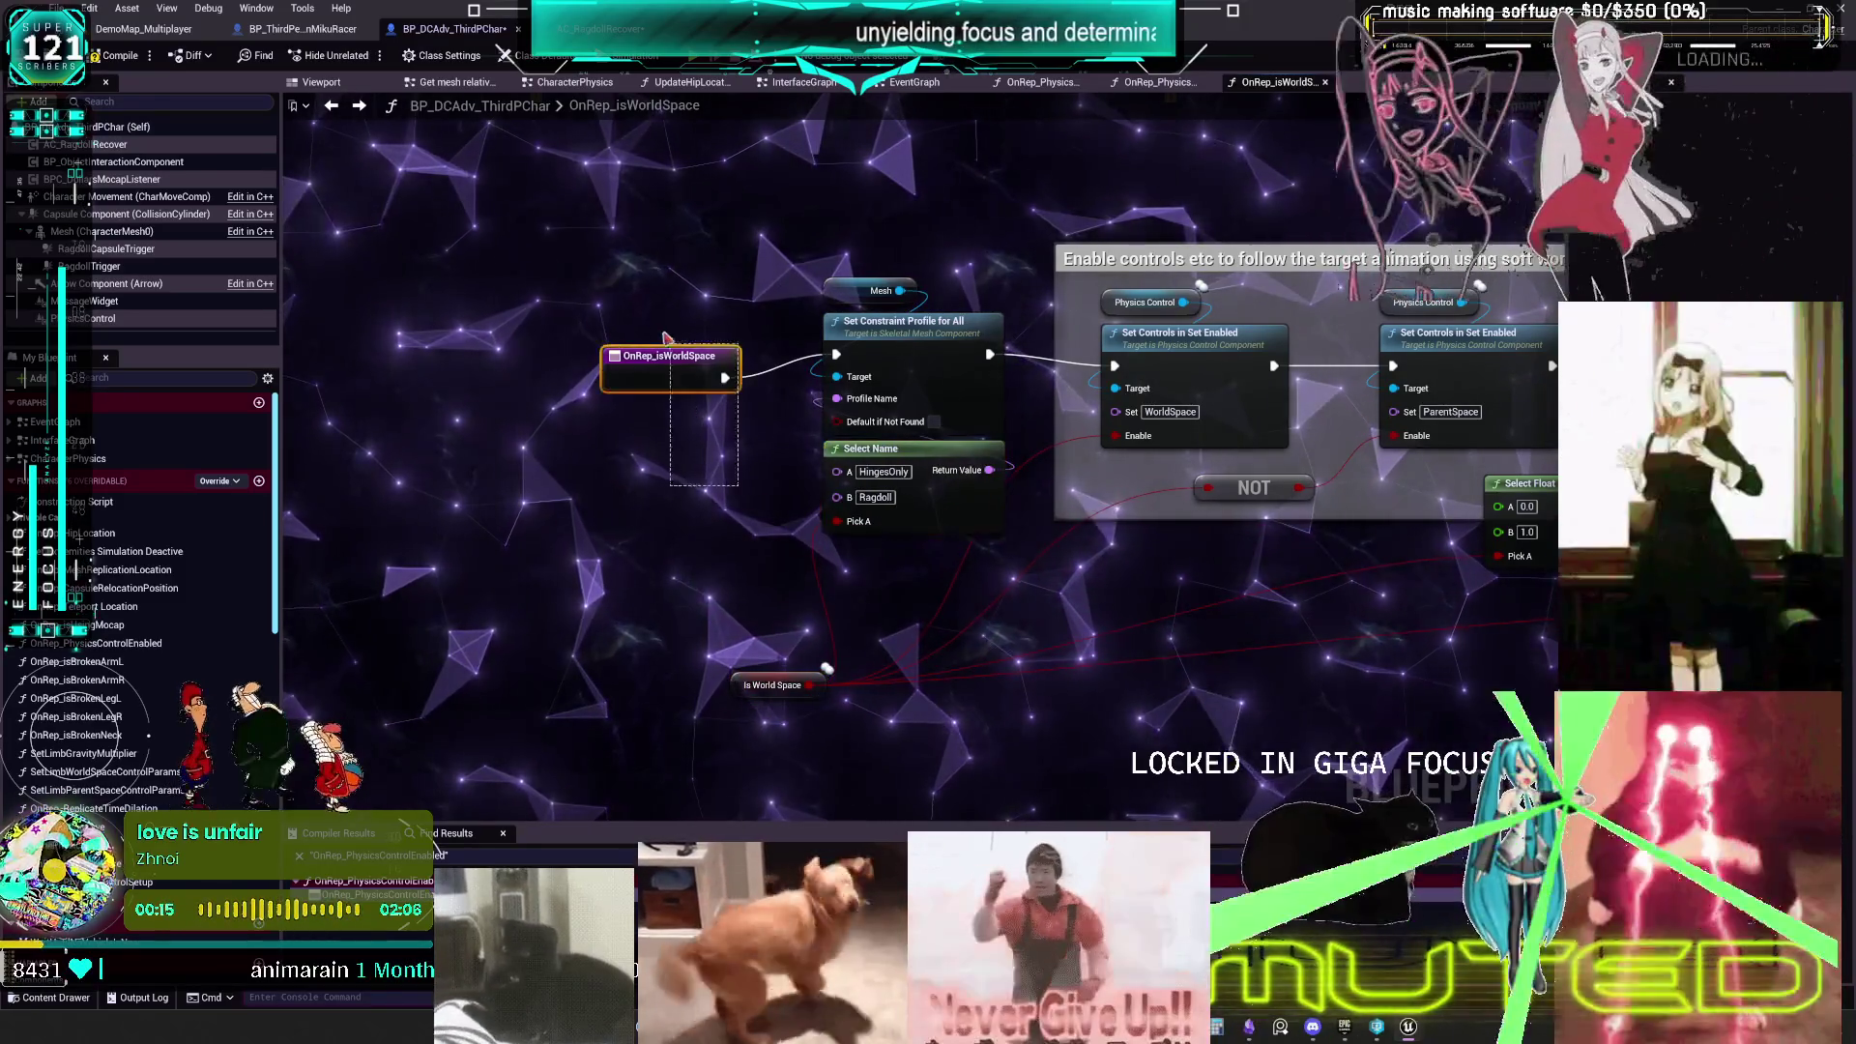
mouse_move(730, 455)
mouse_down()
mouse_move(691, 490)
mouse_move(776, 527)
mouse_move(727, 682)
mouse_up()
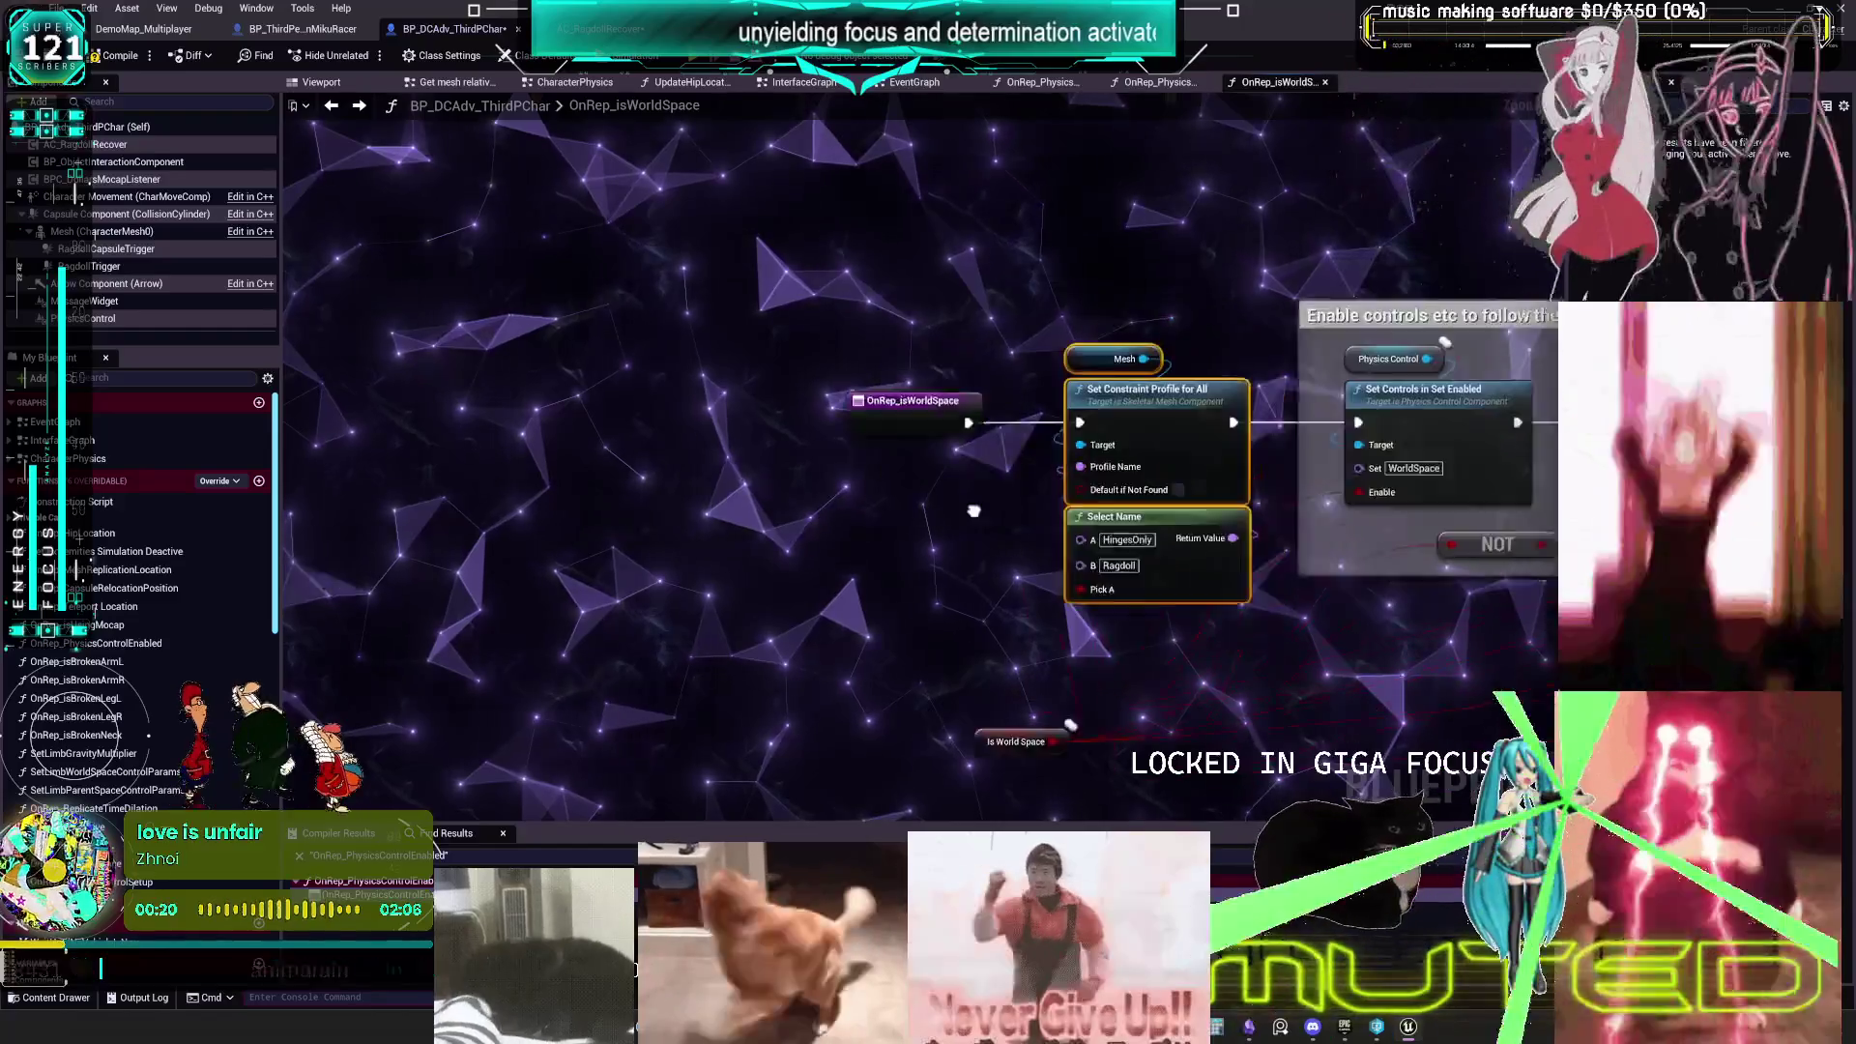
drag(995, 536, 669, 619)
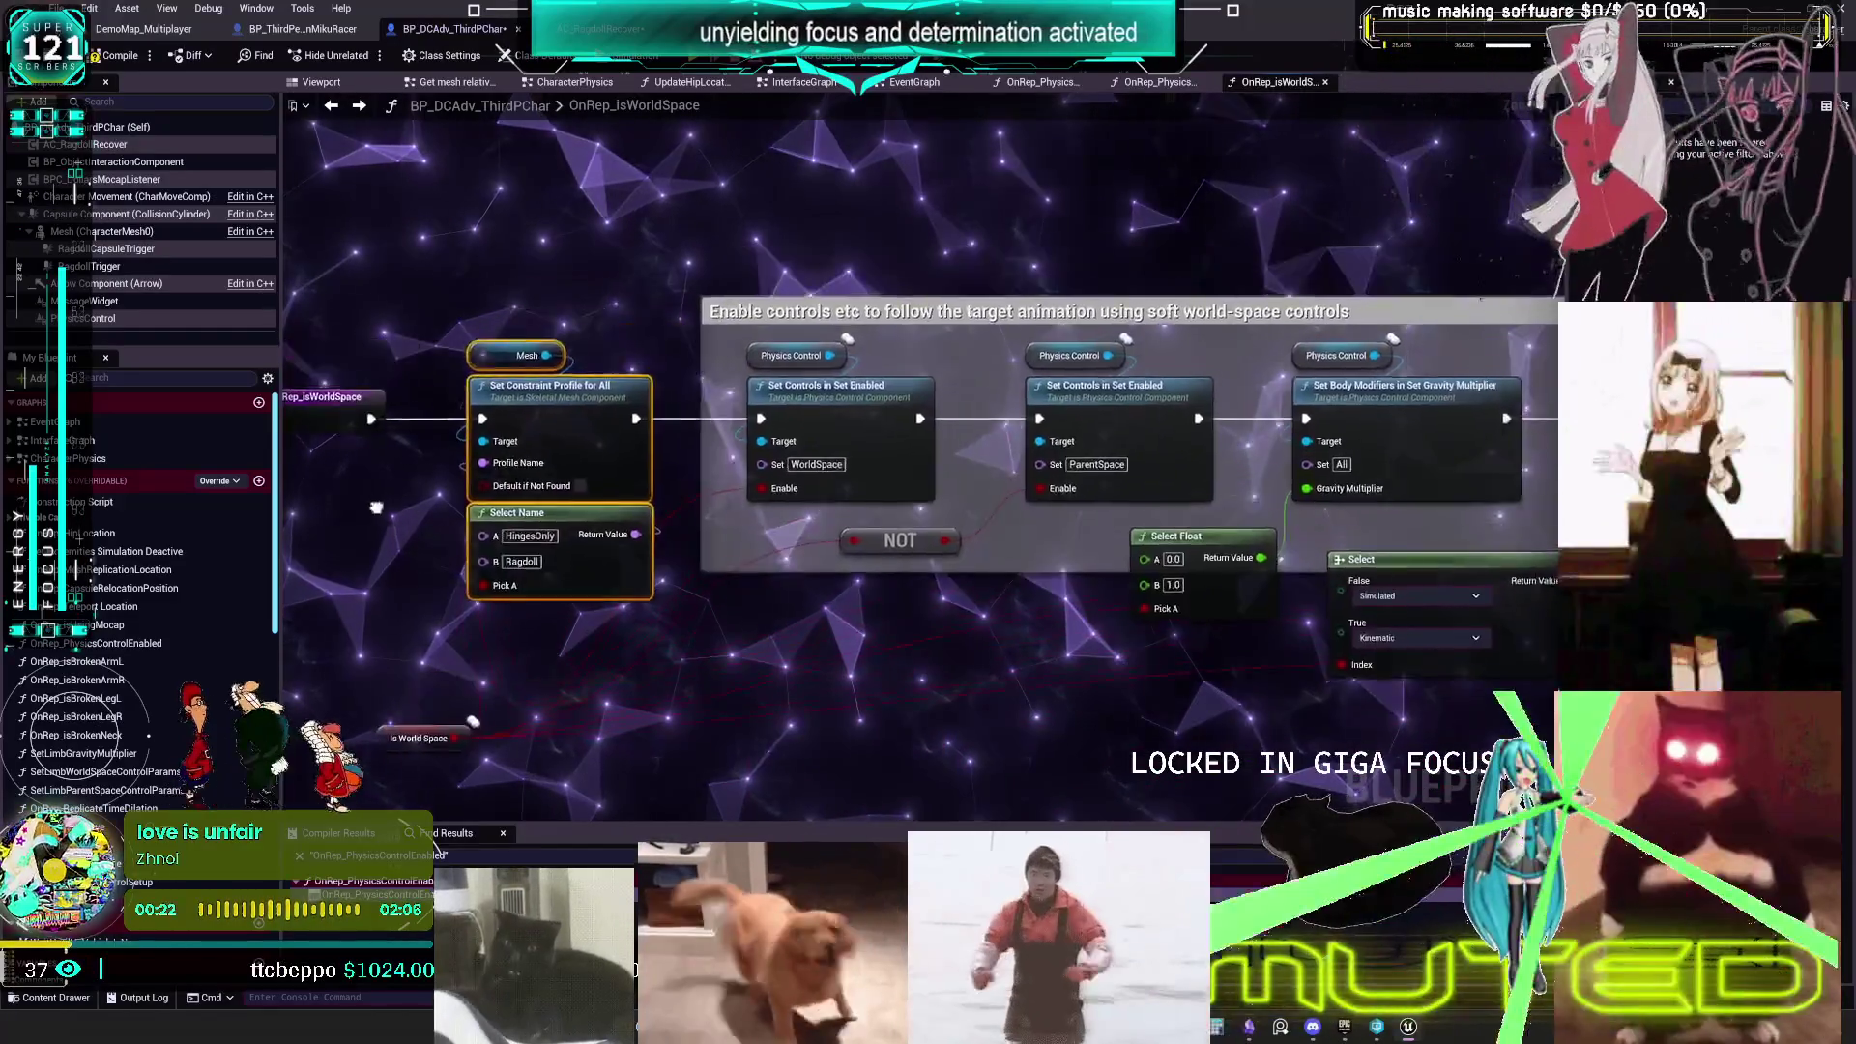
drag(376, 508, 923, 455)
drag(655, 669, 694, 711)
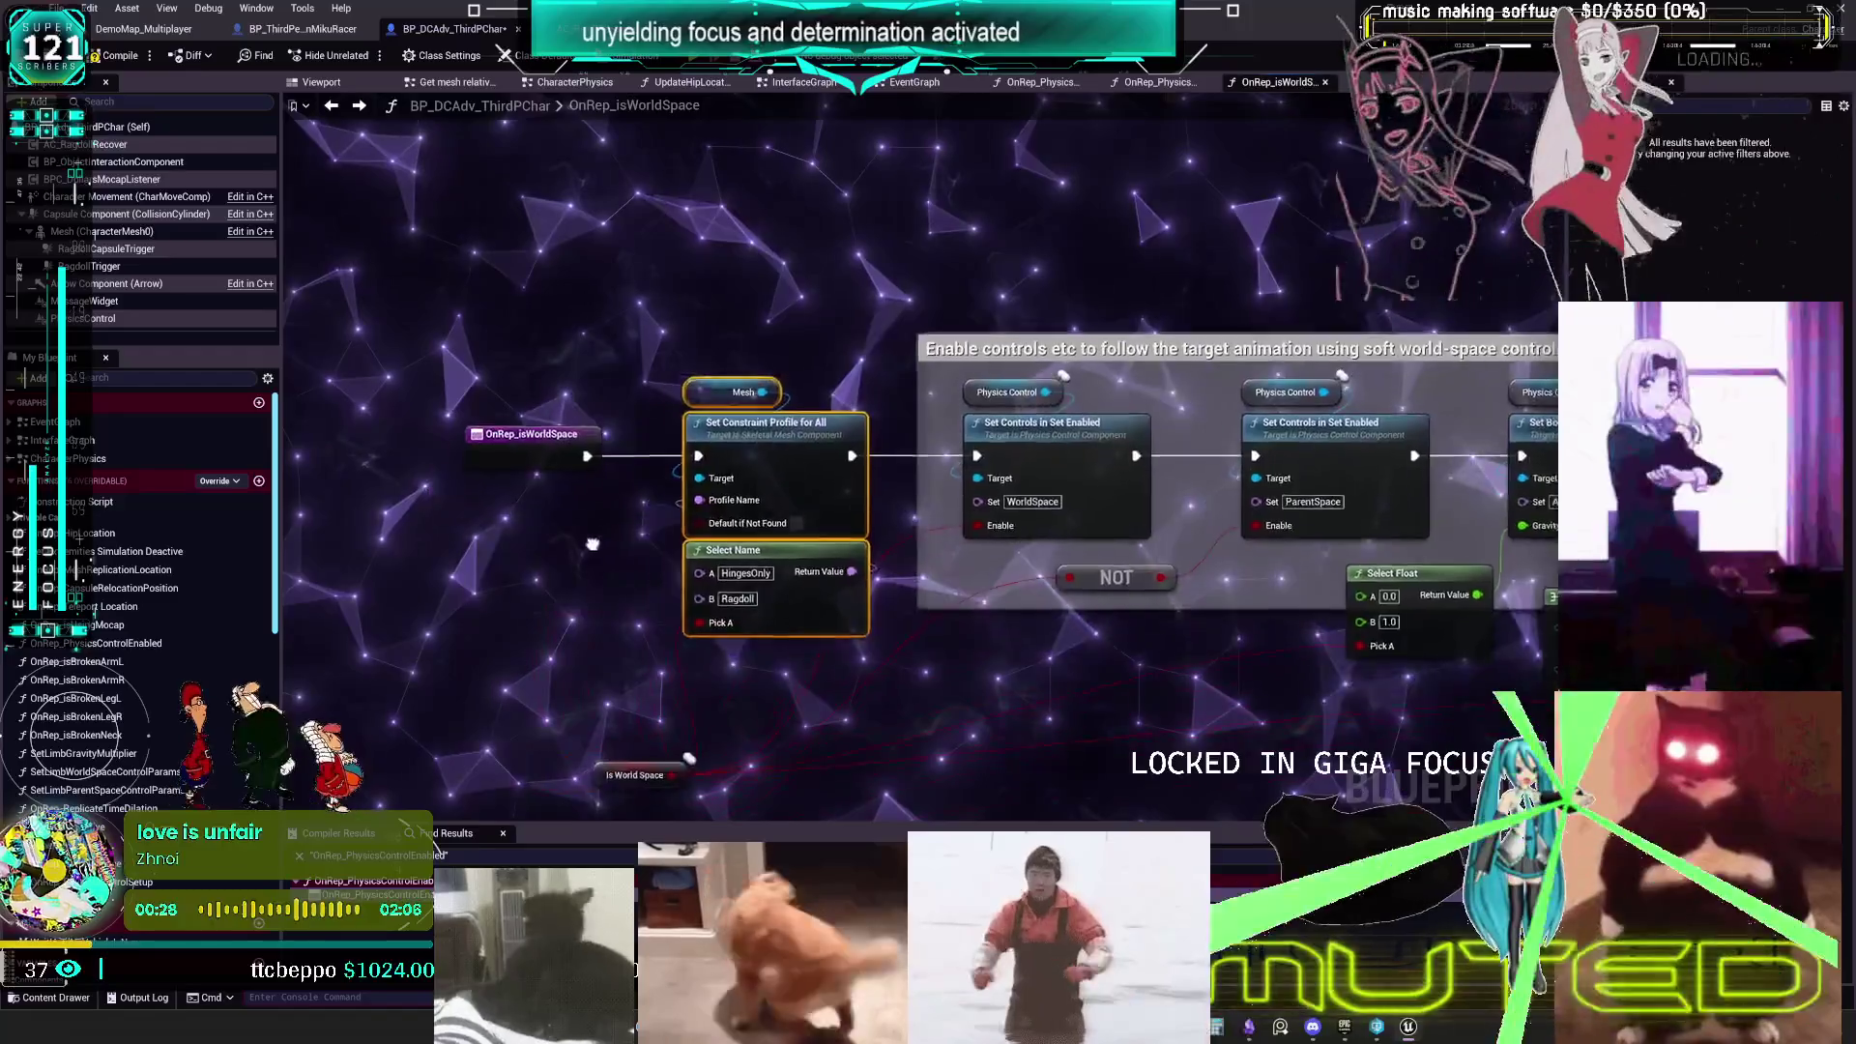
drag(765, 638, 986, 643)
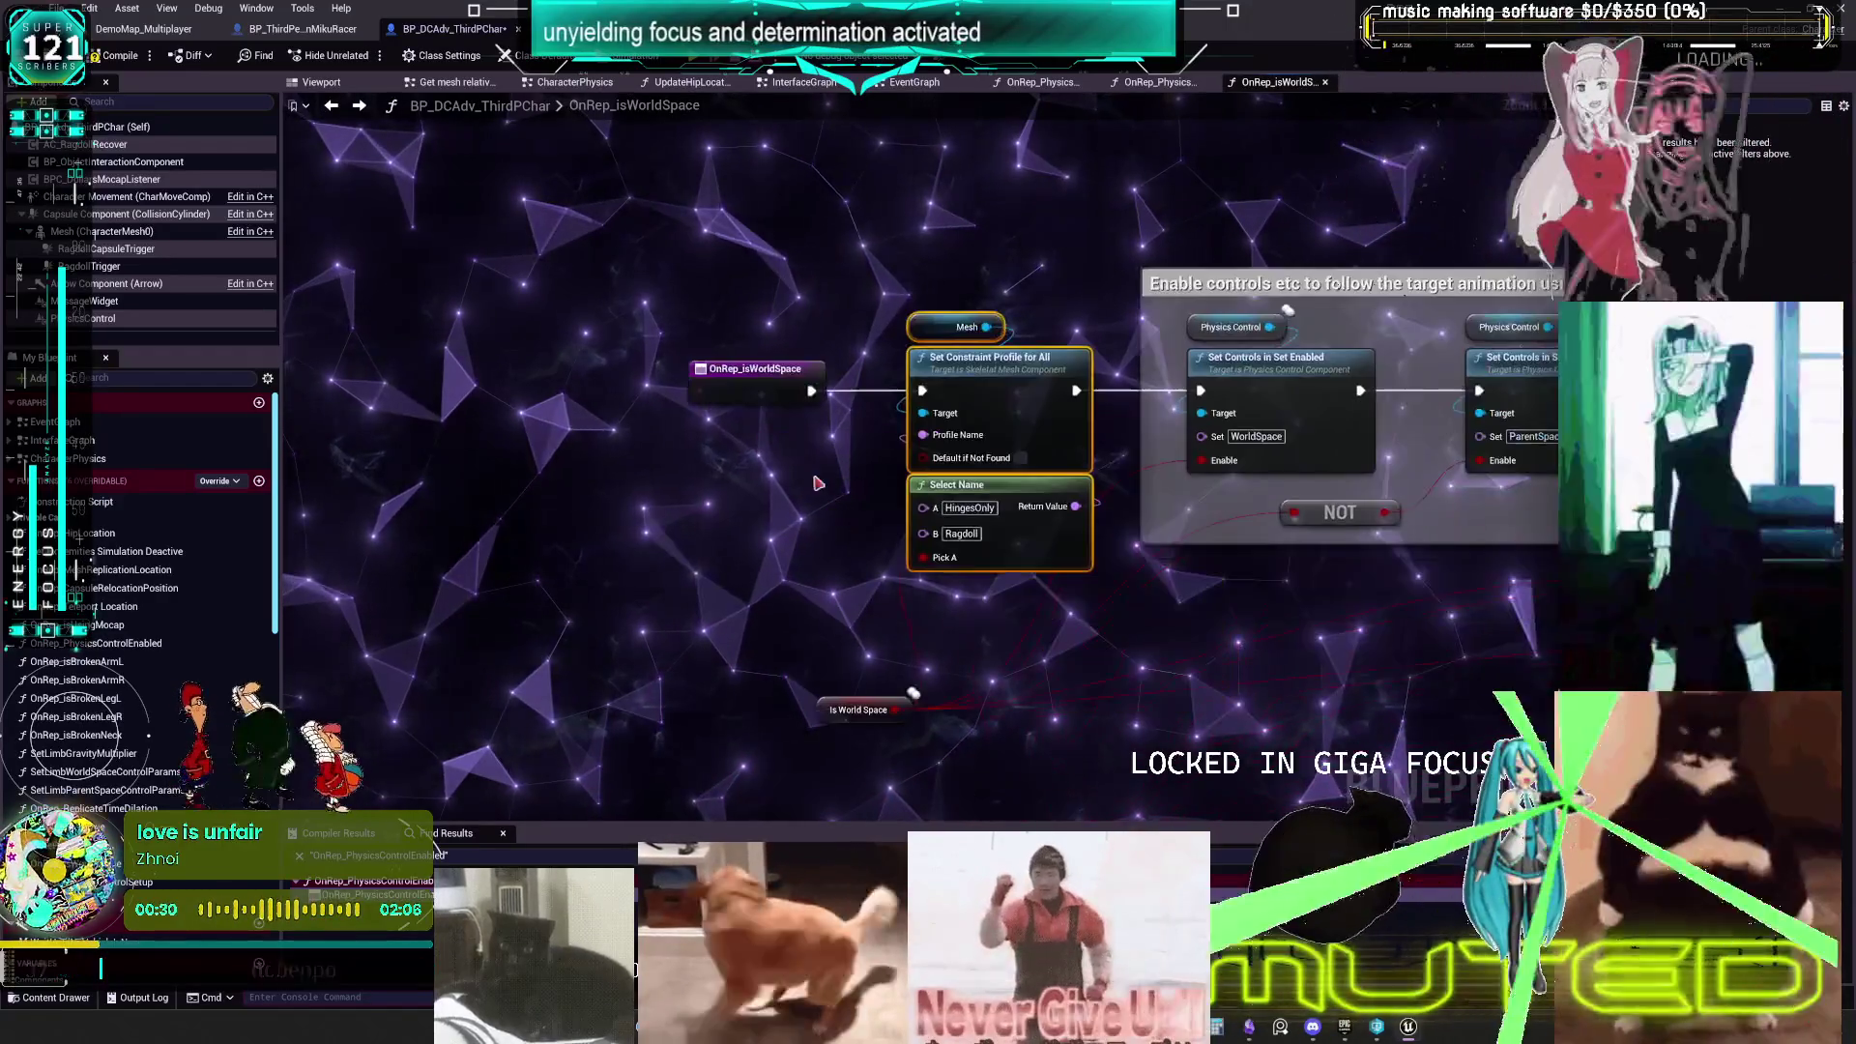
click(820, 482)
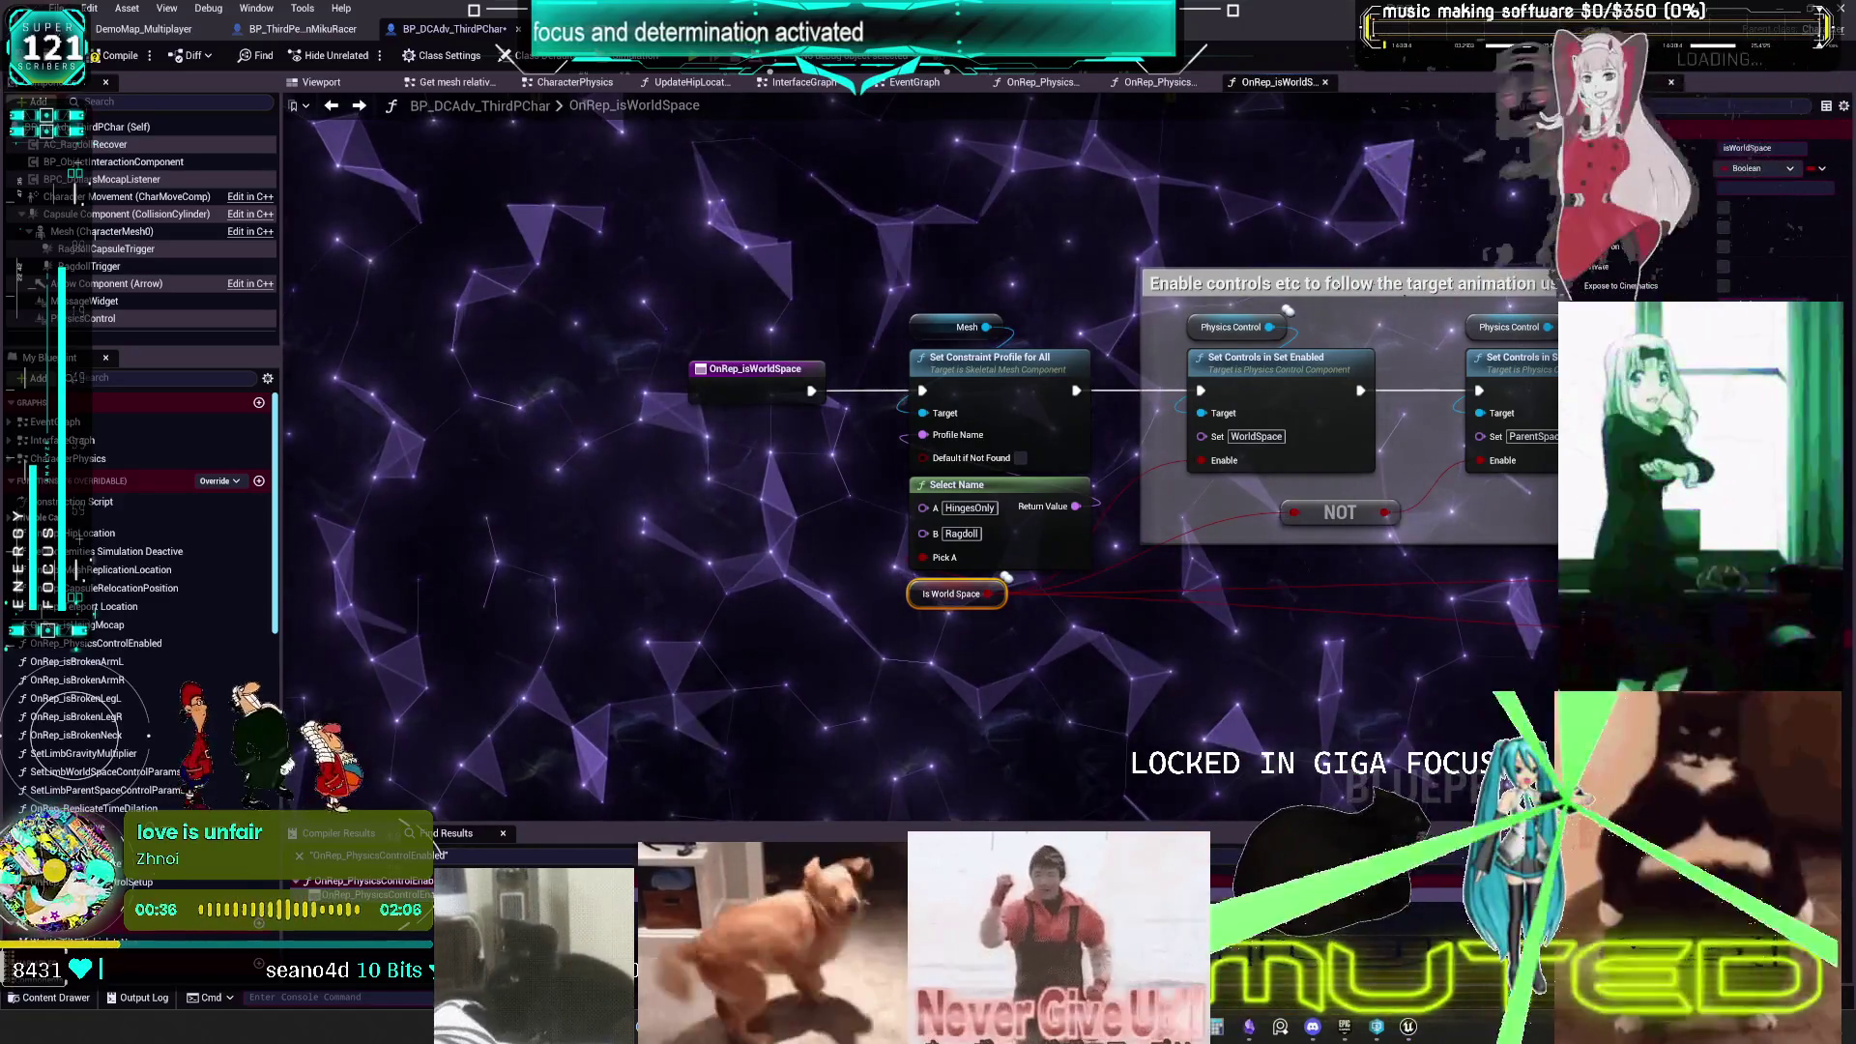
drag(1112, 638, 899, 309)
drag(996, 484, 1042, 484)
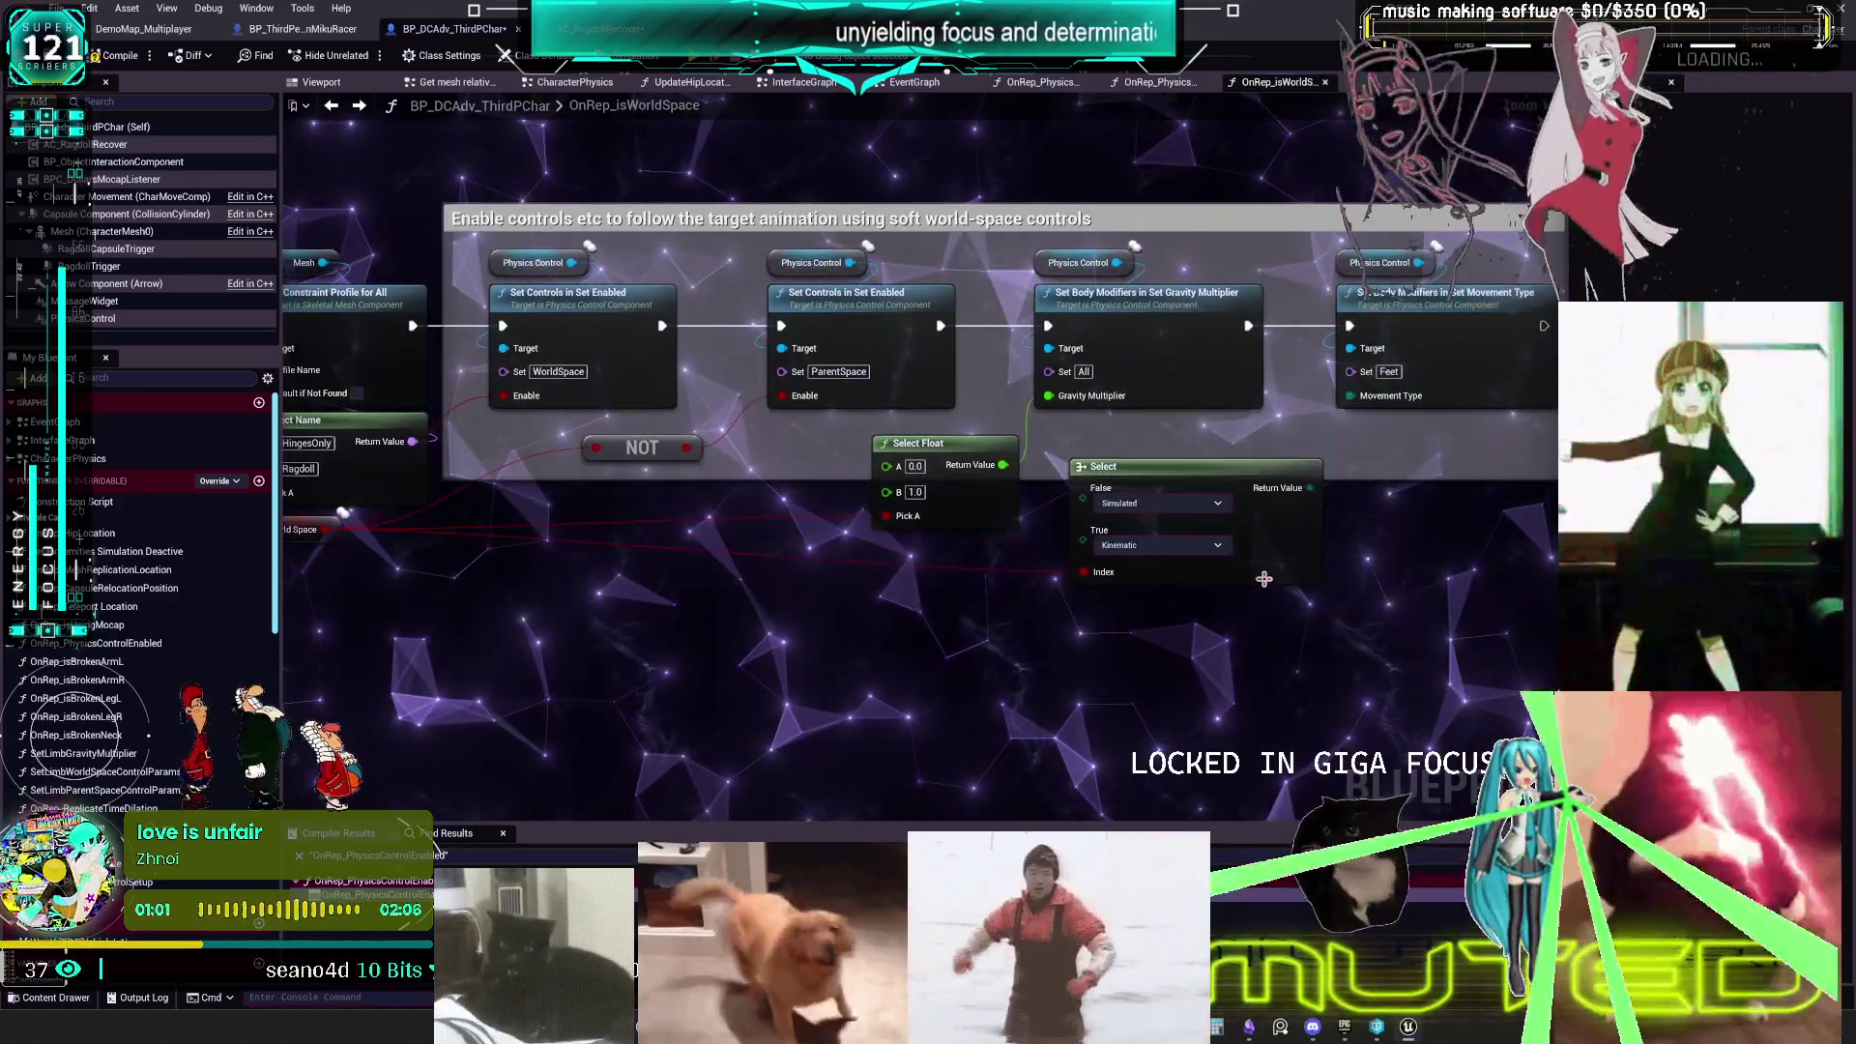
- Place Select under Movement Type, Select Float beside Gravity Multiplier, and NOT beside Set Controls
drag(1271, 578, 1536, 537)
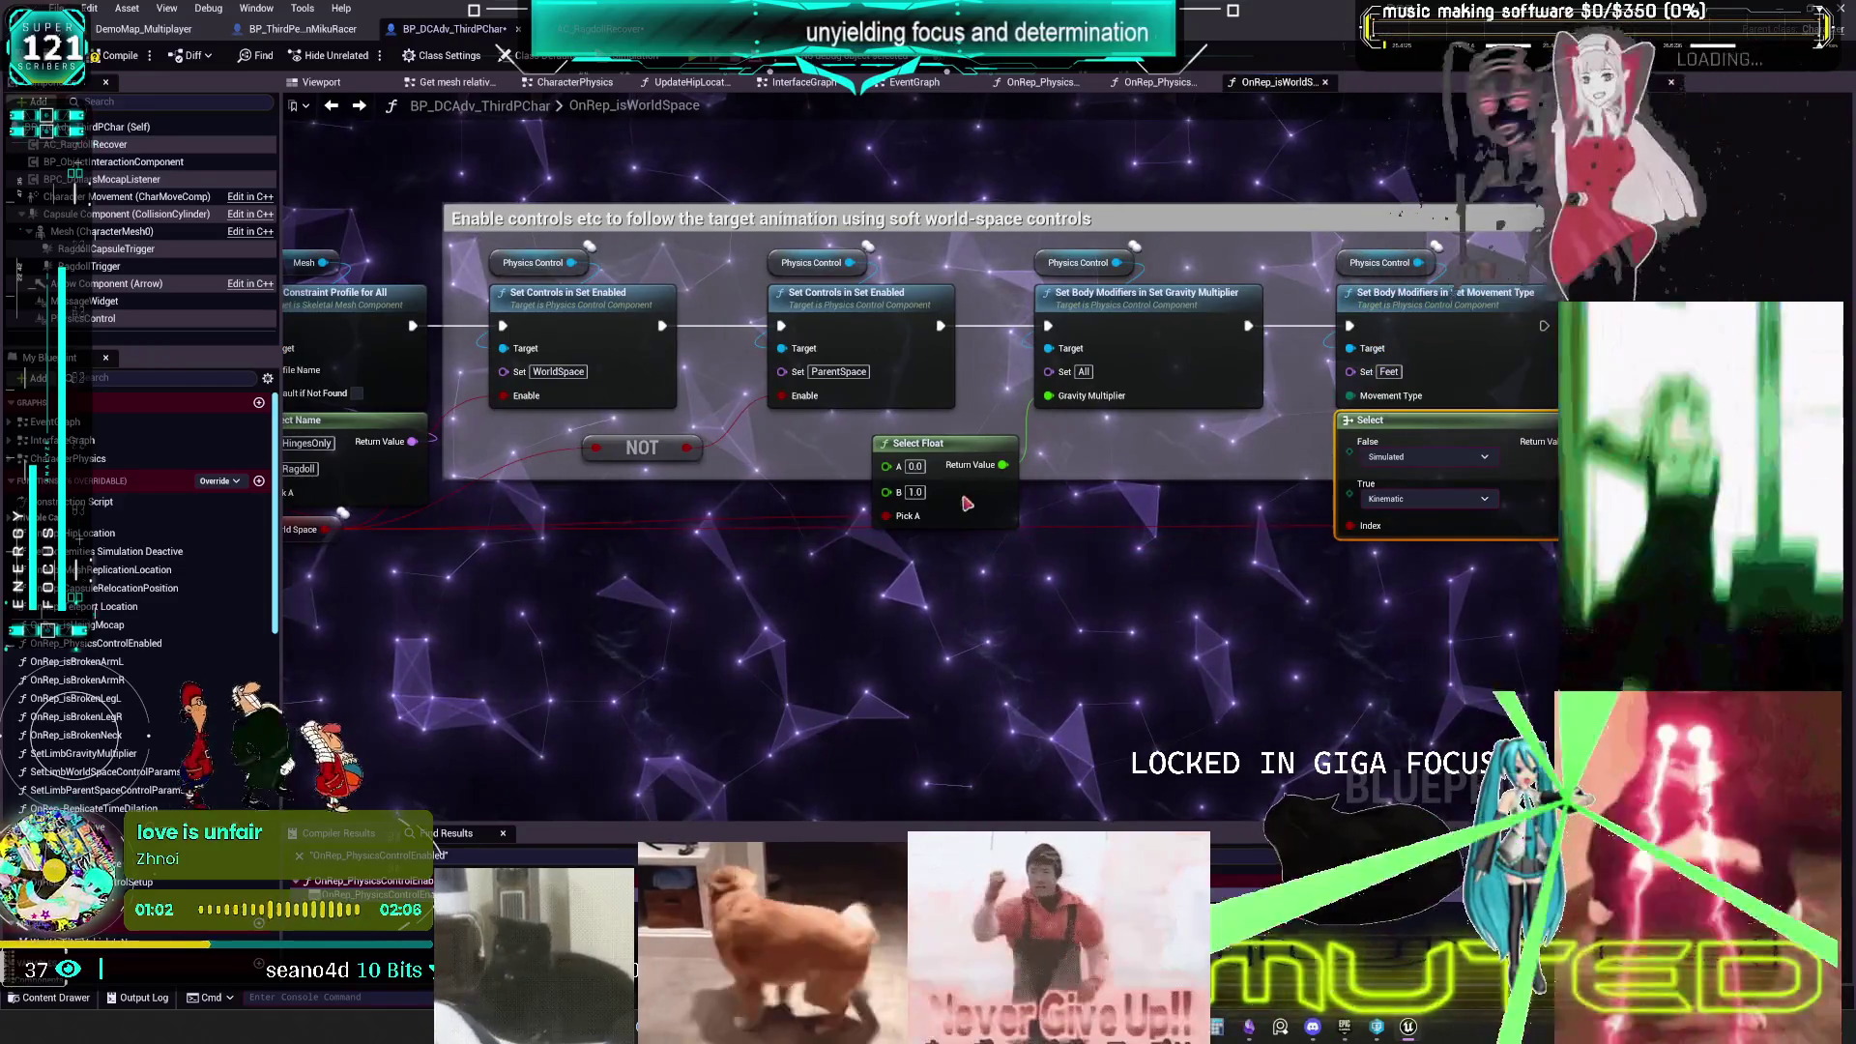
drag(965, 495, 1147, 480)
drag(648, 455, 834, 433)
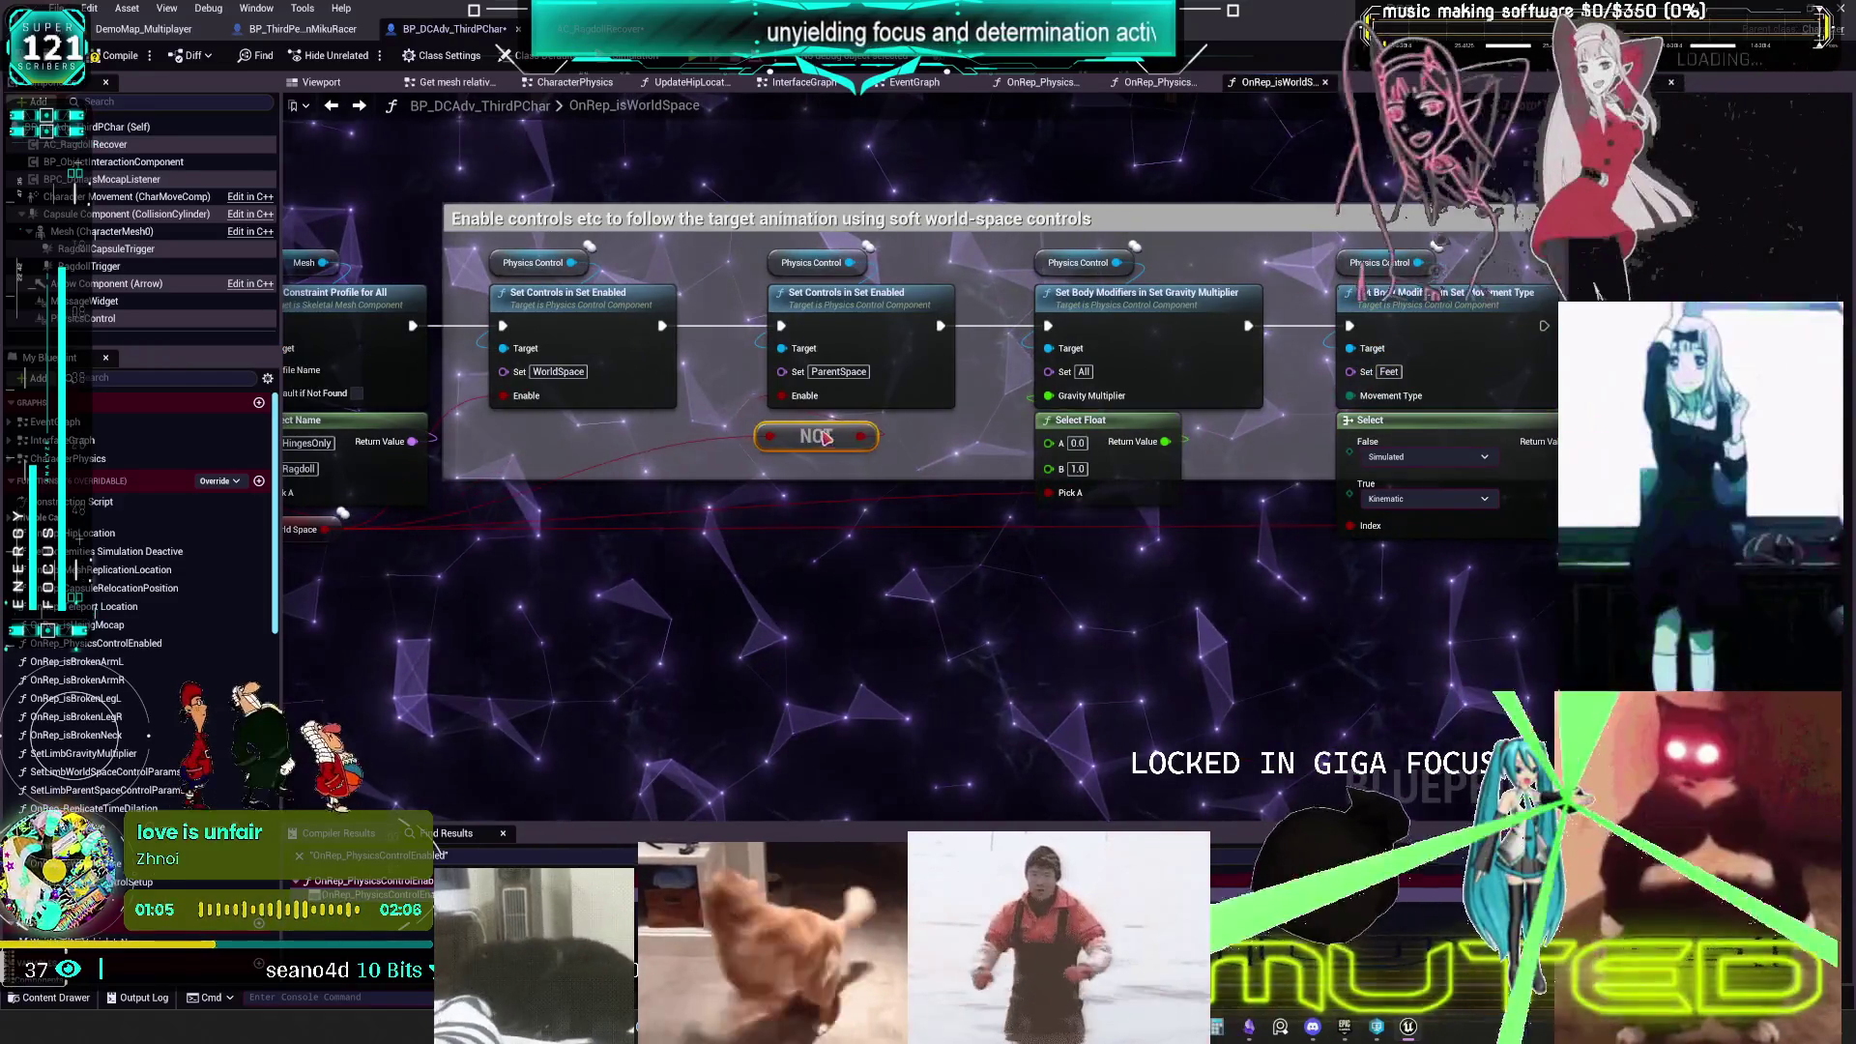
drag(829, 578, 1005, 555)
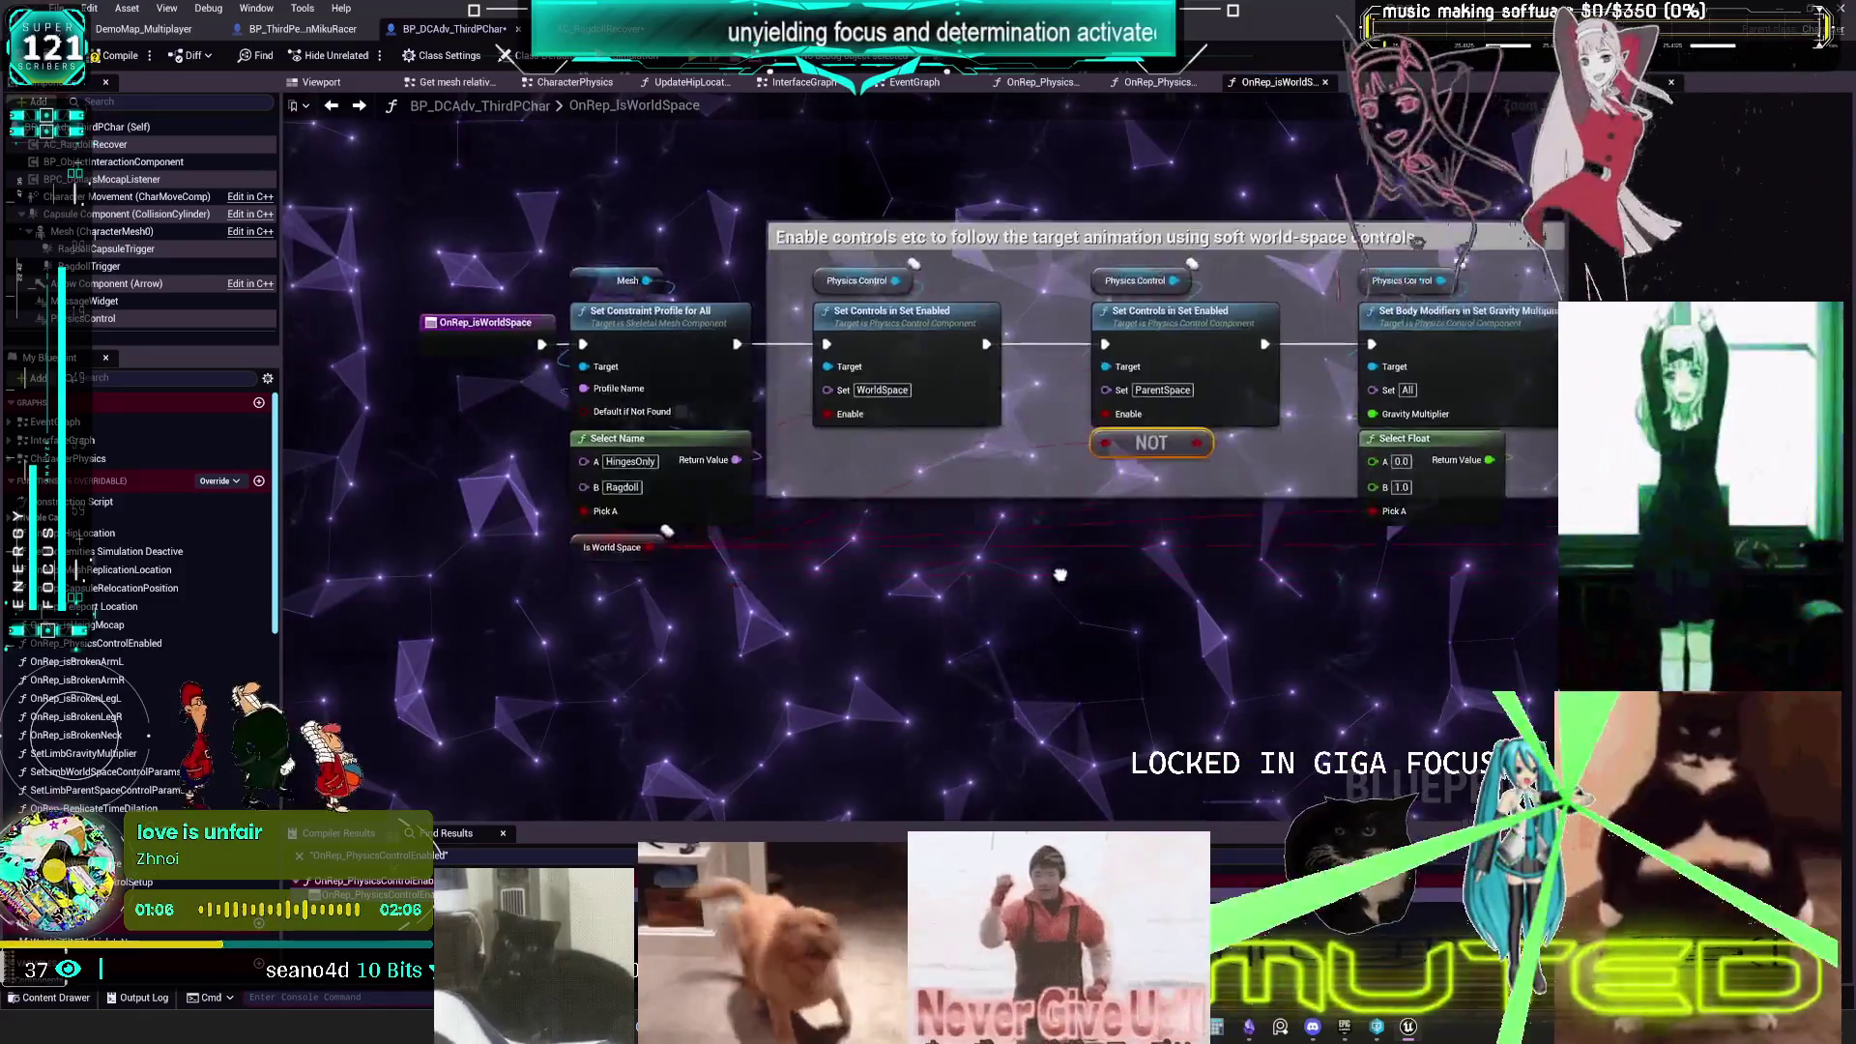
mouse_move(840, 565)
mouse_down()
mouse_move(1072, 649)
mouse_move(1072, 607)
mouse_move(921, 639)
mouse_up()
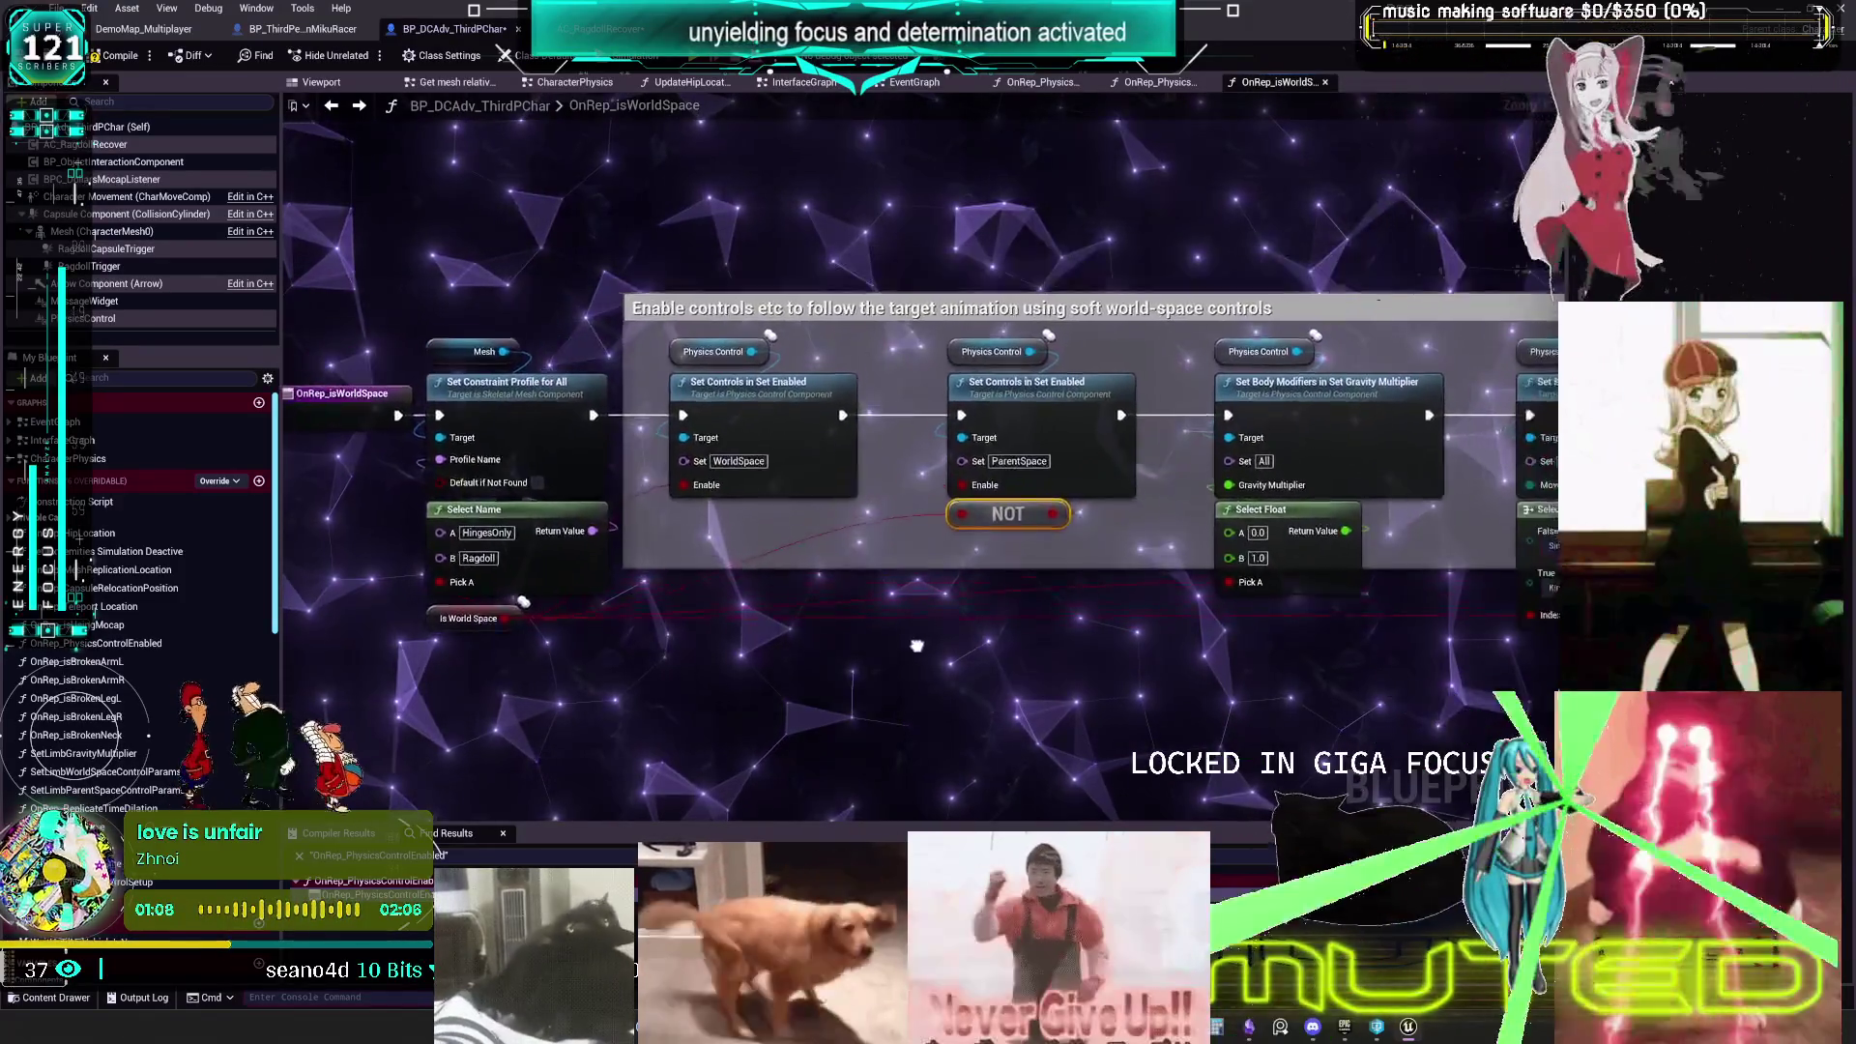
mouse_move(1154, 694)
mouse_down()
mouse_move(985, 666)
mouse_move(1101, 693)
mouse_move(1033, 706)
mouse_up()
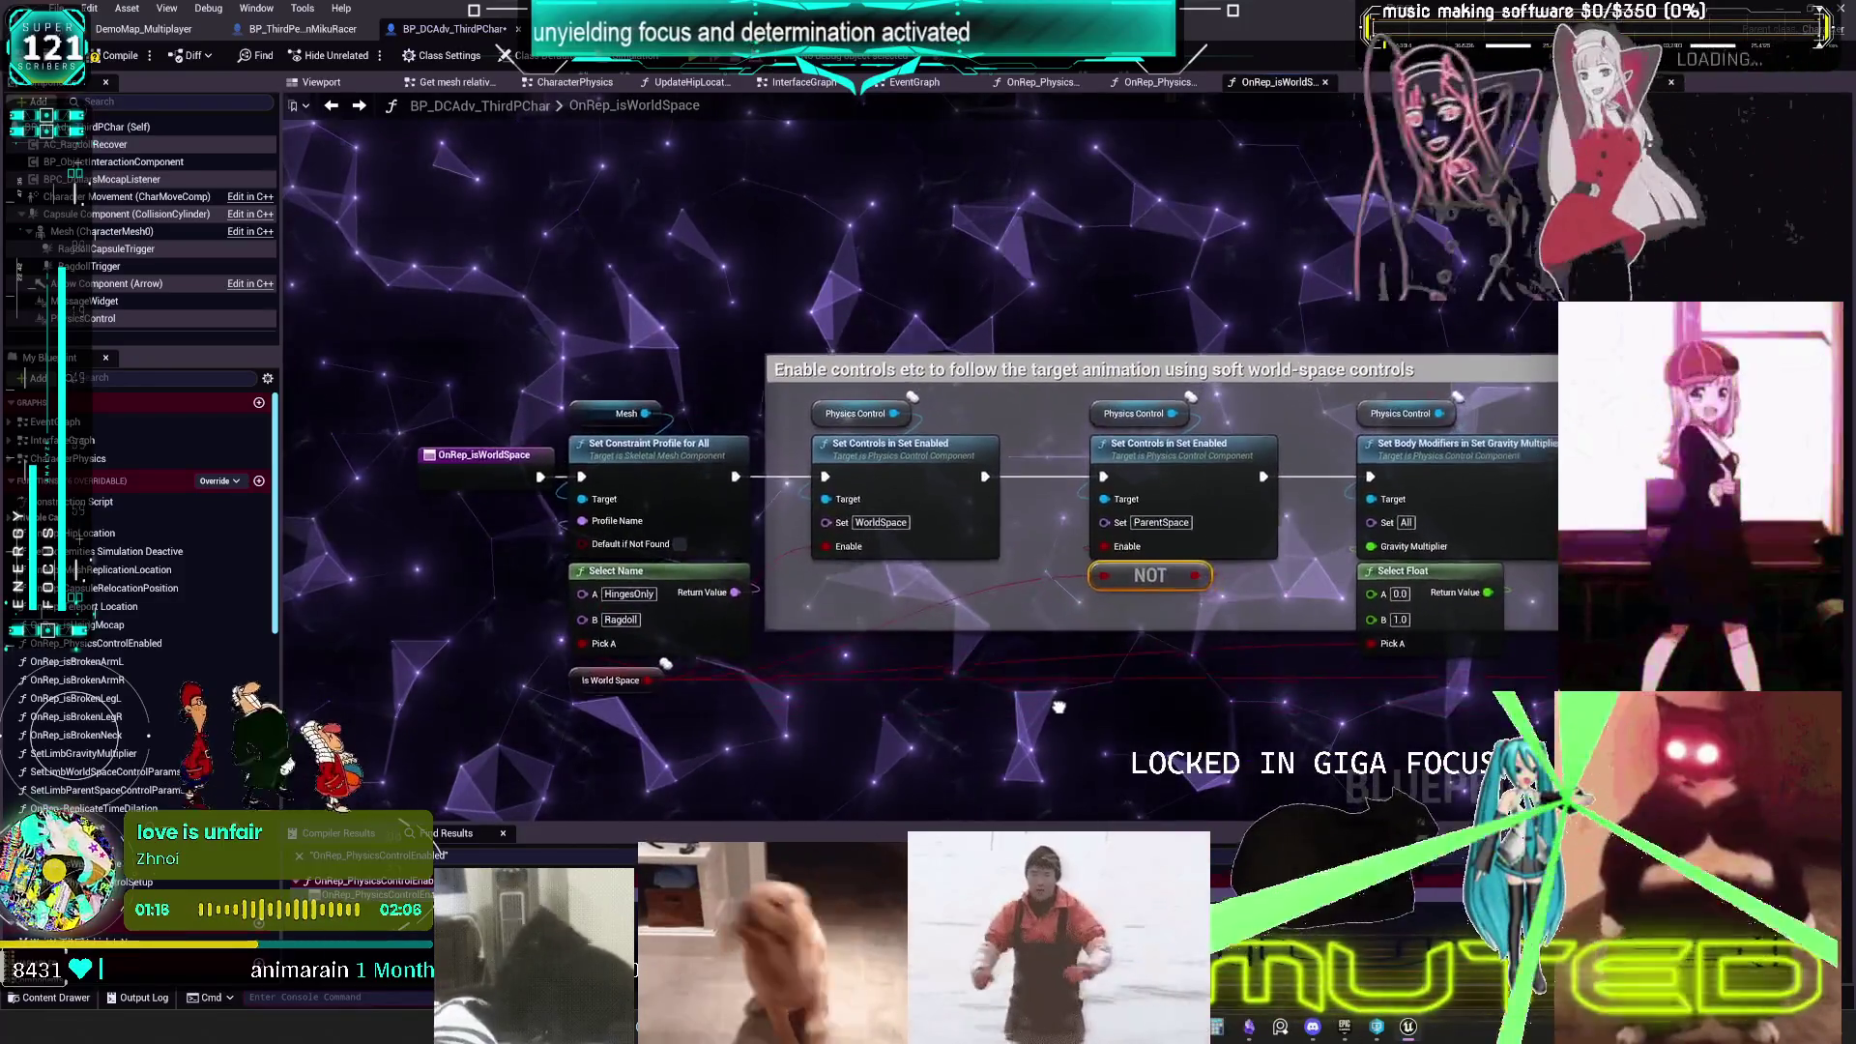
drag(968, 678, 961, 674)
- Compile the blueprint and open the CharacterPhysics graph
click(116, 55)
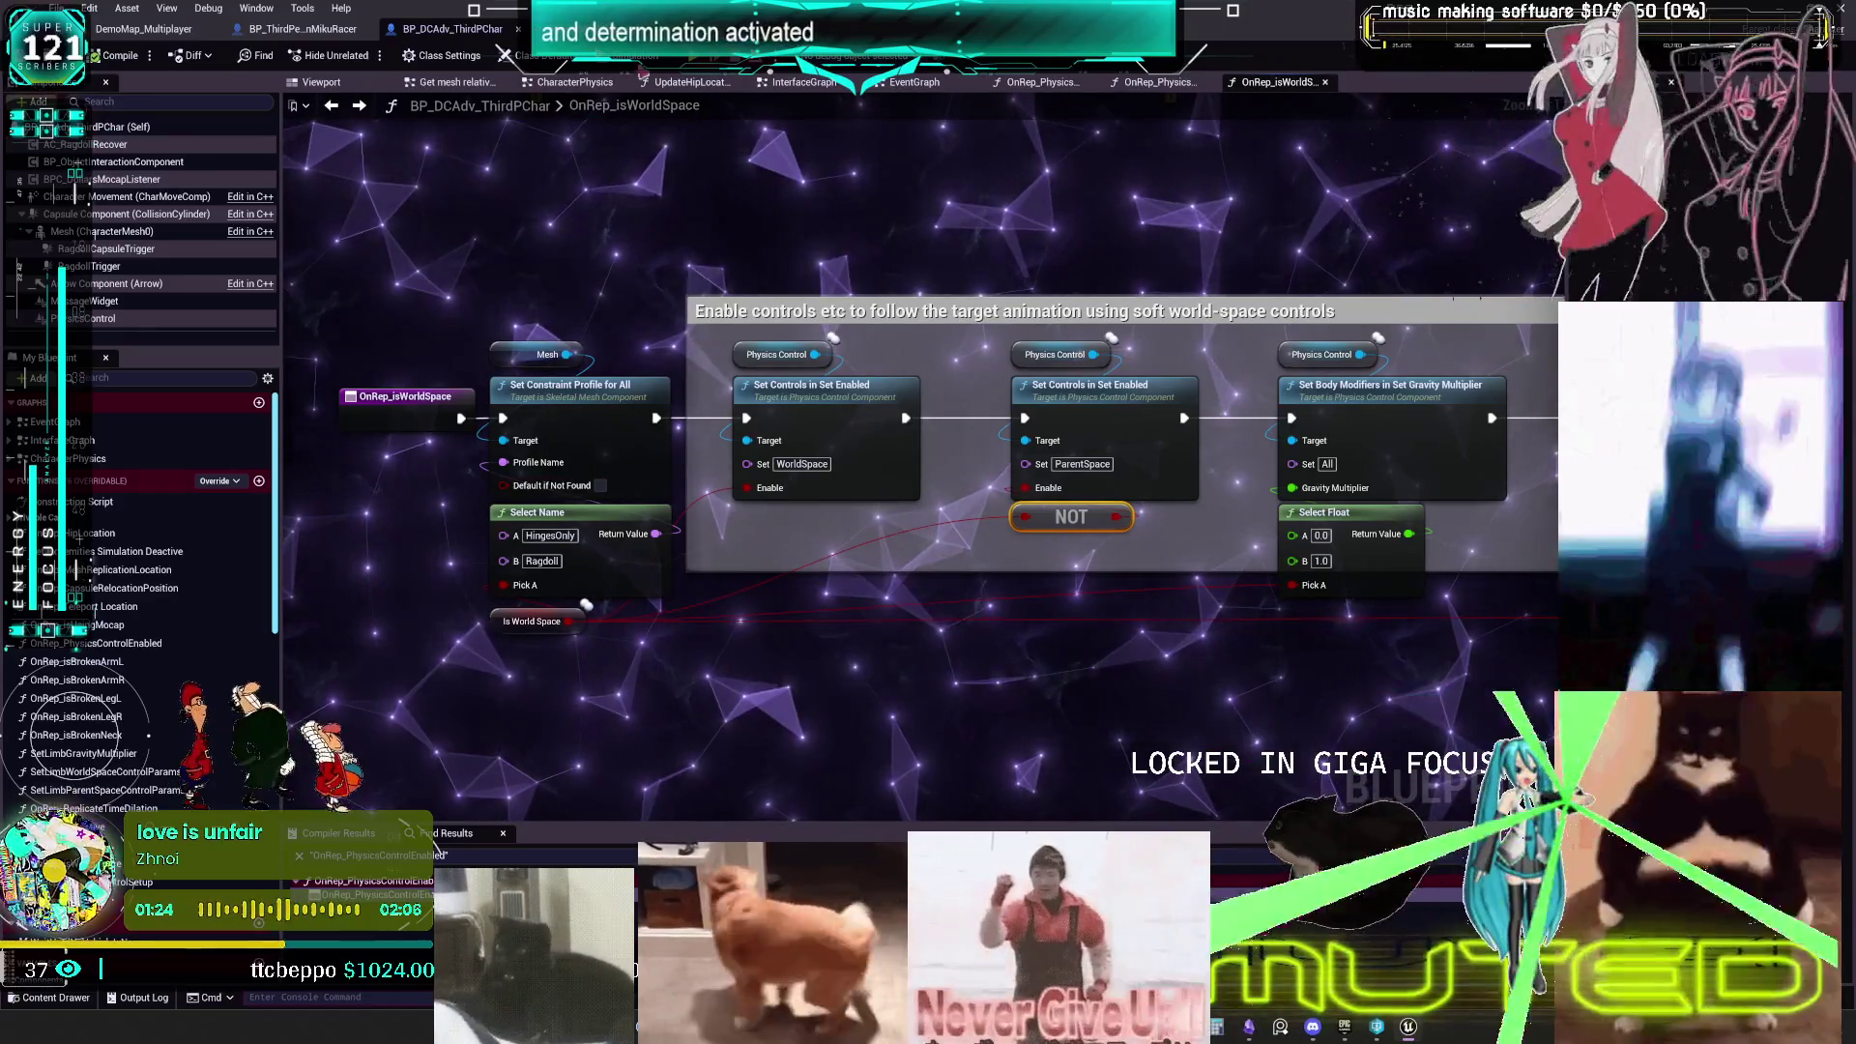
click(329, 55)
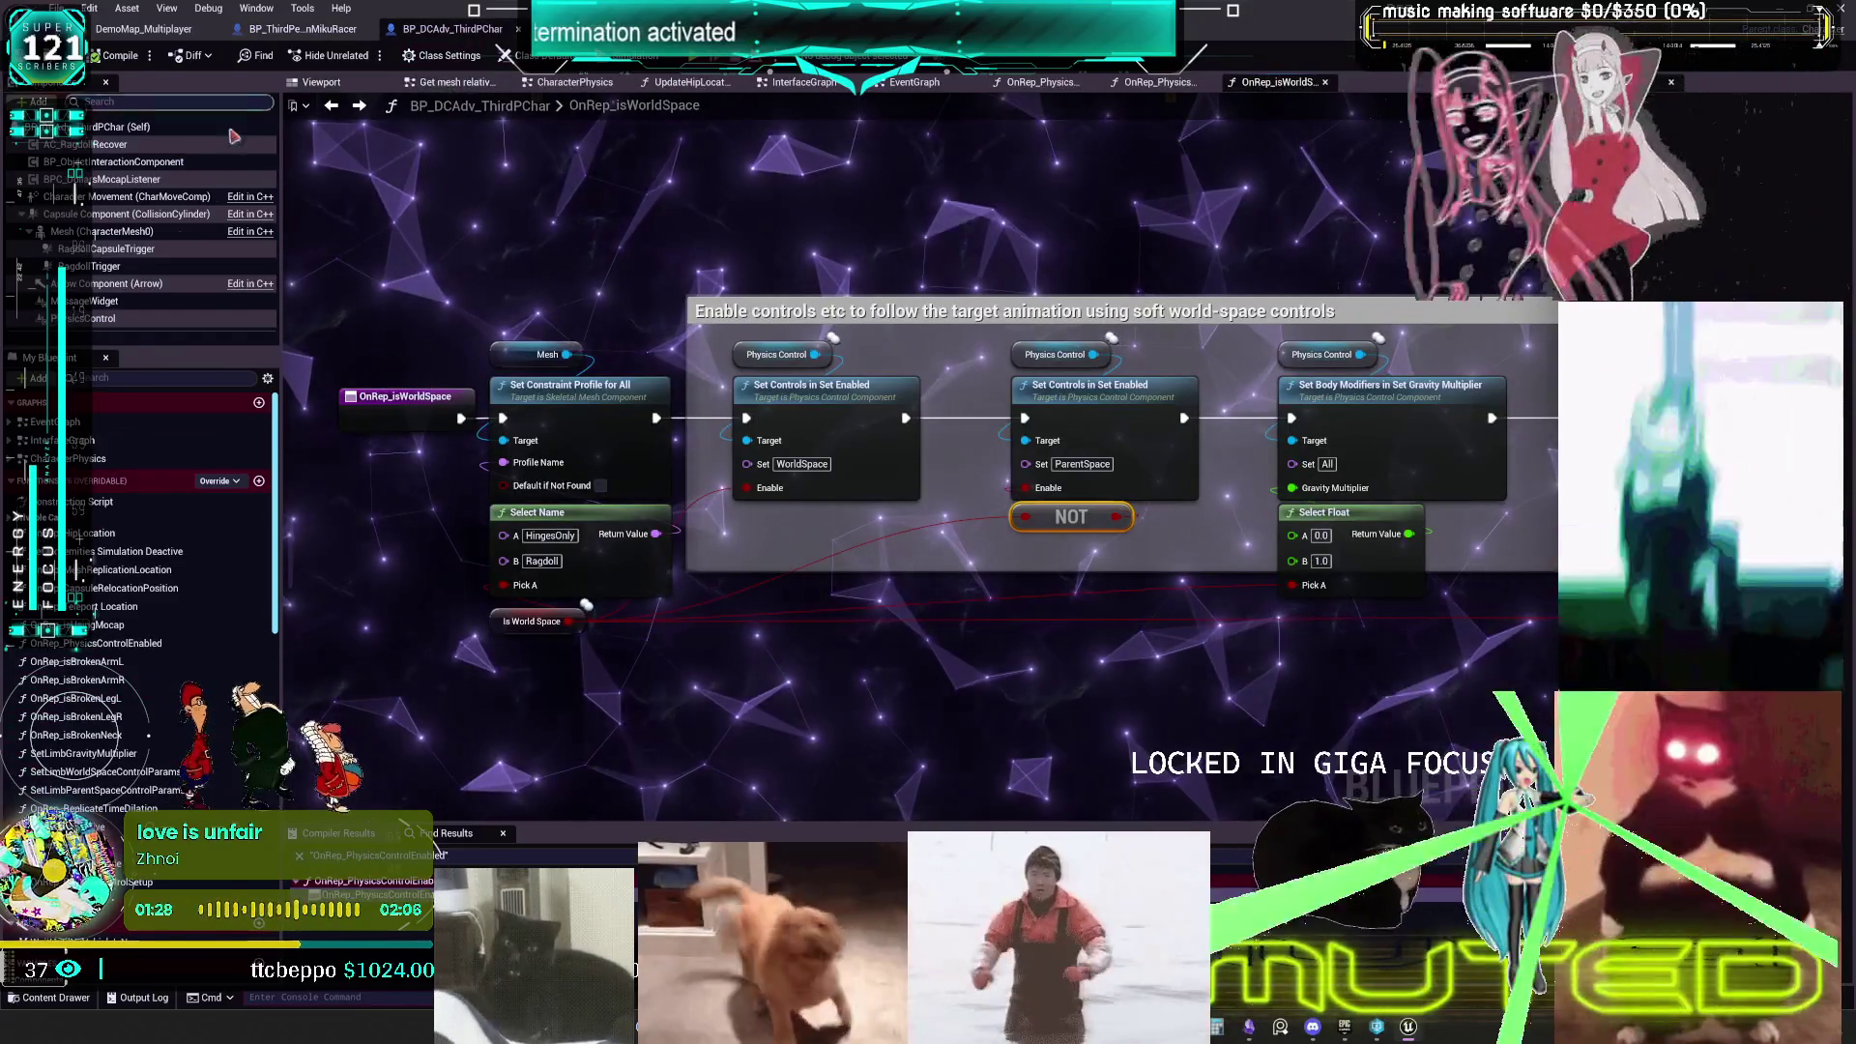
double_click(113, 462)
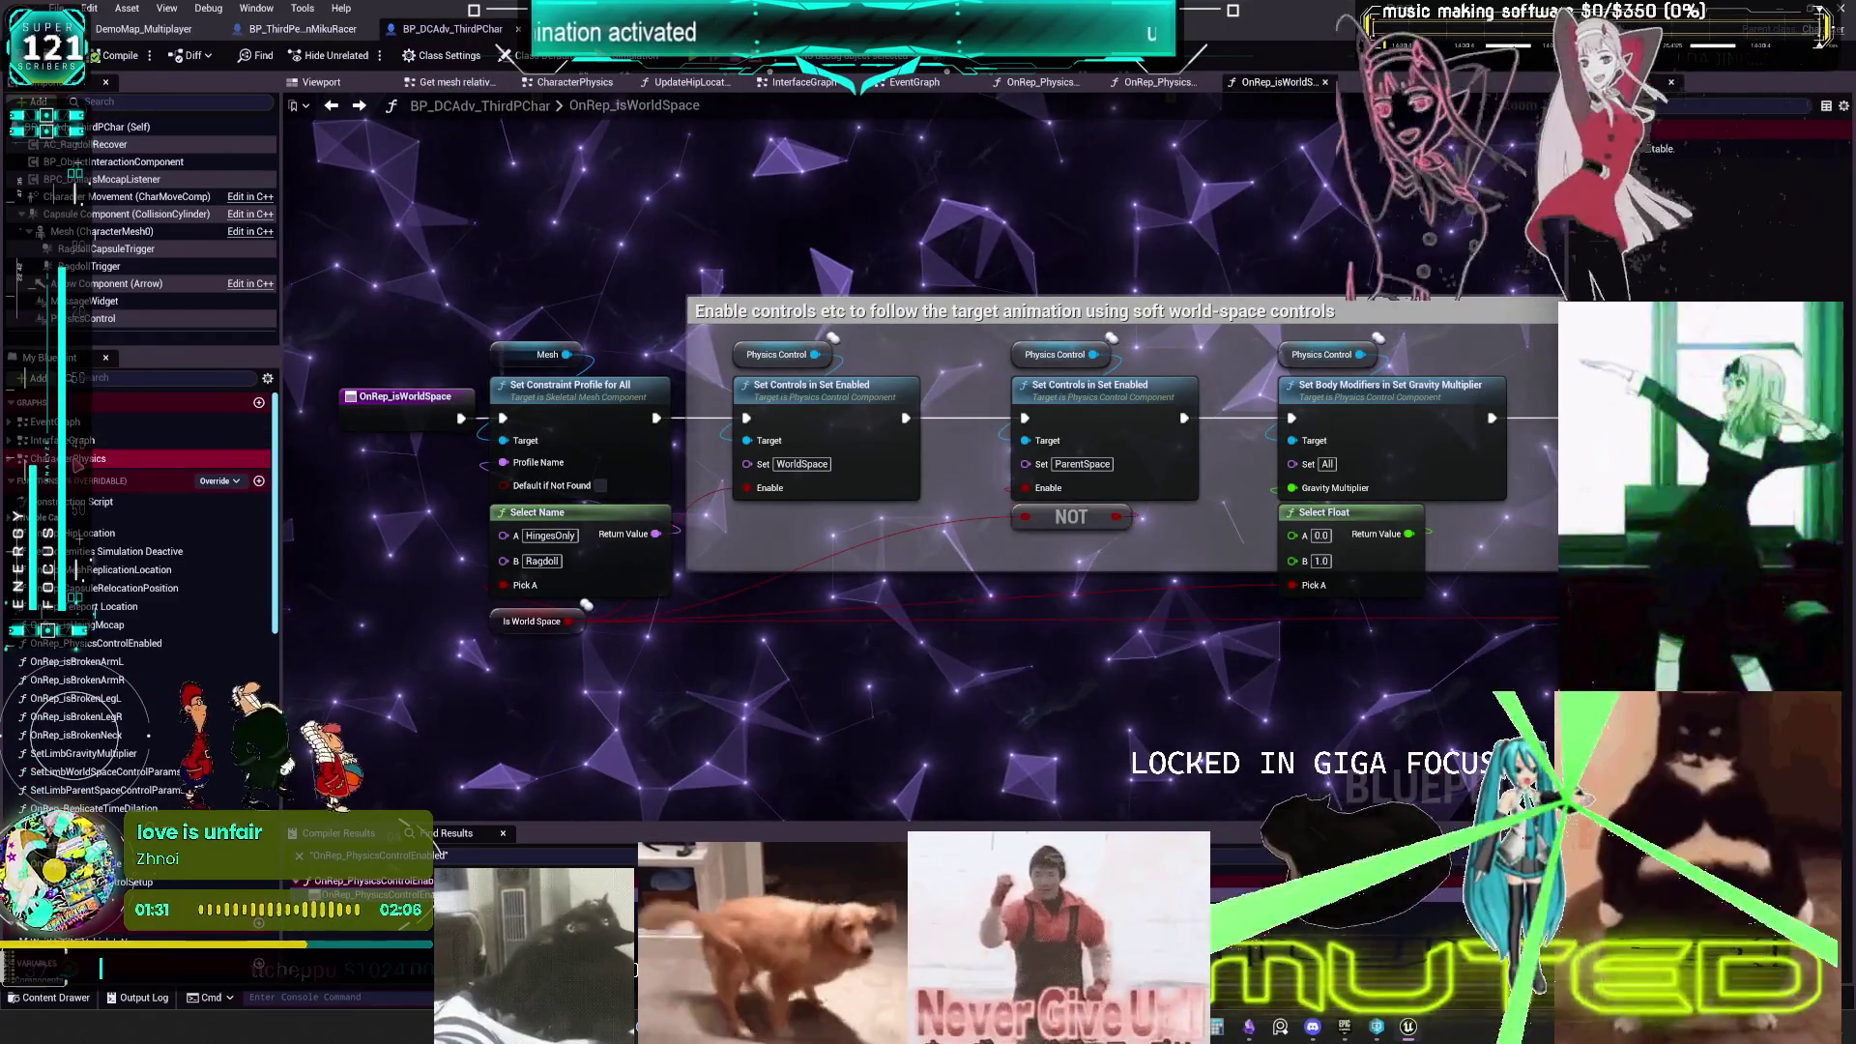
- Delete the physics control setup event and its setter from the CharacterPhysics graph
scroll(995, 392, up, 7)
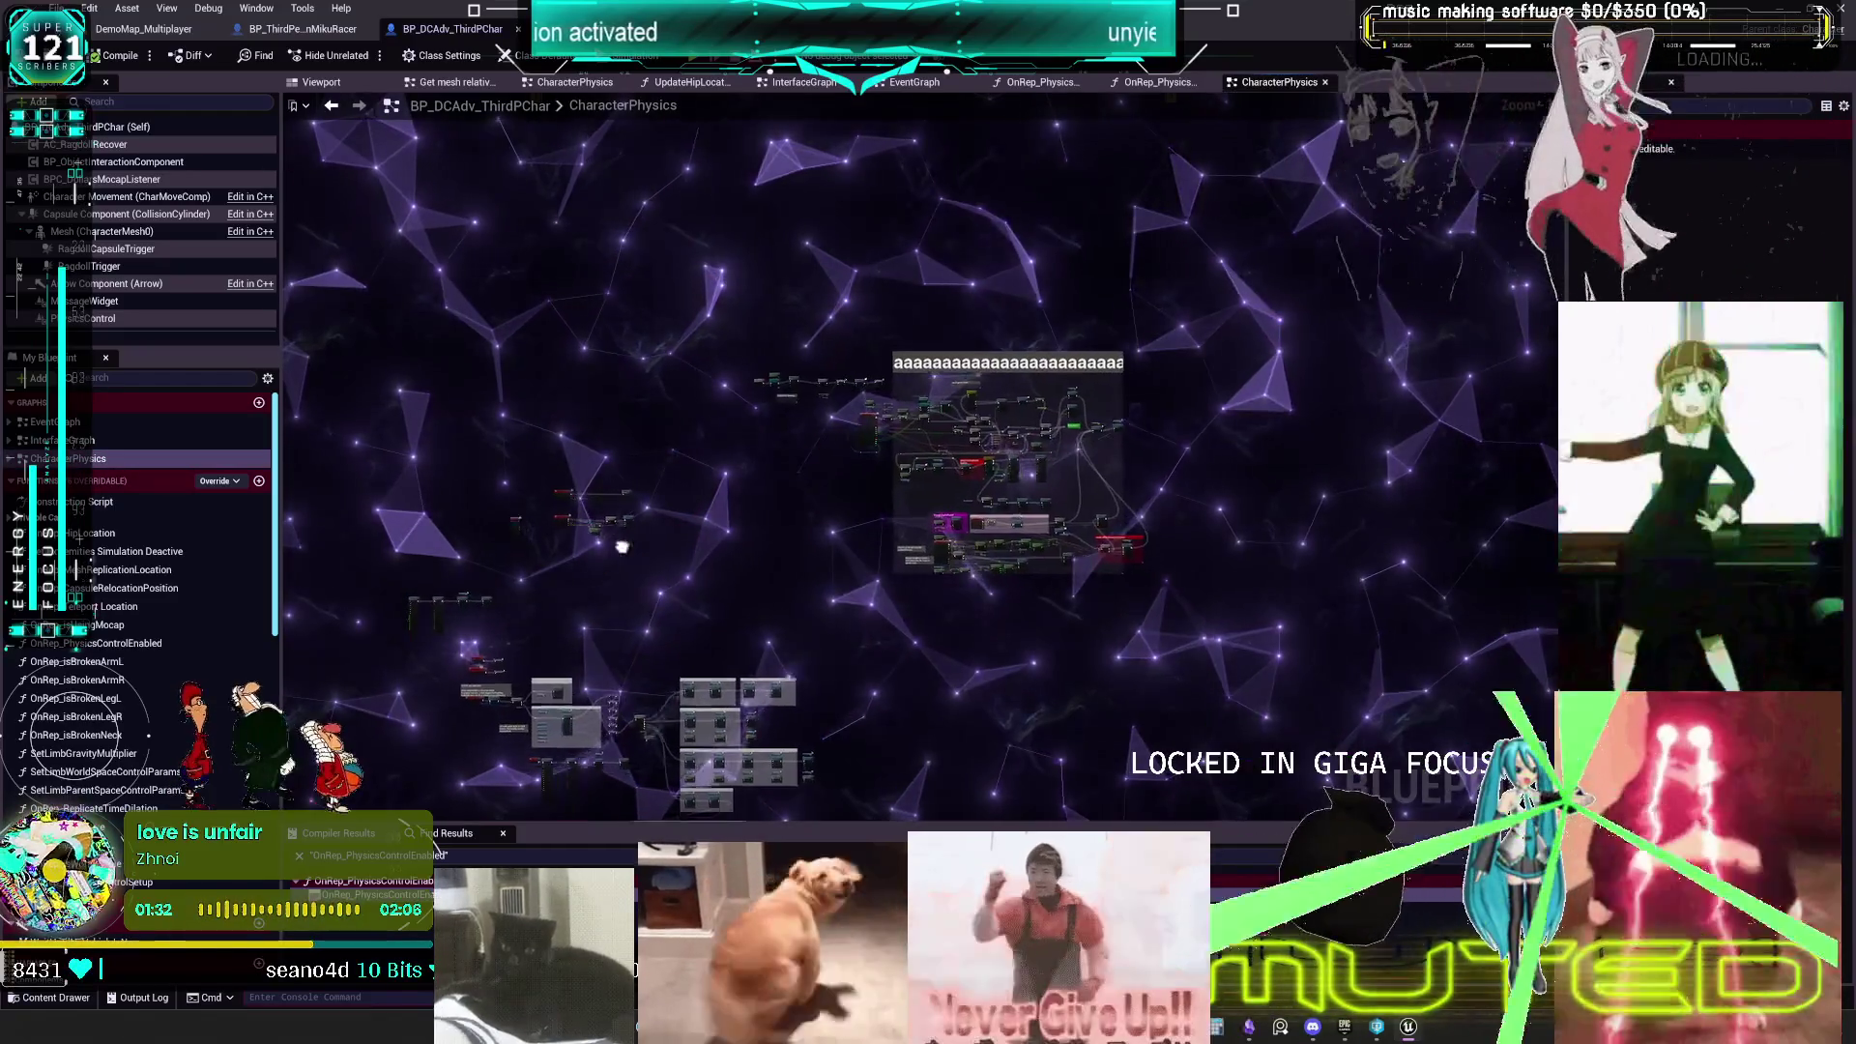
scroll(996, 391, up, 3)
scroll(999, 521, down, 3)
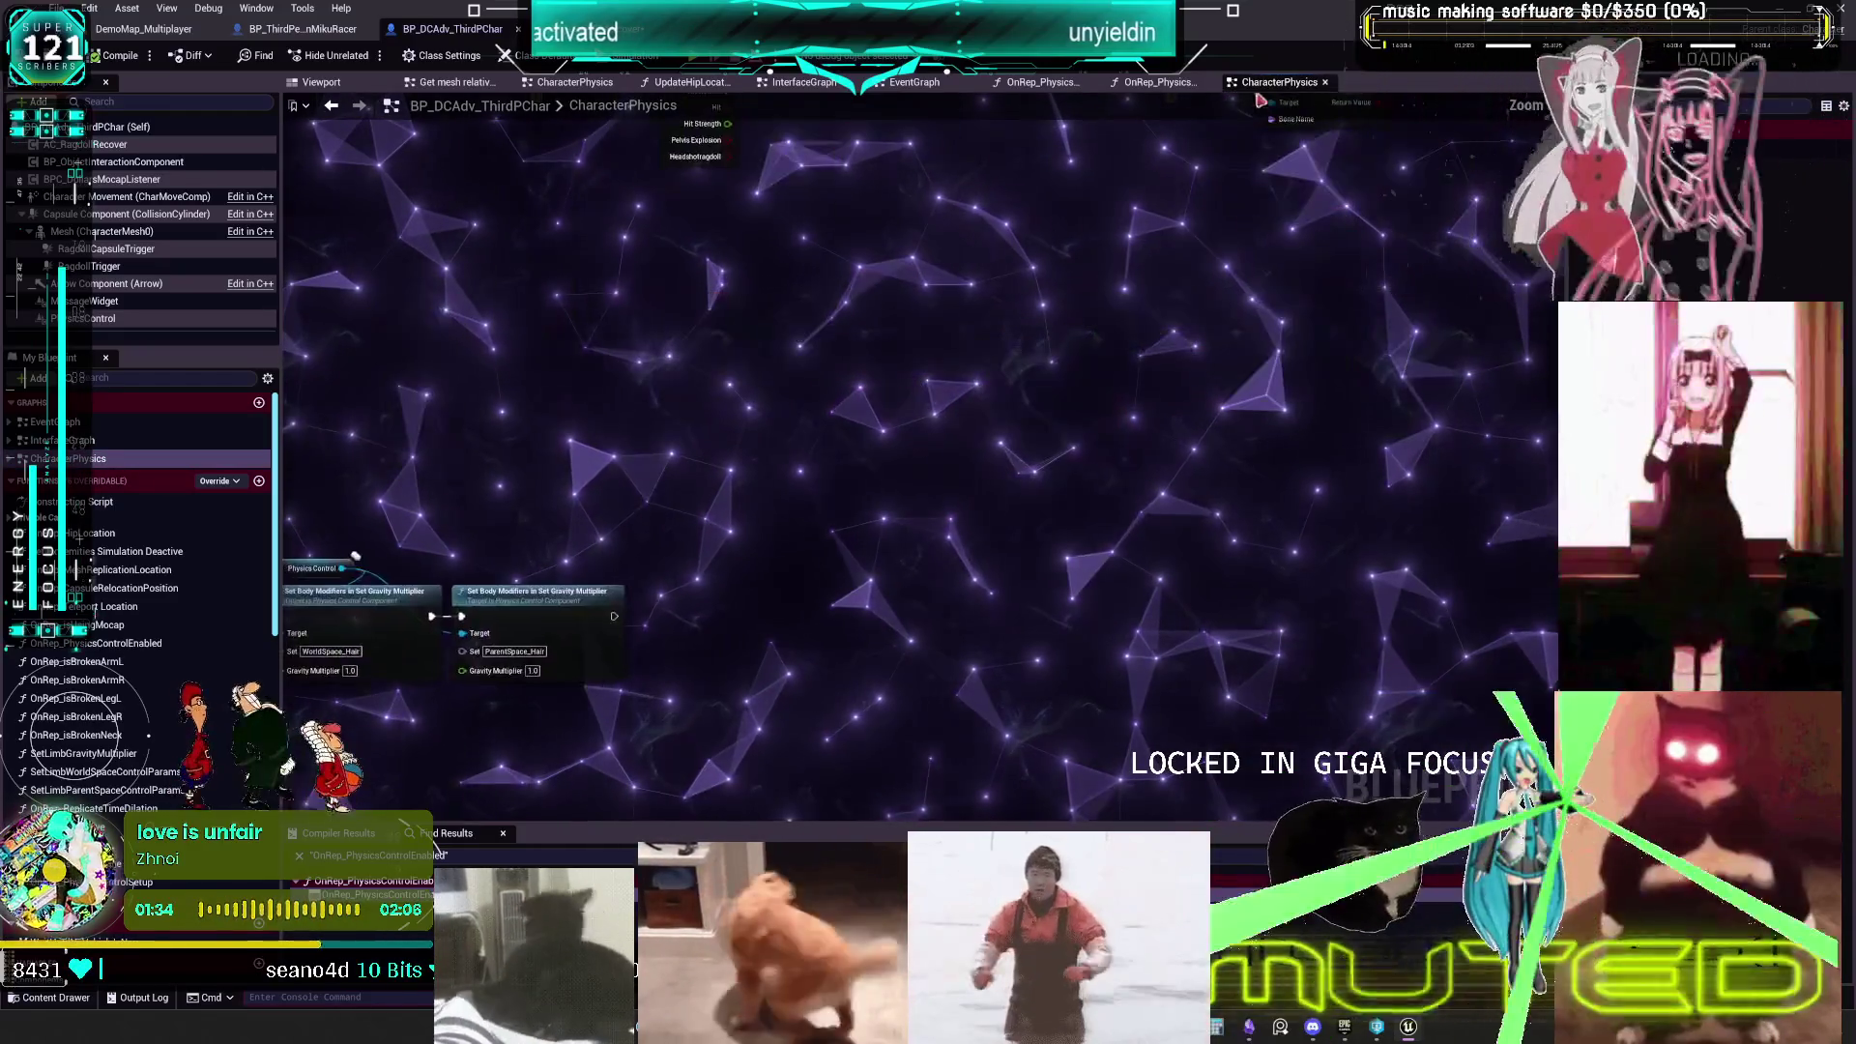
scroll(999, 521, up, 6)
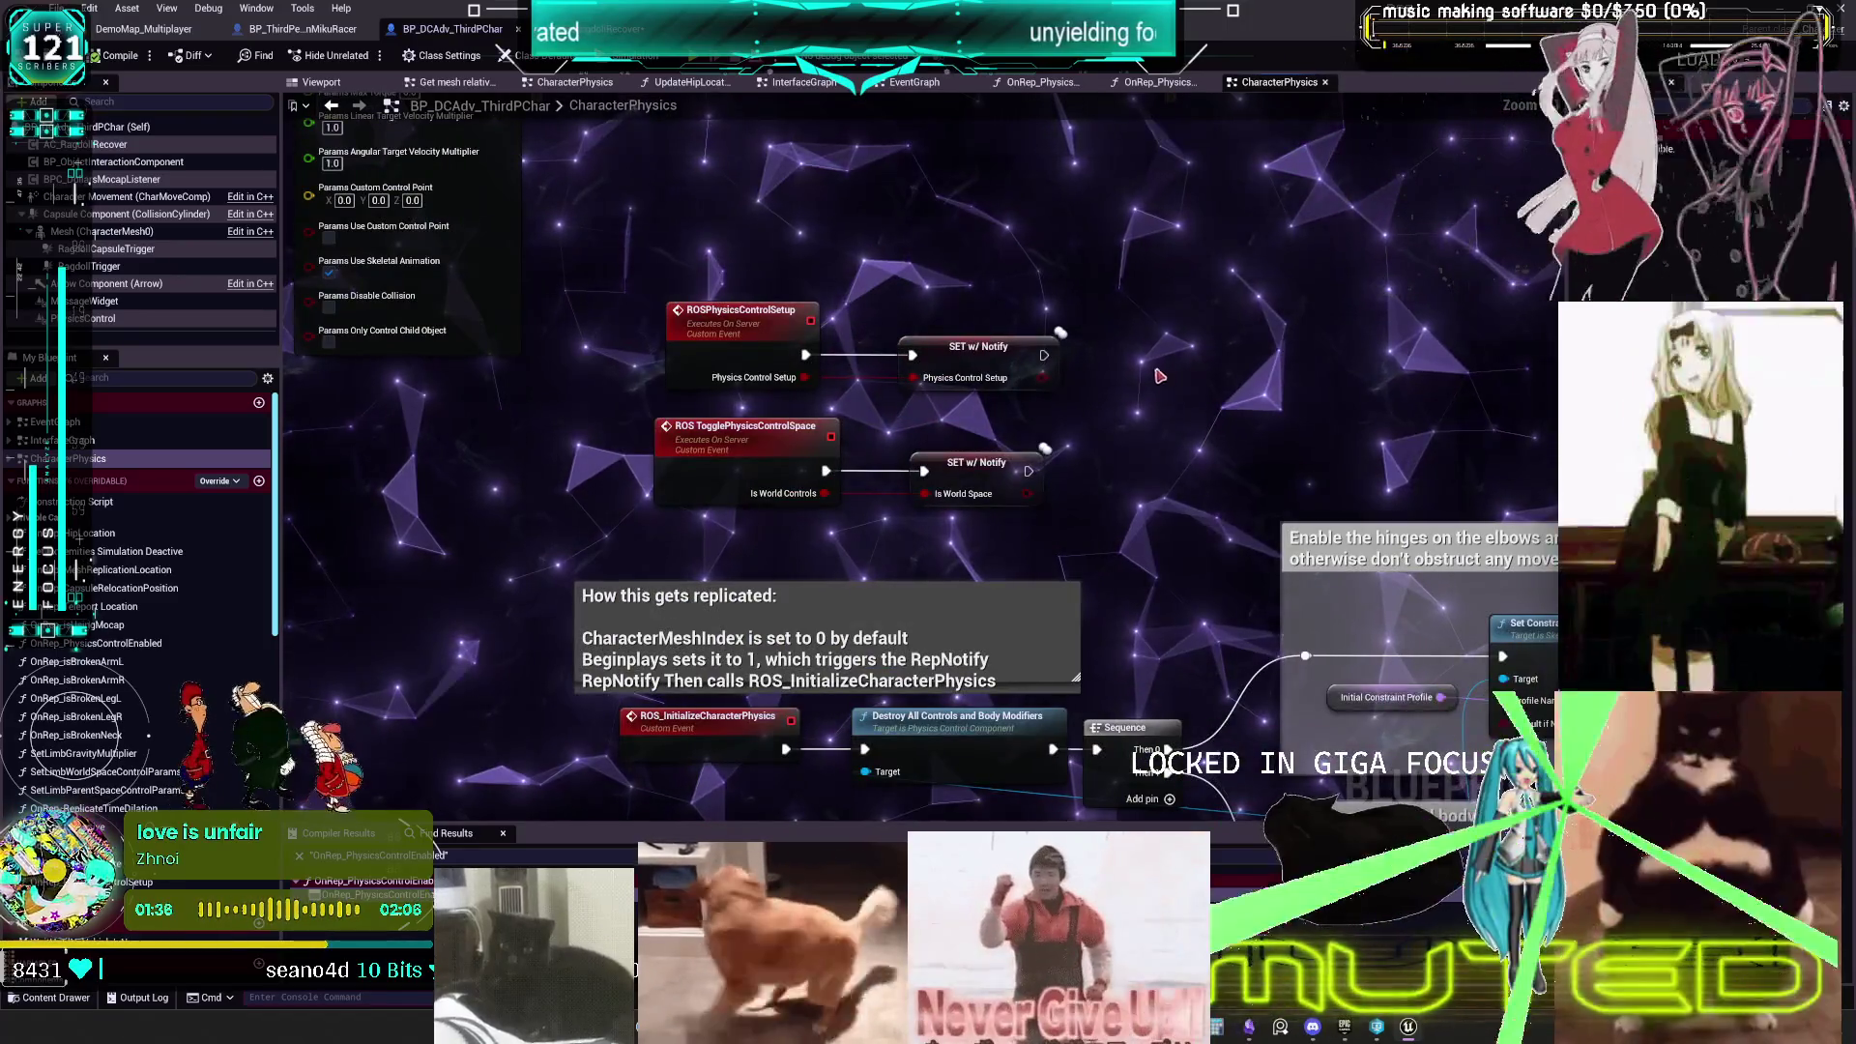
drag(406, 338, 1213, 385)
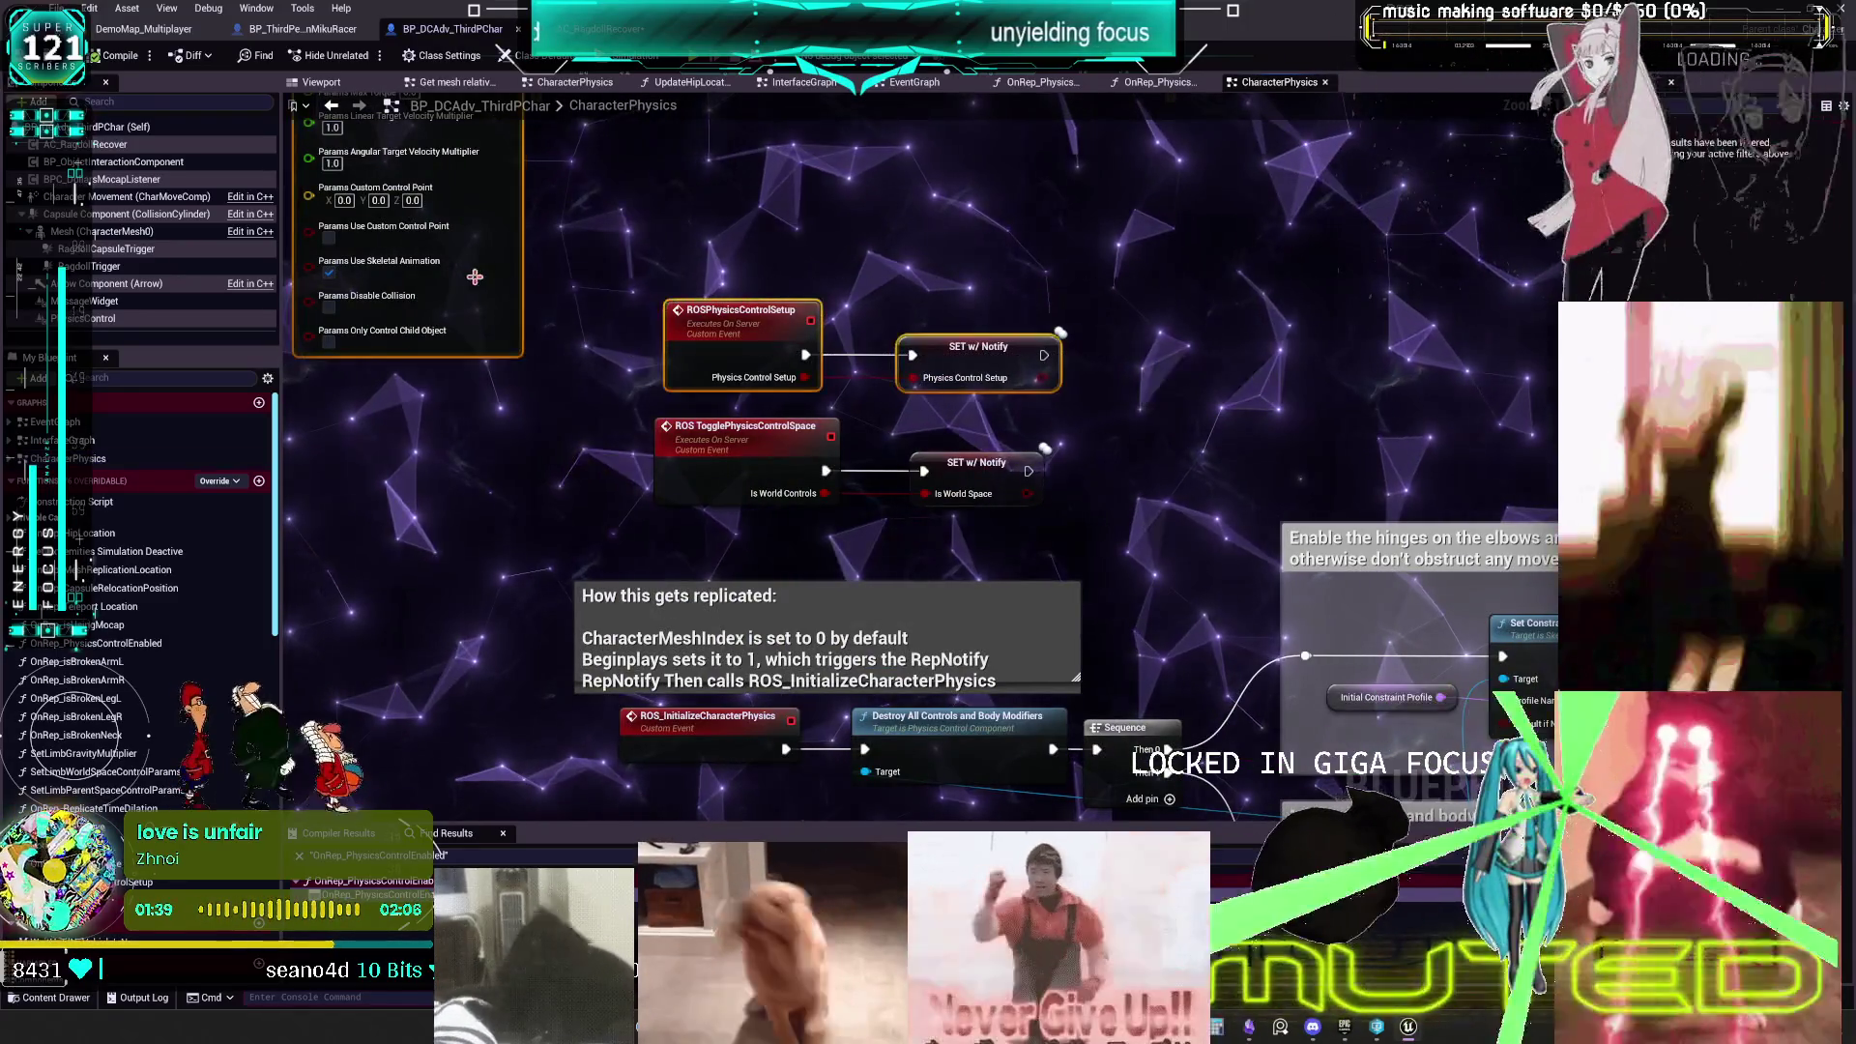
key(Delete)
scroll(182, 735, down, 8)
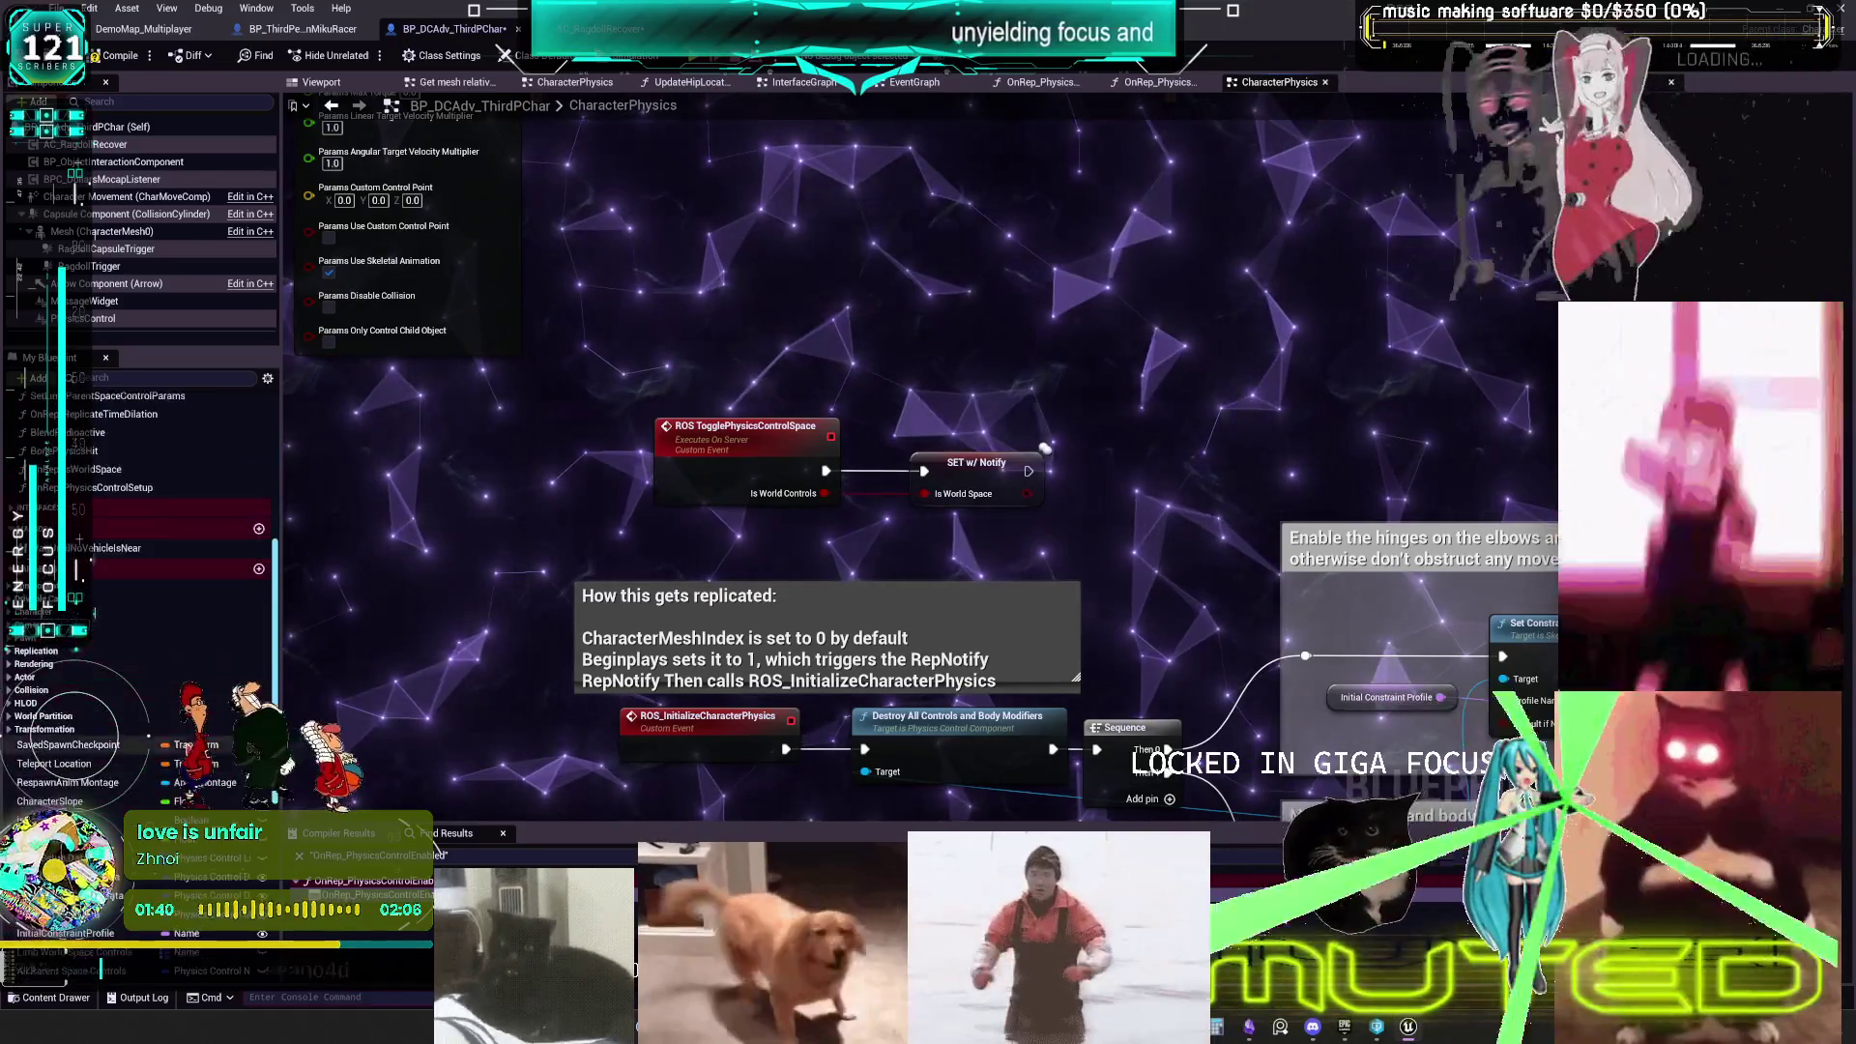
scroll(182, 735, down, 2)
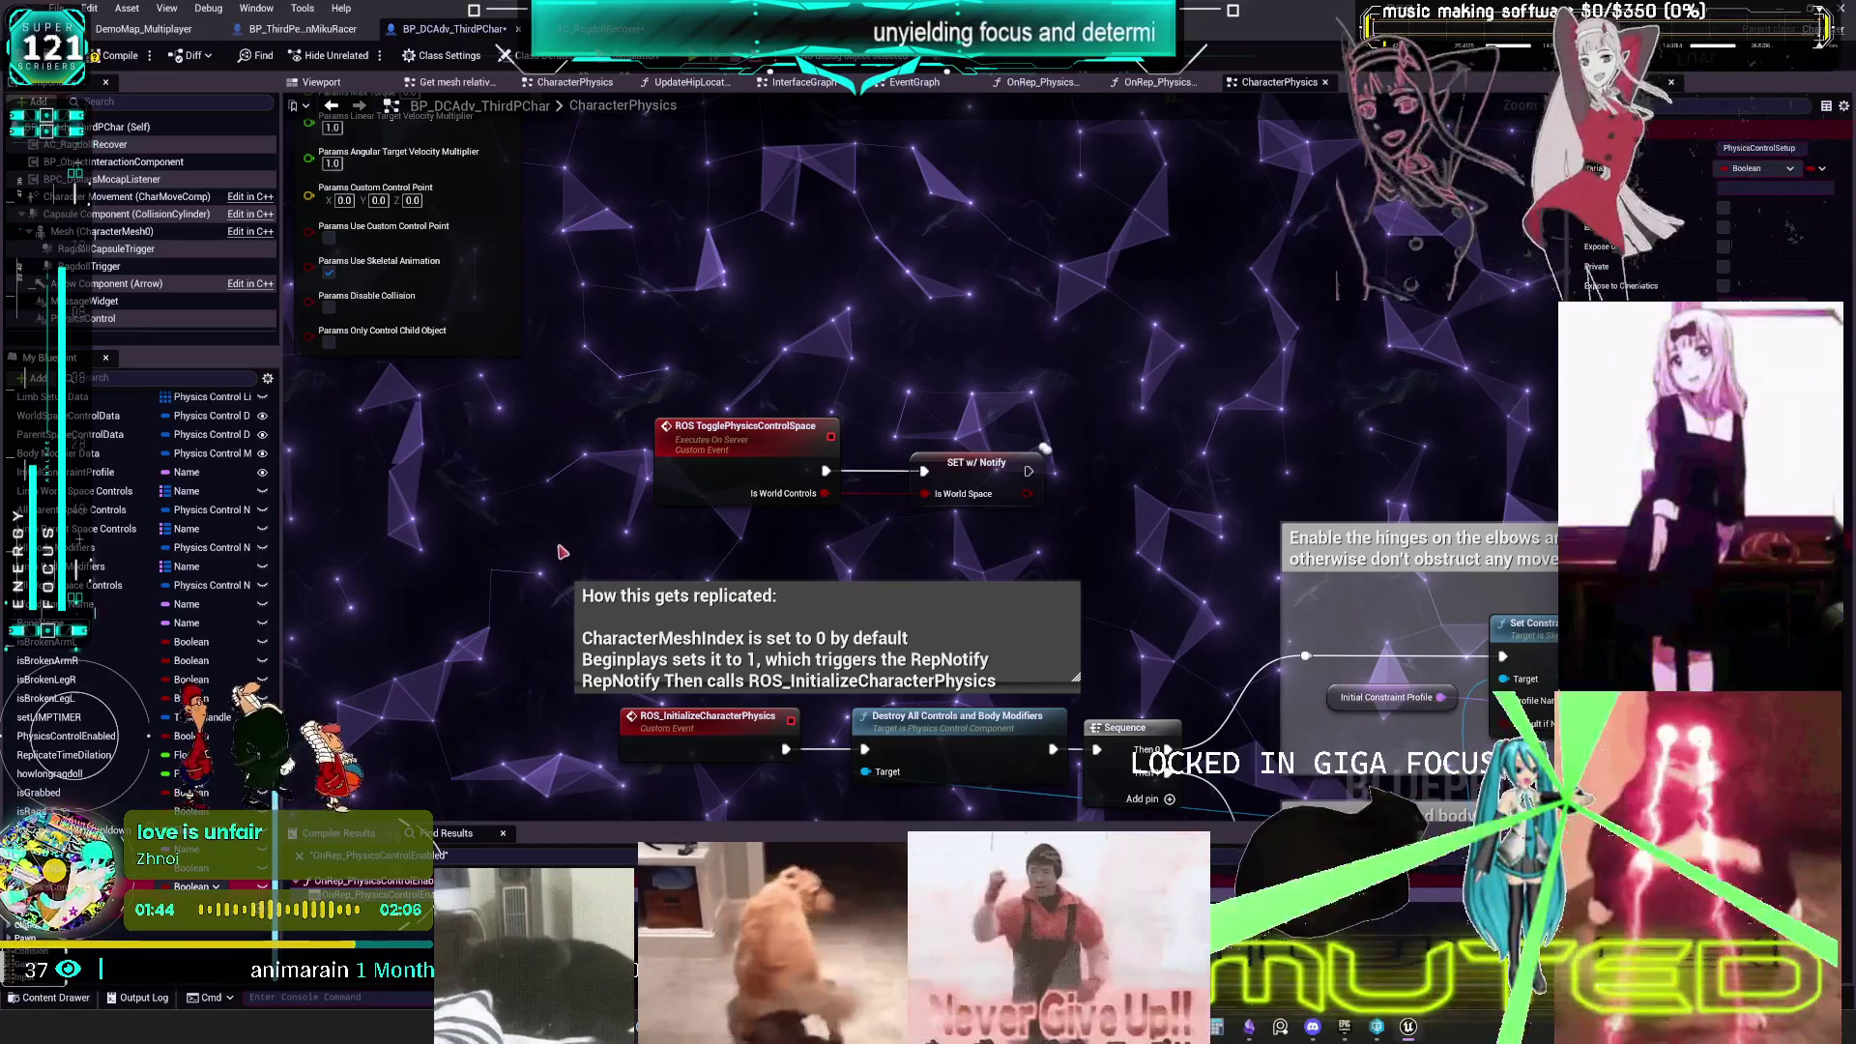
key(Delete)
- Compile the character blueprint and launch the two-player Play-In-Editor preview
mouse_move(939, 383)
mouse_down()
mouse_move(886, 426)
mouse_move(910, 345)
mouse_up()
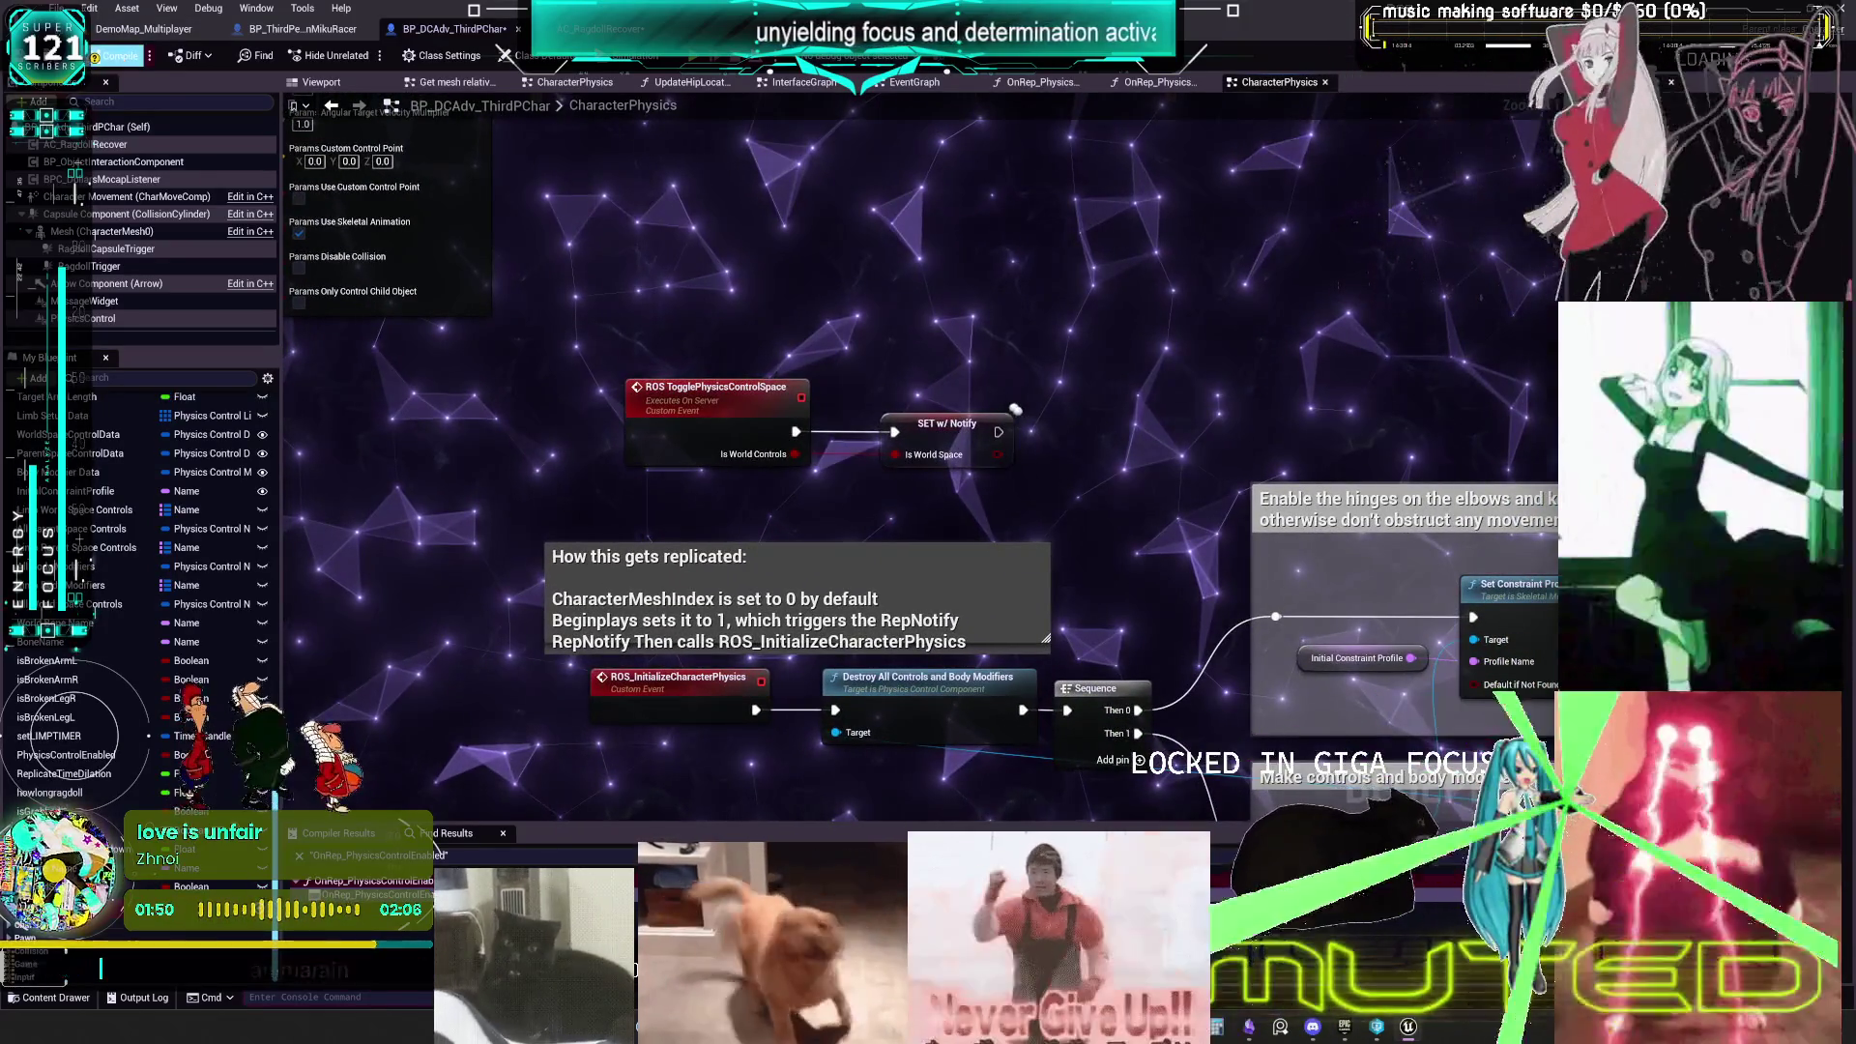
click(126, 57)
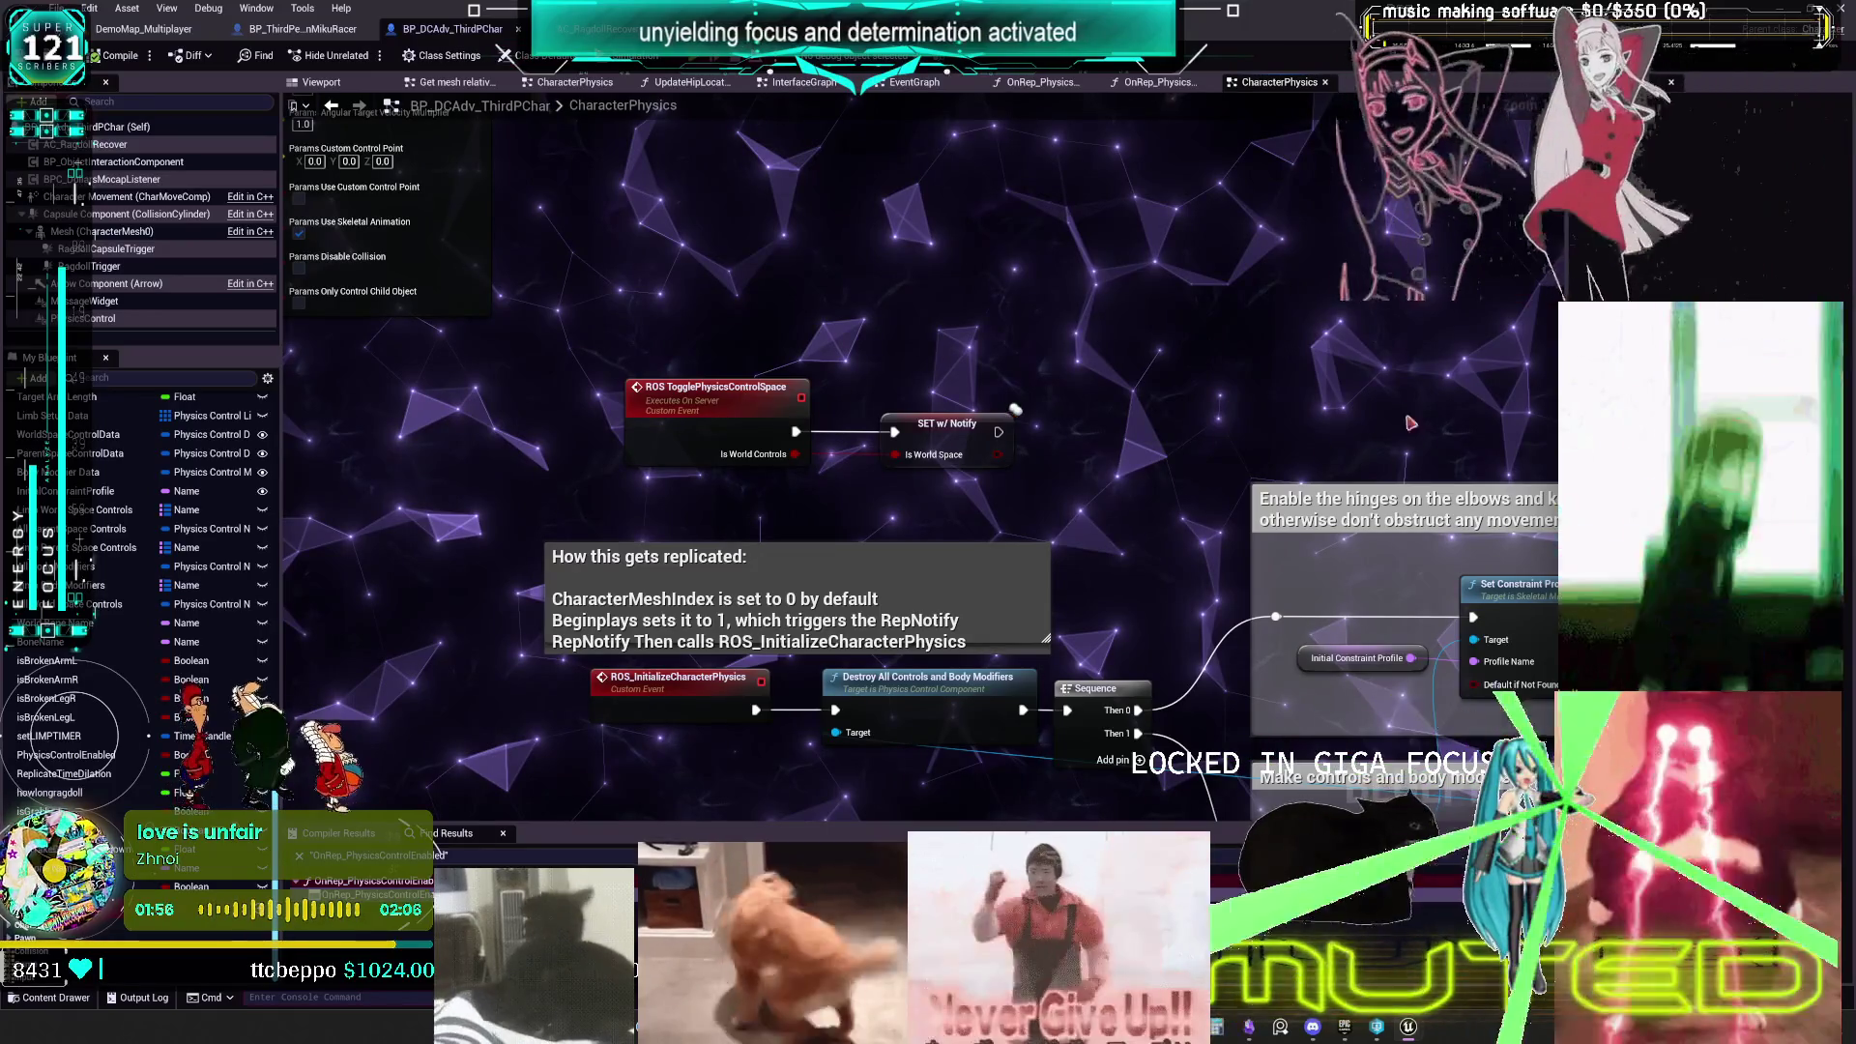
key(alt+p)
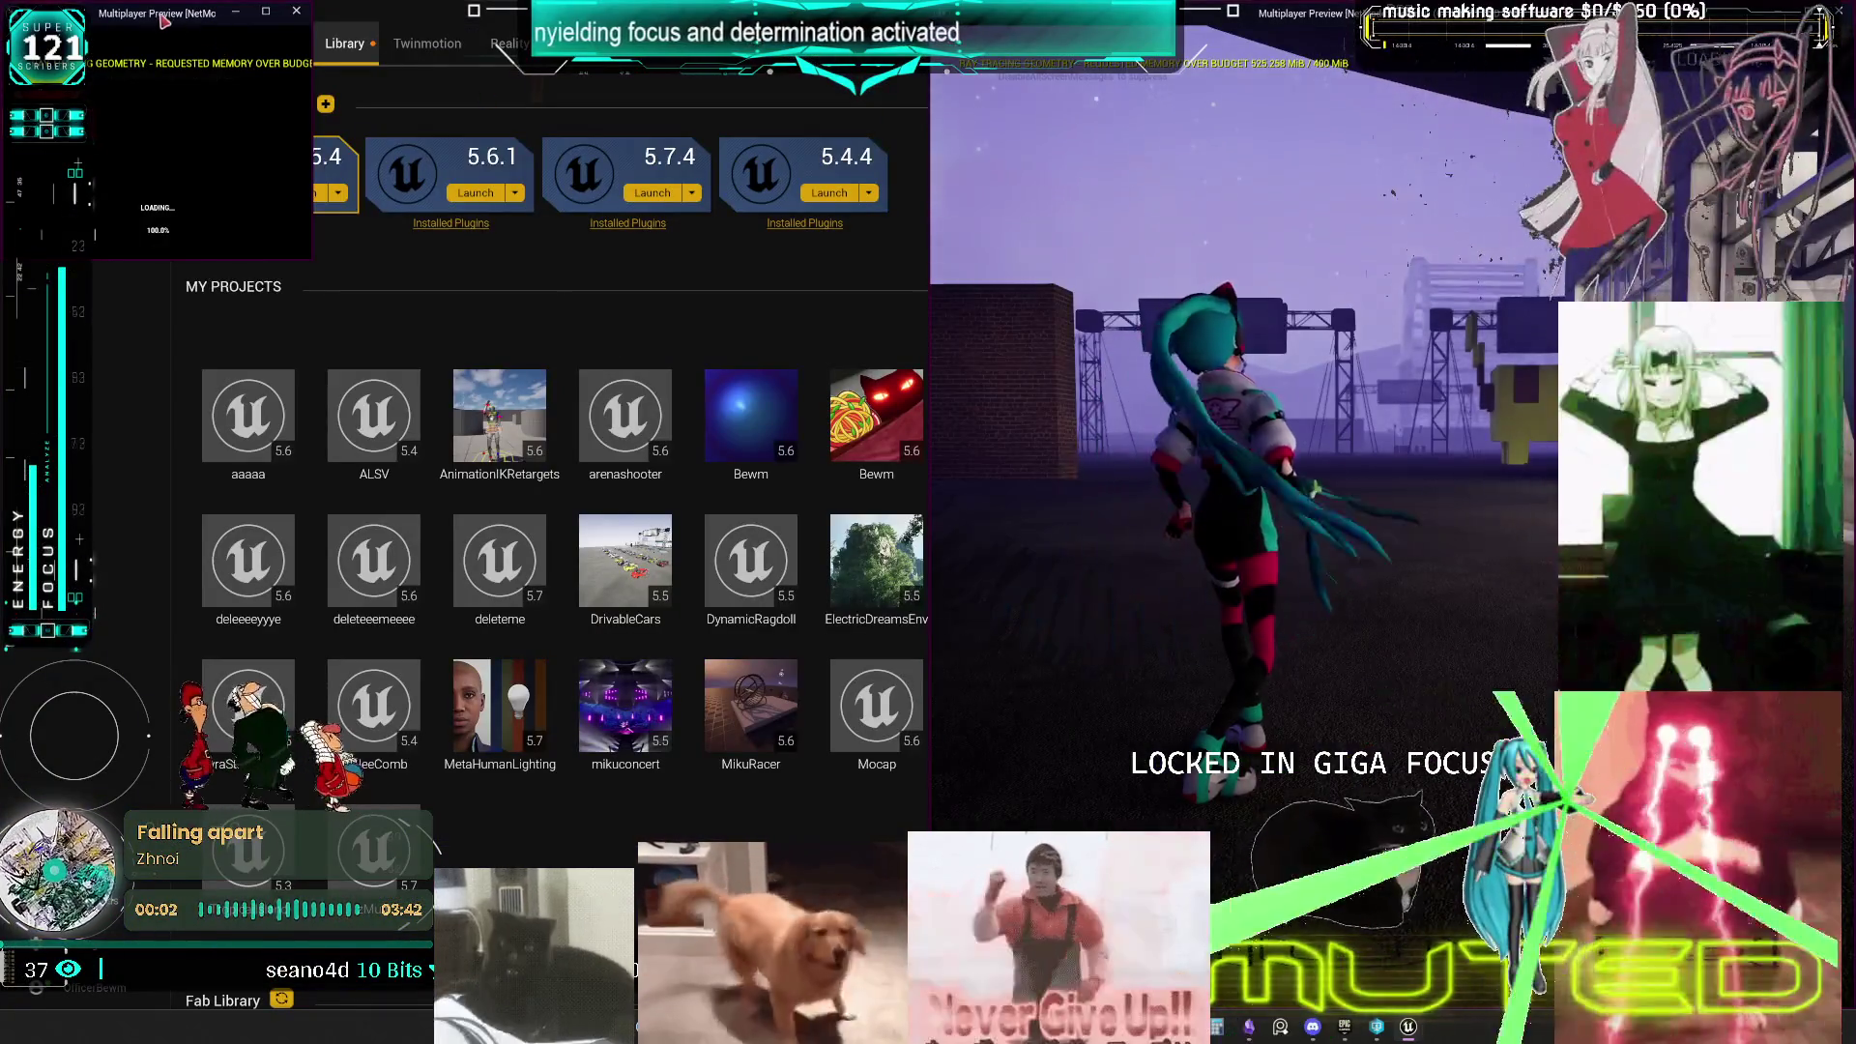
- Enlarge the left preview to half the screen, play-test, then close the previews and return to the editor
drag(309, 261, 925, 619)
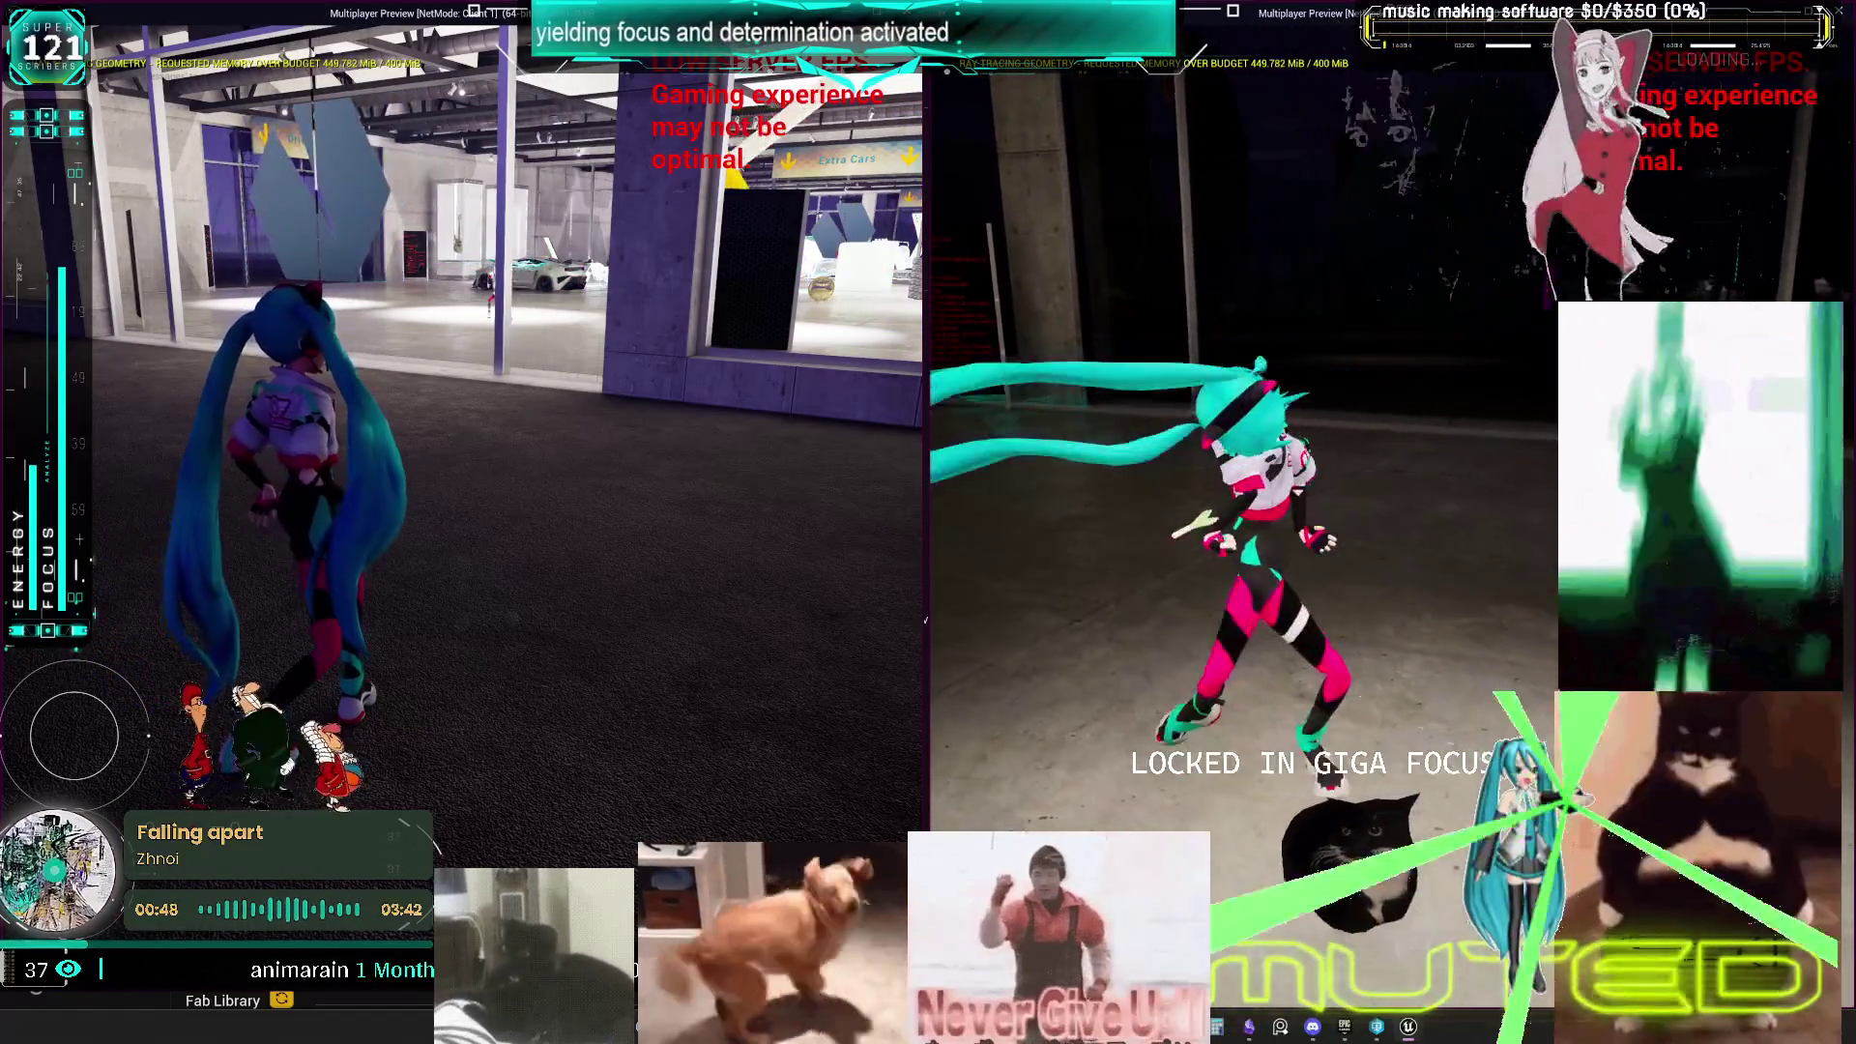
key(Escape)
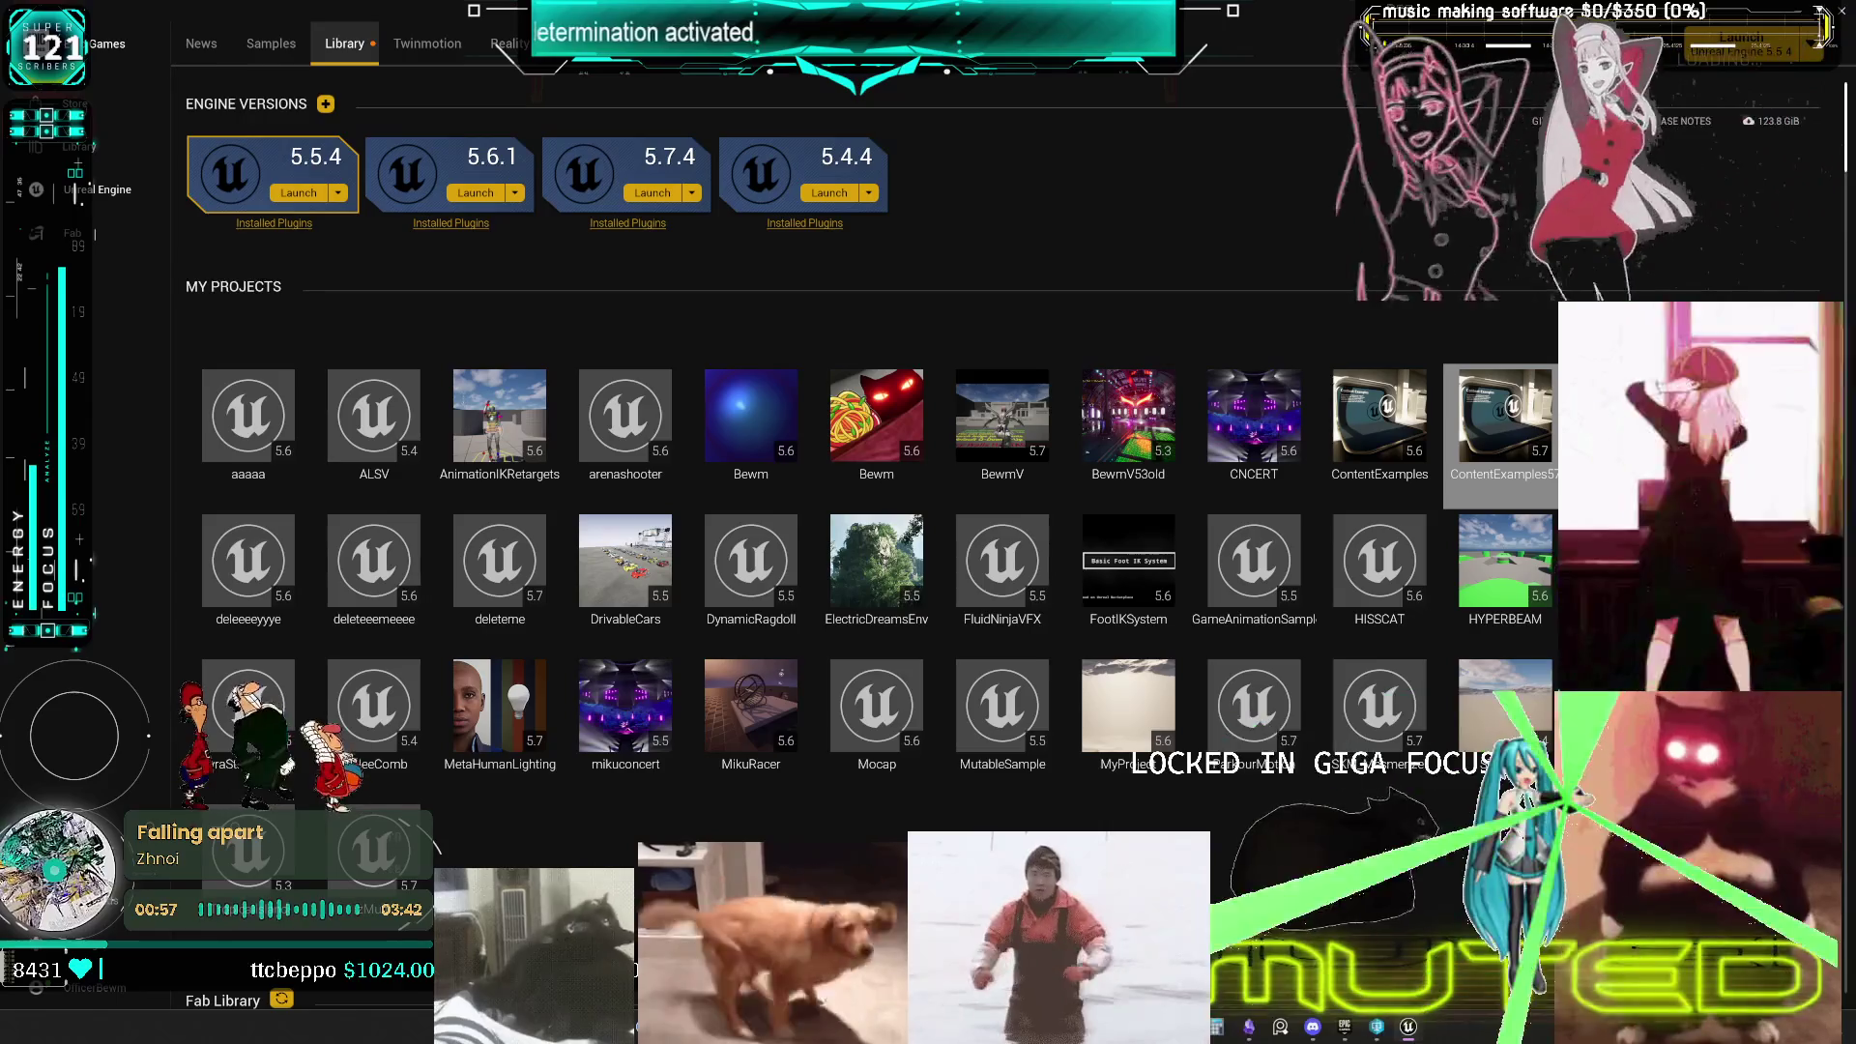
key(alt+Tab)
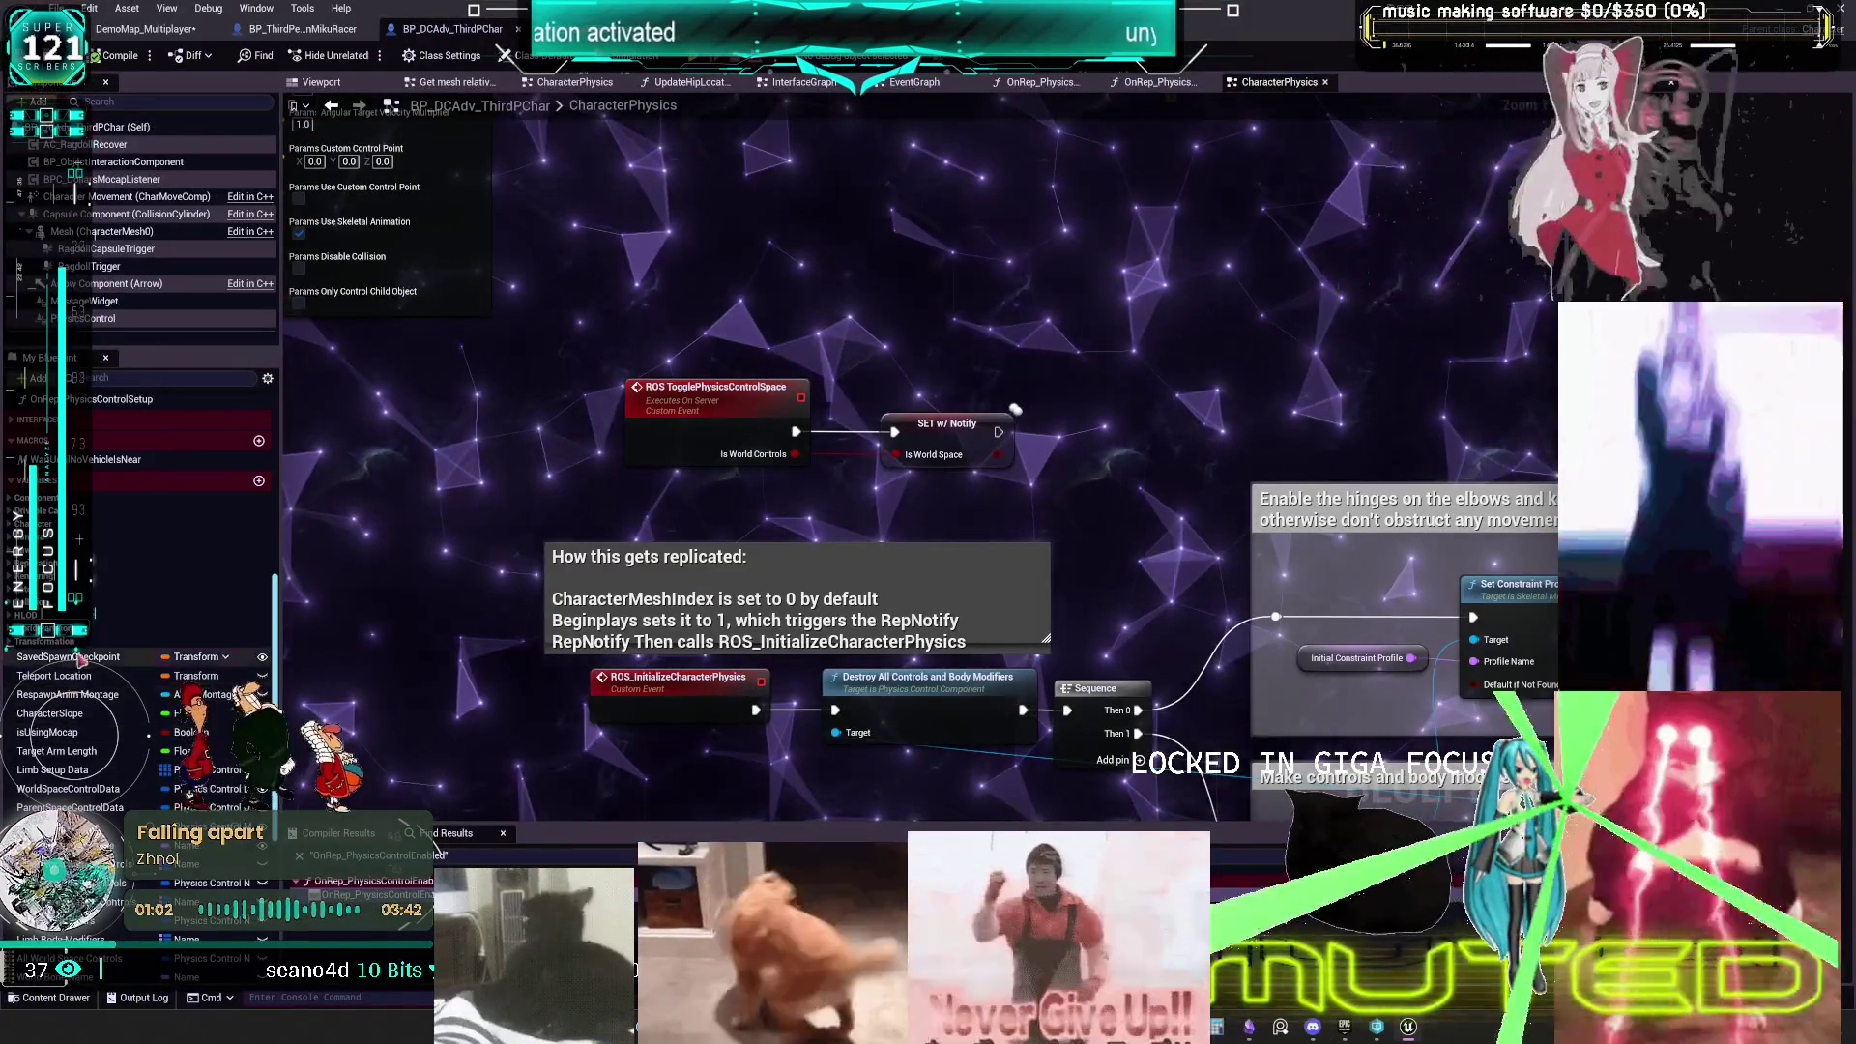
- Delete the OnRep_PhysicsControlSetup function from My Blueprint
scroll(124, 601, up, 5)
double_click(131, 770)
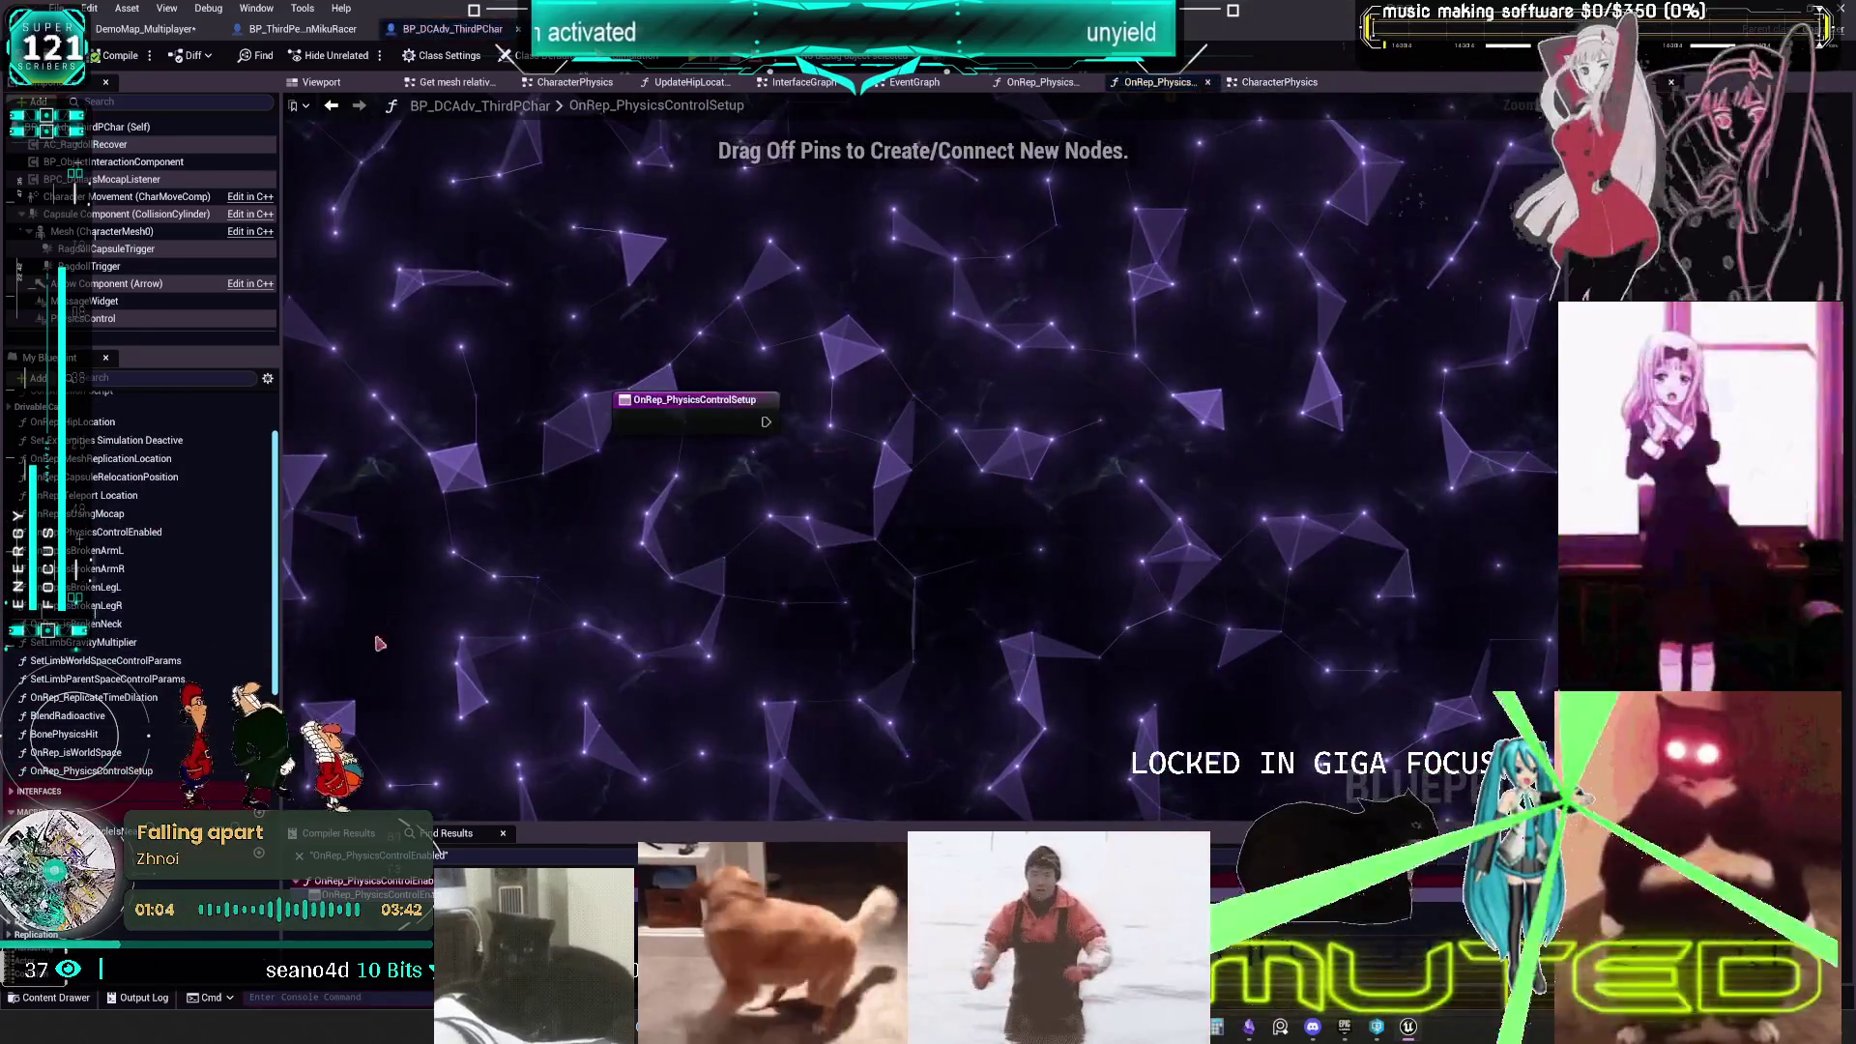
key(Delete)
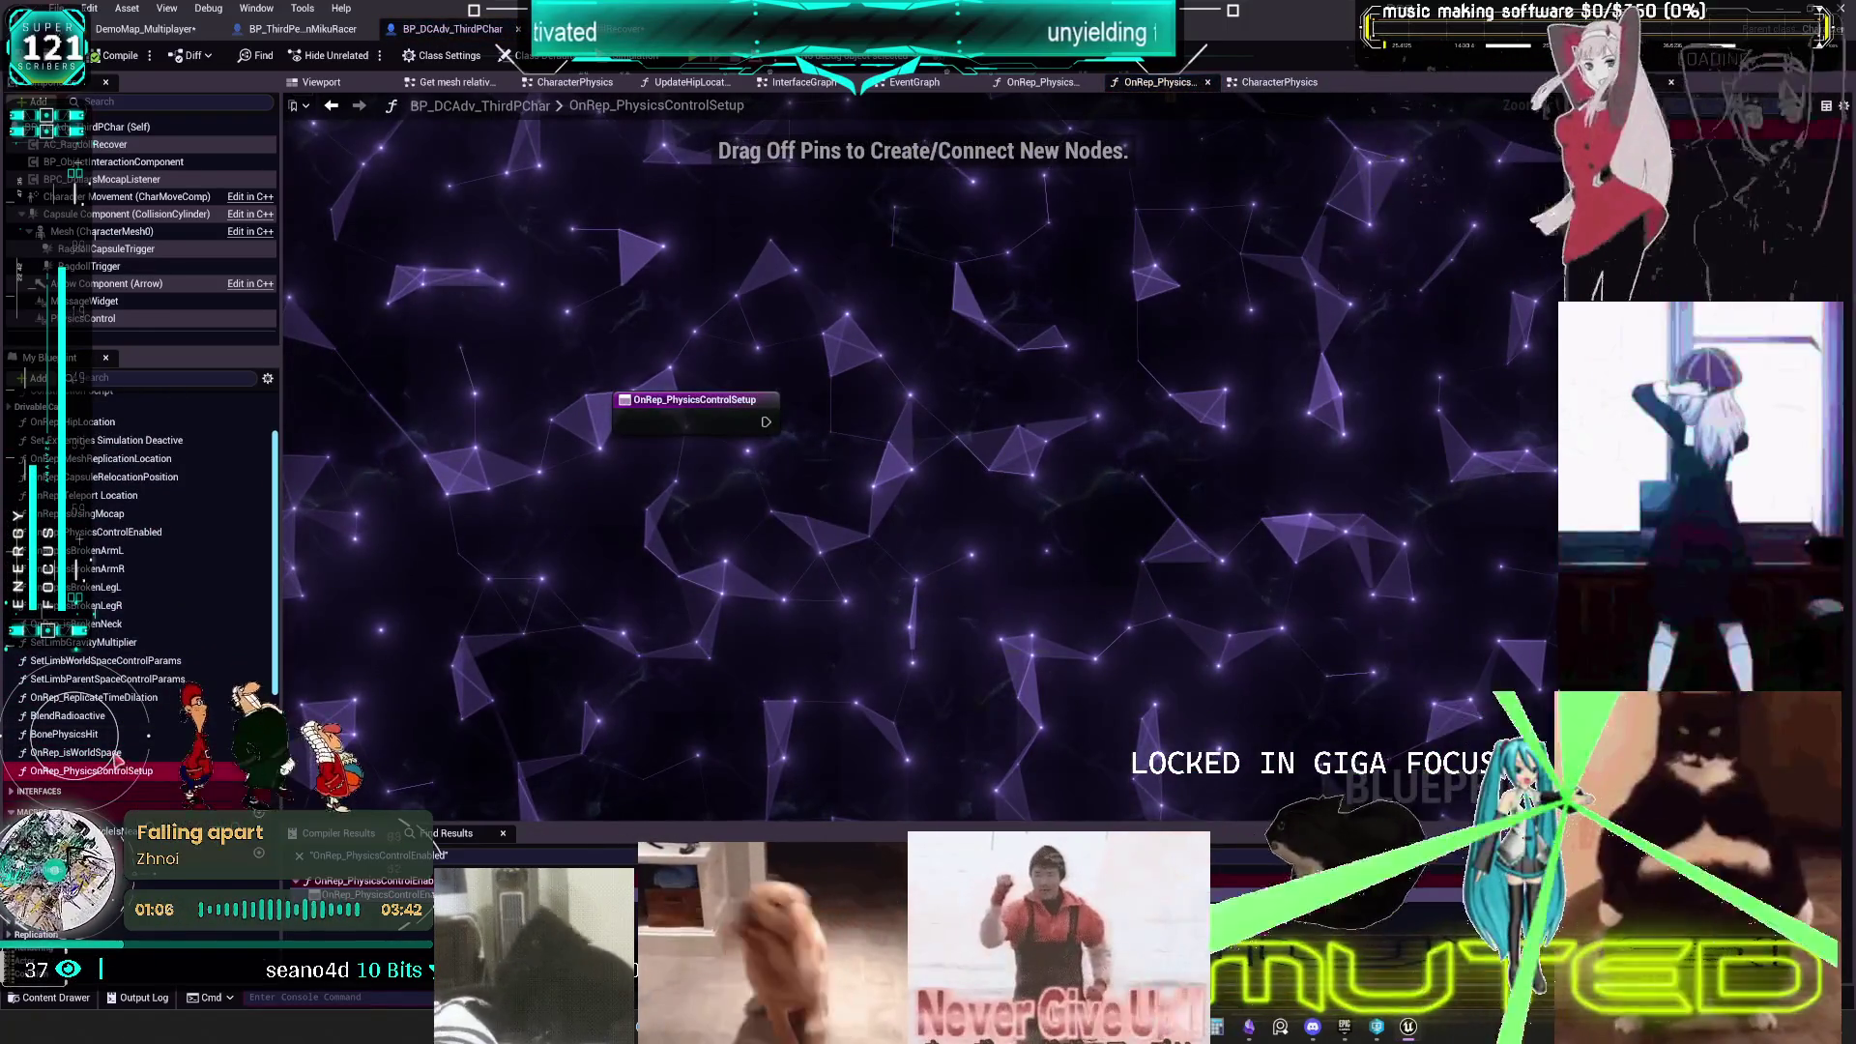
- In the OnRep_isWorldSpace graph, place a Physics Control getter below the constraint-profile chain
double_click(75, 752)
scroll(810, 501, up, 2)
click(778, 413)
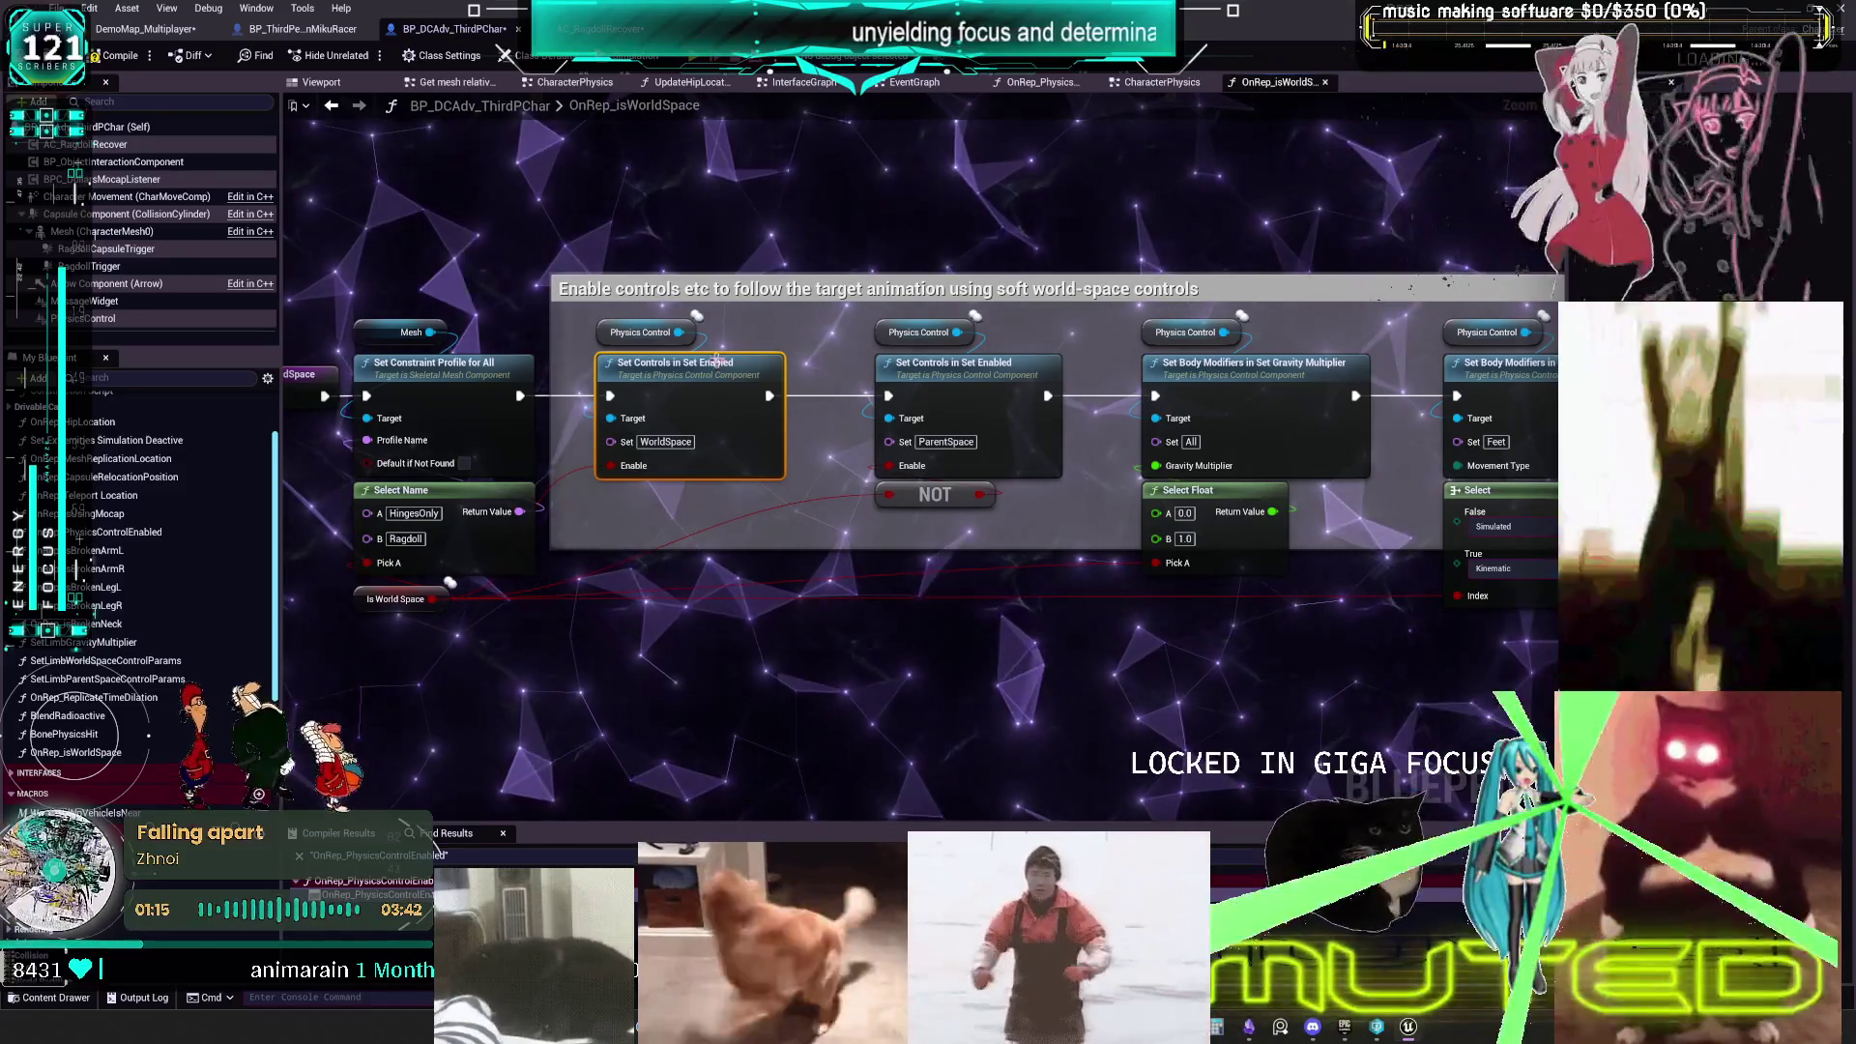
drag(862, 477, 915, 255)
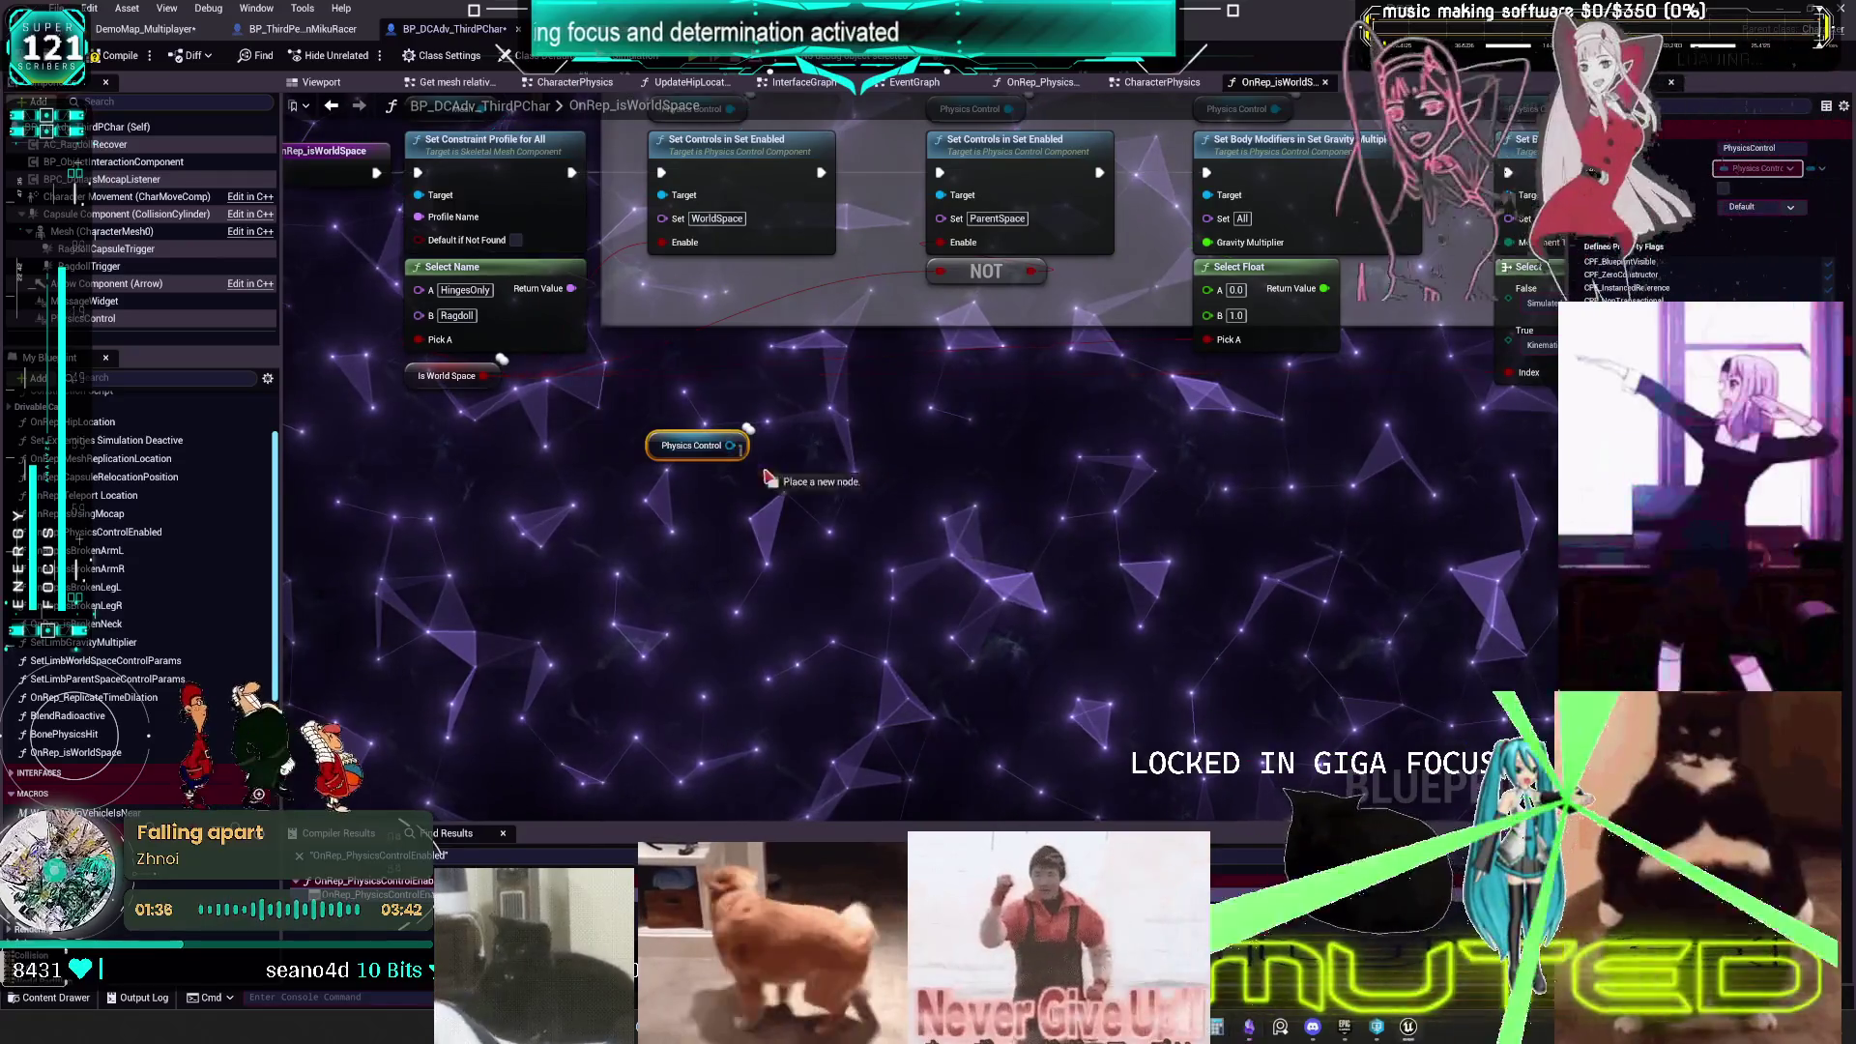
- From the Physics Control pin, add Set Limb World Space and Parent Space Control Params nodes side by side
drag(731, 446, 812, 484)
text(set limb)
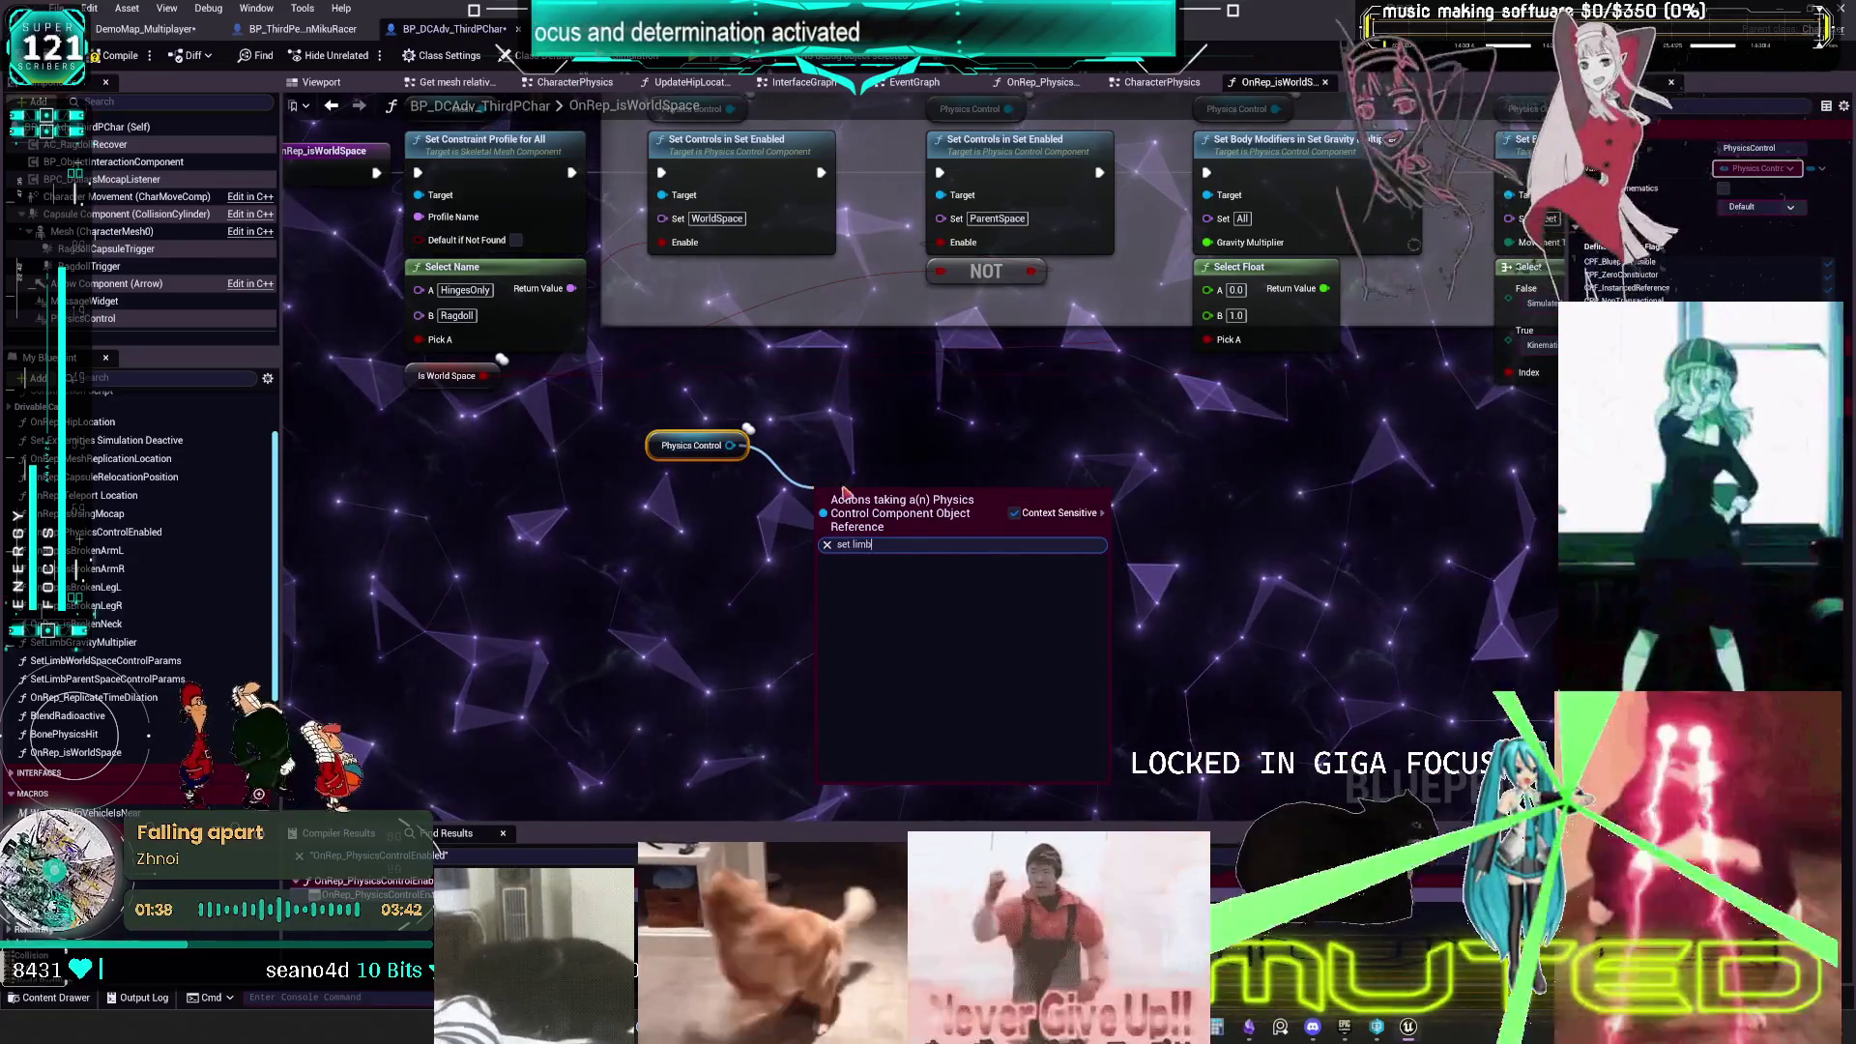
scroll(1037, 598, up, 5)
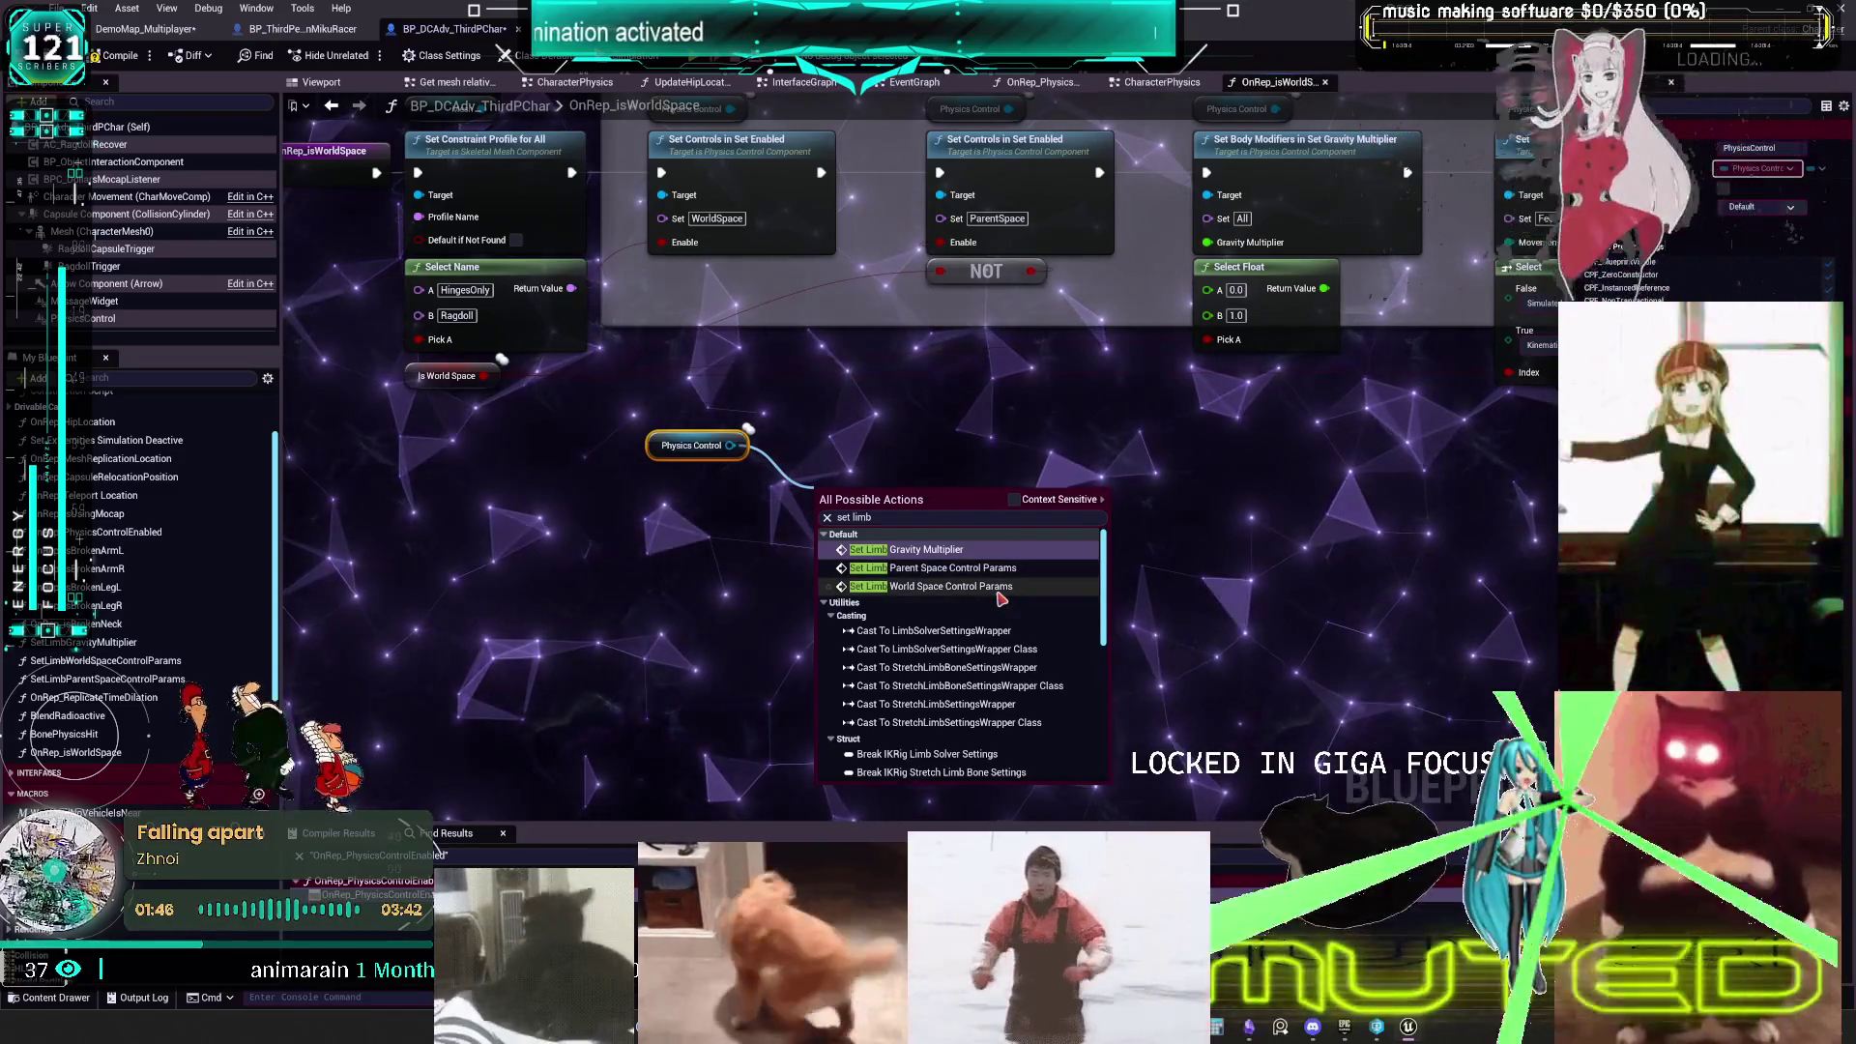
click(685, 539)
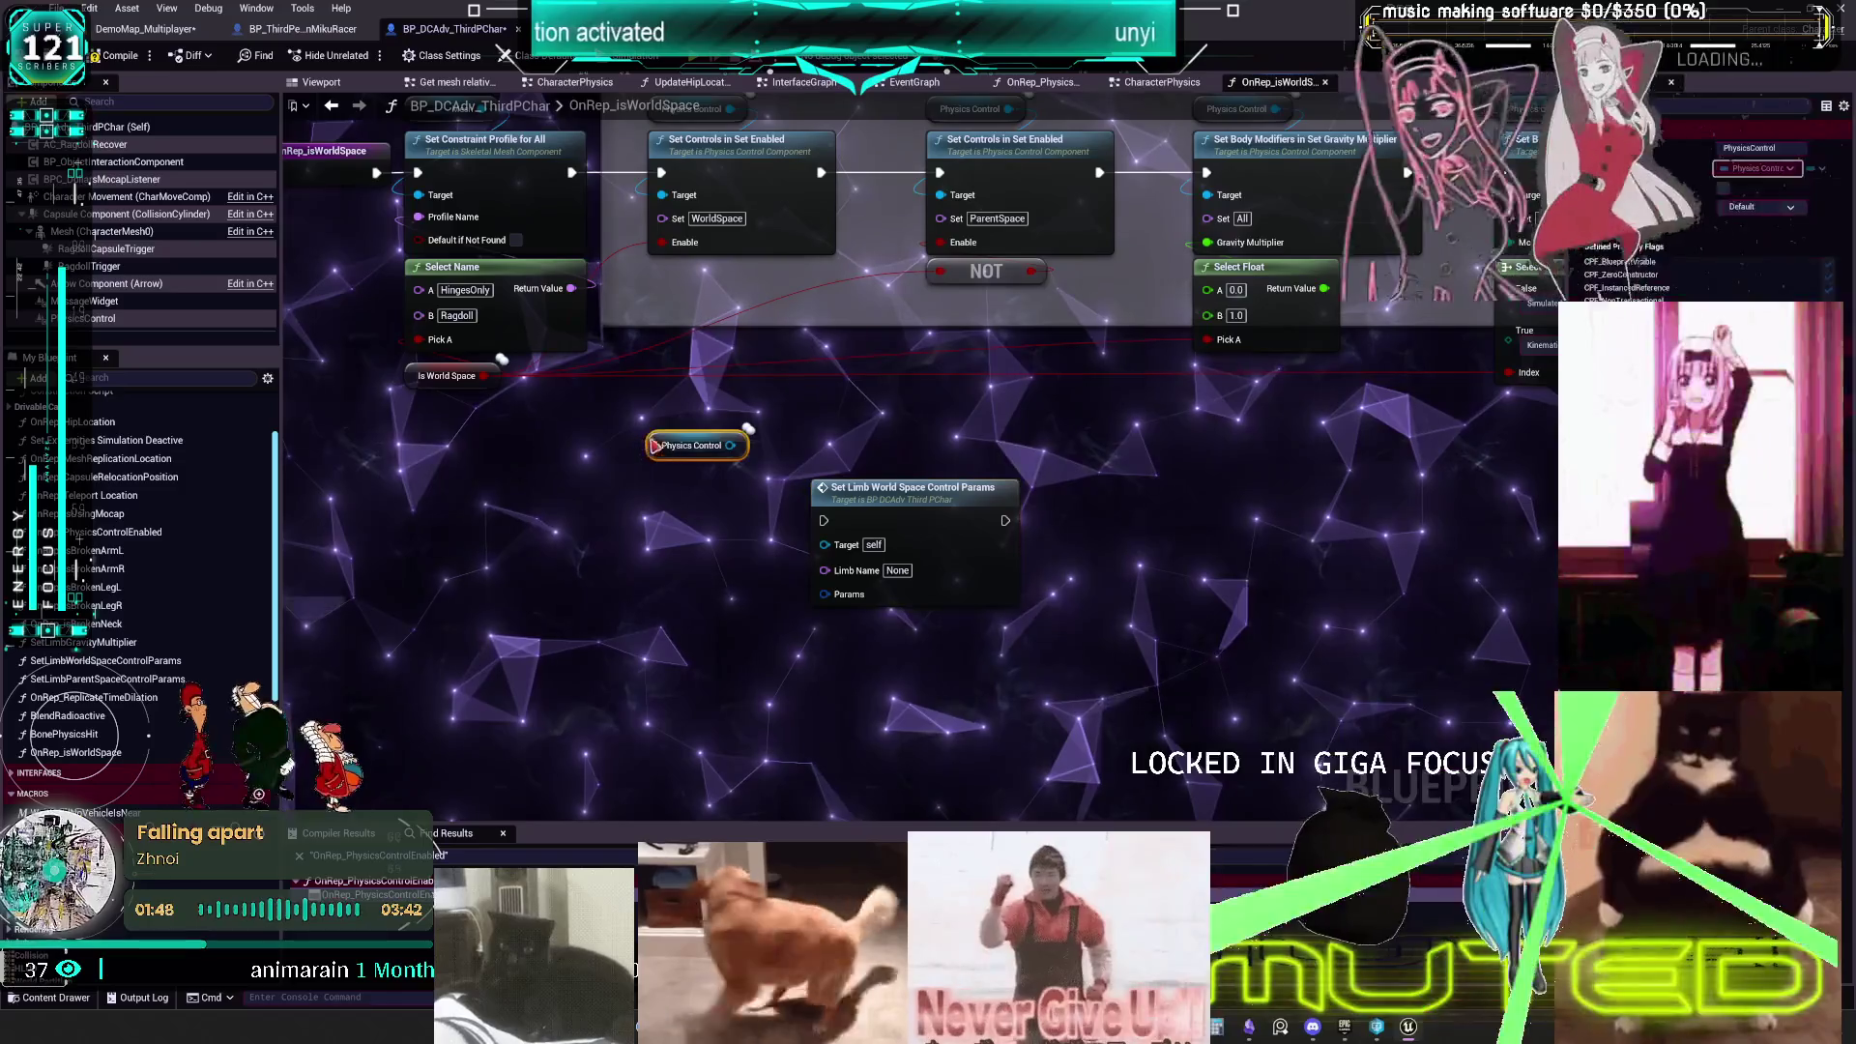
text(s)
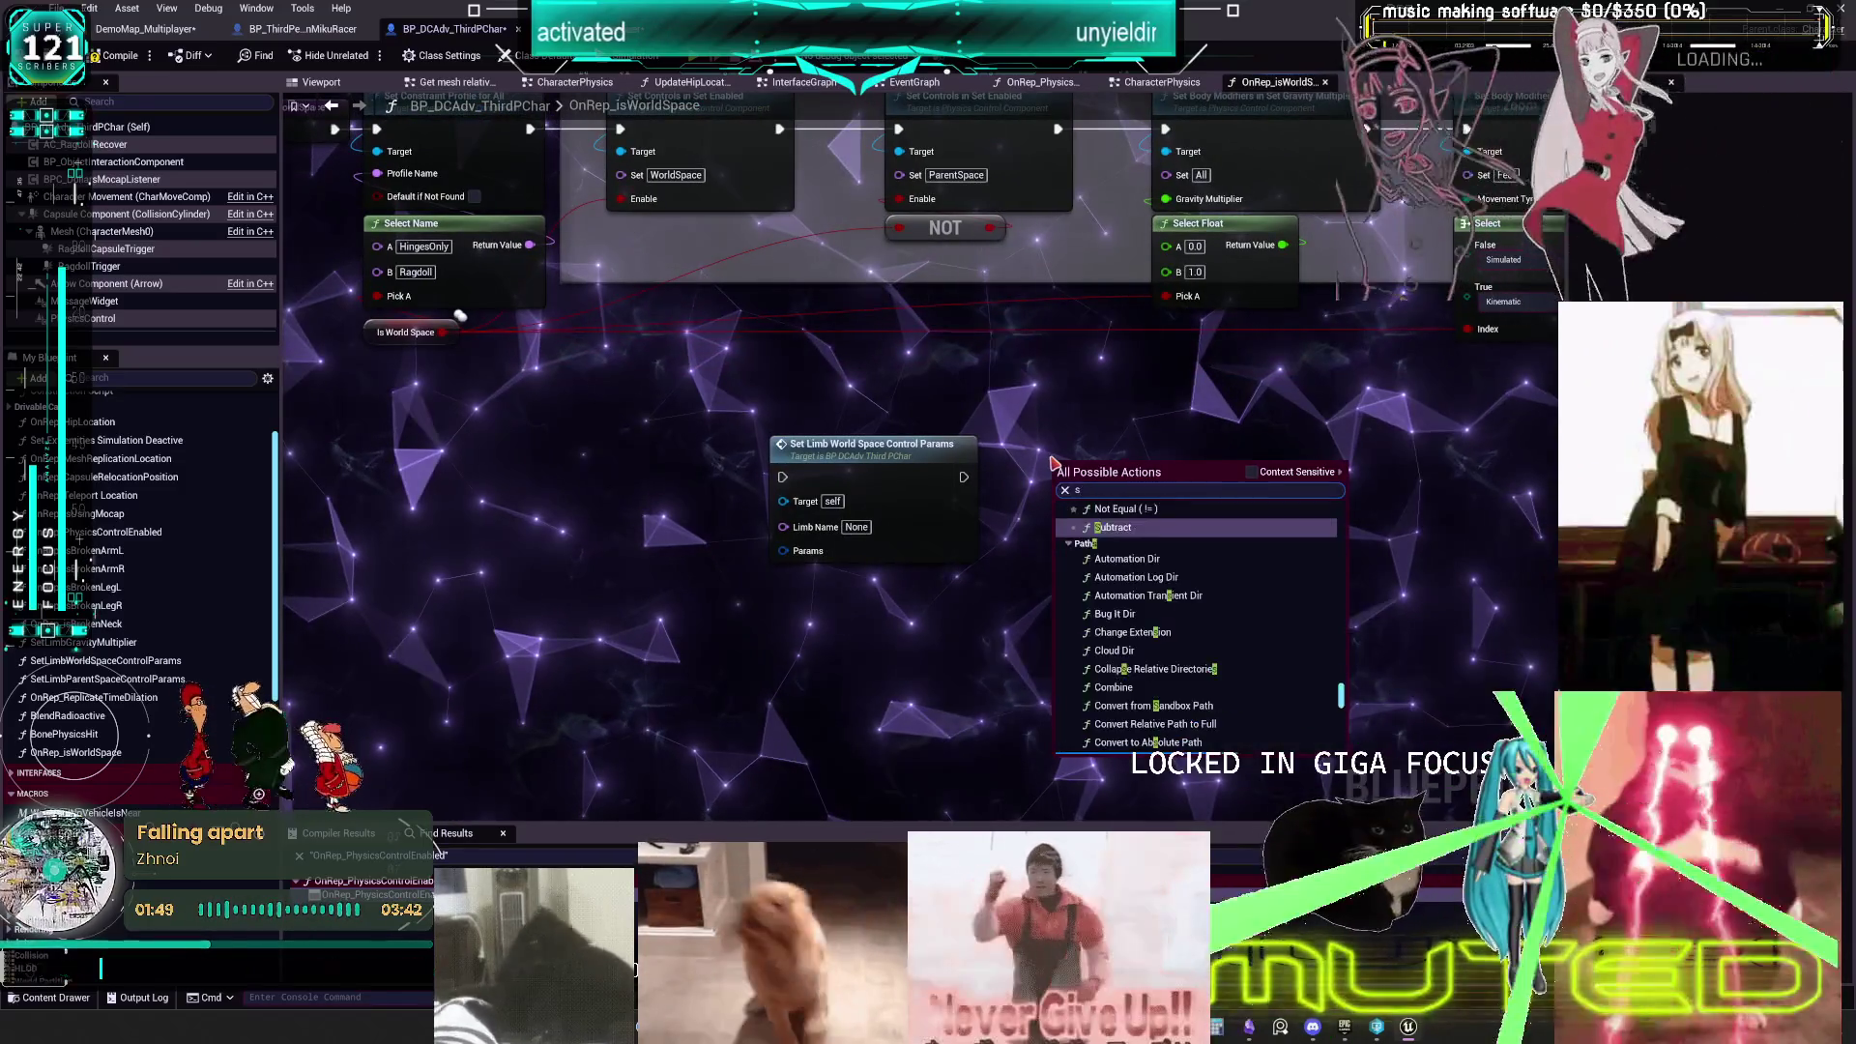
text(et limb para)
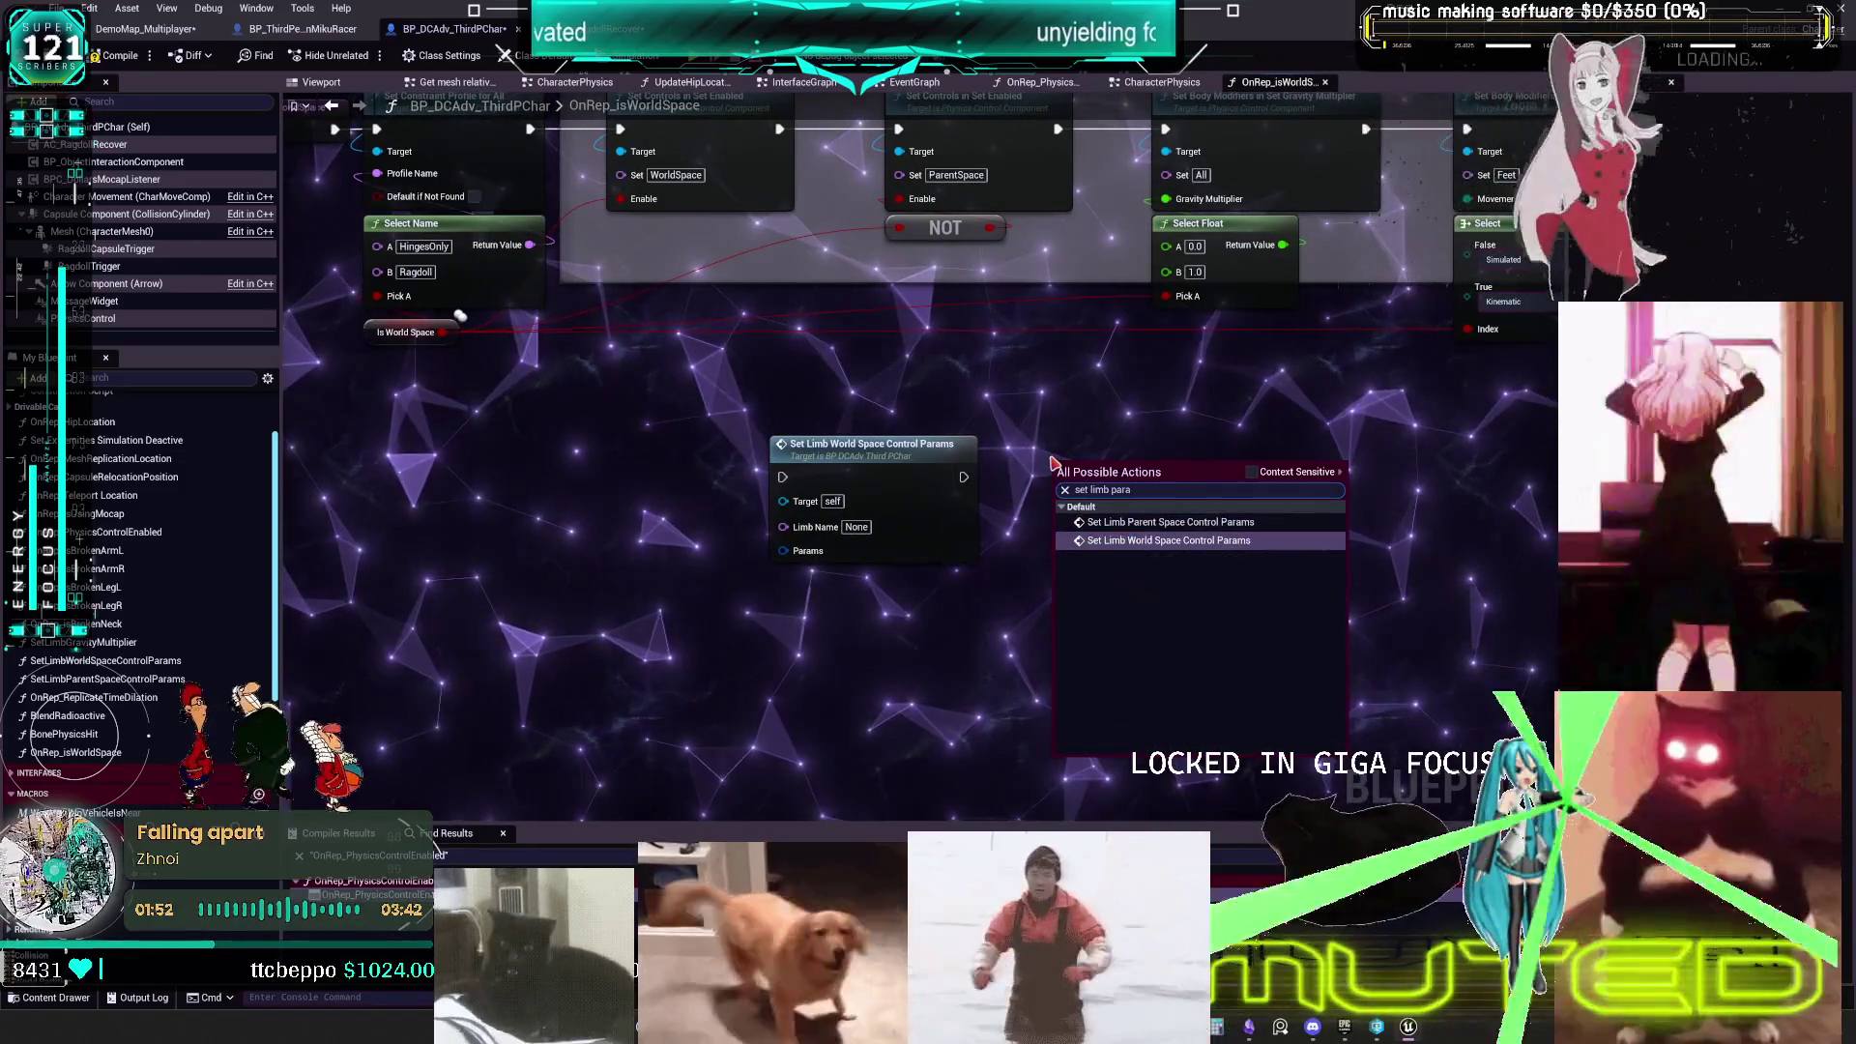
click(1188, 524)
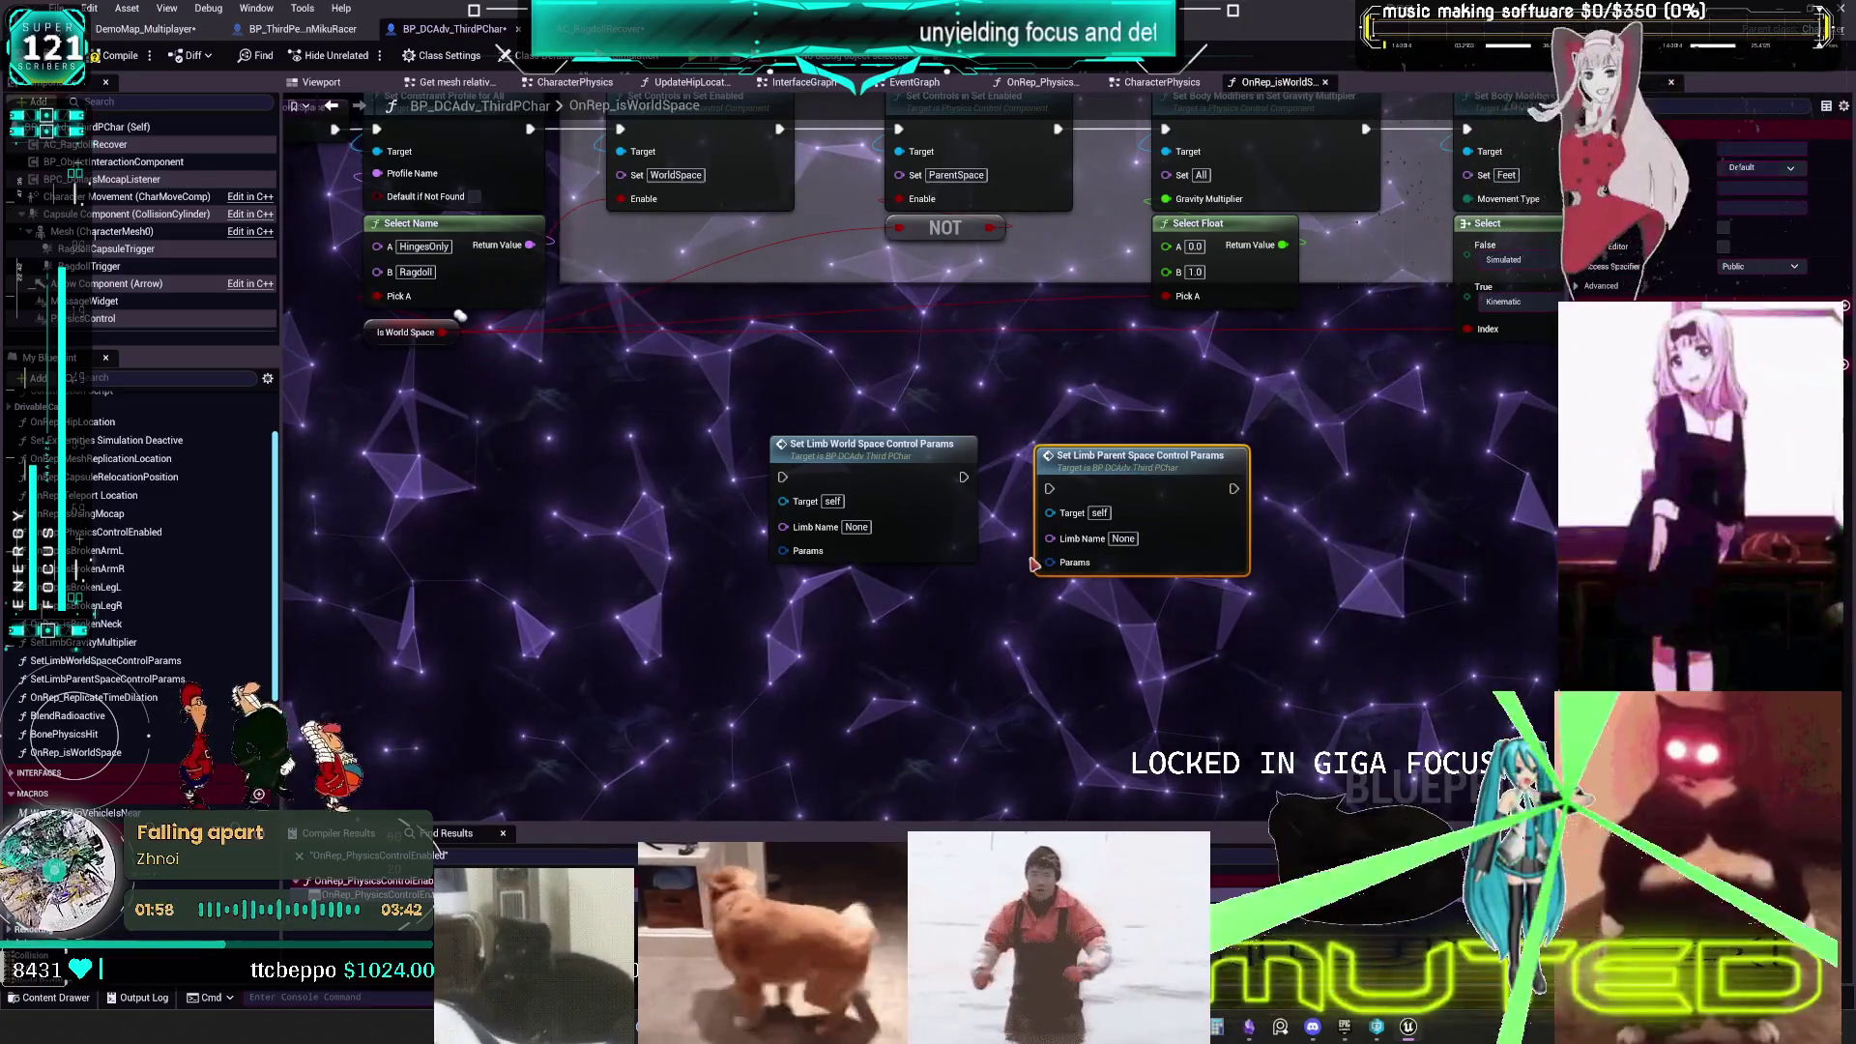
drag(784, 559, 915, 406)
- Split both nodes' Params struct pins and duplicate the pair into a row
click(963, 479)
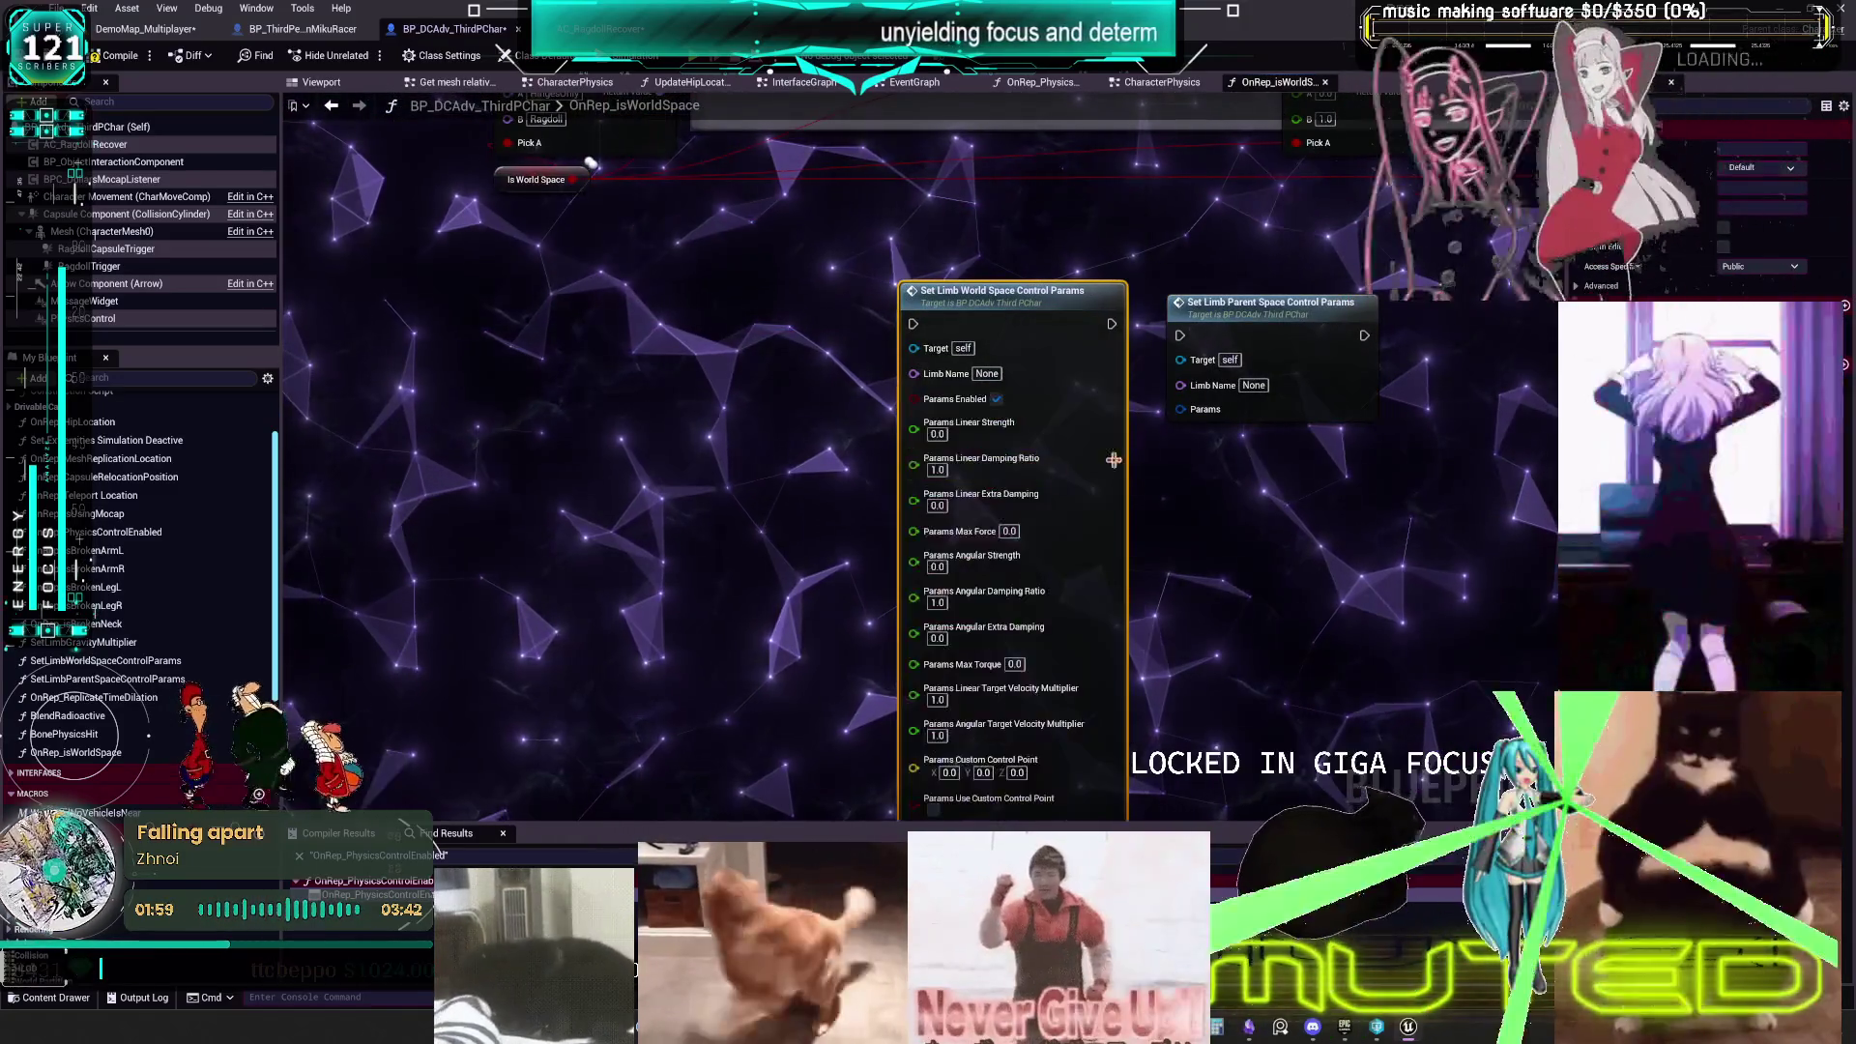
right_click(1199, 409)
click(1224, 488)
scroll(1228, 486, down, 3)
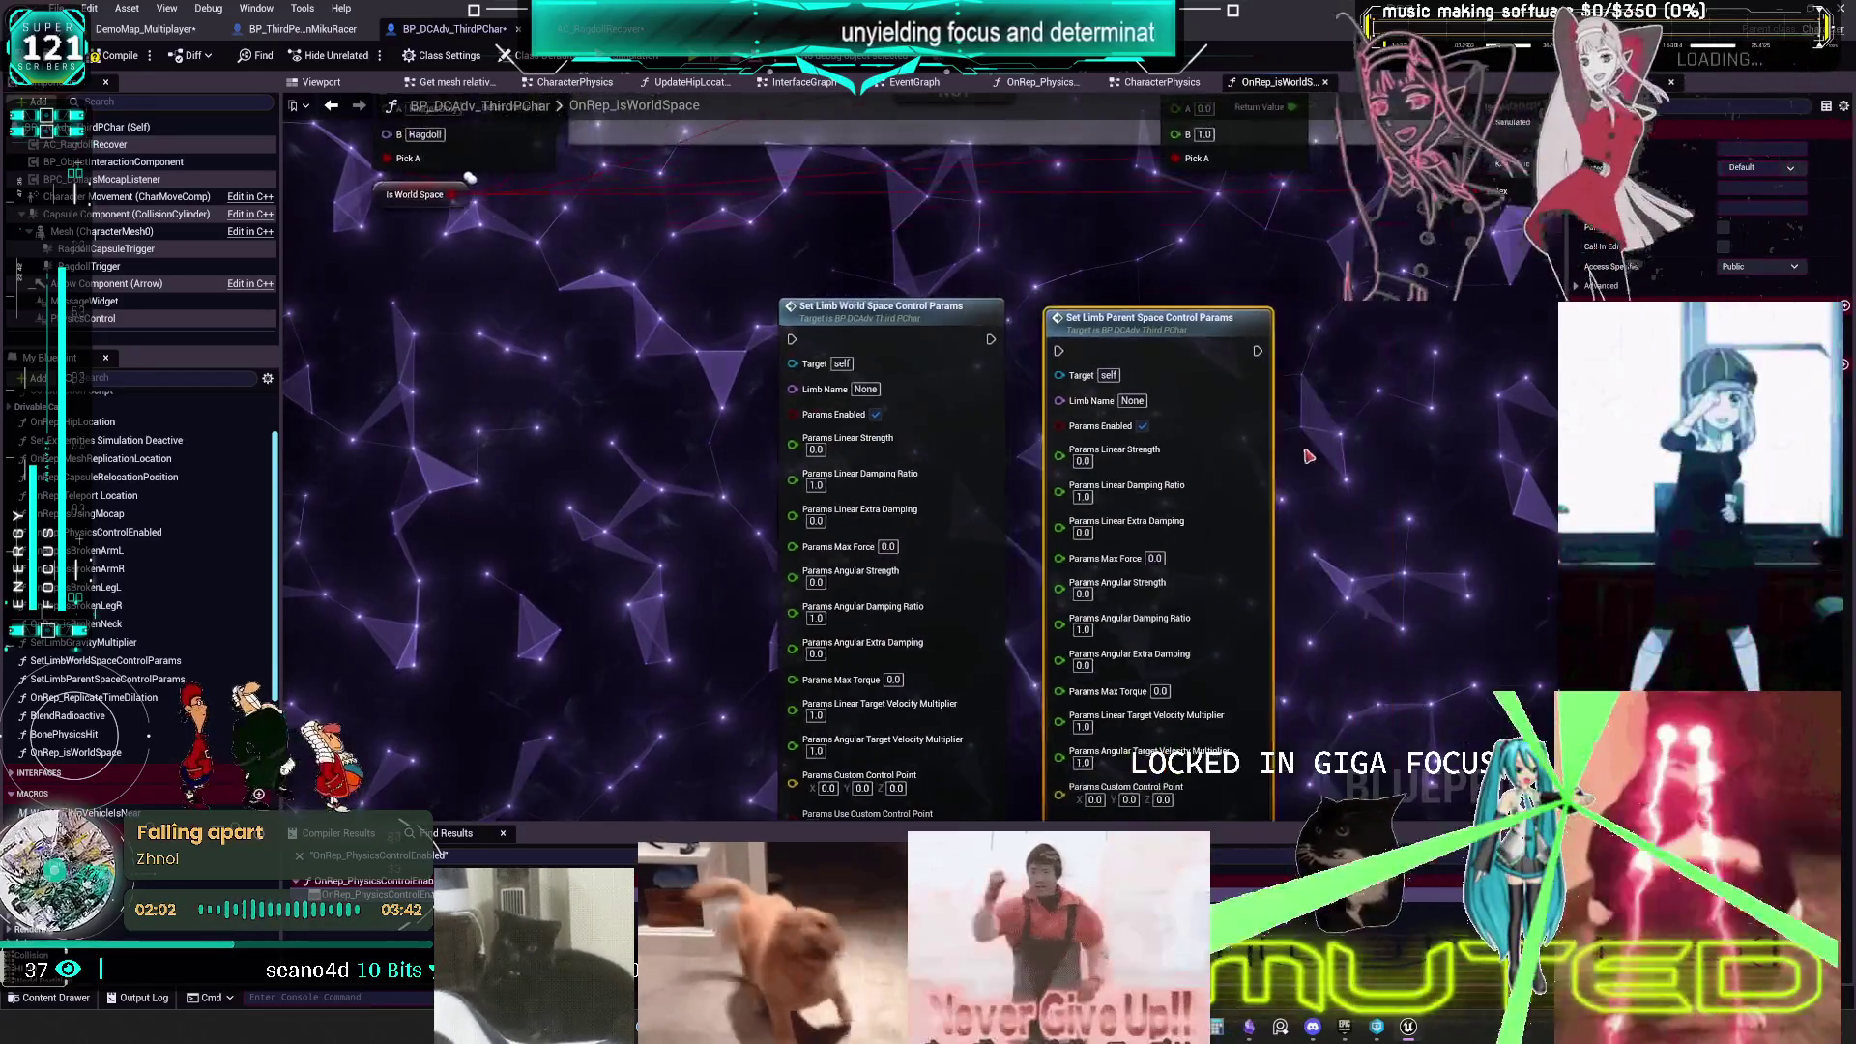
mouse_move(962, 353)
mouse_down()
mouse_move(888, 358)
mouse_move(978, 383)
mouse_move(940, 316)
mouse_up()
key(ctrl+d)
drag(1081, 316, 1075, 316)
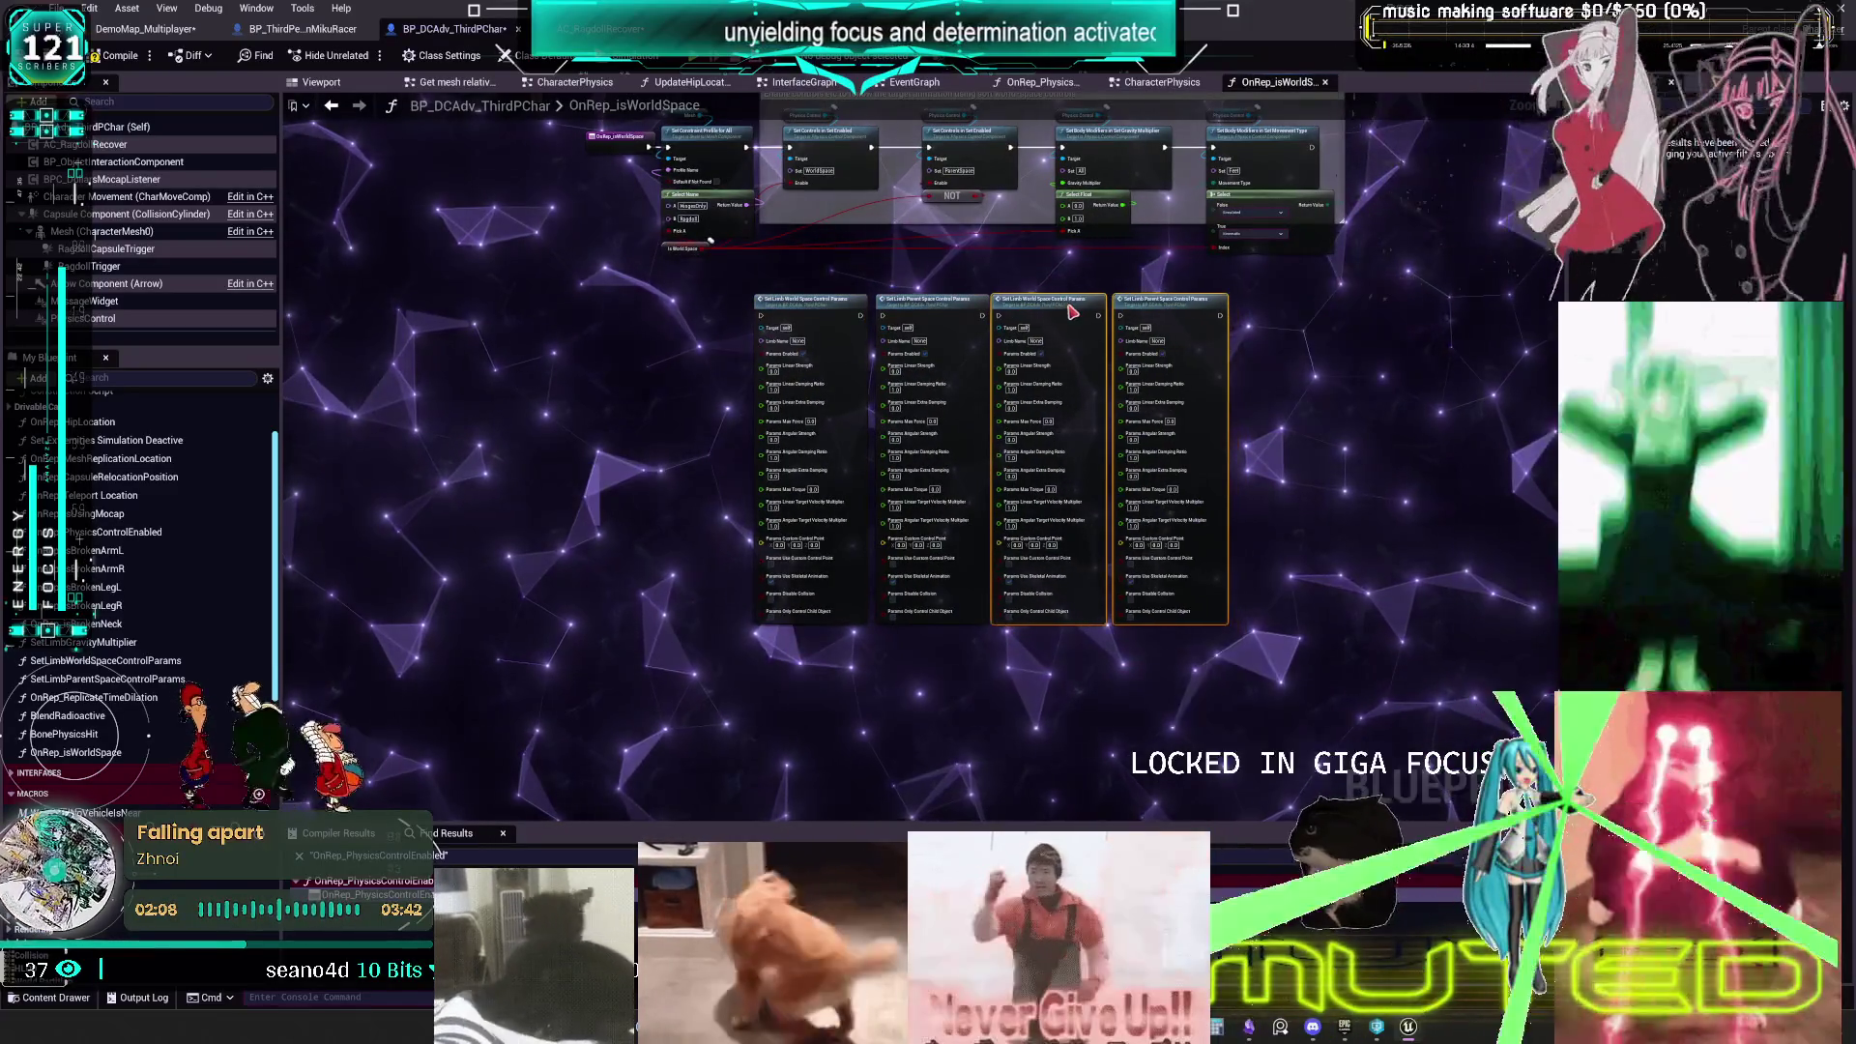
click(1291, 331)
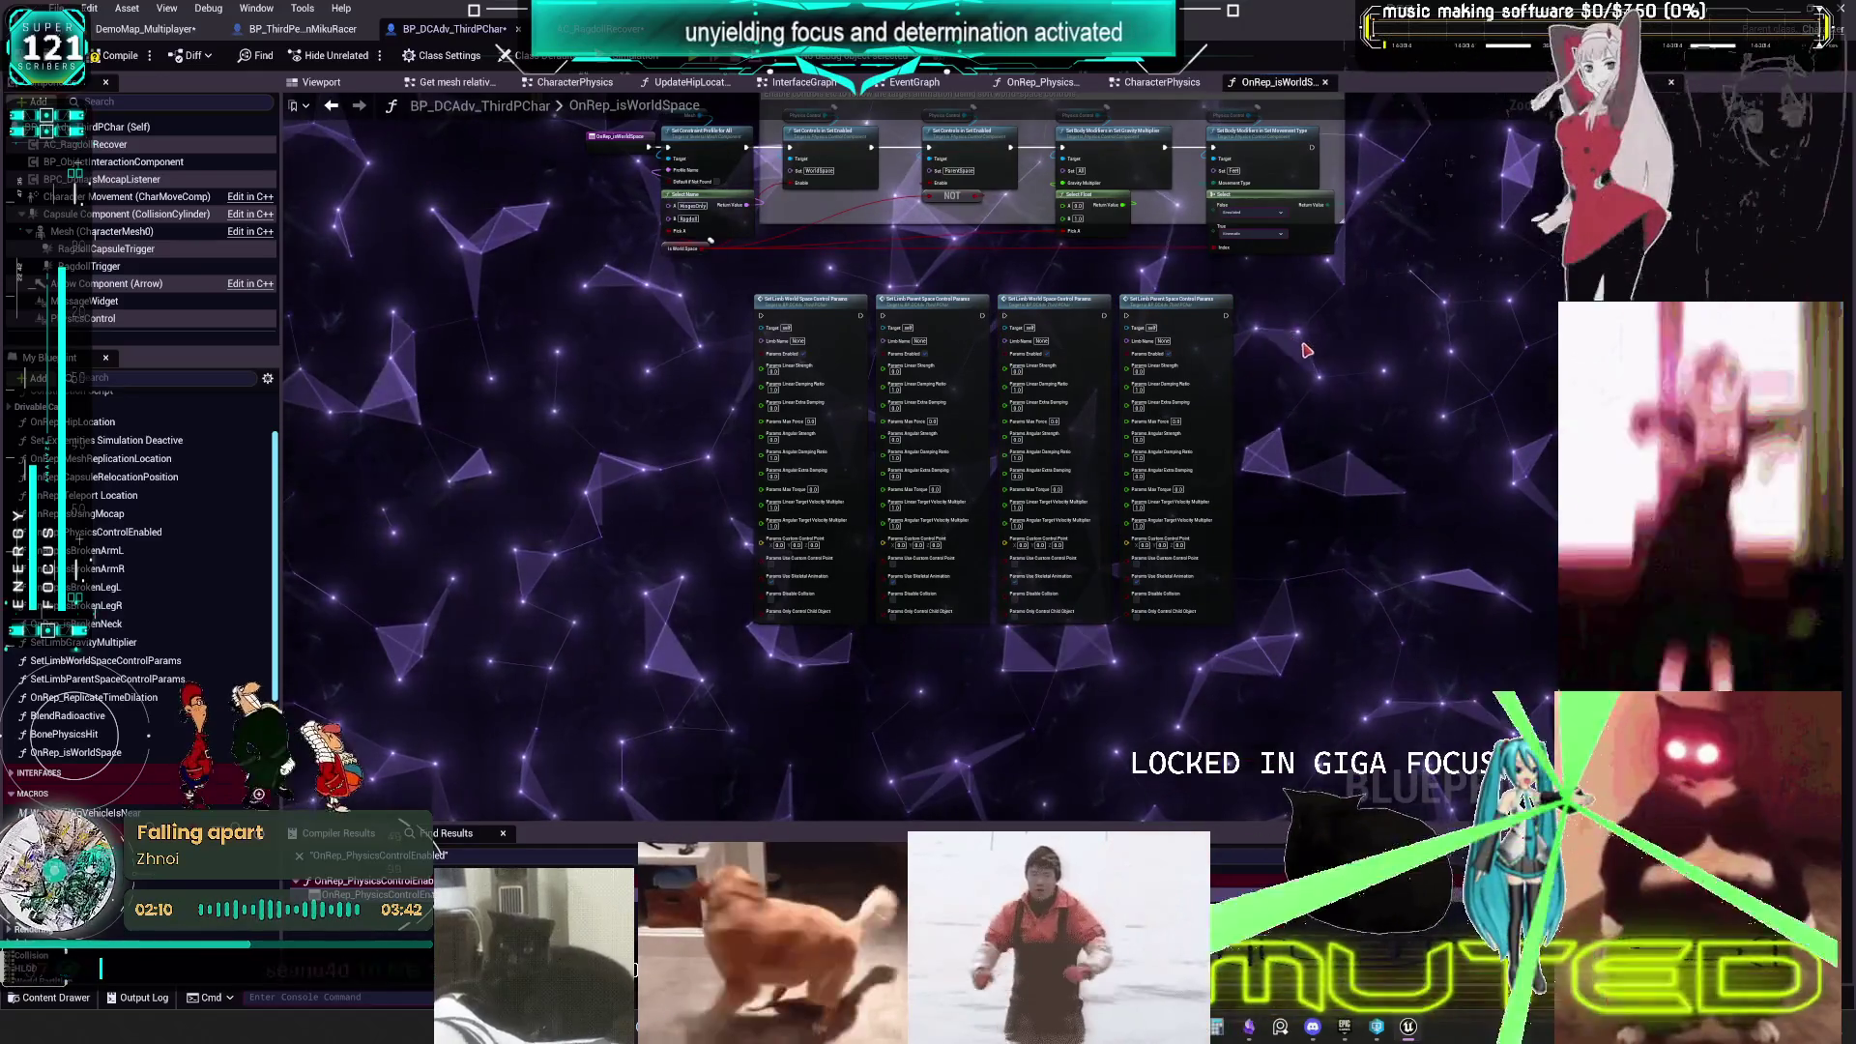
click(1202, 315)
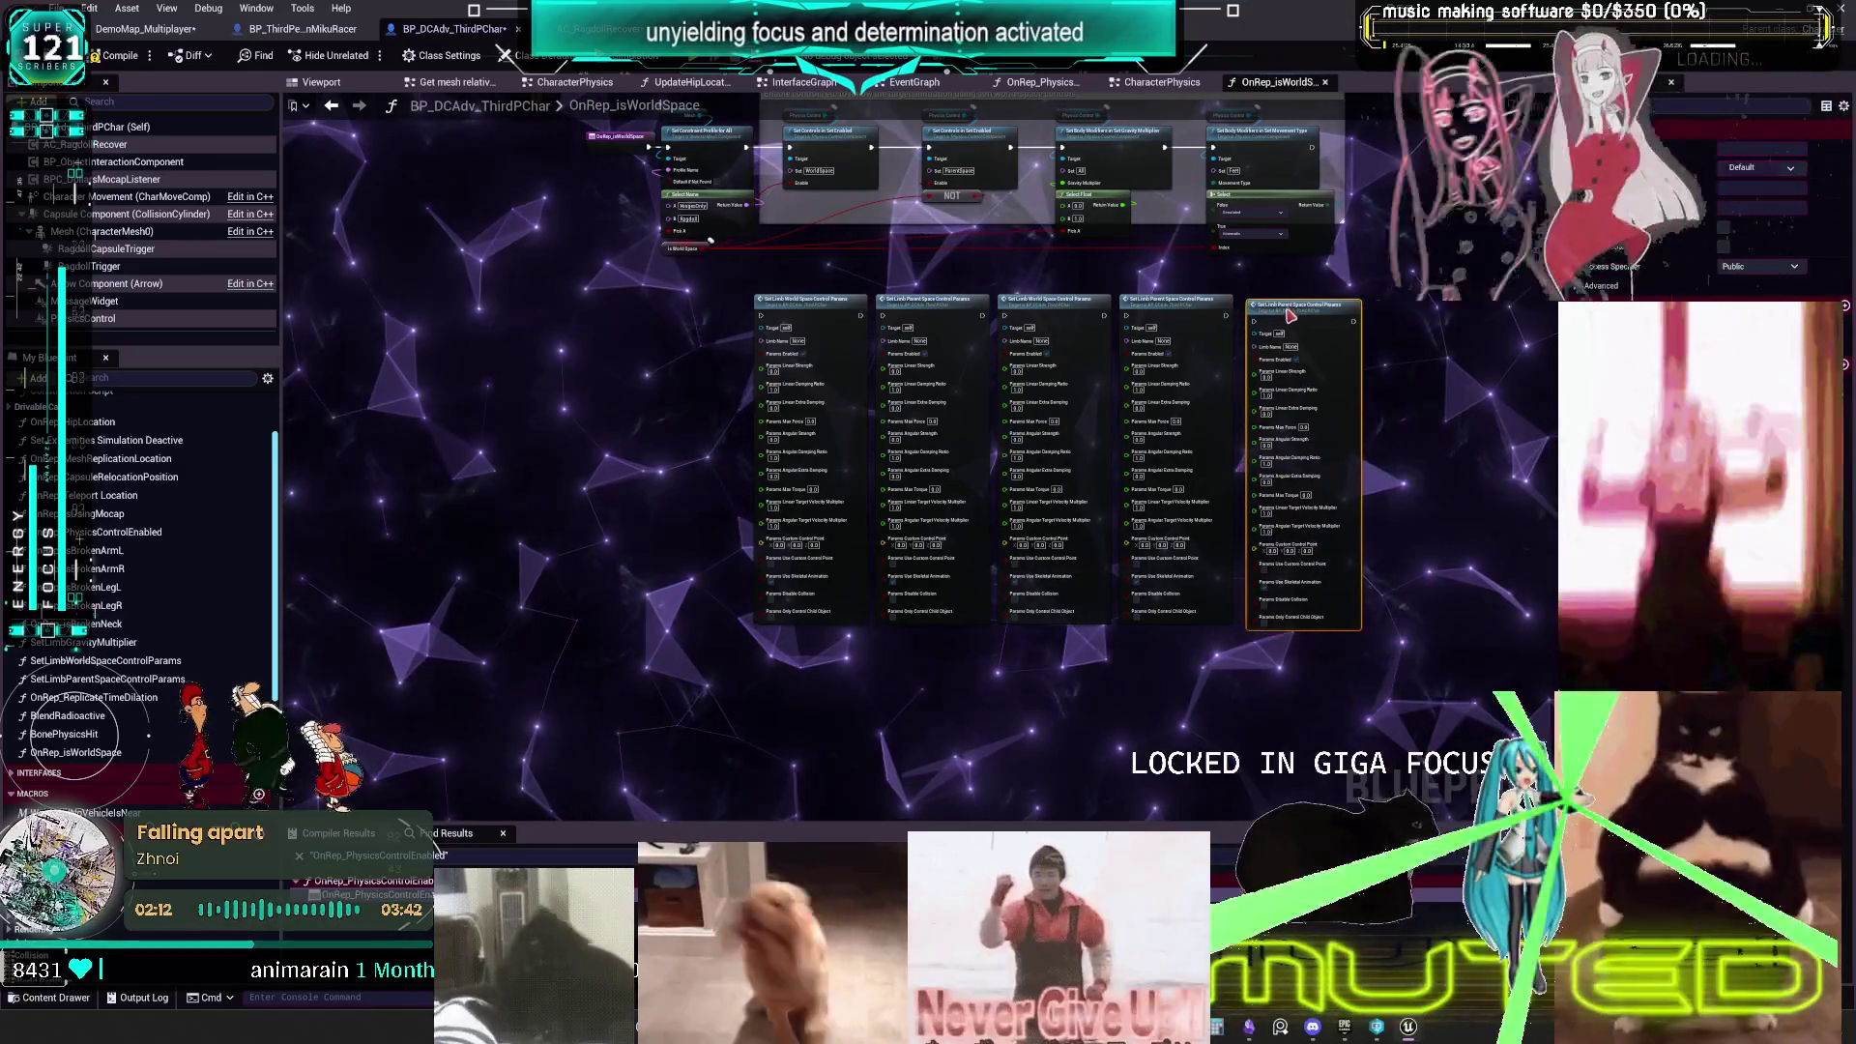
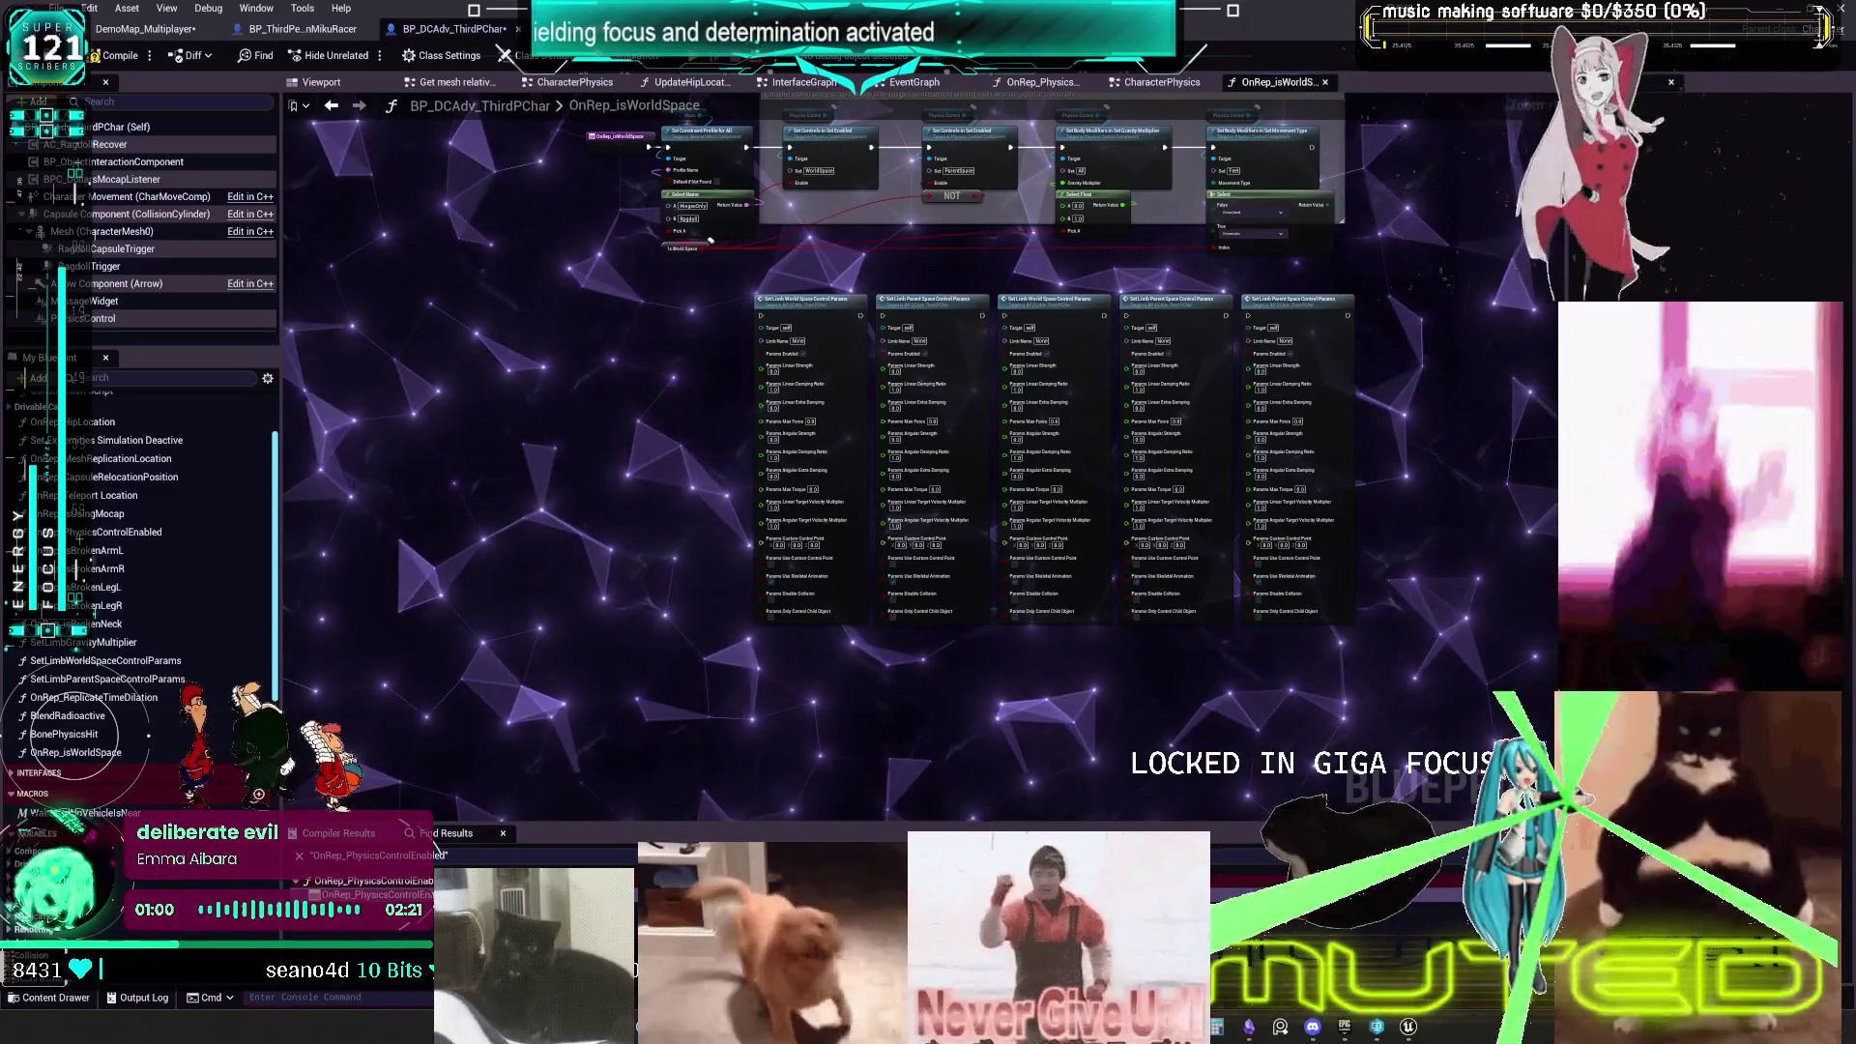
- Zoom in on the Set Limb control-params nodes and bring the Is World Space node into view
scroll(925, 511, up, 3)
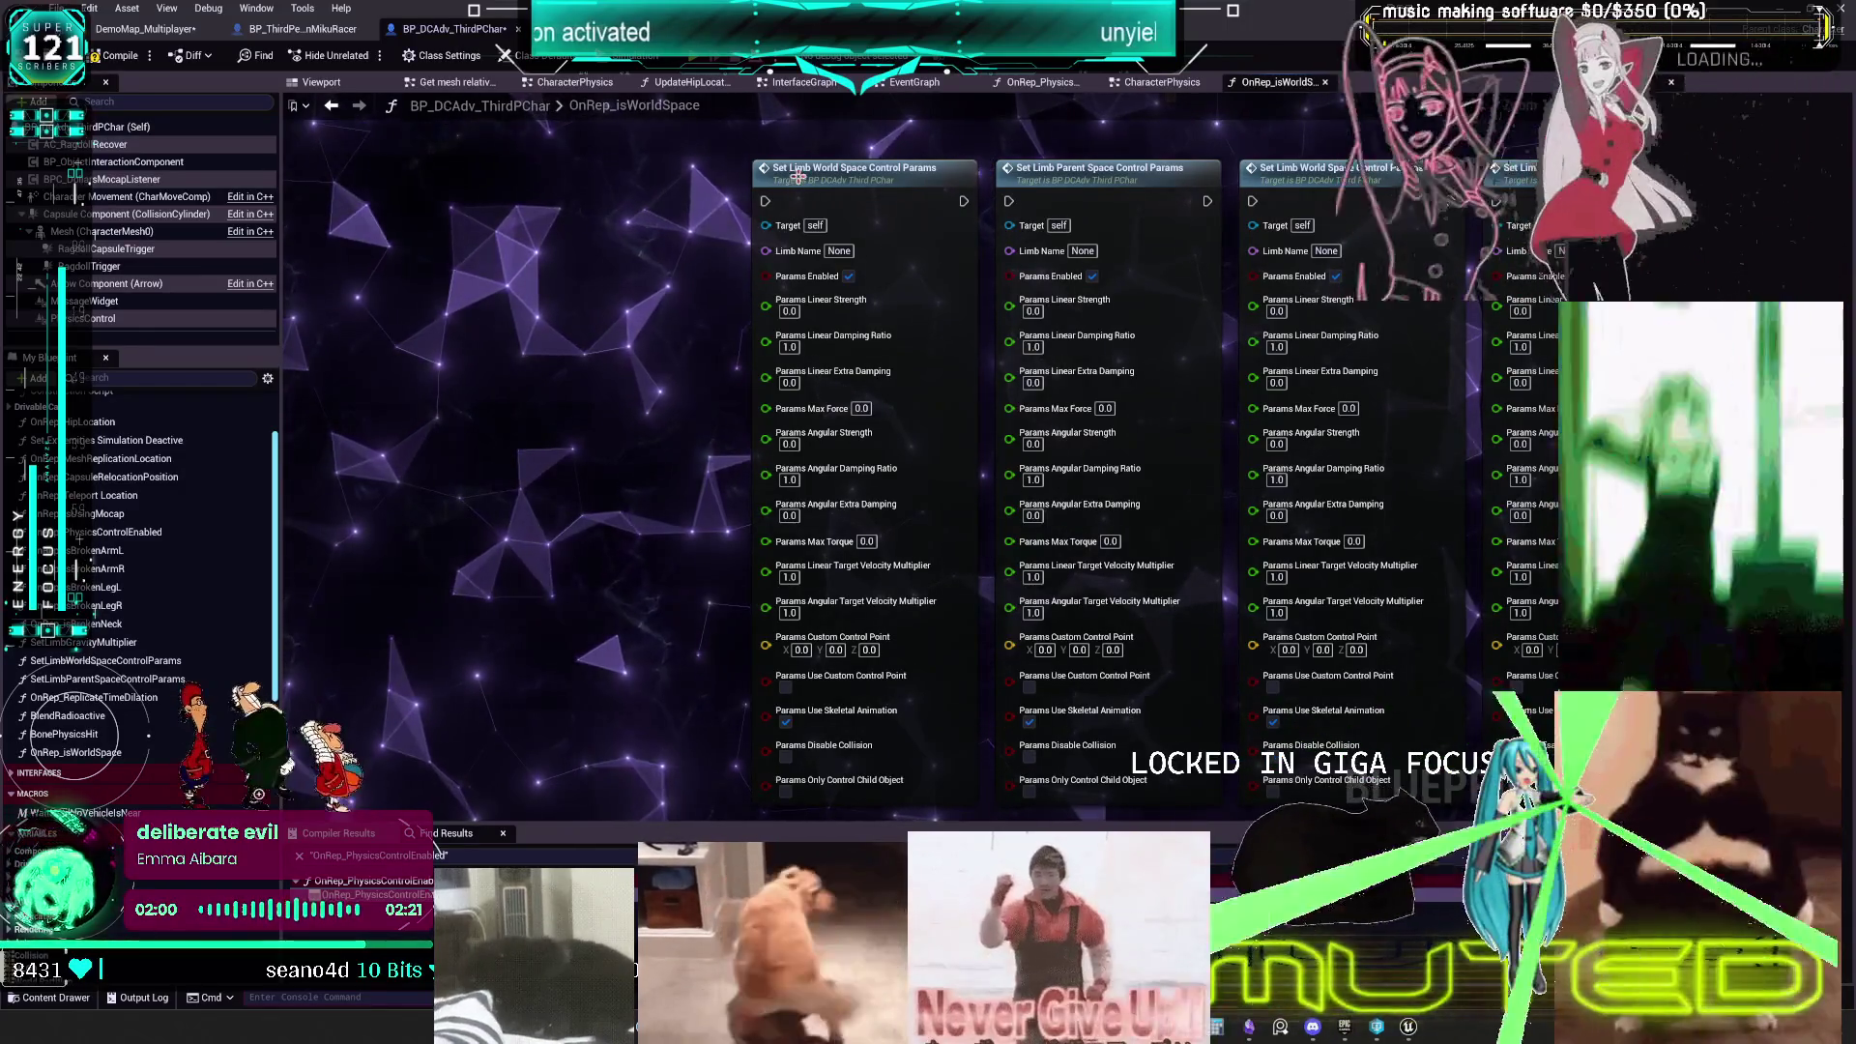
drag(977, 247, 981, 321)
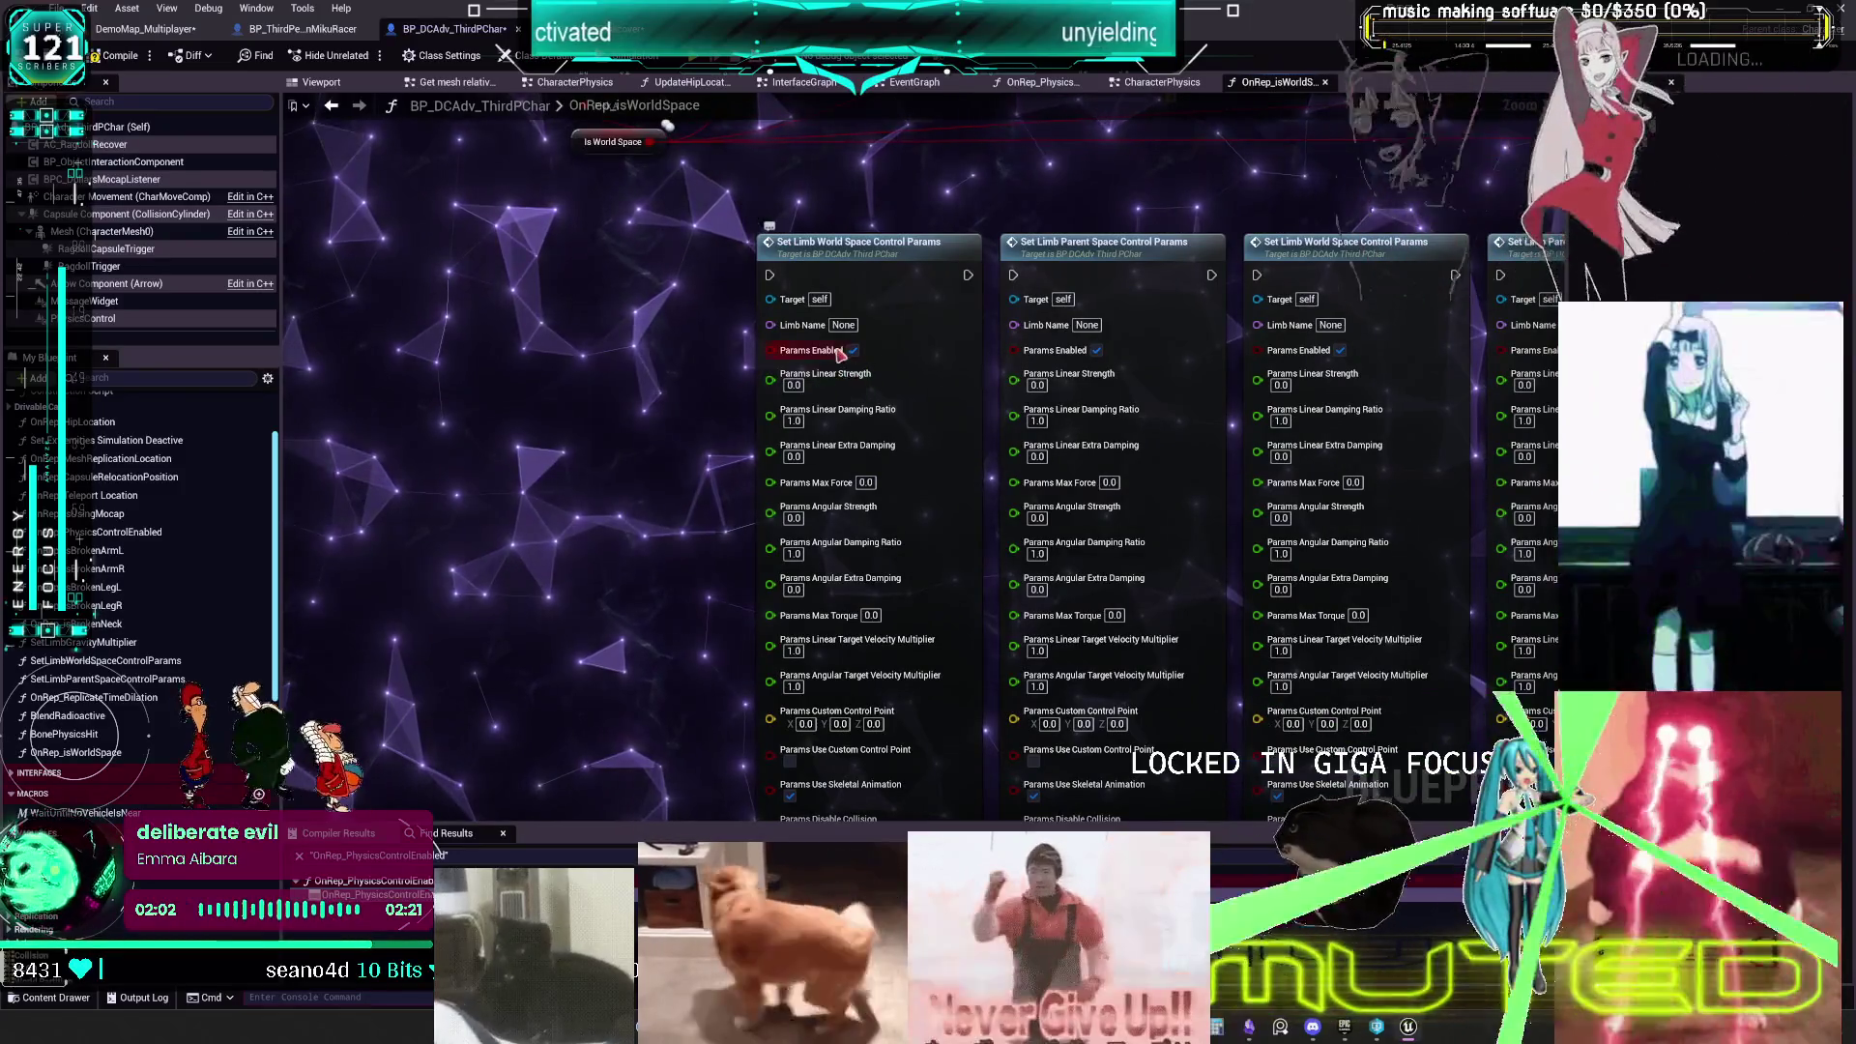
- Enter 1.0 as Params Angular Strength on the first Set Limb World Space Control Params node
click(793, 385)
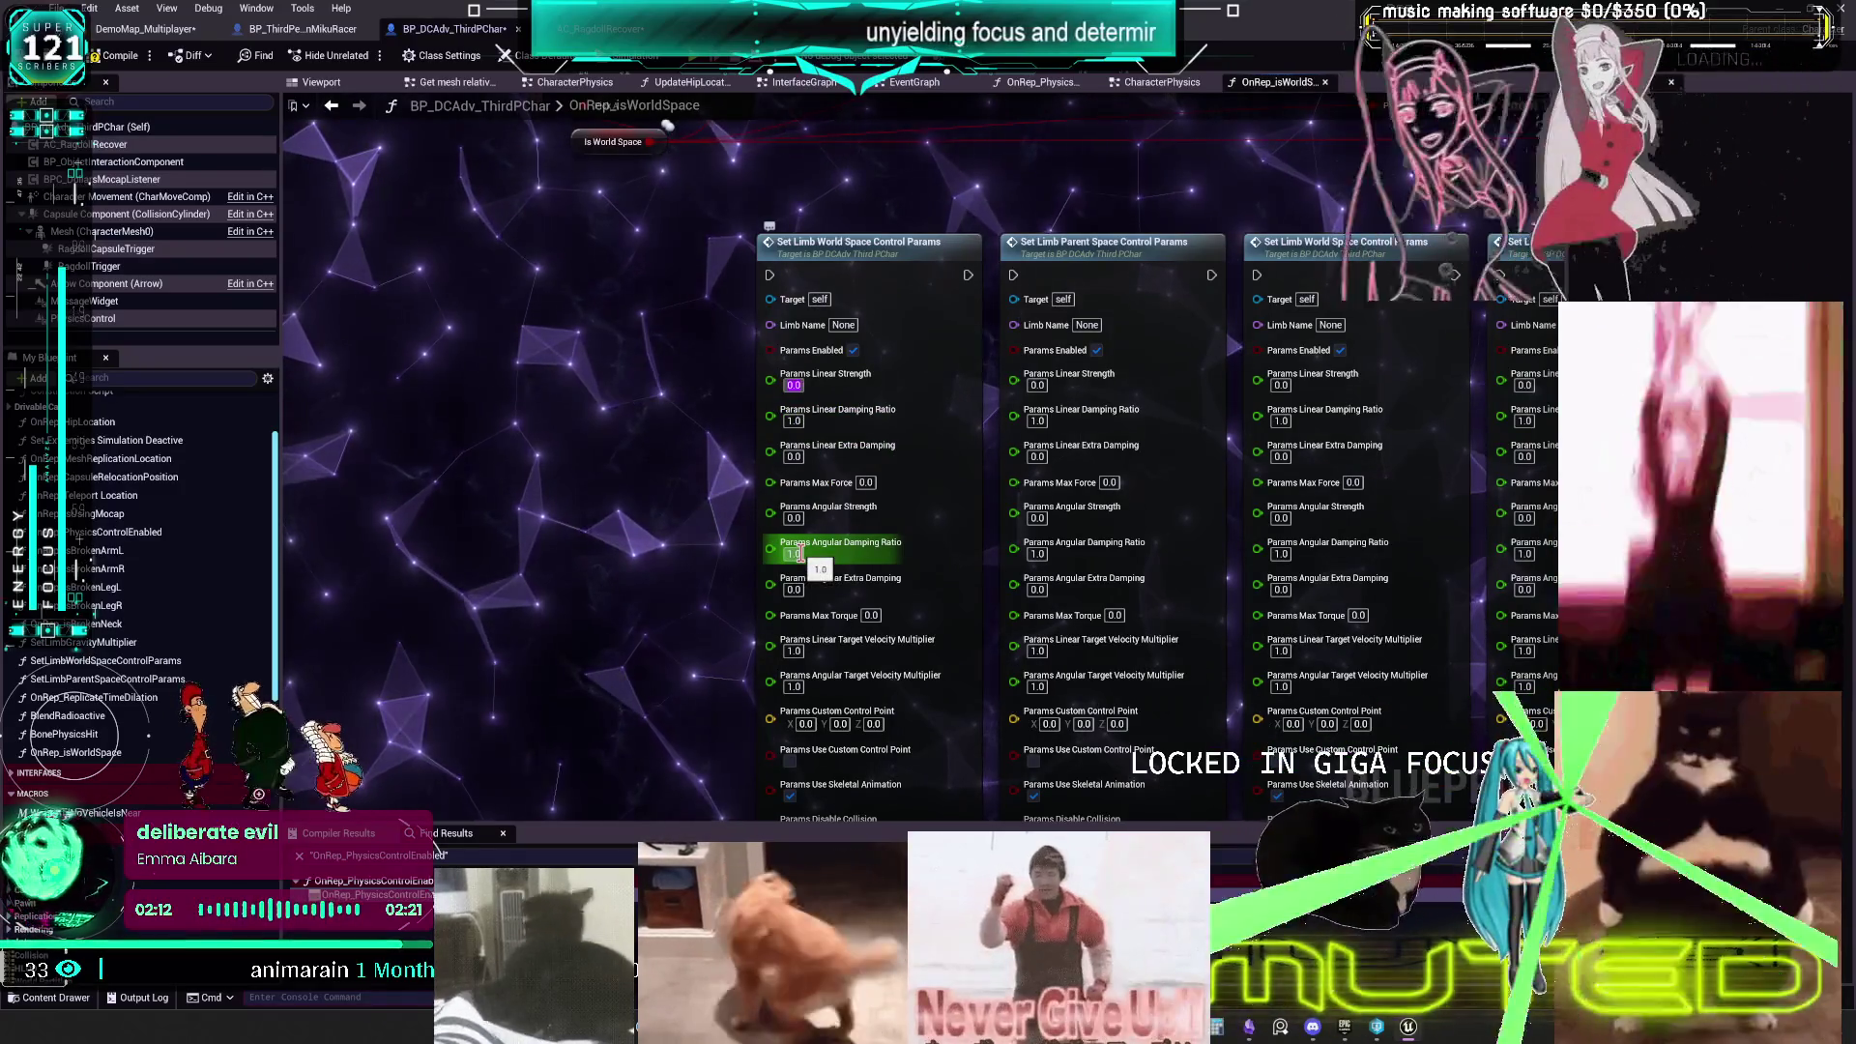
click(794, 519)
click(794, 519)
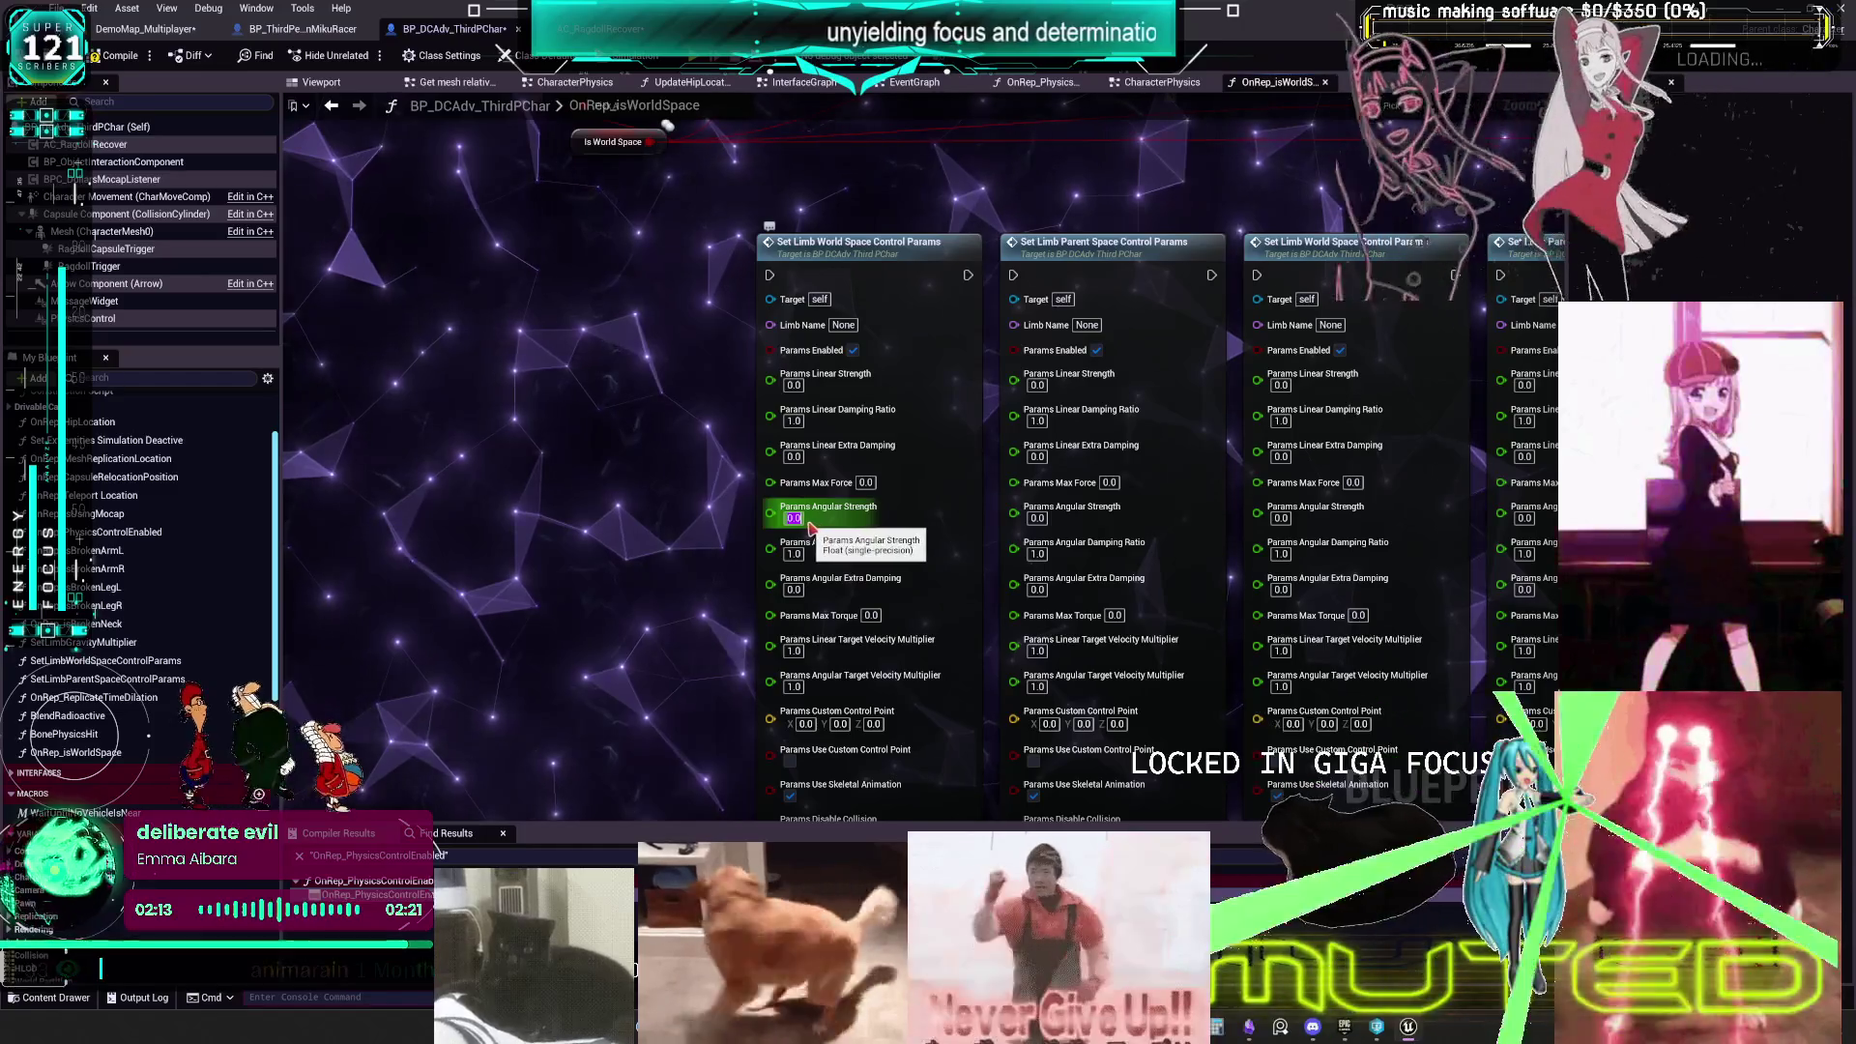
text(1.0)
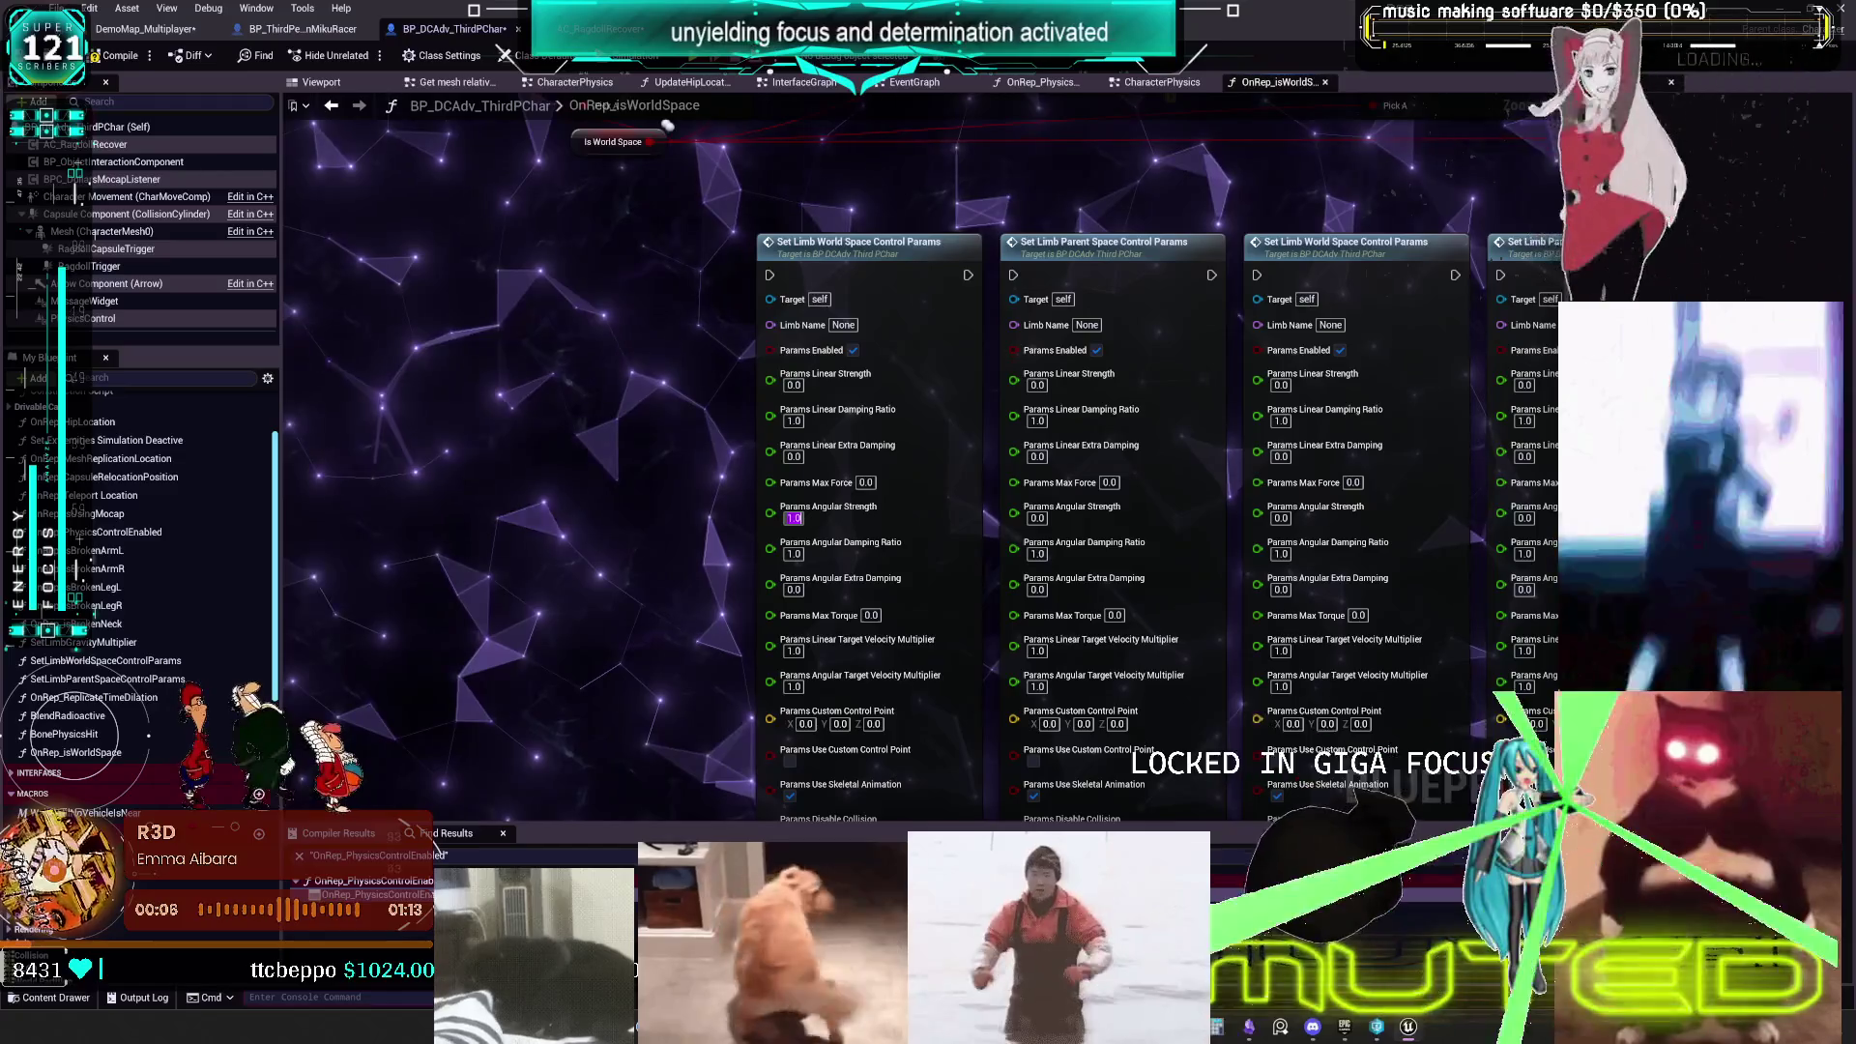
- Pan and zoom the graph to show the Select Name, NOT and Select Float nodes
drag(1012, 575, 1019, 458)
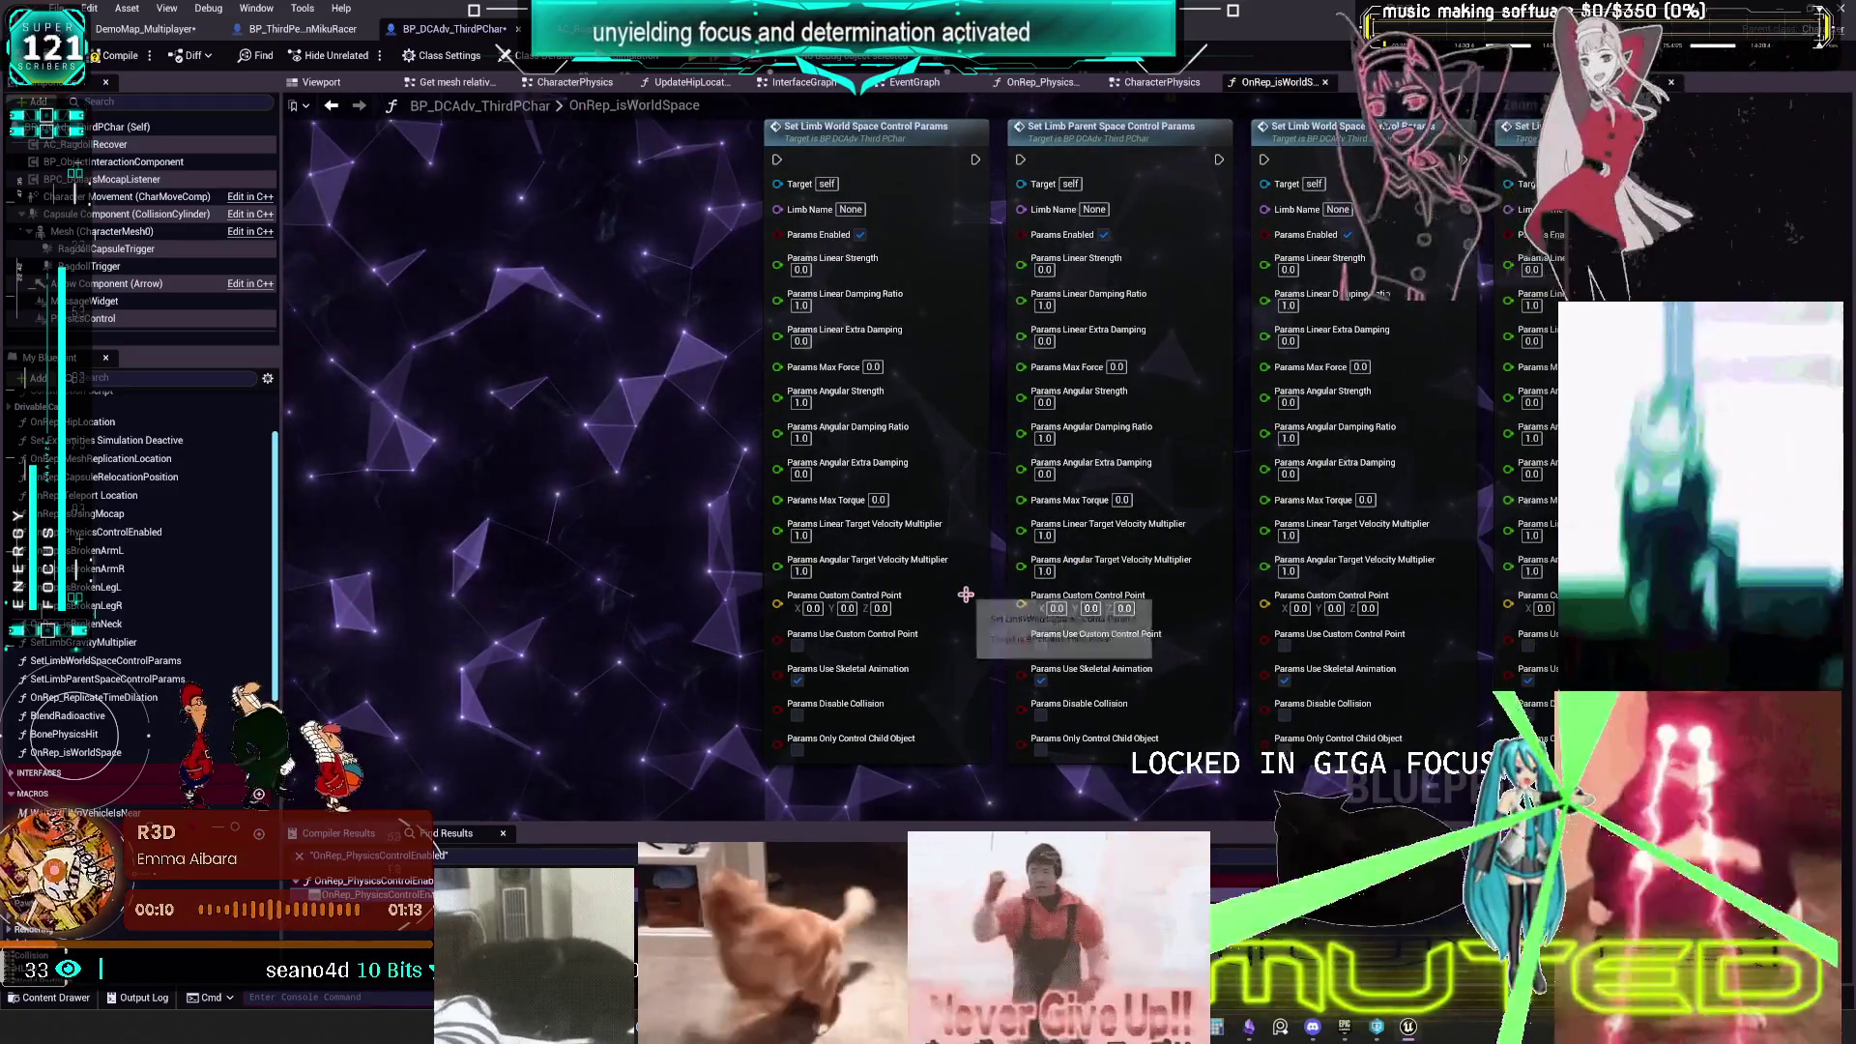
scroll(983, 516, down, 1)
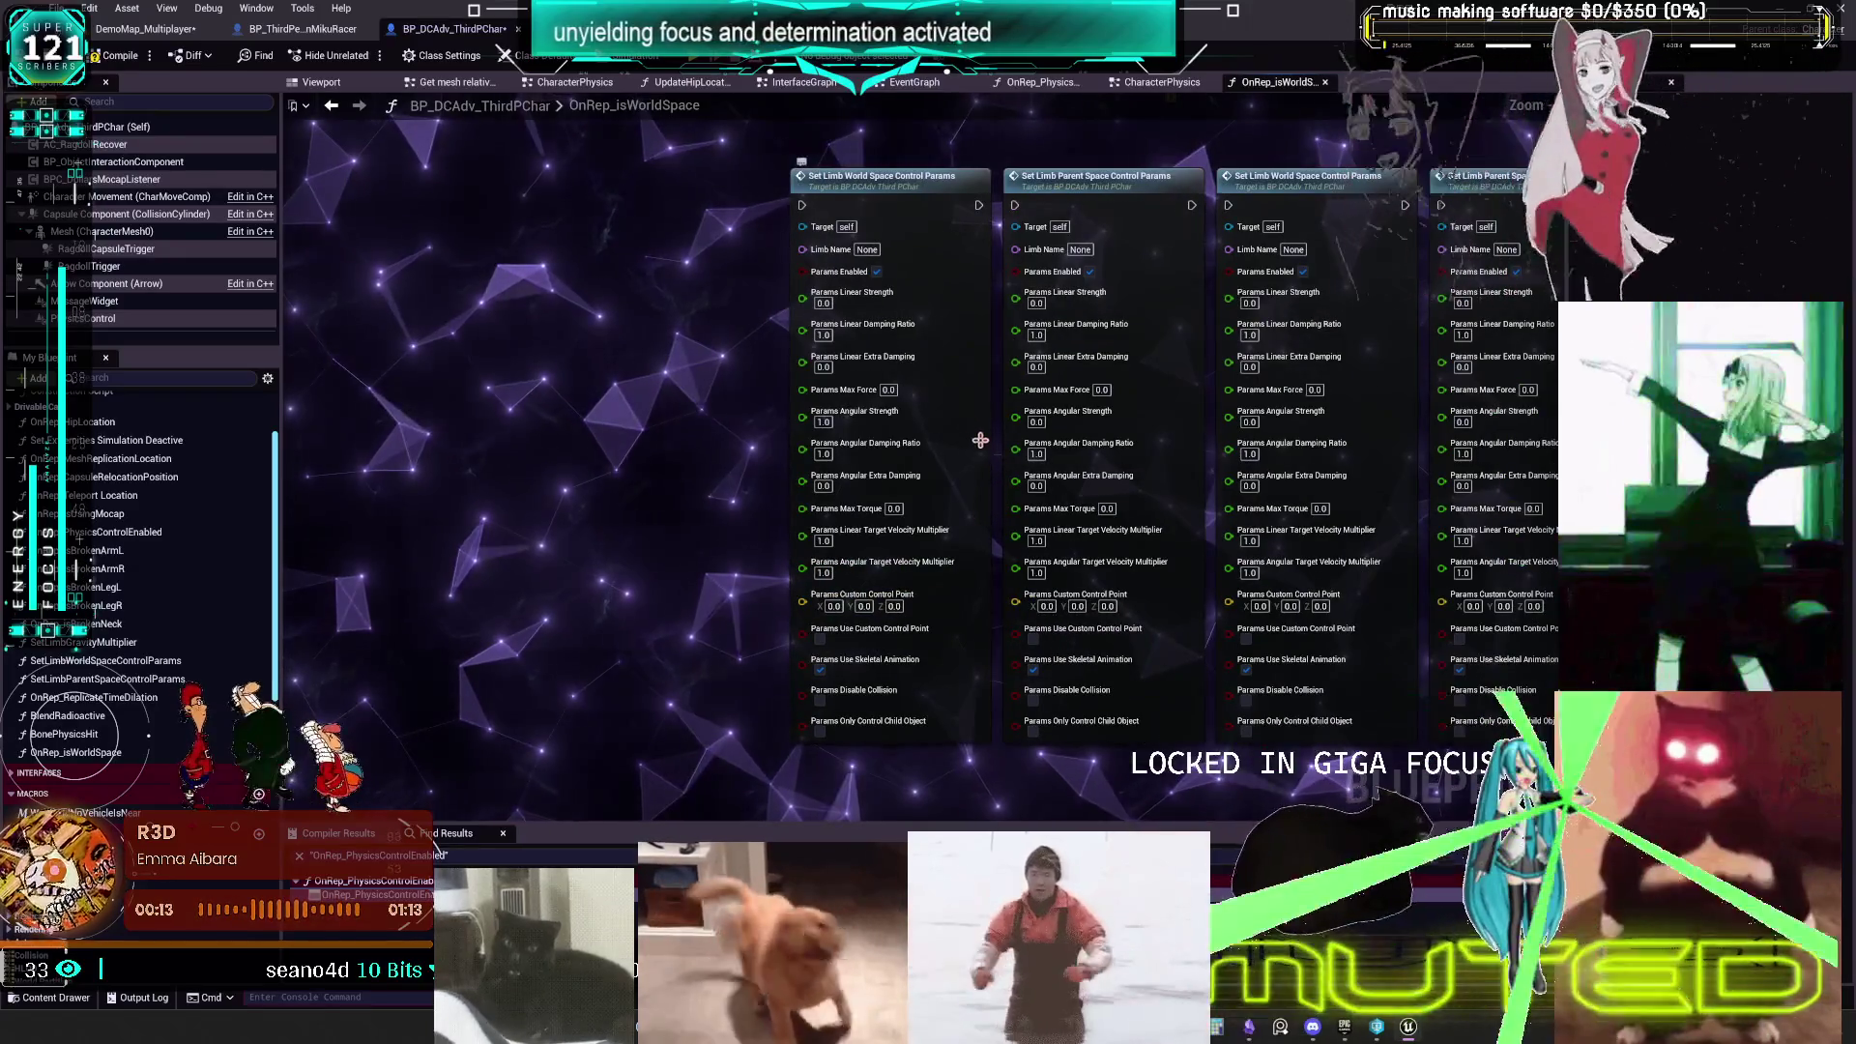
drag(717, 307, 903, 410)
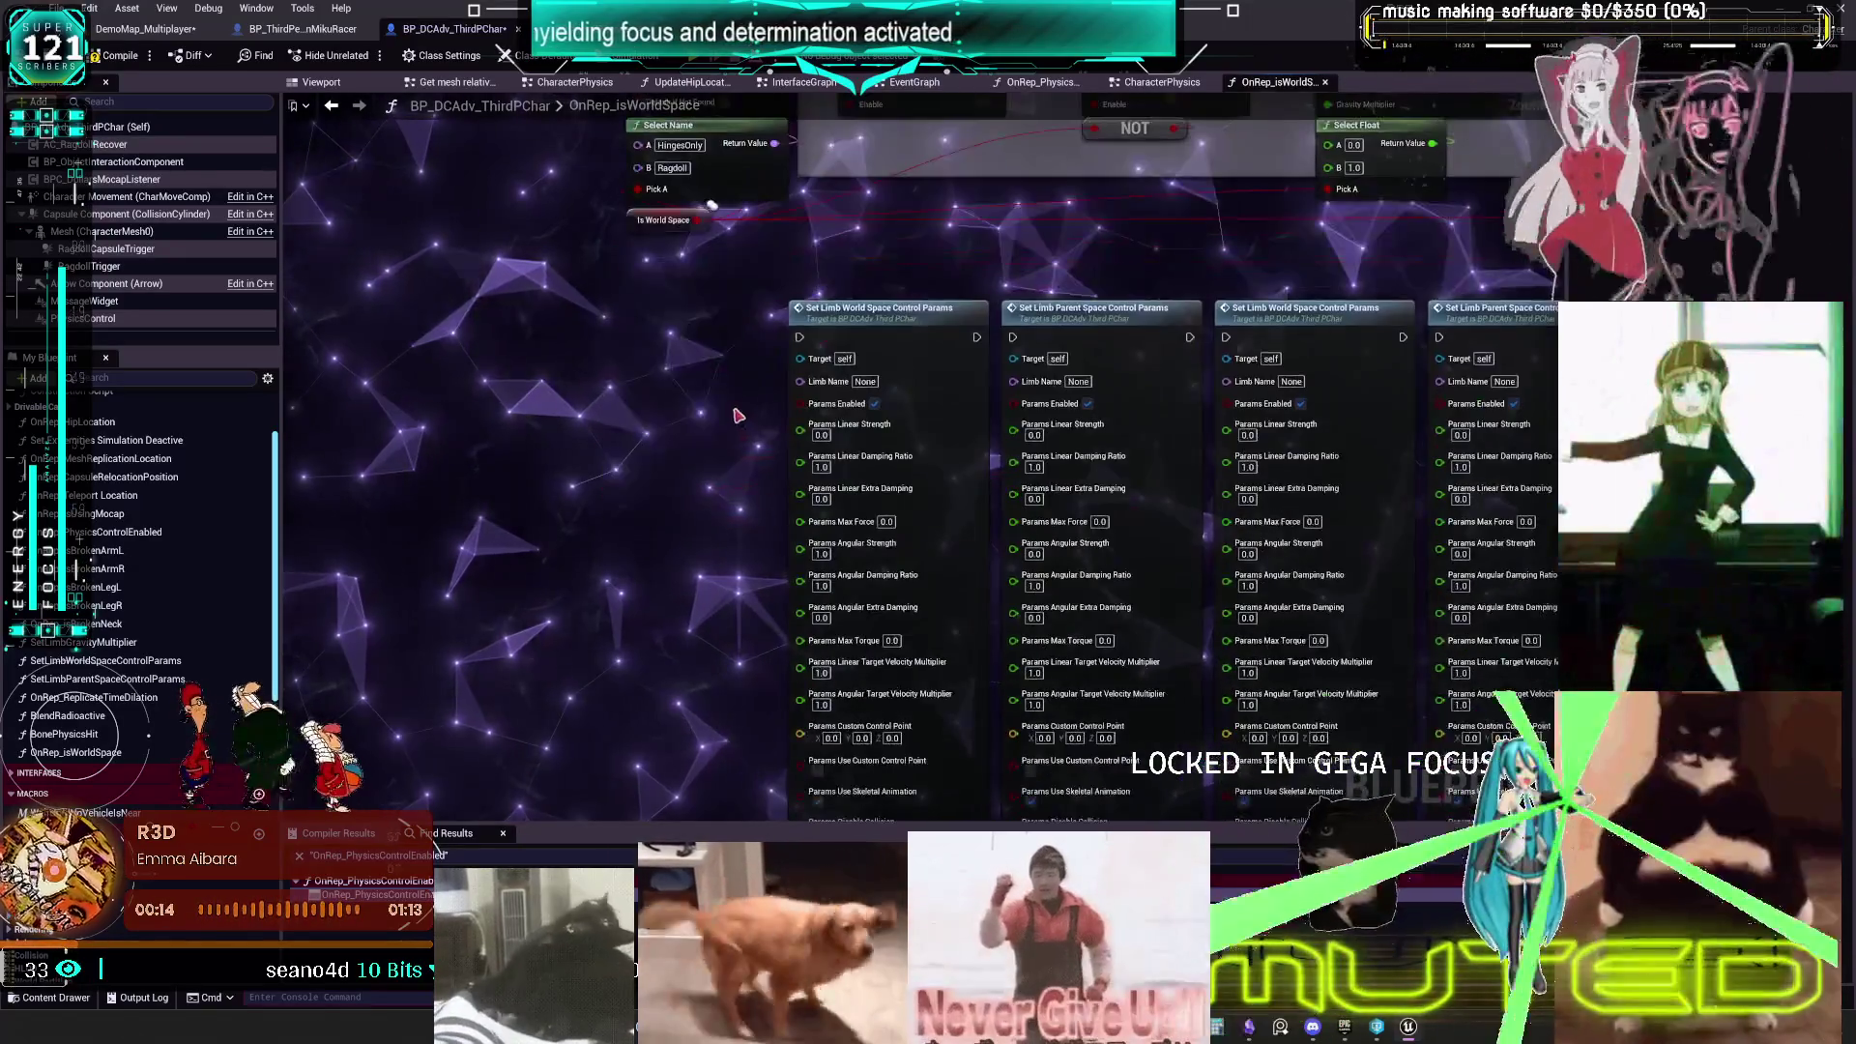
scroll(967, 319, down, 4)
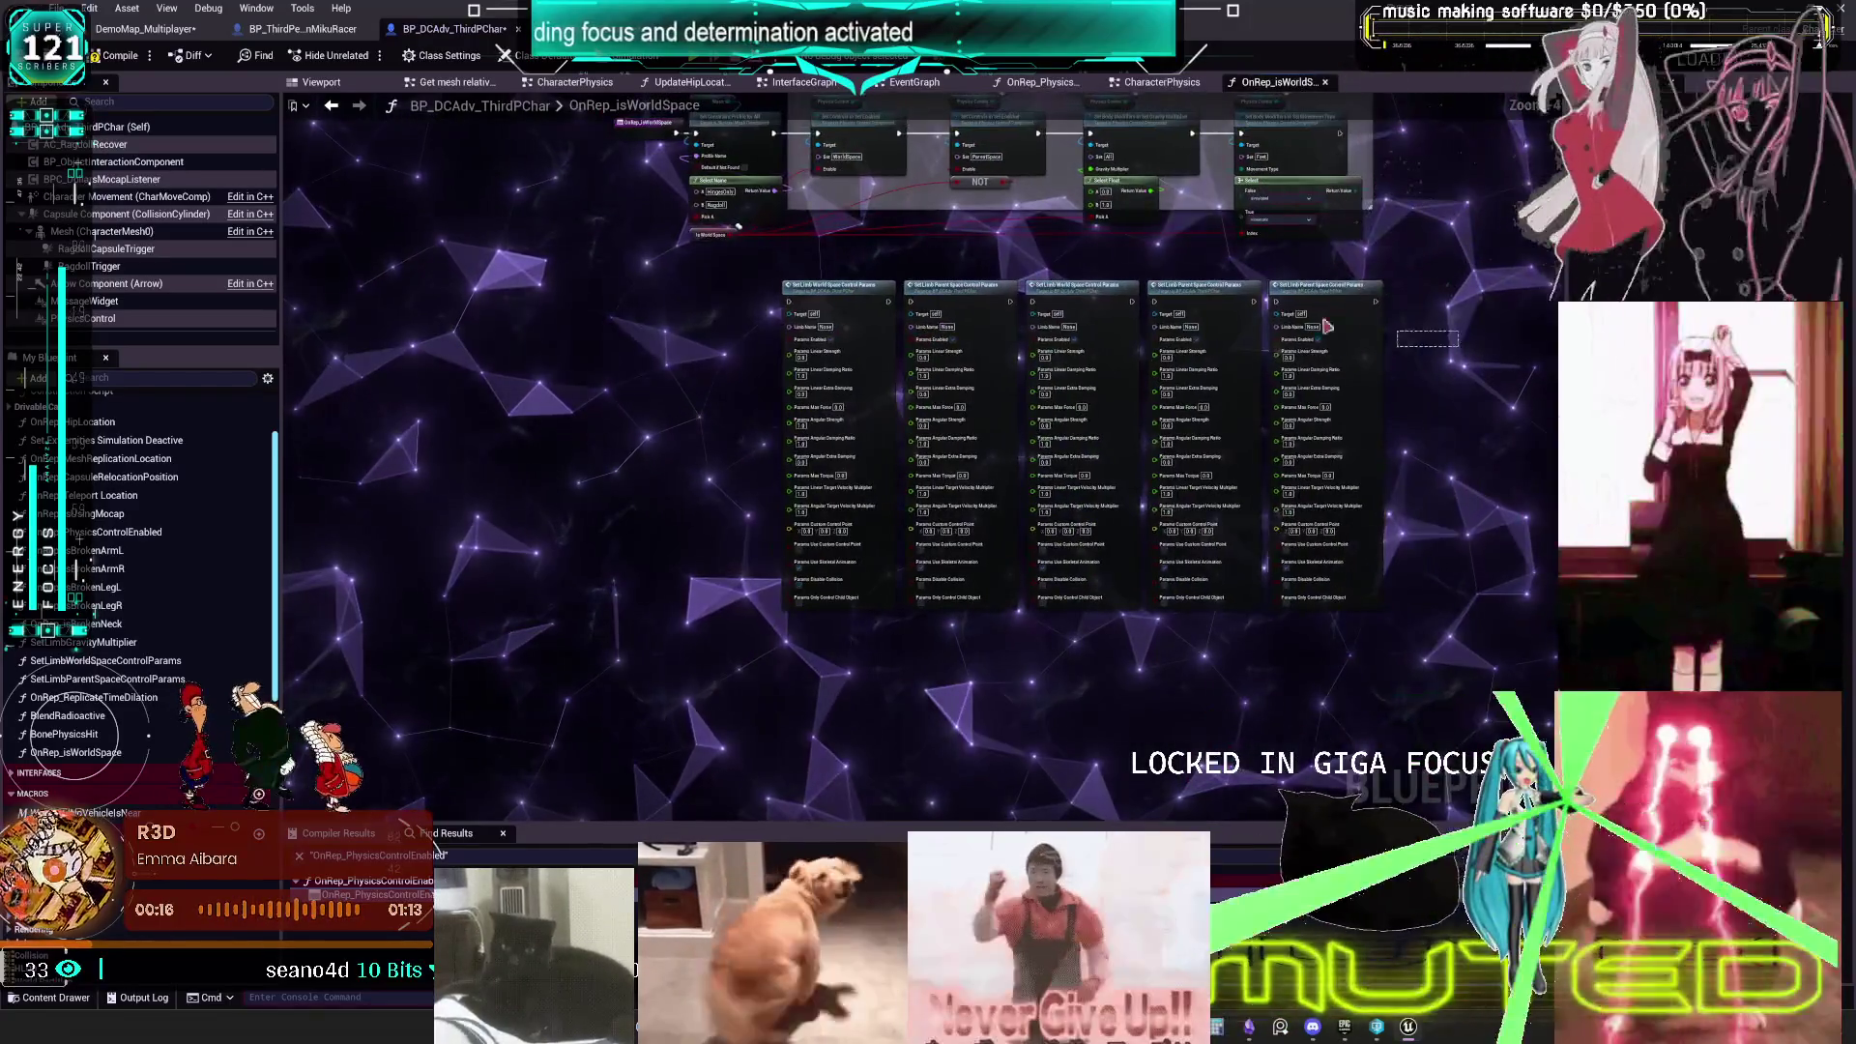
scroll(982, 312, up, 3)
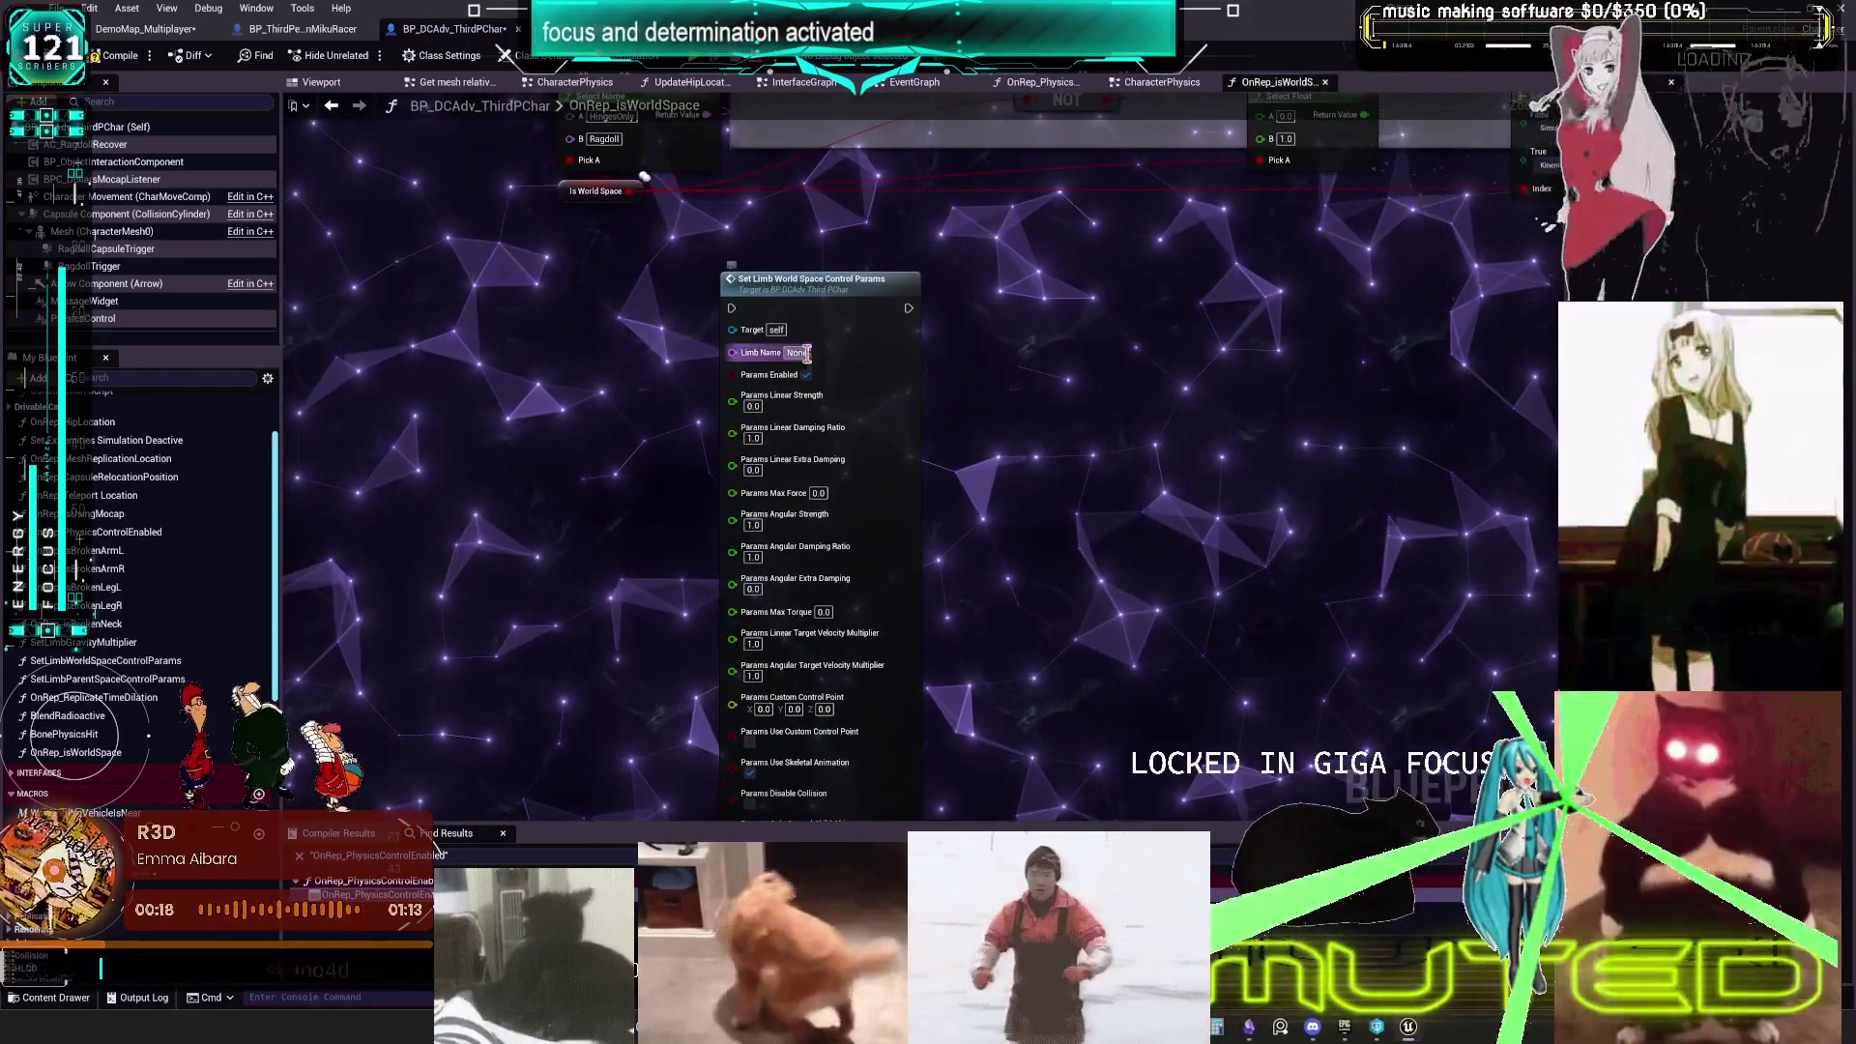
scroll(859, 383, down, 1)
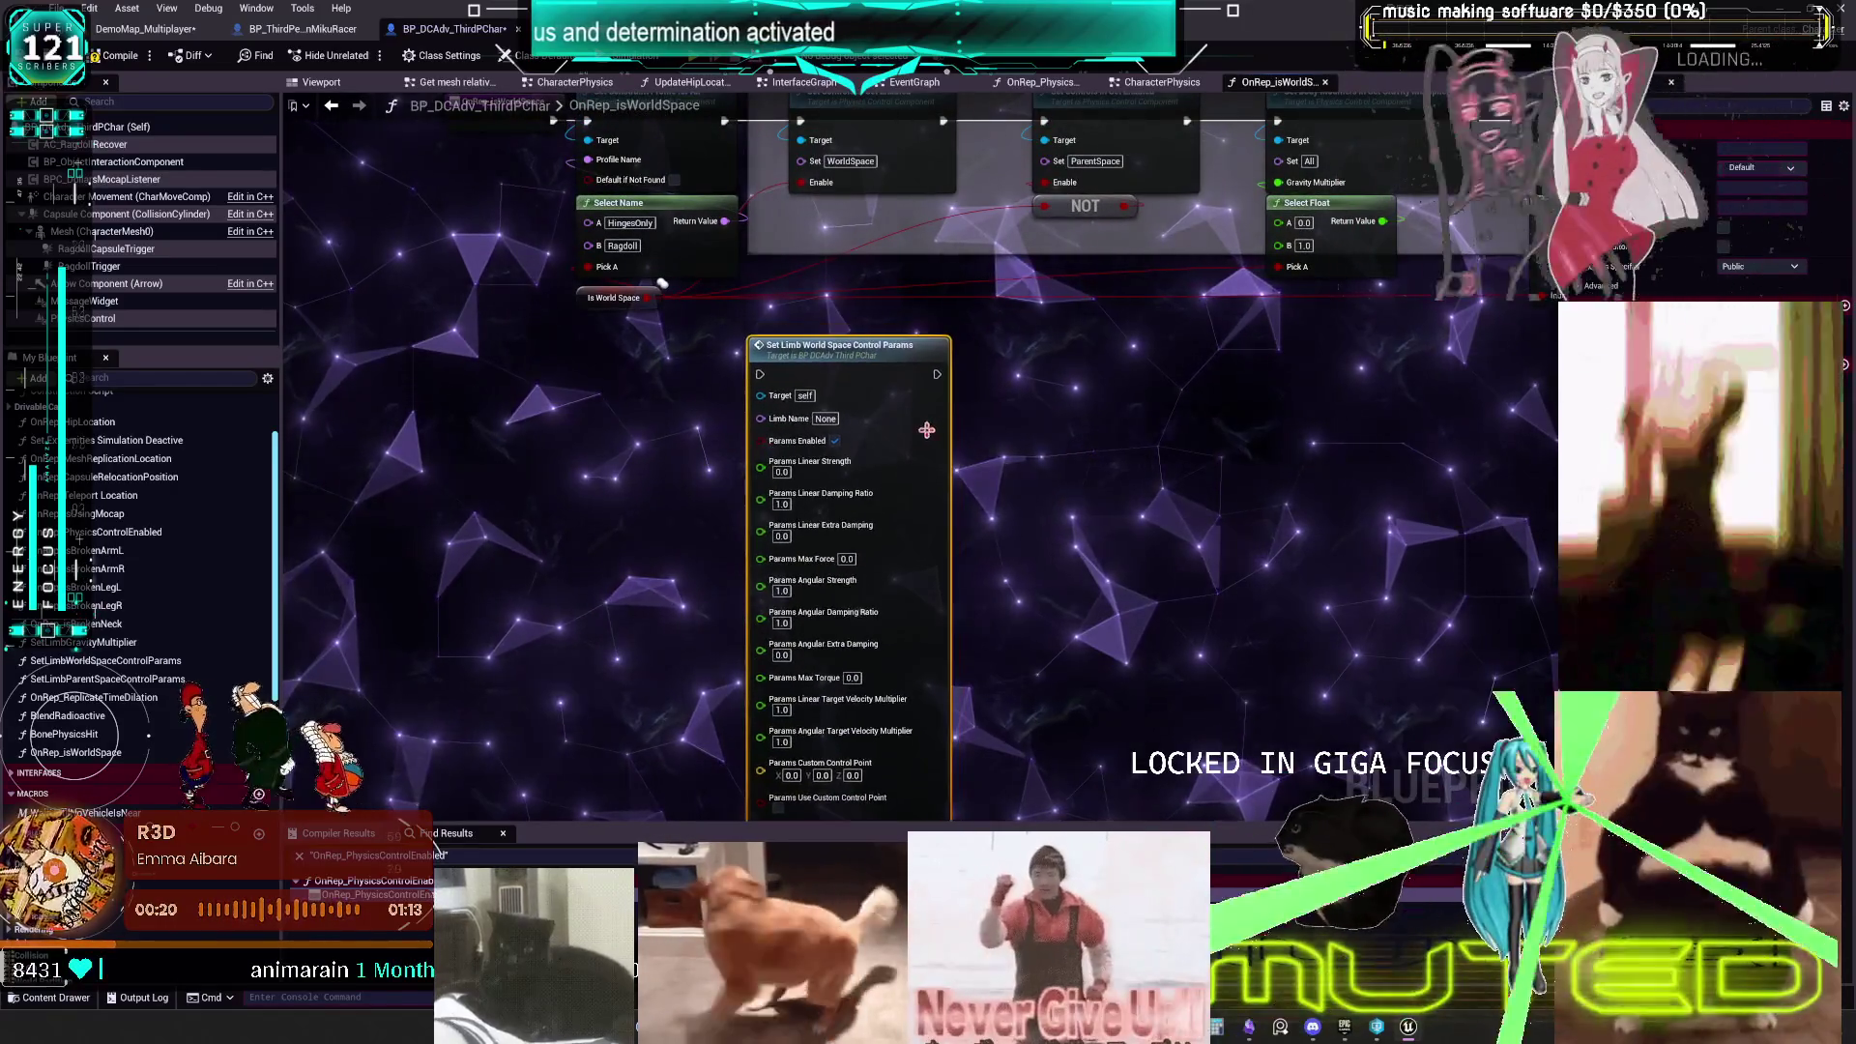